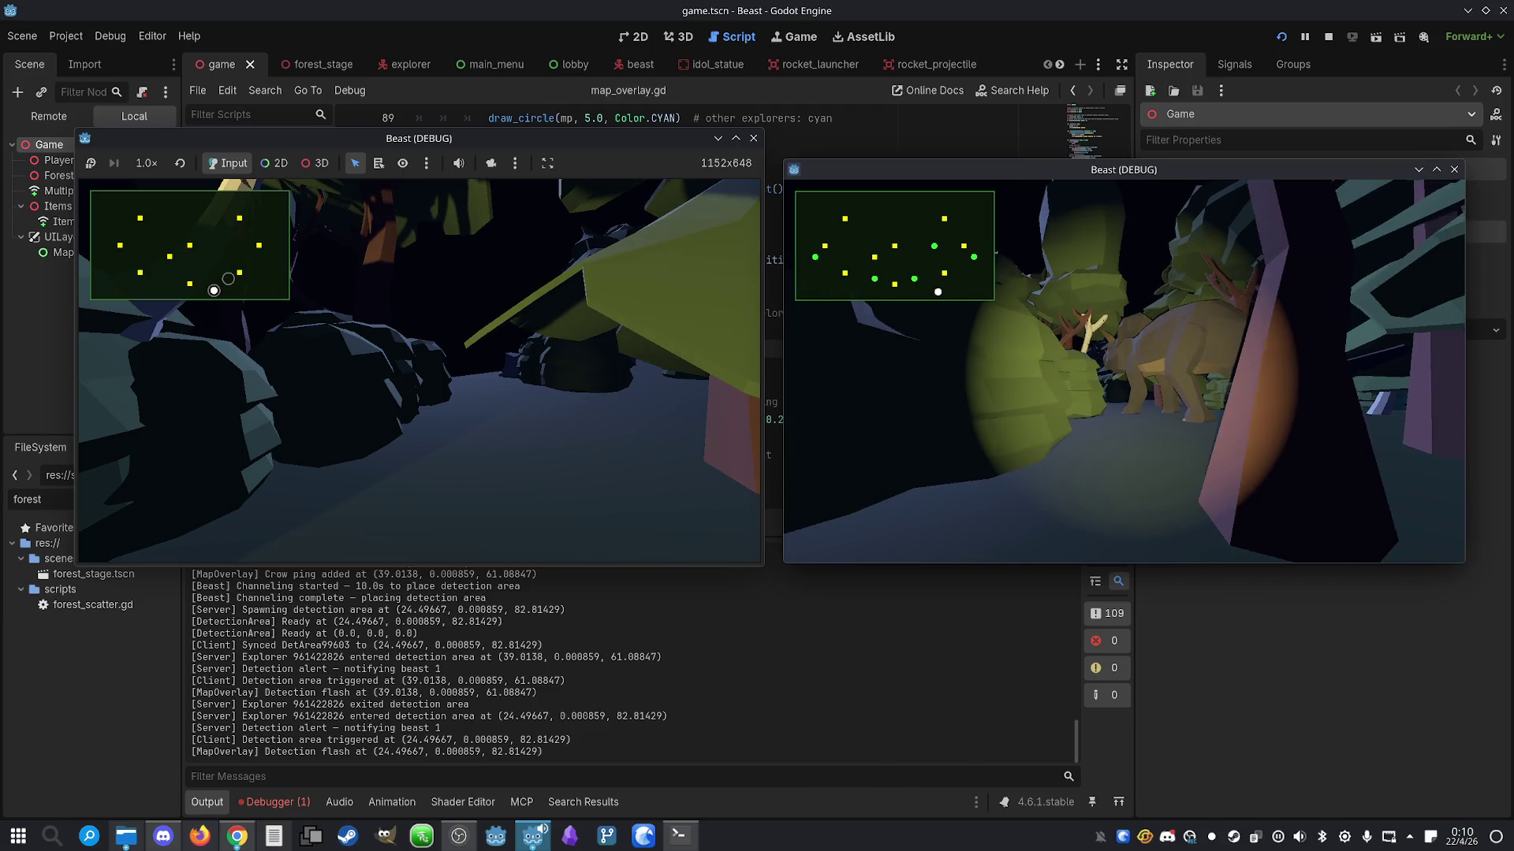
Move the explorer around the beast and into a detection zone to trigger a minimap flash
key(s)
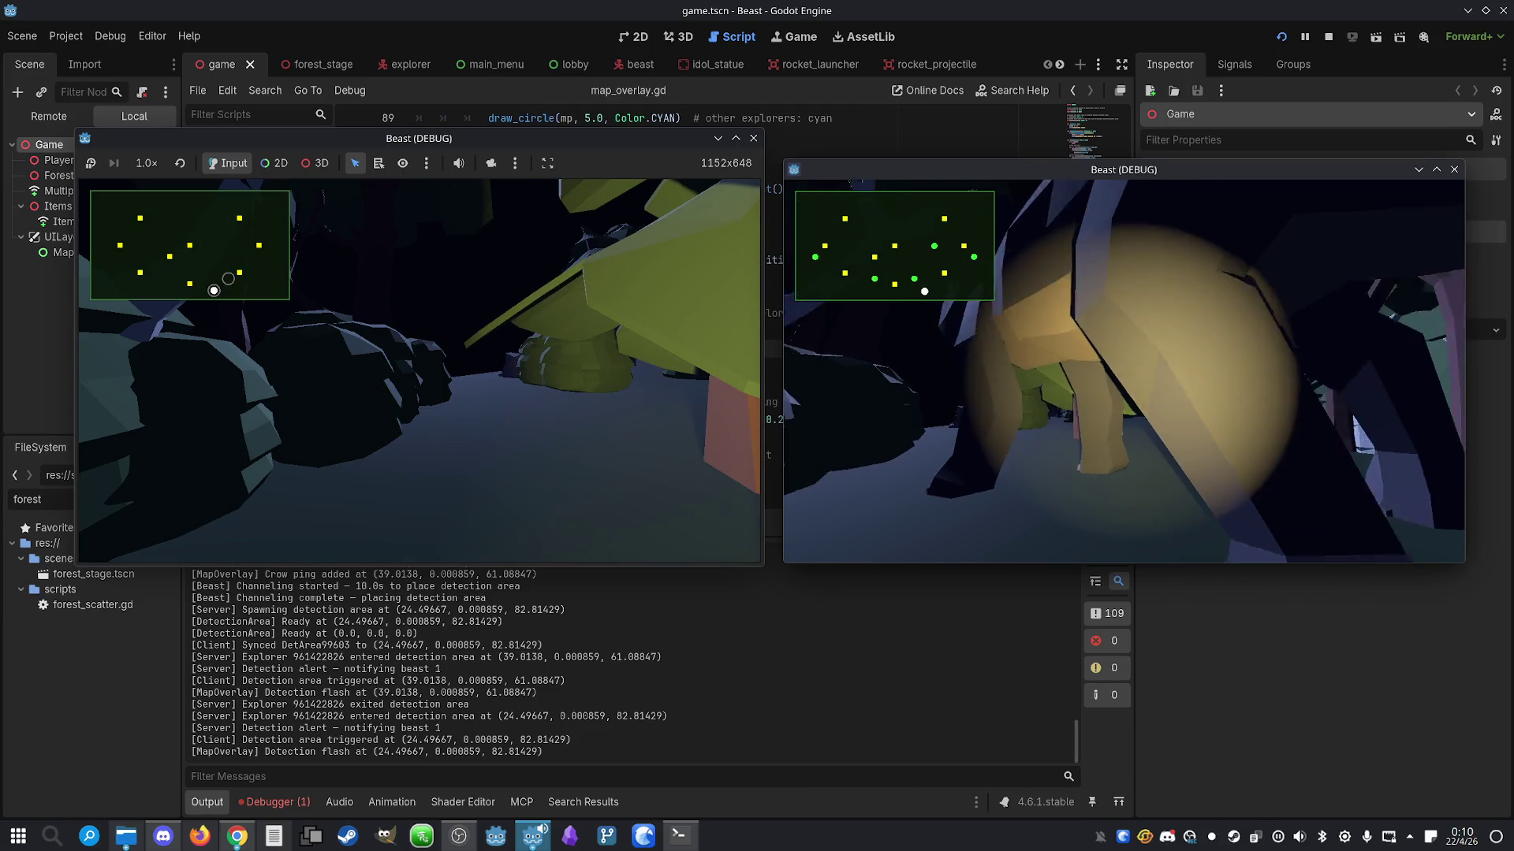
key(d)
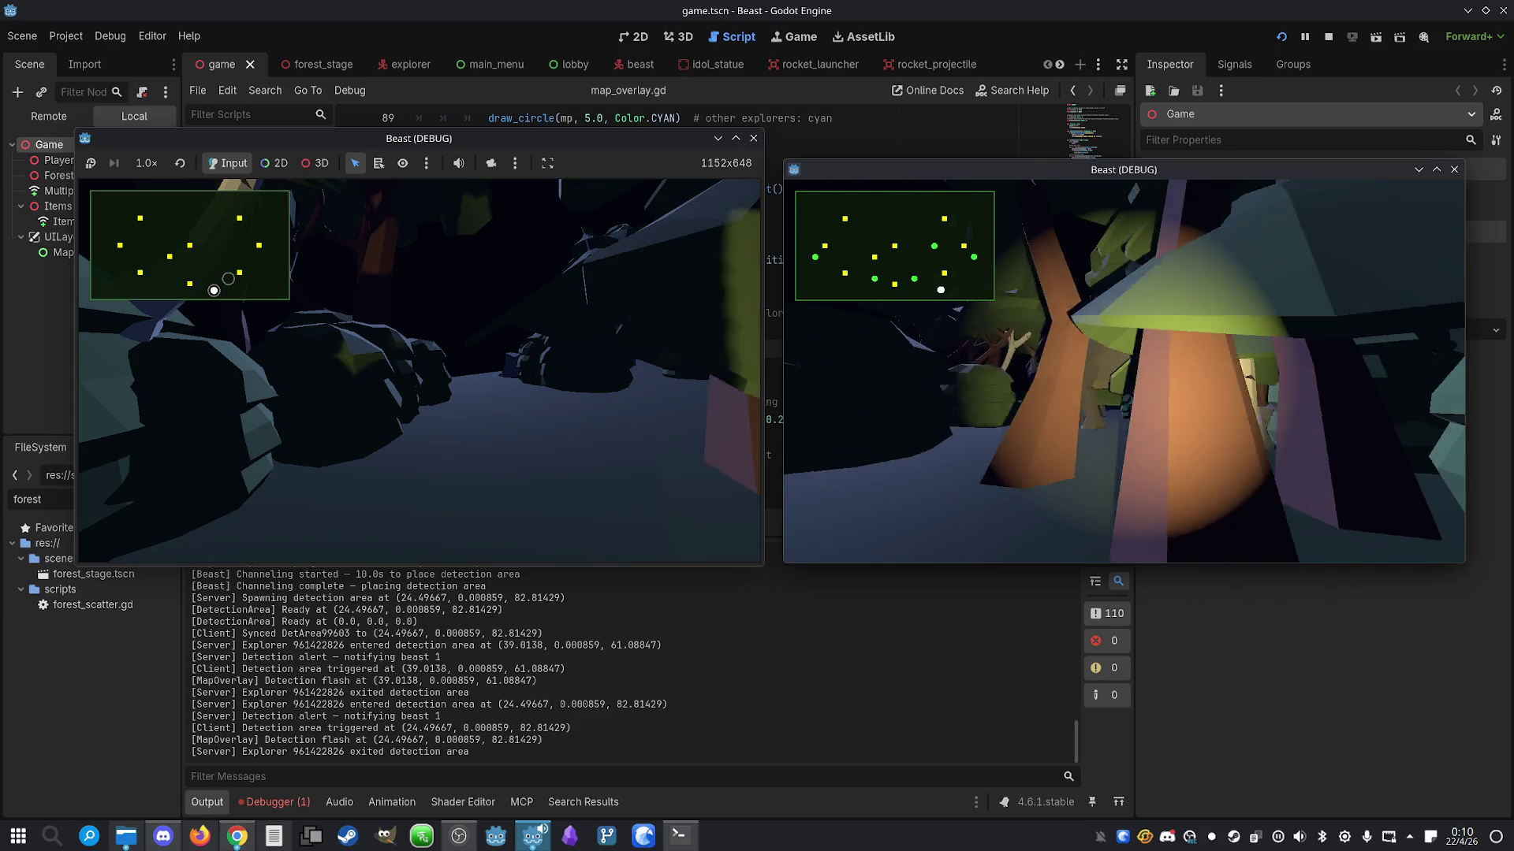
key(a)
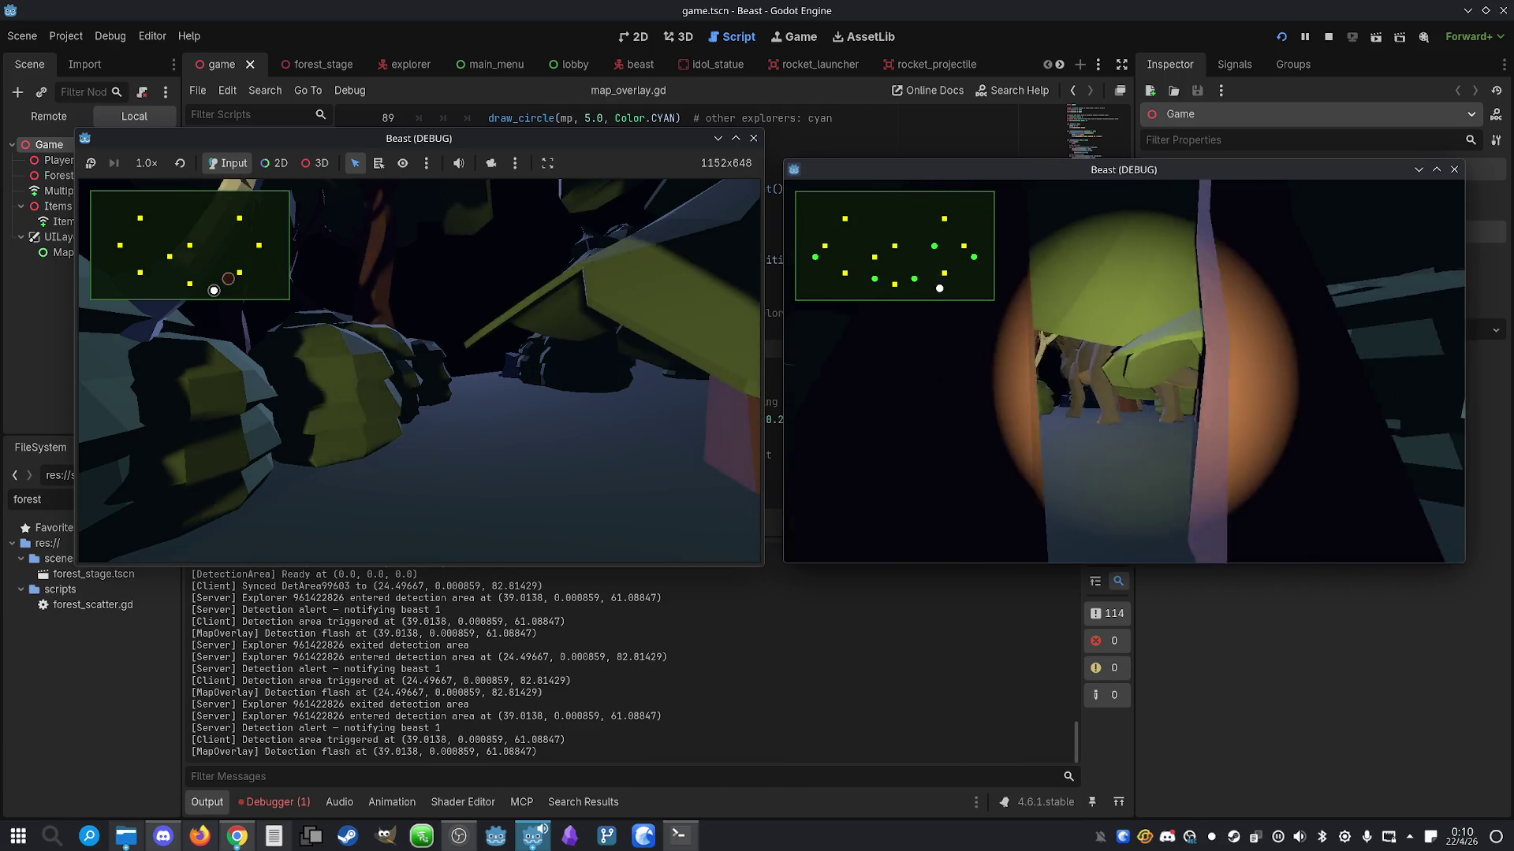
key(d)
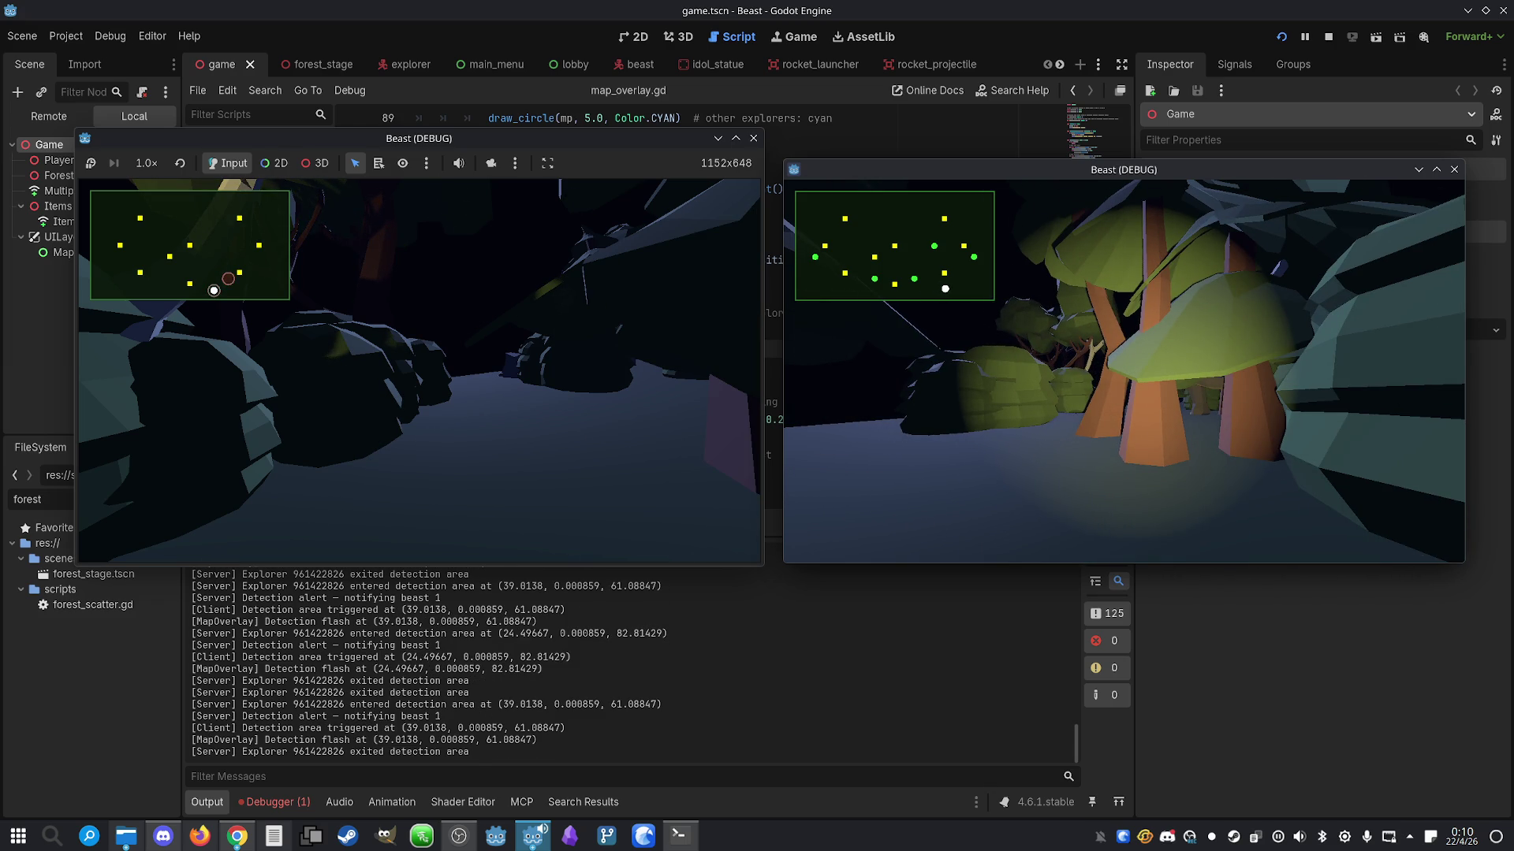
Walk the explorer forward past the orange tree trunks, through the mushroom stalks and past the bush
key(w)
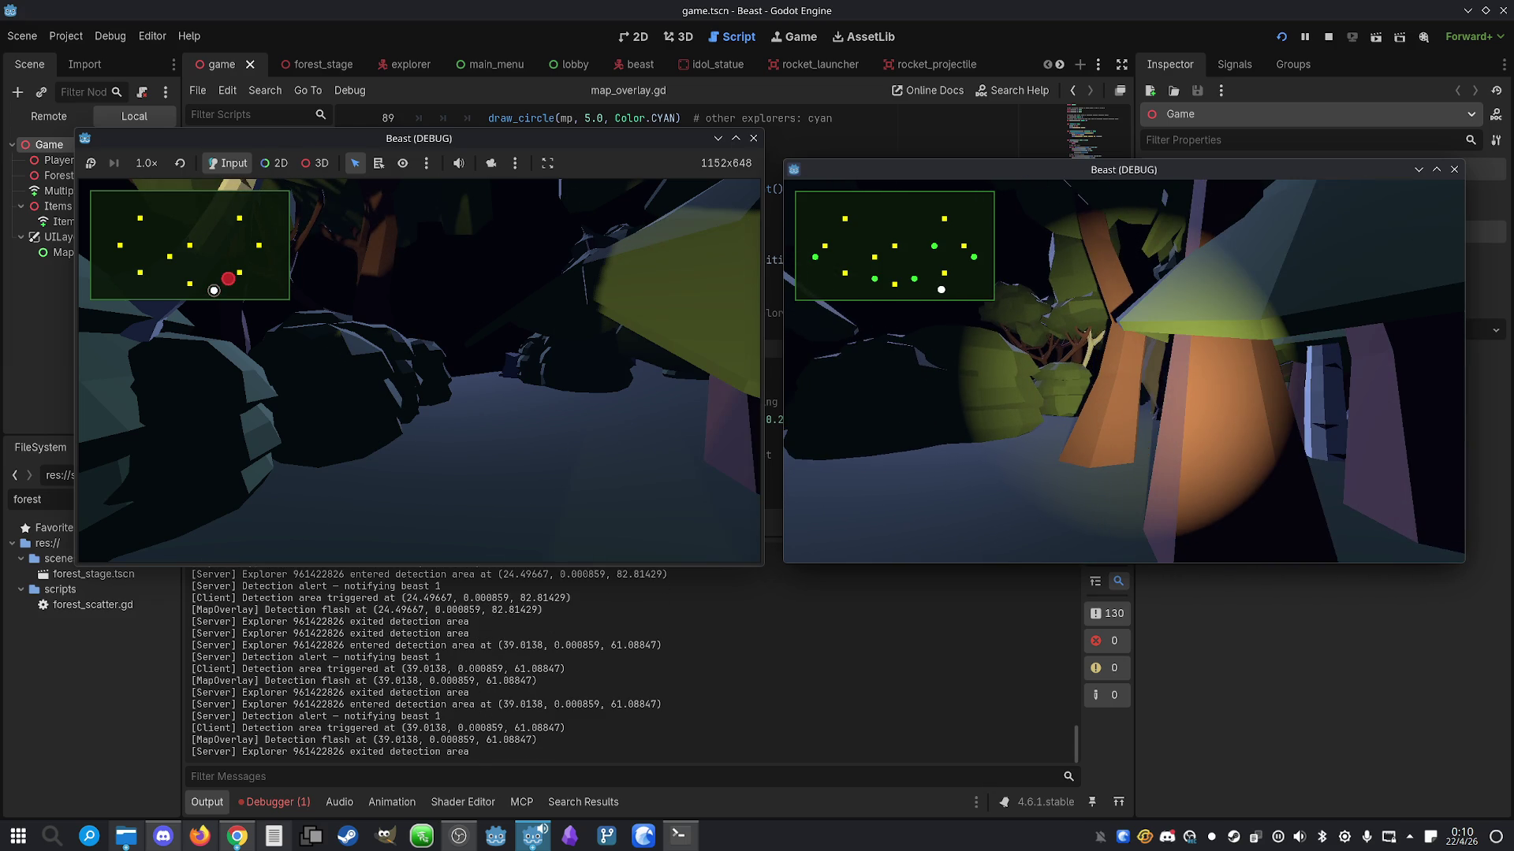
key(w)
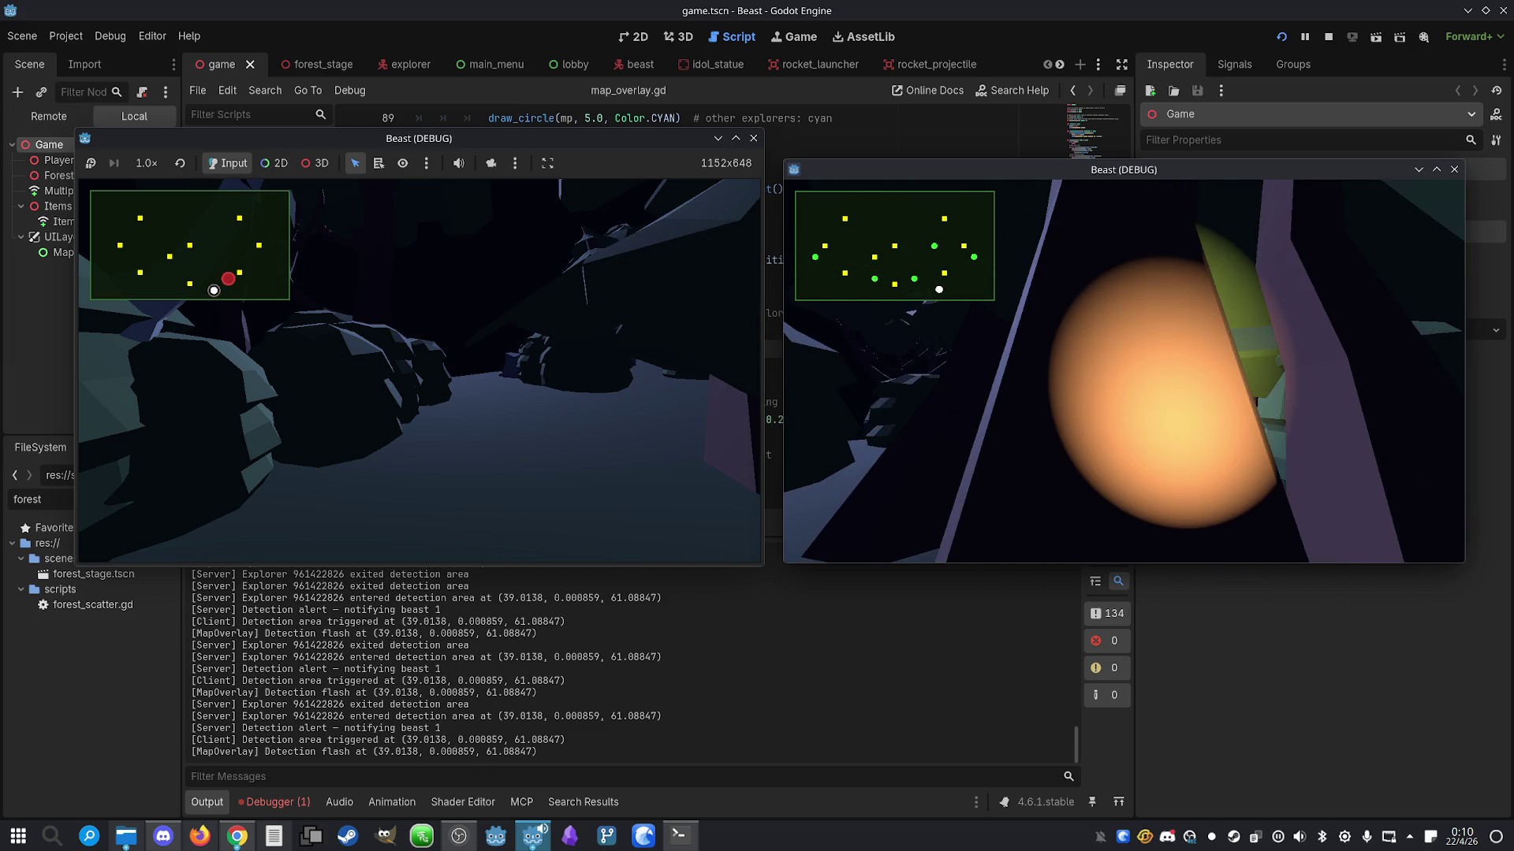
key(w)
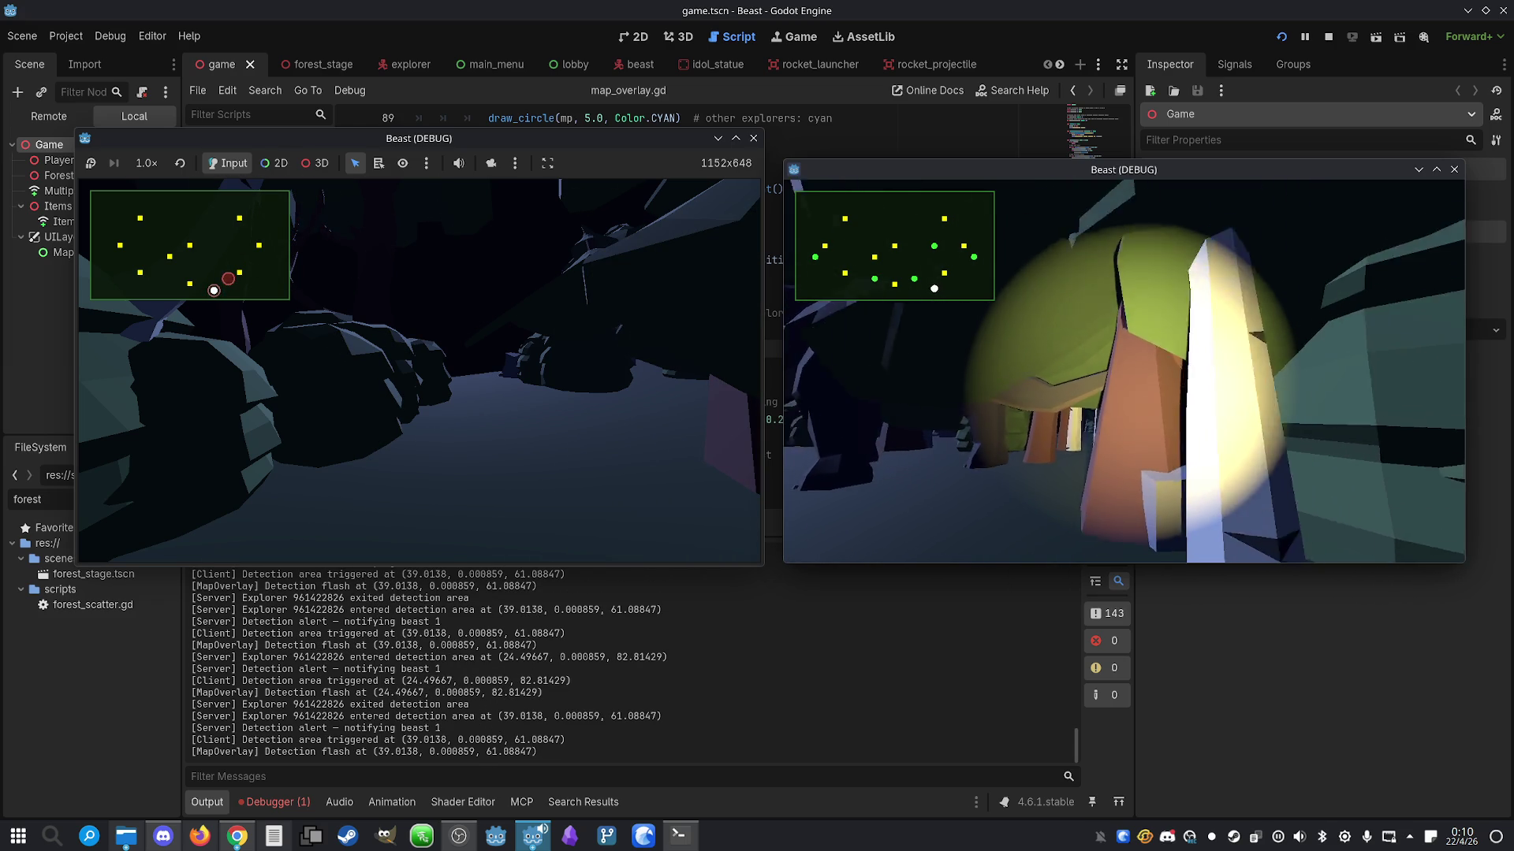
key(w)
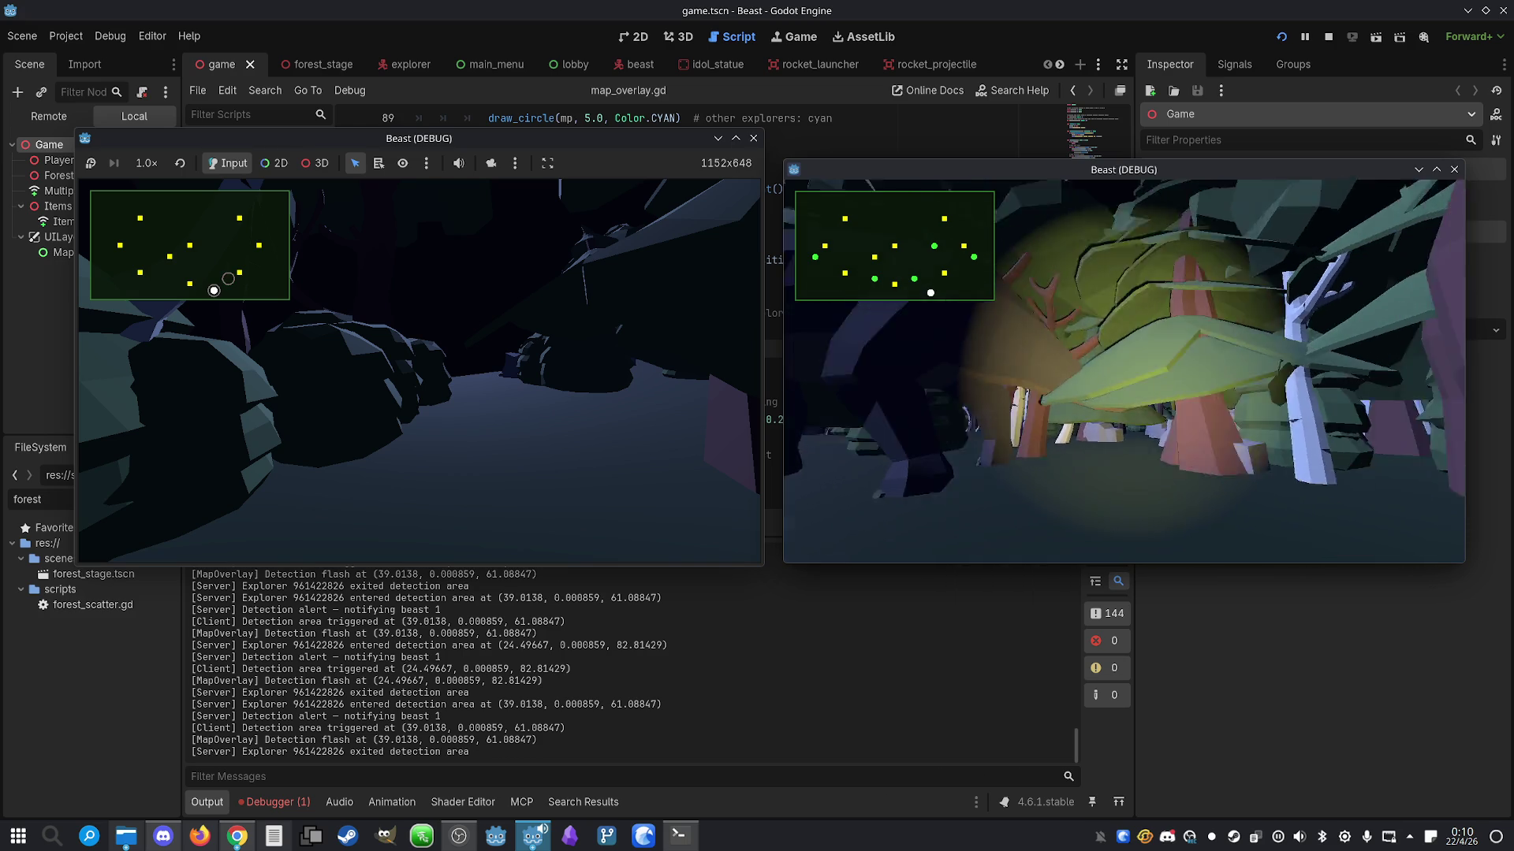
key(w)
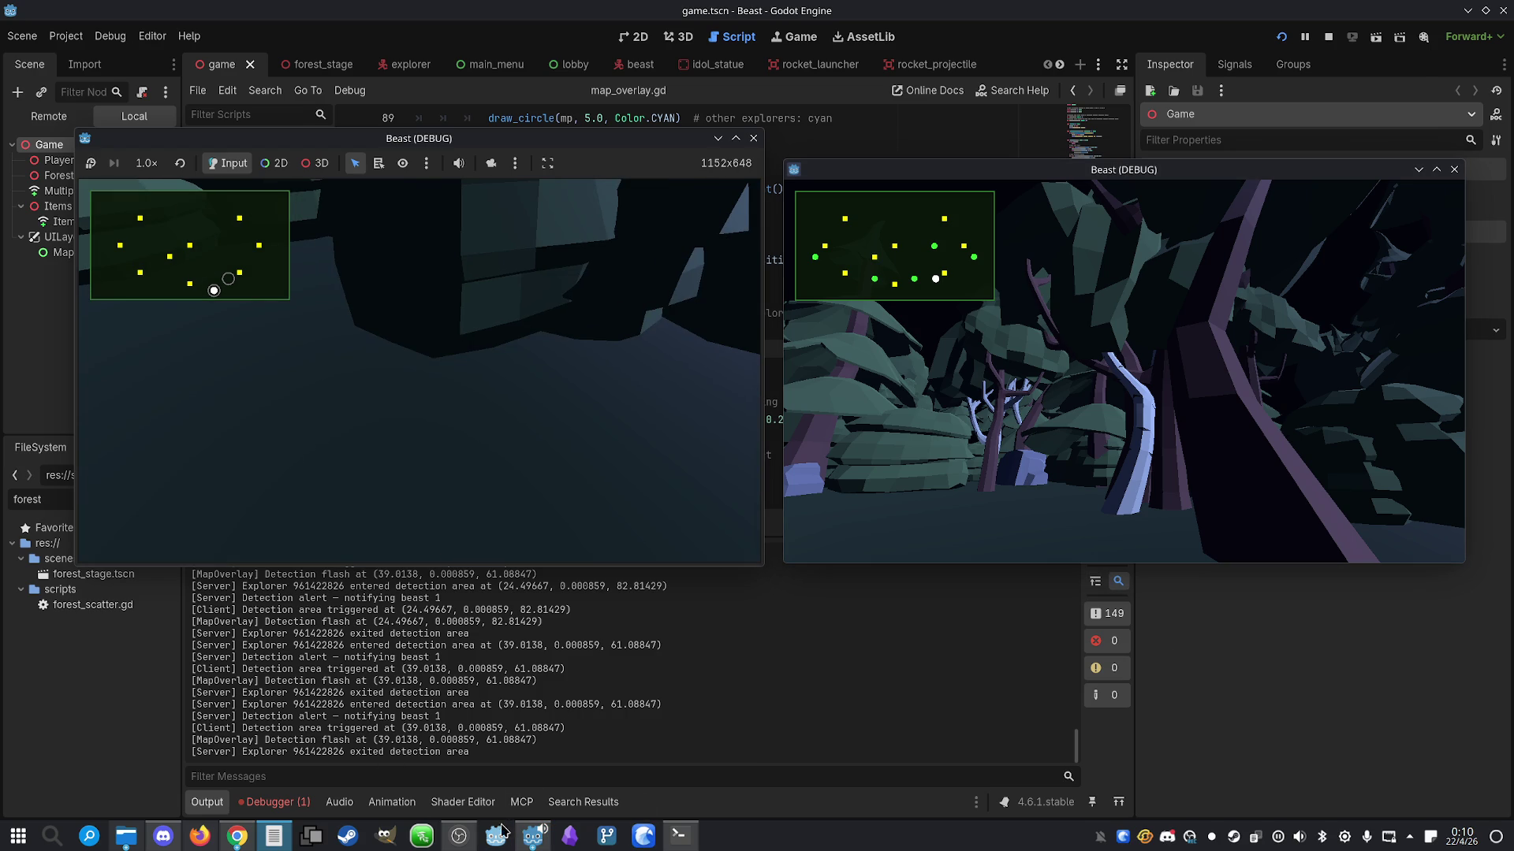
Check Claude's /usage limits in Konsole (49% session, 33% week), then return to the explorer's game window
click(679, 836)
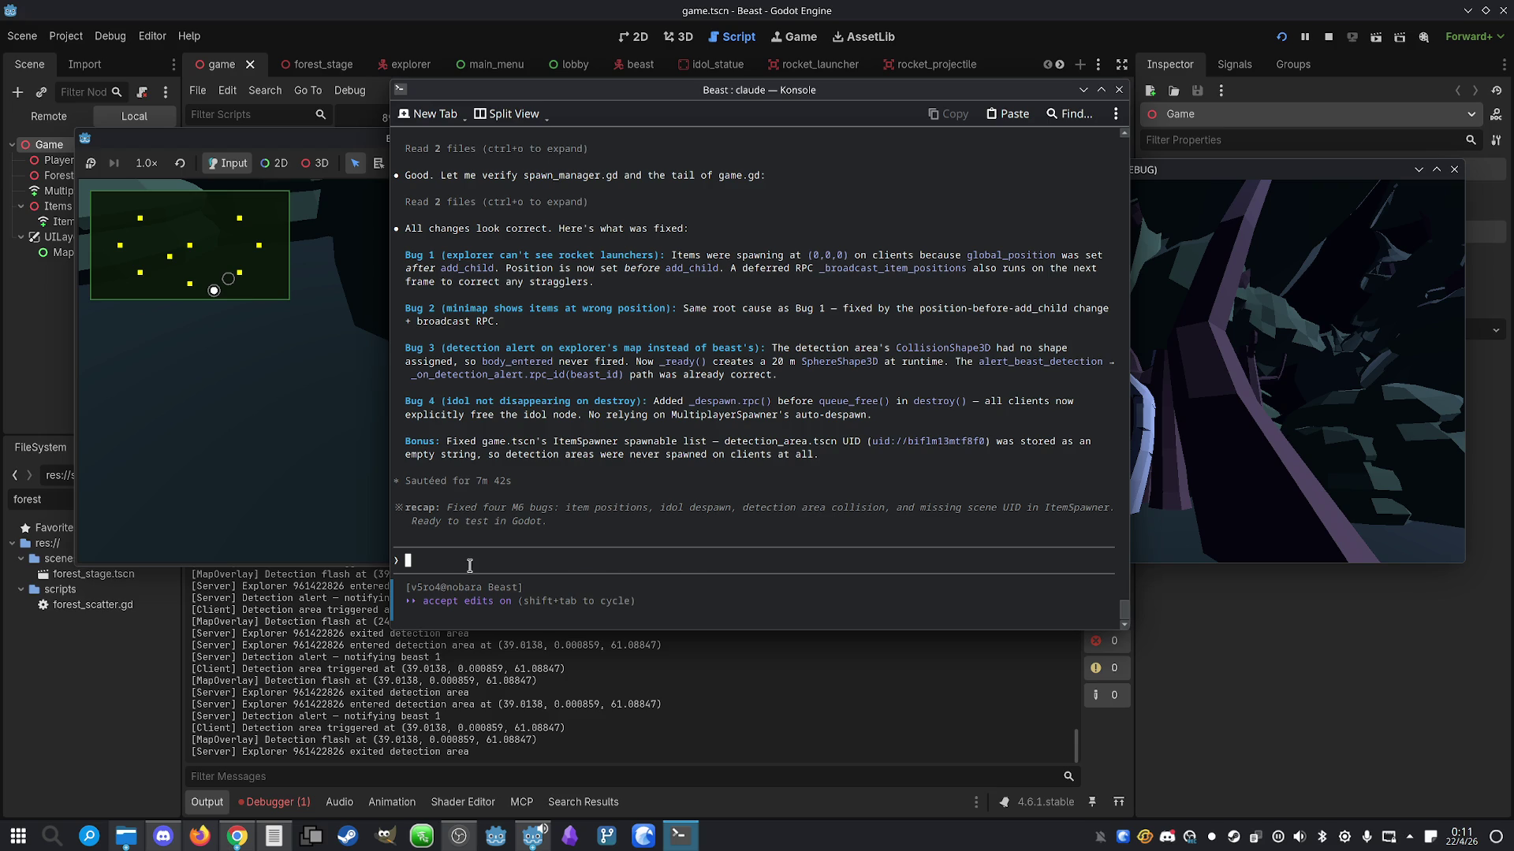
text(/usage)
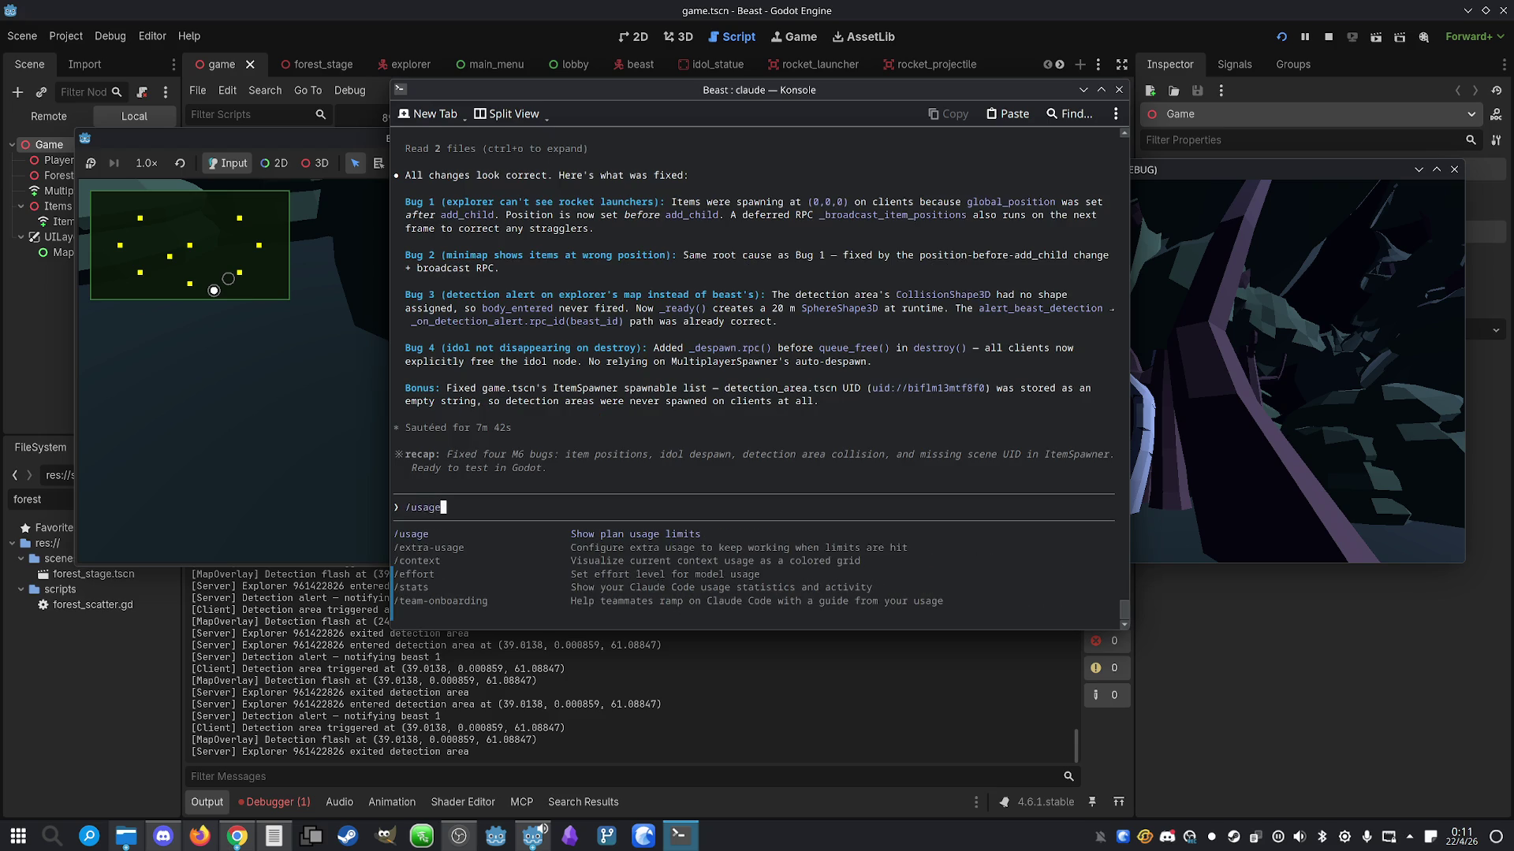
key(Return)
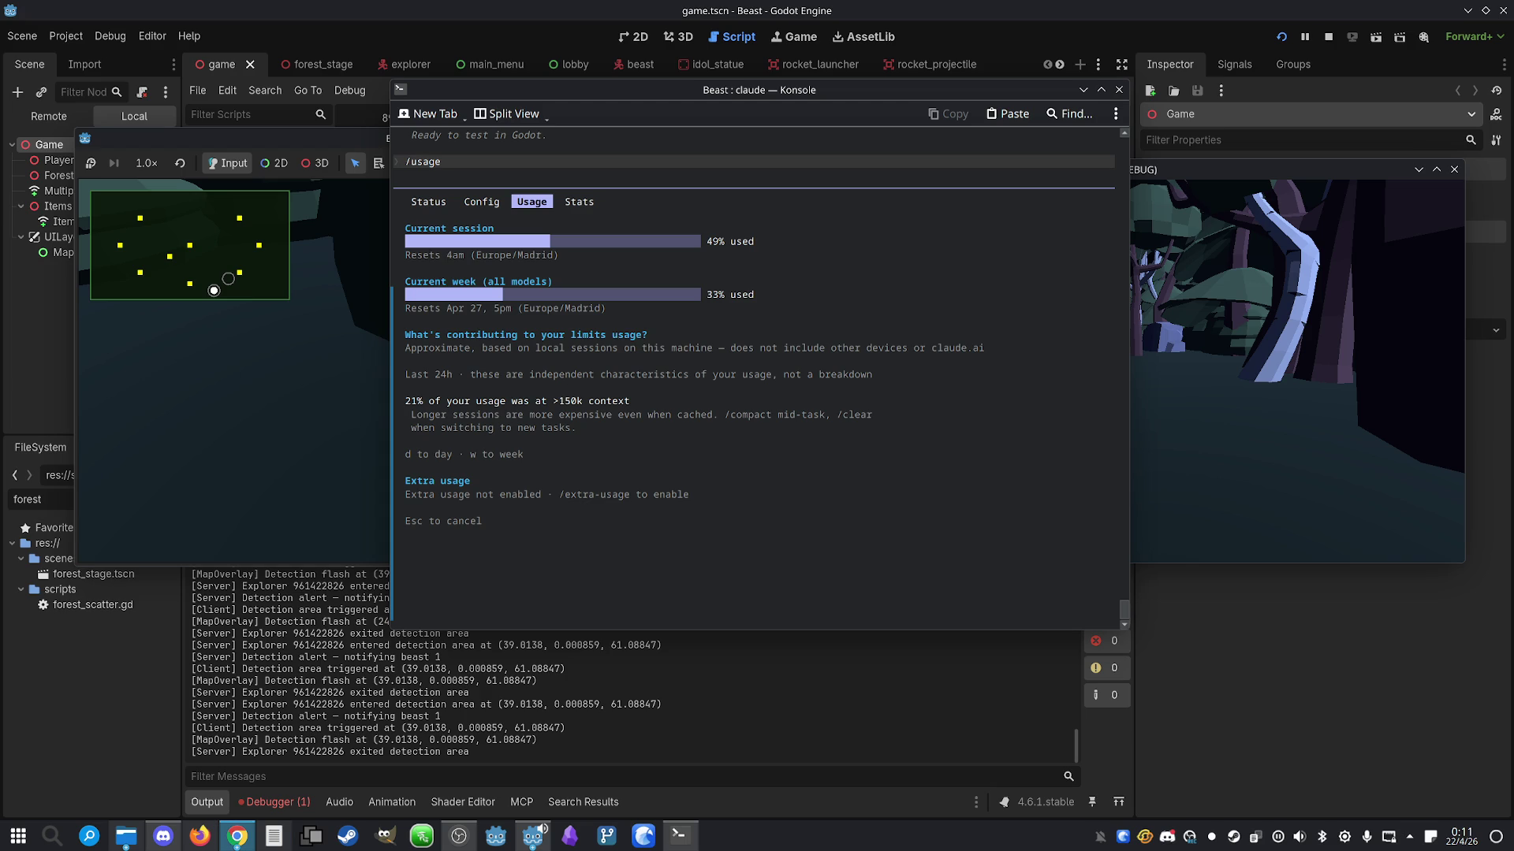
click(862, 556)
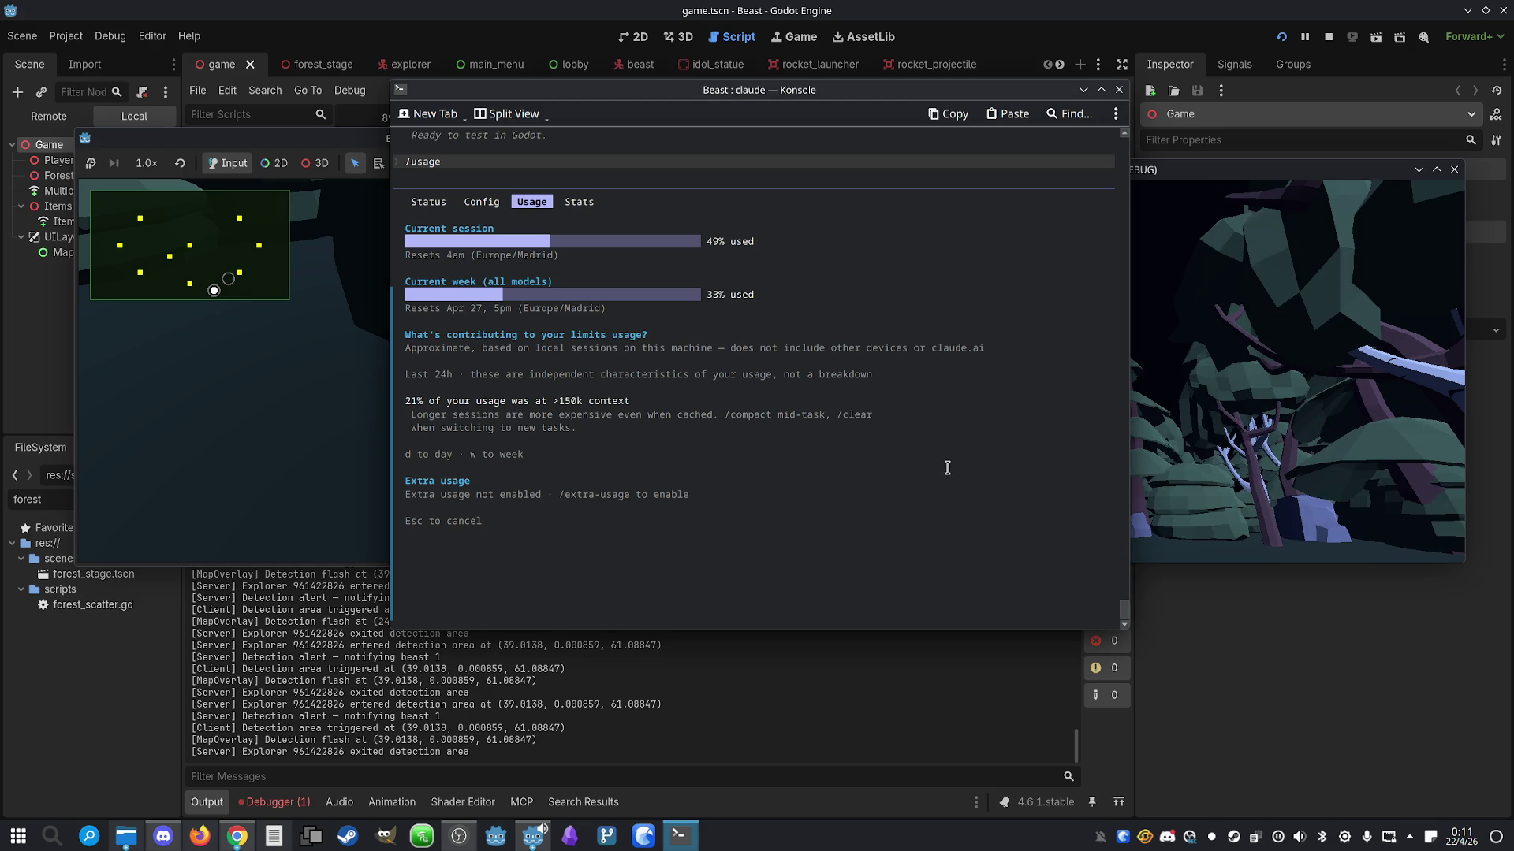
click(1234, 365)
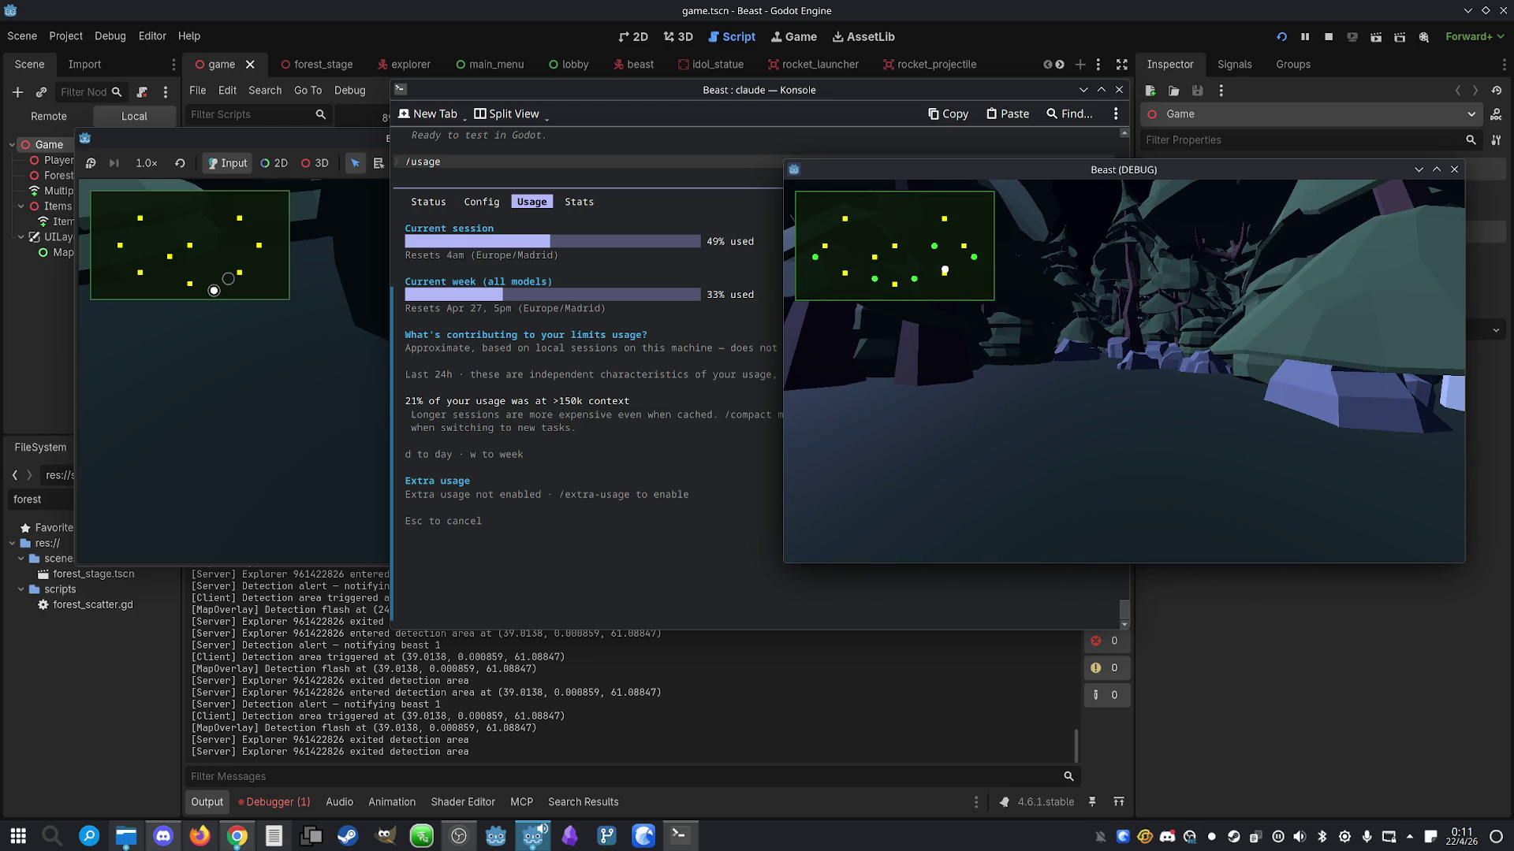
Walk the explorer deeper into the forest toward the blue rock and birch
click(371, 394)
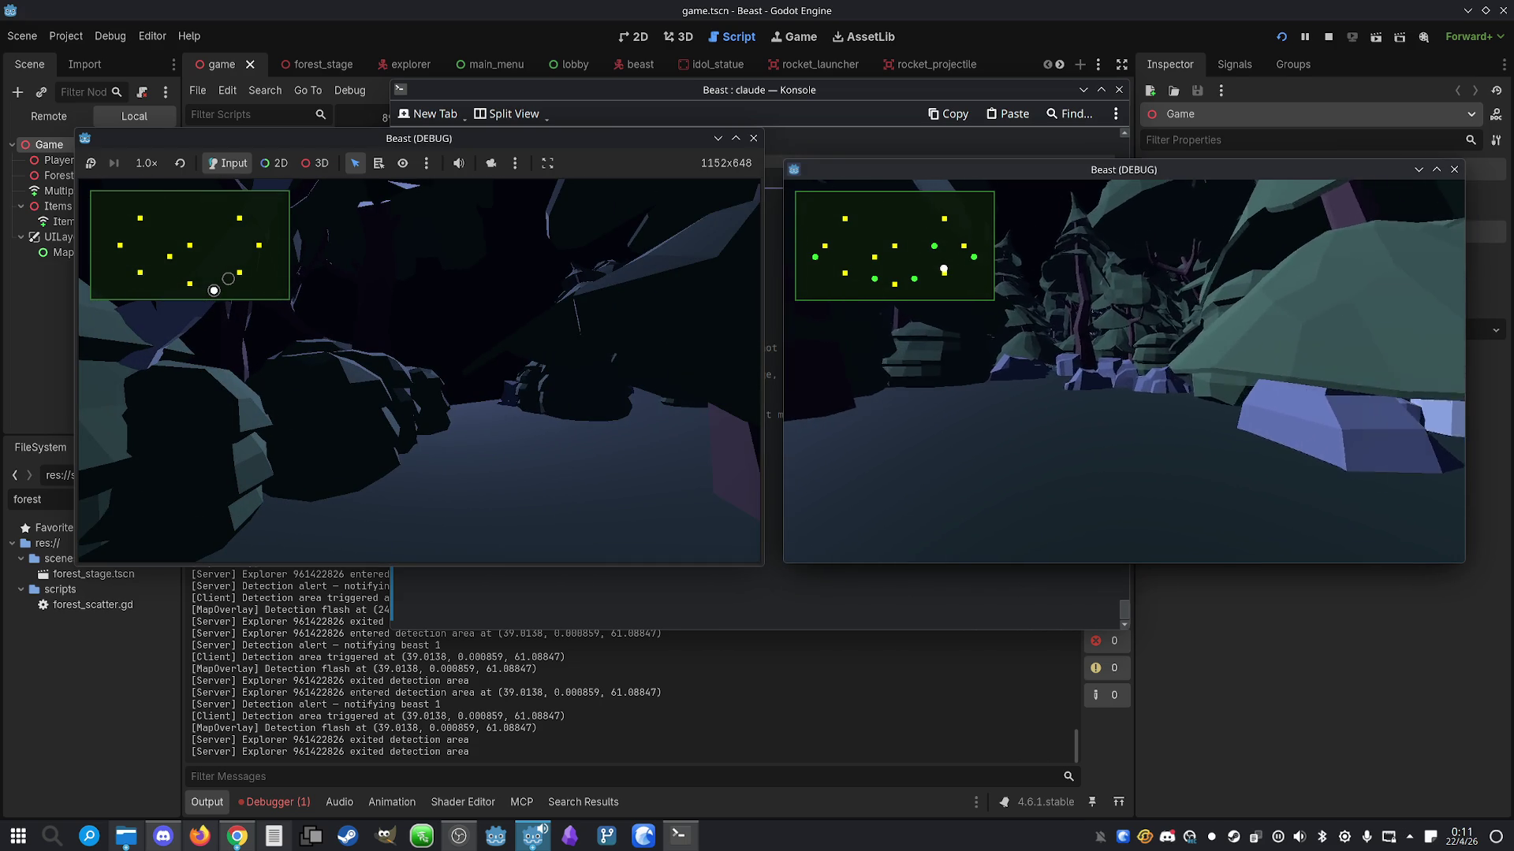
key(w)
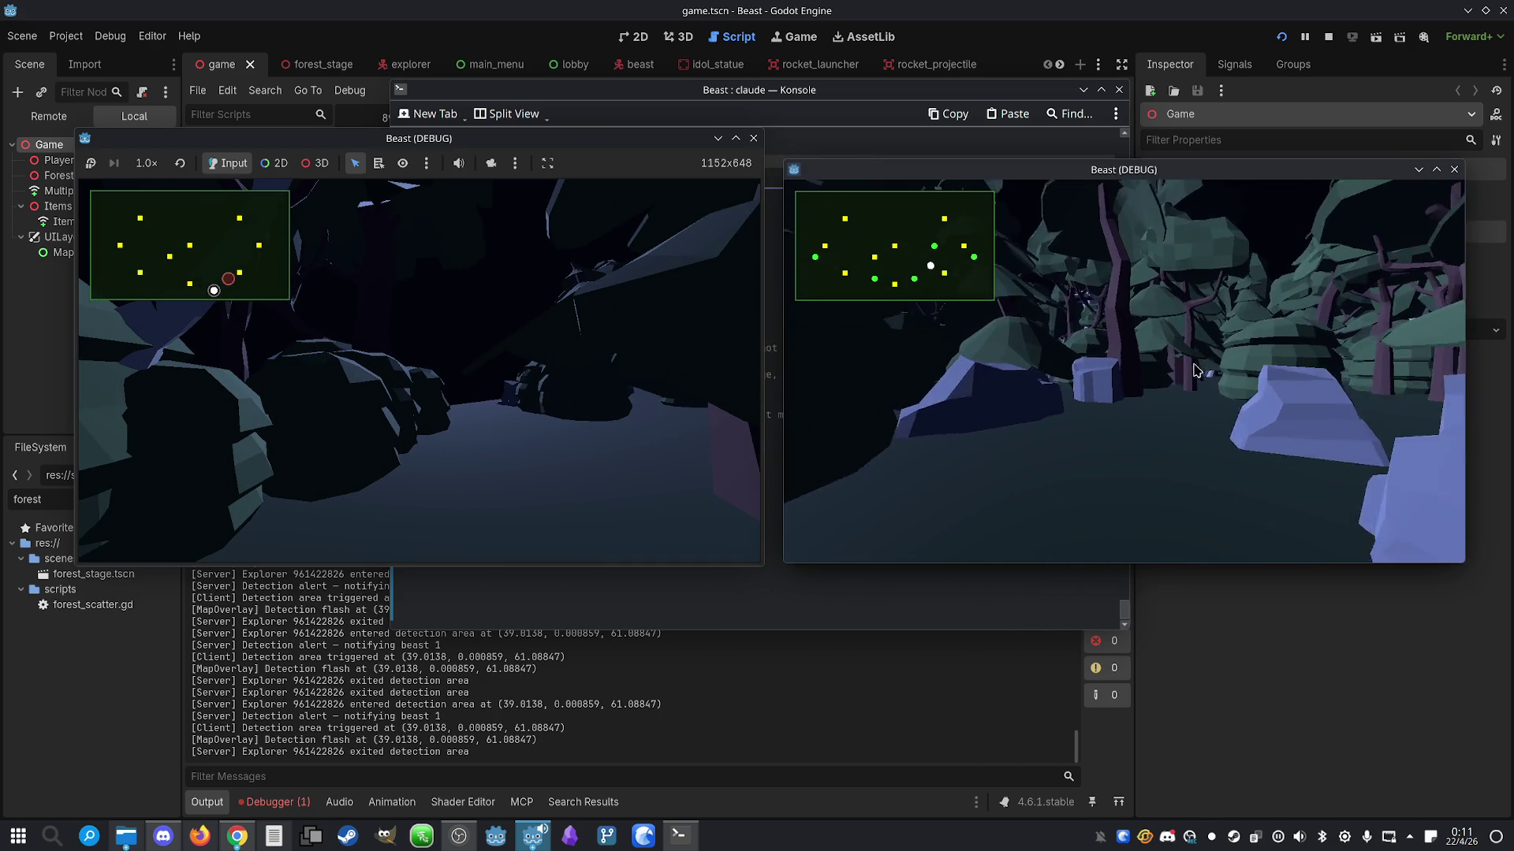
key(w)
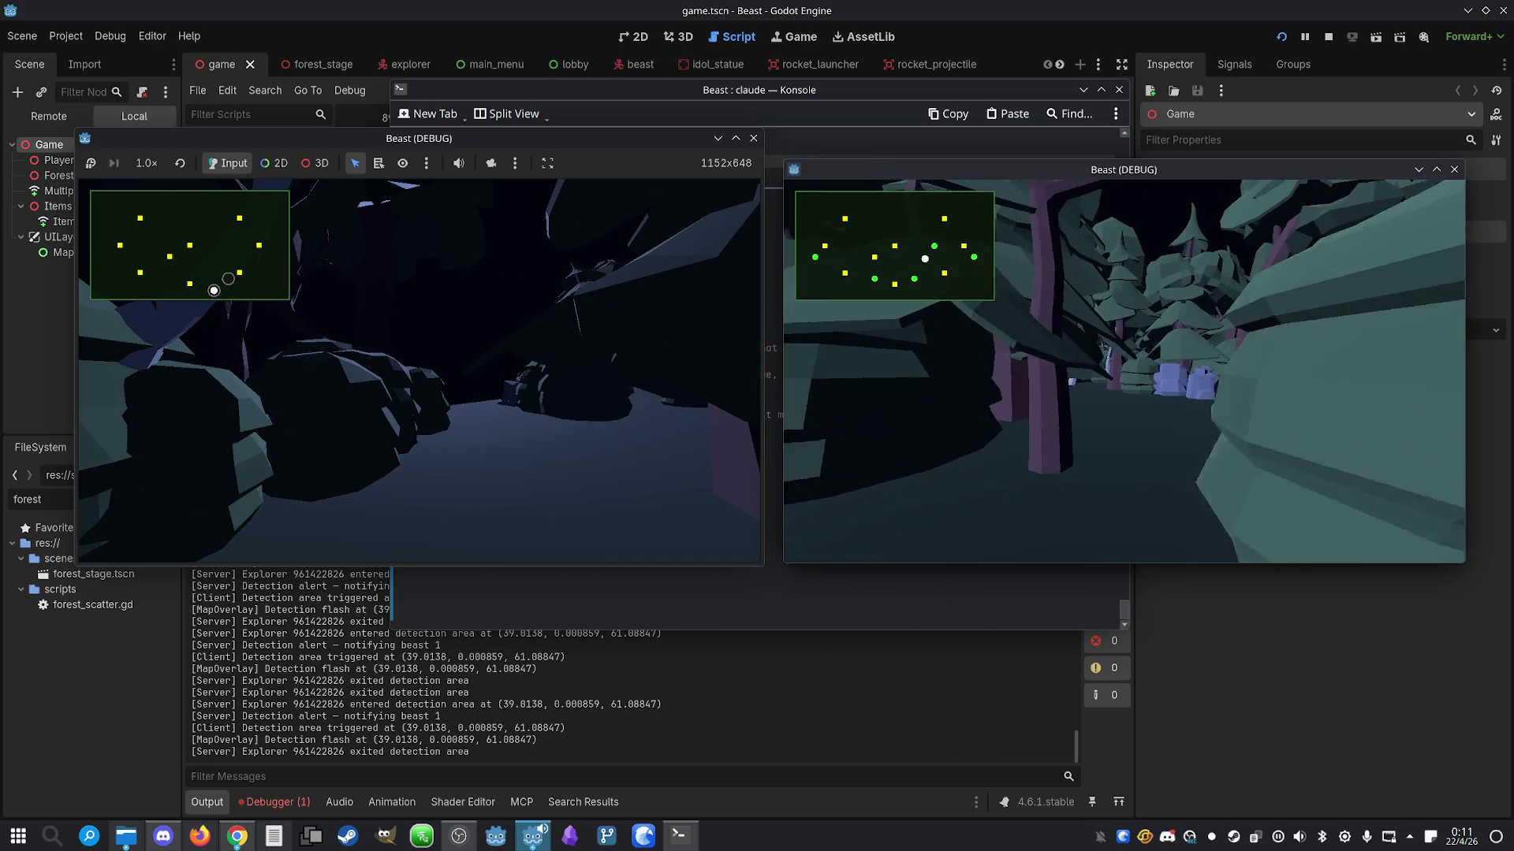
key(w)
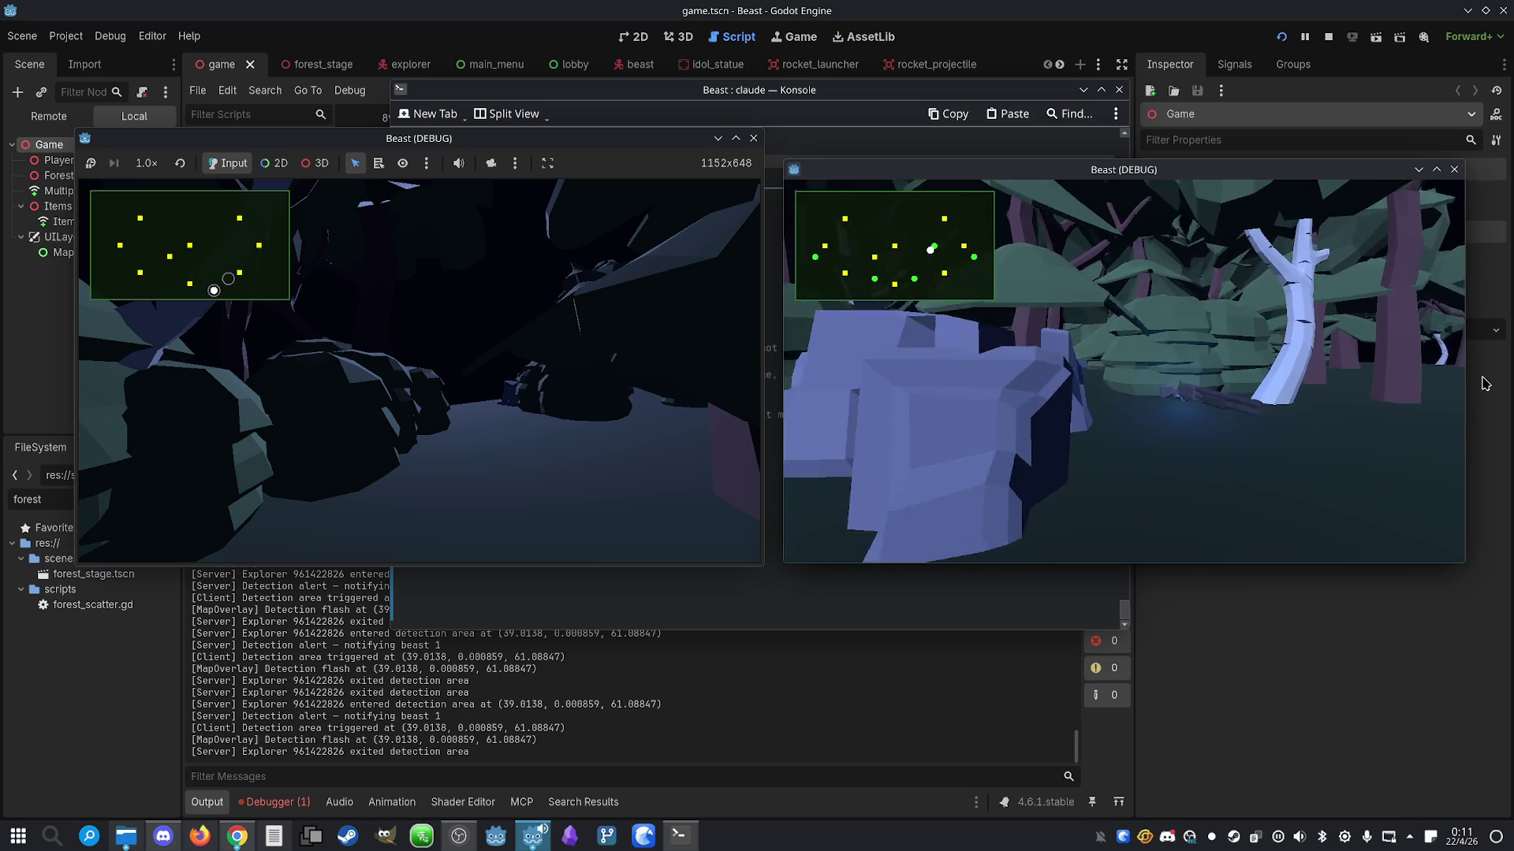
Turn left, fire the picked-up rocket launcher, and walk the explorer up to the idol statue
drag(1485, 384, 1021, 368)
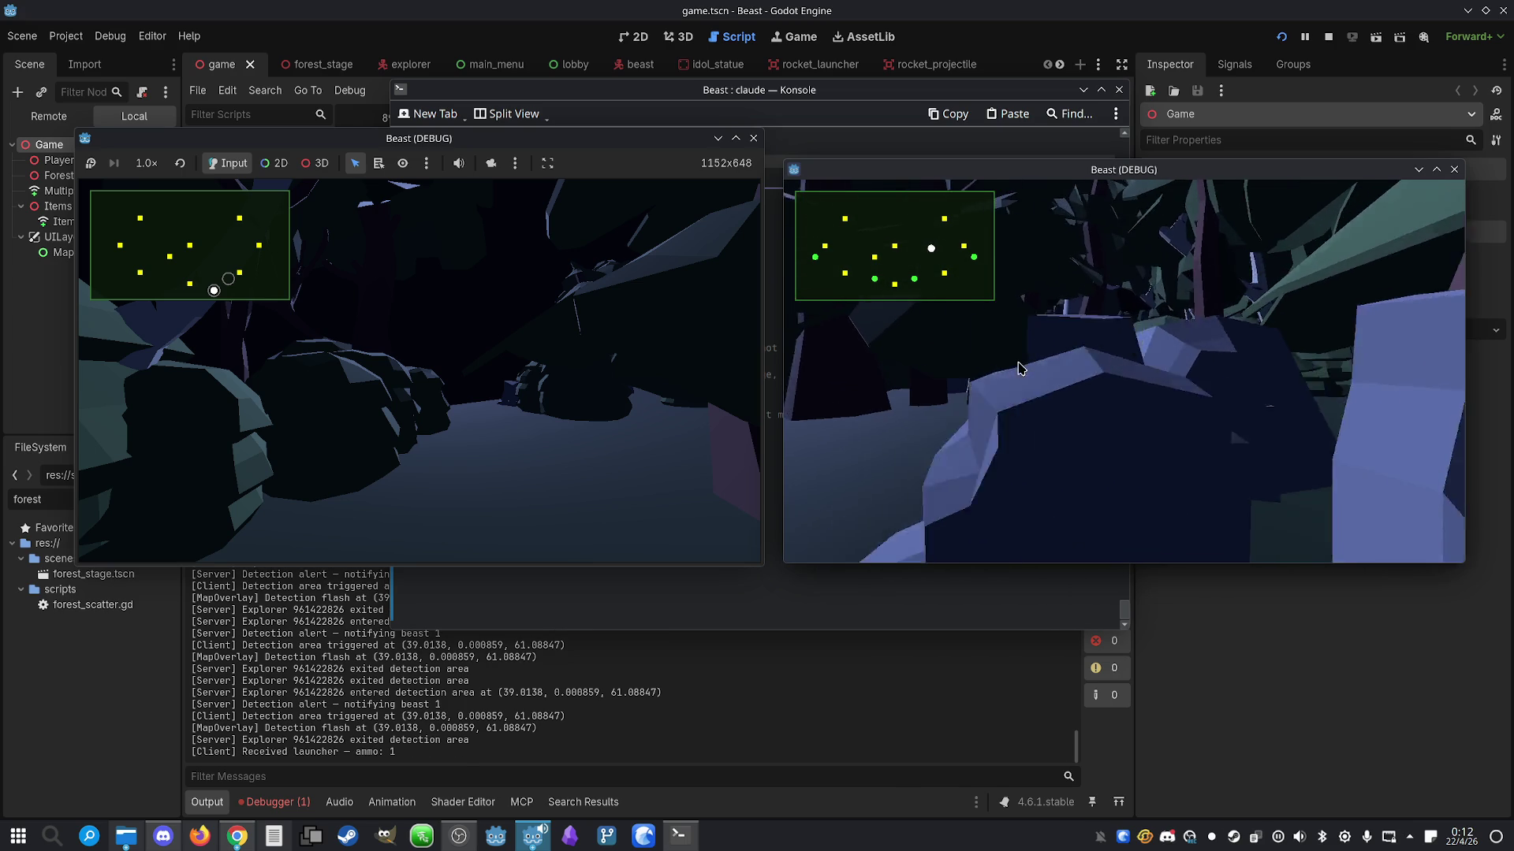
click(1021, 369)
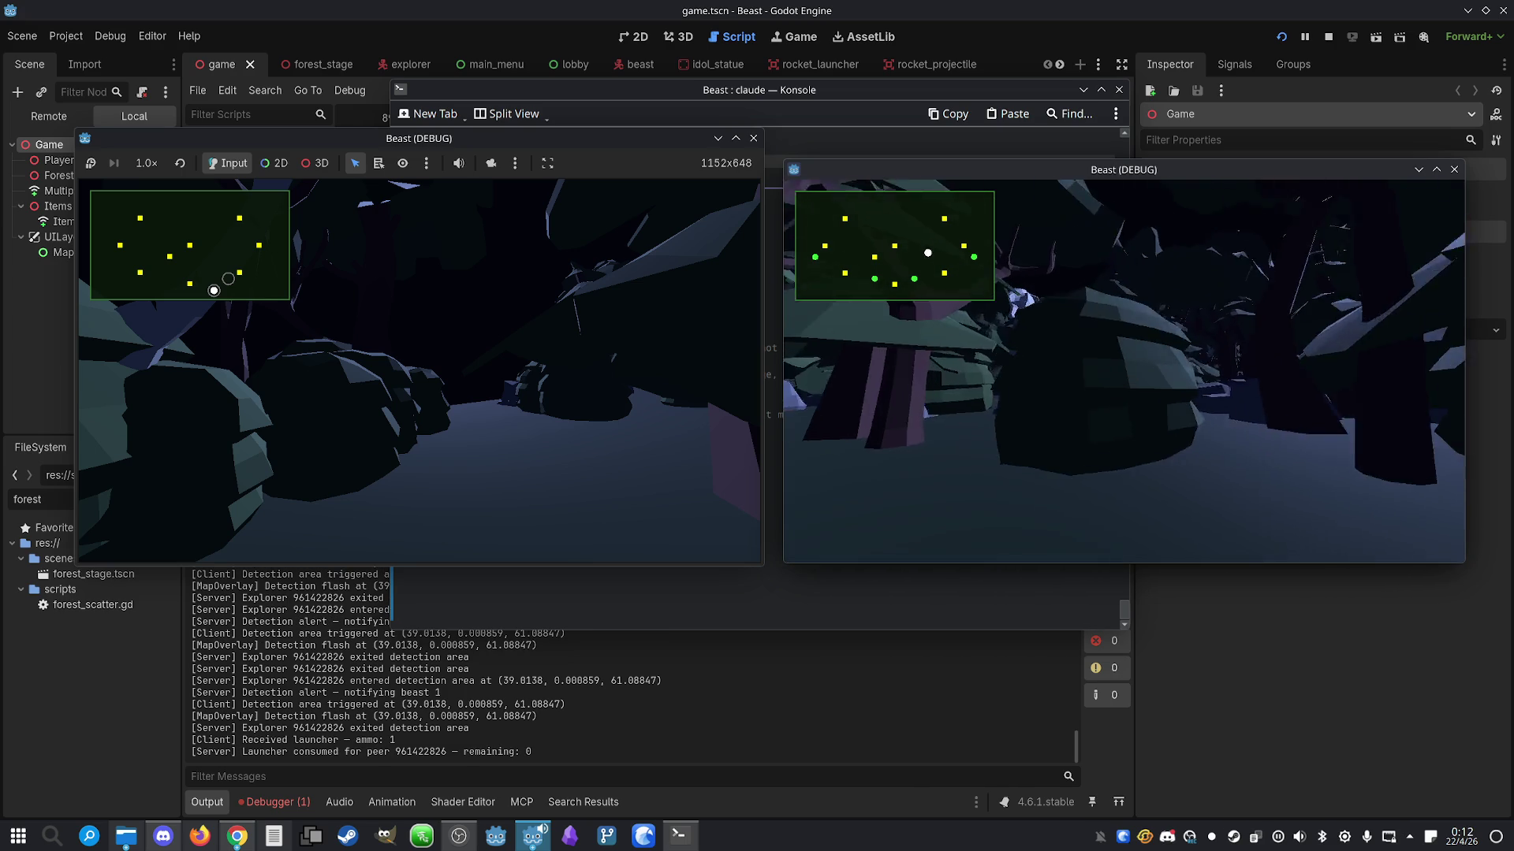
key(w)
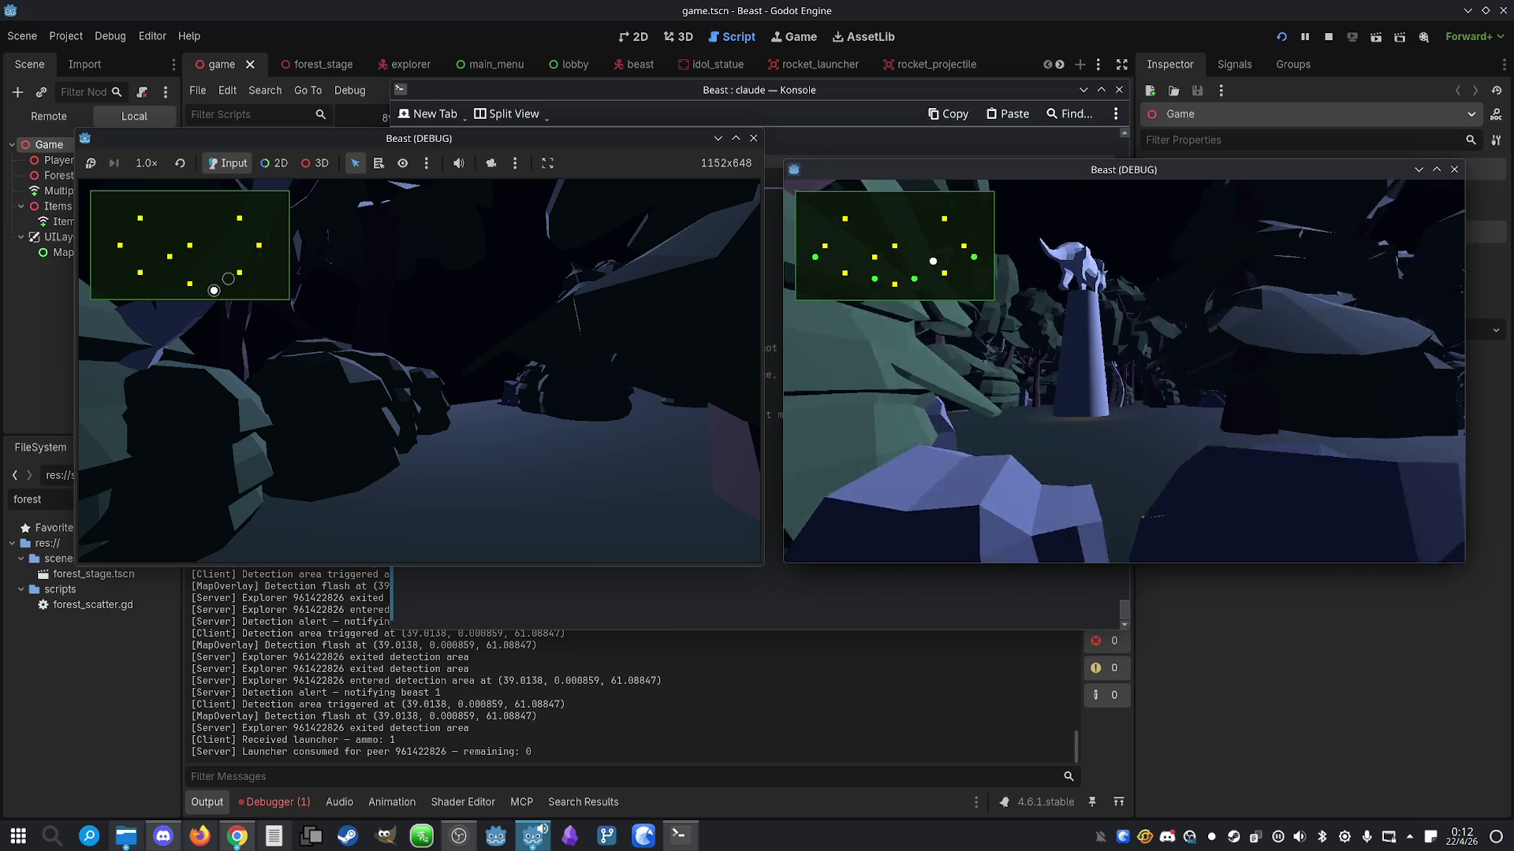
key(w)
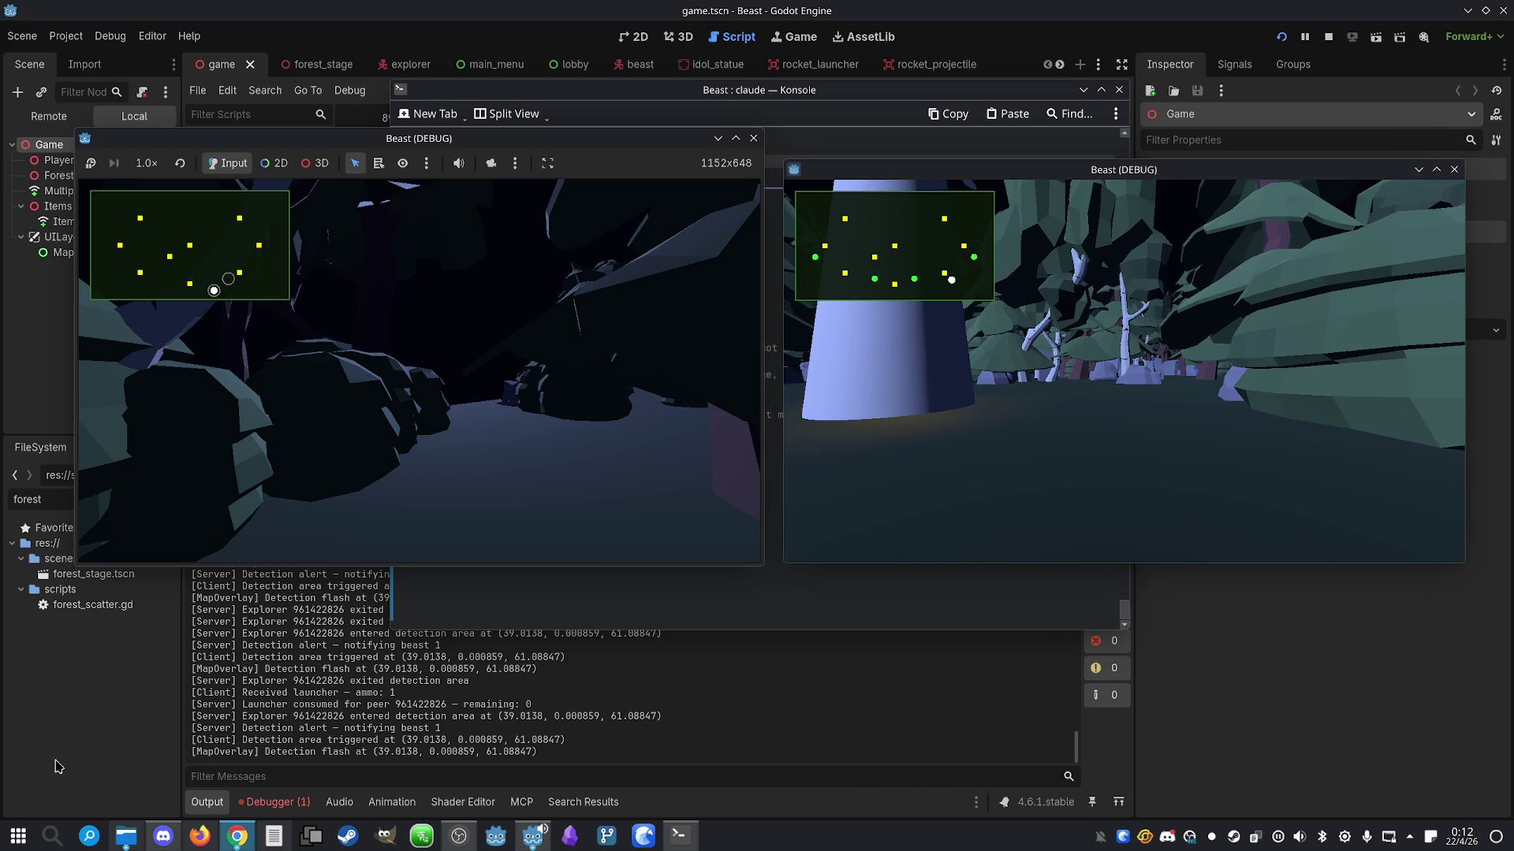
mouse_move(126, 835)
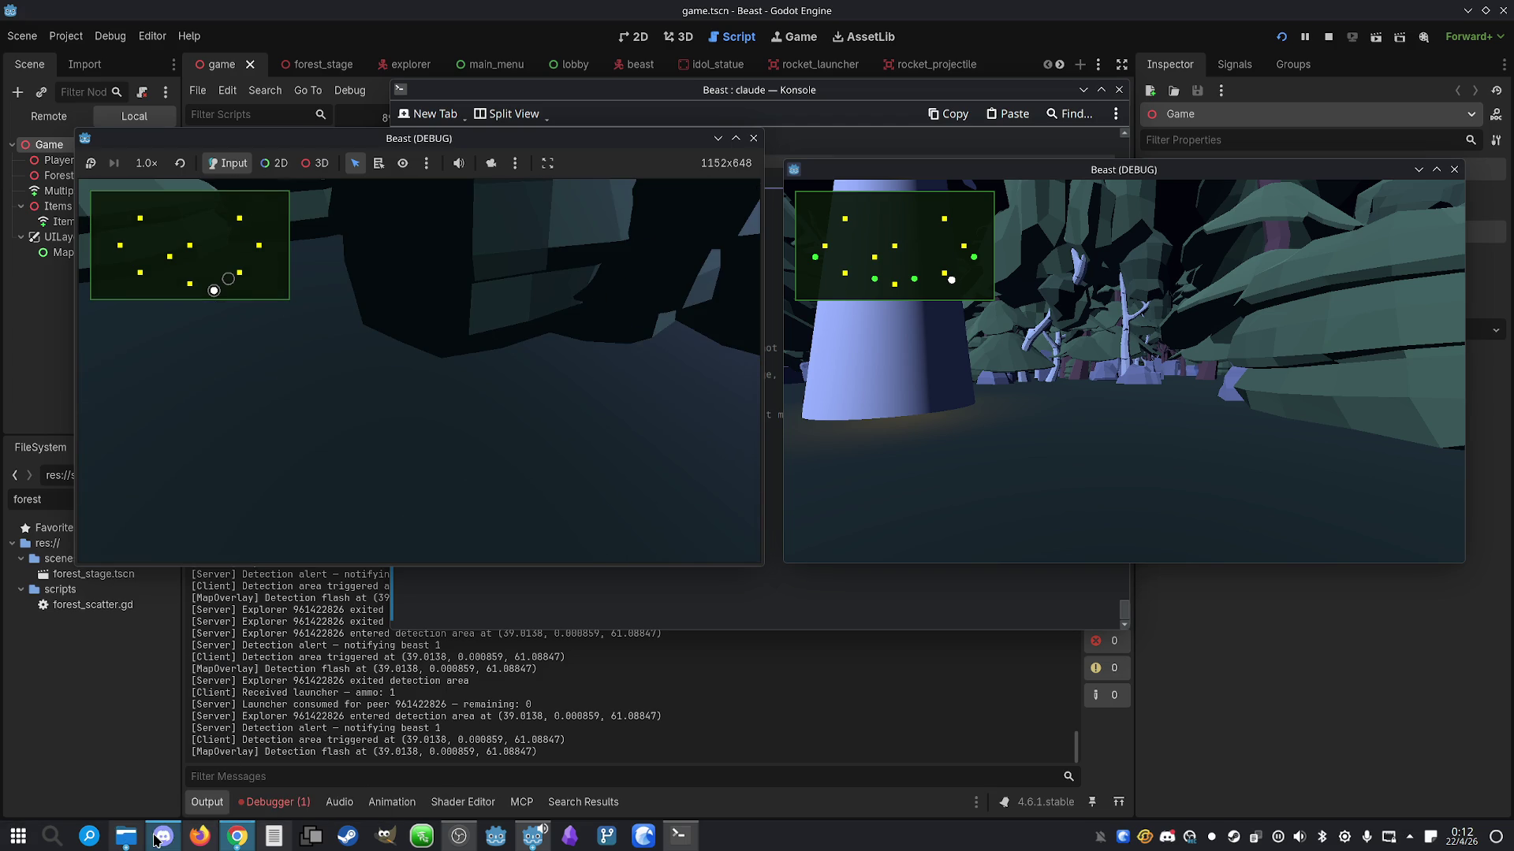
Bring up the file manager showing the Claude folder and keep it maximized
click(402, 708)
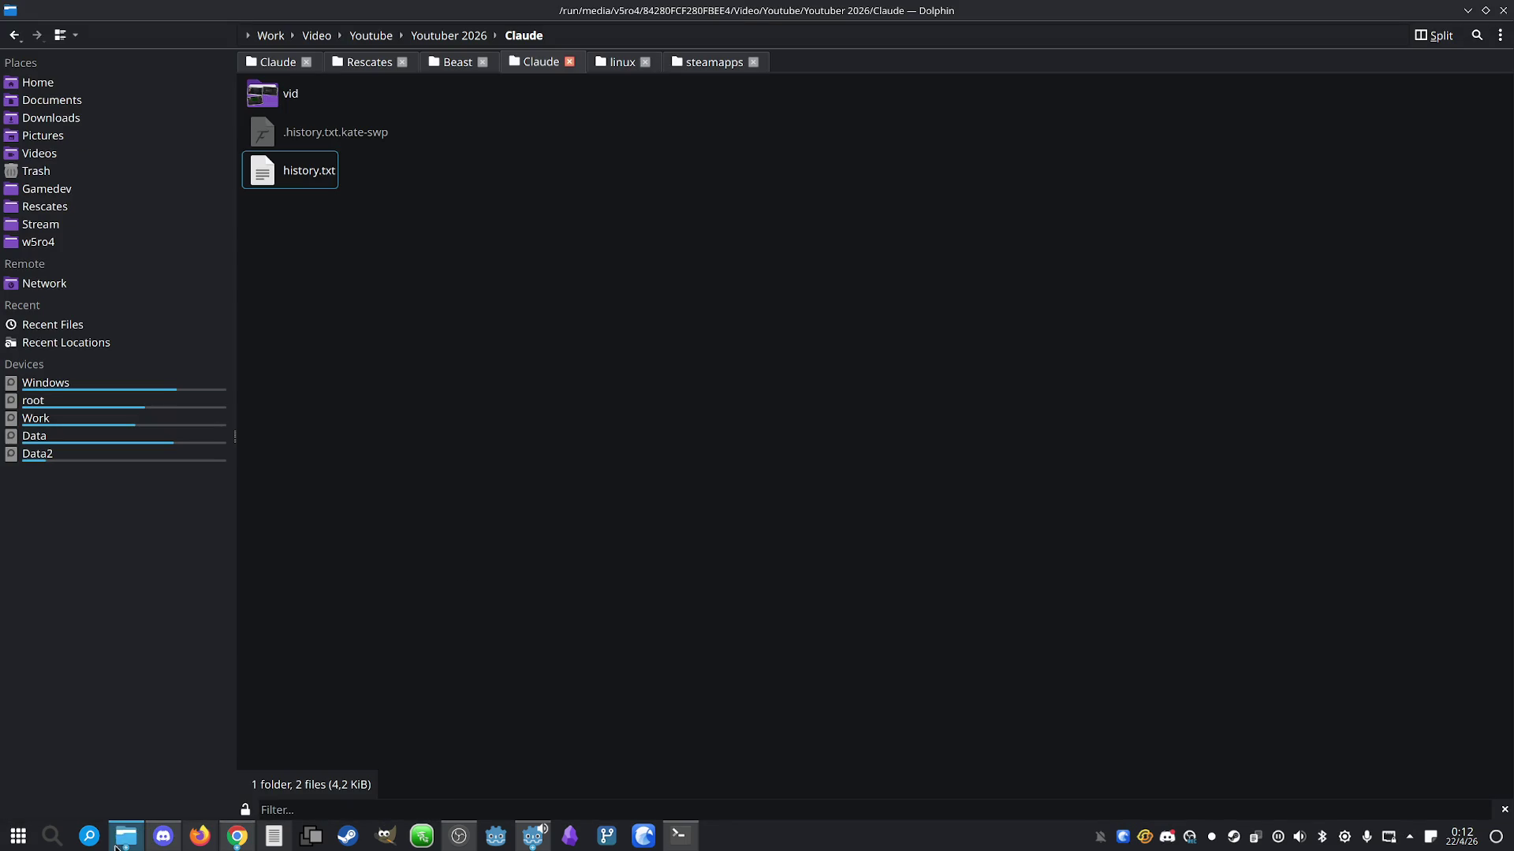
click(101, 778)
mouse_move(1293, 16)
mouse_down()
mouse_move(916, 141)
mouse_move(1050, 138)
mouse_up()
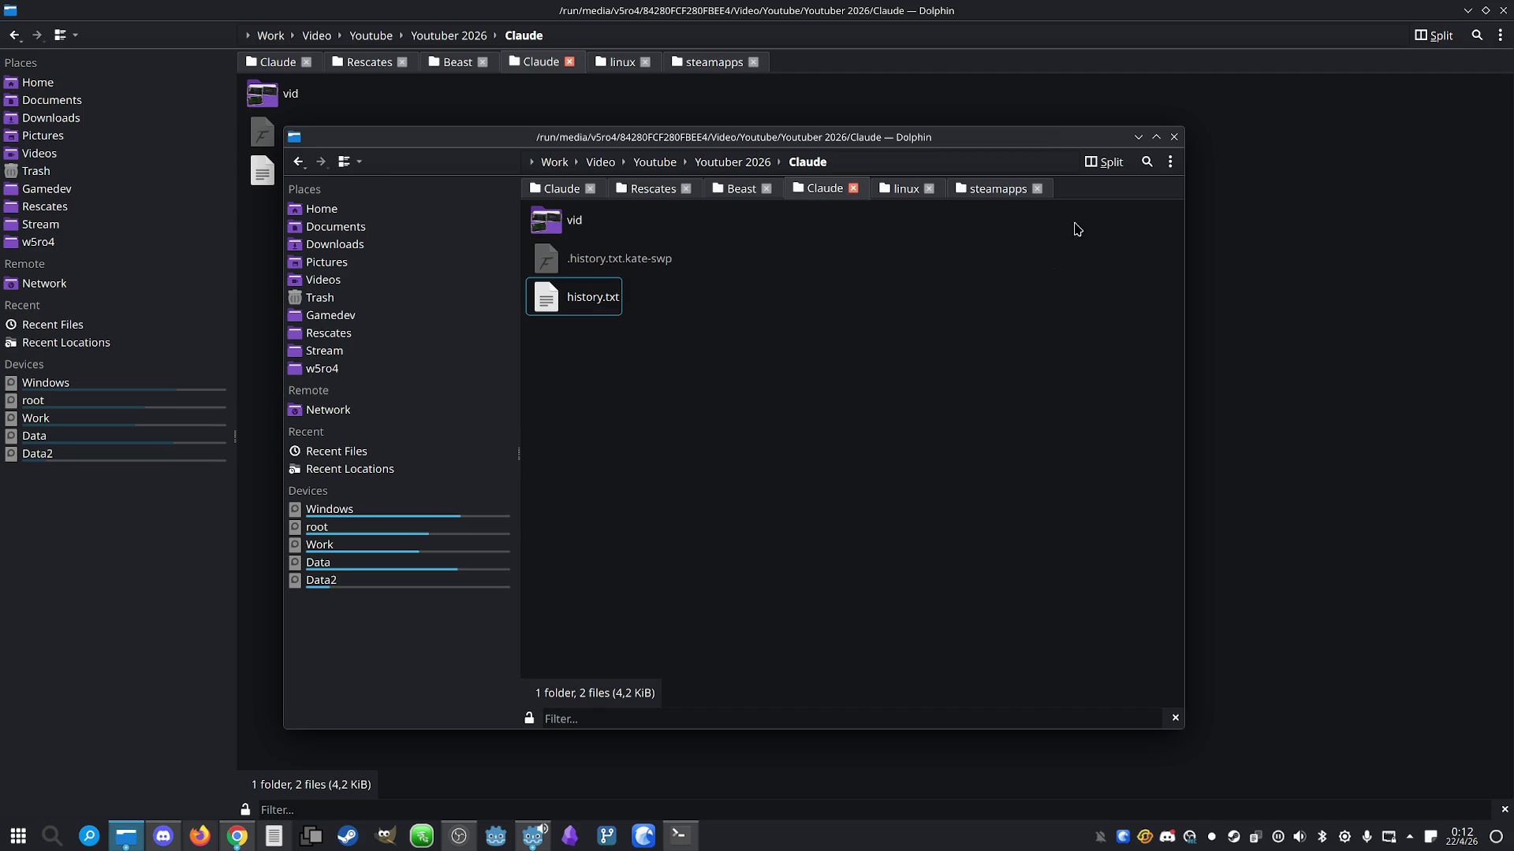
click(1156, 137)
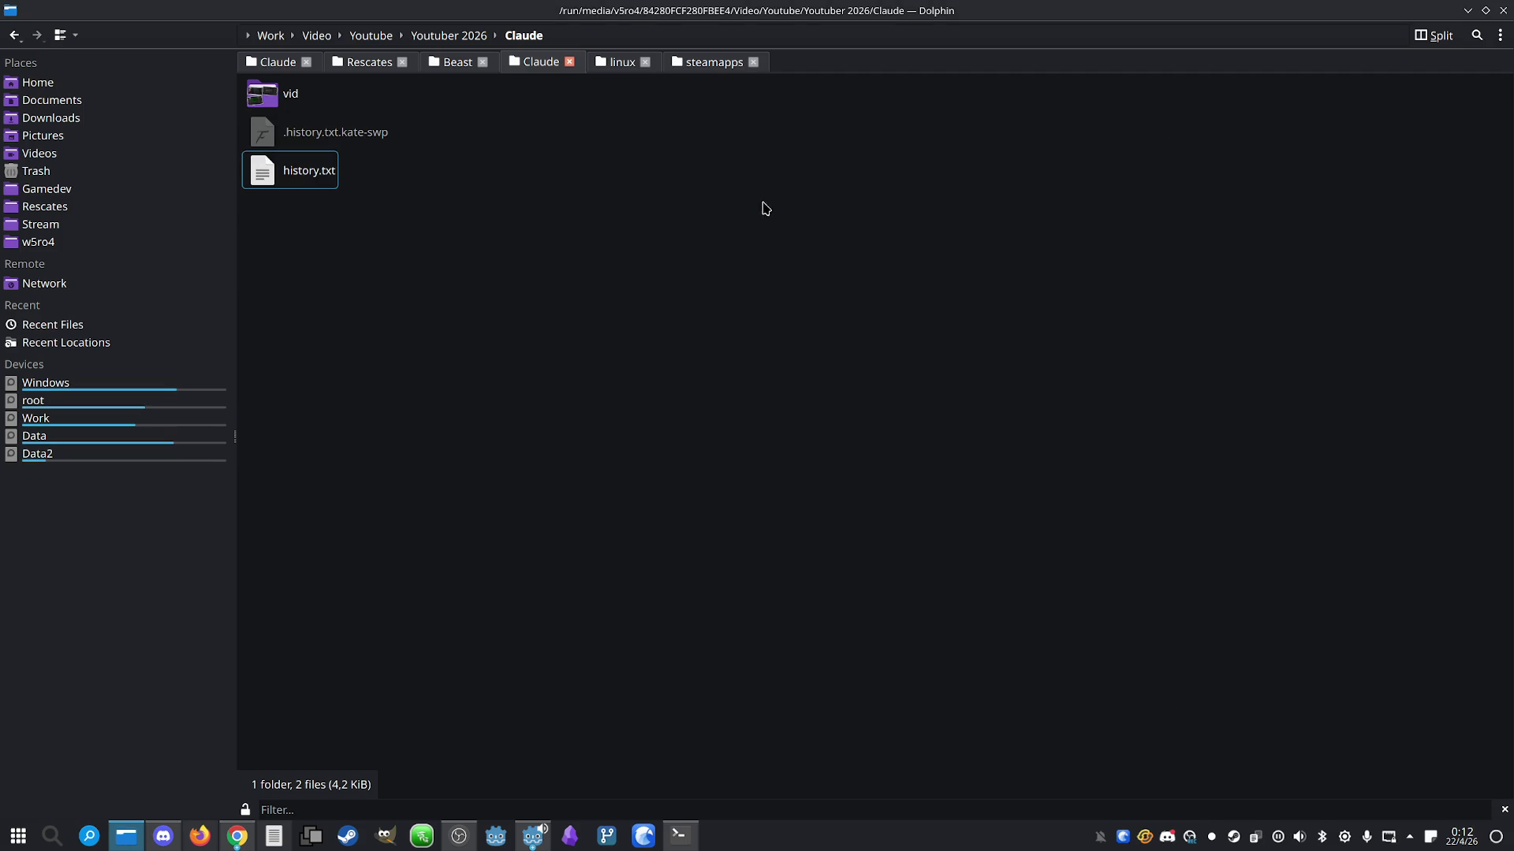
Open the Beast project's documentation folder and select plan.md
click(442, 63)
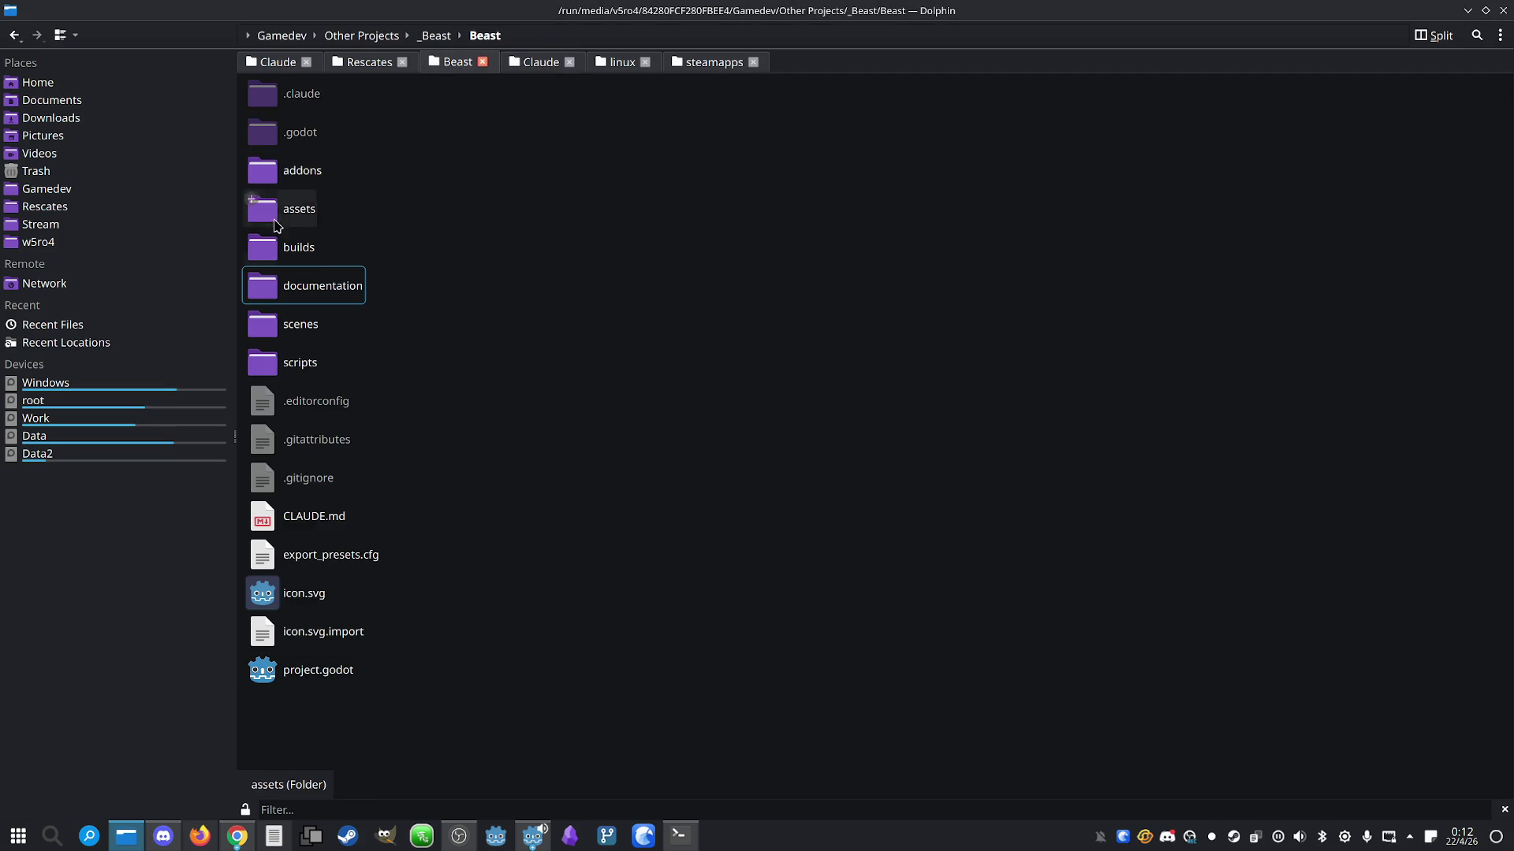
double_click(284, 286)
click(271, 148)
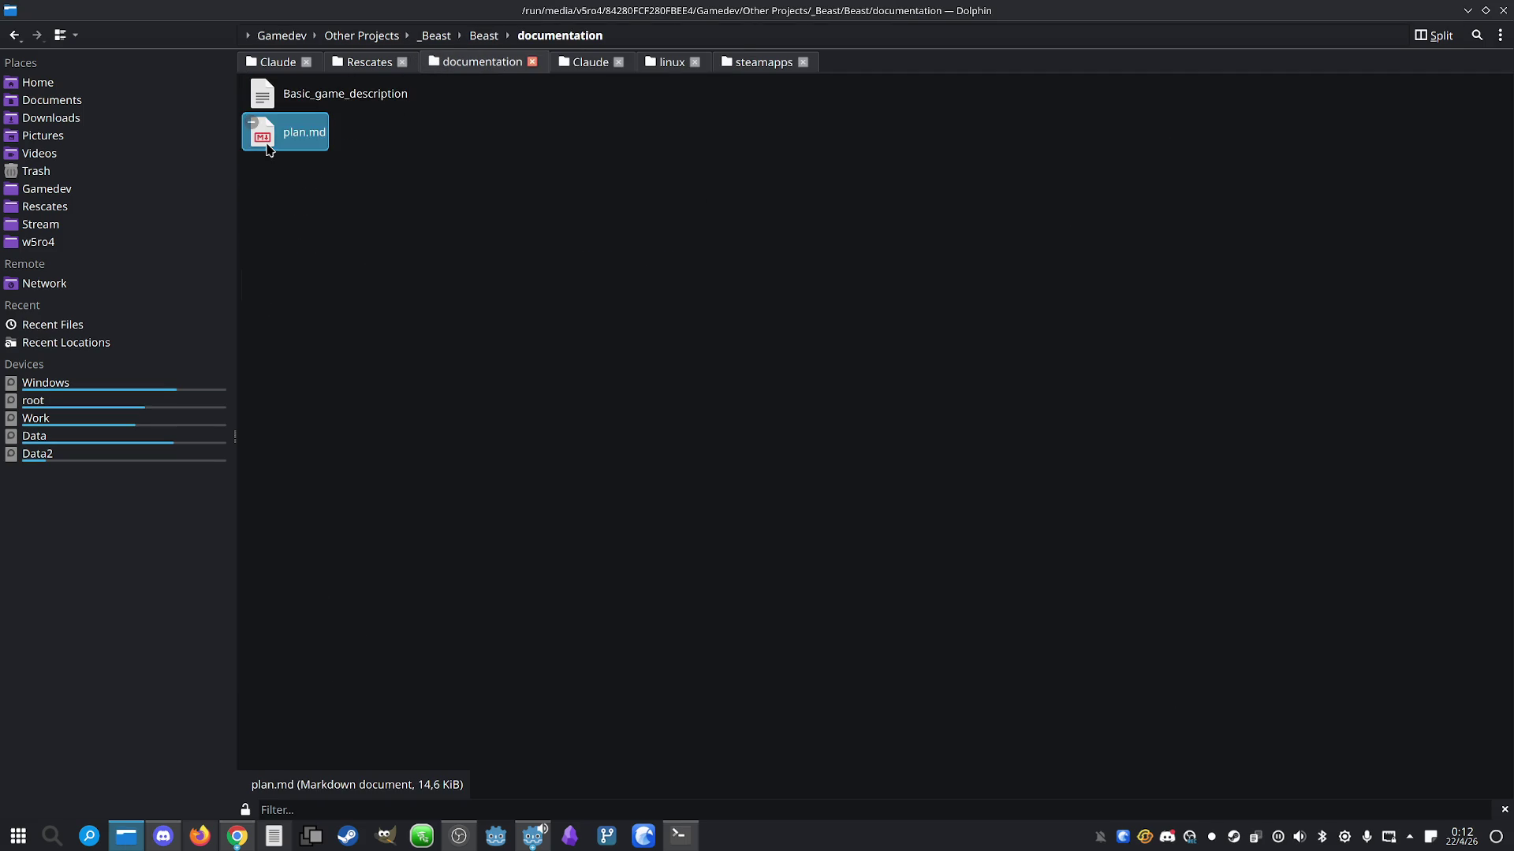
click(273, 835)
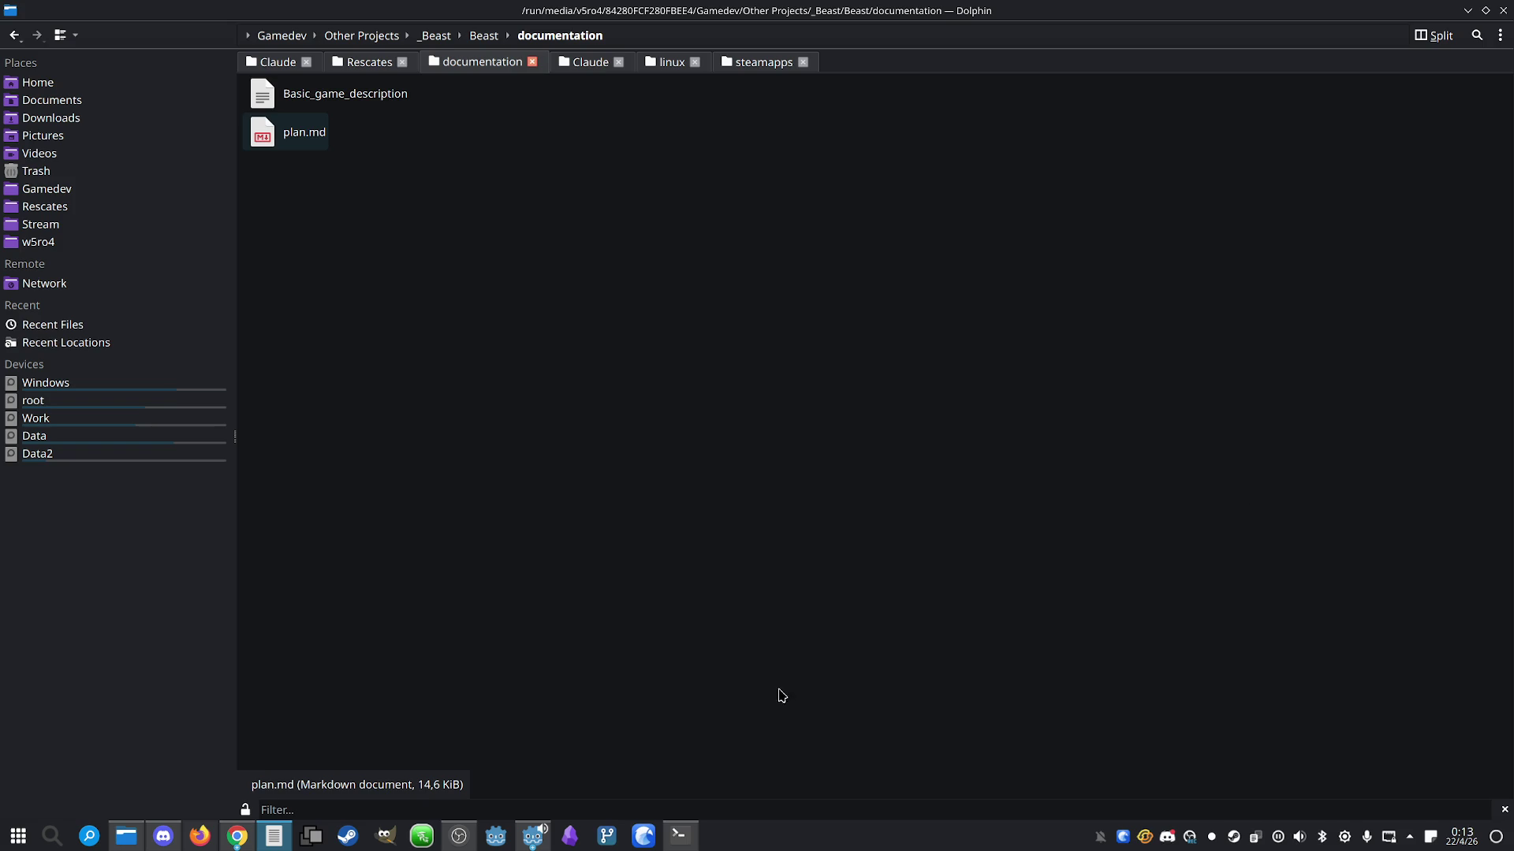
Hide the Claude terminal and minimize the file manager to reveal the Godot editor
click(677, 844)
click(677, 844)
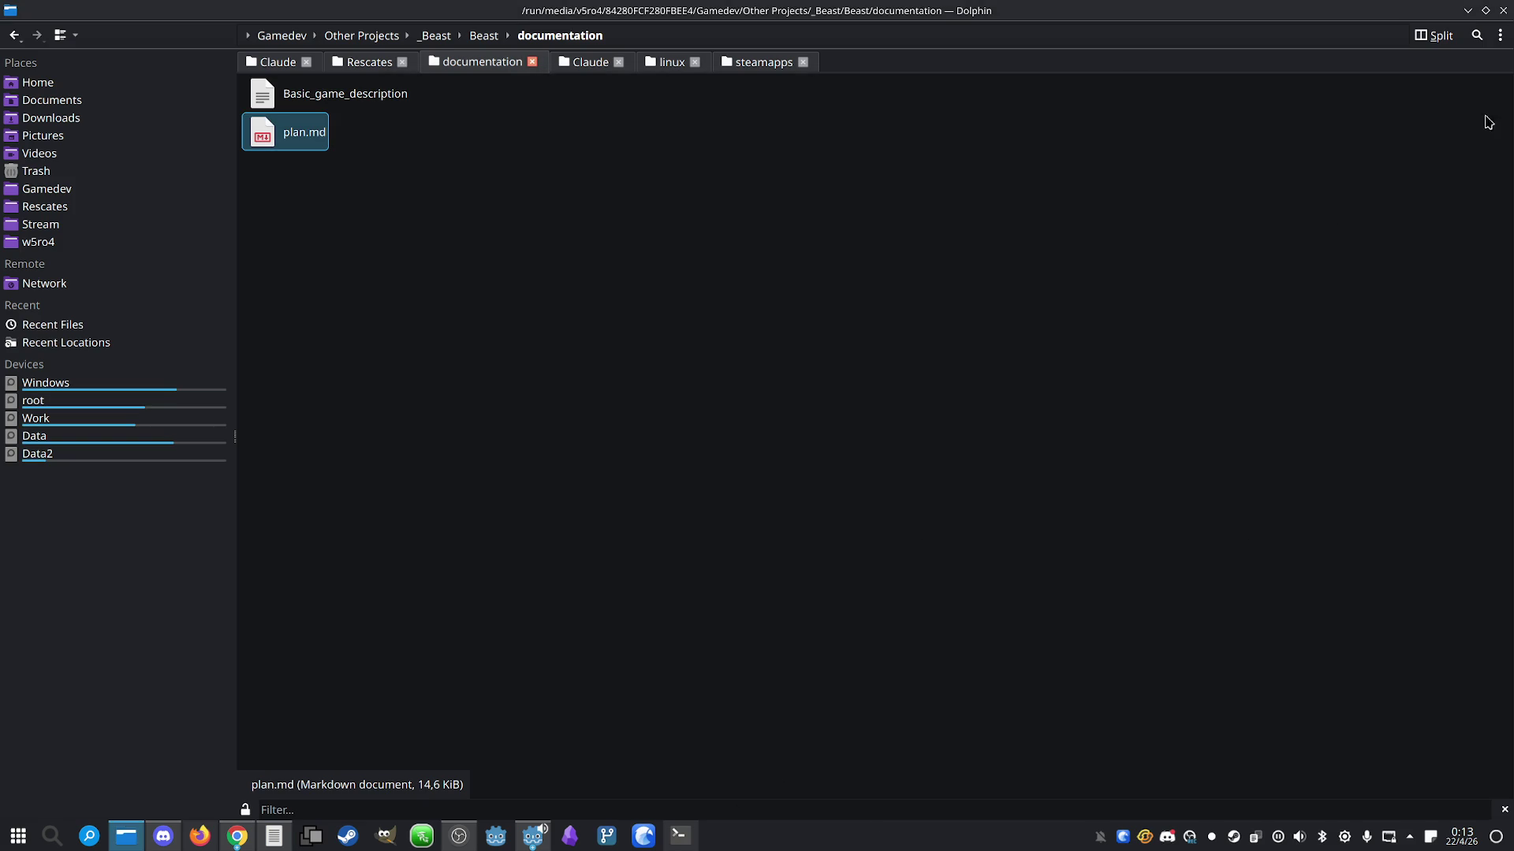
click(1467, 10)
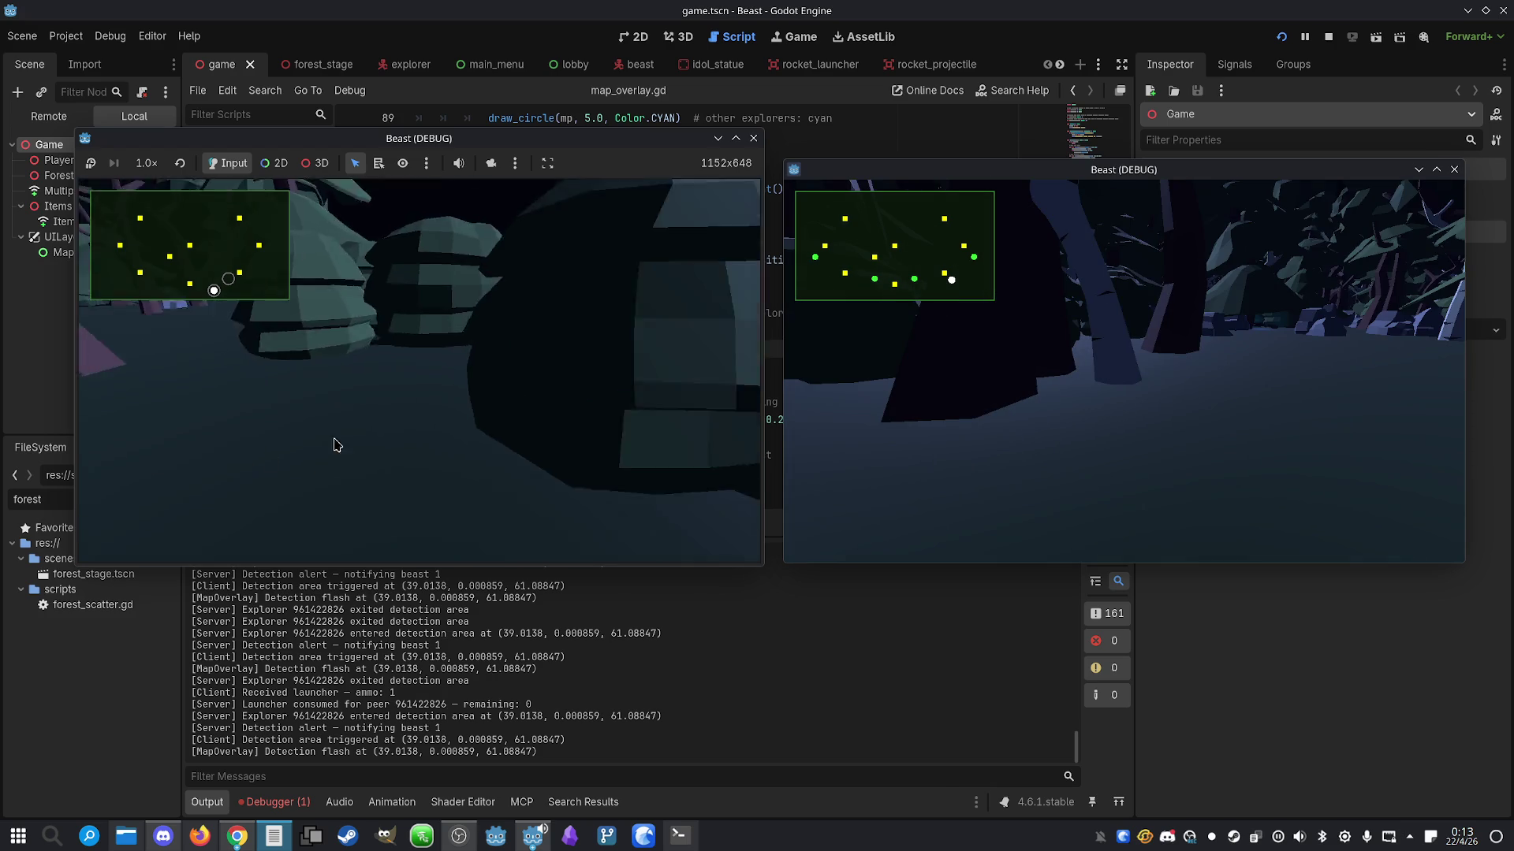
Stop the game test, close the usage panel, and send Claude 'proceed to step m7'
click(1329, 35)
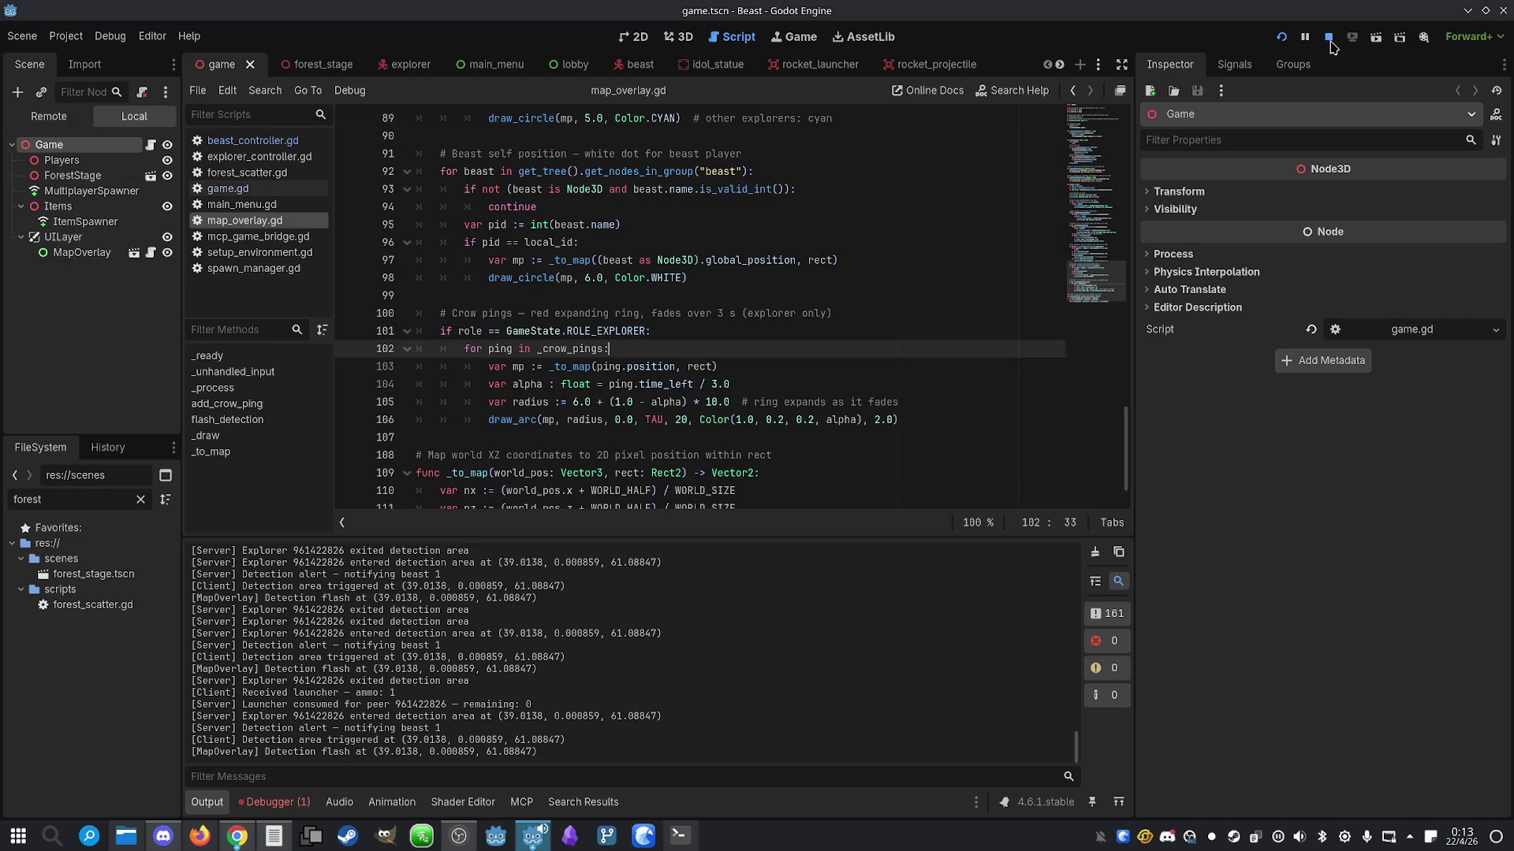
click(679, 836)
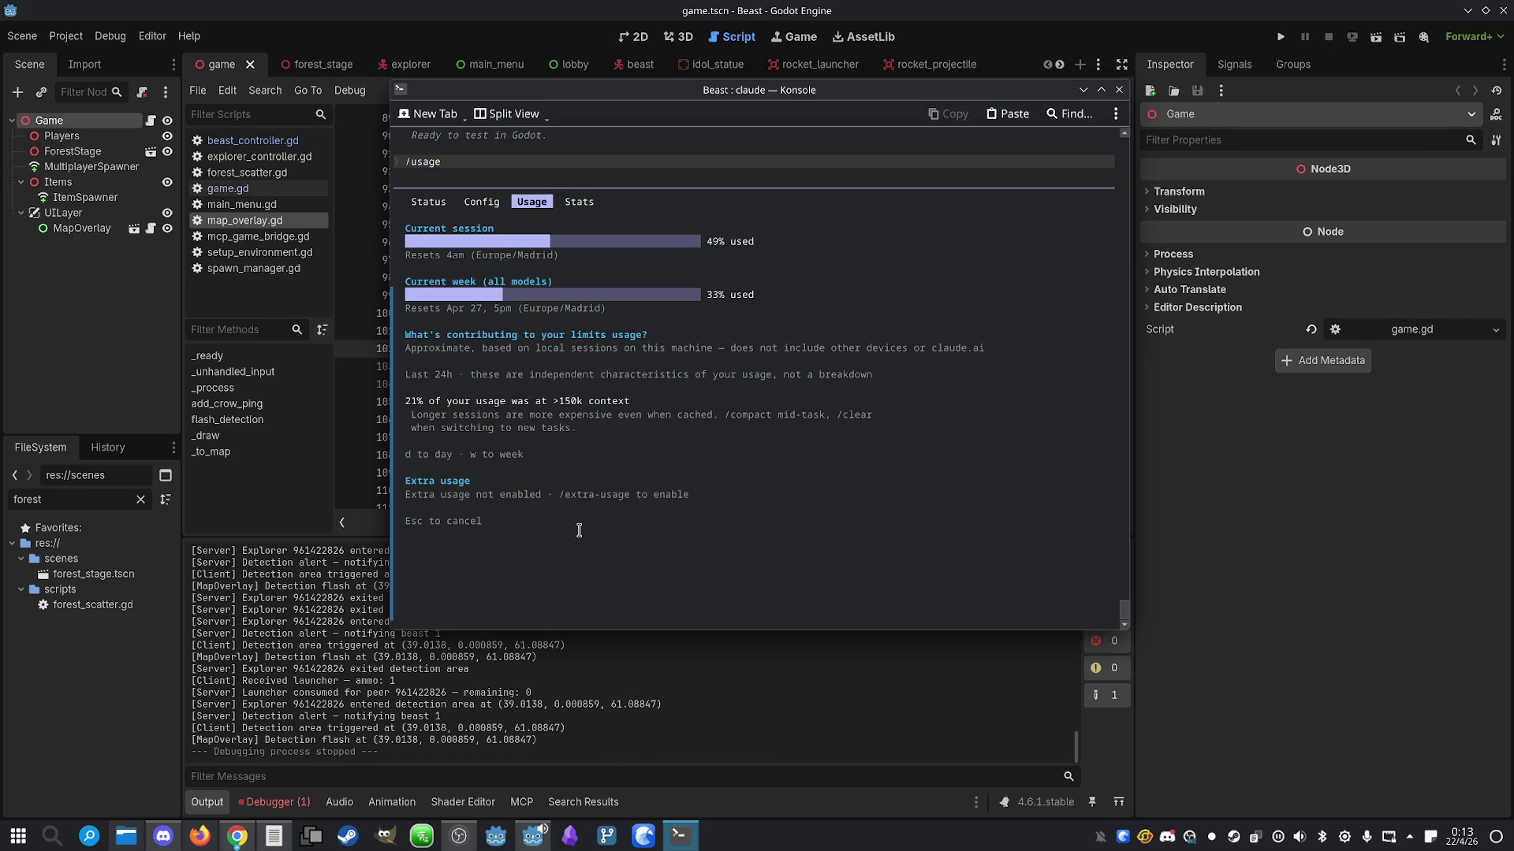
key(Escape)
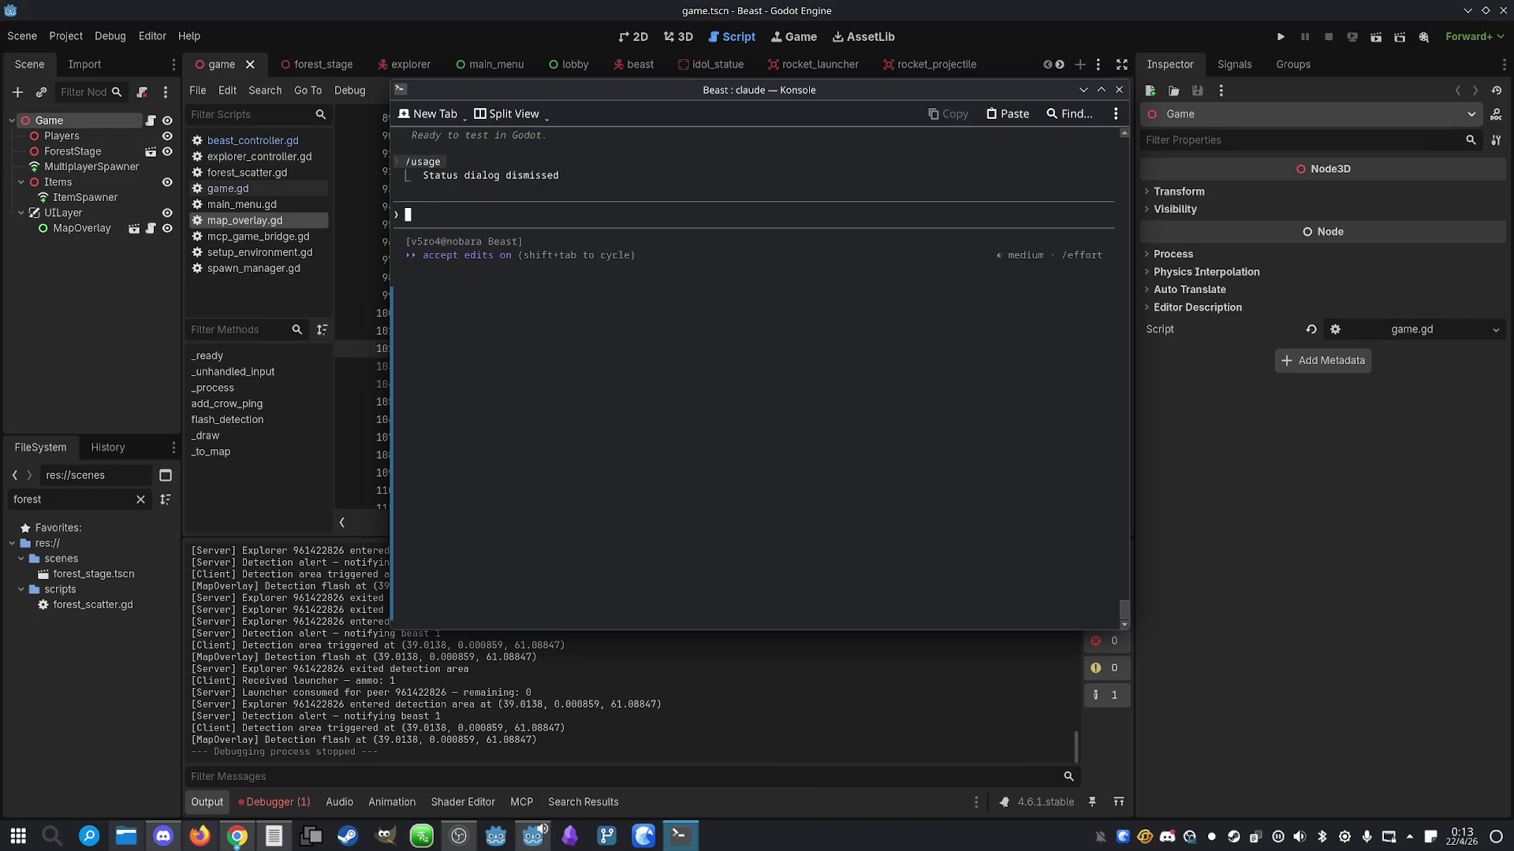
text(proceed to )
text(step m)
text(7)
key(Return)
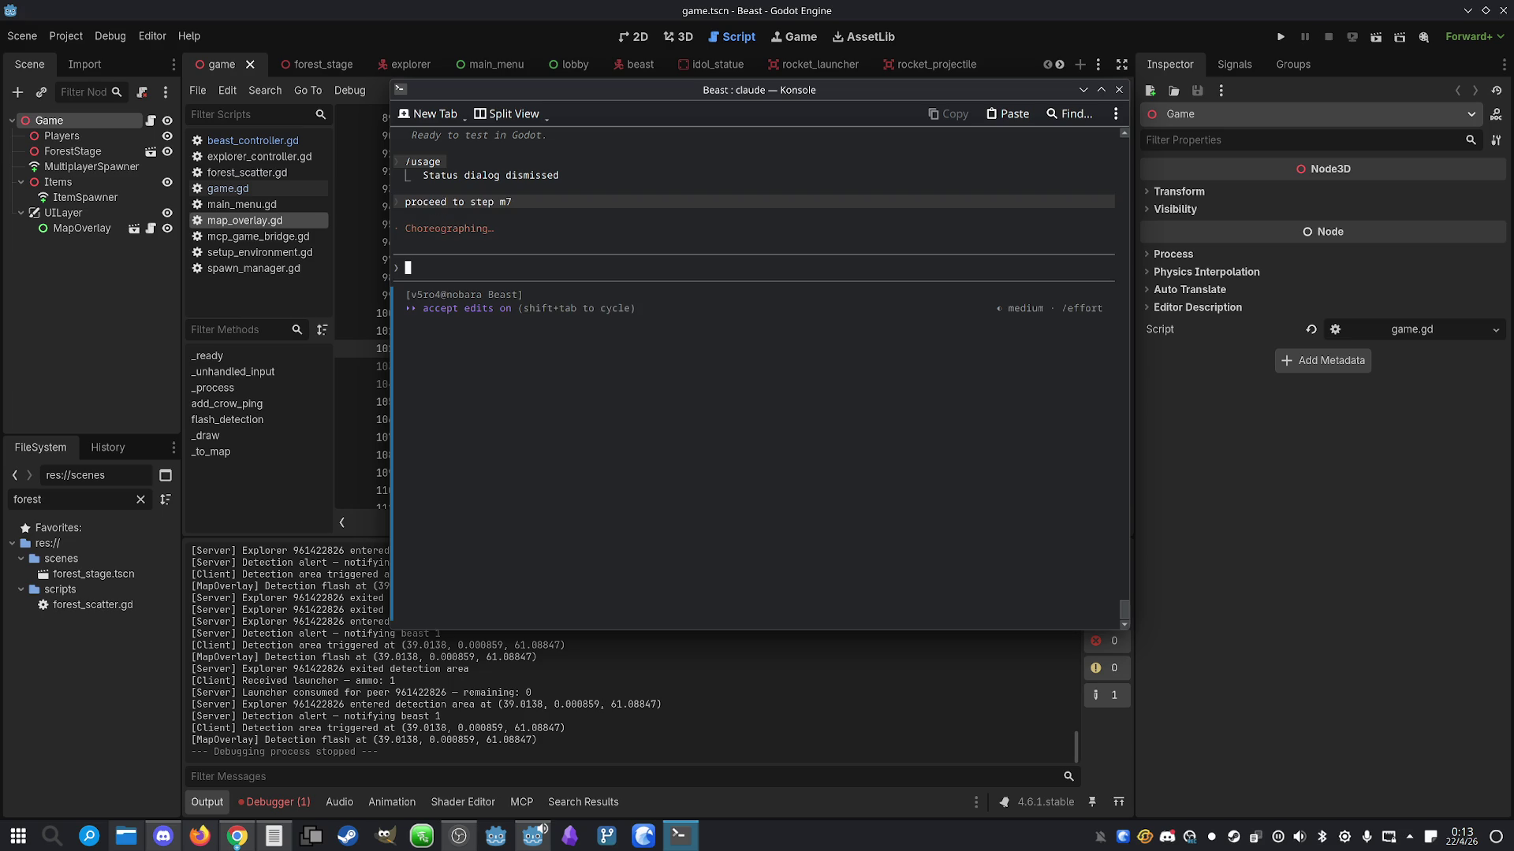
key(alt+Tab)
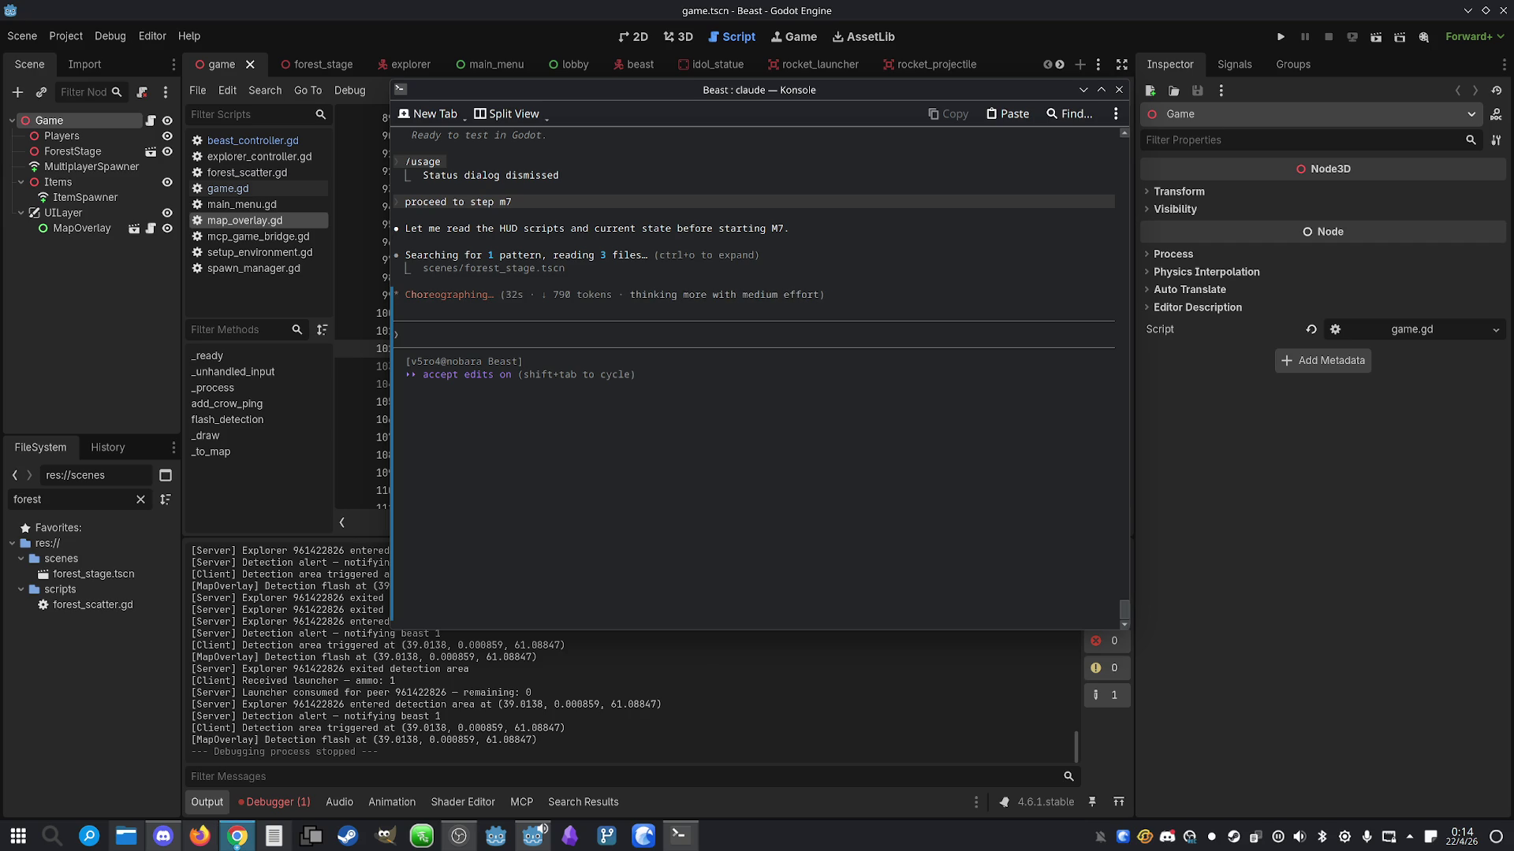
Raise the Claude terminal over the Godot editor to watch it write the HUD scripts
click(1479, 454)
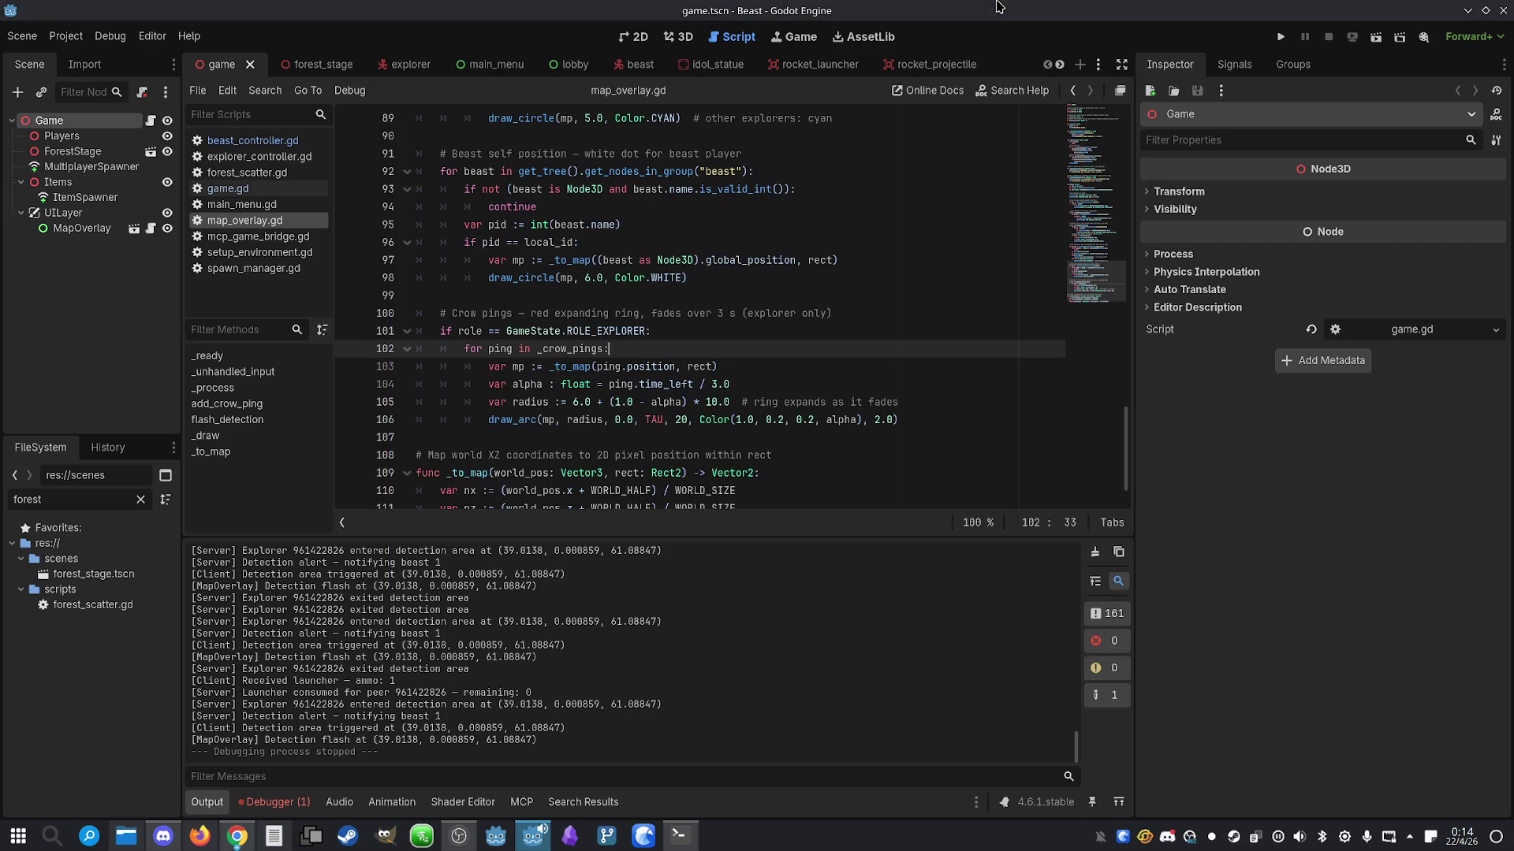
click(679, 836)
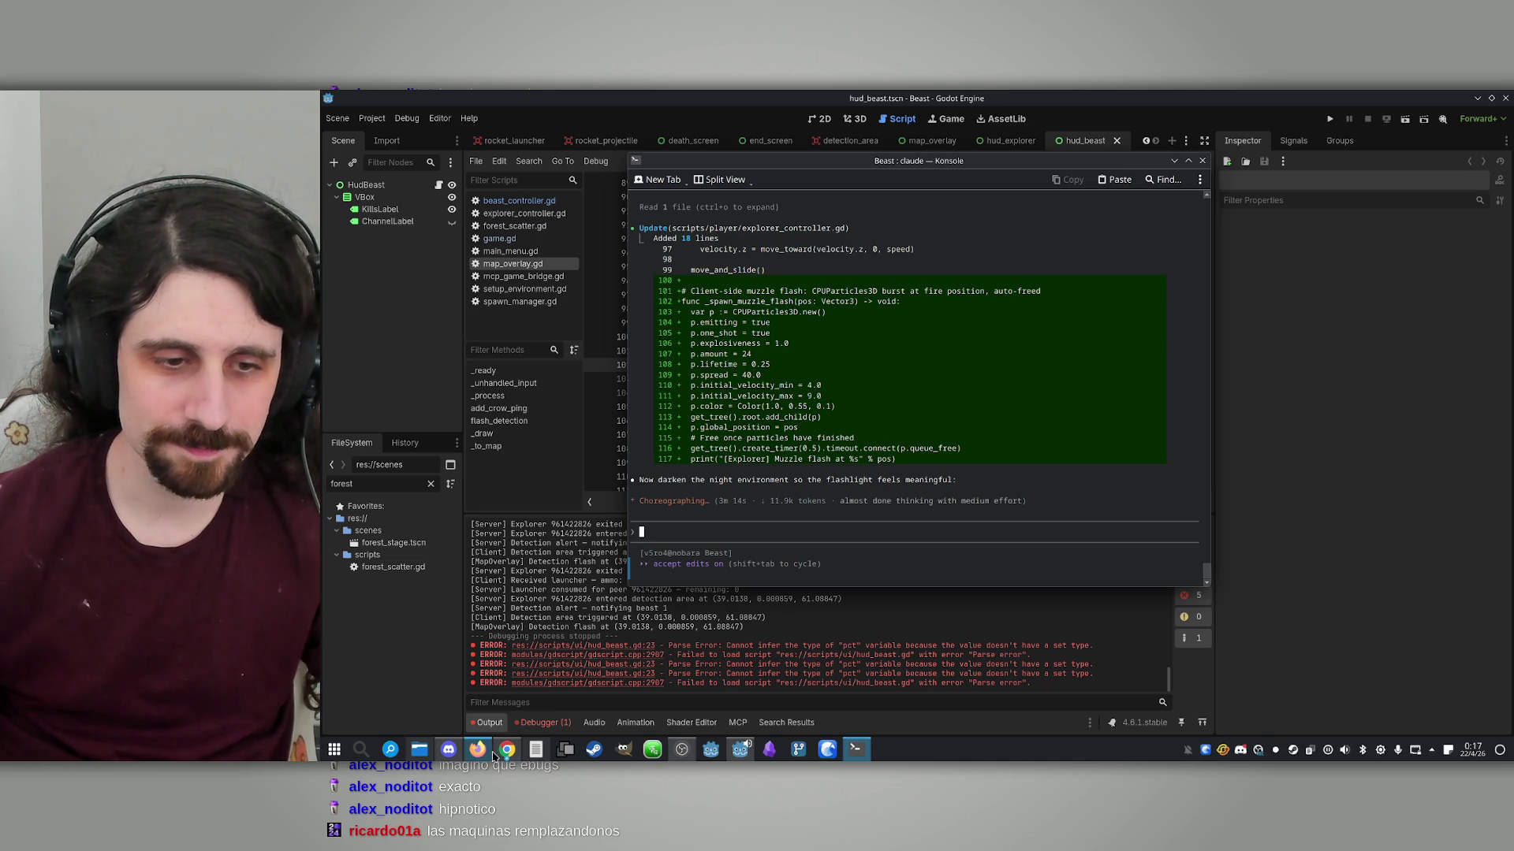
Search DuckDuckGo for 'free nature pack assets 3d' in a new Chrome tab
mouse_move(507, 750)
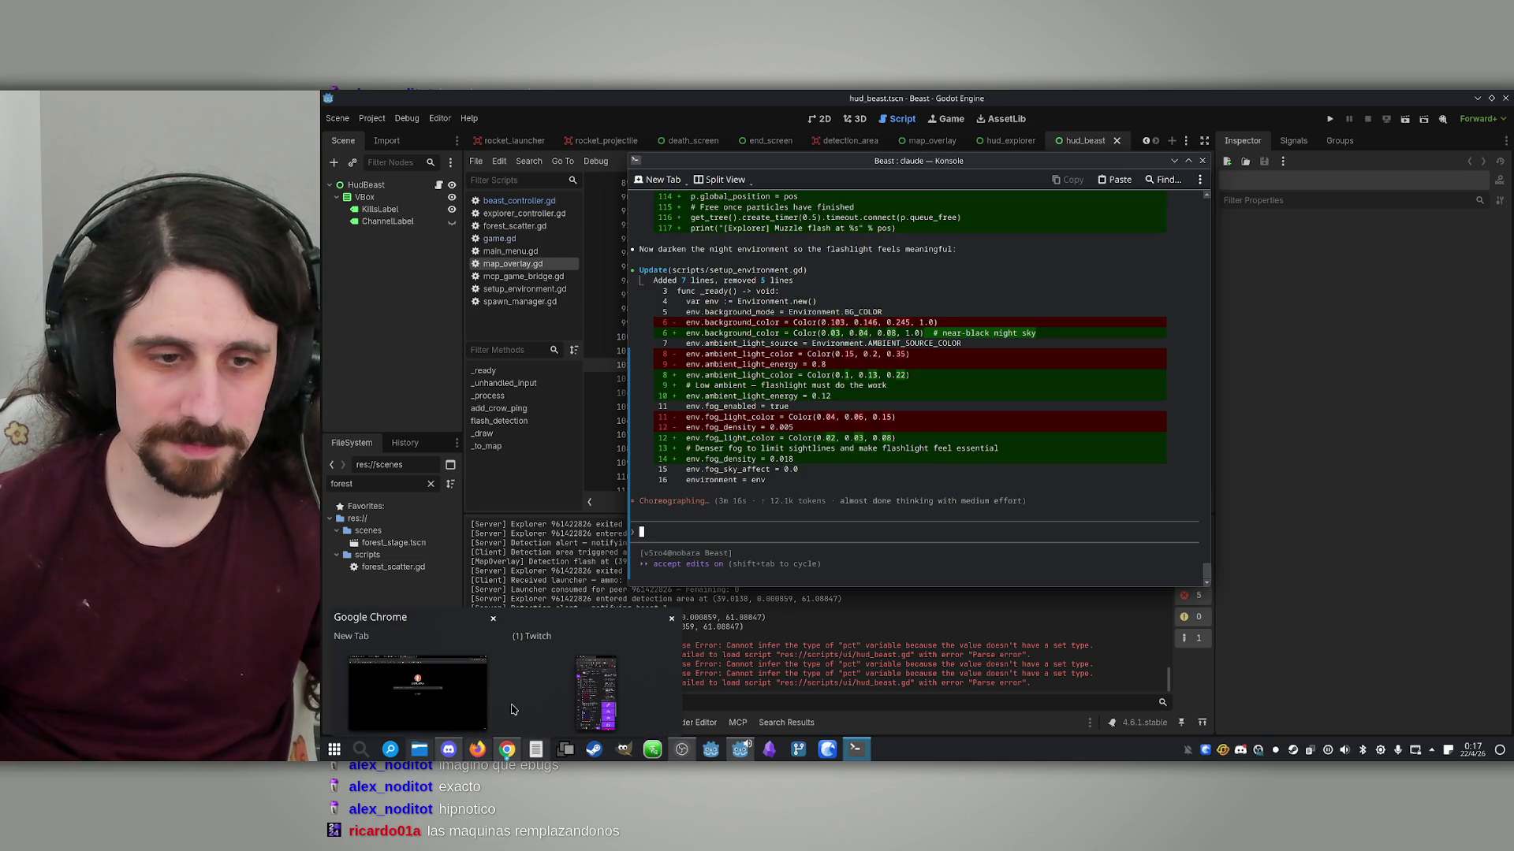
click(512, 710)
click(908, 103)
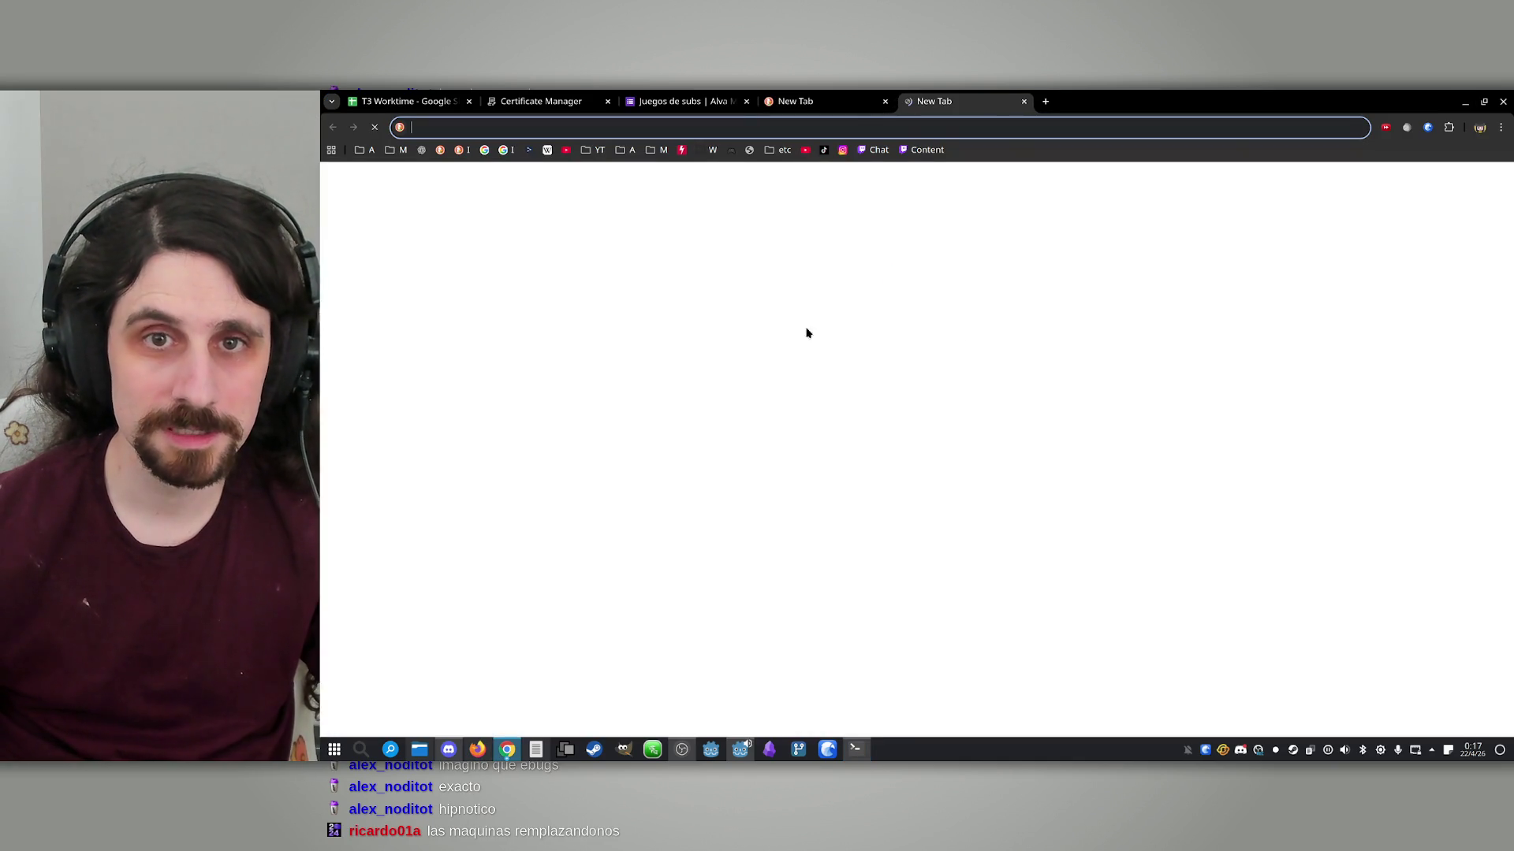
click(780, 367)
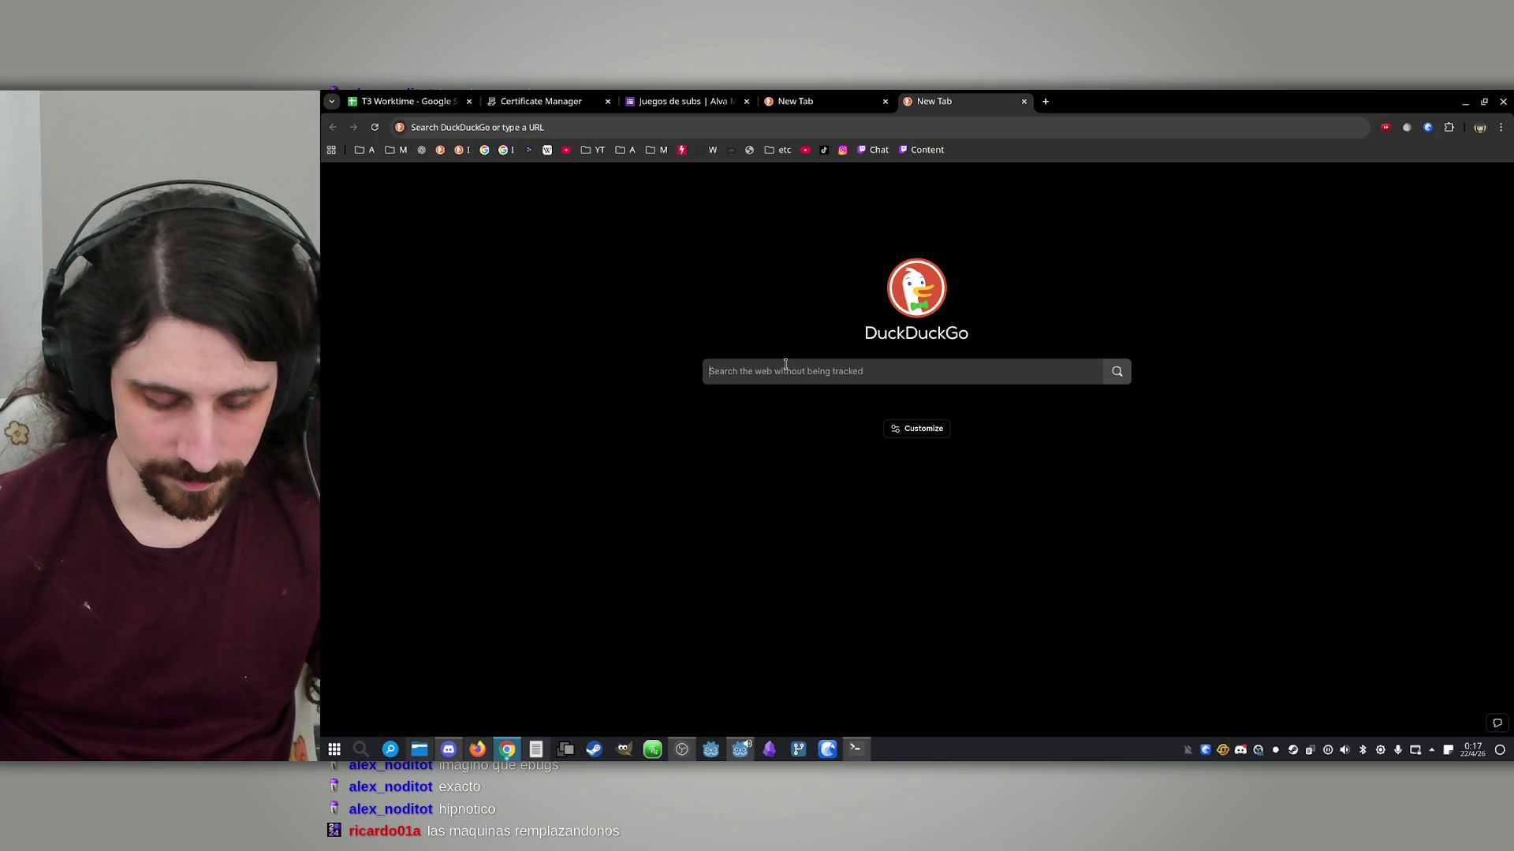
text(free)
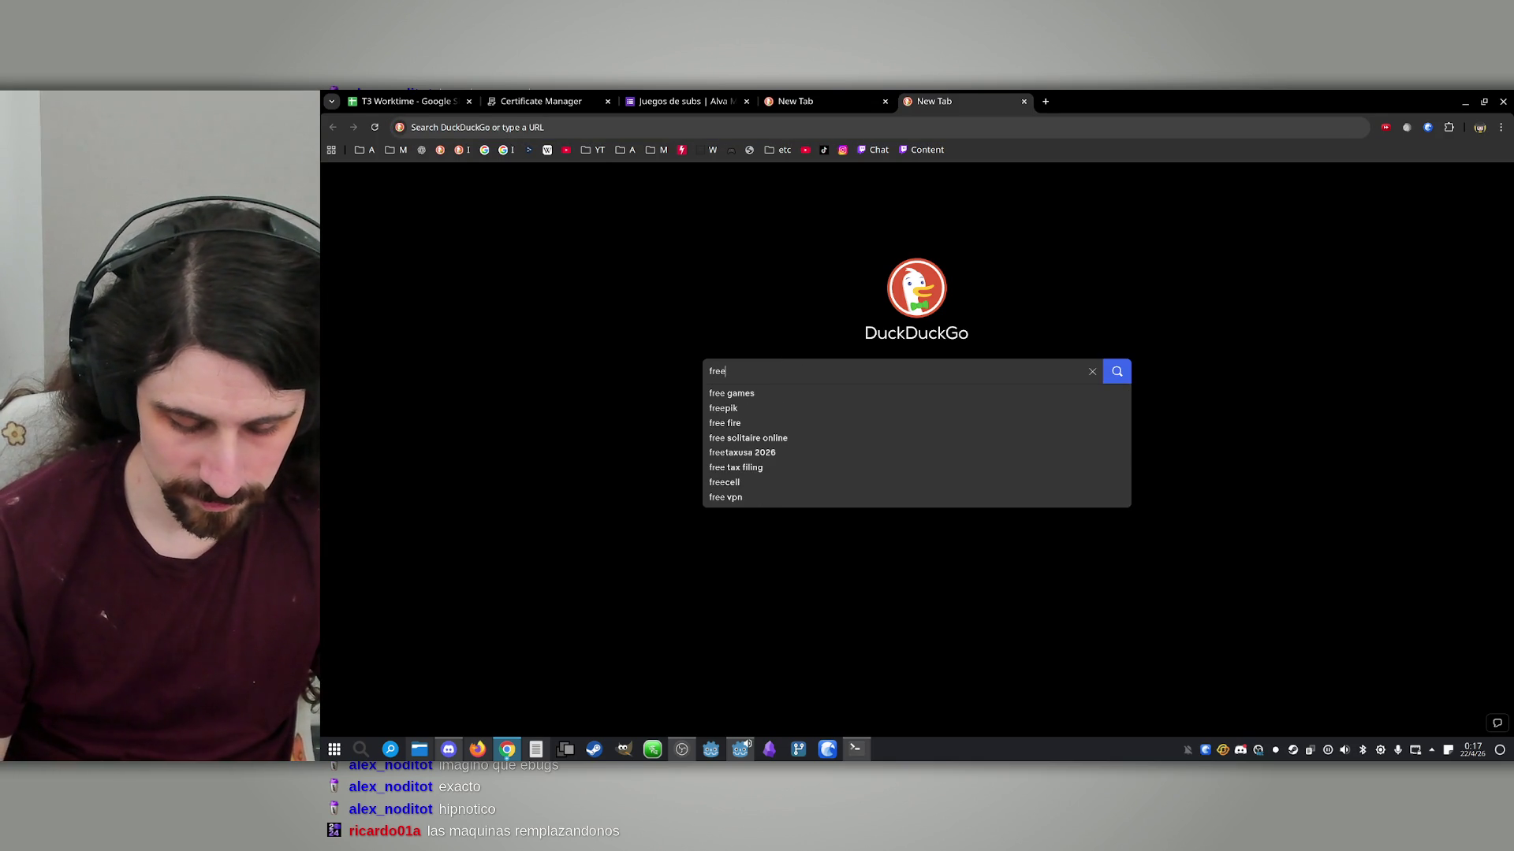
text( nature p)
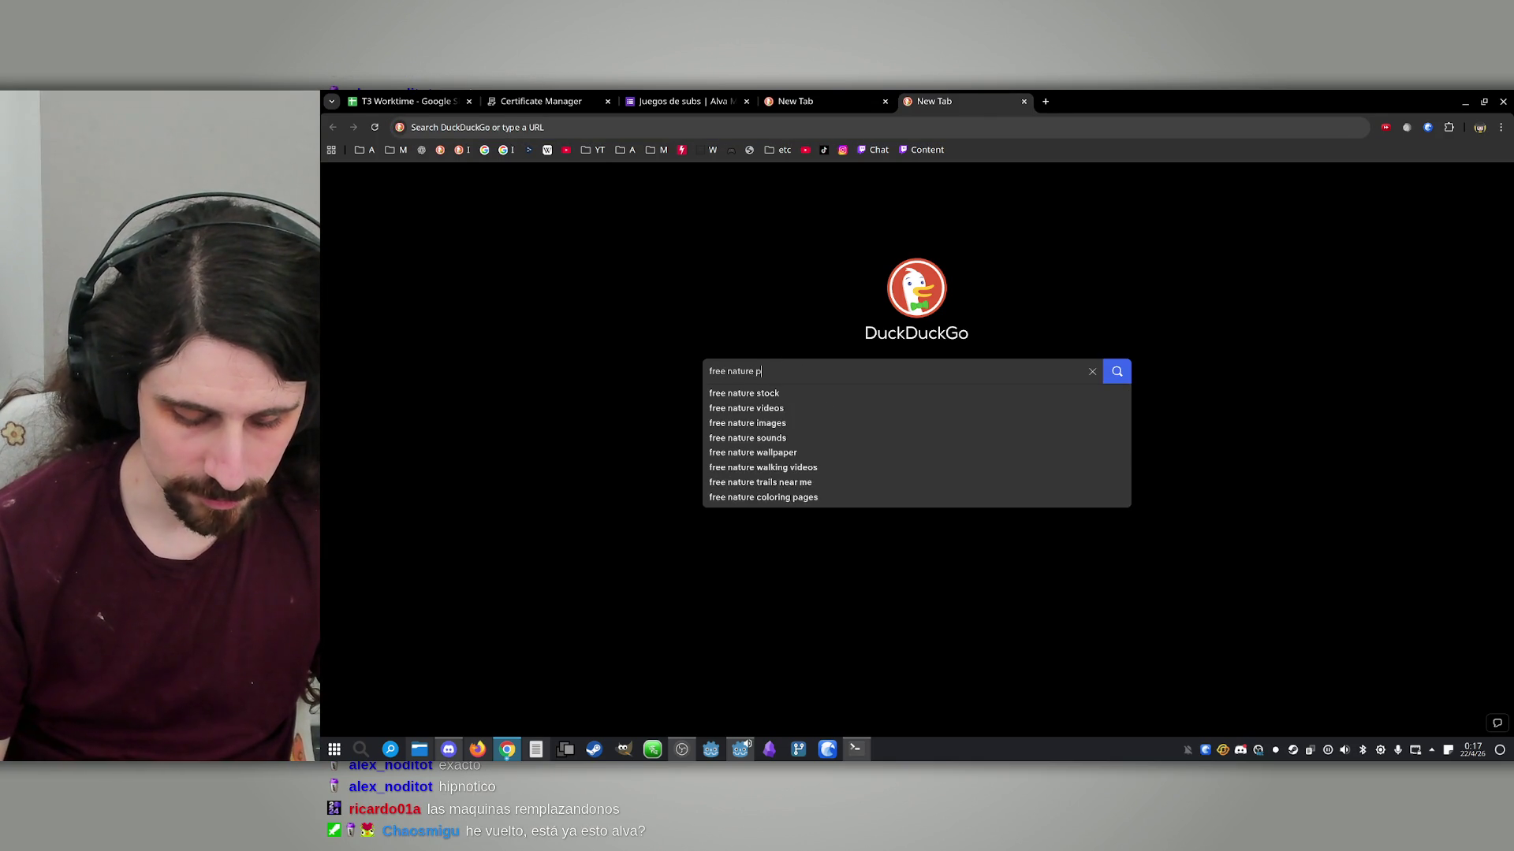
text(ack assets 3d)
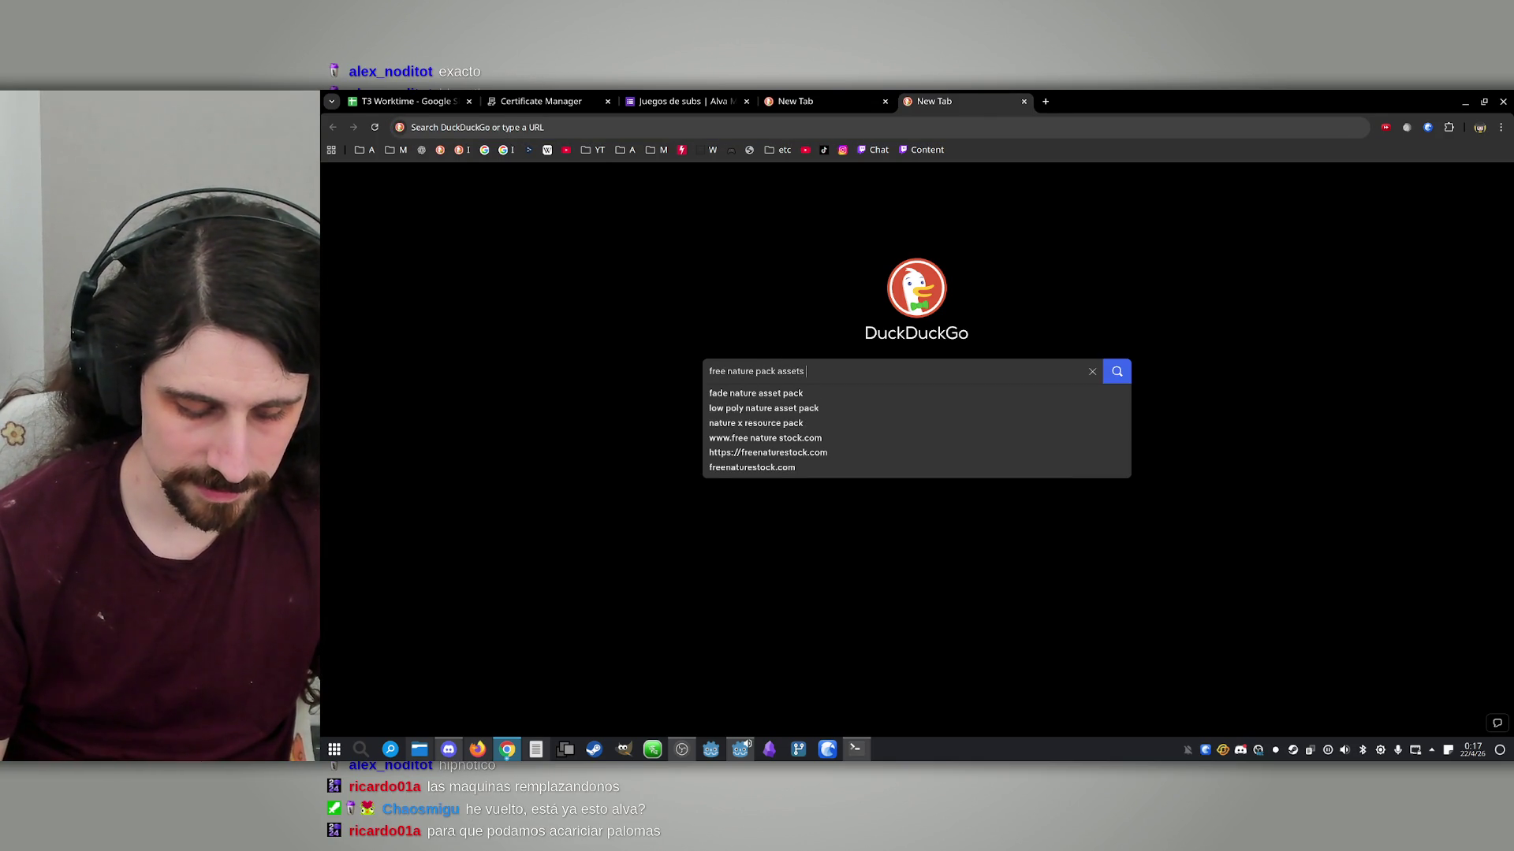
key(Return)
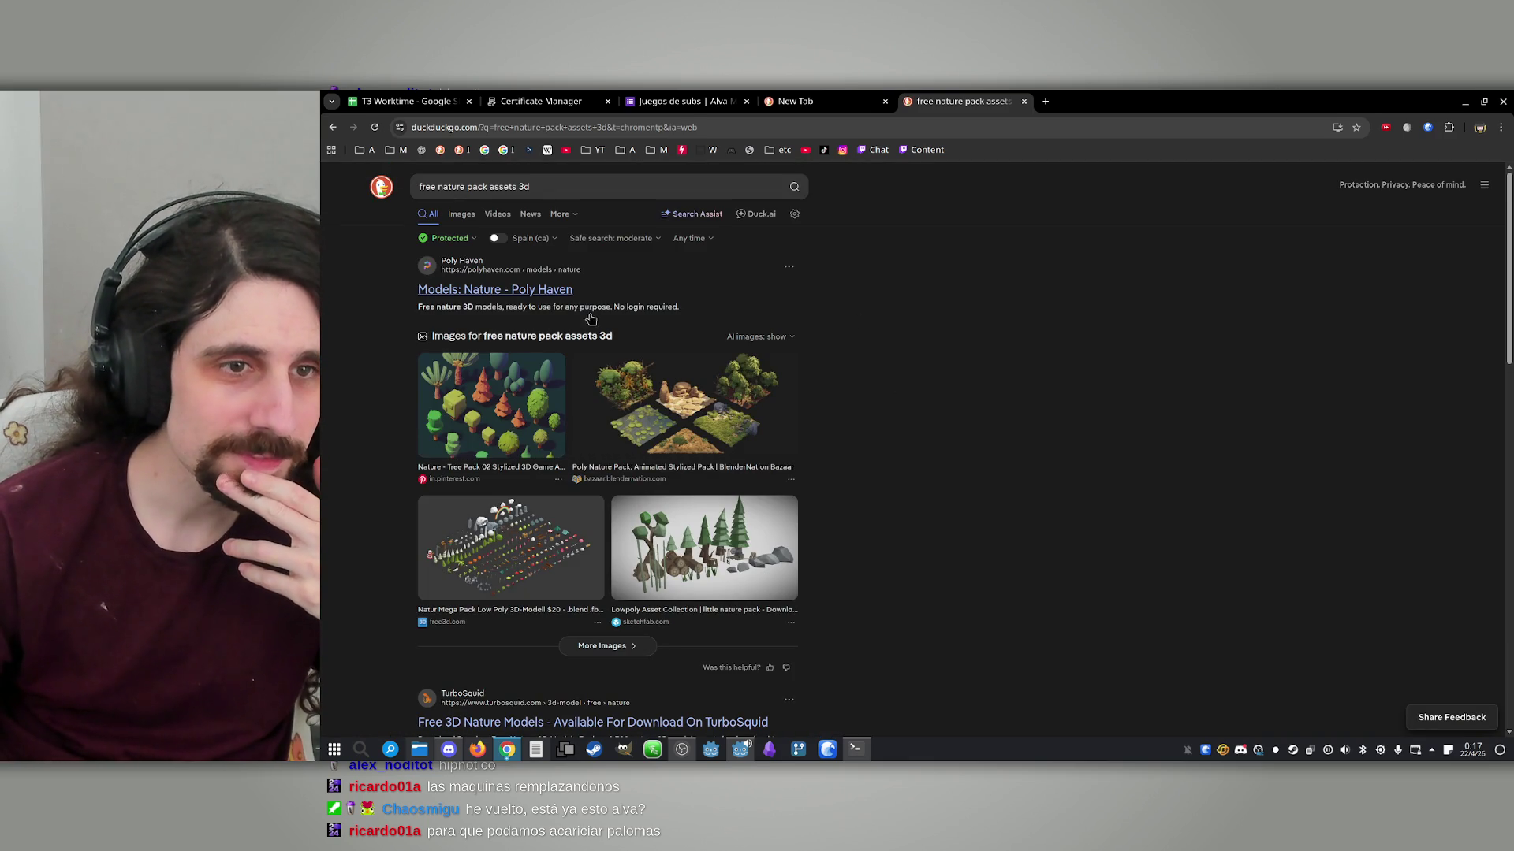
Scroll the results and open the MARTE 3D nature pack in a background tab
click(508, 189)
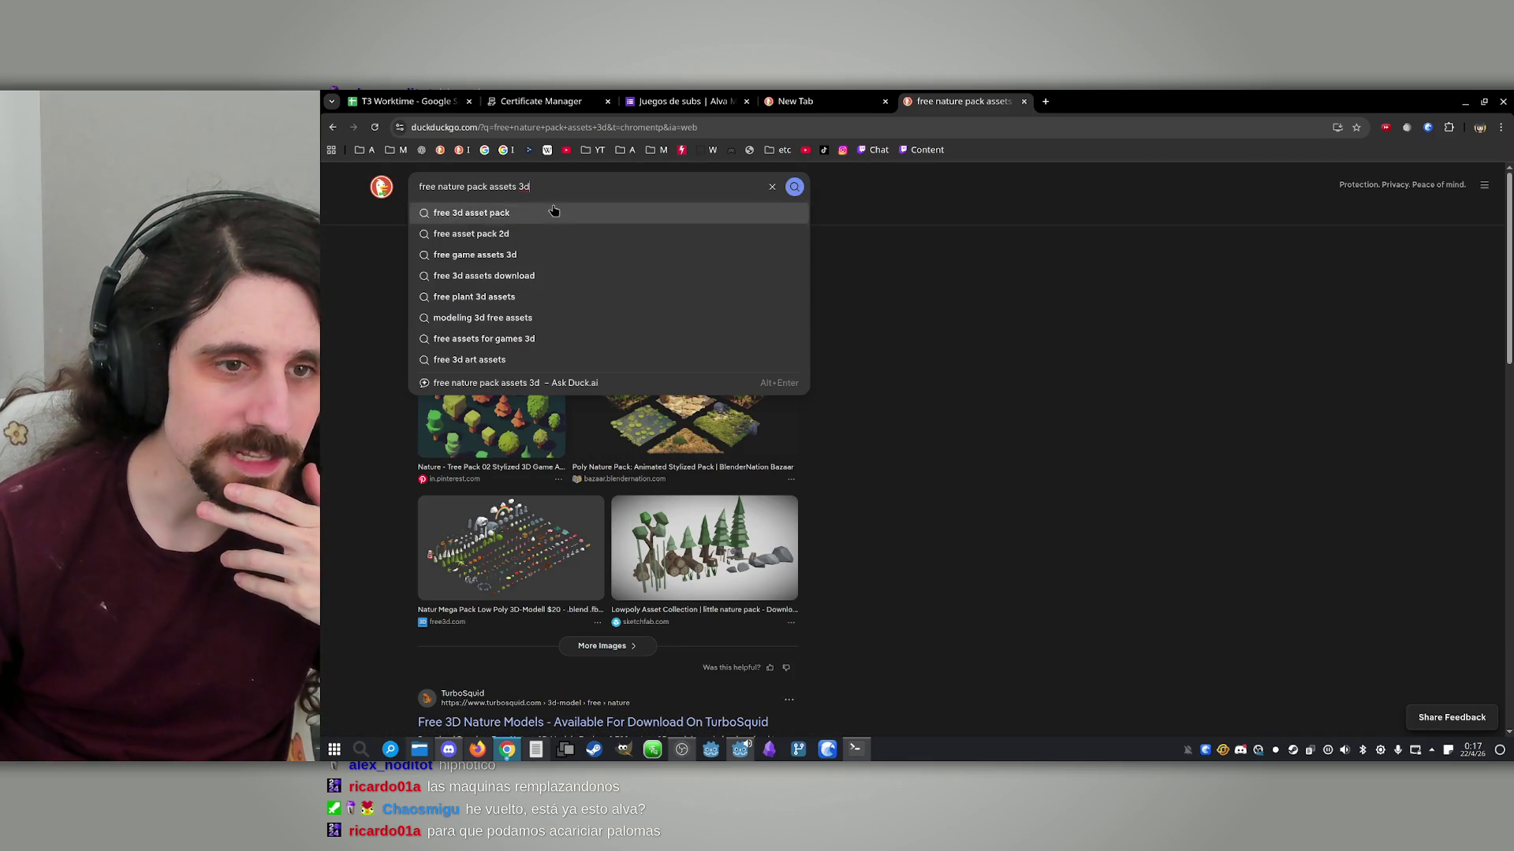
click(1015, 280)
scroll(881, 360, down, 3)
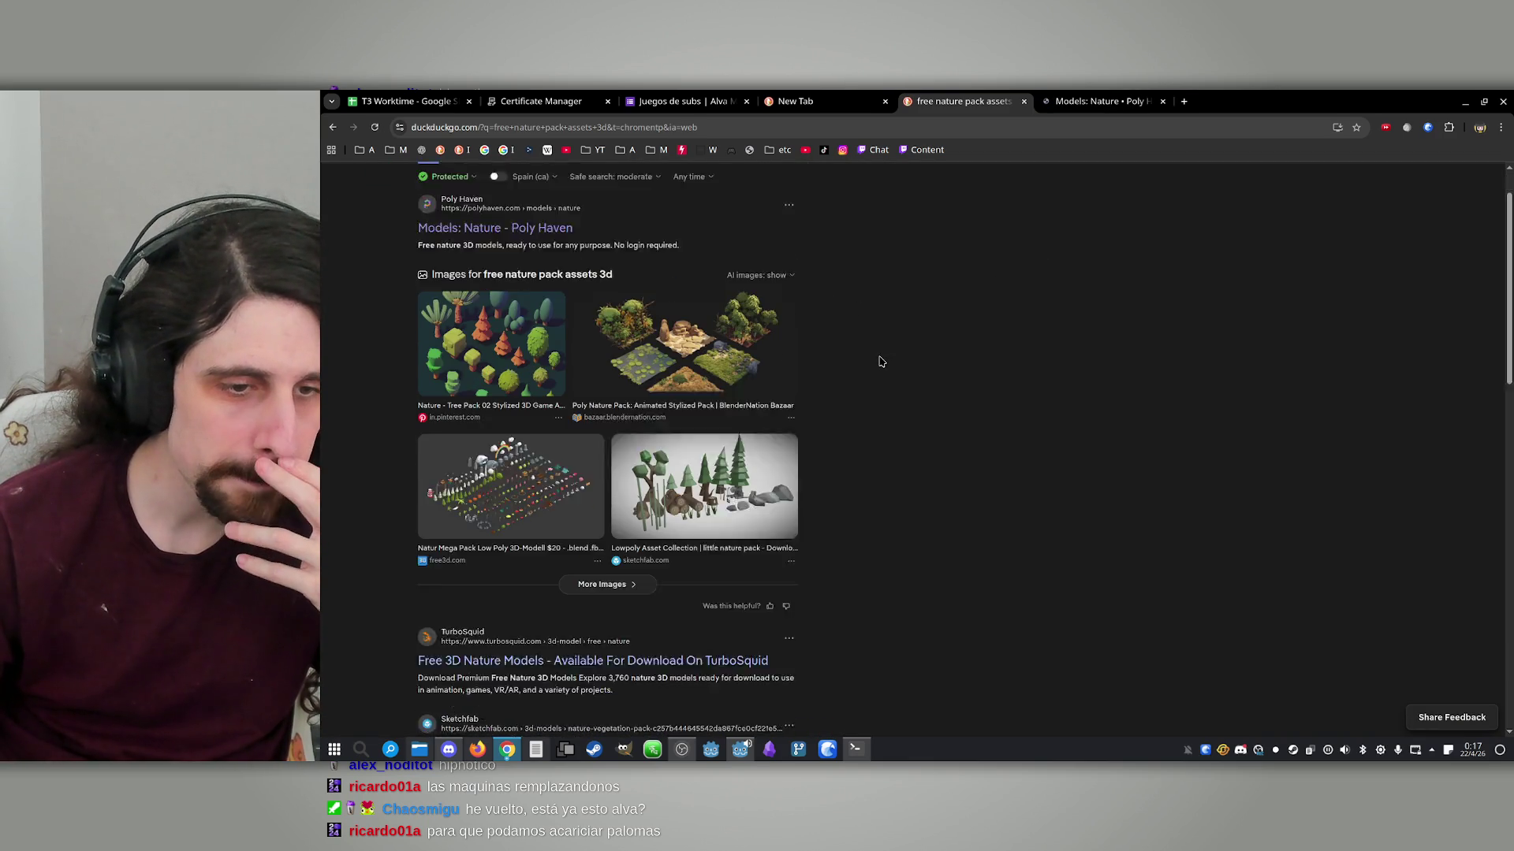
scroll(873, 351, down, 3)
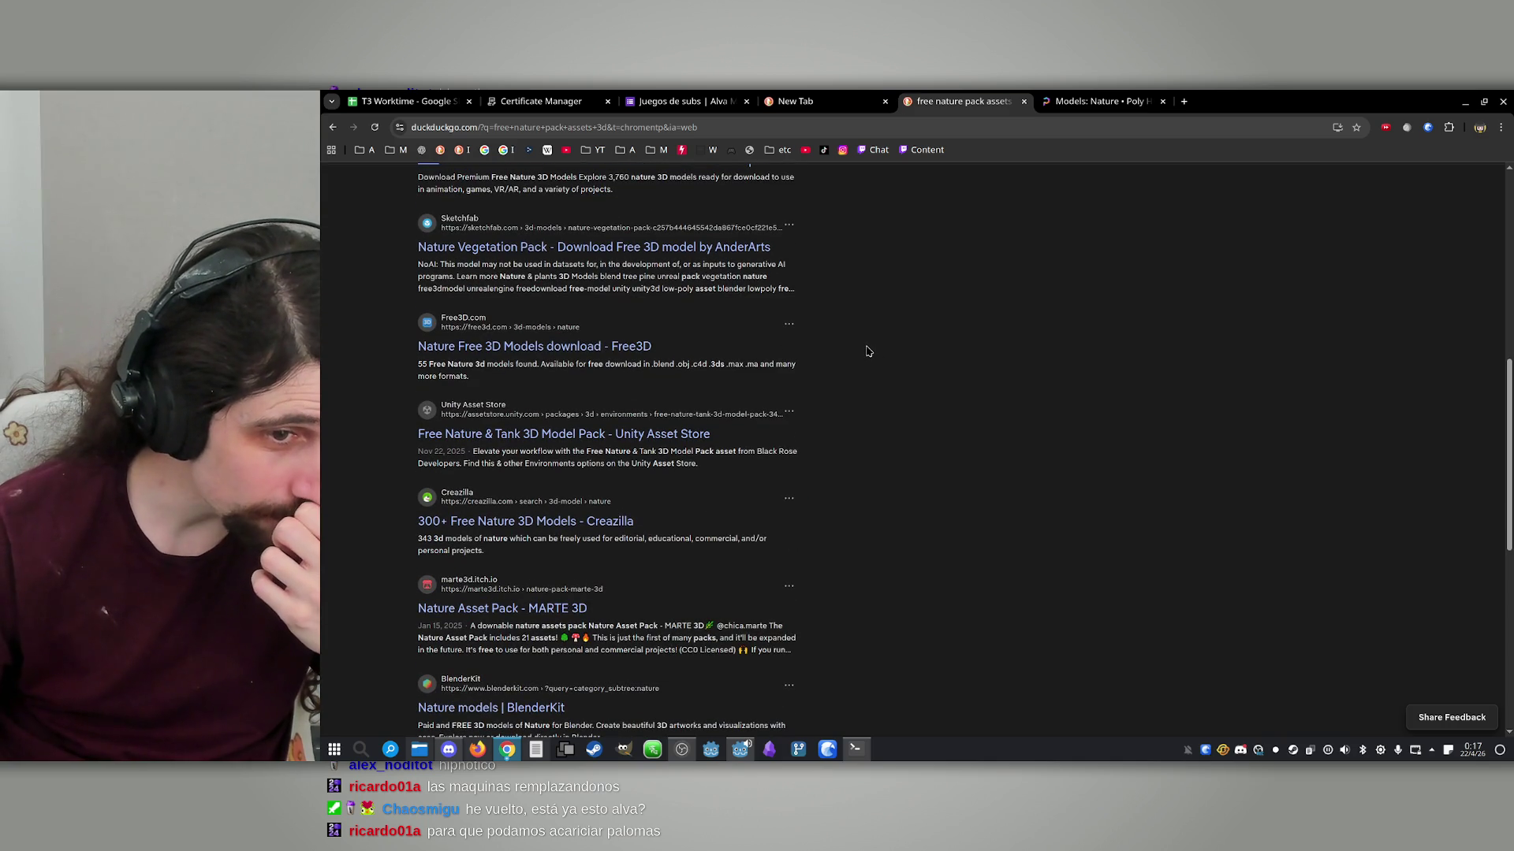
scroll(867, 351, down, 1)
middle_click(564, 544)
scroll(564, 545, up, 2)
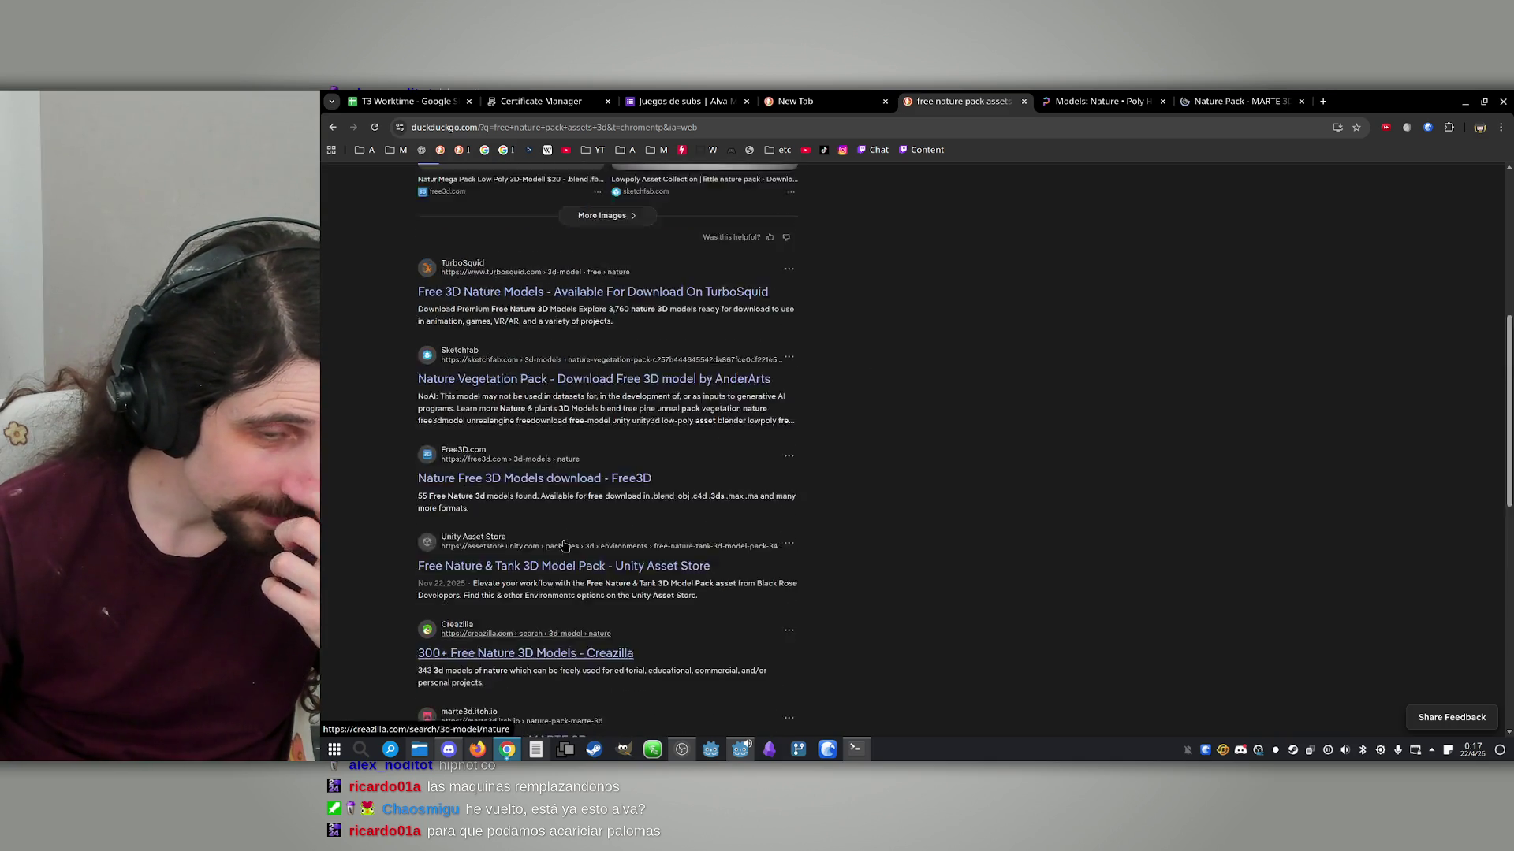
scroll(564, 544, up, 5)
click(644, 197)
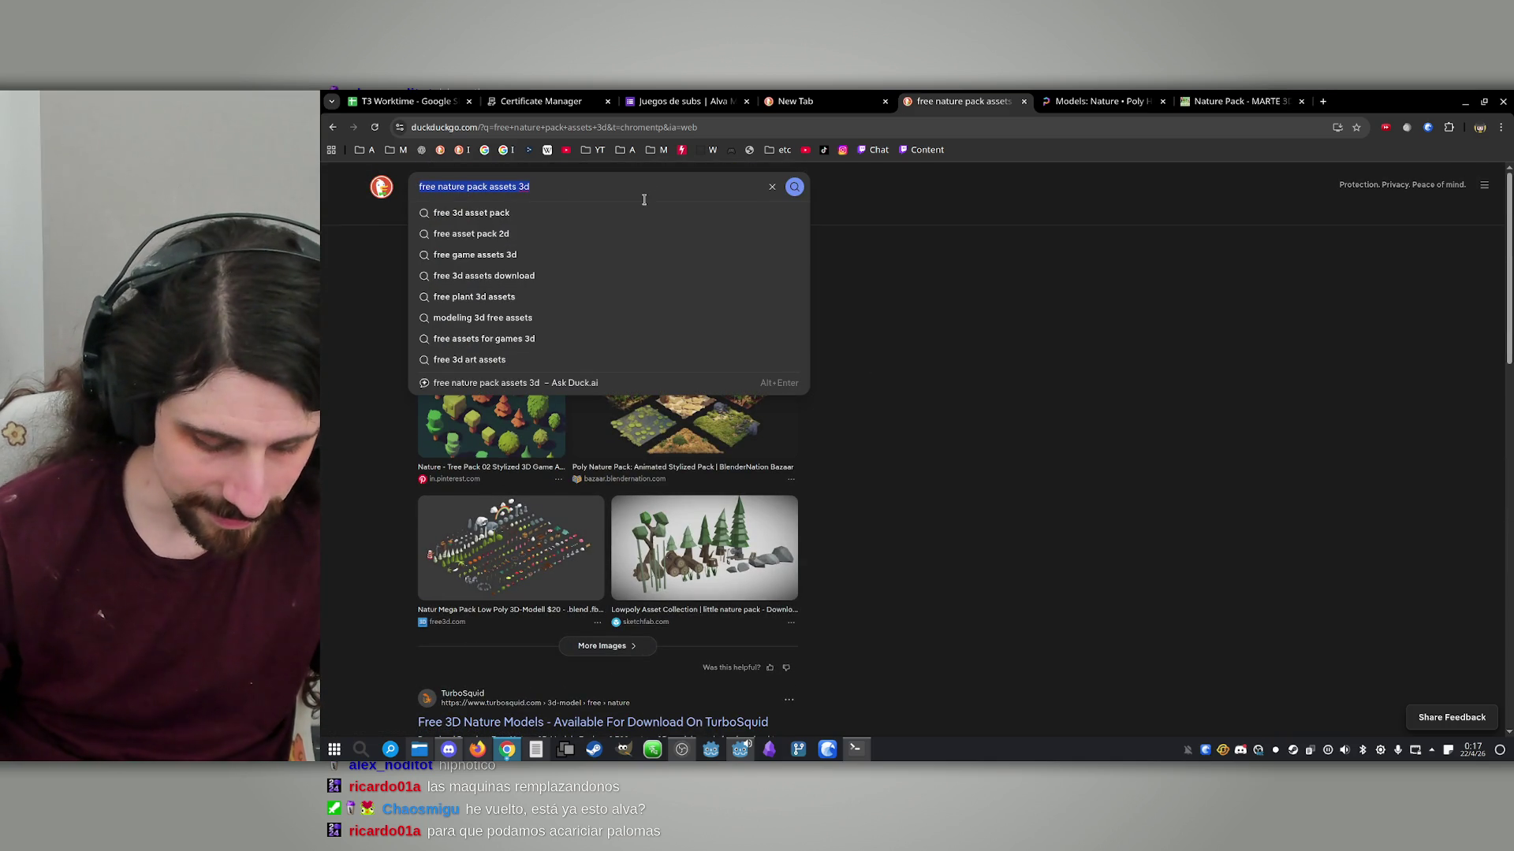
Search for kenney, open the Kenney assets catalogue and filter it to 3D packs
text(kenney)
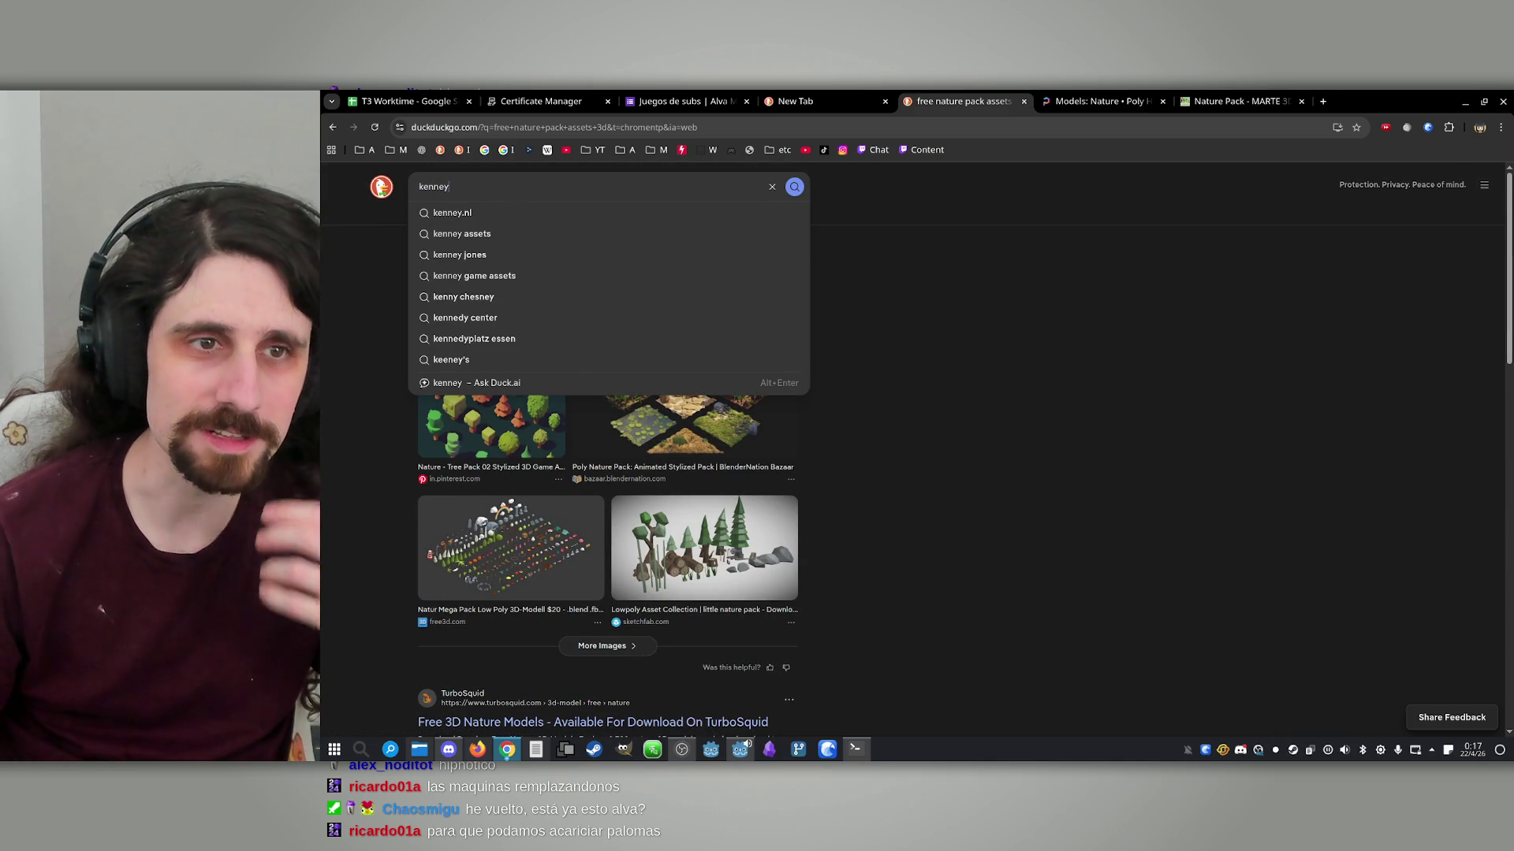
click(452, 213)
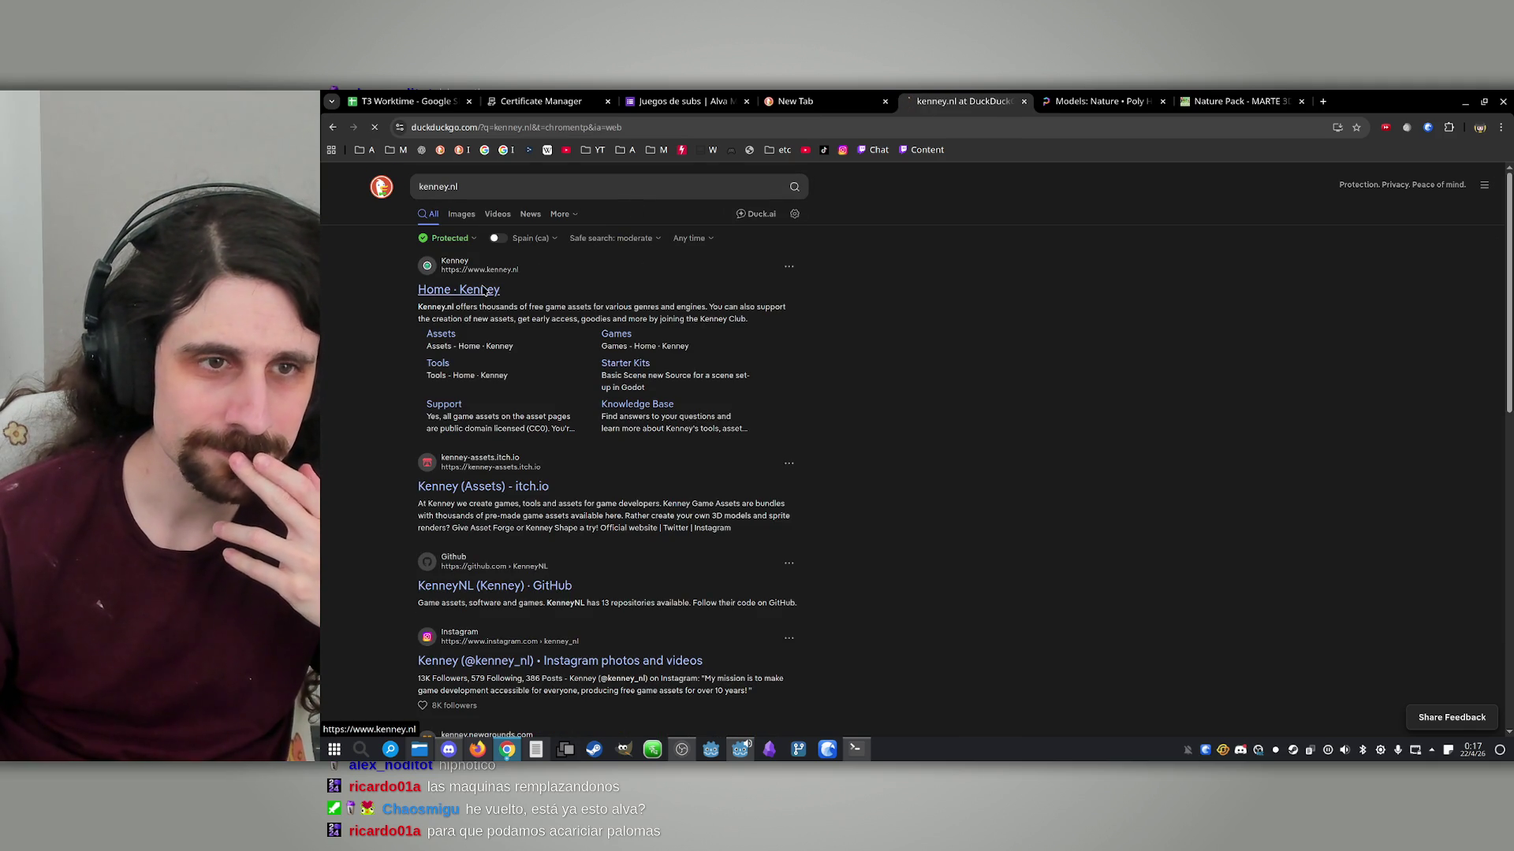
click(484, 291)
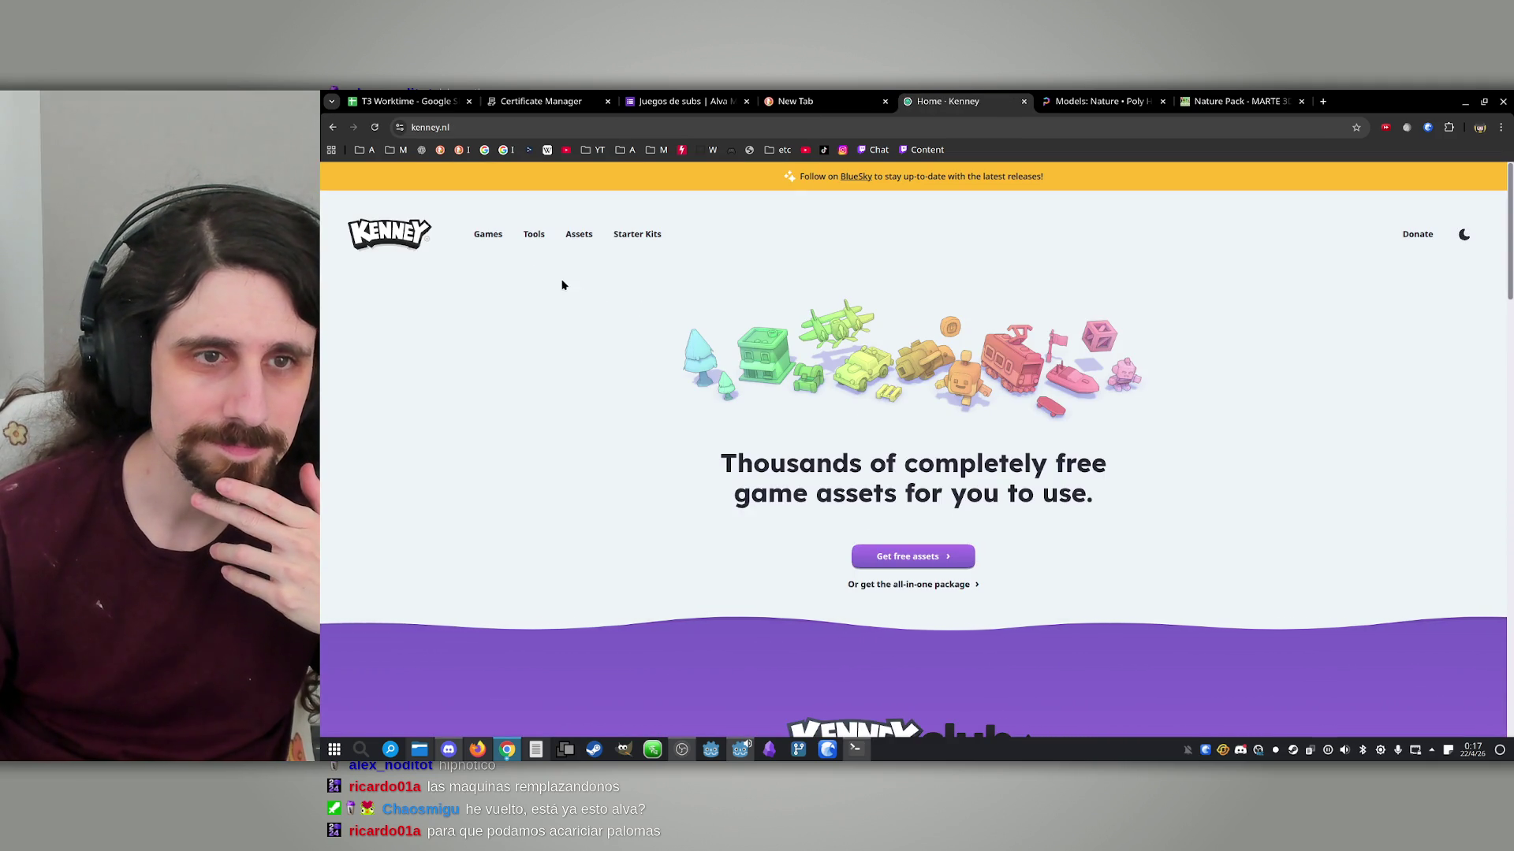
click(582, 235)
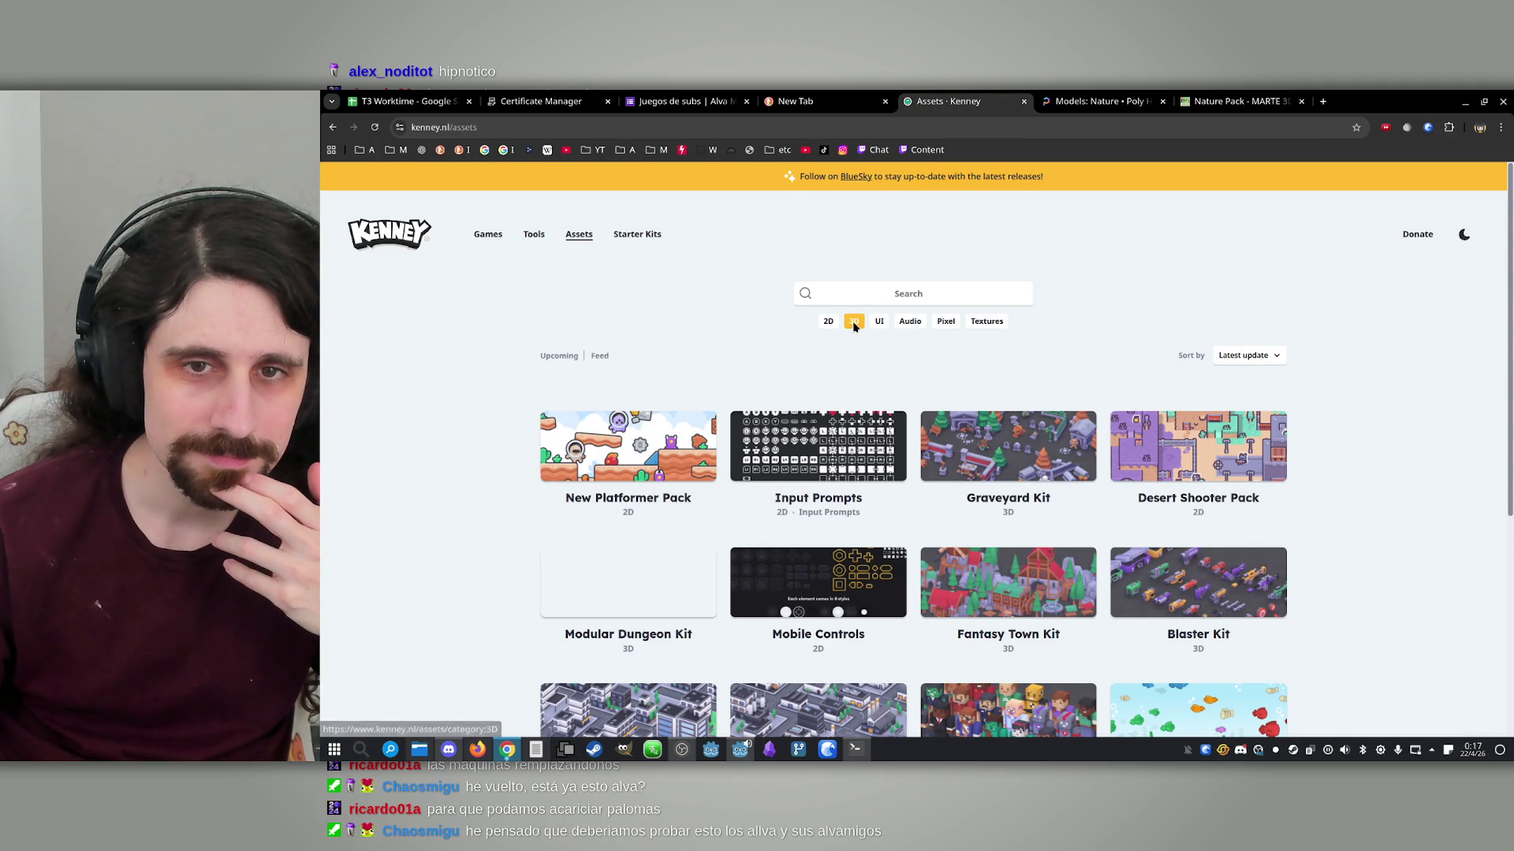
click(854, 322)
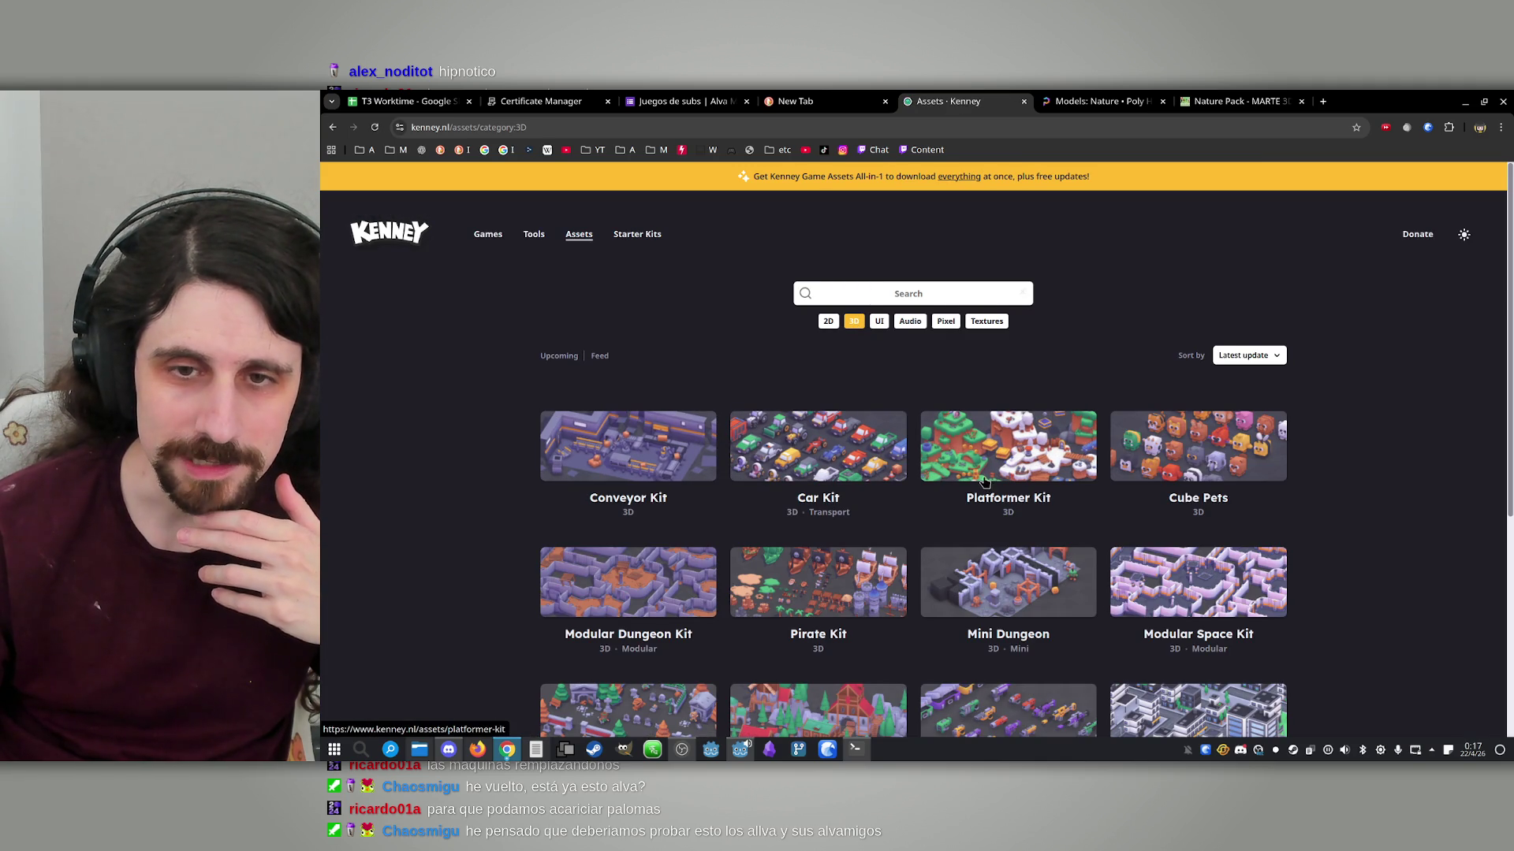
Open the Fantasy Town Kit in the background, go to page 3, then minimize Chrome
scroll(788, 484, down, 3)
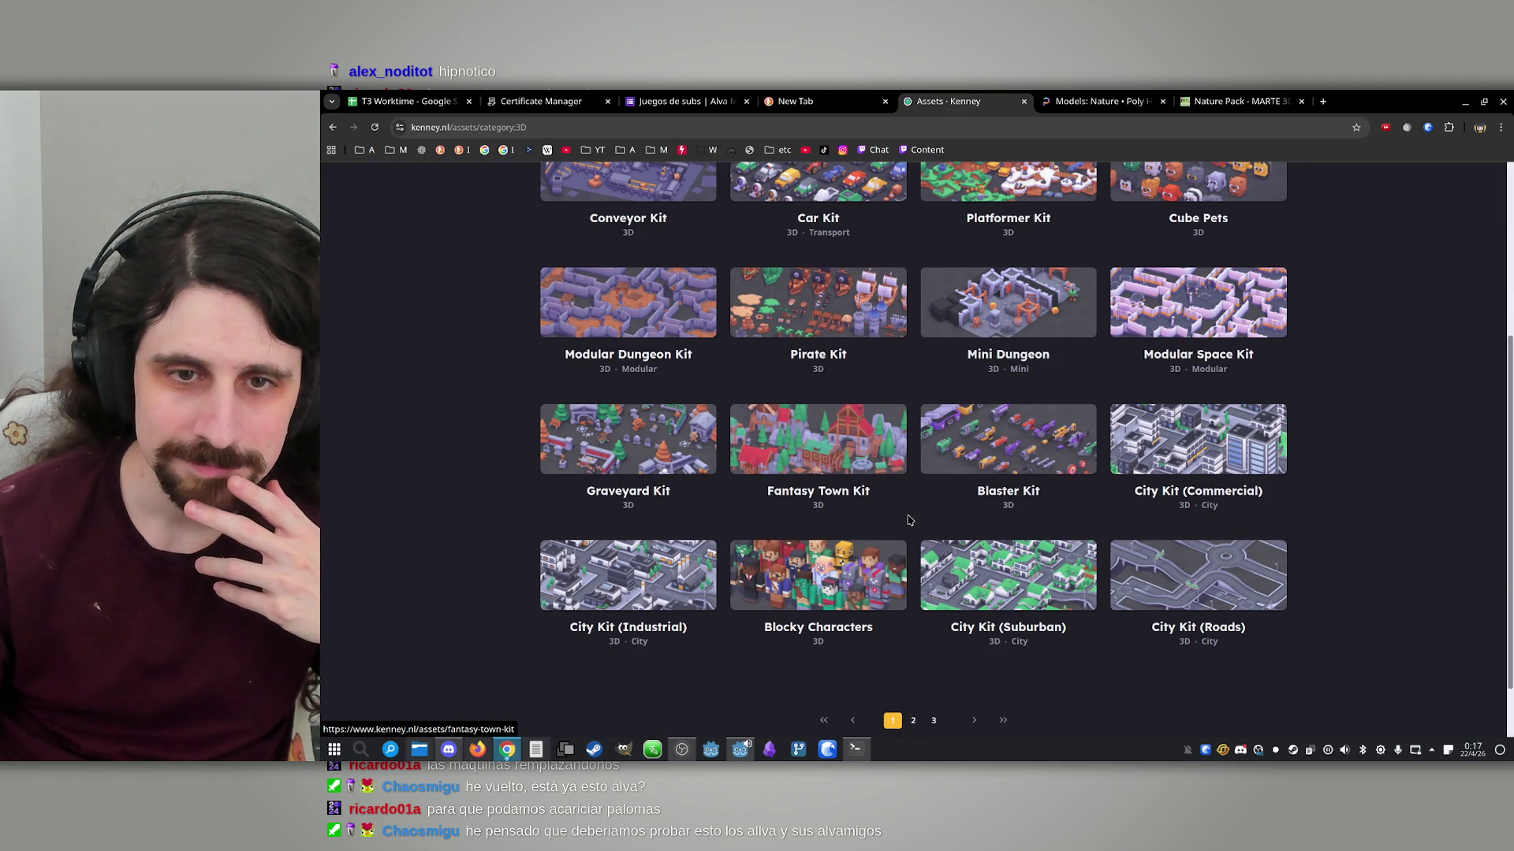
middle_click(800, 443)
scroll(899, 622, down, 2)
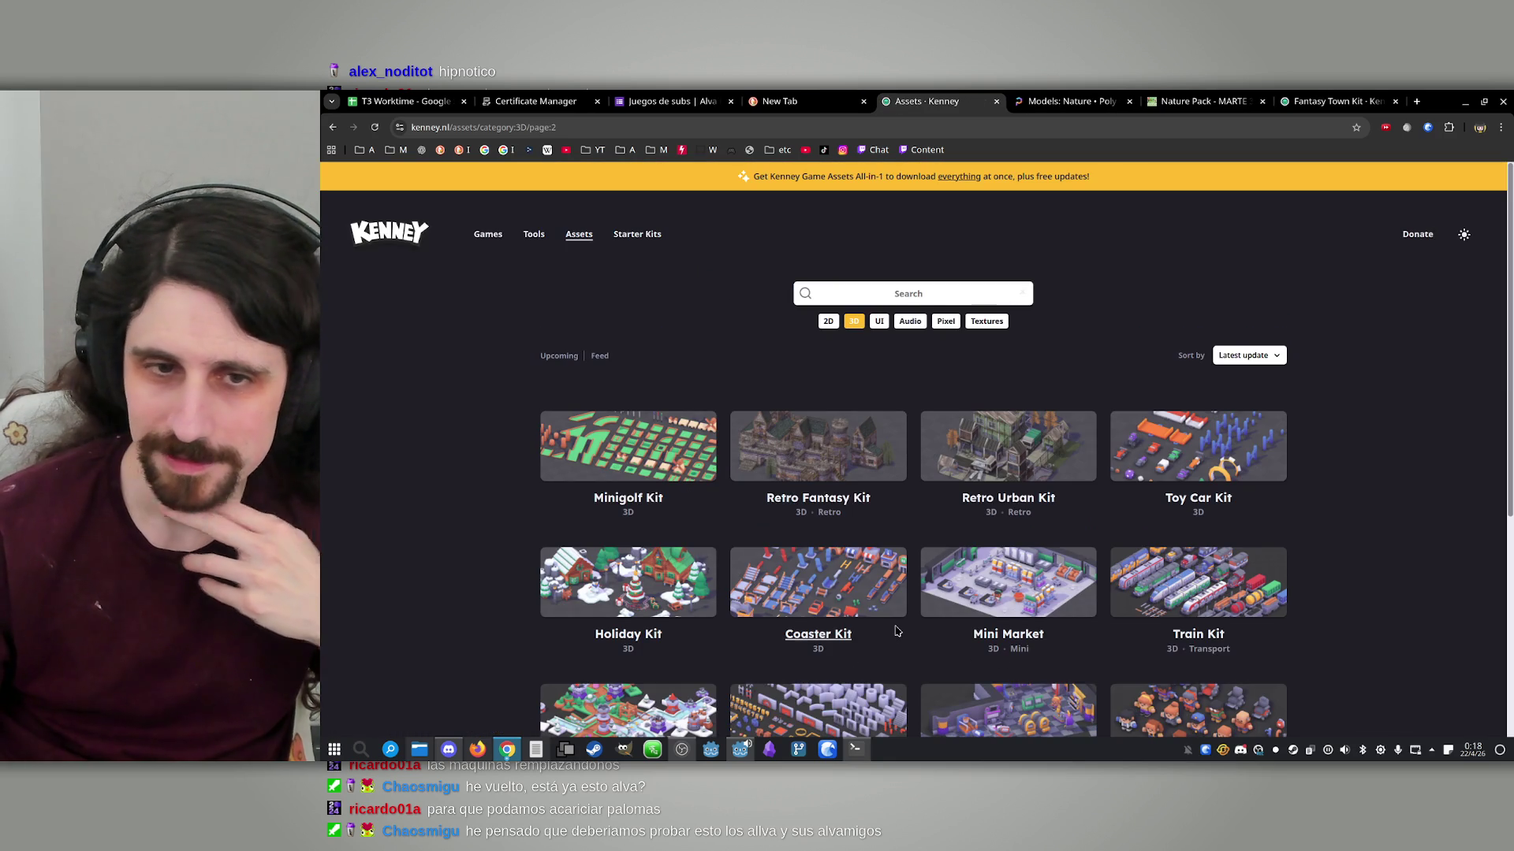
scroll(895, 624, down, 4)
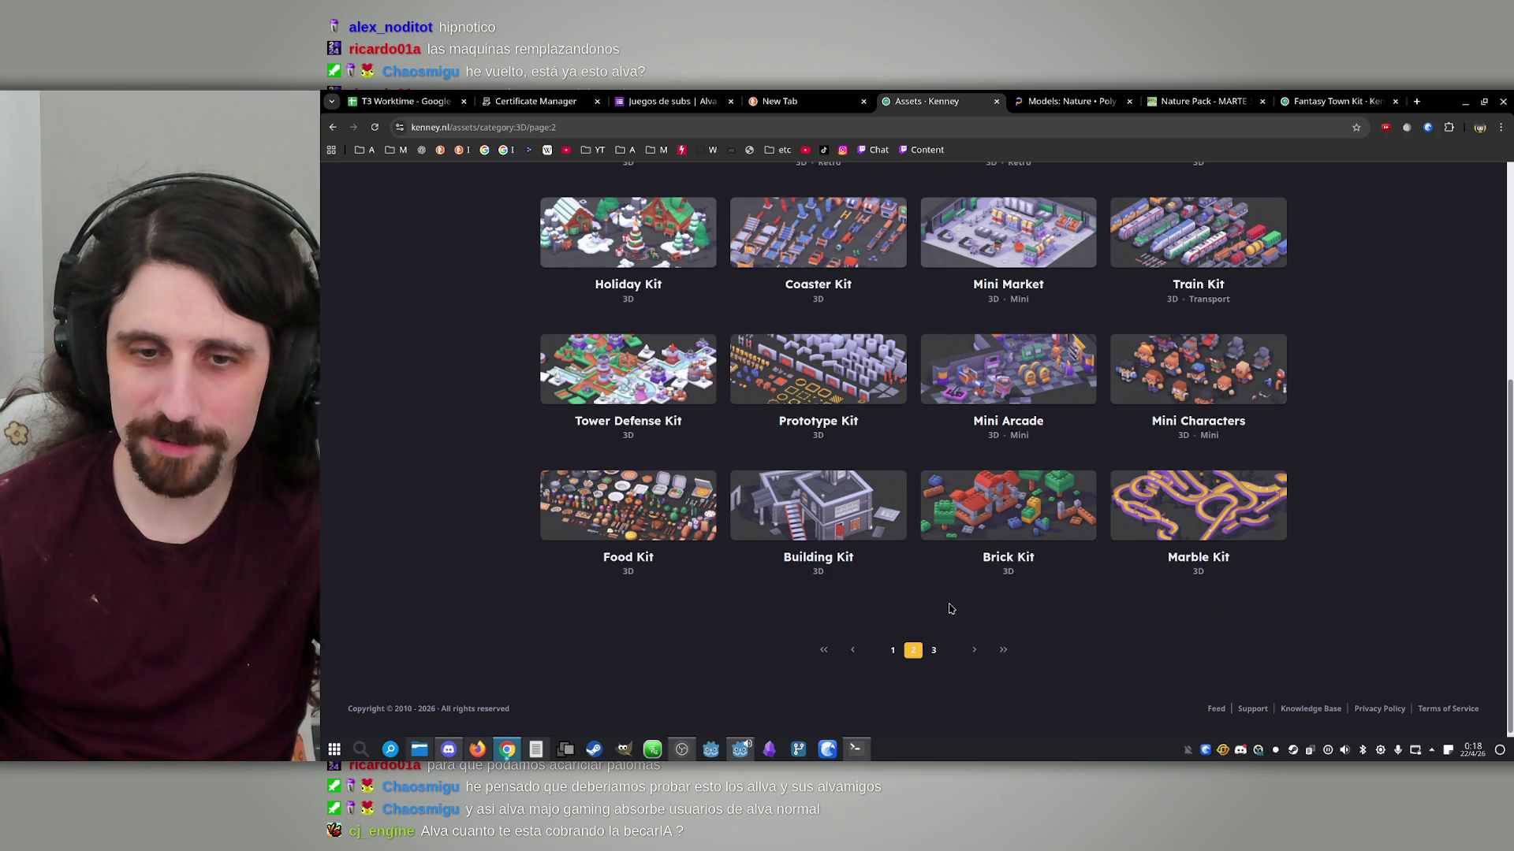
click(934, 651)
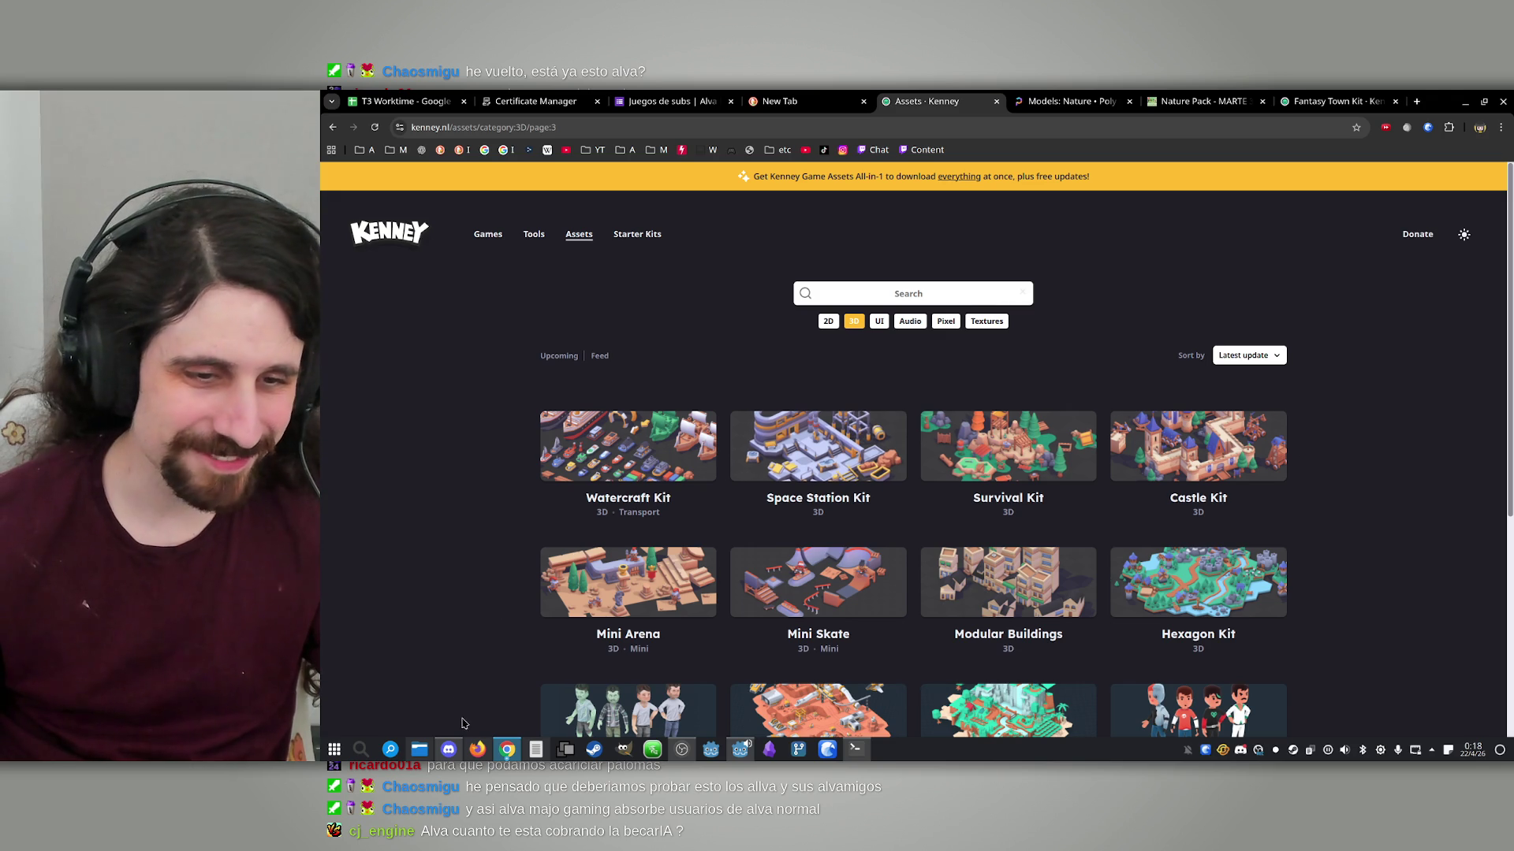
mouse_move(506, 749)
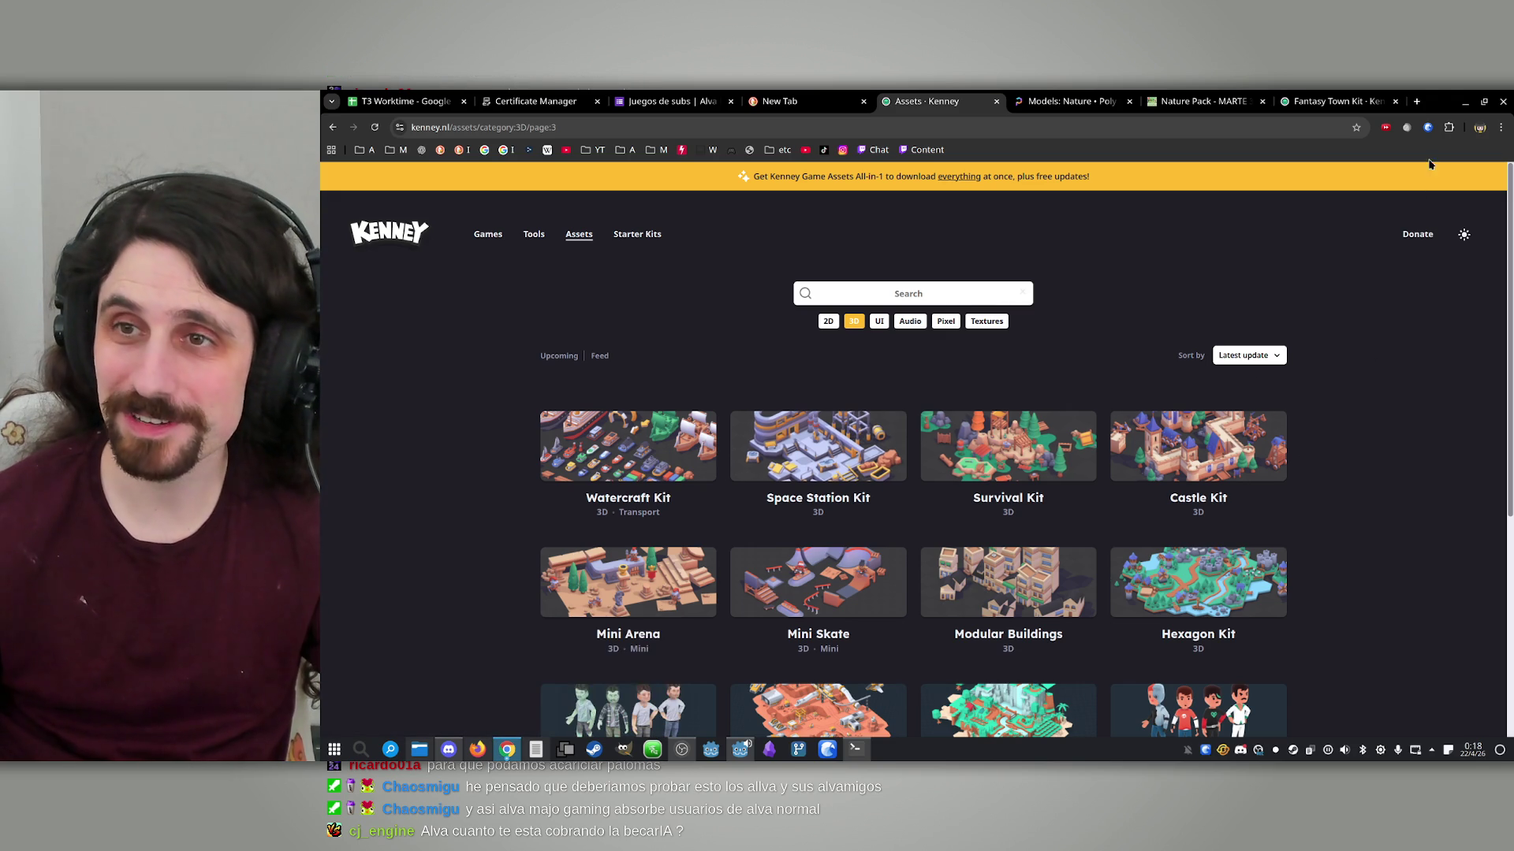
click(1466, 101)
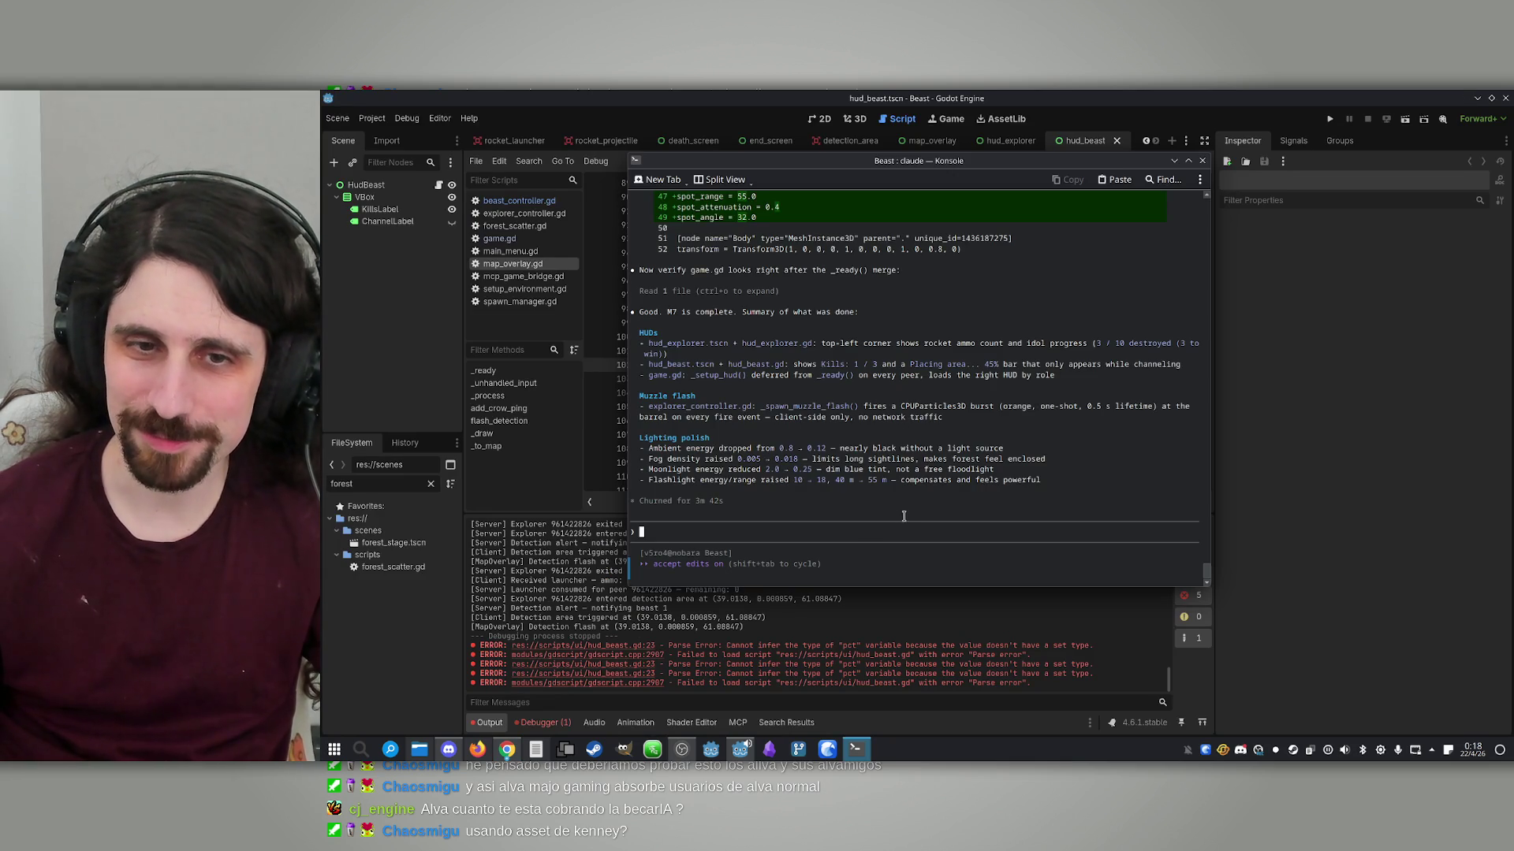
Reload the externally changed scene files from disk and run the Beast project
click(1267, 117)
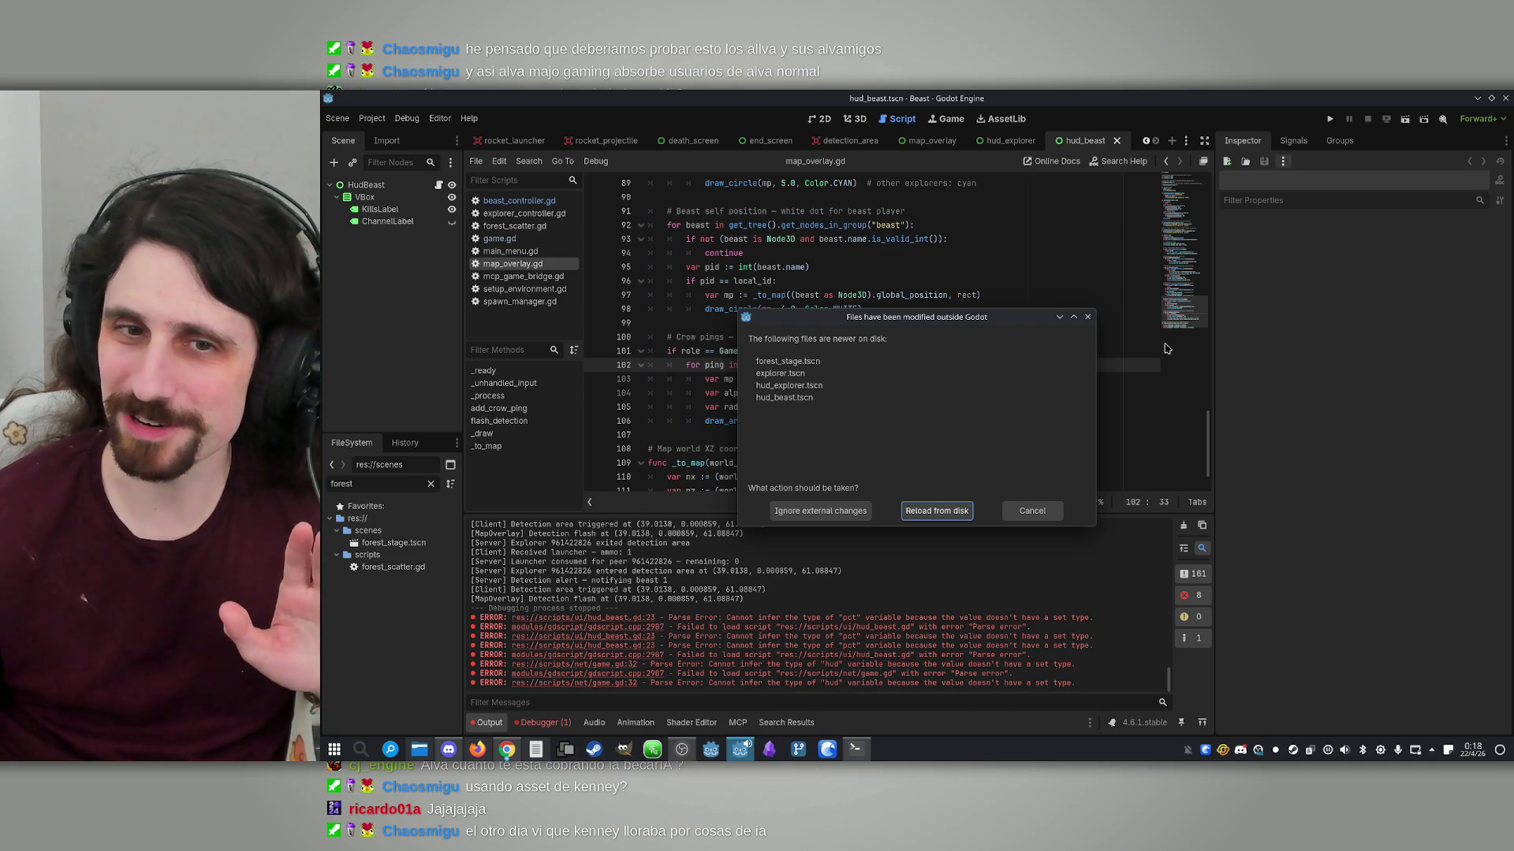
click(906, 511)
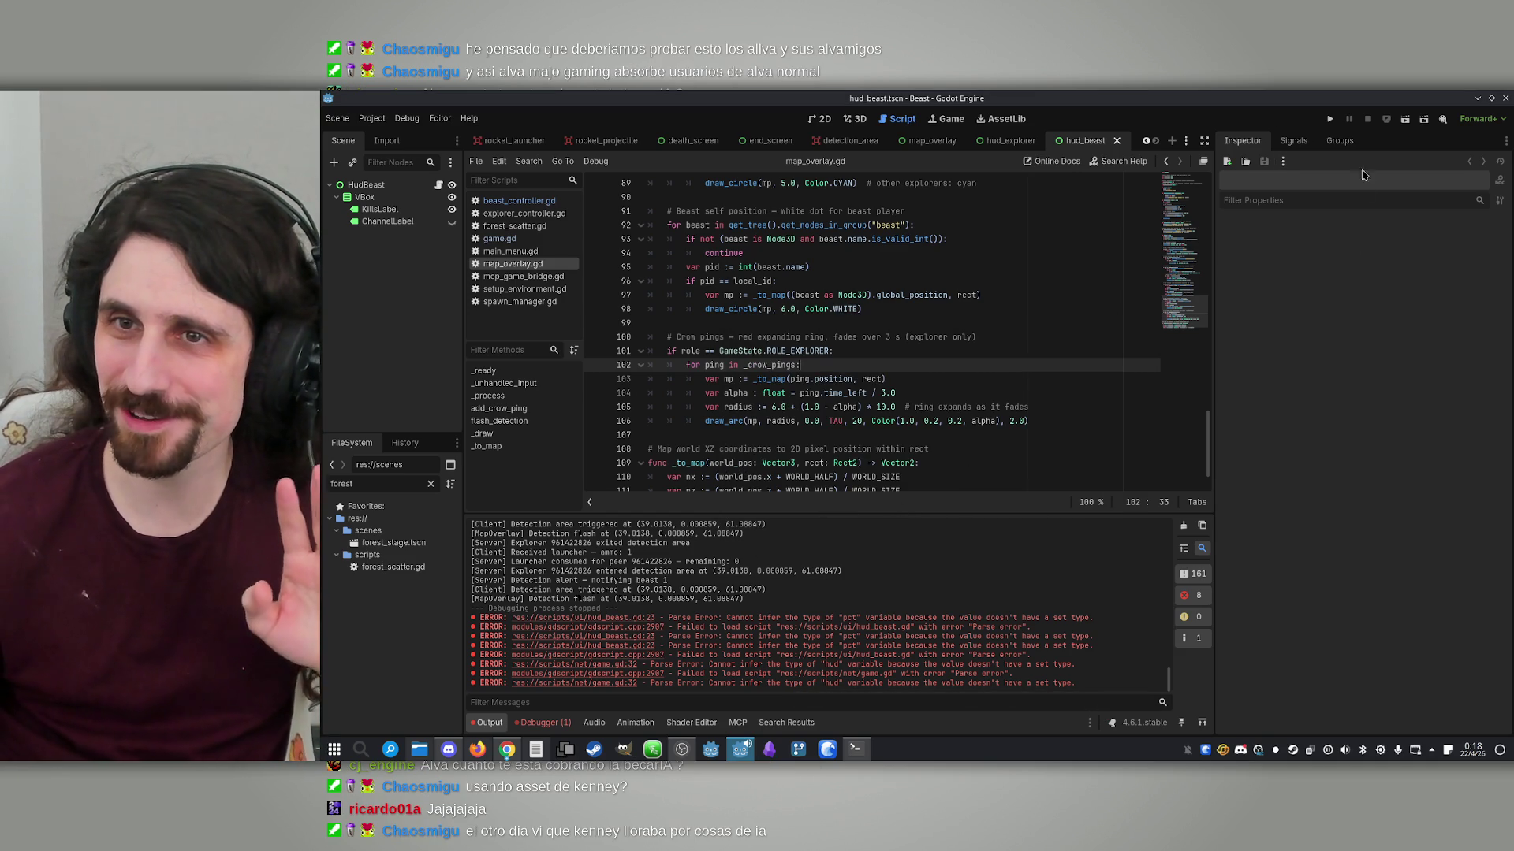
click(1330, 119)
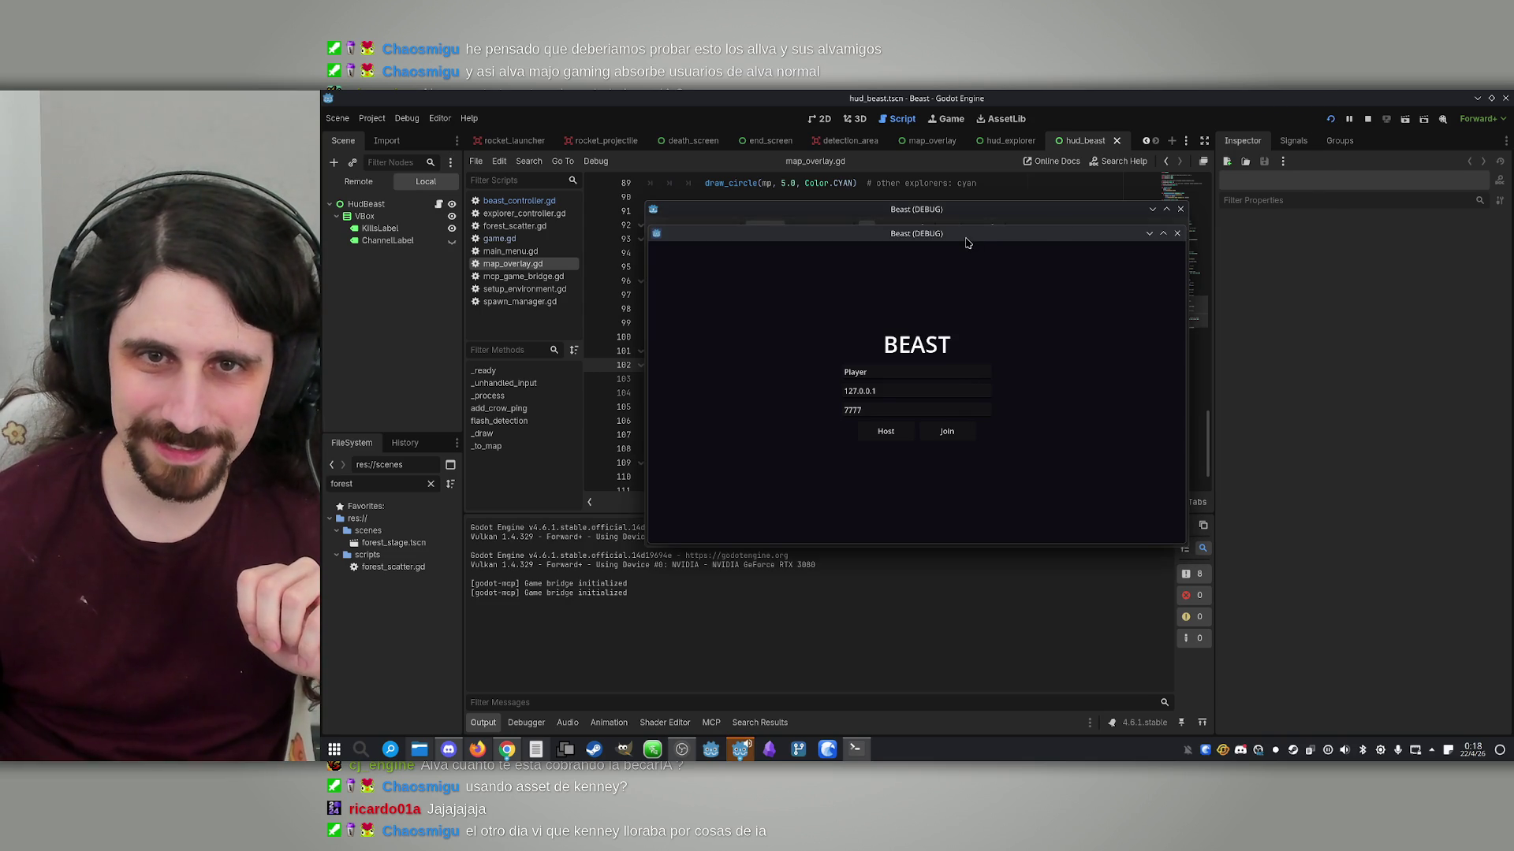
Place the two game windows side by side, host and join, and claim Explorer on the right
drag(968, 239, 1271, 222)
mouse_move(901, 216)
mouse_down()
mouse_move(617, 201)
mouse_move(666, 200)
mouse_move(654, 192)
mouse_up()
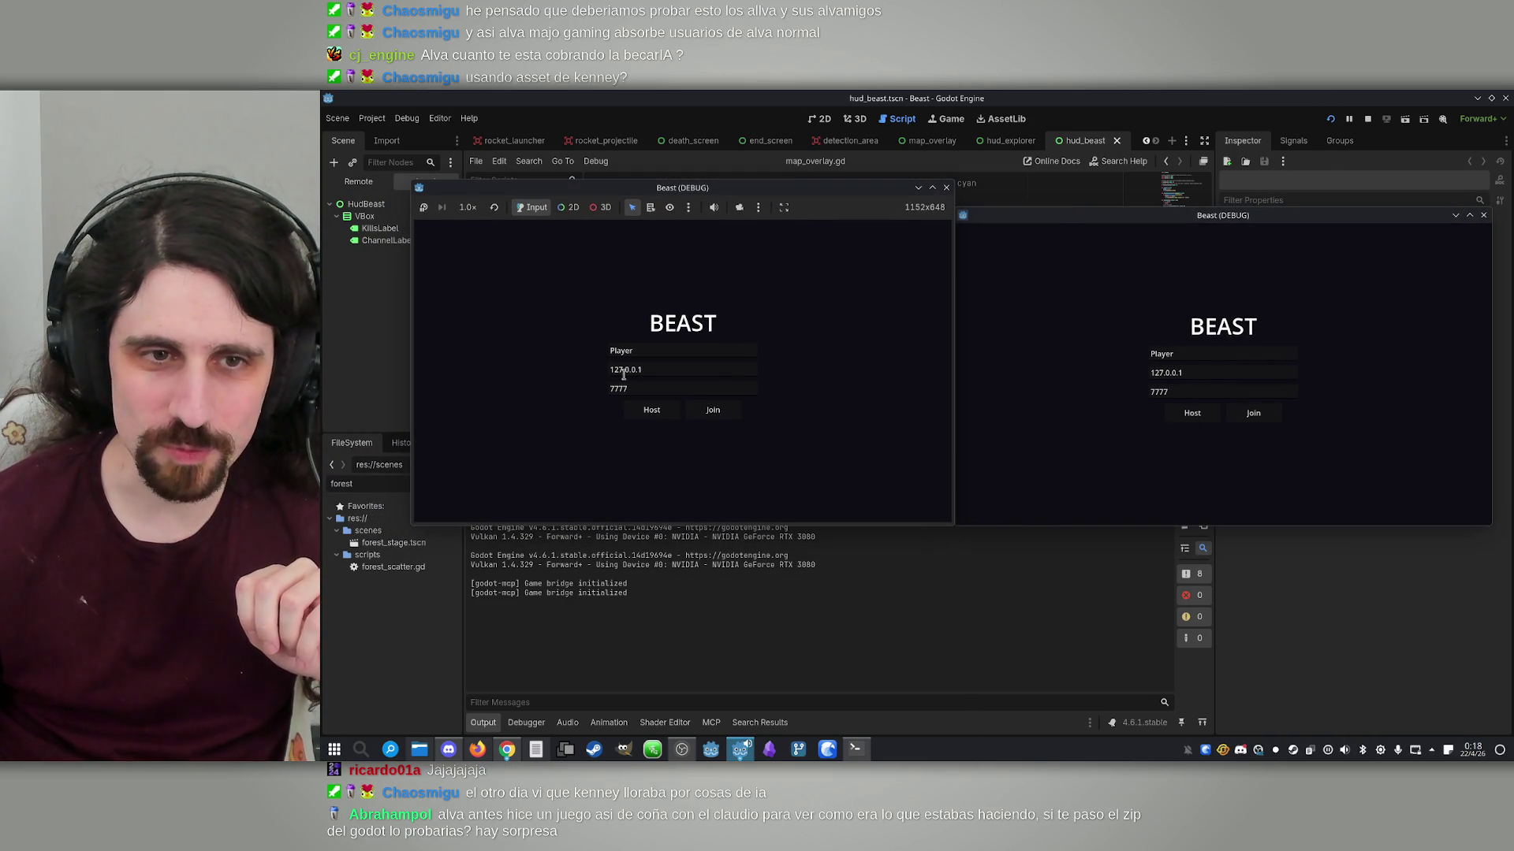
click(636, 407)
click(1253, 414)
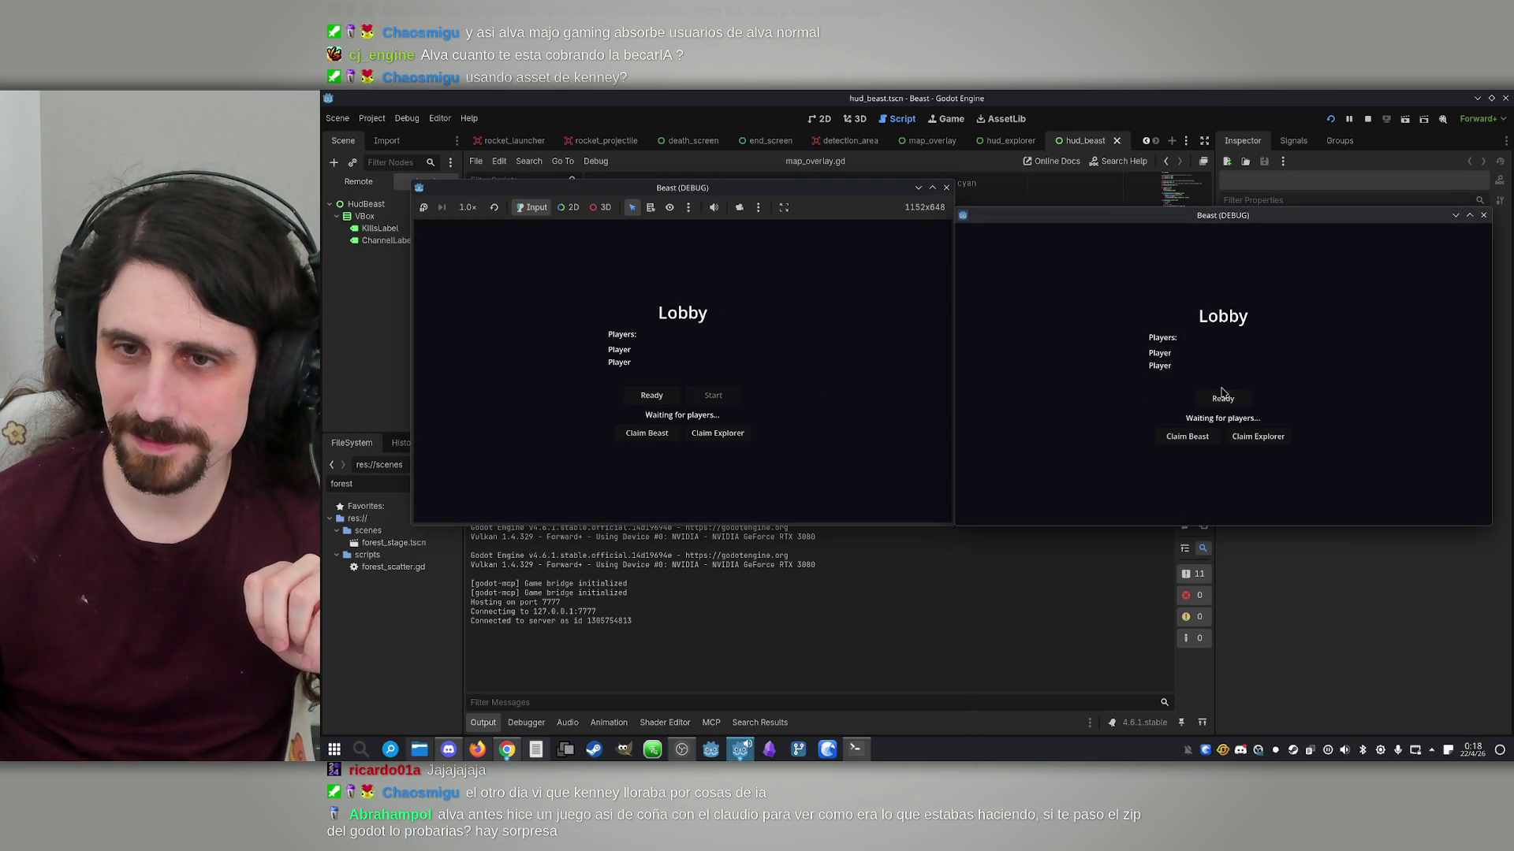
click(1223, 398)
click(1259, 436)
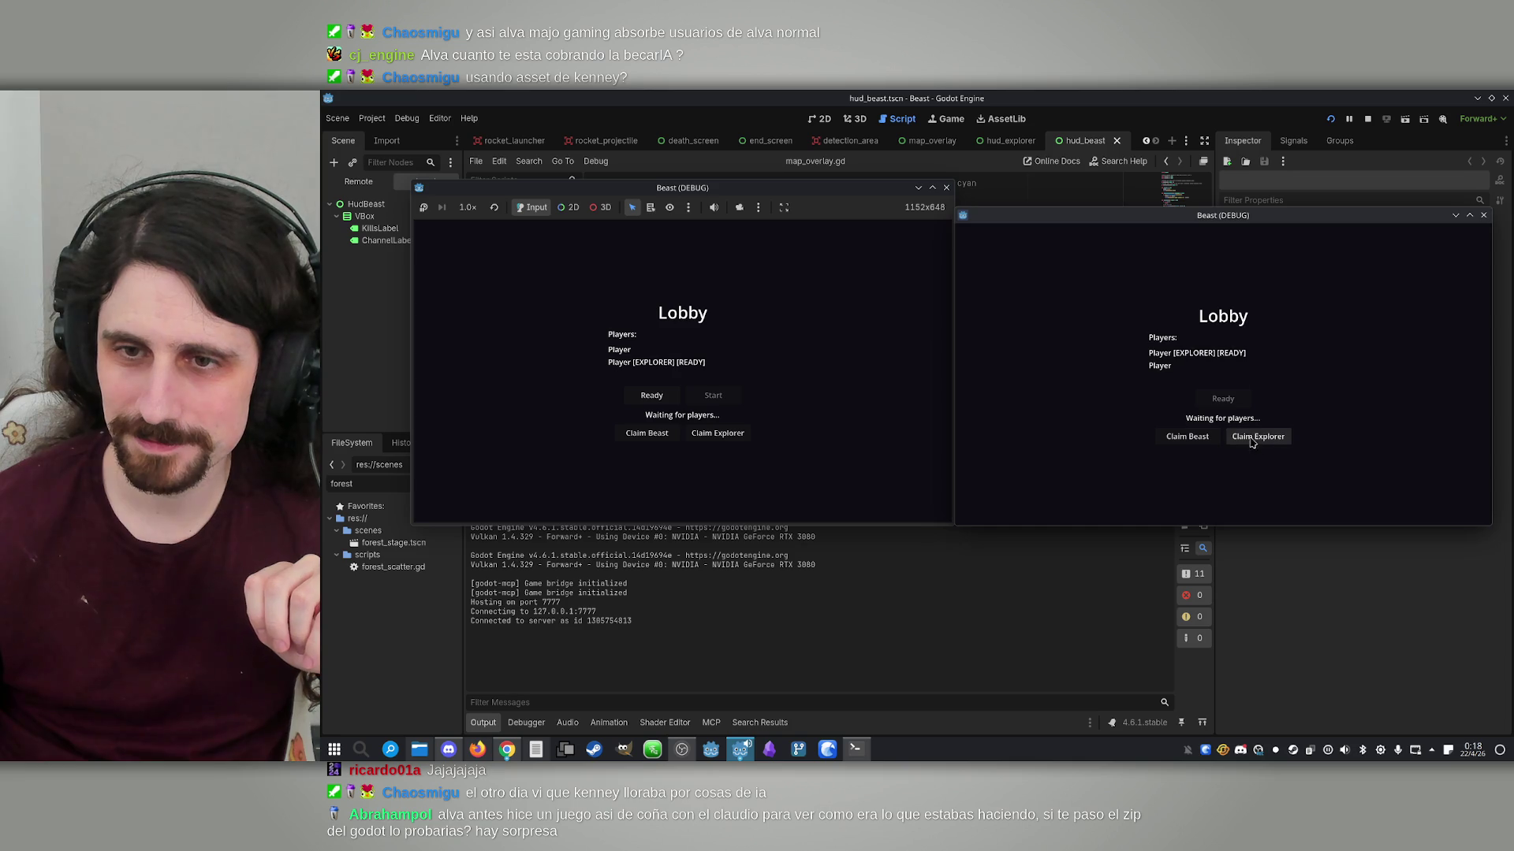
Claim Beast in the left window, ready up, start the match, then stop the game
click(646, 433)
click(648, 398)
click(713, 396)
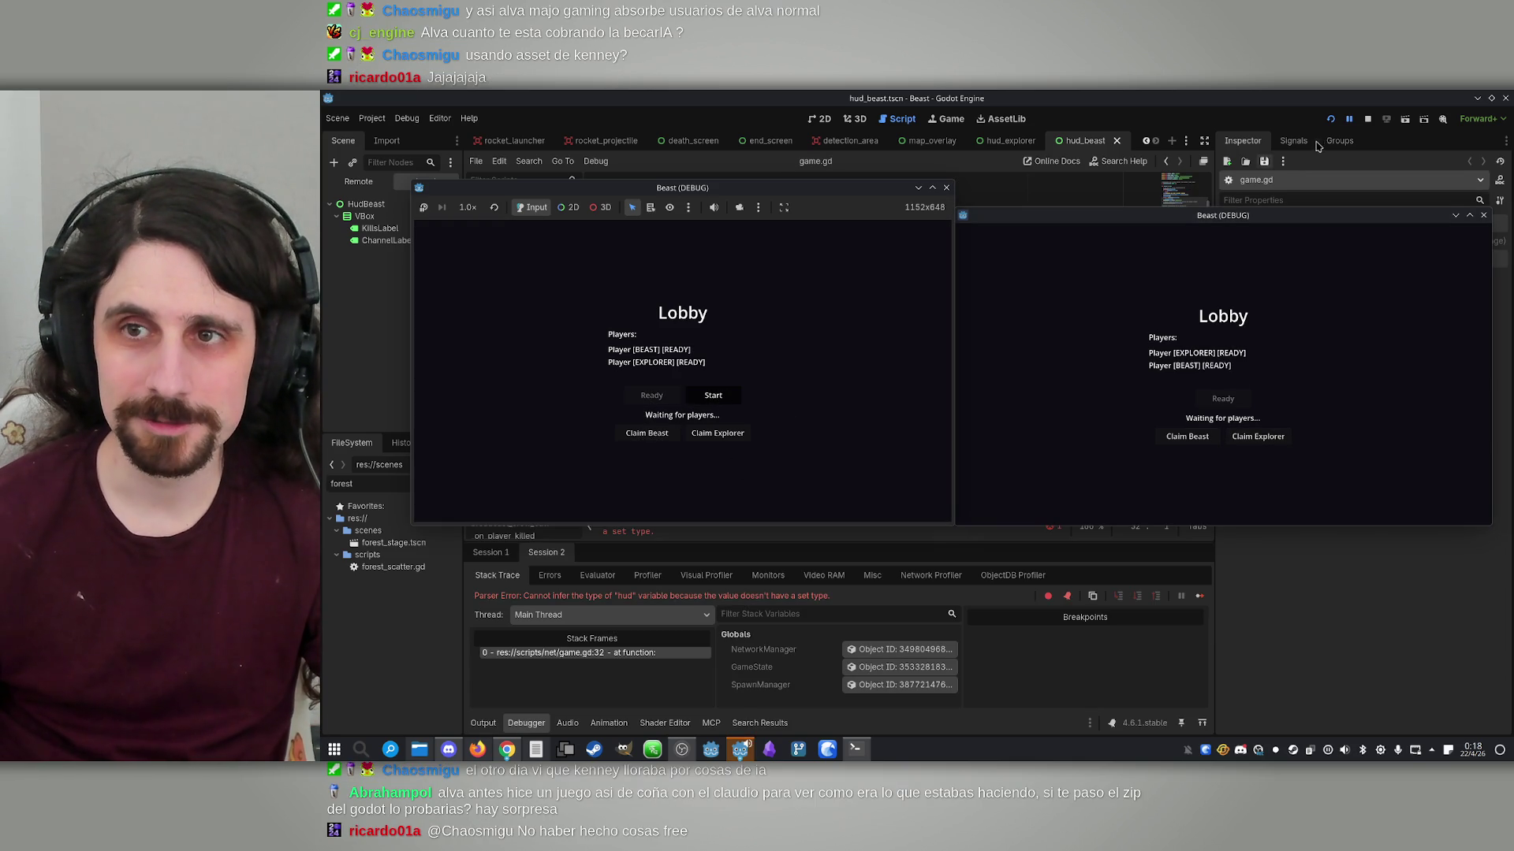
click(1370, 118)
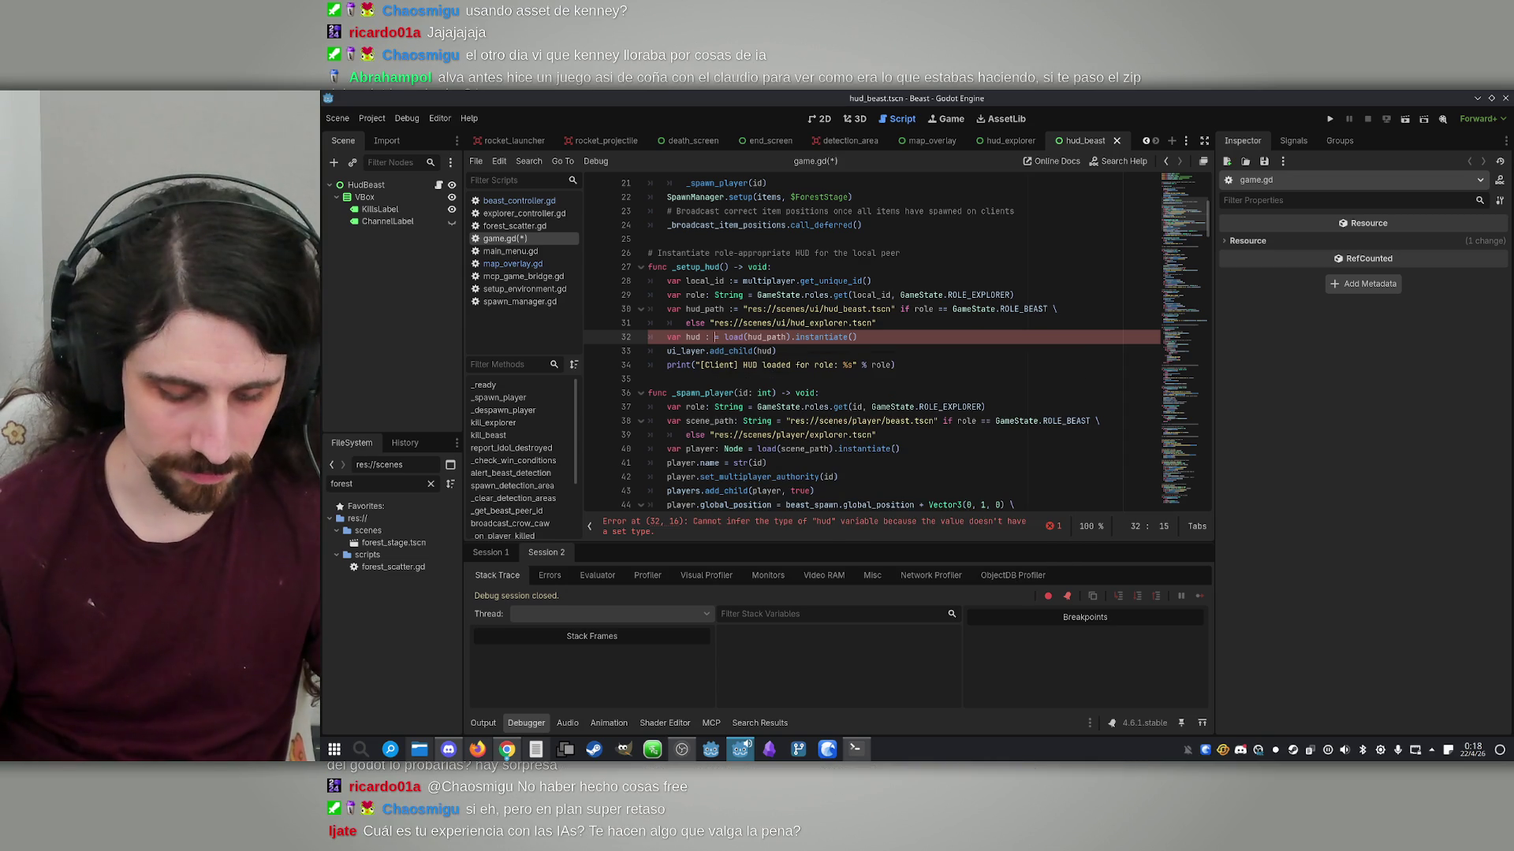
Declare the hud variable on line 32 of game.gd with the explicit type Node
text(node)
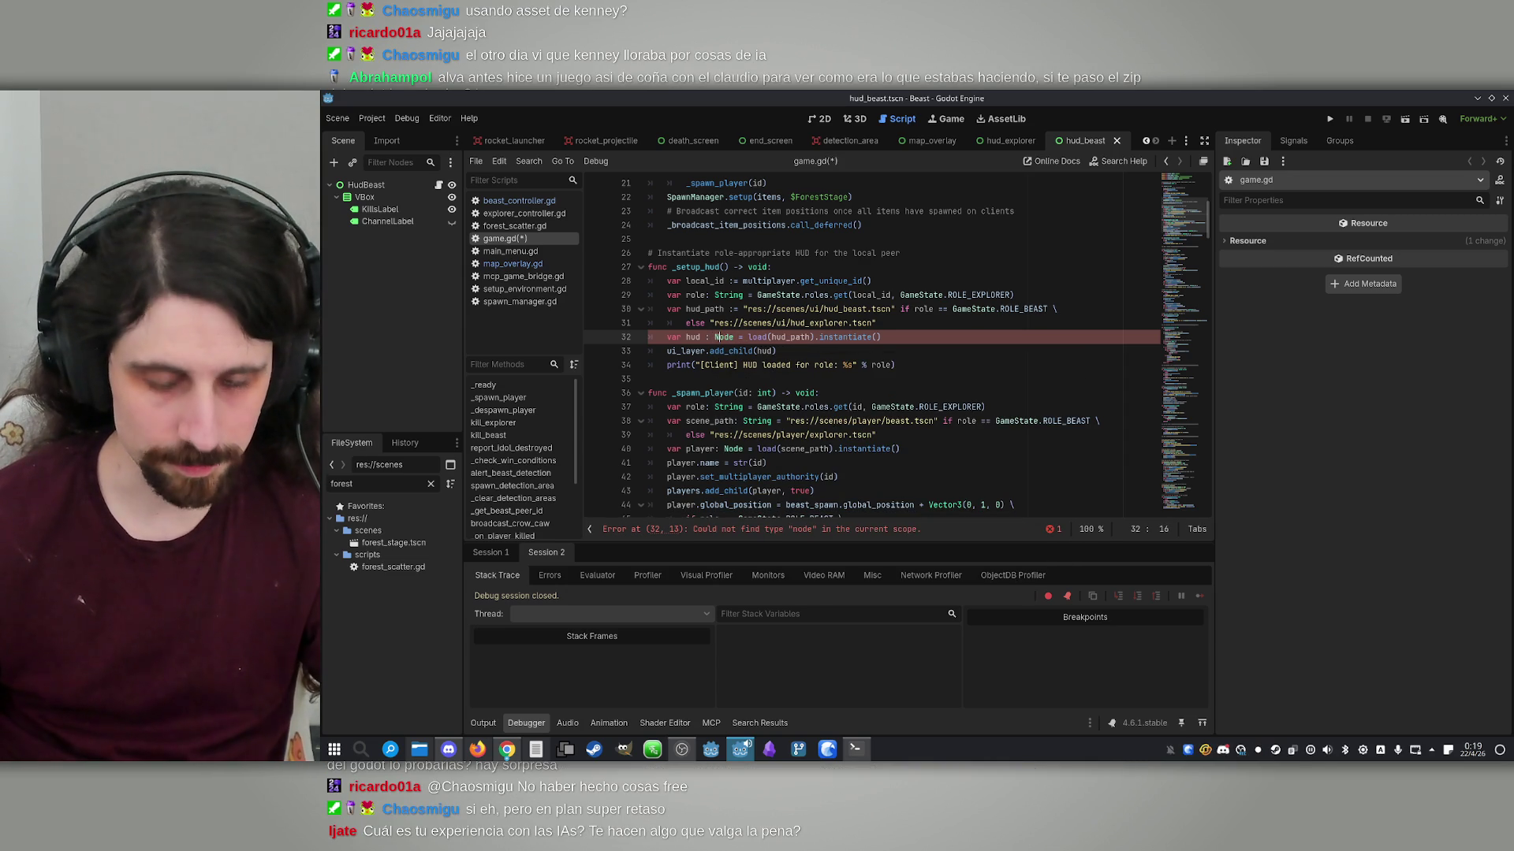
click(899, 347)
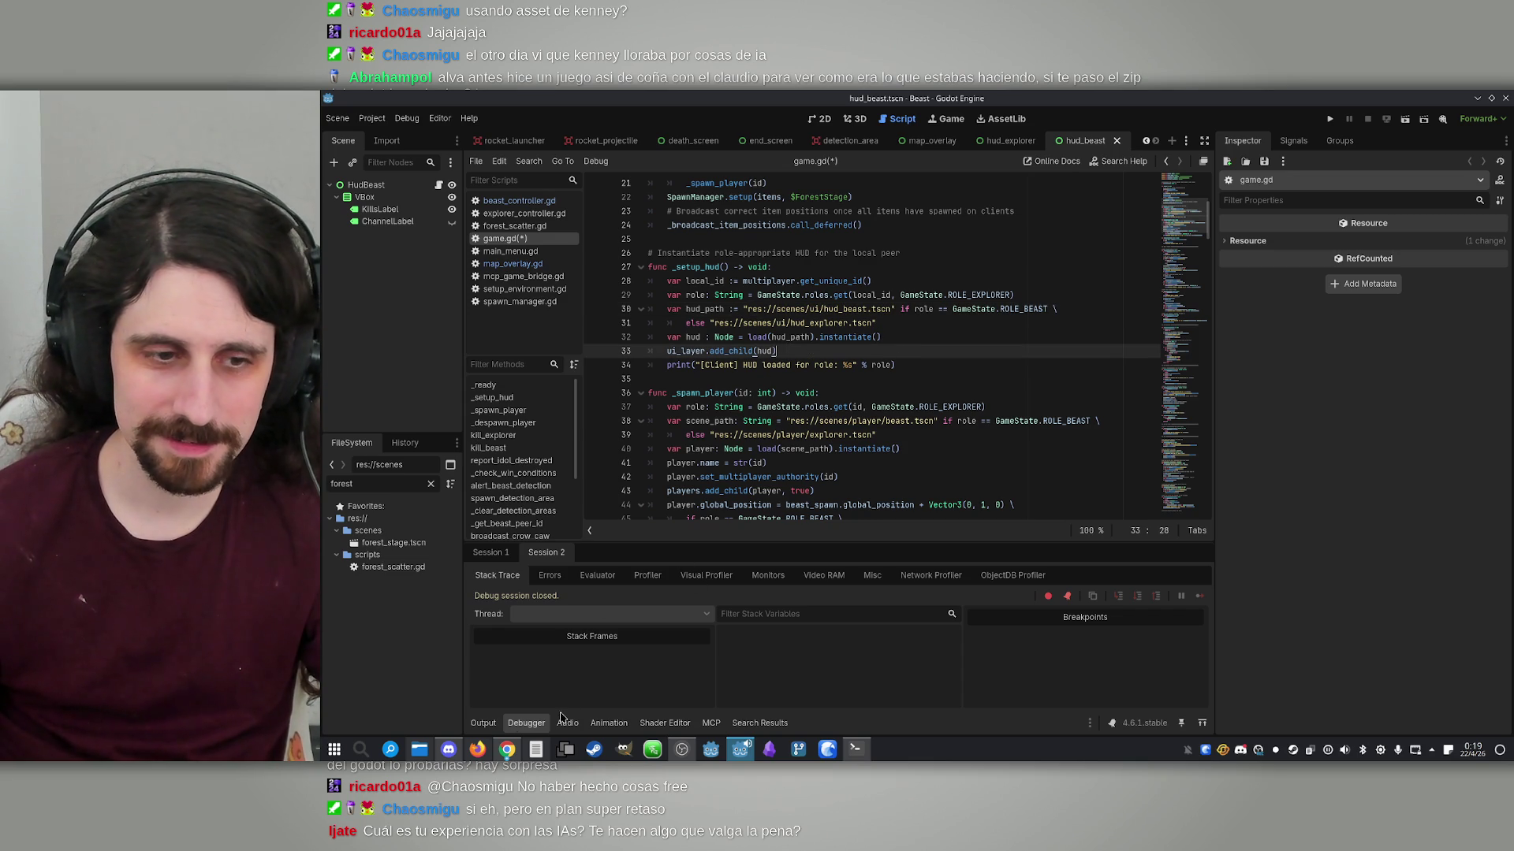
click(420, 753)
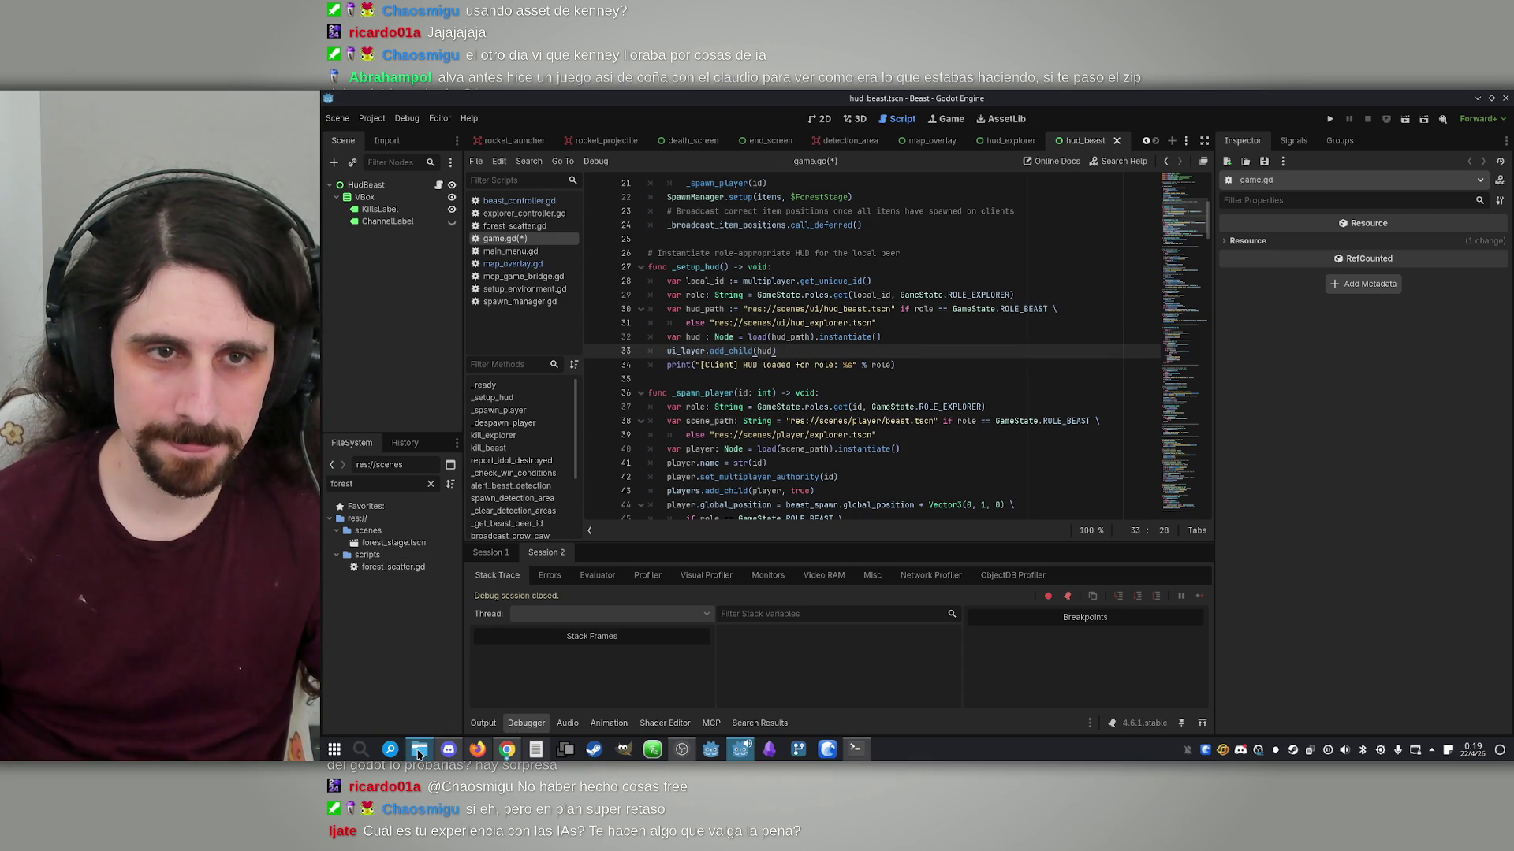
click(421, 753)
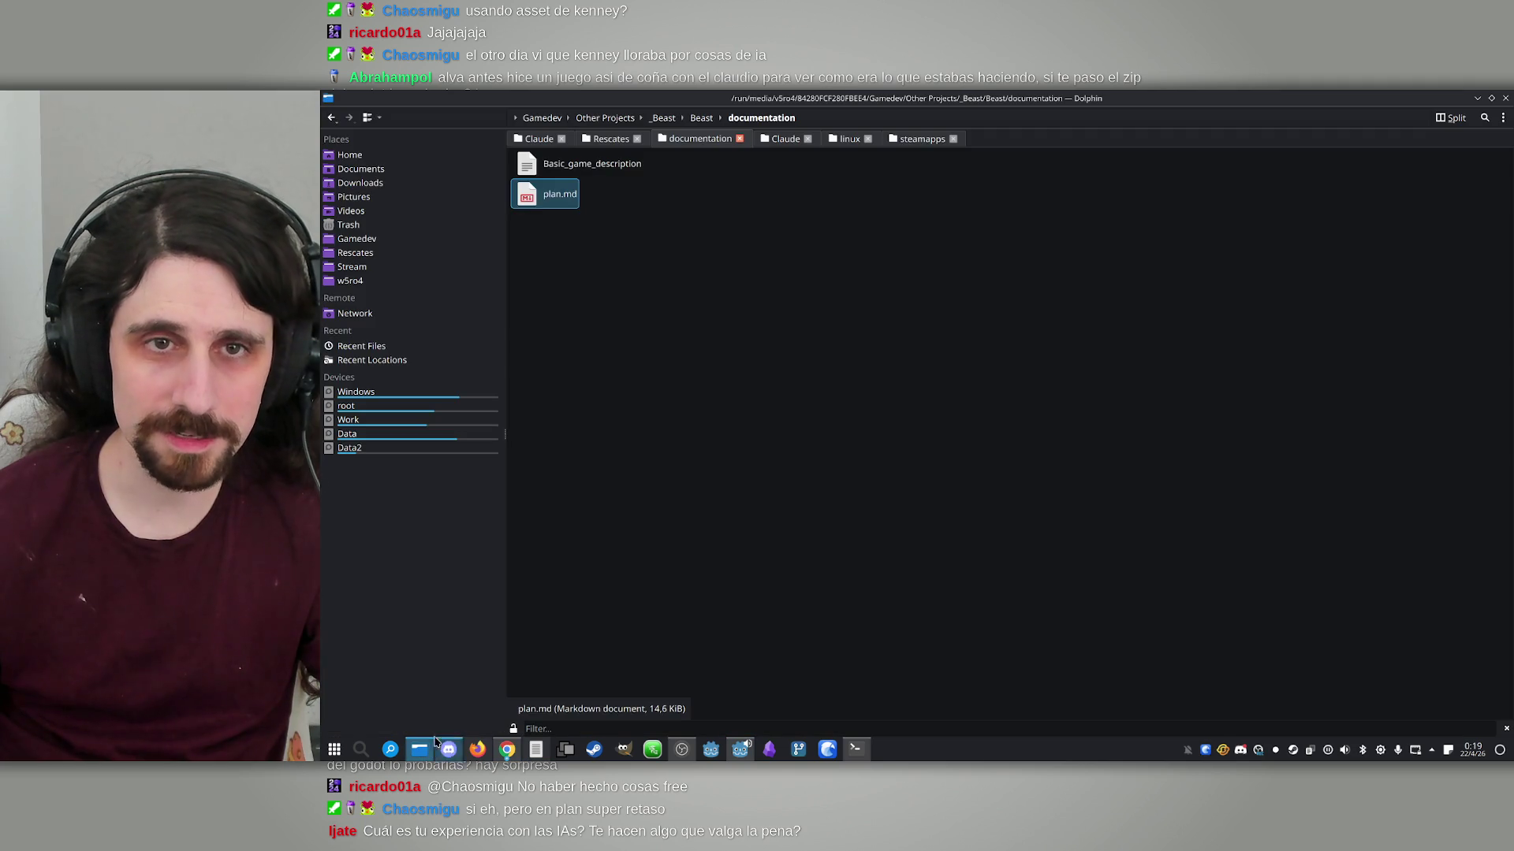
click(421, 753)
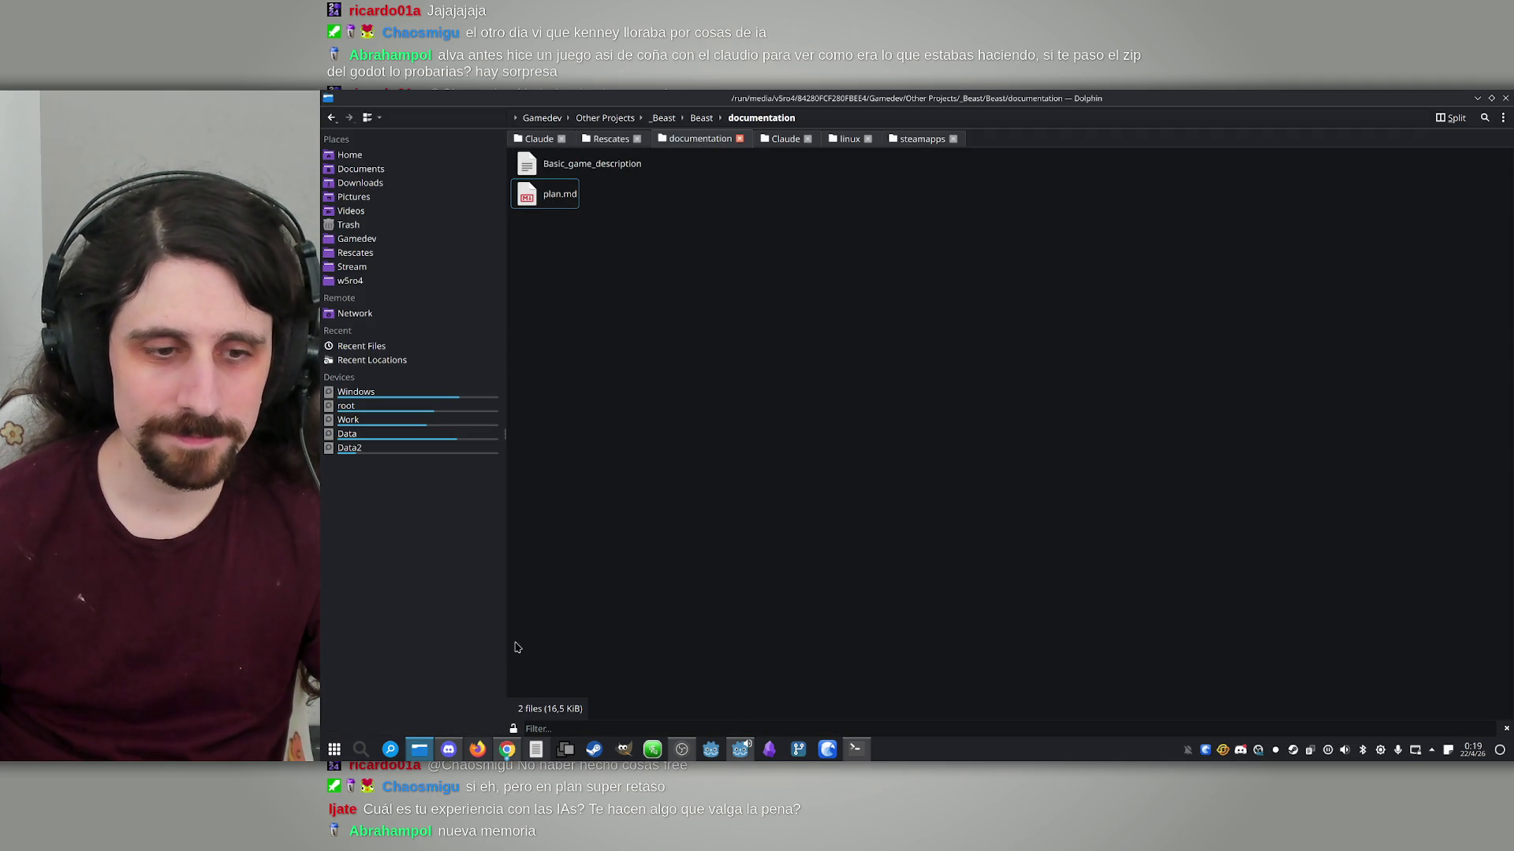
click(1477, 99)
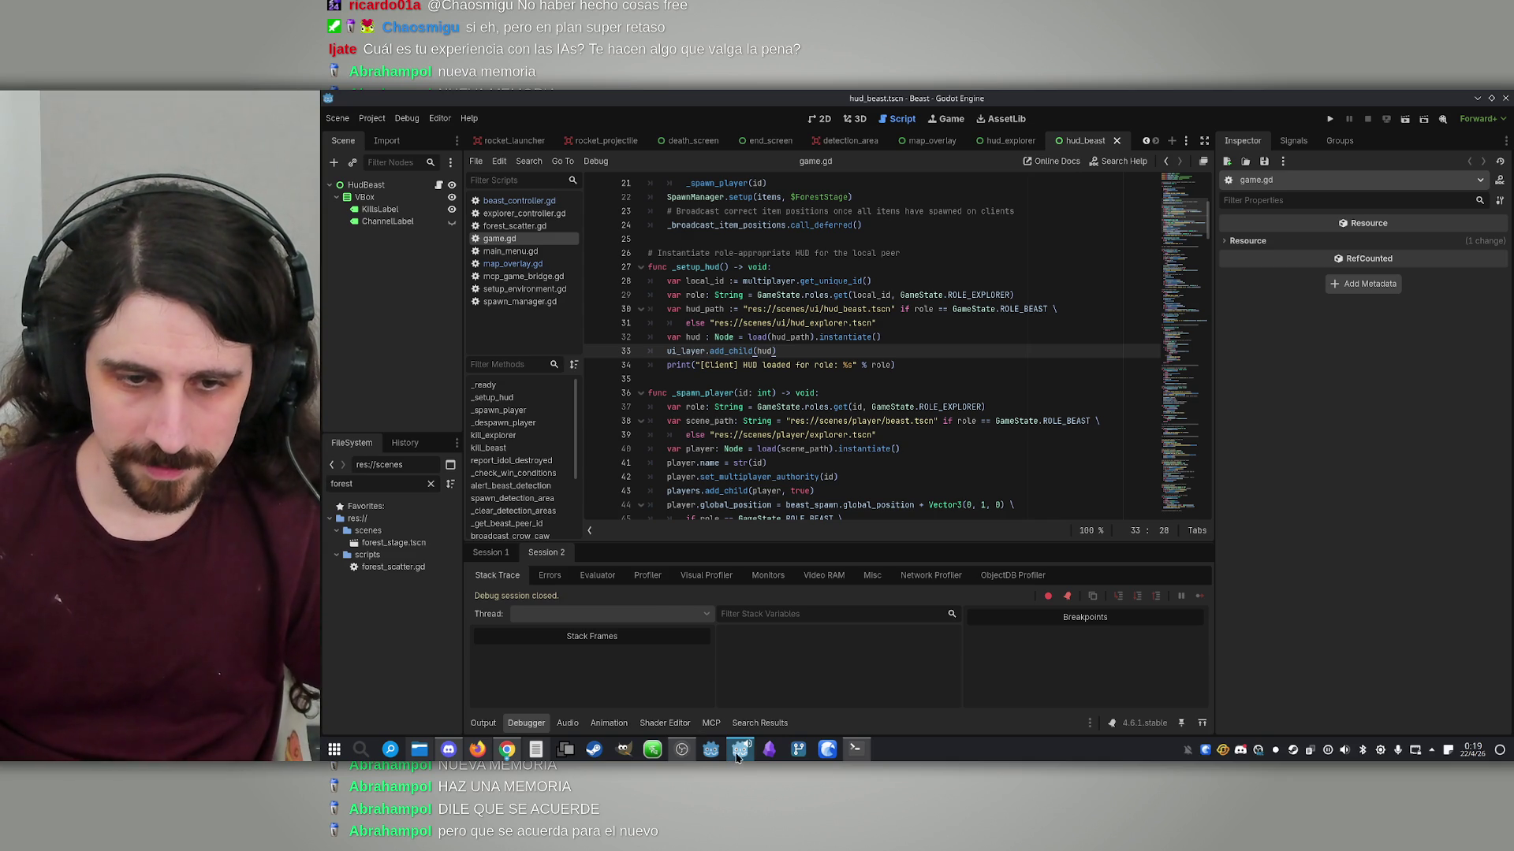
mouse_move(673, 754)
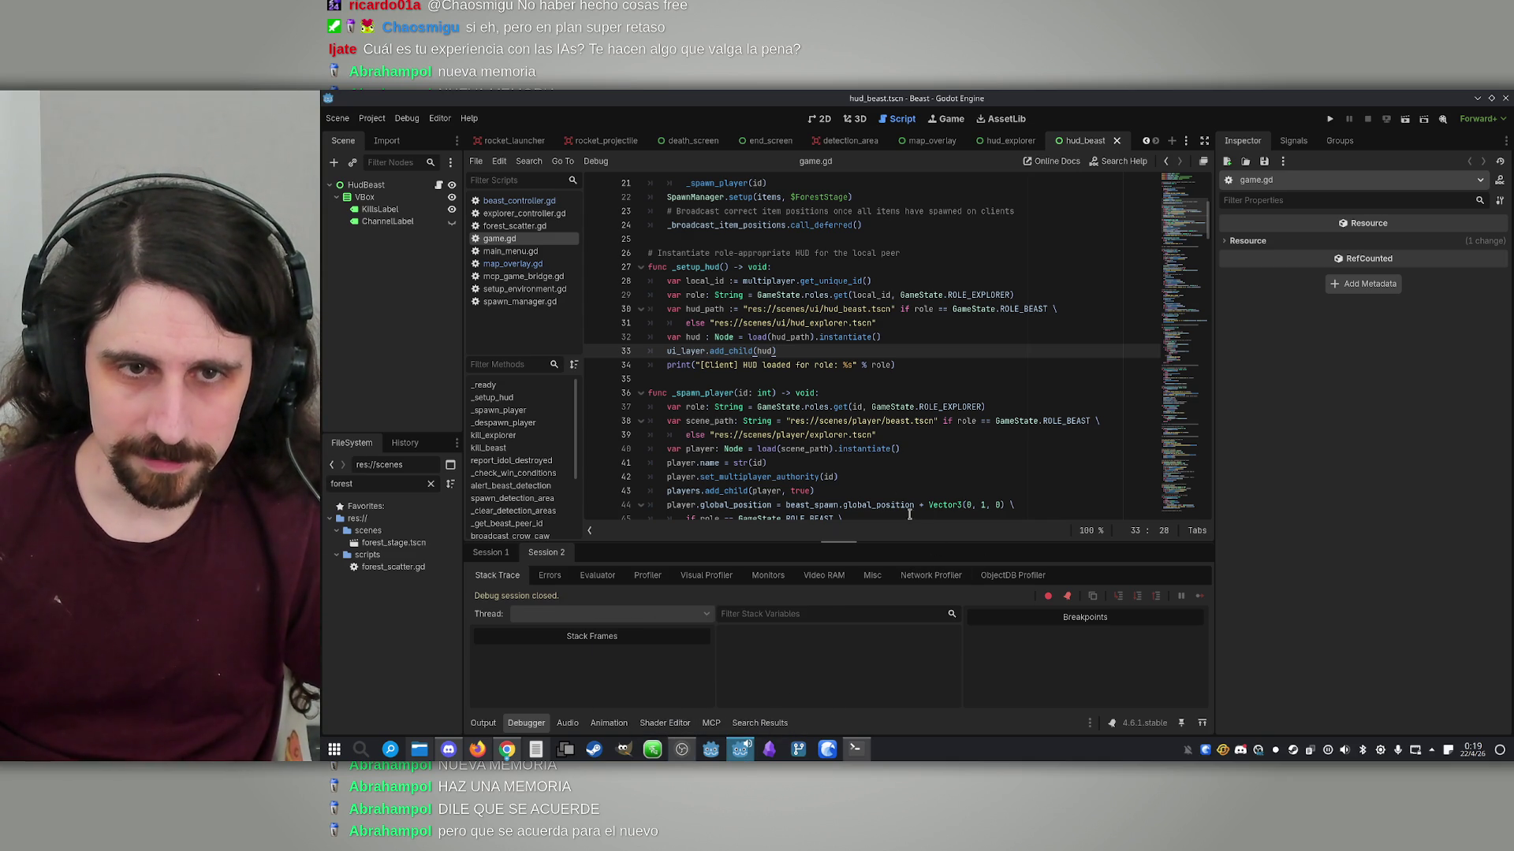
click(802, 336)
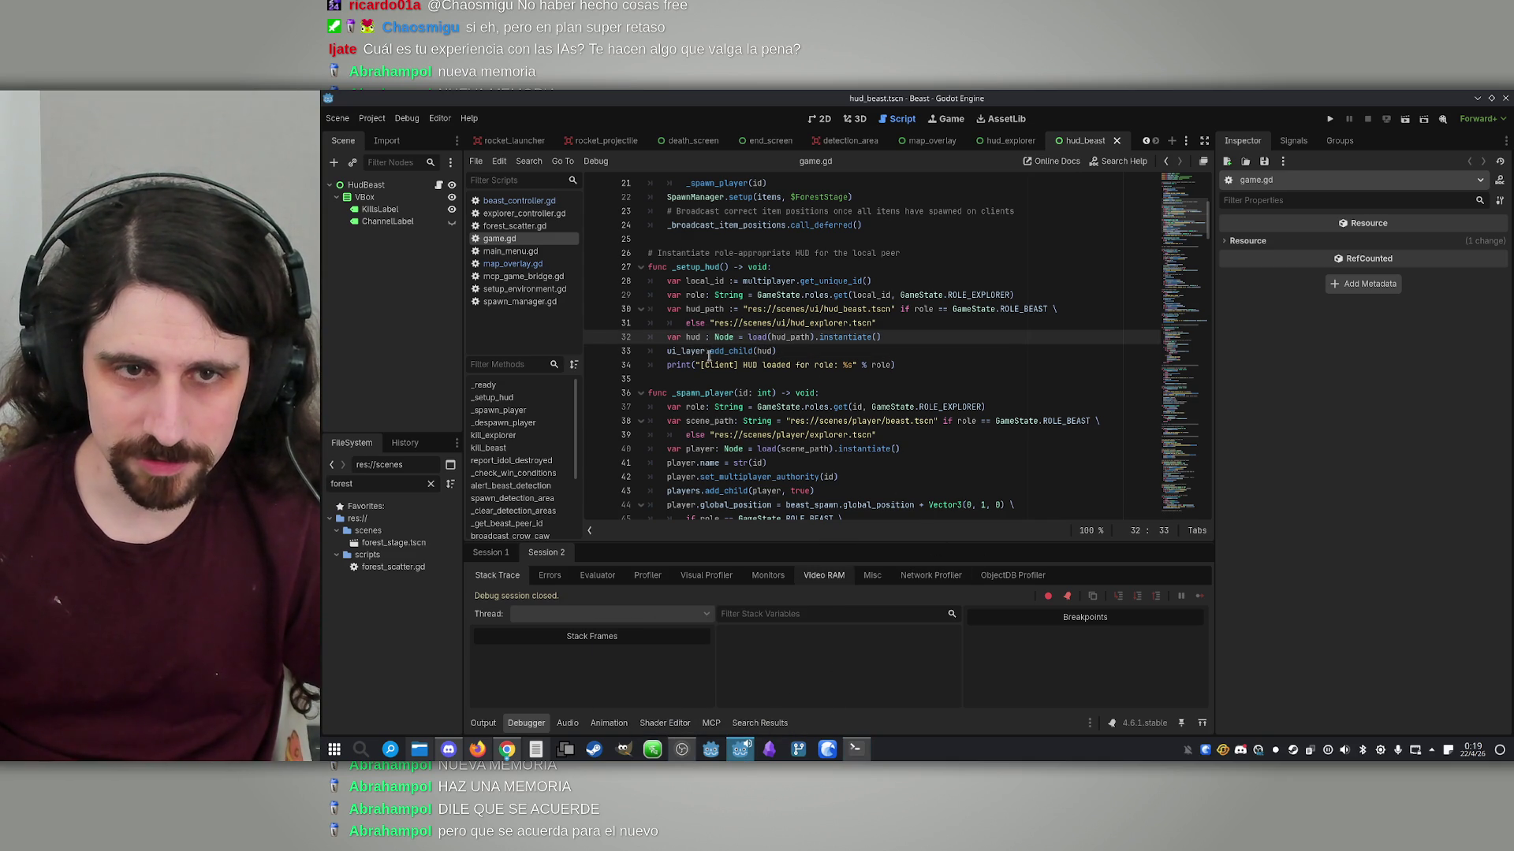
click(724, 351)
key(End)
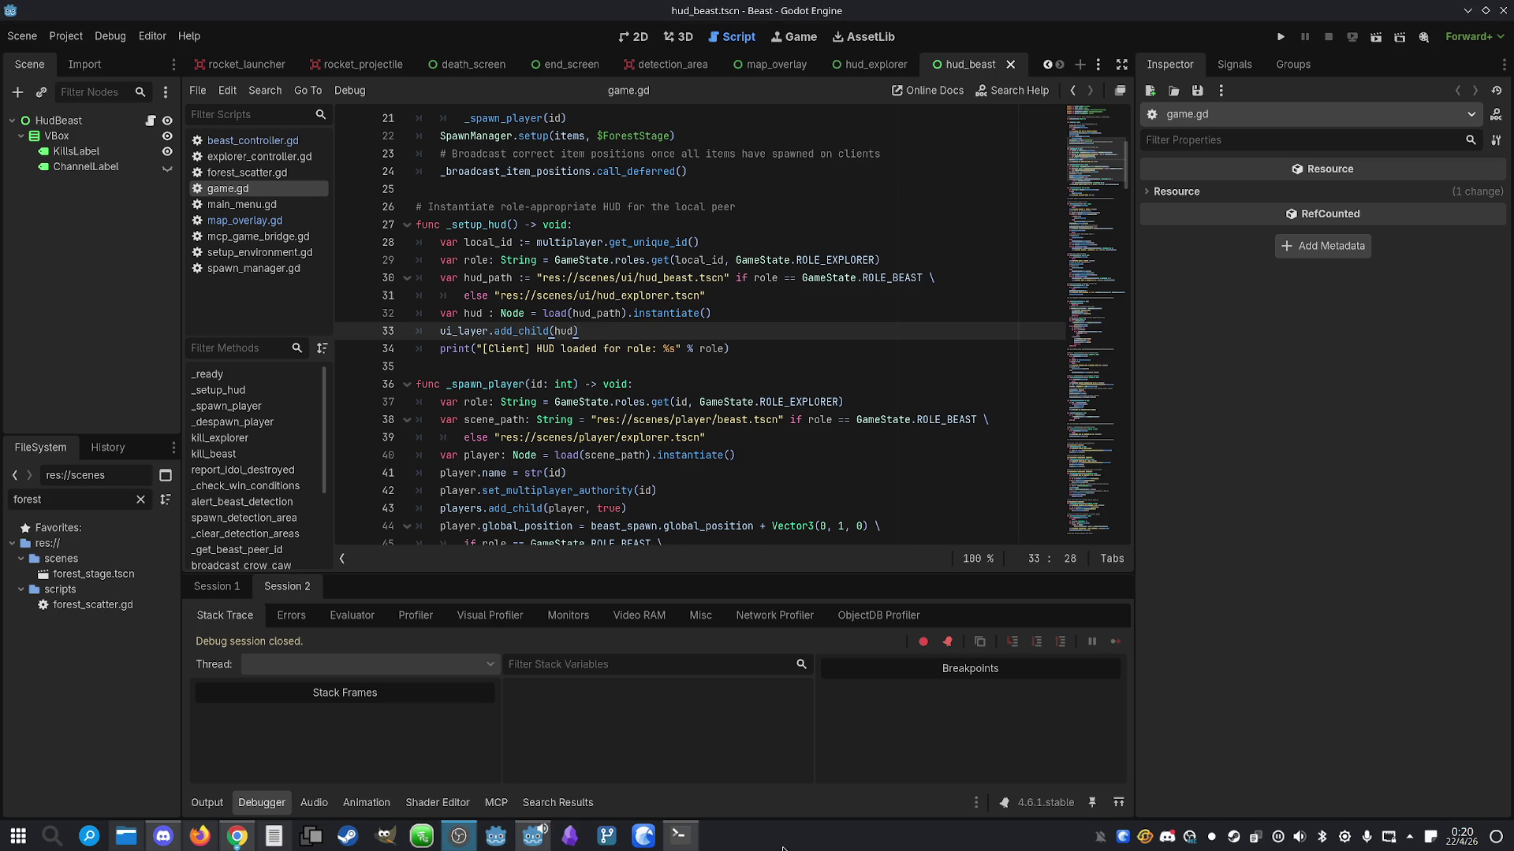
click(679, 836)
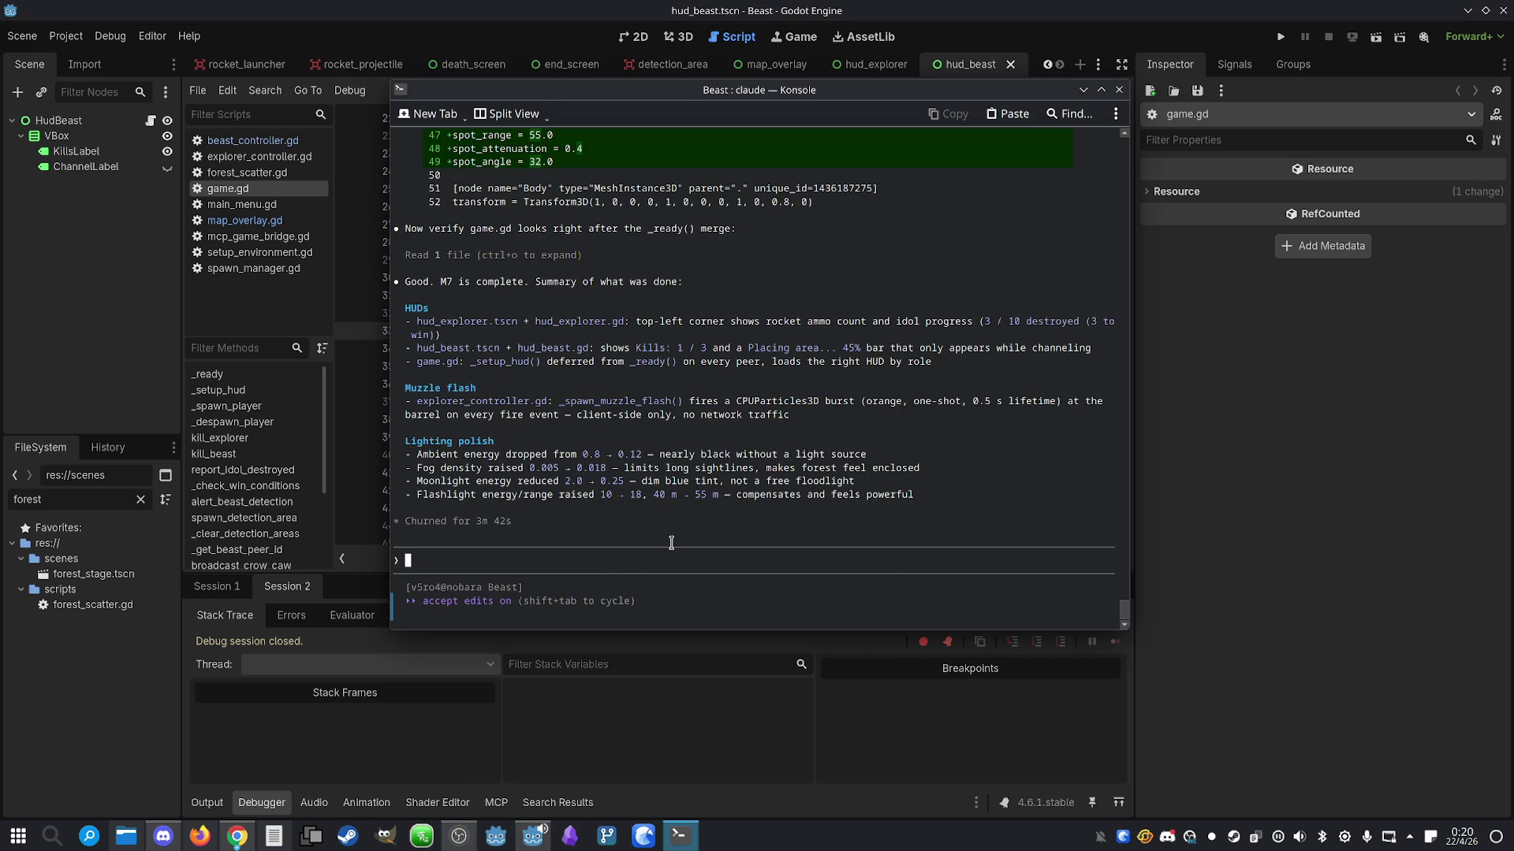
click(1271, 28)
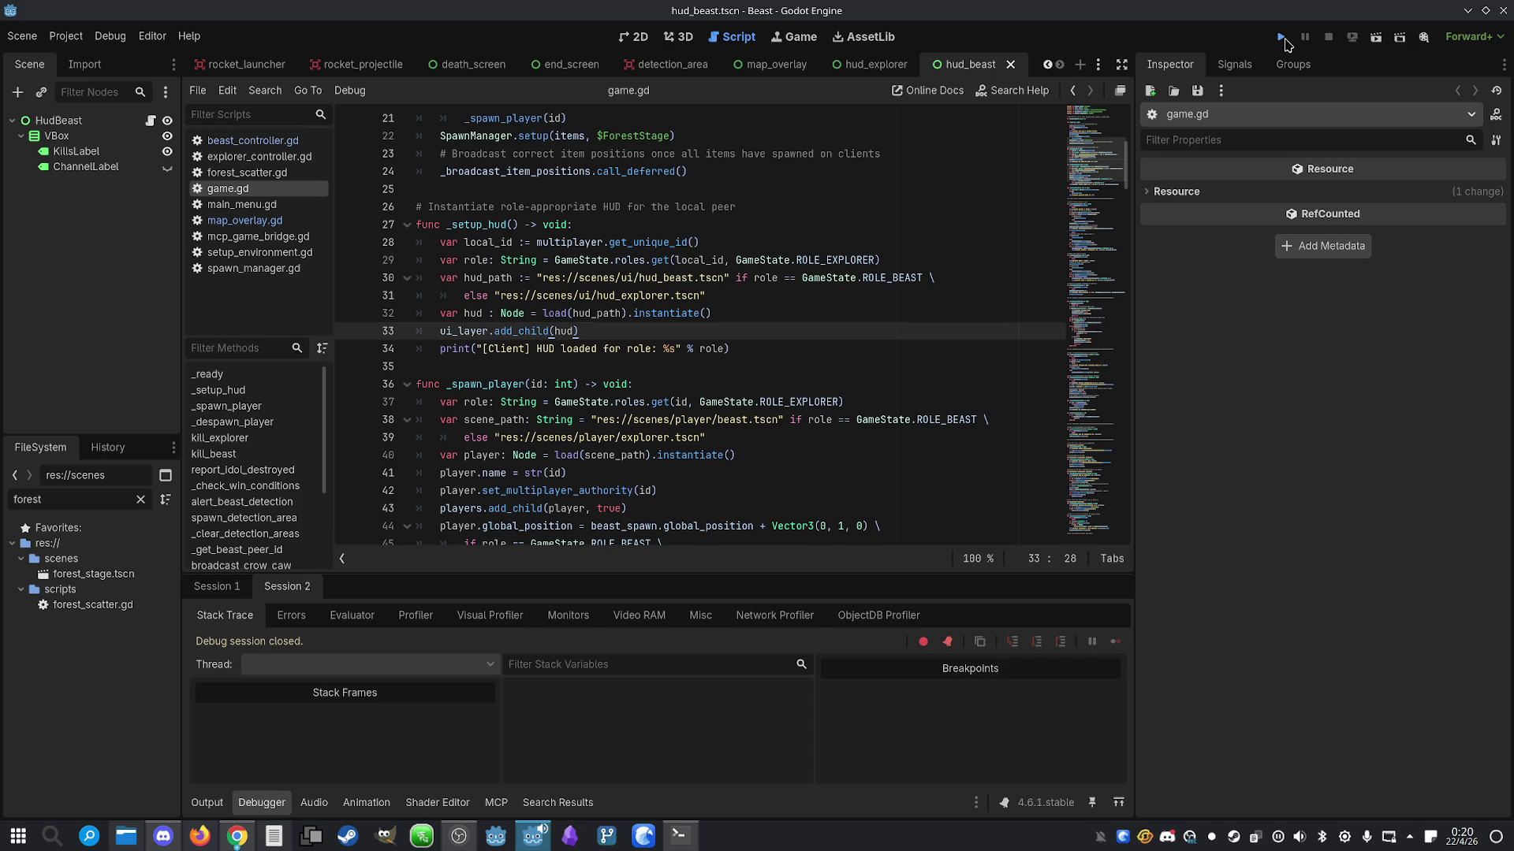
Relaunch the game and start a hosted match with an explorer on the right and a beast on the left
click(1283, 39)
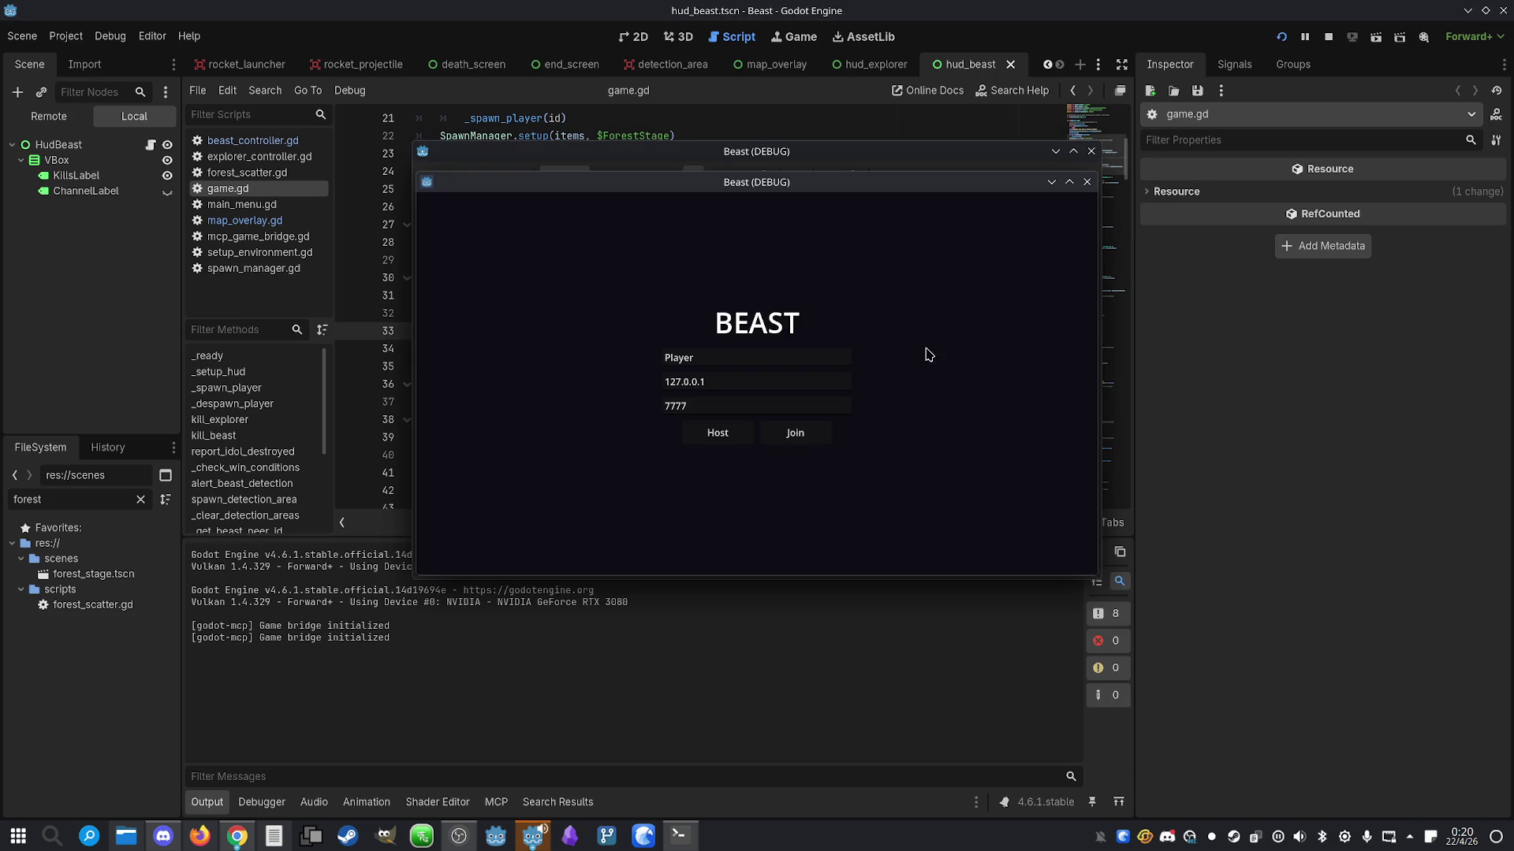
mouse_move(780, 186)
mouse_down()
mouse_move(1178, 186)
mouse_move(479, 150)
mouse_move(492, 141)
mouse_up()
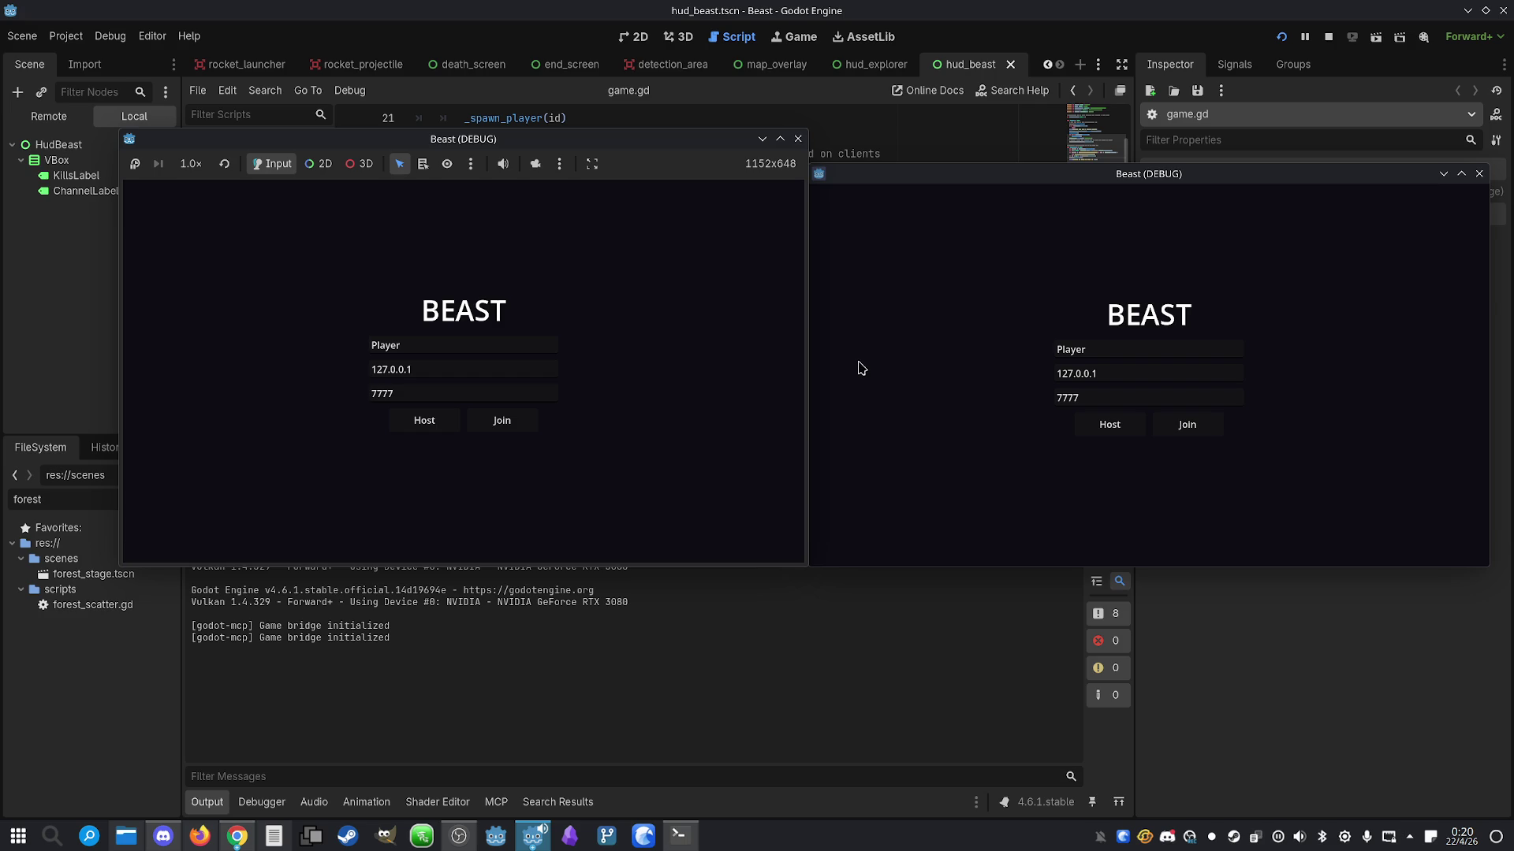
click(430, 419)
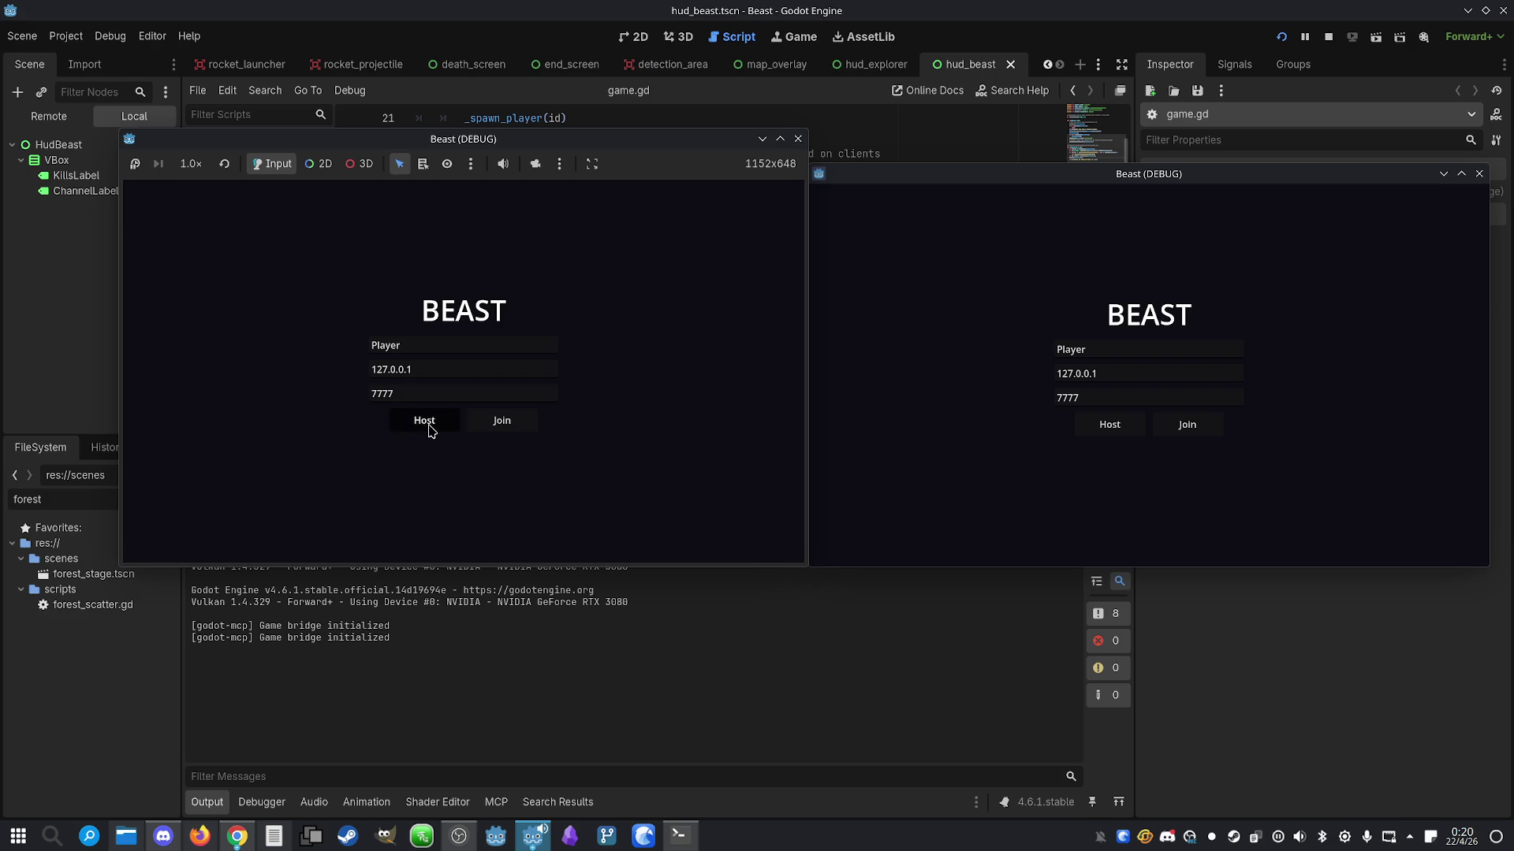
click(1186, 424)
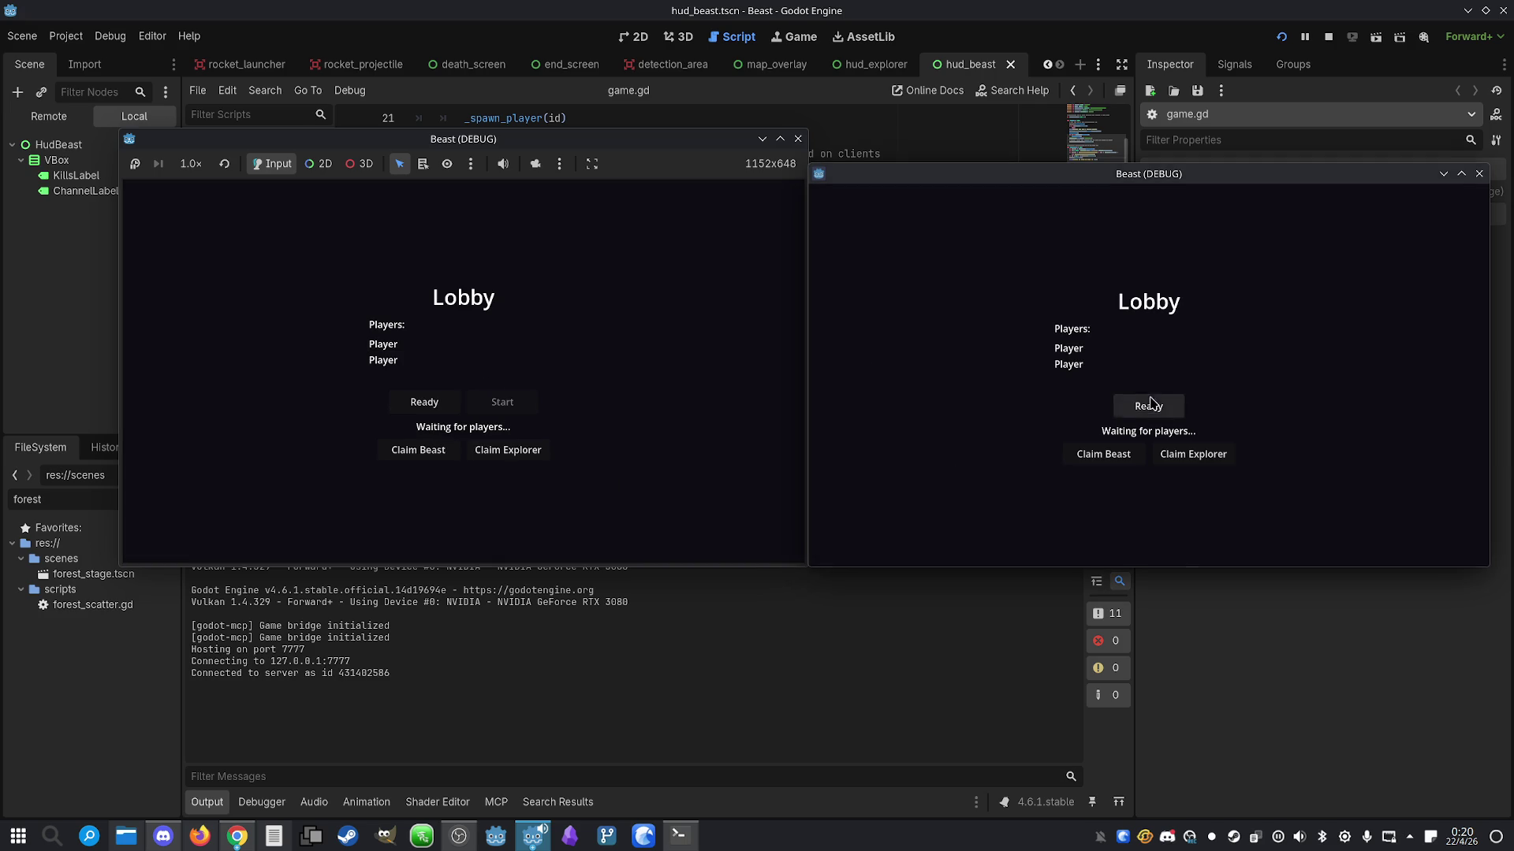
click(1149, 406)
click(1212, 455)
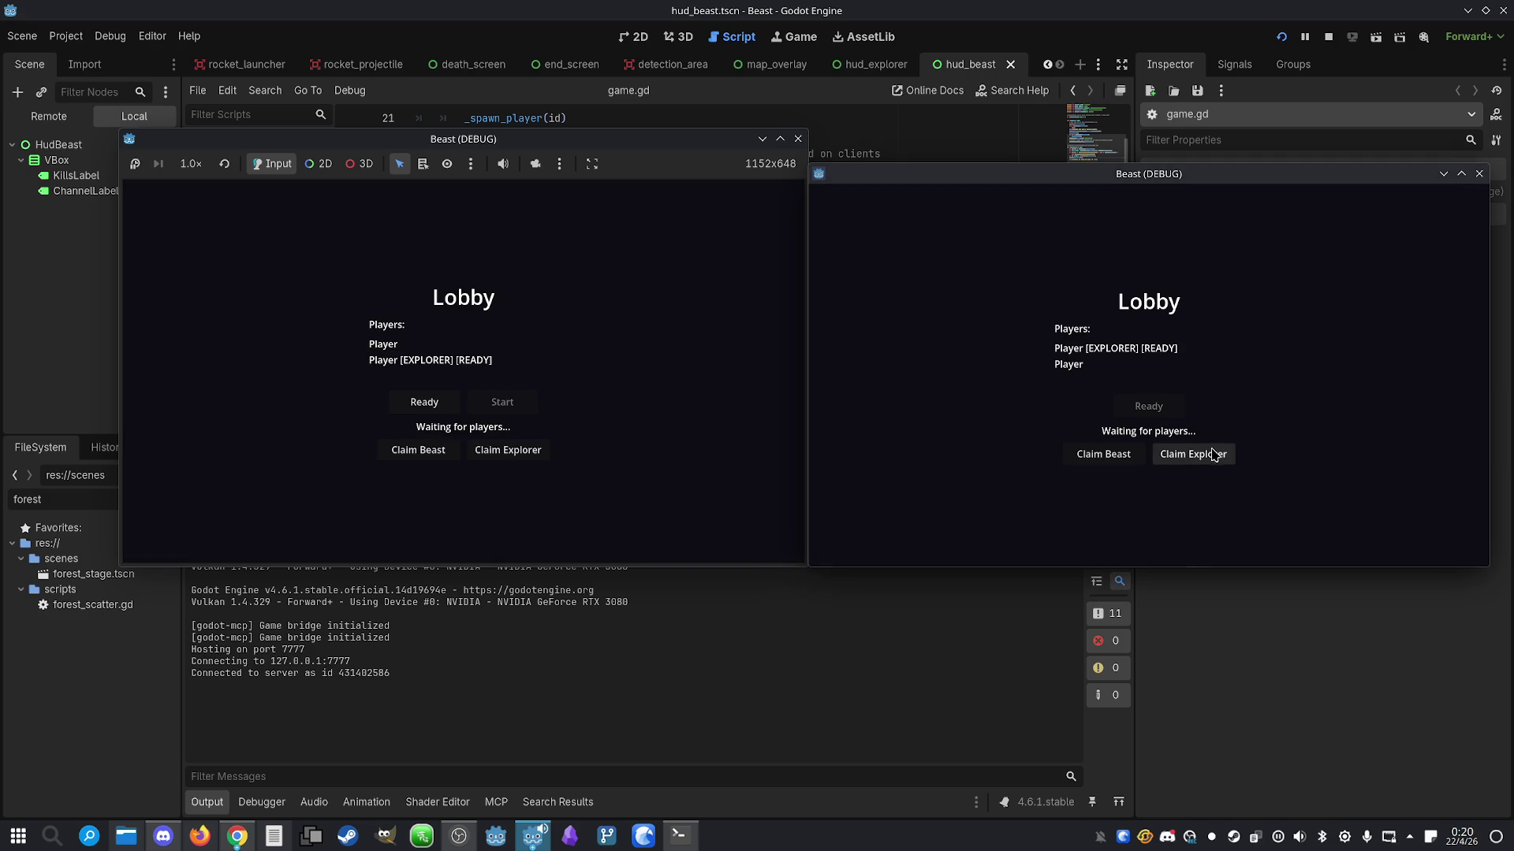
click(438, 451)
click(442, 403)
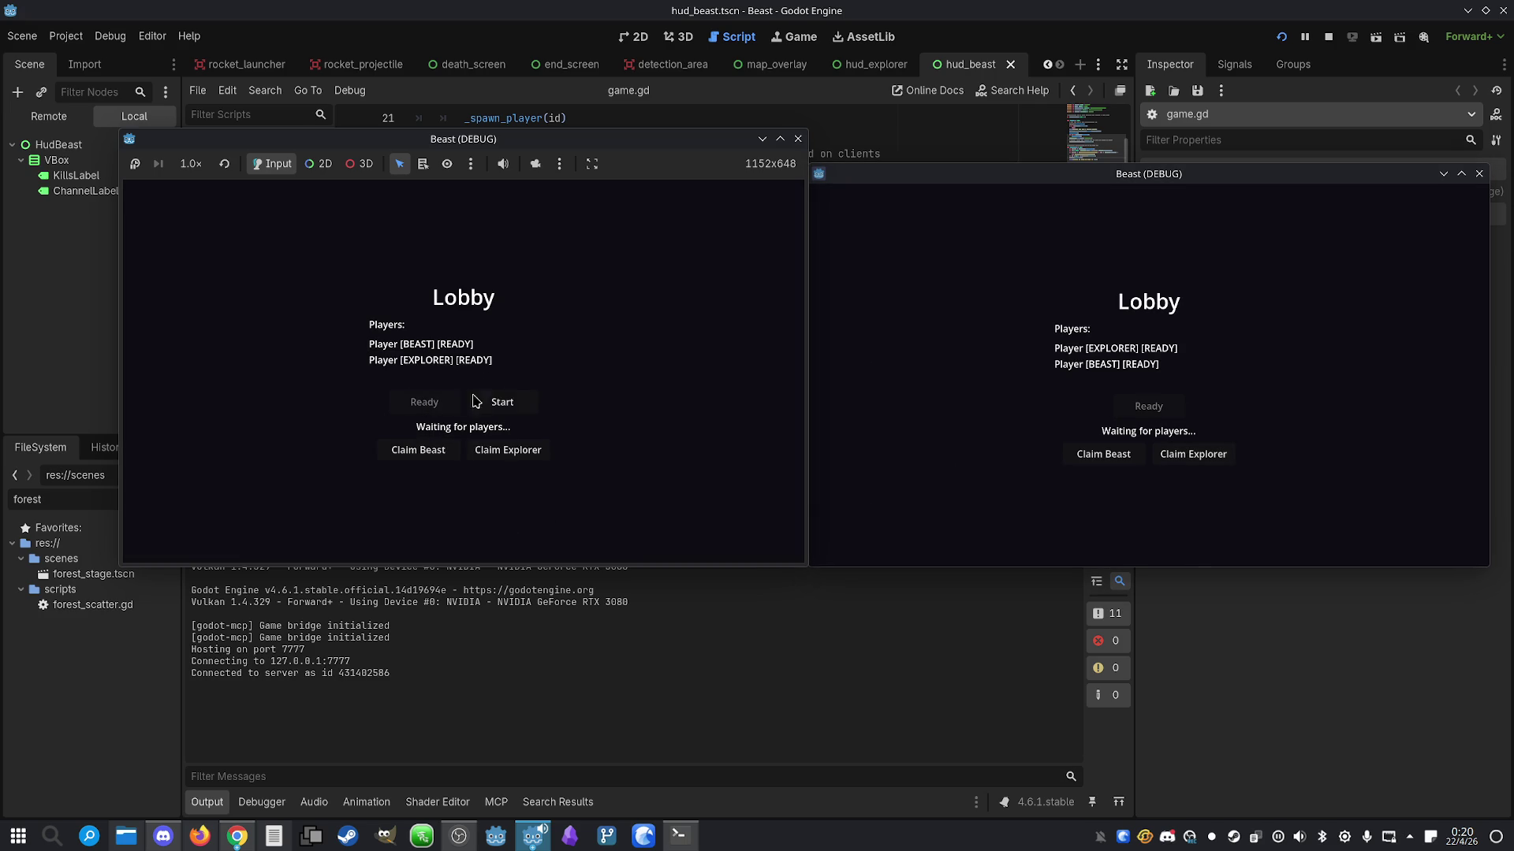
click(519, 404)
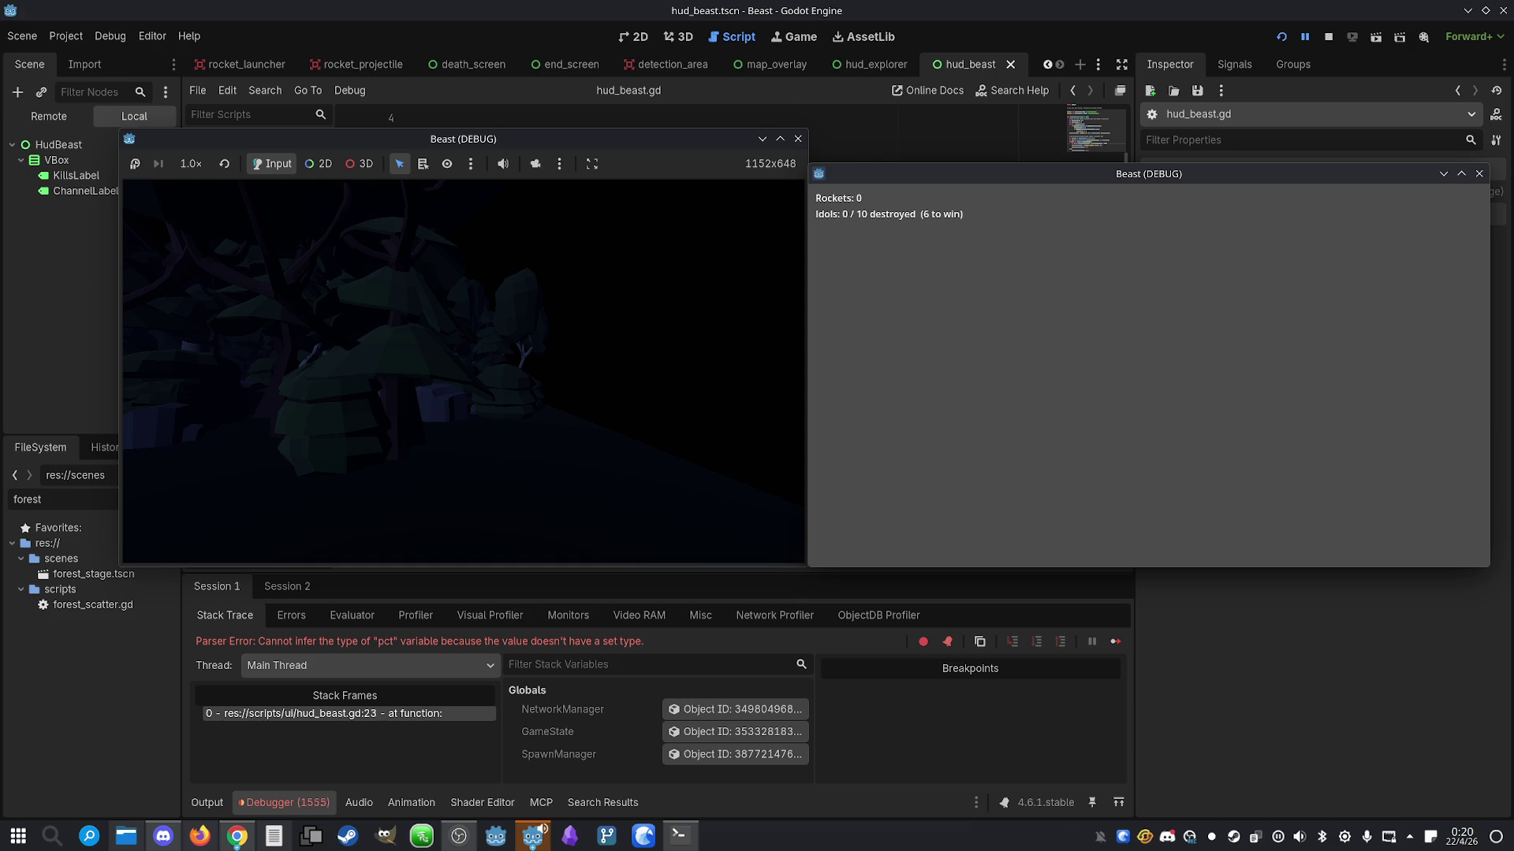
Type pct on line 23 of hud_beast.gd as float and relaunch the game
key(super)
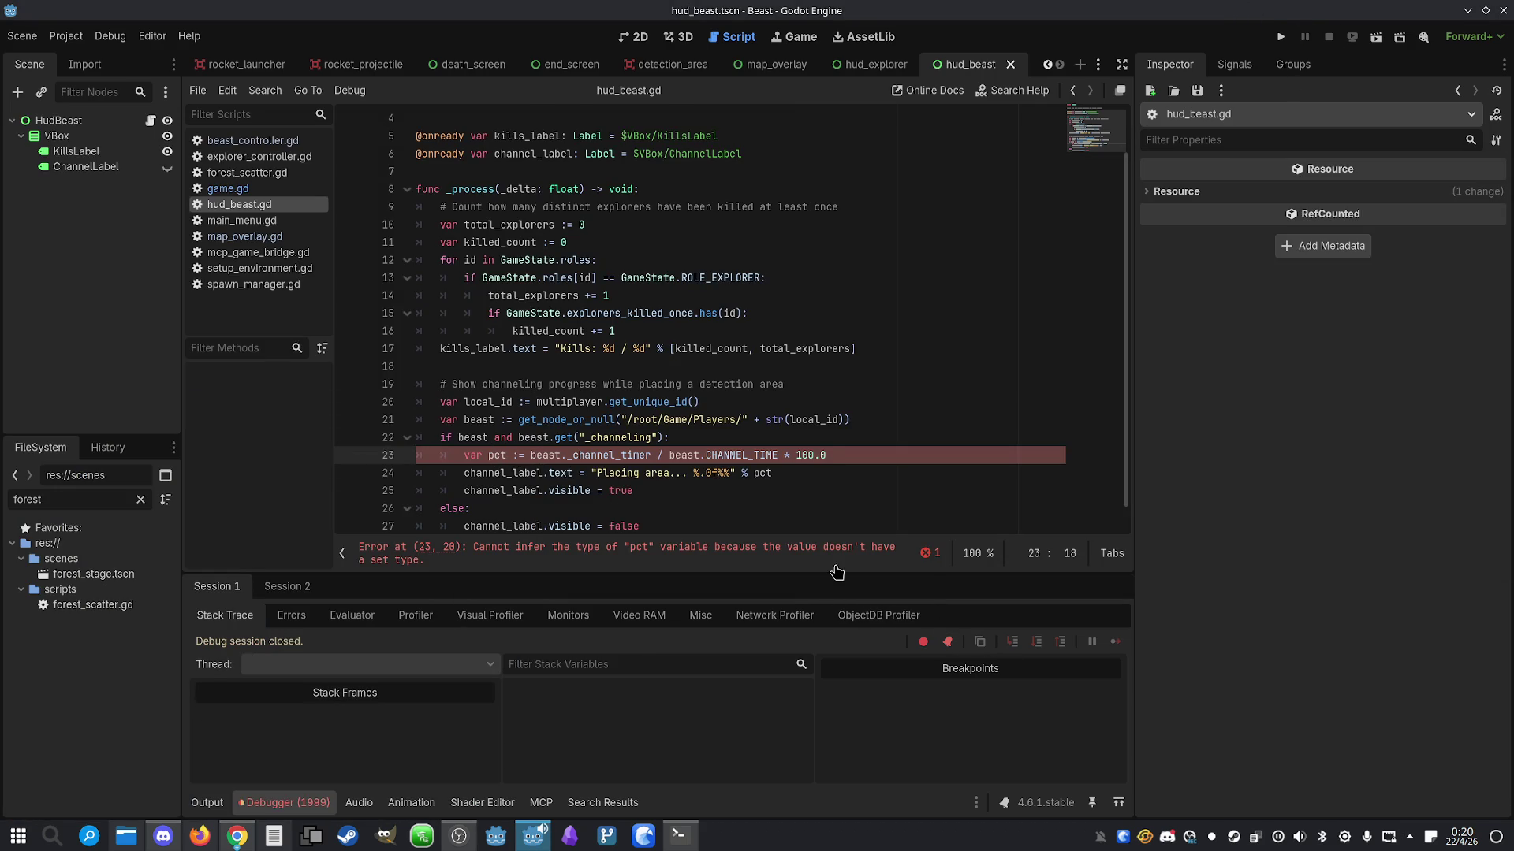
text(: float)
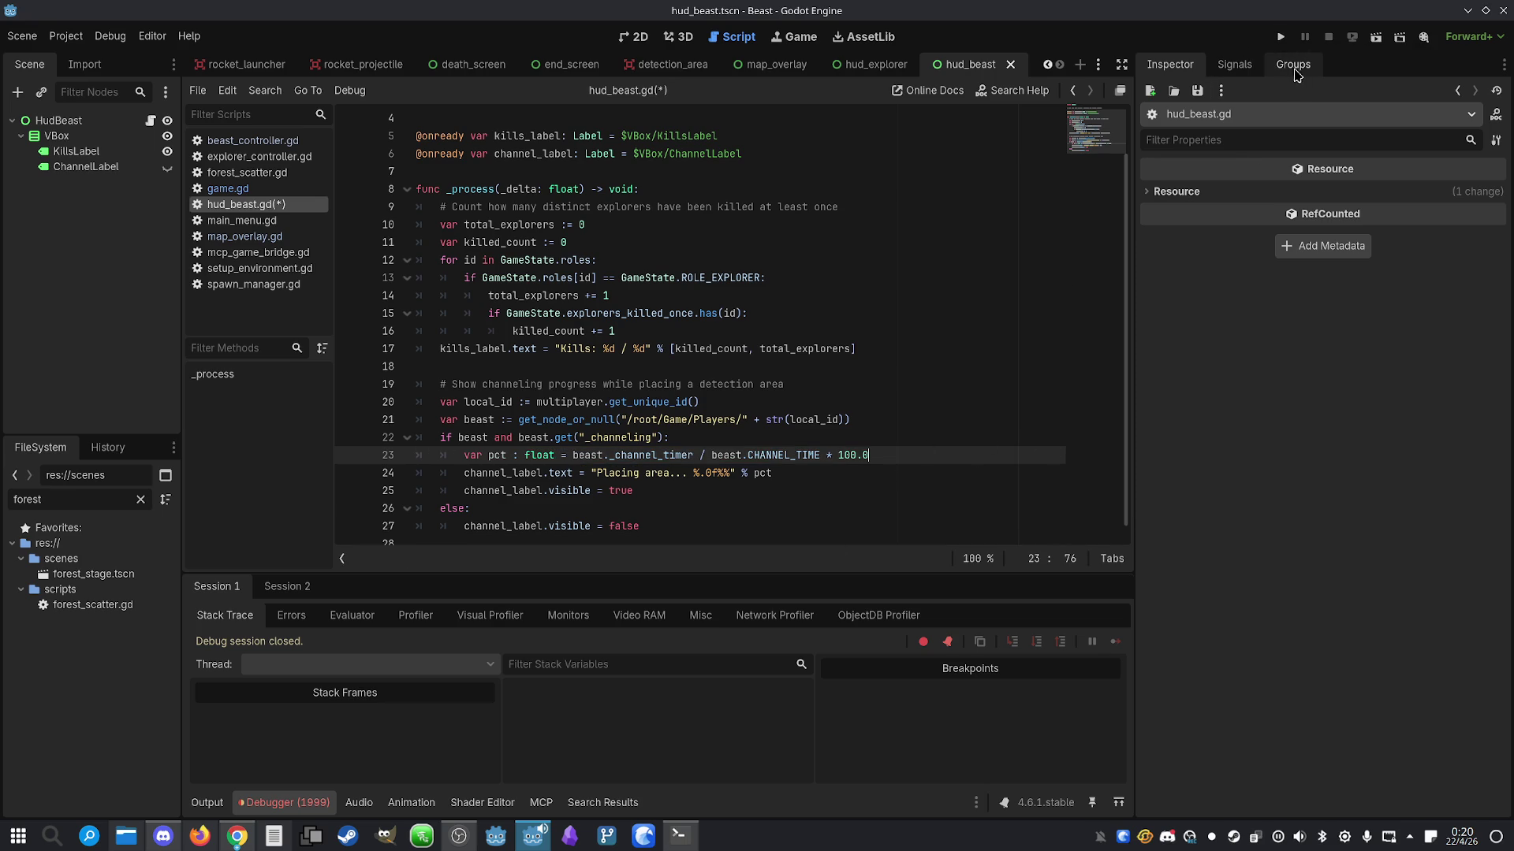
click(1280, 37)
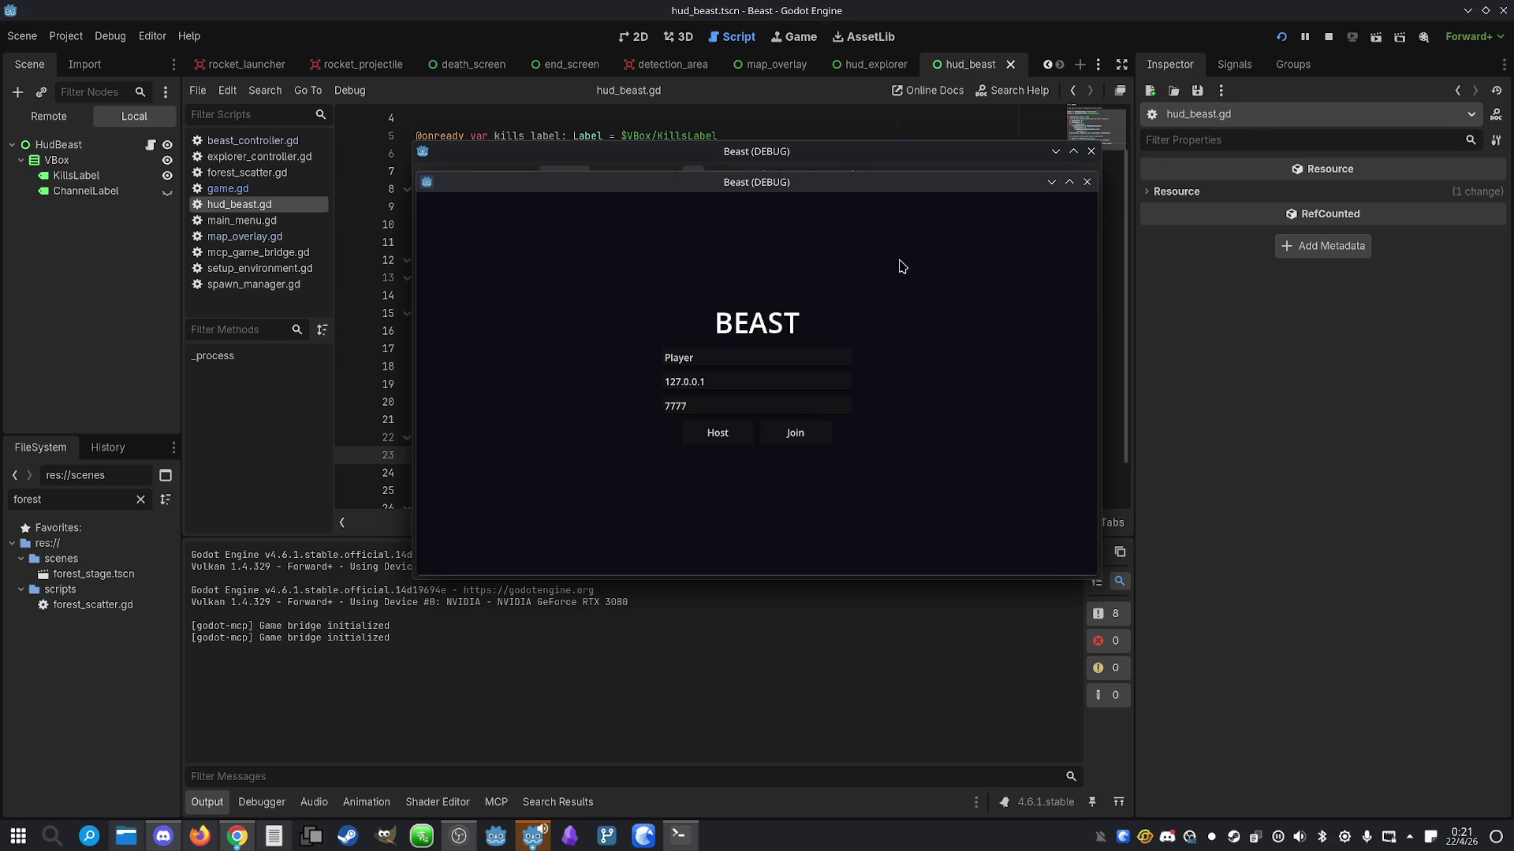
Place the two Beast debug windows side by side
drag(812, 187, 1178, 155)
mouse_move(703, 154)
mouse_down()
mouse_move(385, 150)
mouse_move(362, 115)
mouse_up()
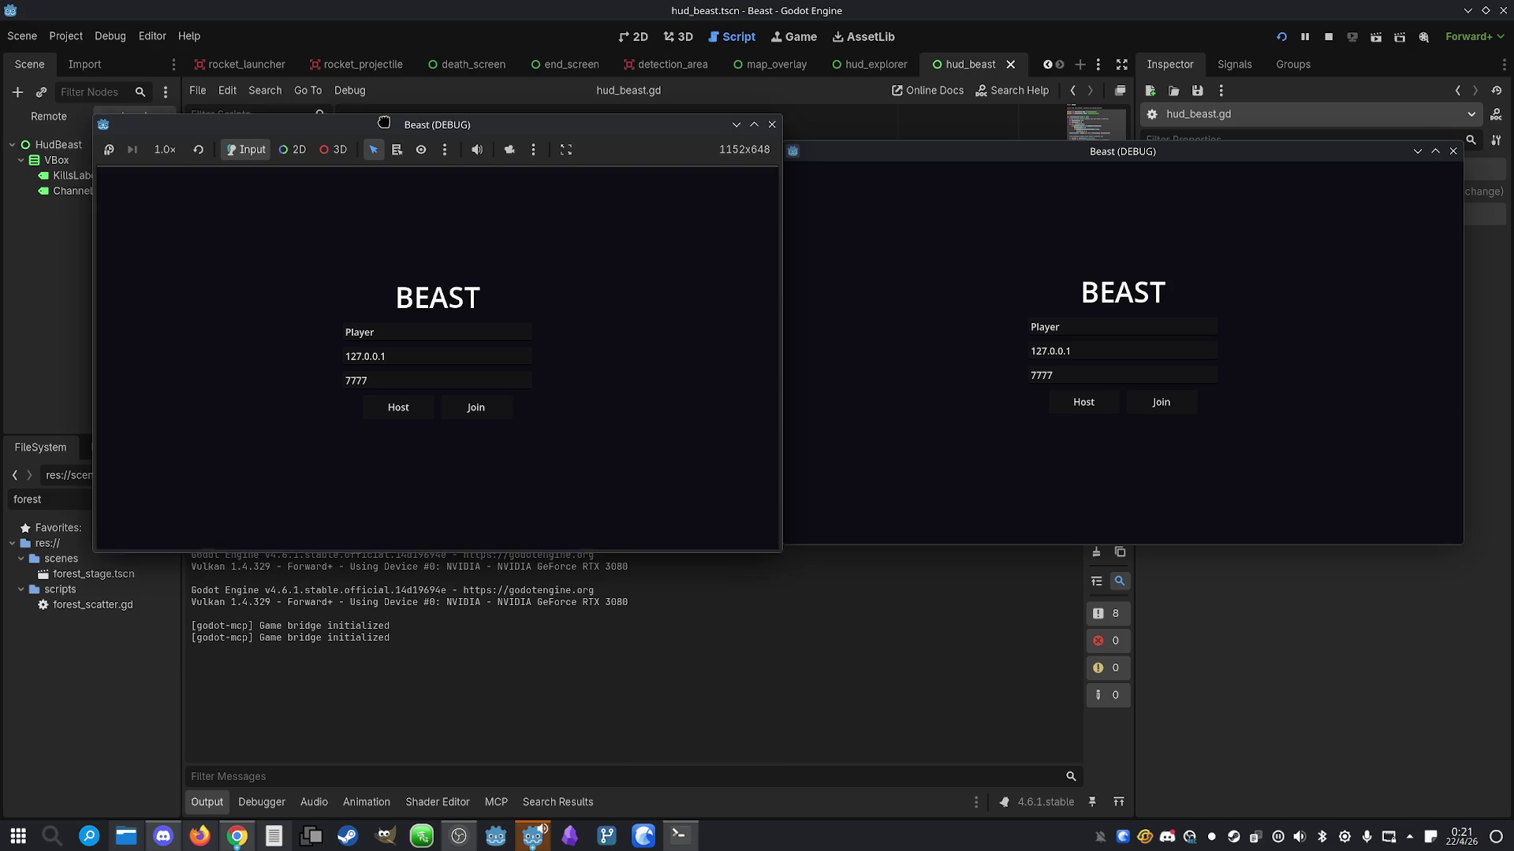
click(924, 482)
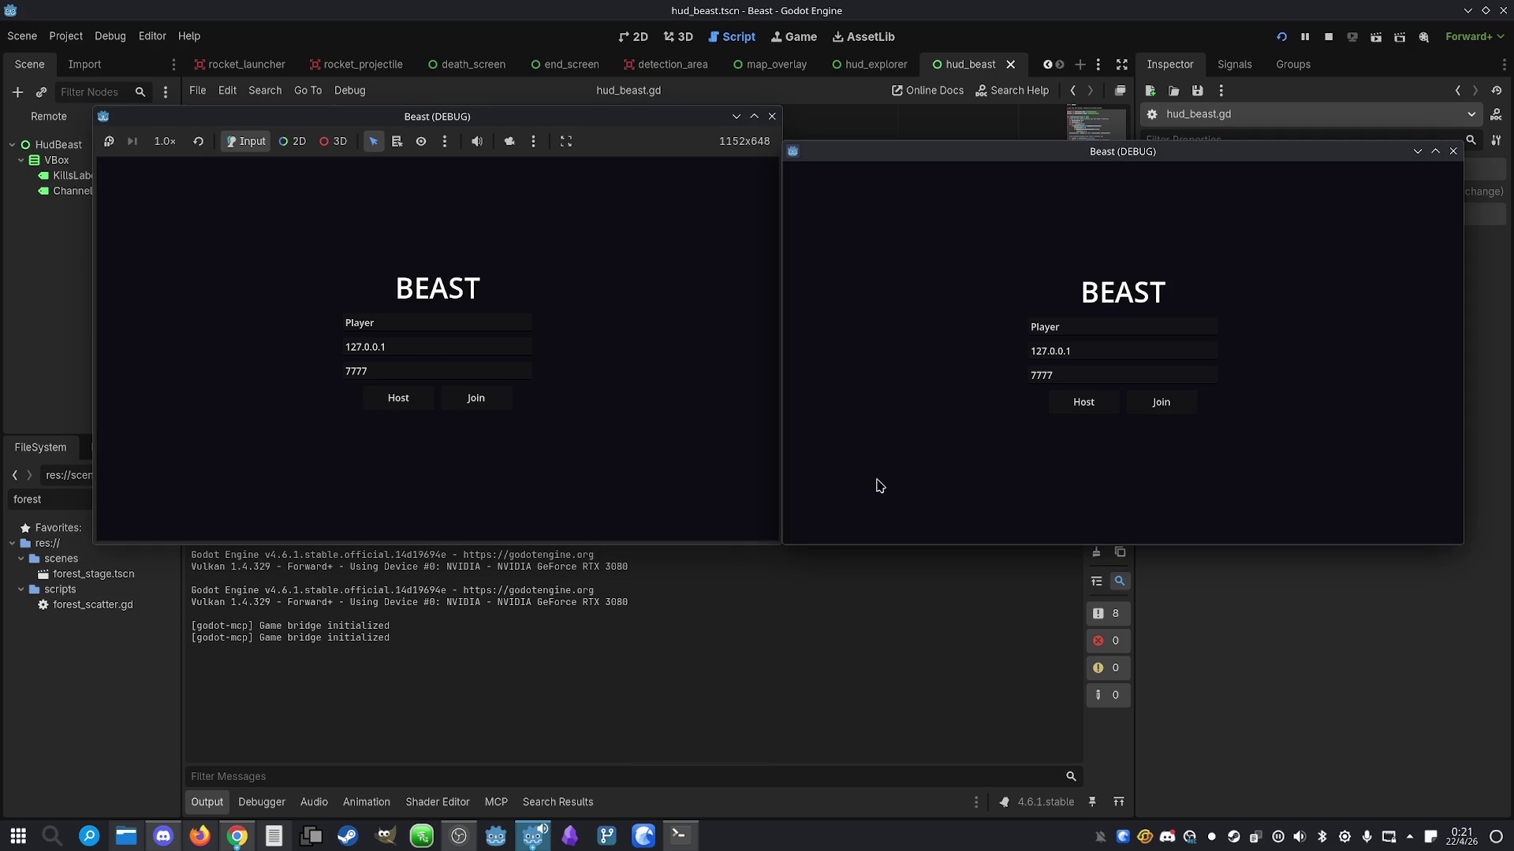
Host and join a match with the right player as explorer and the left as beast, then start it
click(463, 489)
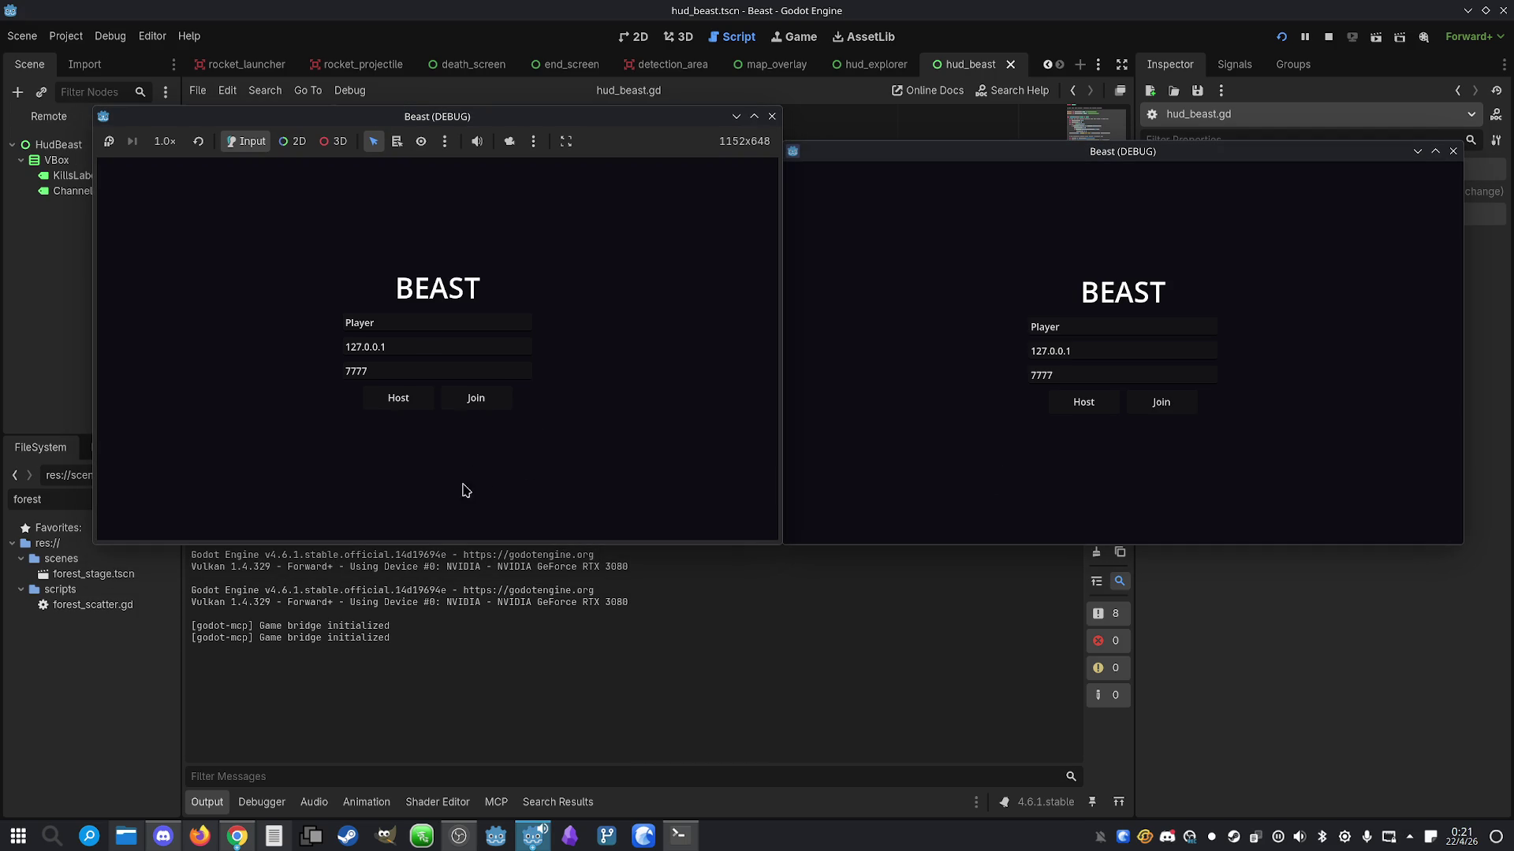
click(398, 398)
click(1155, 404)
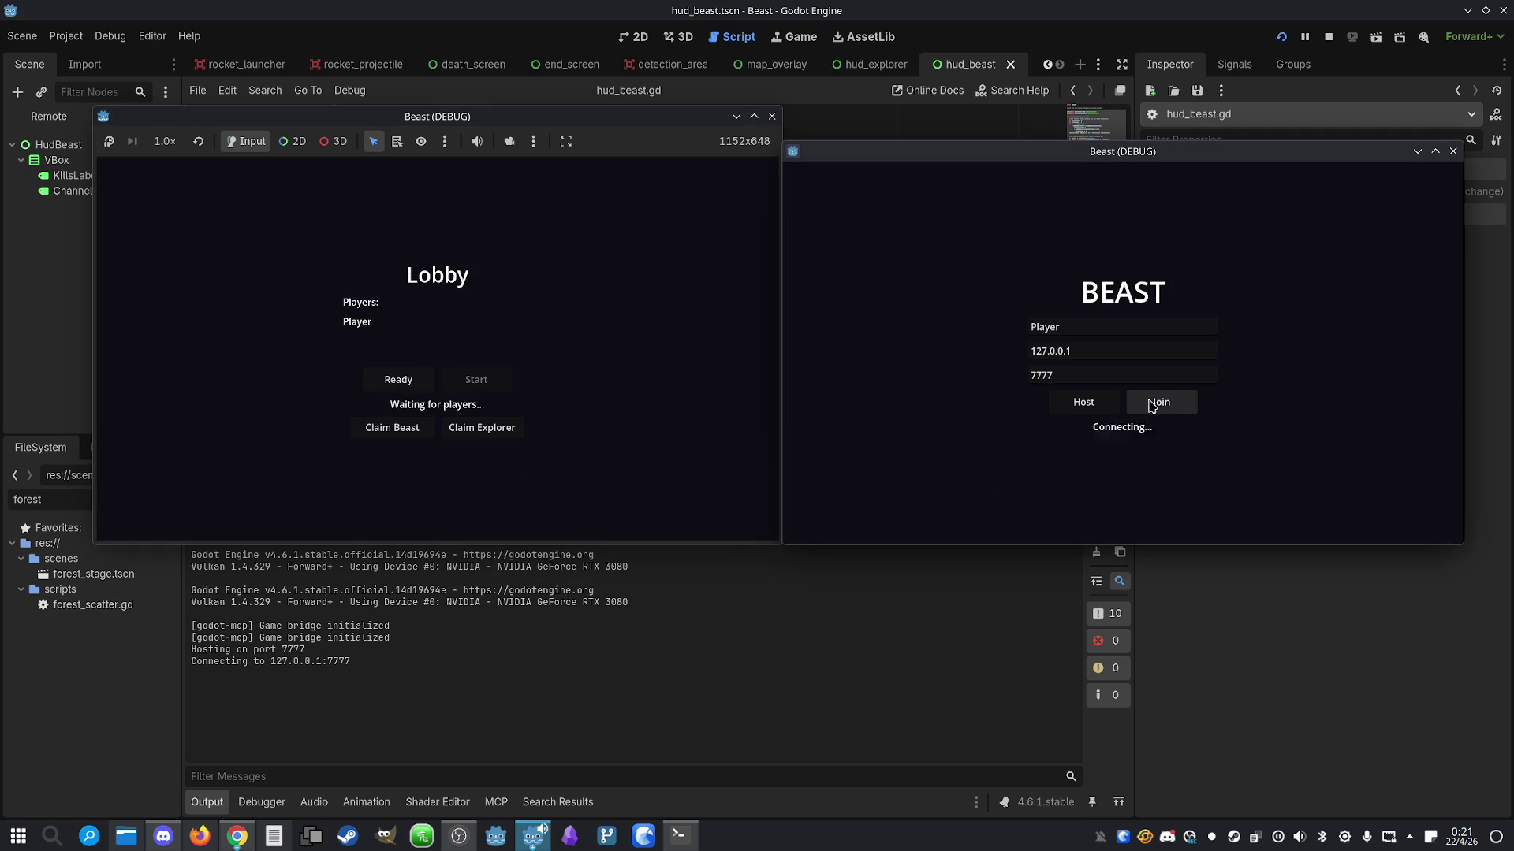
click(1167, 432)
click(1124, 387)
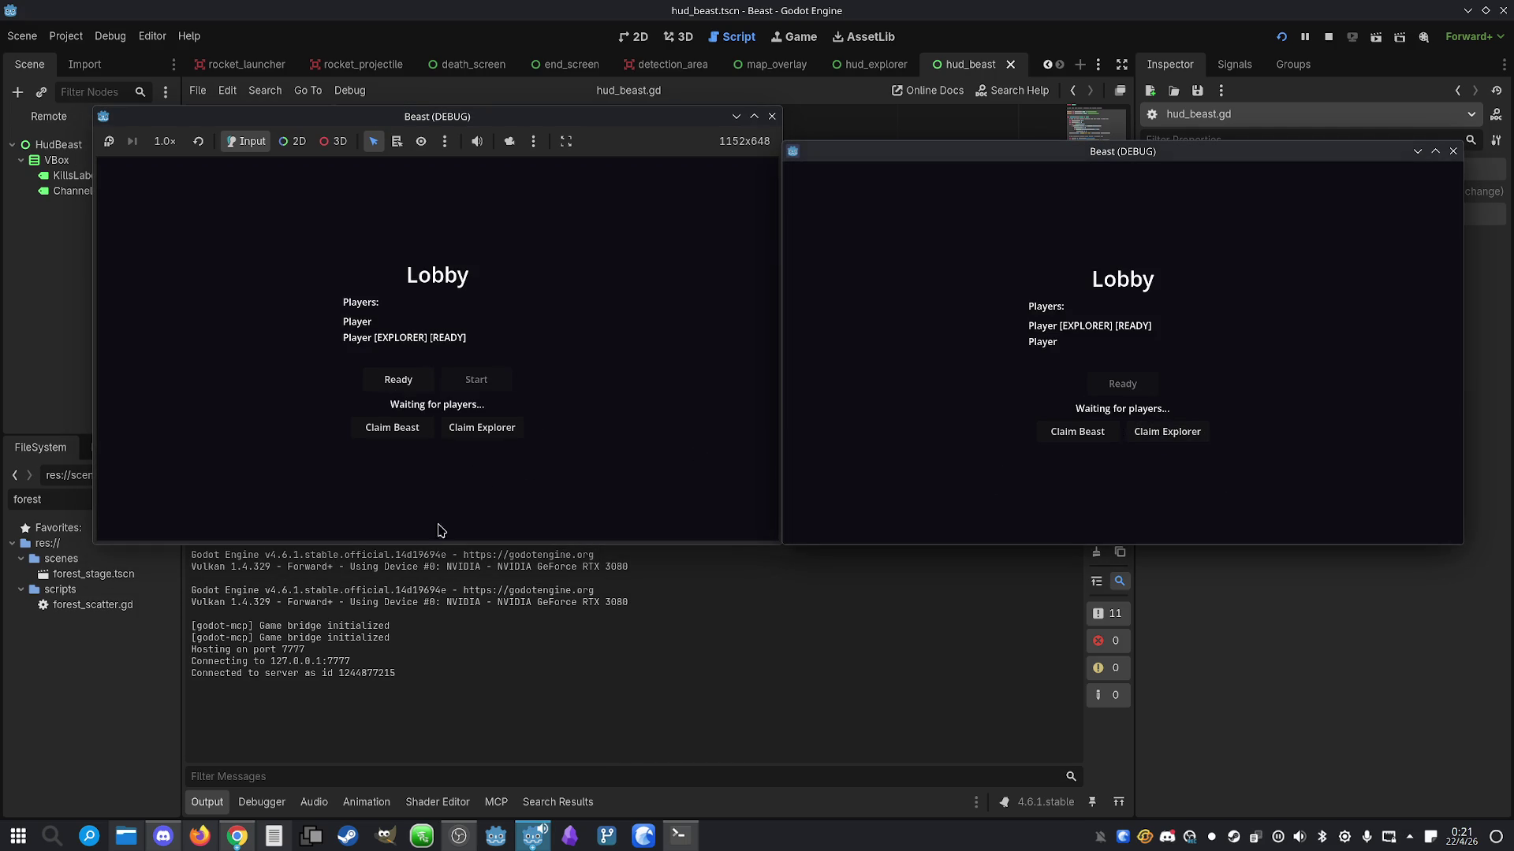
click(386, 429)
click(398, 381)
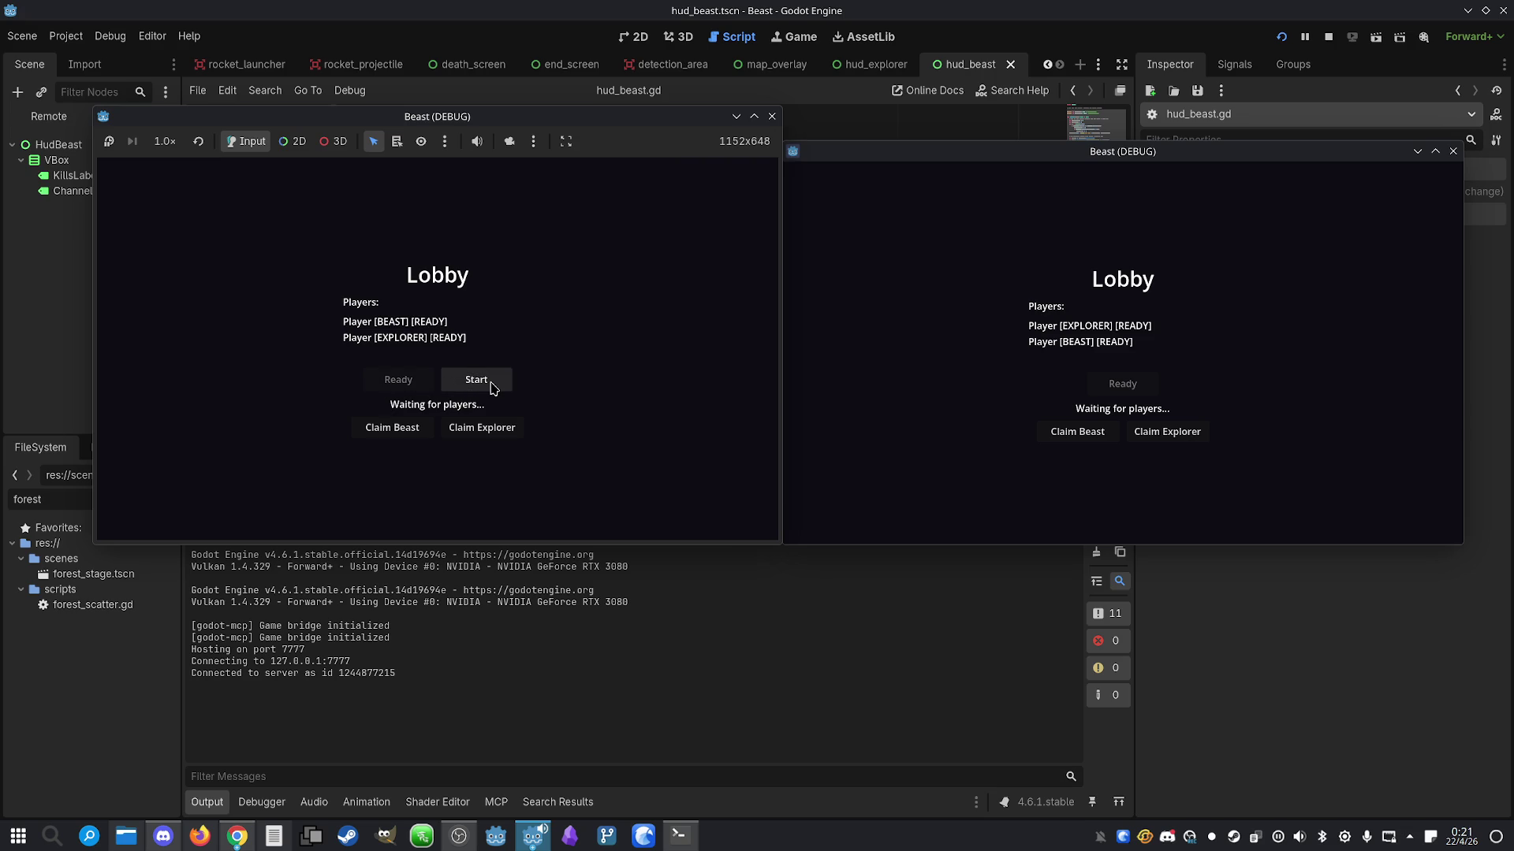
click(476, 380)
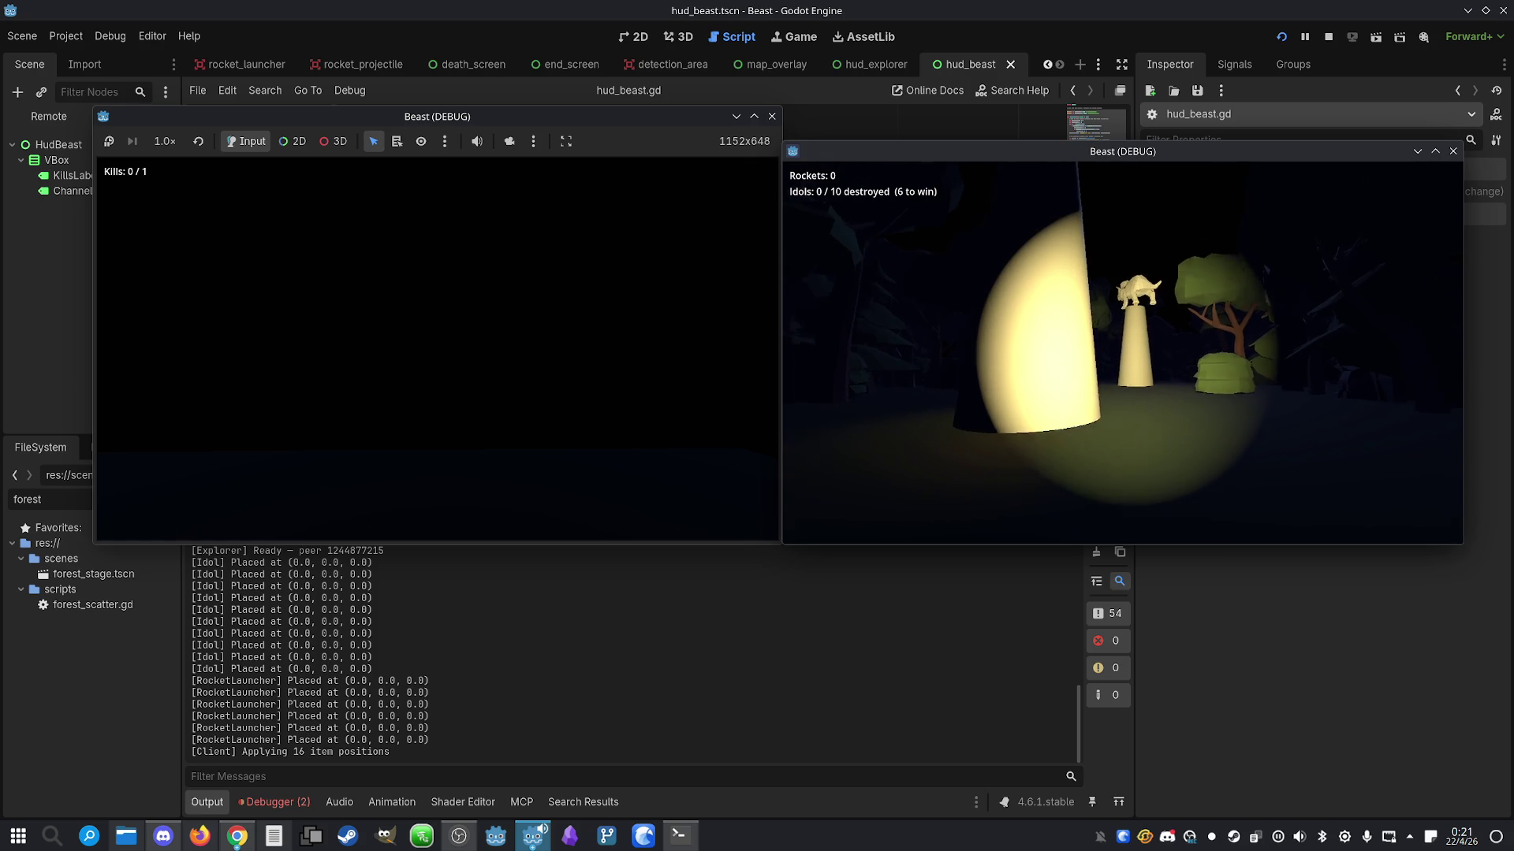
Show the minimap with M, sprint the beast to trigger a crow caw, then stop the game
key(m)
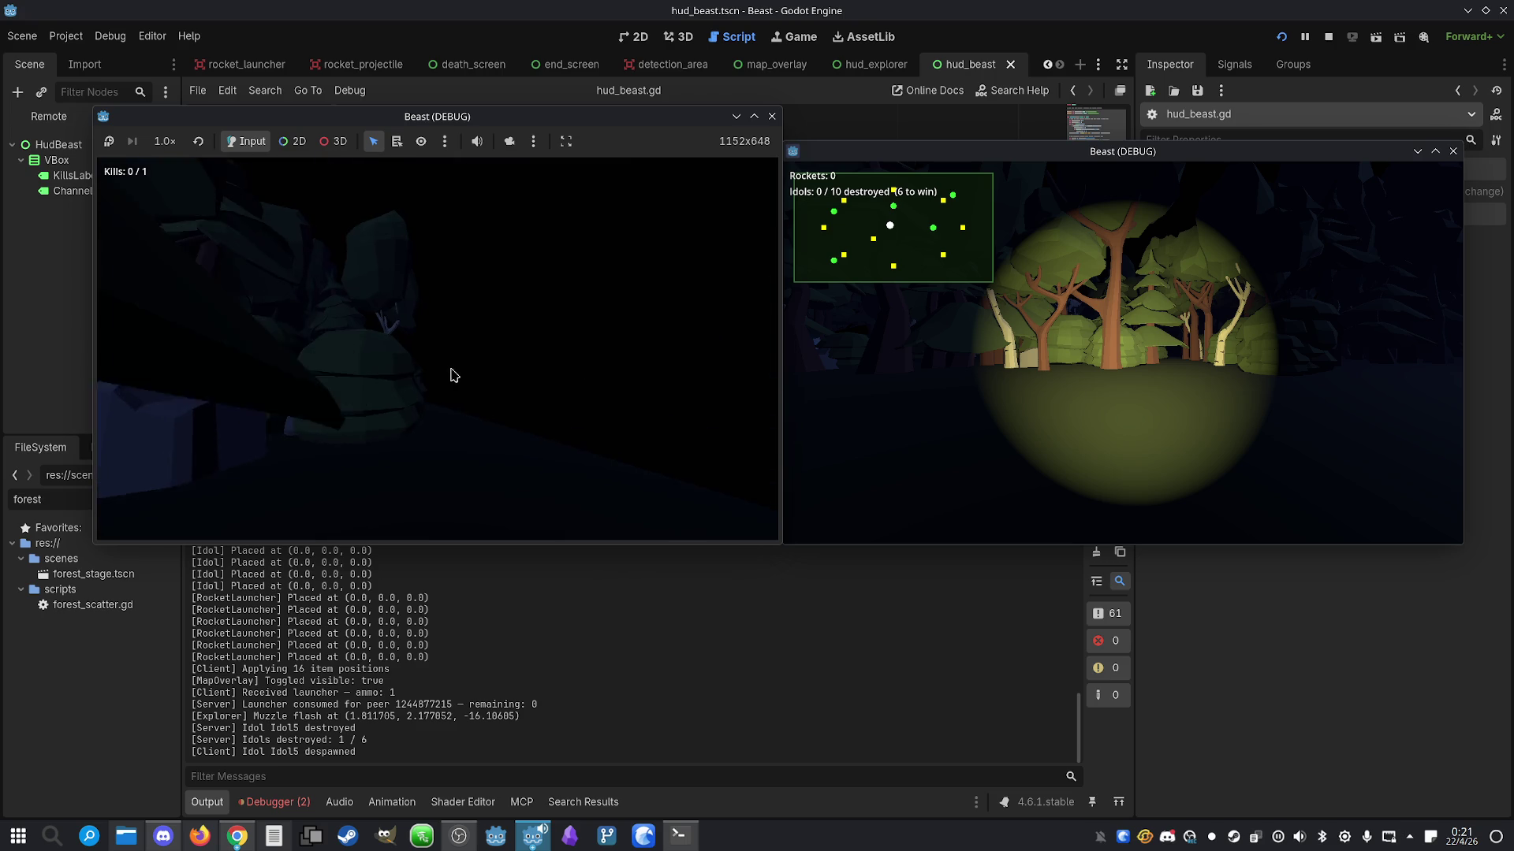
key(shift)
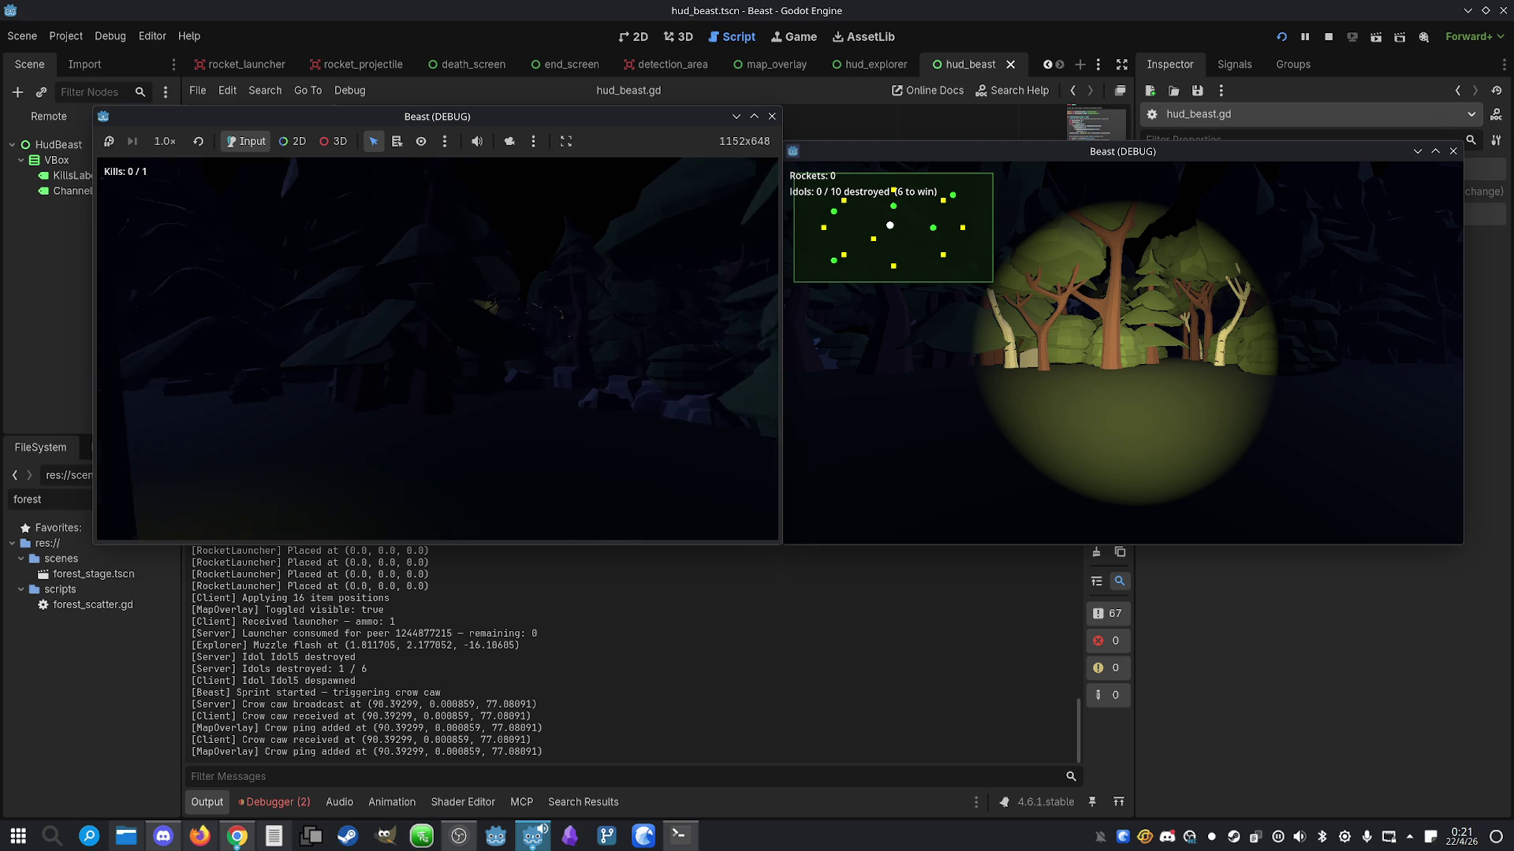
click(1325, 38)
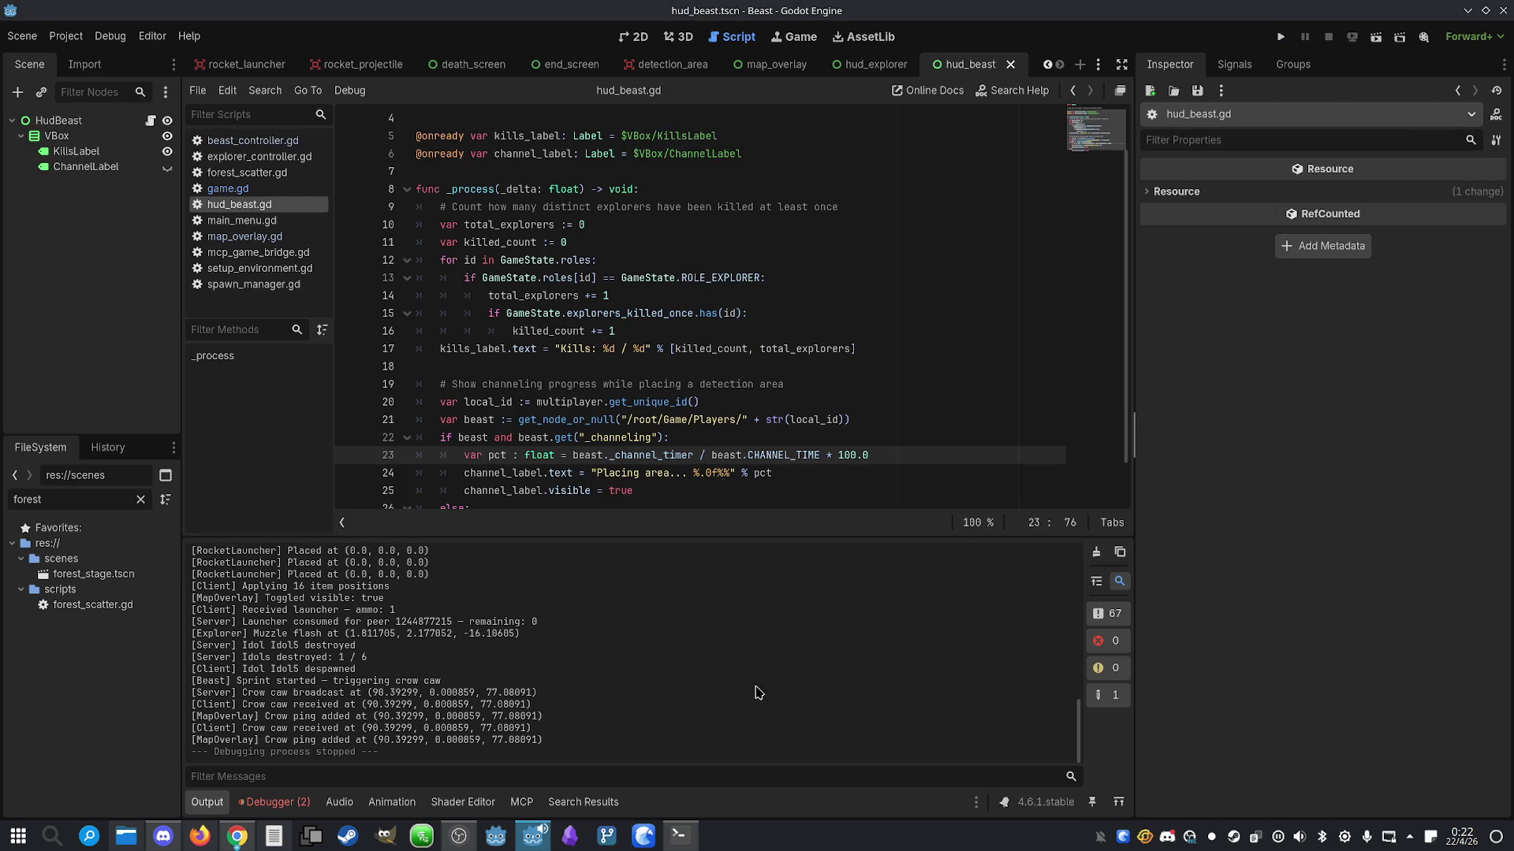
Tell Claude Code the beast can't see anything without the moon, then dismiss the rating prompt
click(680, 835)
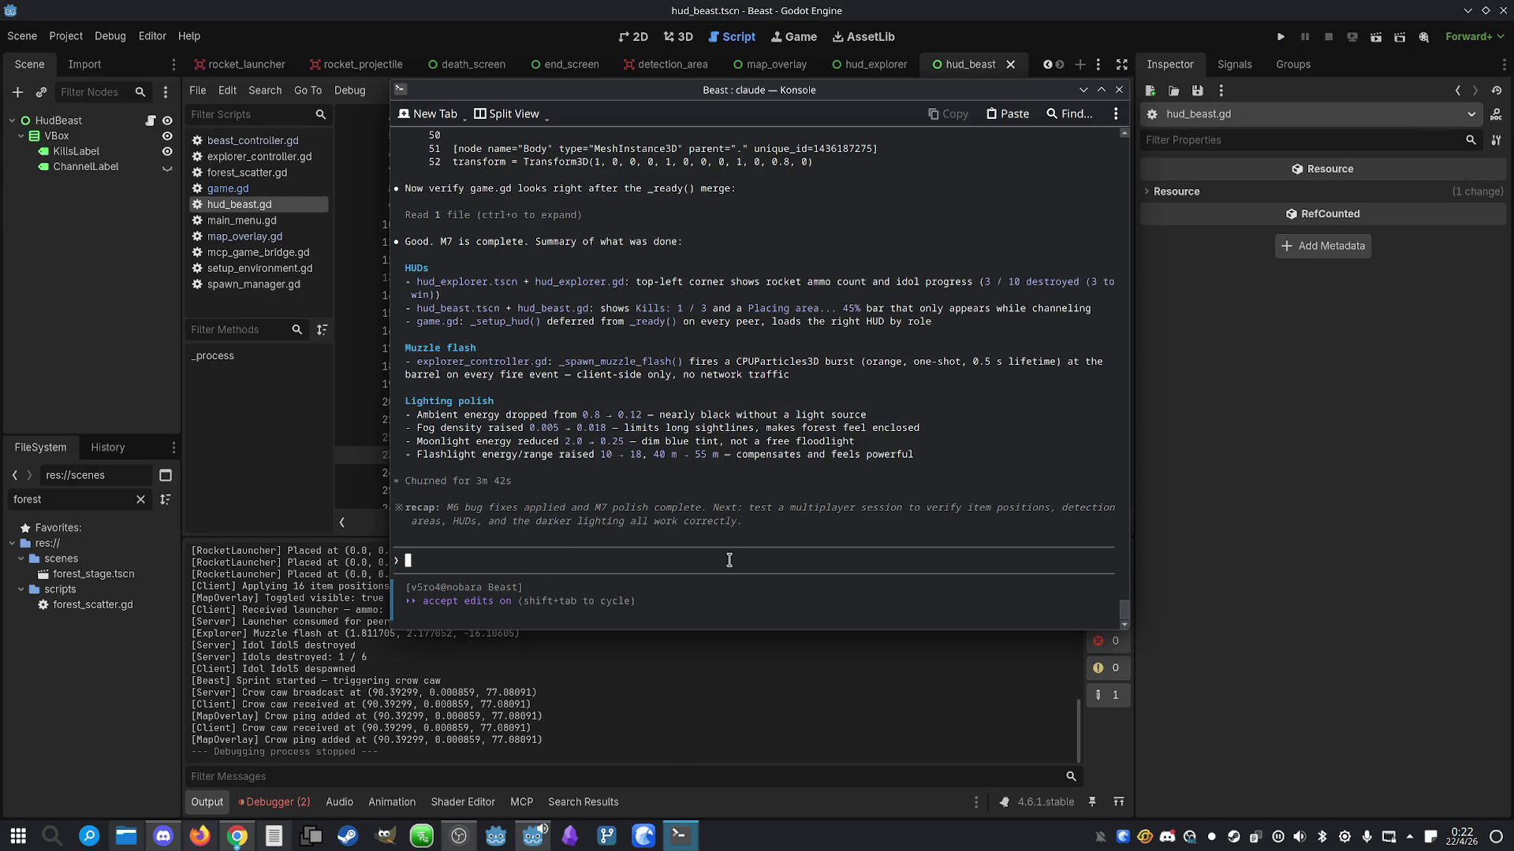
text(The moon is not )
text(present i)
text(n the bea)
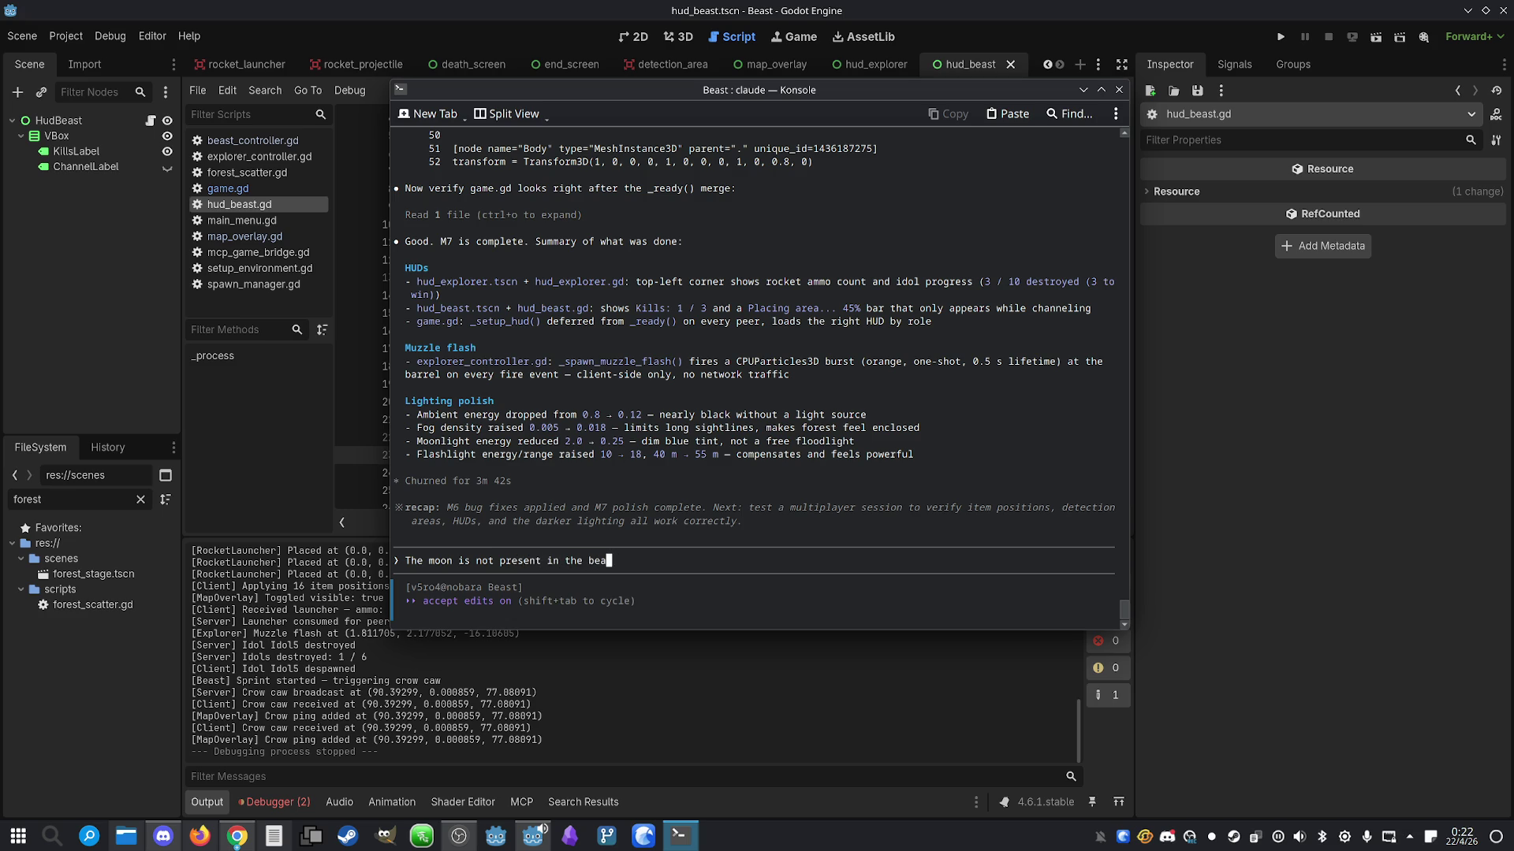
text(st game, so it can)
text('t see any)
text(thing.)
key(Return)
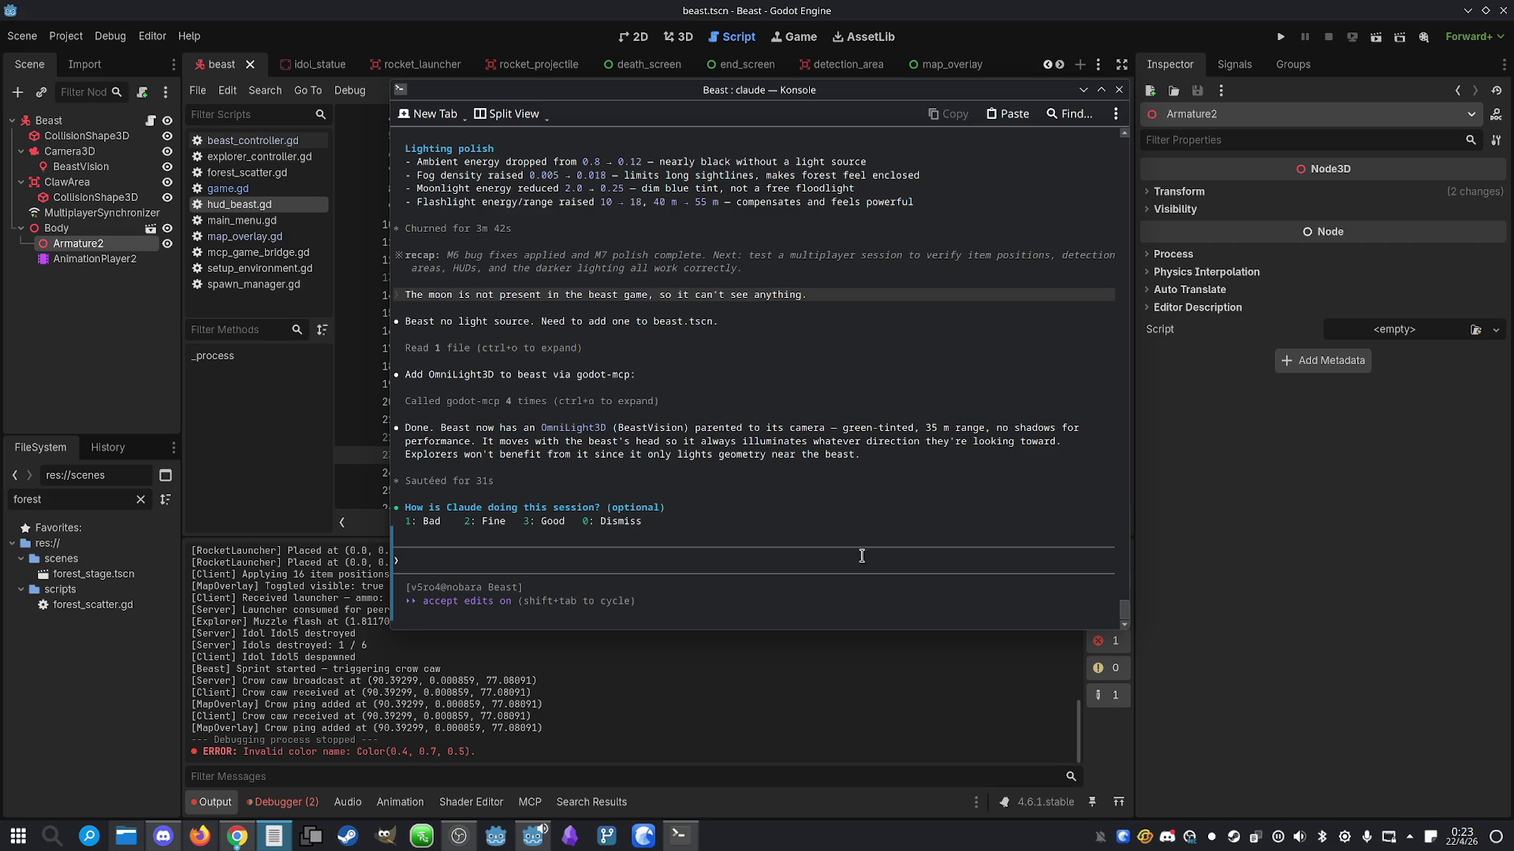
click(710, 555)
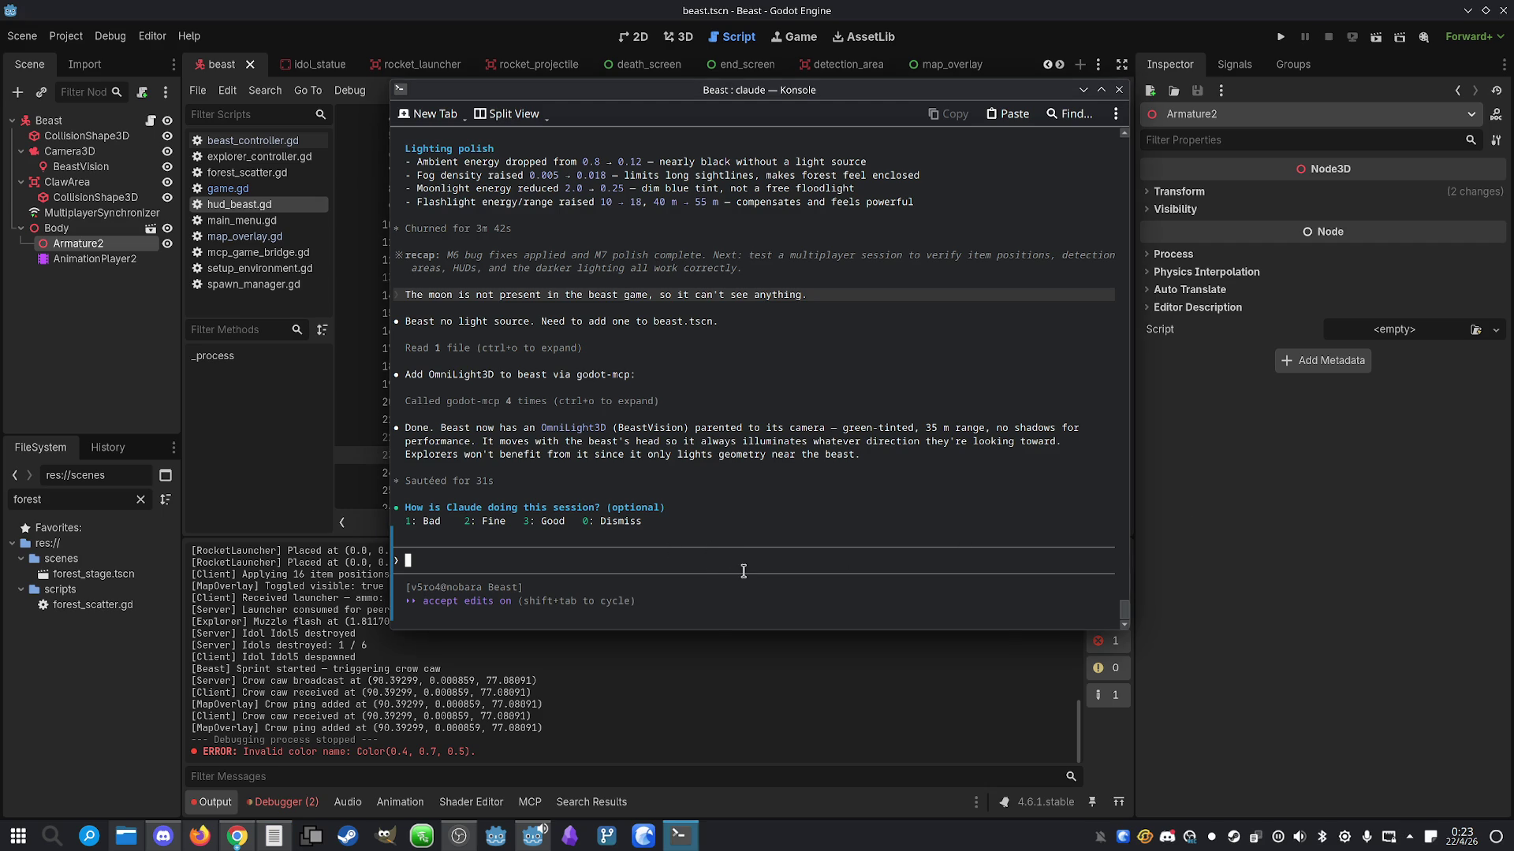
key(0)
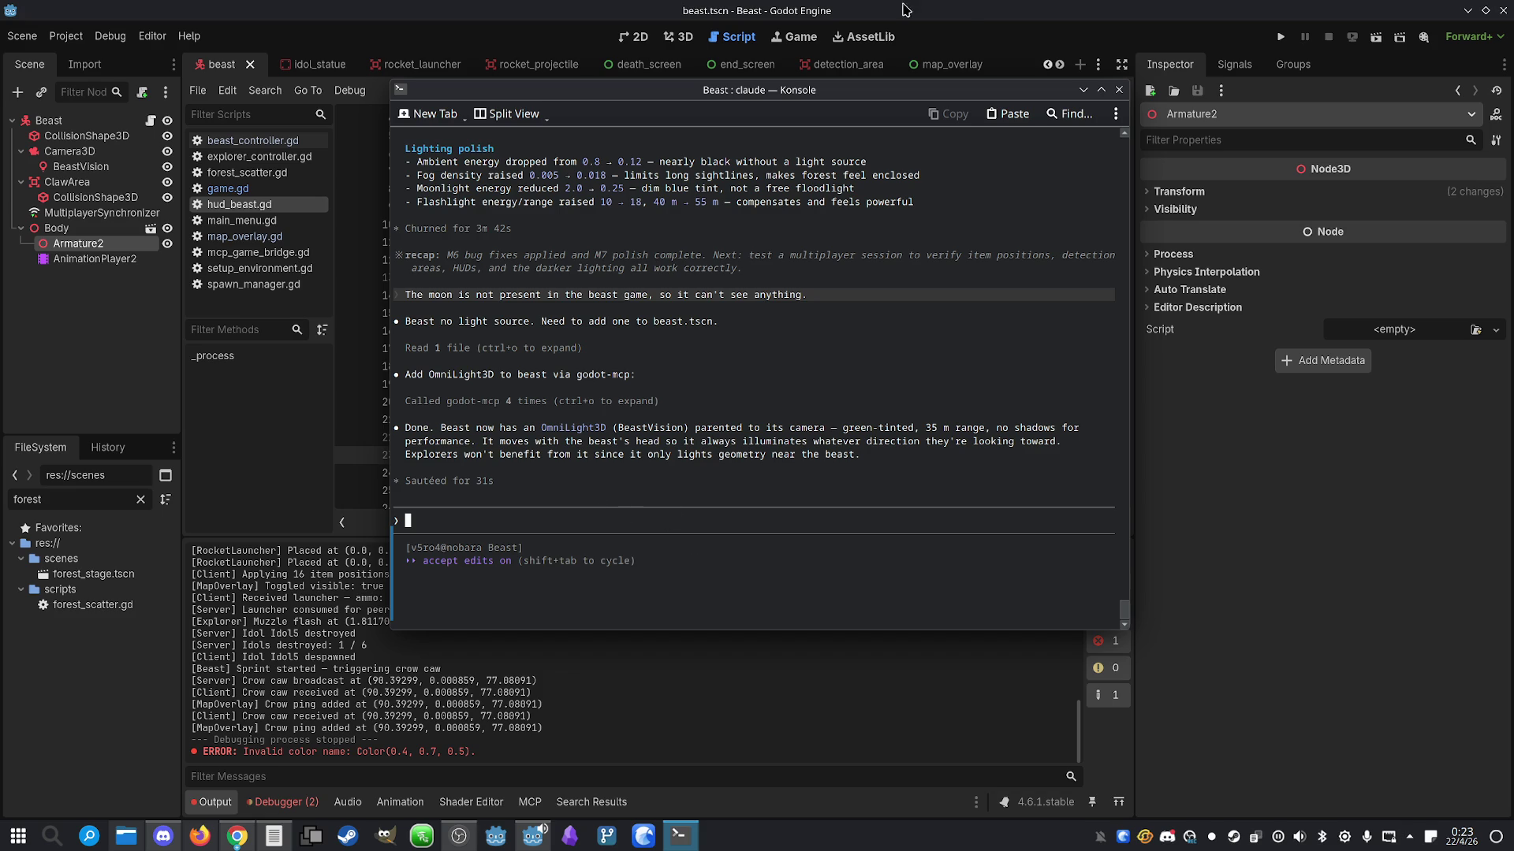
Reload the externally modified files, relaunch the game, and arrange both debug windows side by side
click(968, 7)
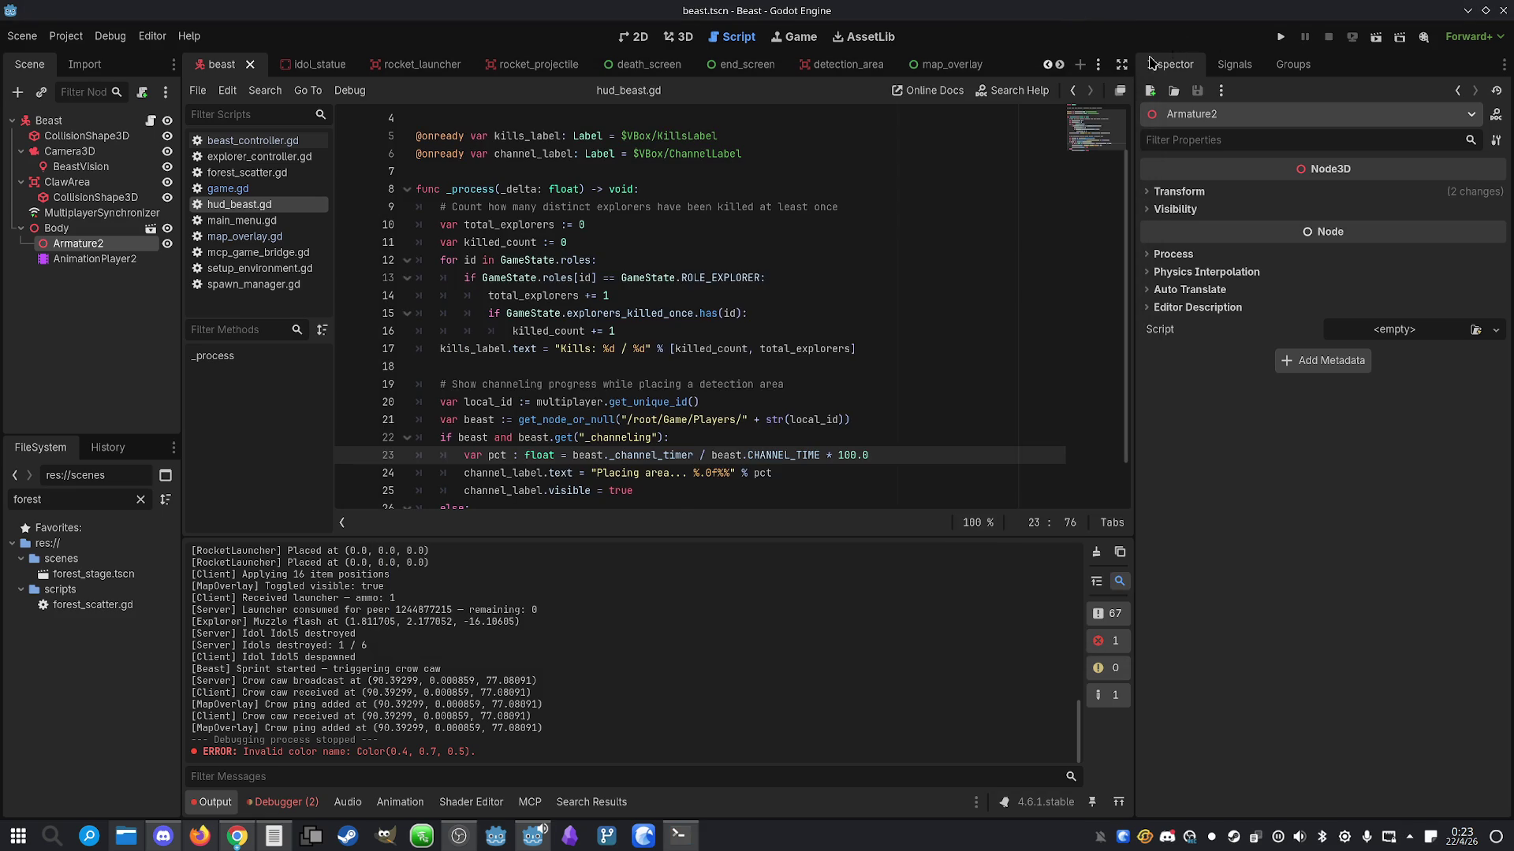
click(796, 537)
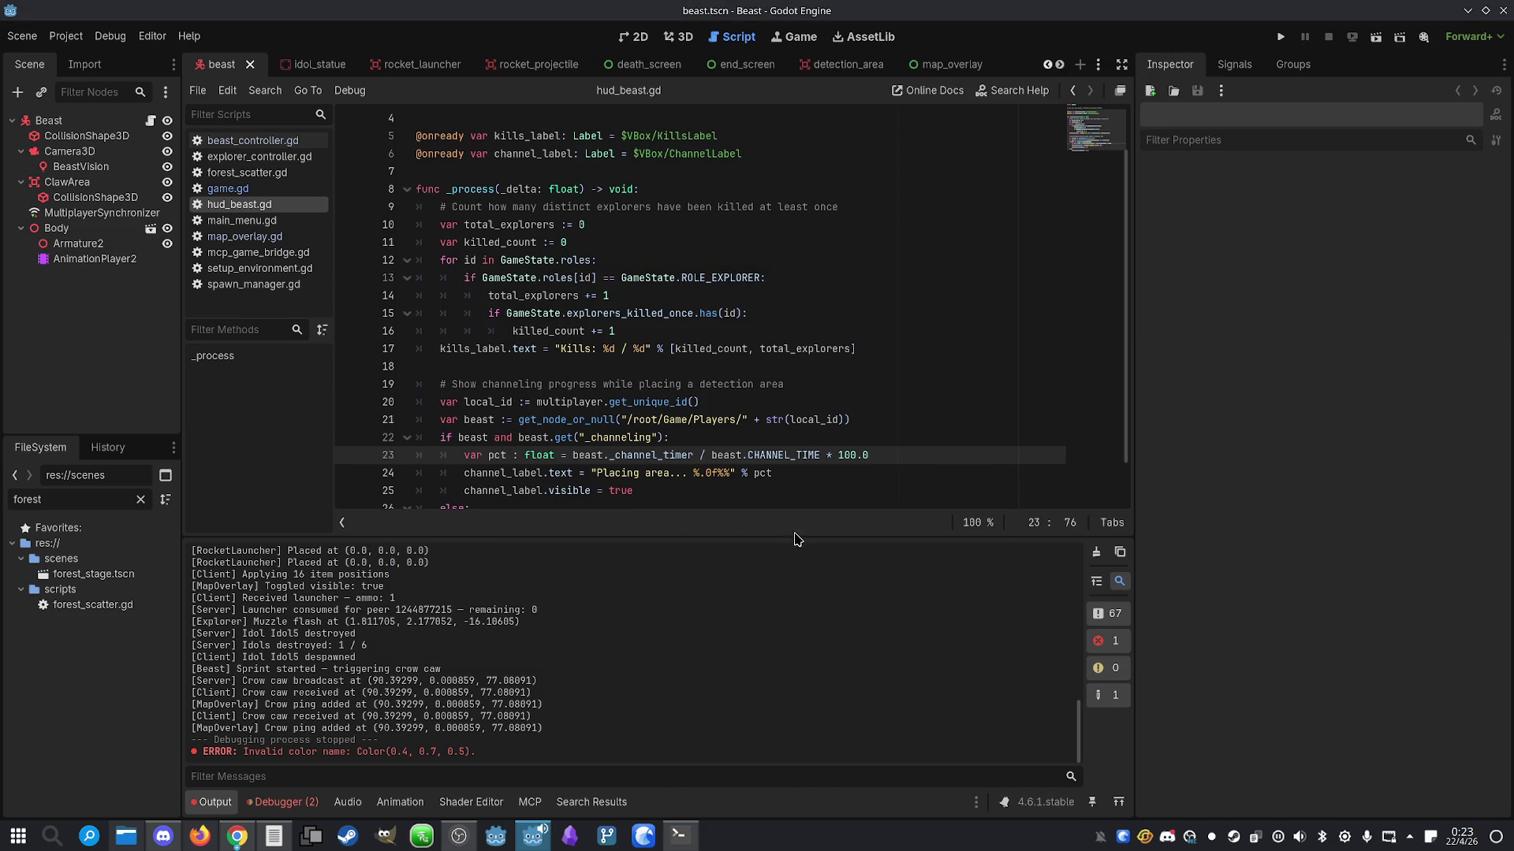
click(1280, 37)
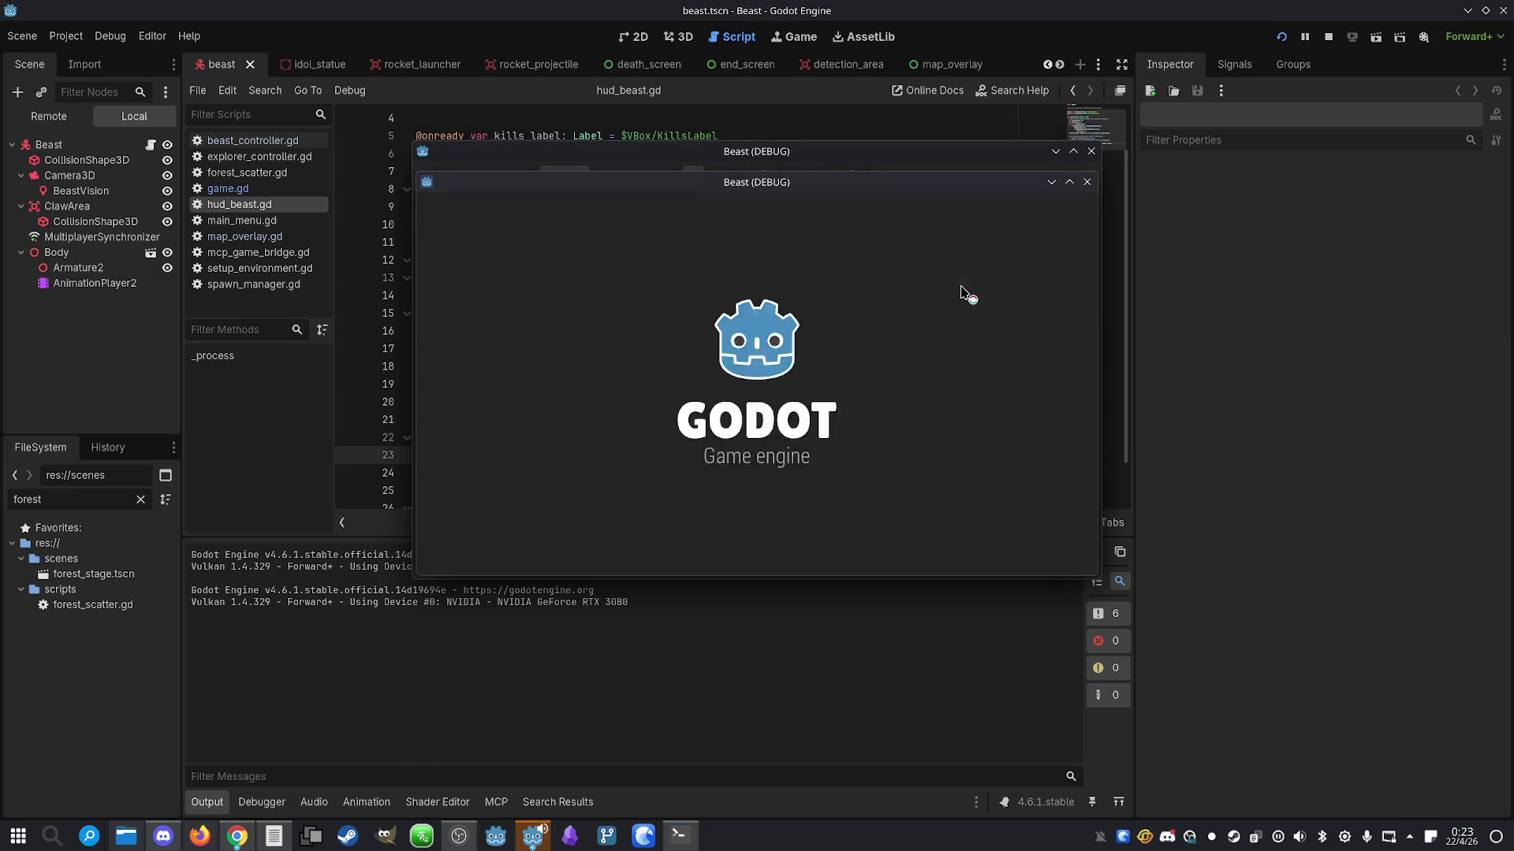
mouse_move(726, 190)
mouse_down()
mouse_move(1076, 162)
mouse_move(1072, 175)
mouse_up()
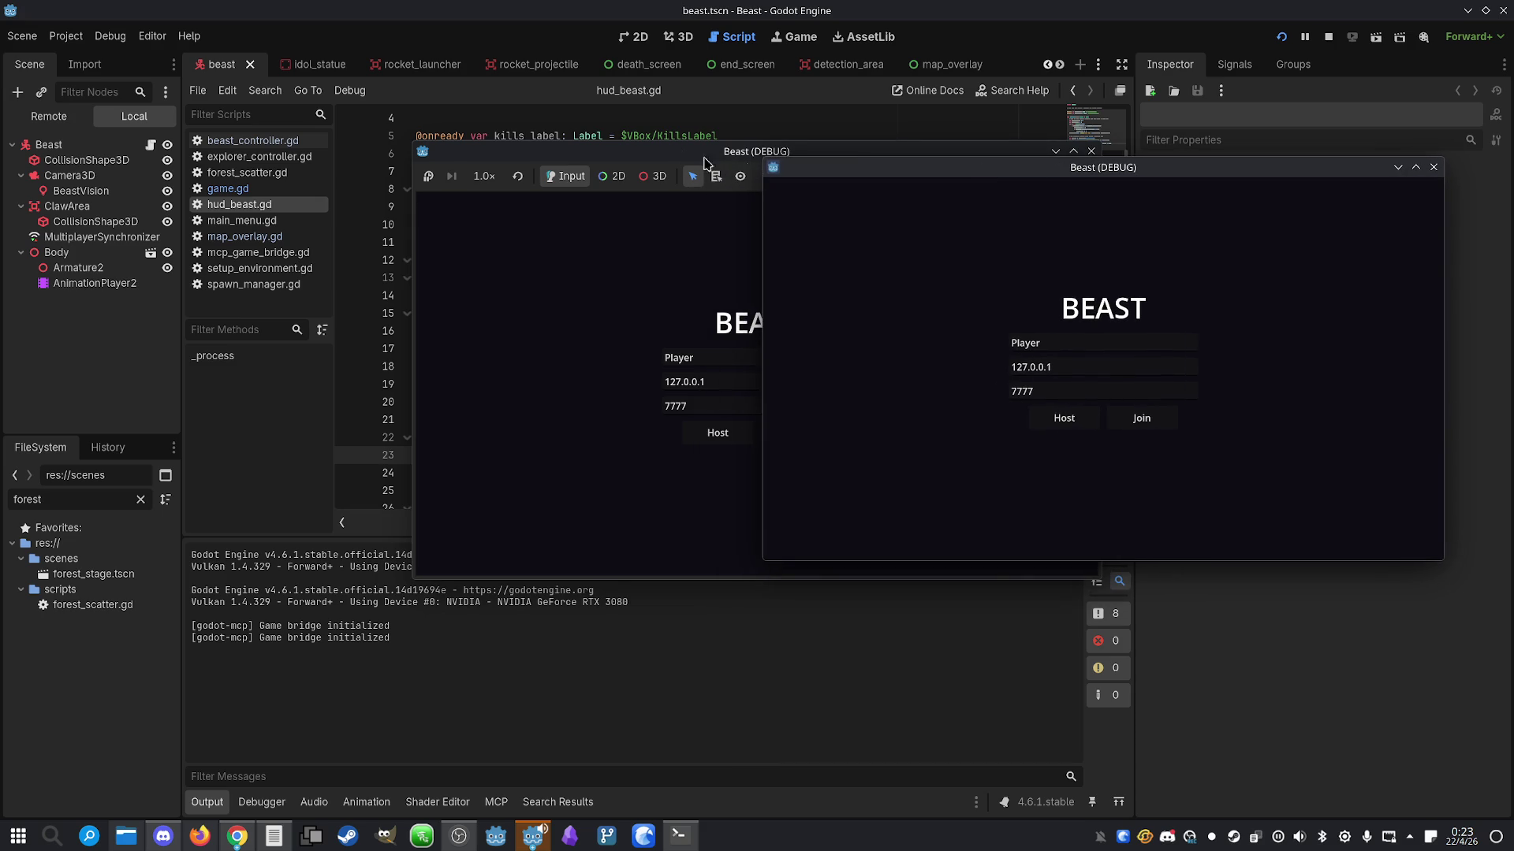
mouse_move(680, 153)
mouse_down()
mouse_move(319, 143)
mouse_move(341, 144)
mouse_up()
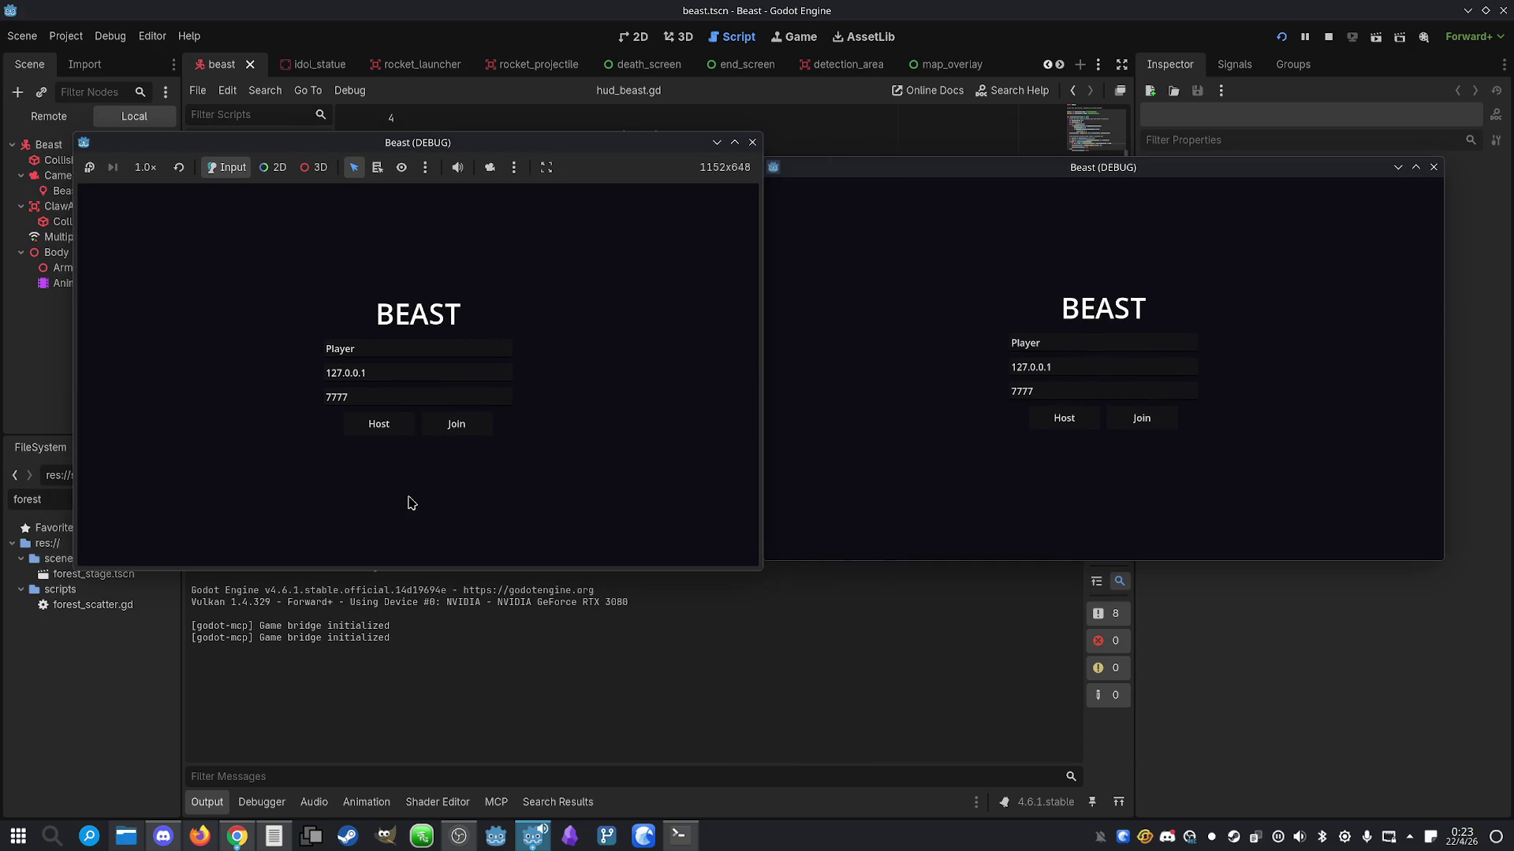
Host and join a match with the explorer on the right and the beast on the left, then start it
click(388, 426)
click(1141, 418)
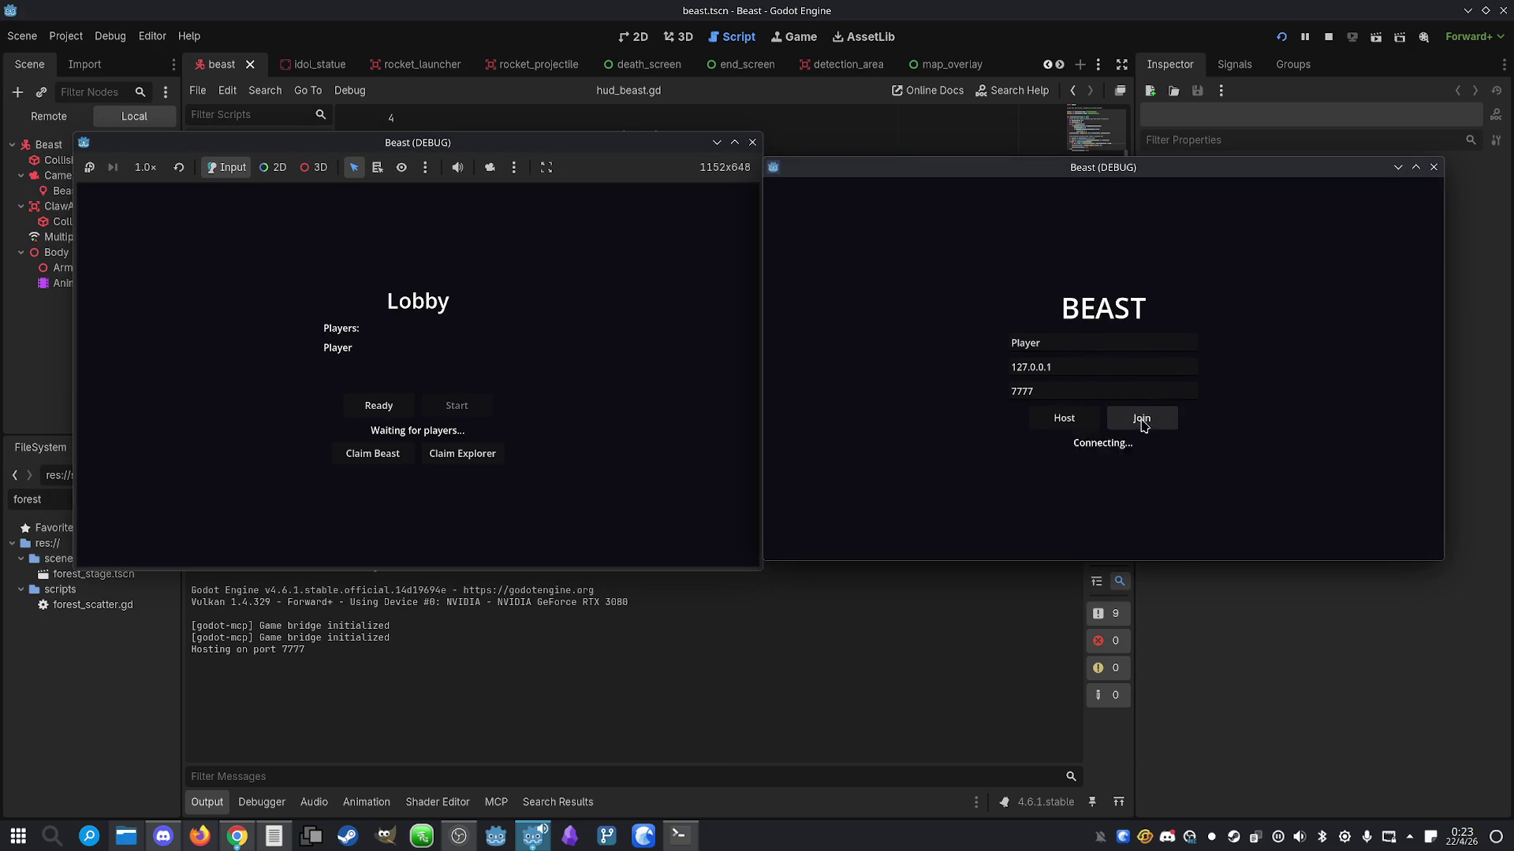
click(1107, 399)
click(1150, 451)
click(375, 454)
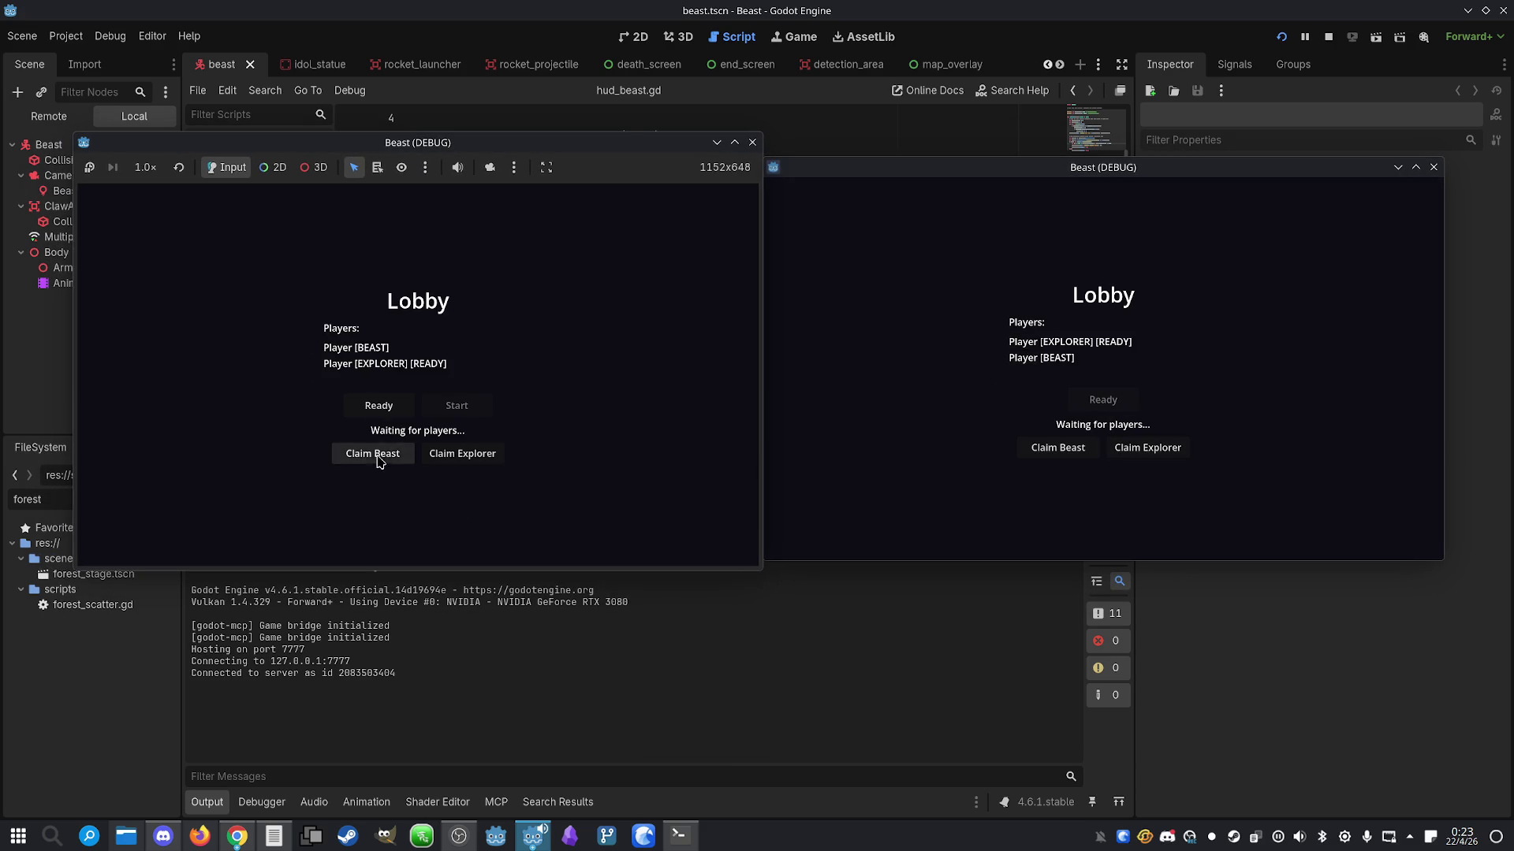
click(378, 405)
click(475, 403)
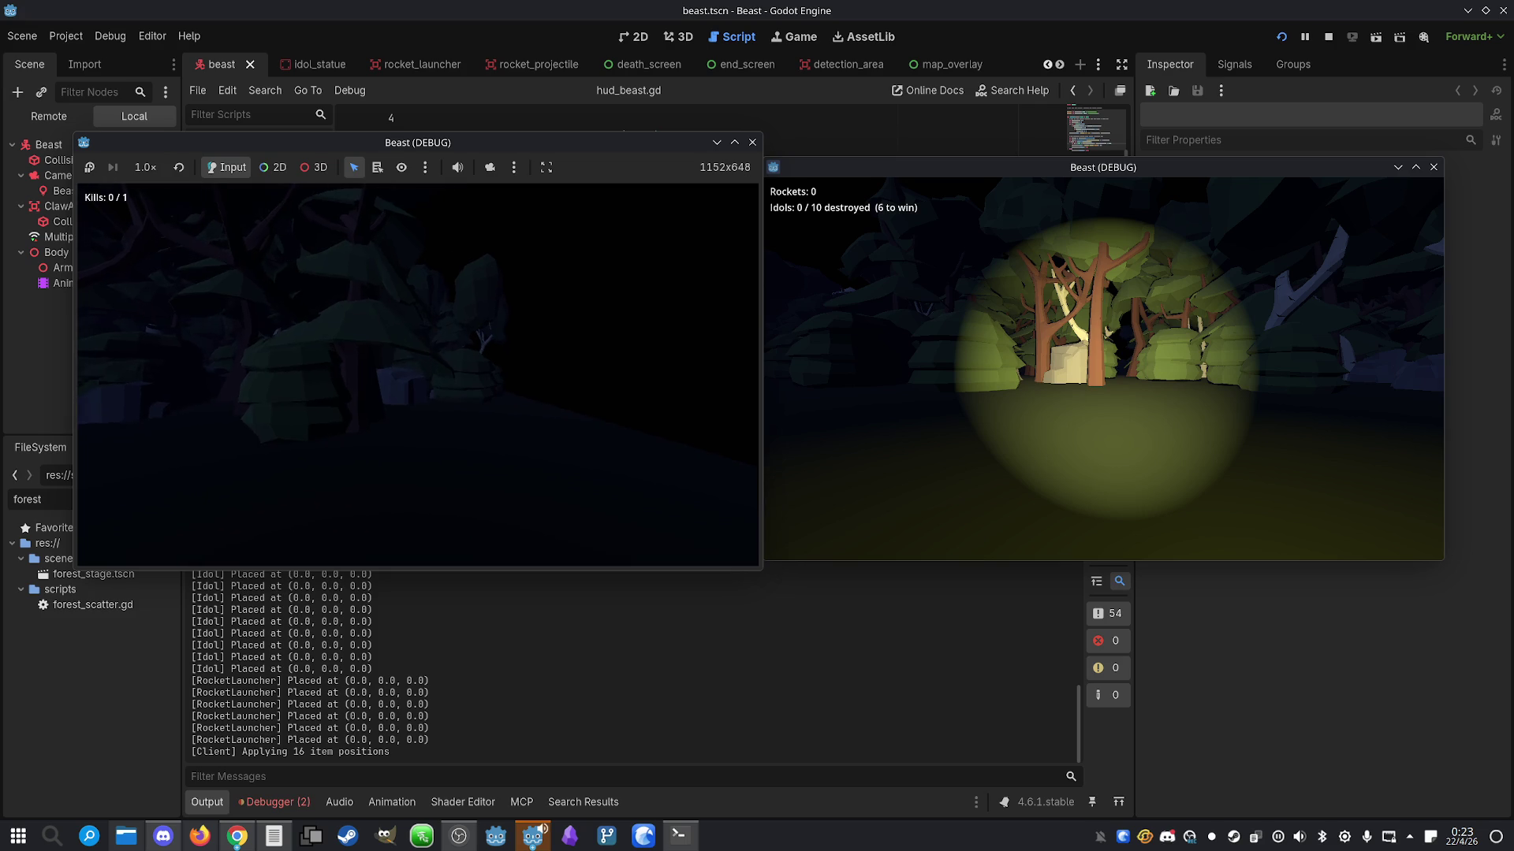
Walk the beast and the explorer through the dark forest, then stop the game
key(w)
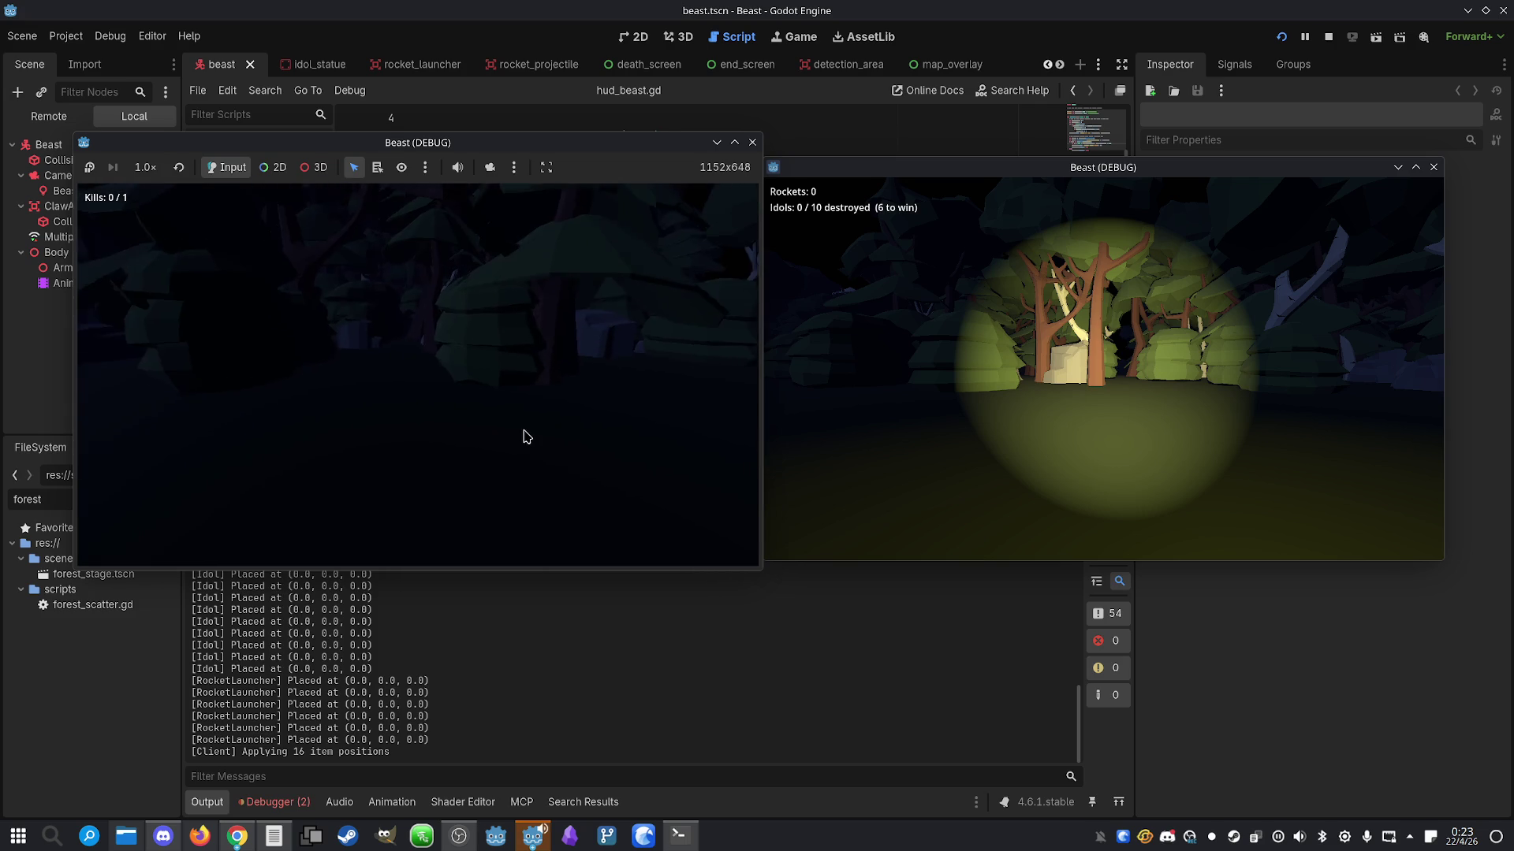
key(w)
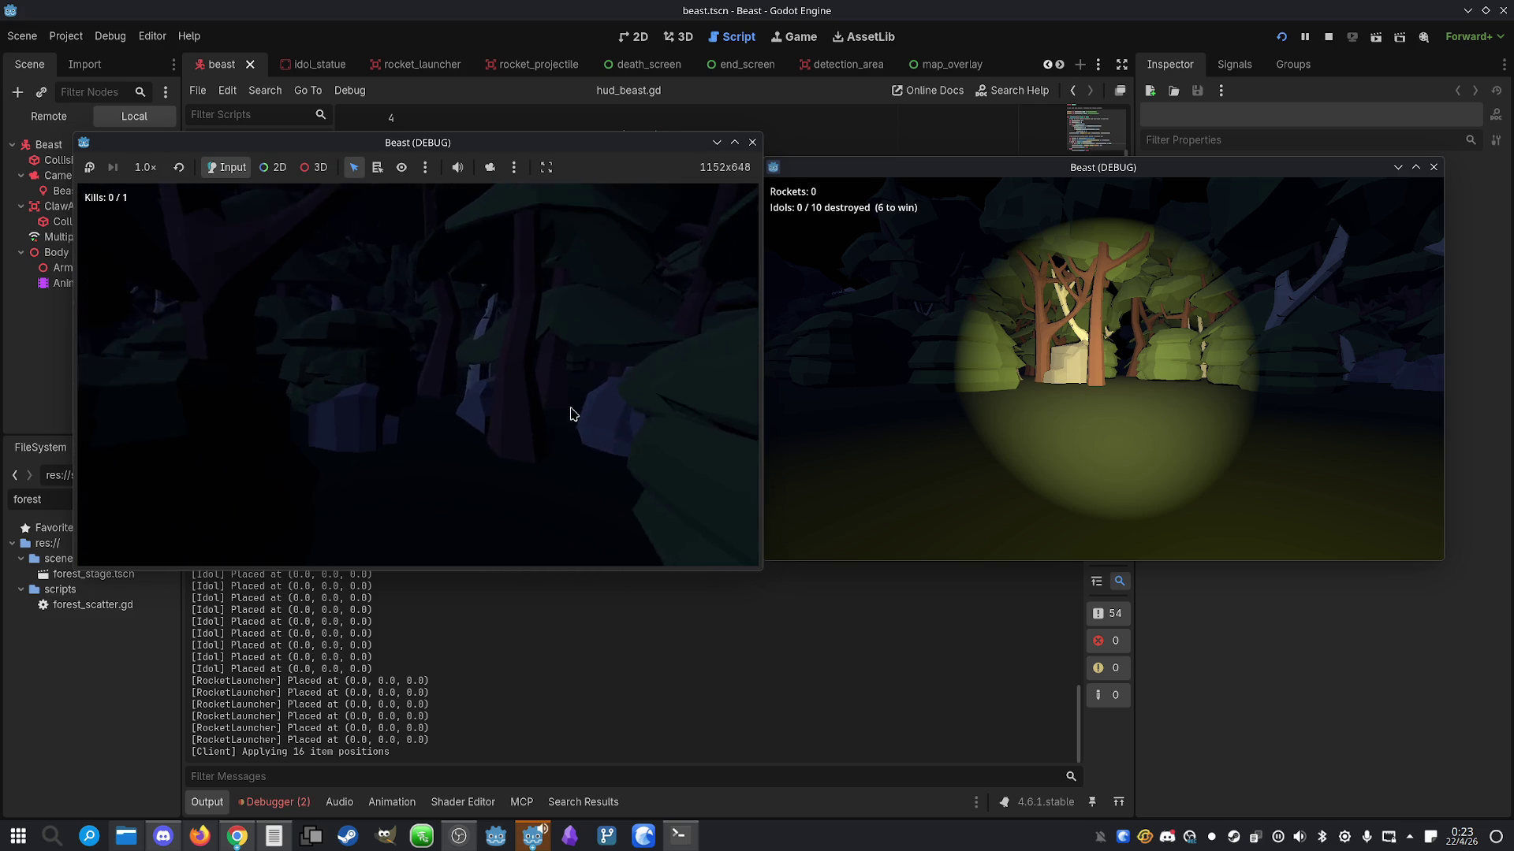
key(w)
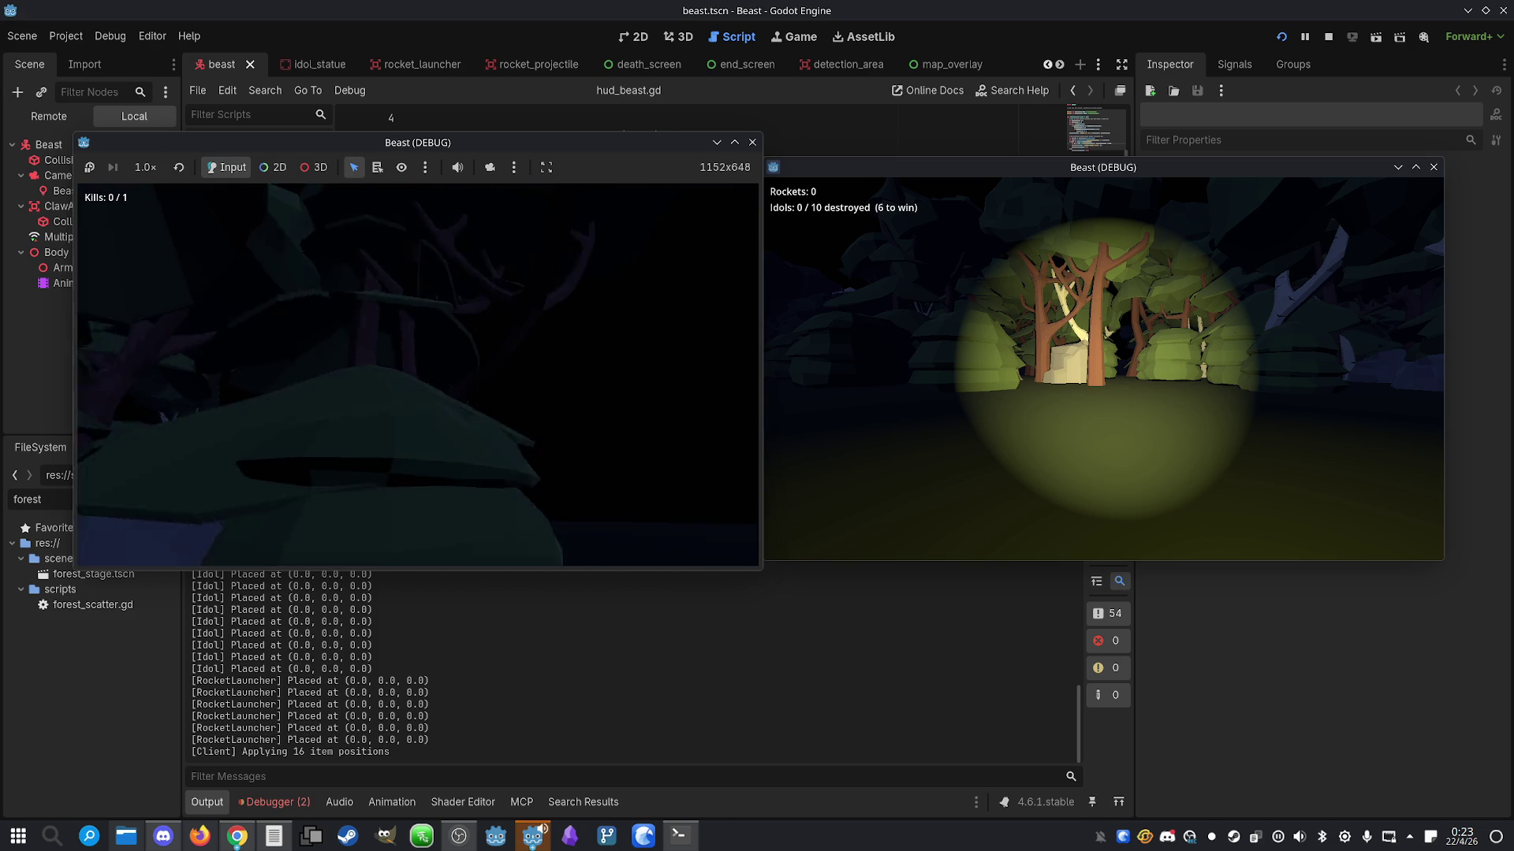
key(w)
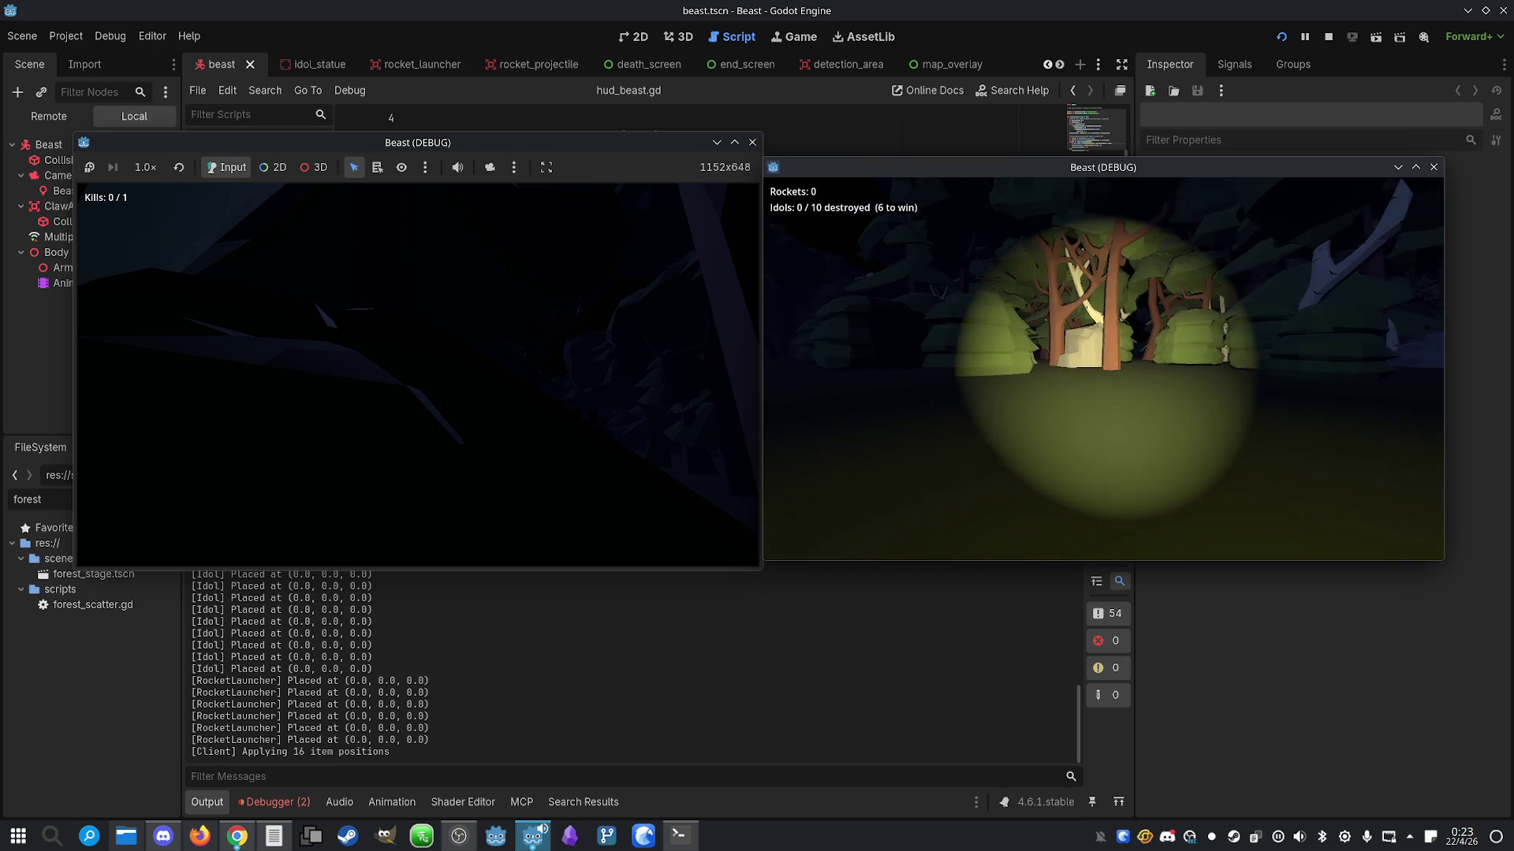
key(w)
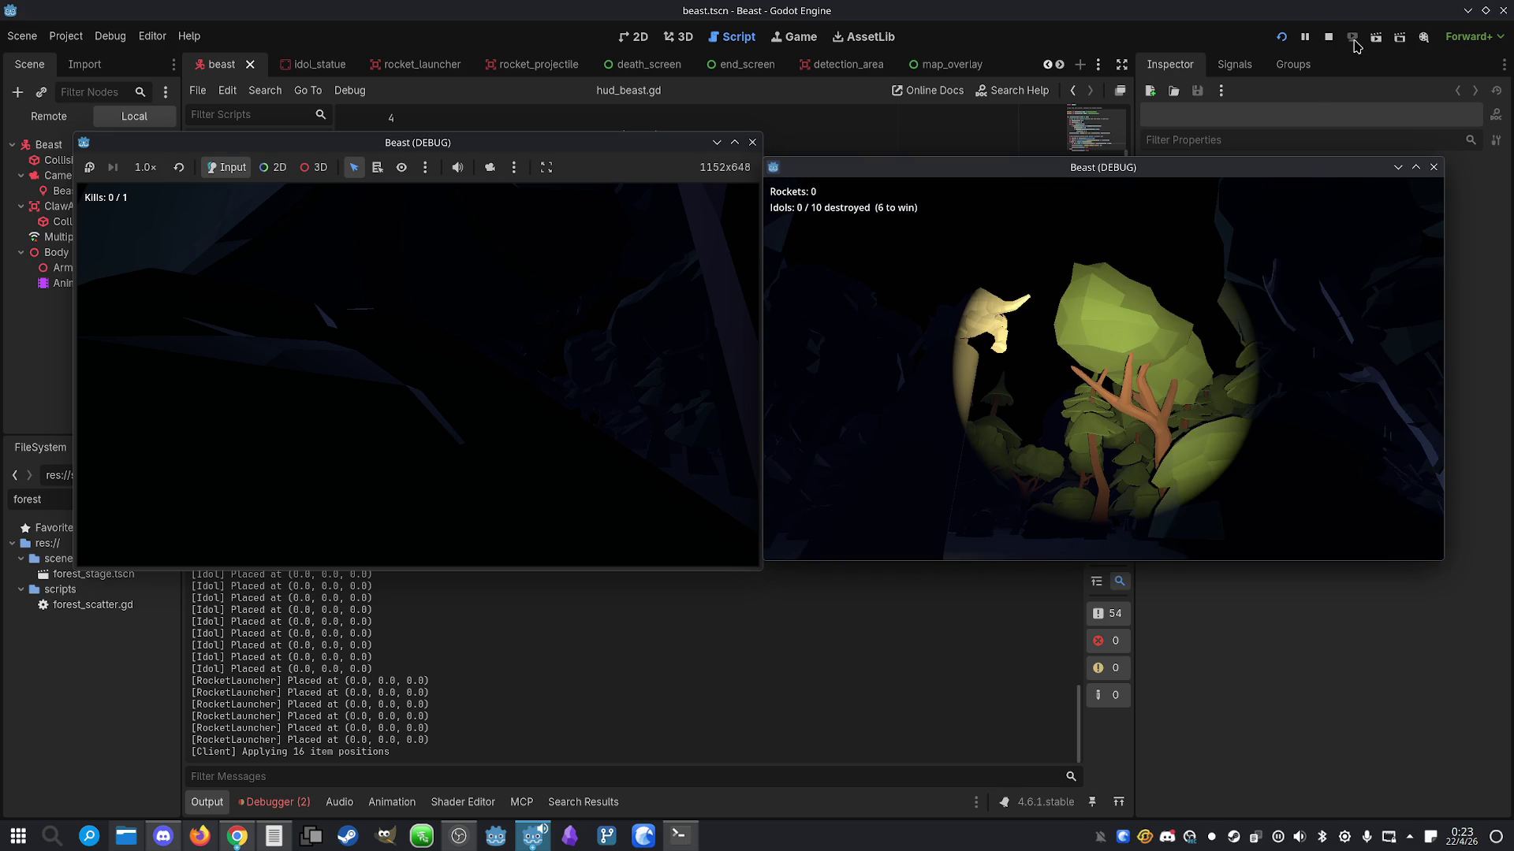
click(1329, 36)
Review Session 2's two errors in the Debugger, return to Output, and bring up the Konsole terminal
click(272, 804)
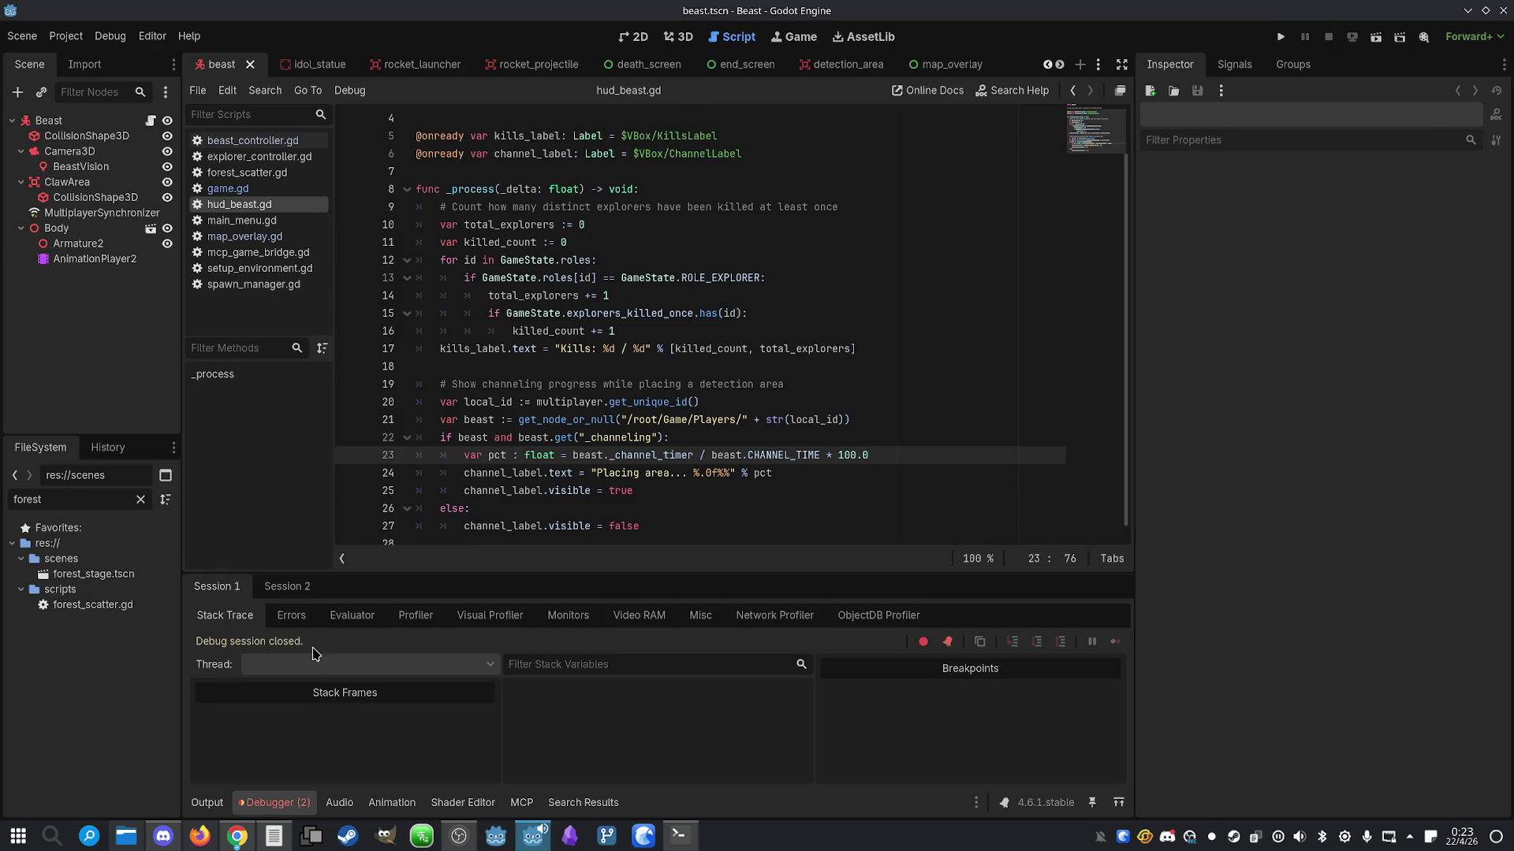
click(291, 615)
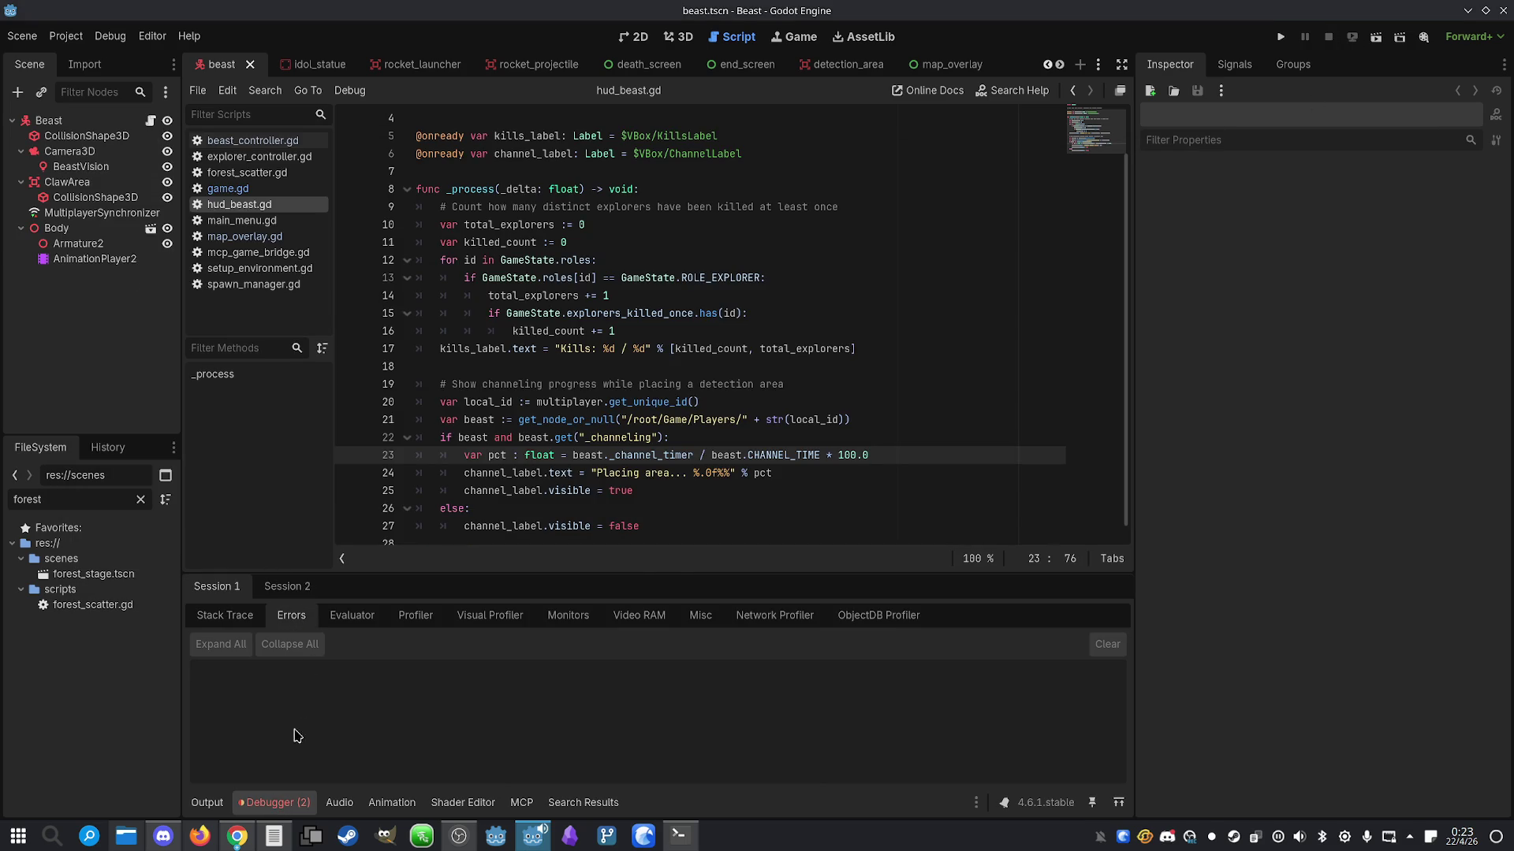
click(287, 586)
click(306, 616)
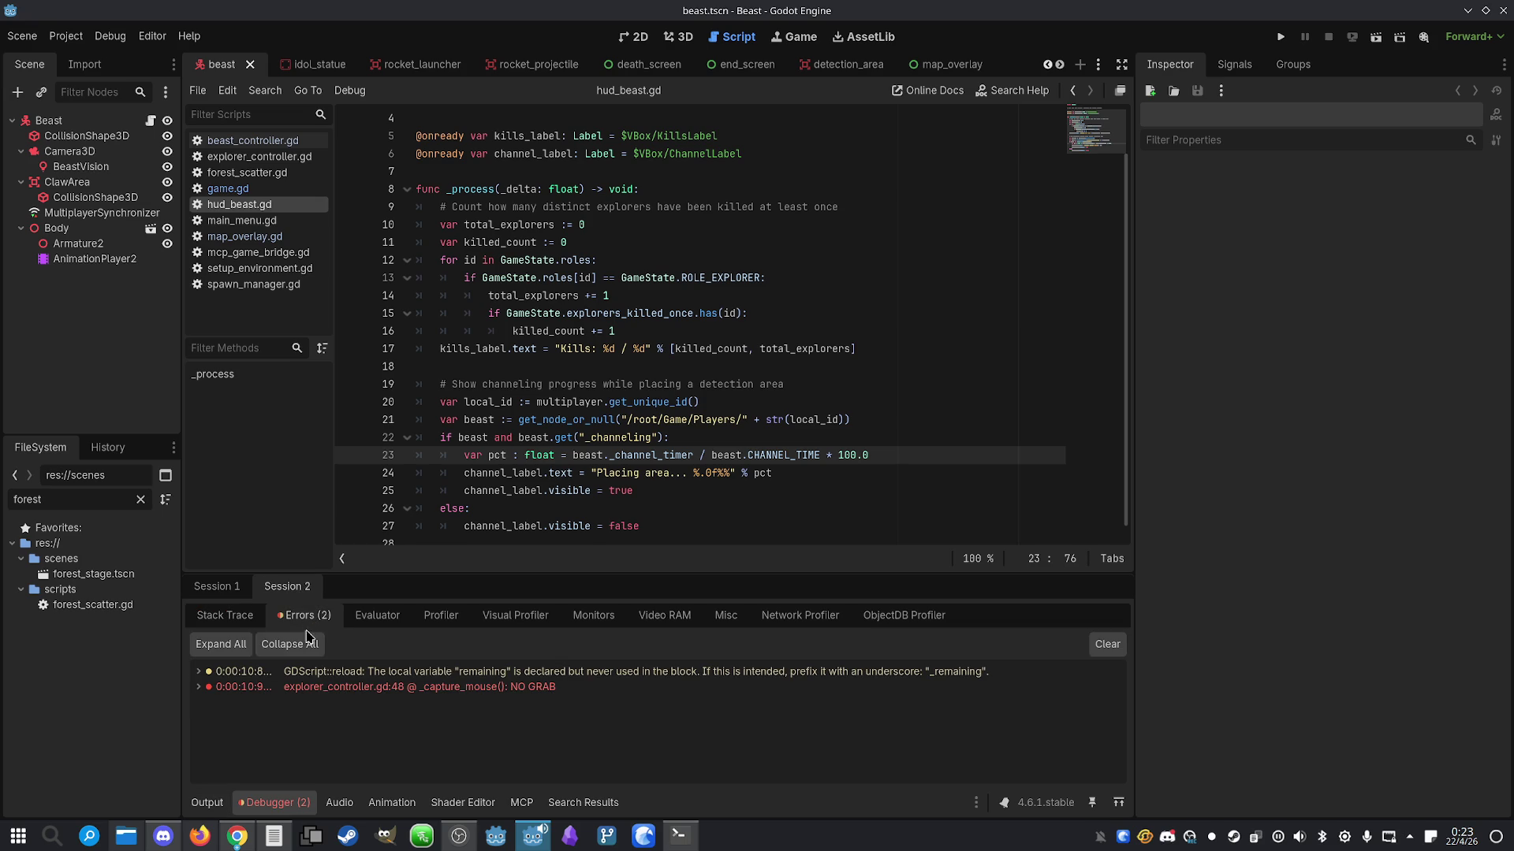
click(205, 803)
click(680, 835)
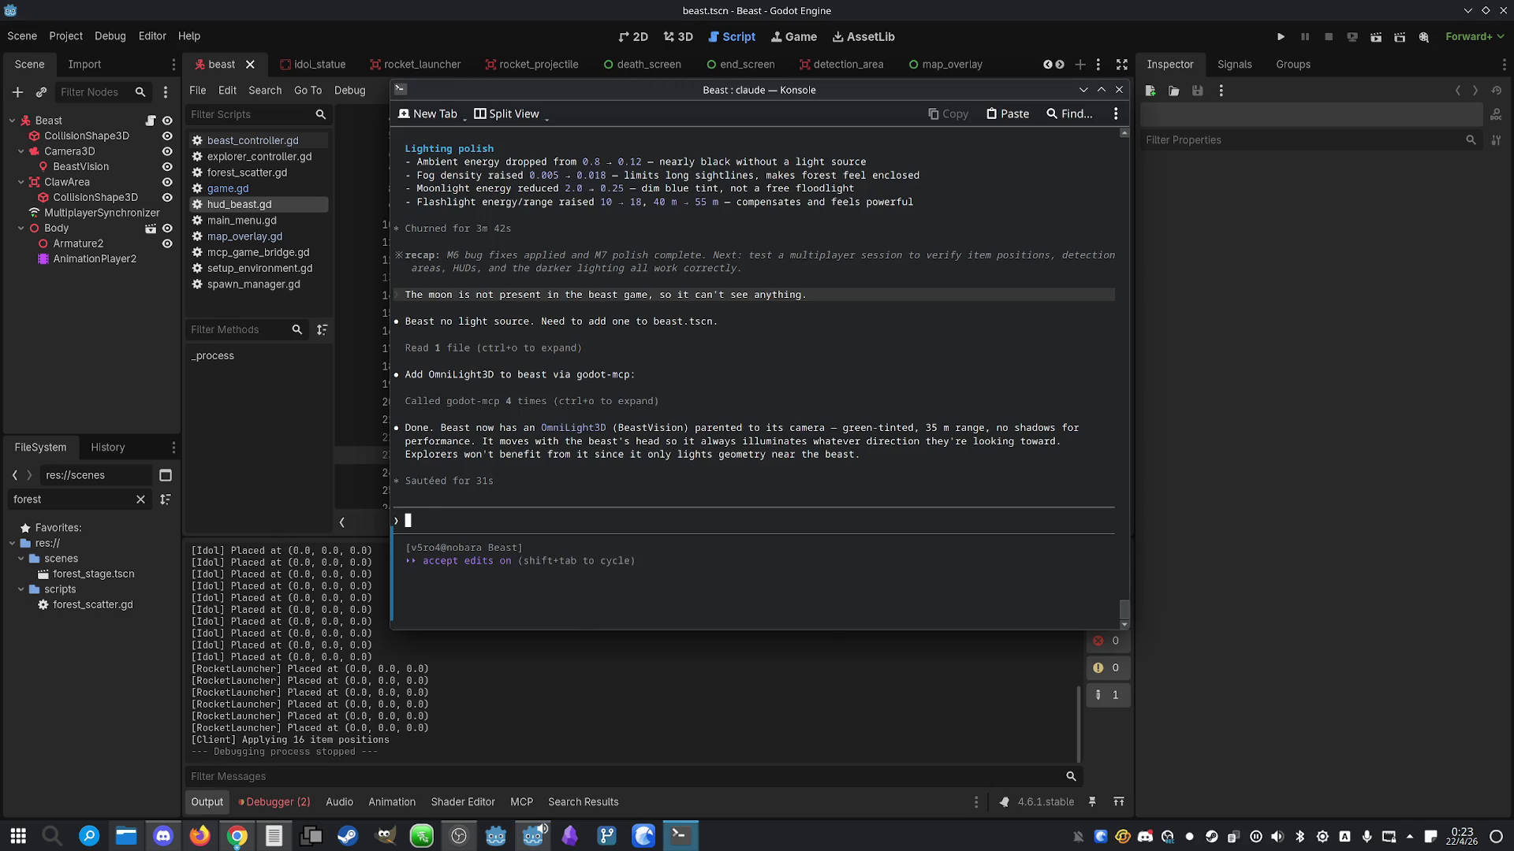
Ask Claude for a beast-only directional moonlight replacing the ineffective omnilight, then return to Godot
text(There is no om)
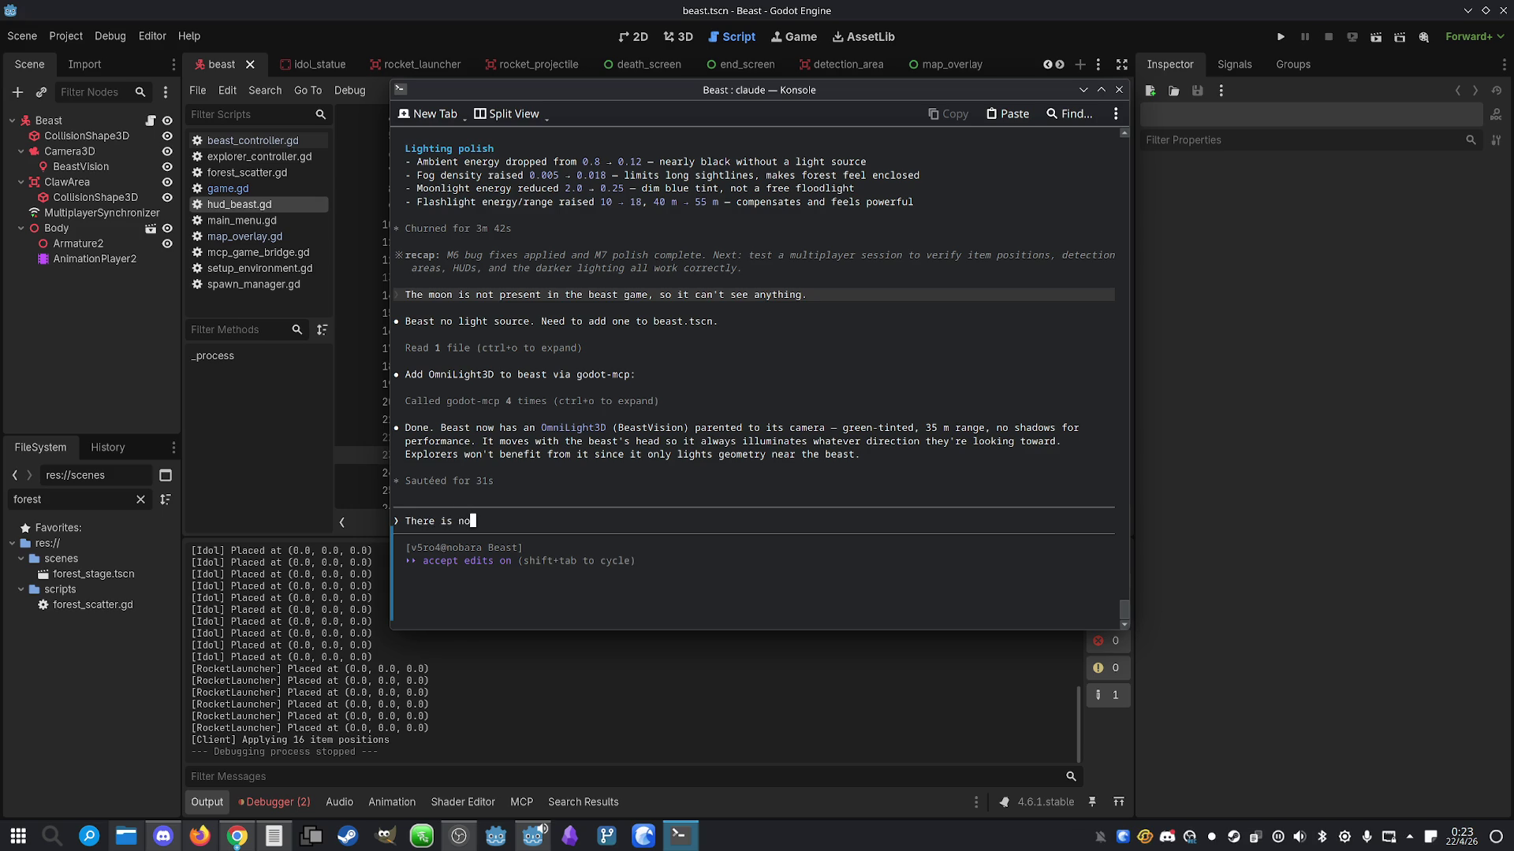
text(nilight, the bea)
text(st can't see an)
text(ything. )
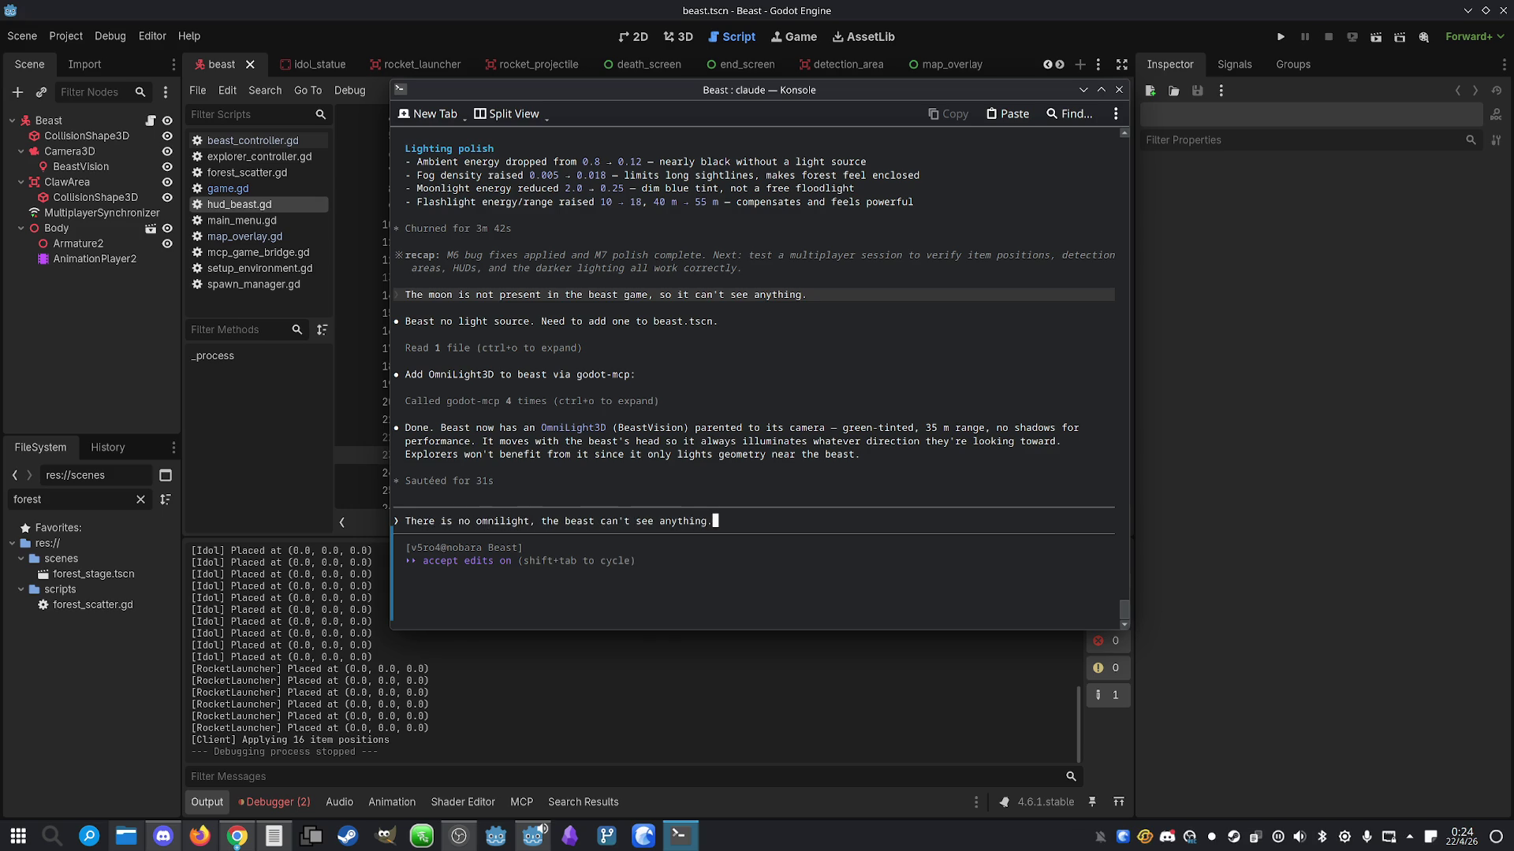
text(Make a directional m)
text(oonli)
text(ght that )
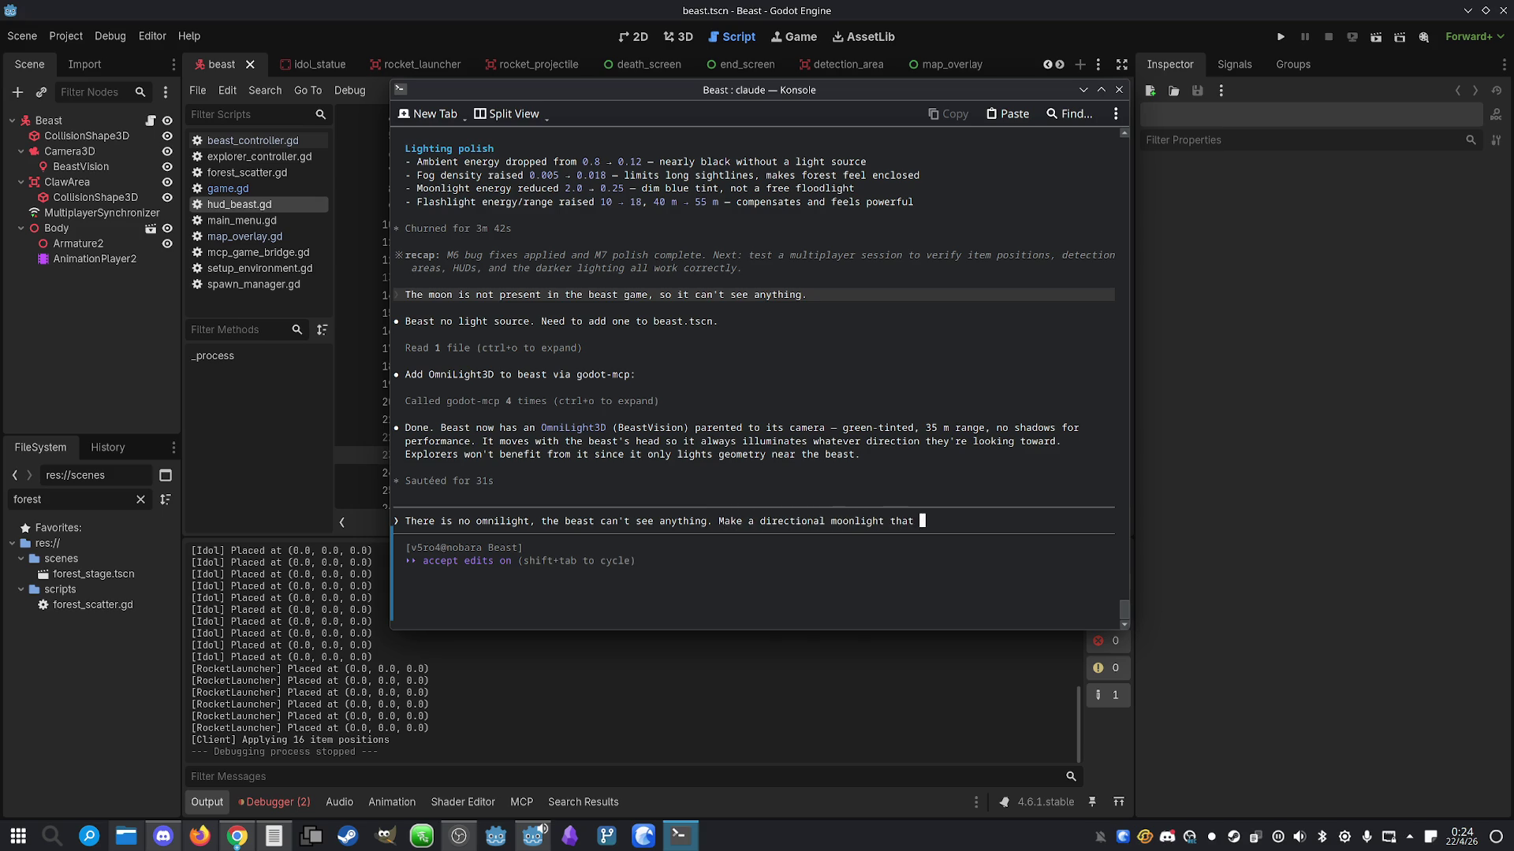
text(spawns only)
text( on the beas)
text(t game, )
text(not on the explore)
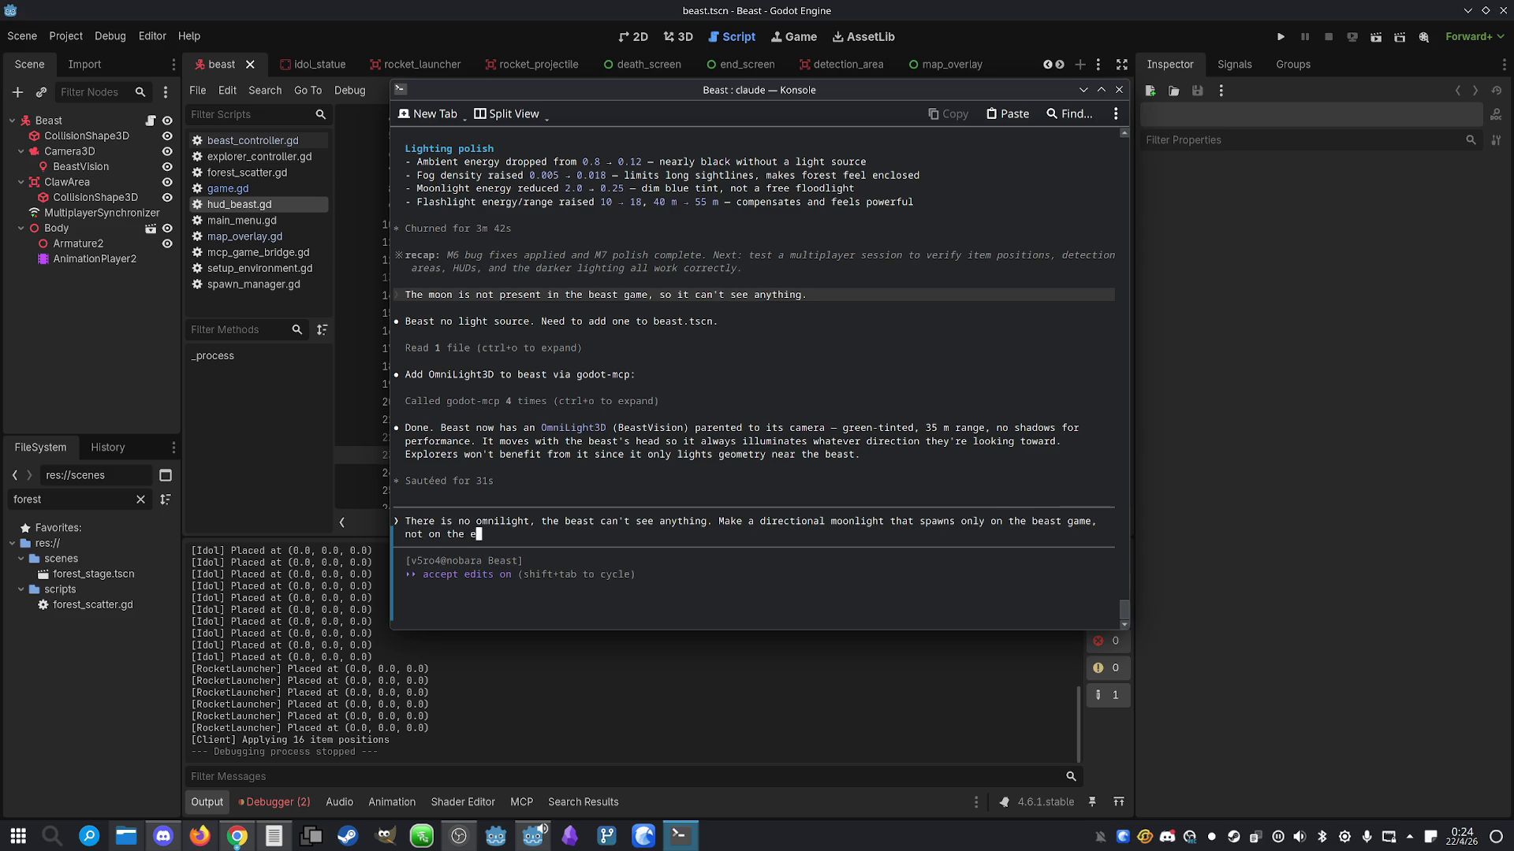
text(r game.)
key(Return)
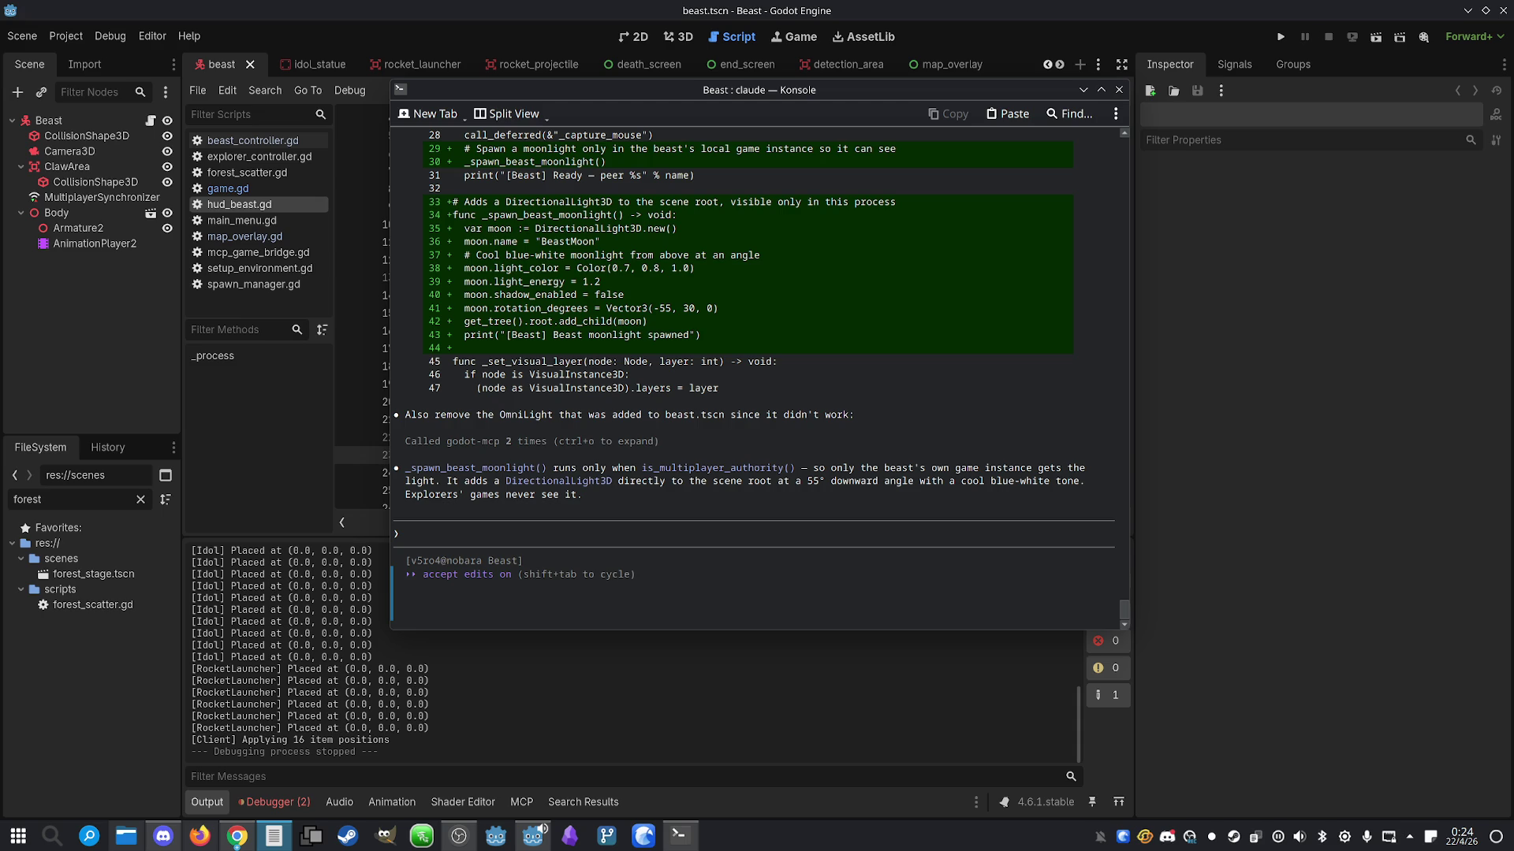
click(955, 520)
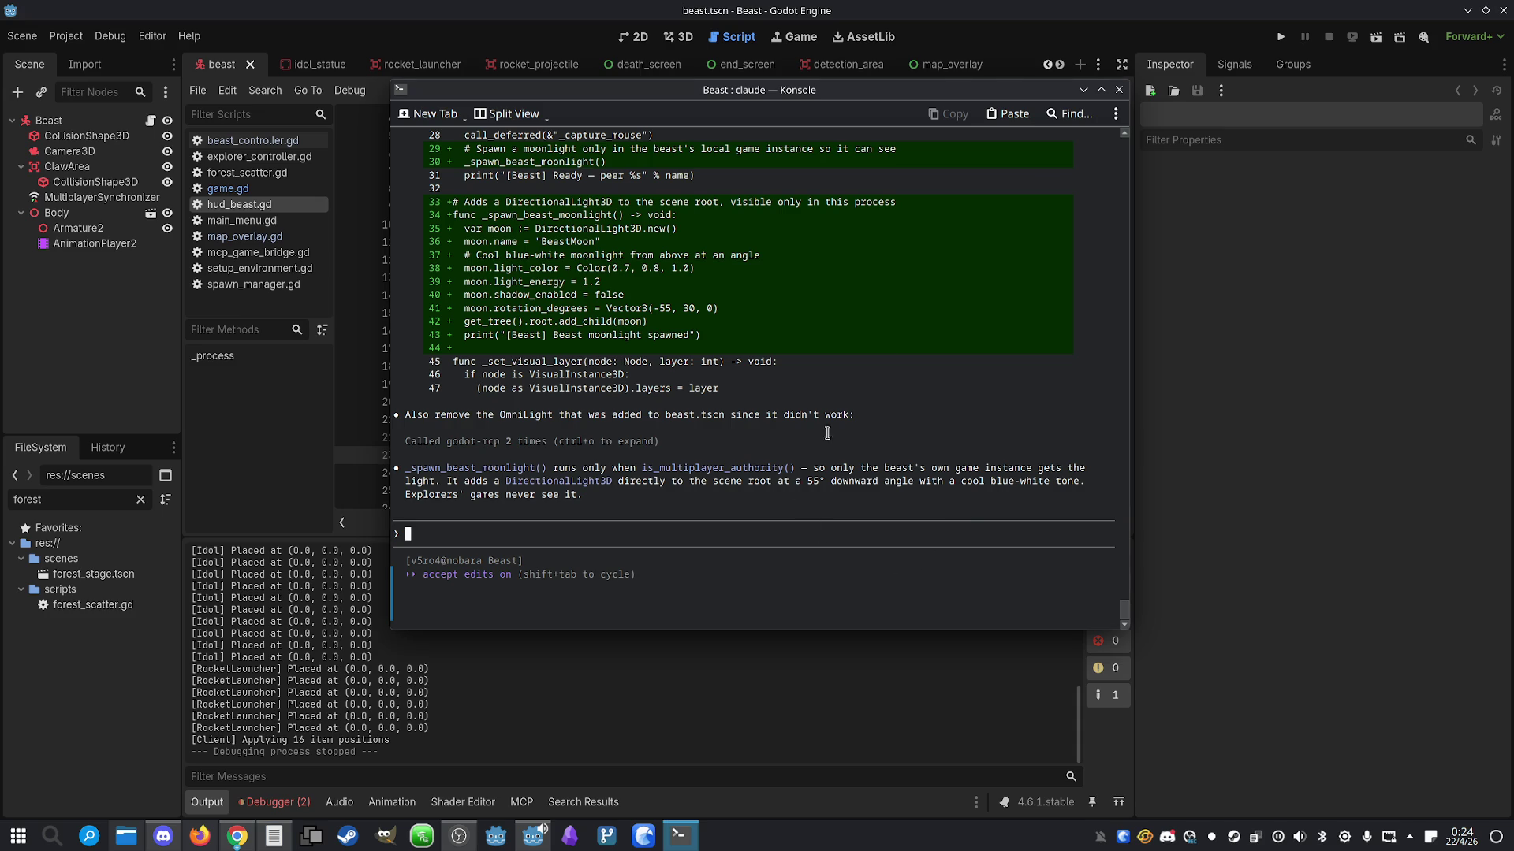
click(1198, 9)
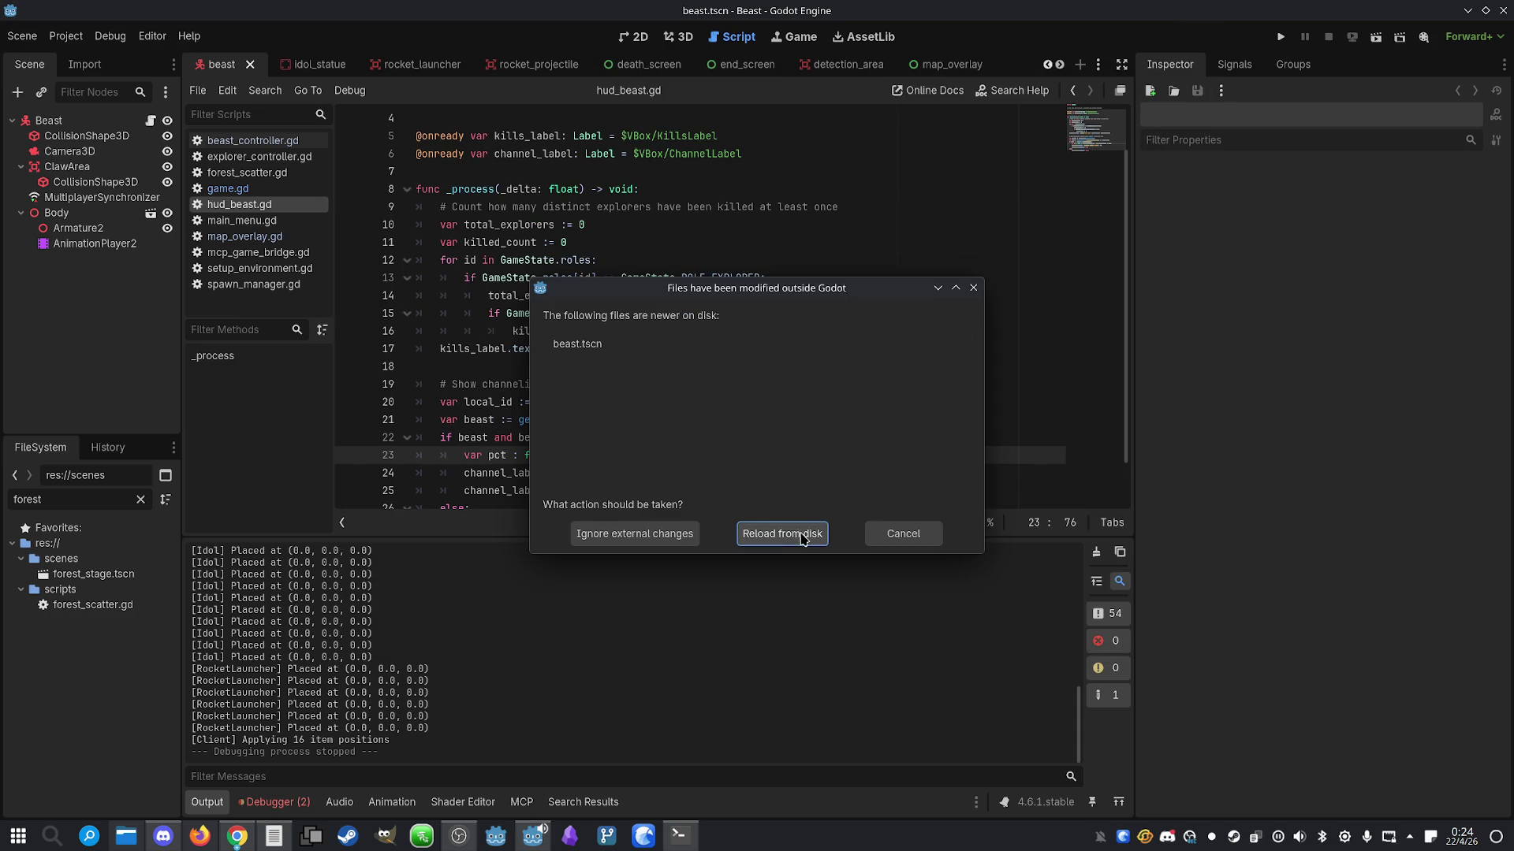
Reload the changed beast.tscn, relaunch the game, and arrange both windows side by side
click(802, 535)
click(1275, 38)
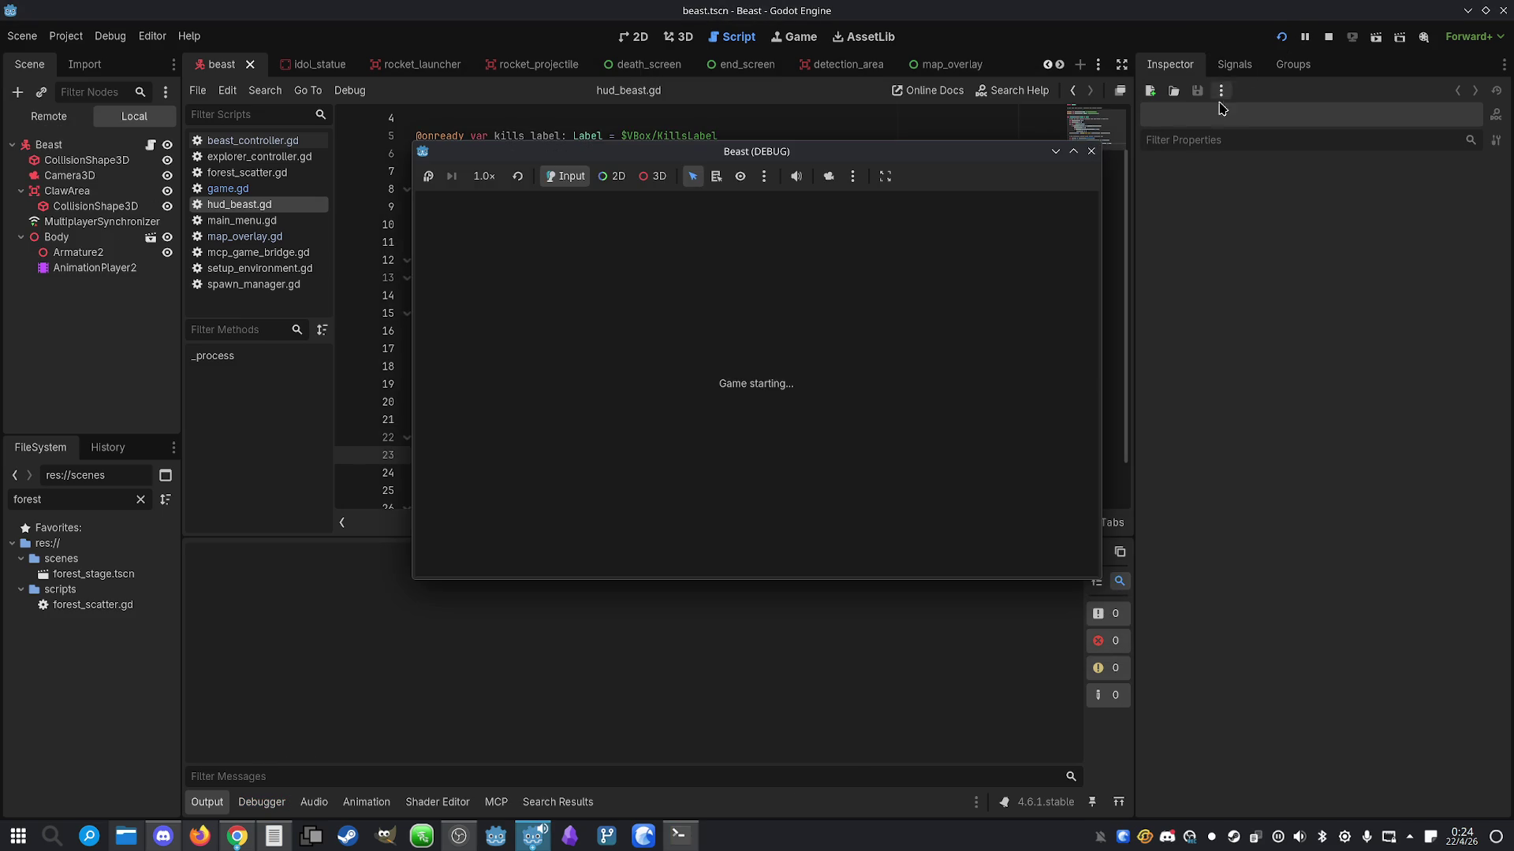
drag(802, 152, 534, 152)
mouse_move(902, 155)
mouse_down()
mouse_move(1161, 182)
mouse_move(1256, 175)
mouse_up()
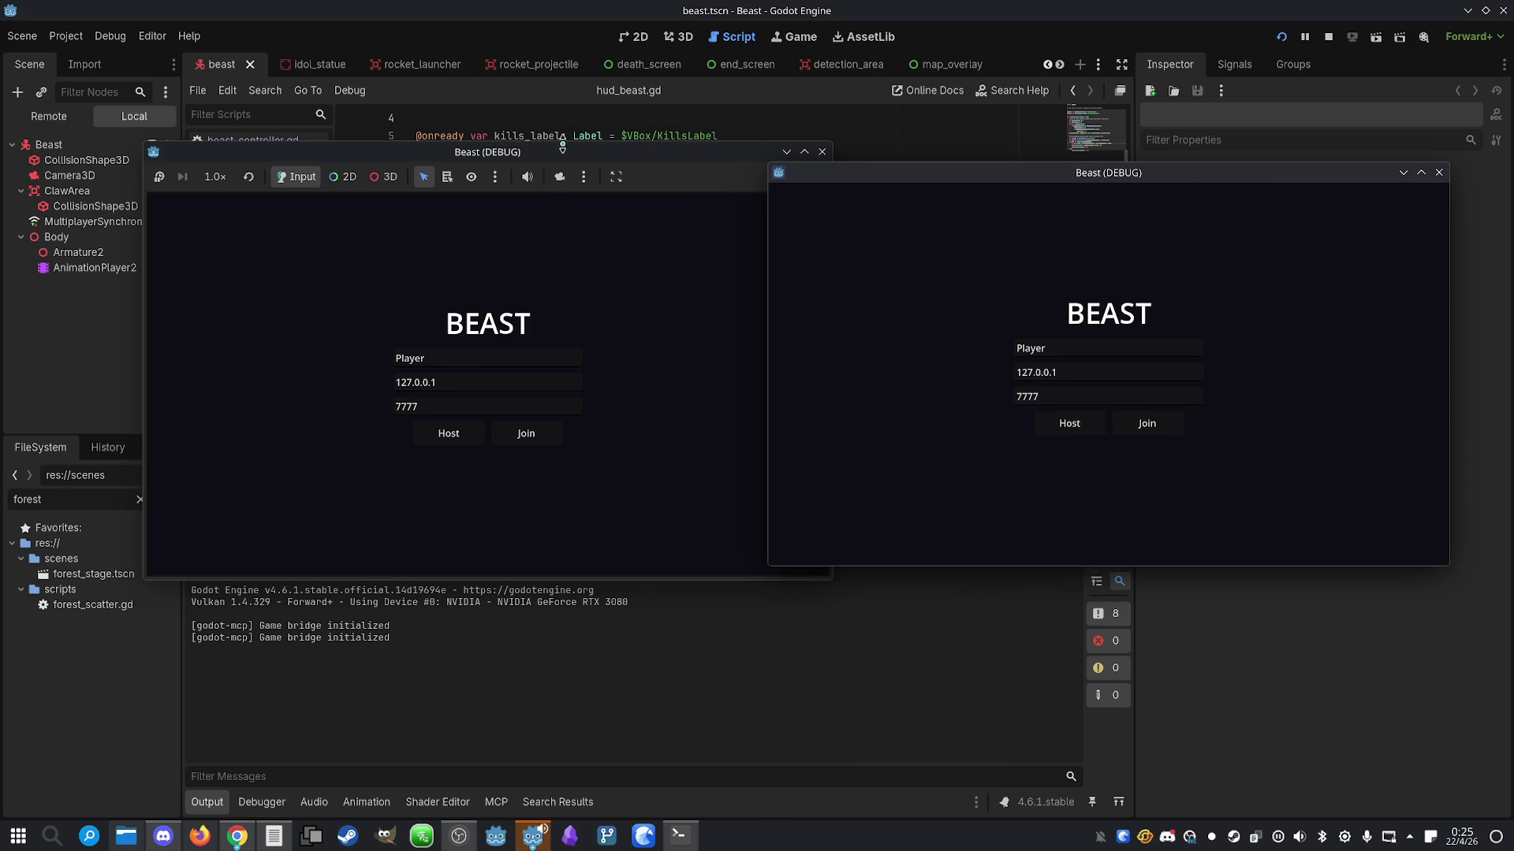
mouse_move(578, 152)
mouse_down()
mouse_move(505, 151)
mouse_move(513, 137)
mouse_up()
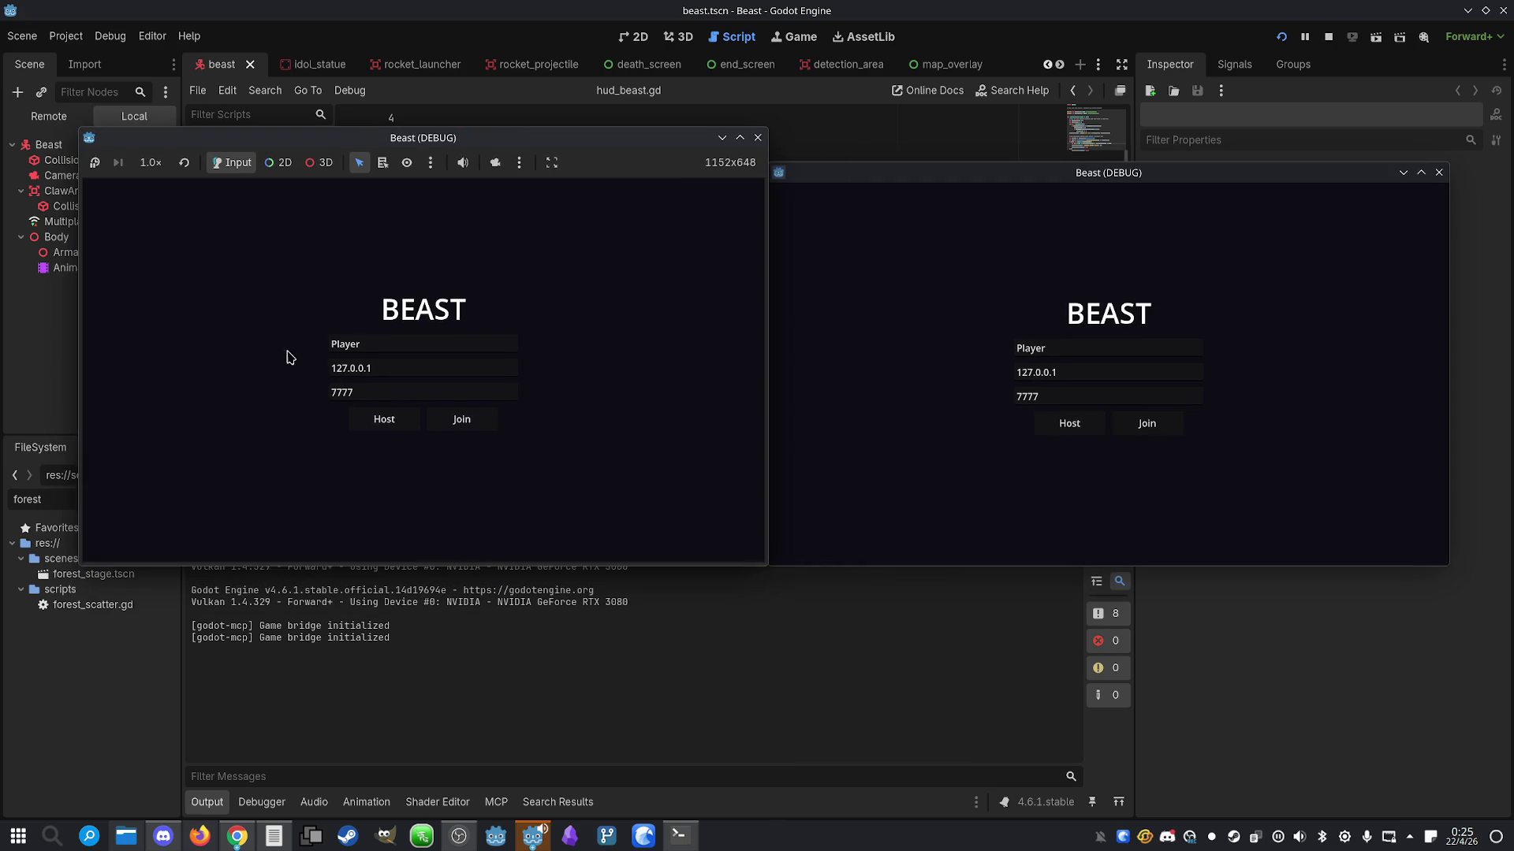
Host and join a match with the explorer on the right and the beast on the left, then start it
click(384, 420)
click(1147, 426)
click(1108, 405)
click(1153, 452)
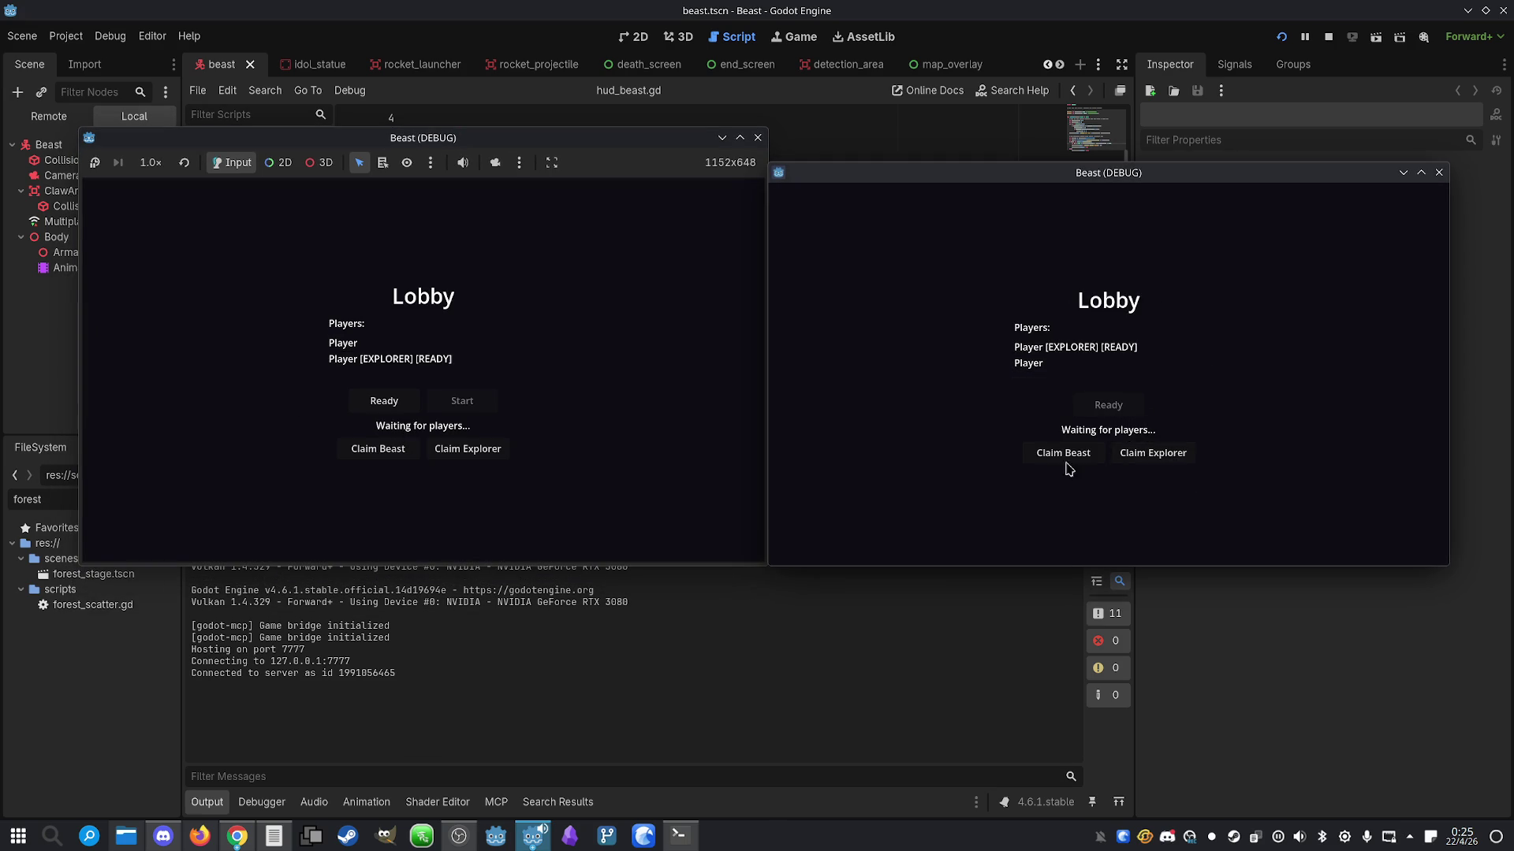
click(378, 448)
click(392, 402)
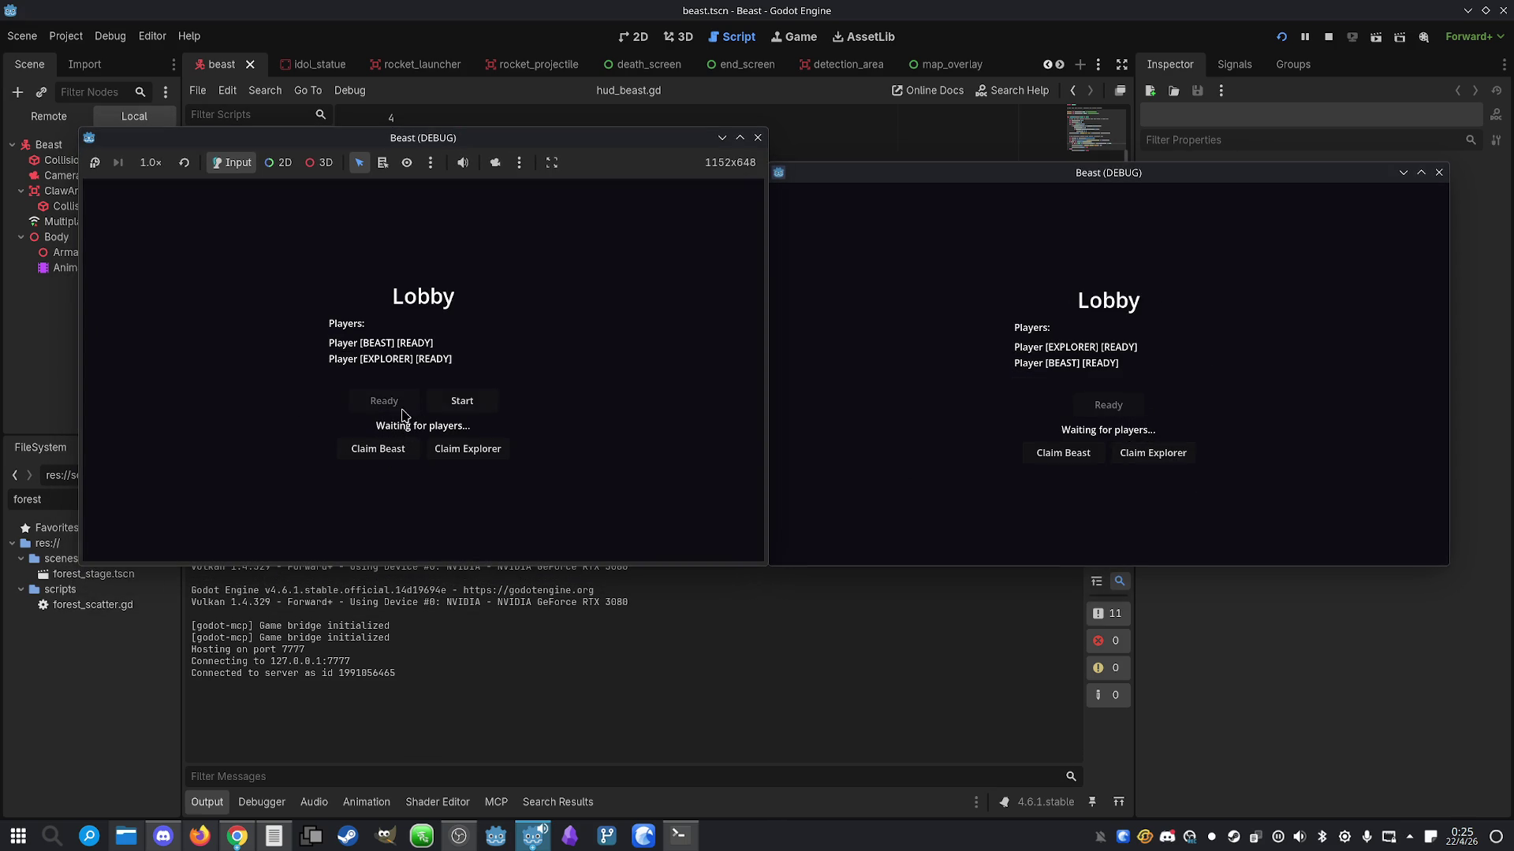
click(461, 402)
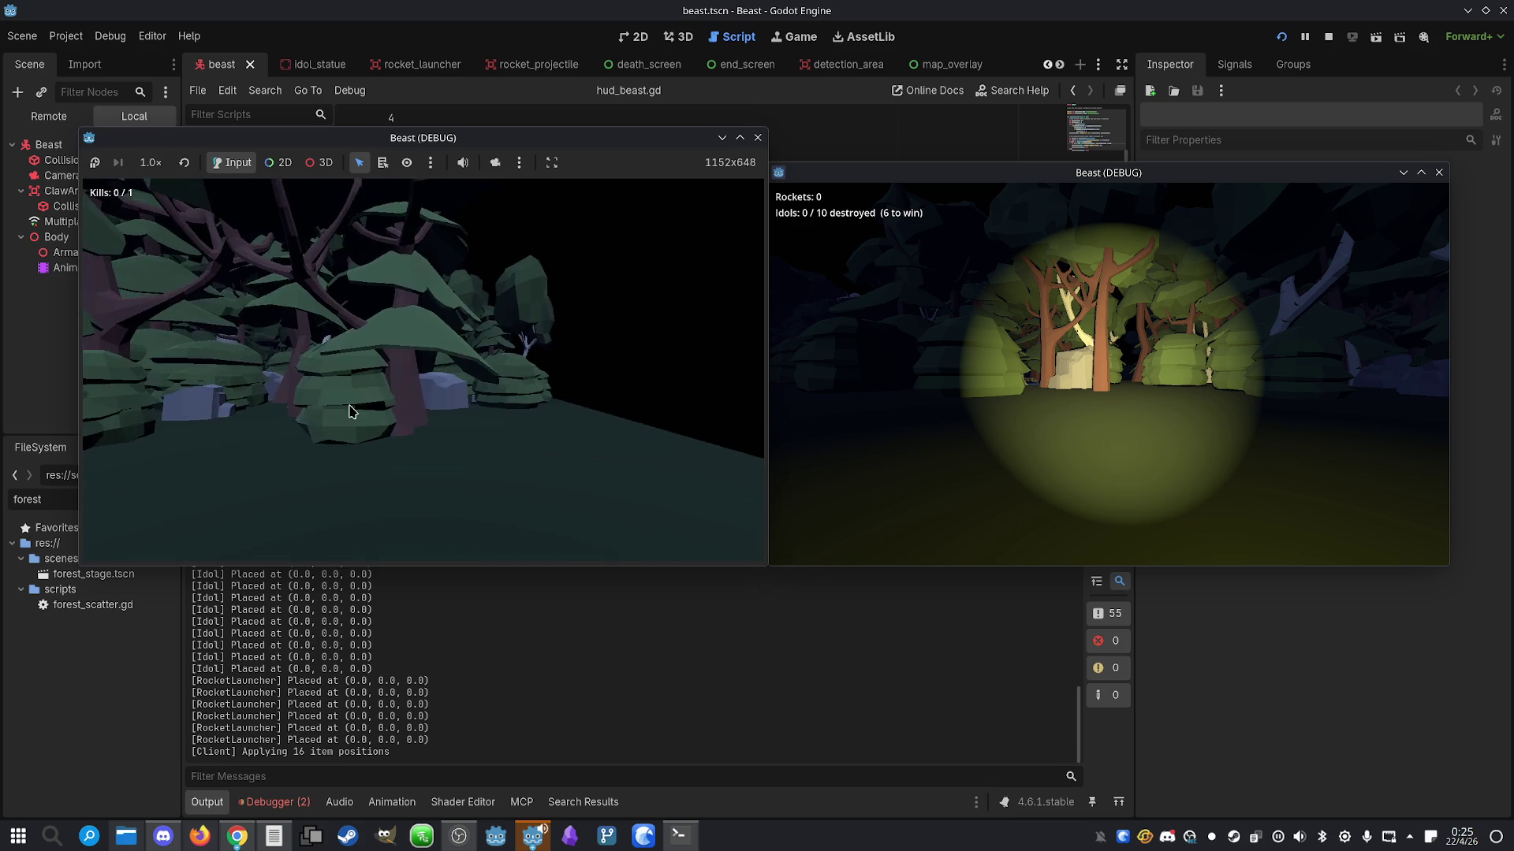
Sprint and walk the beast through the moonlit forest up to the idol pillar
key(shift+w)
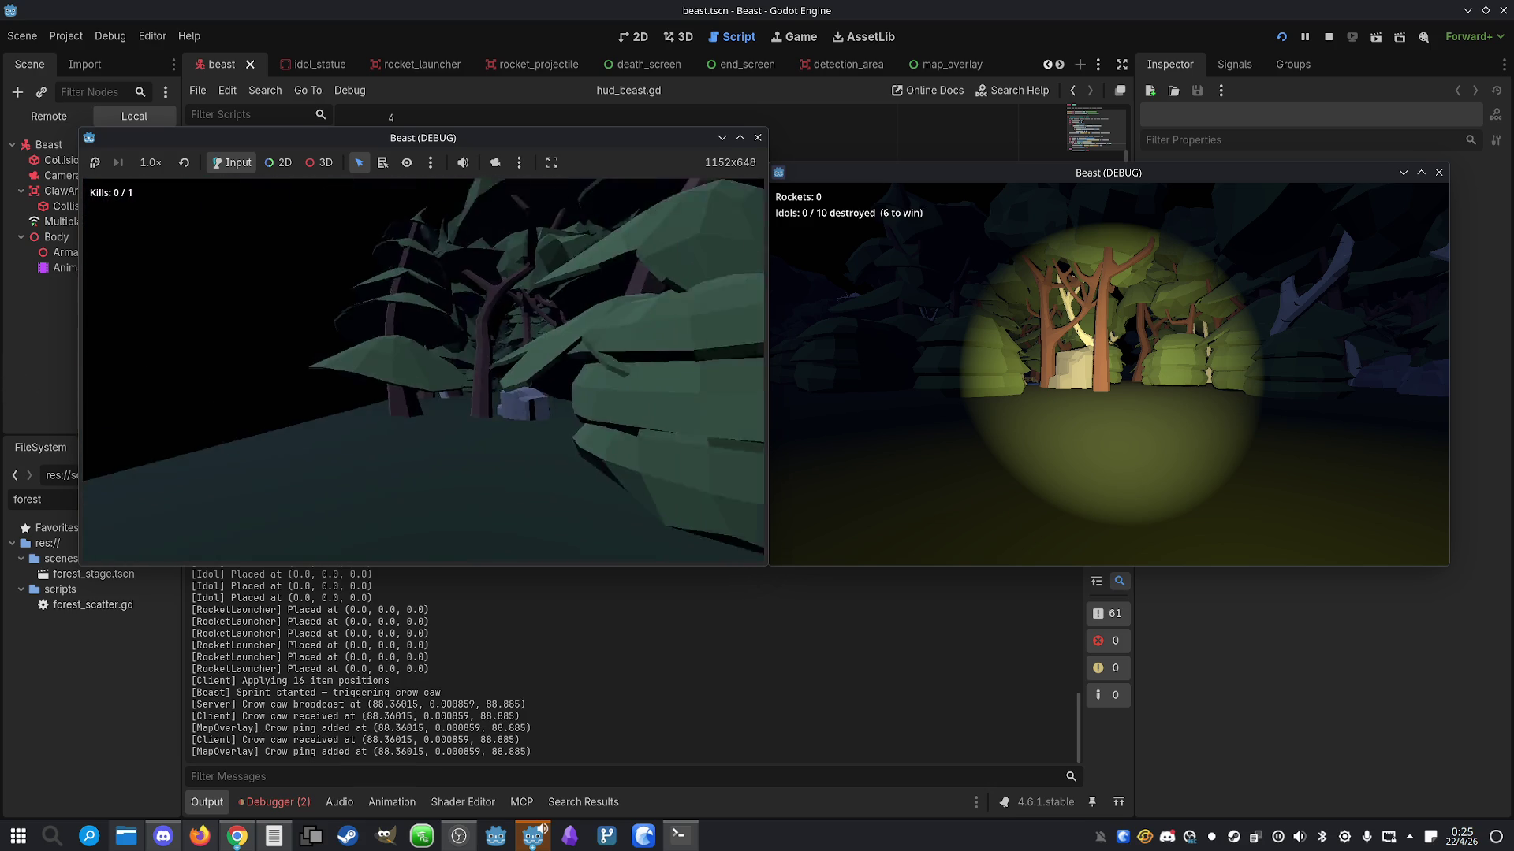
key(shift+w)
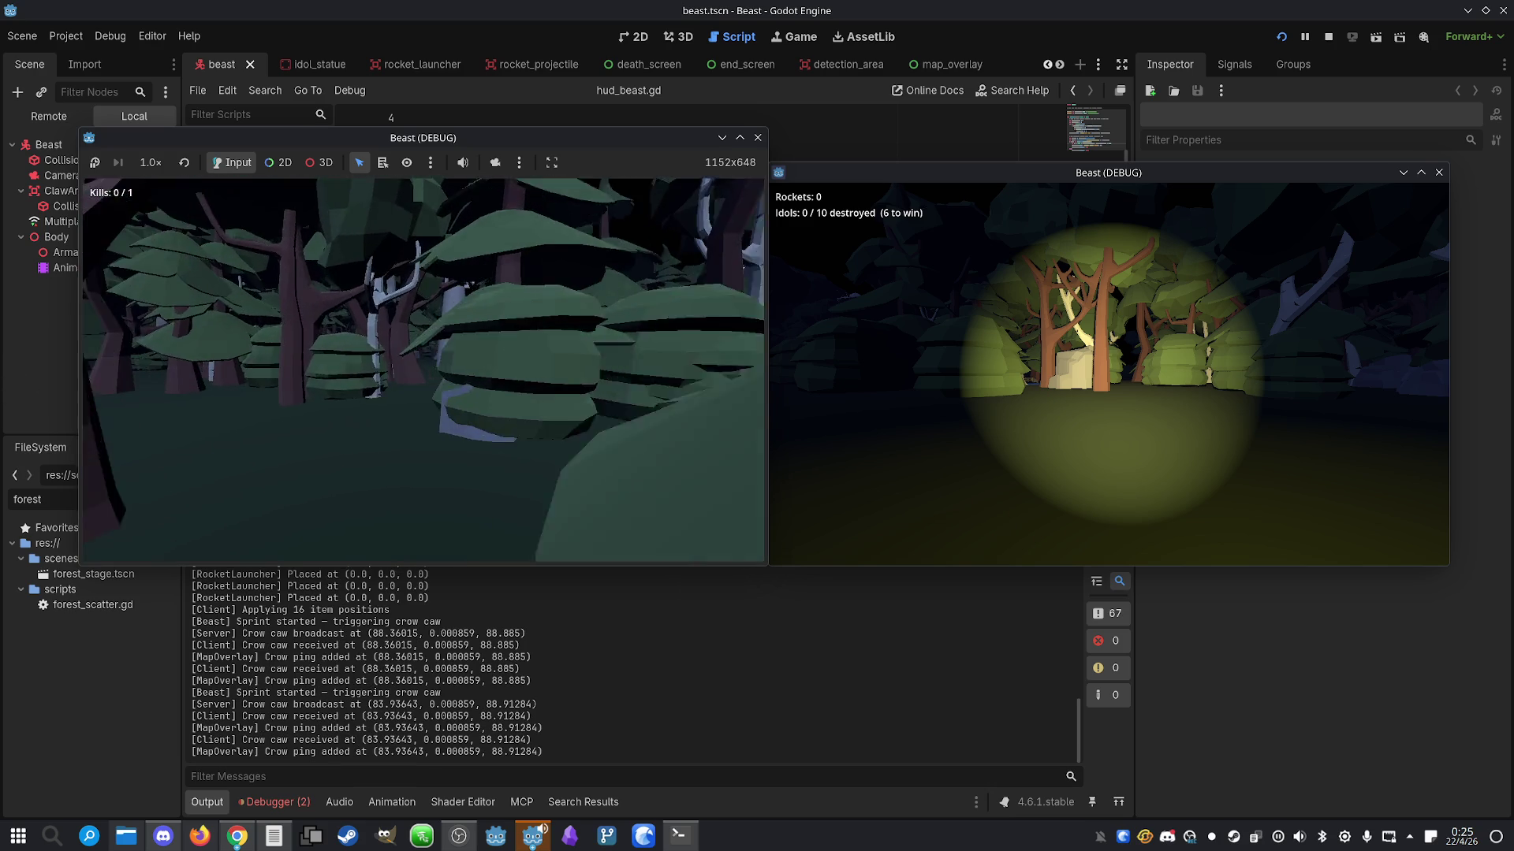
key(w)
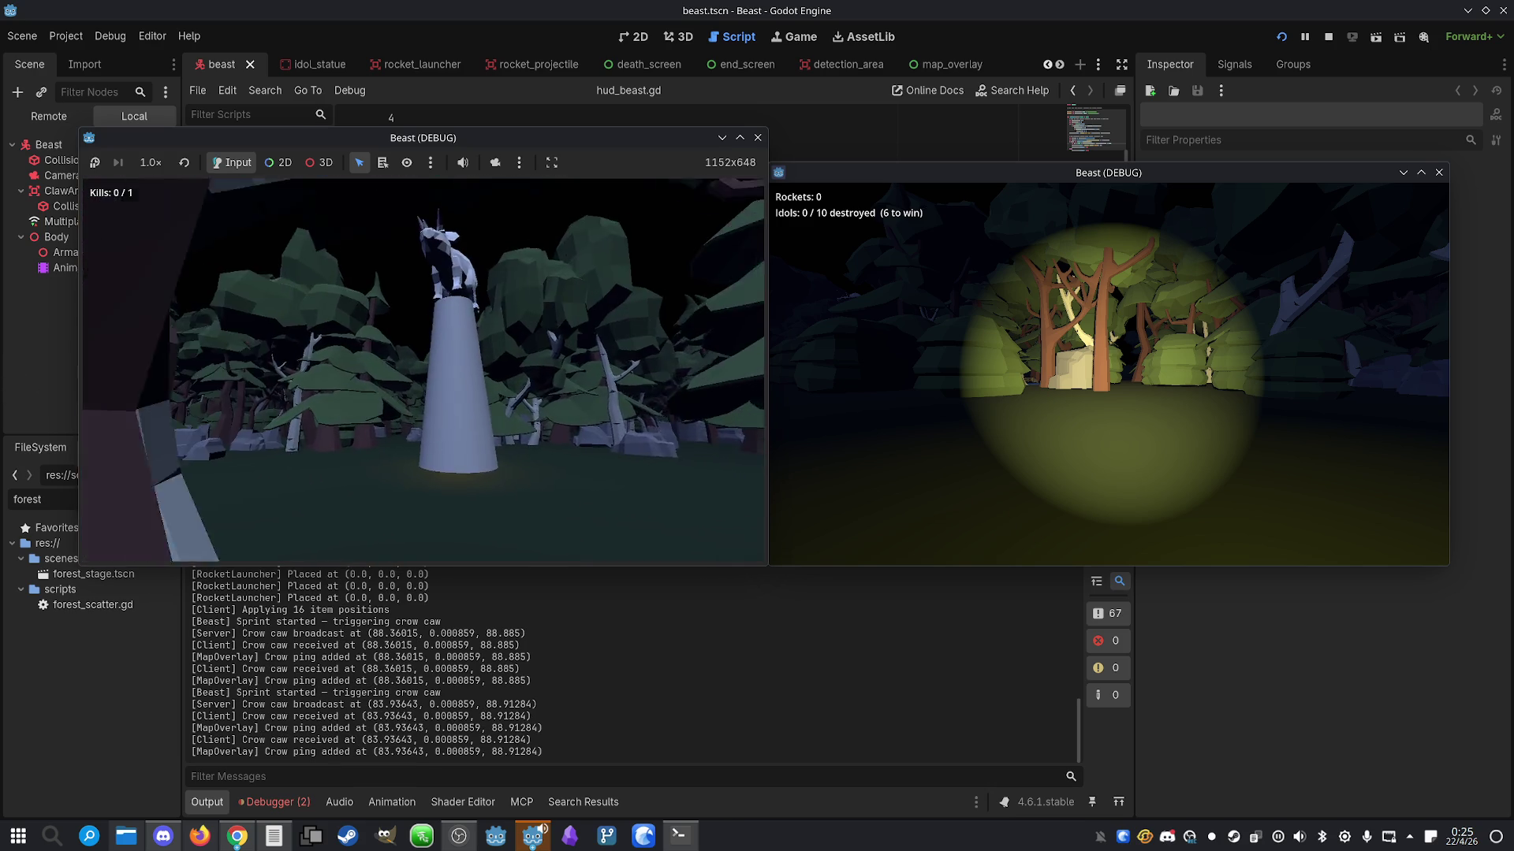
key(w)
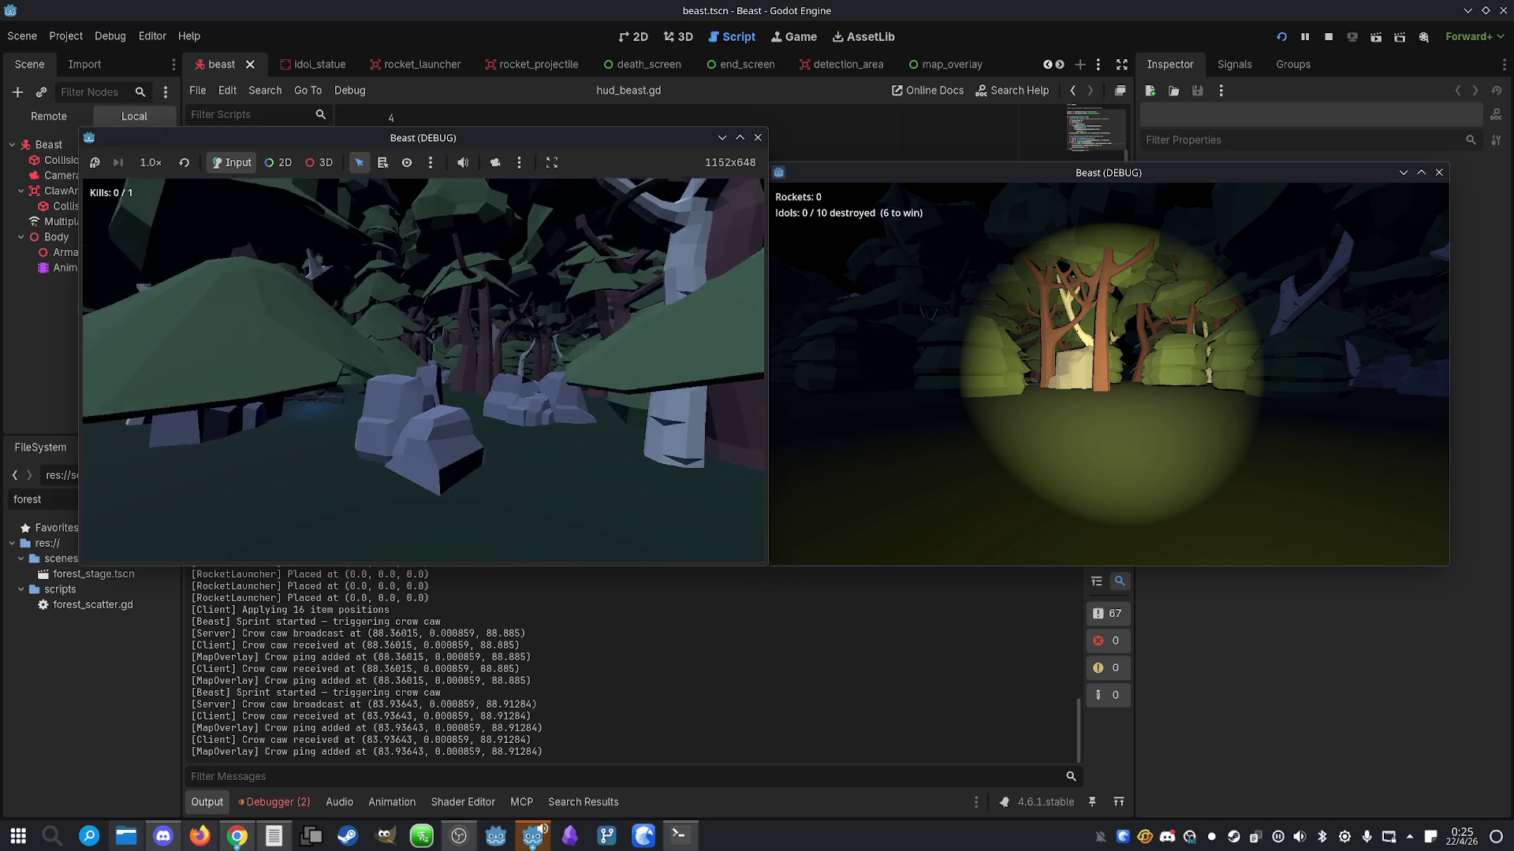
key(w)
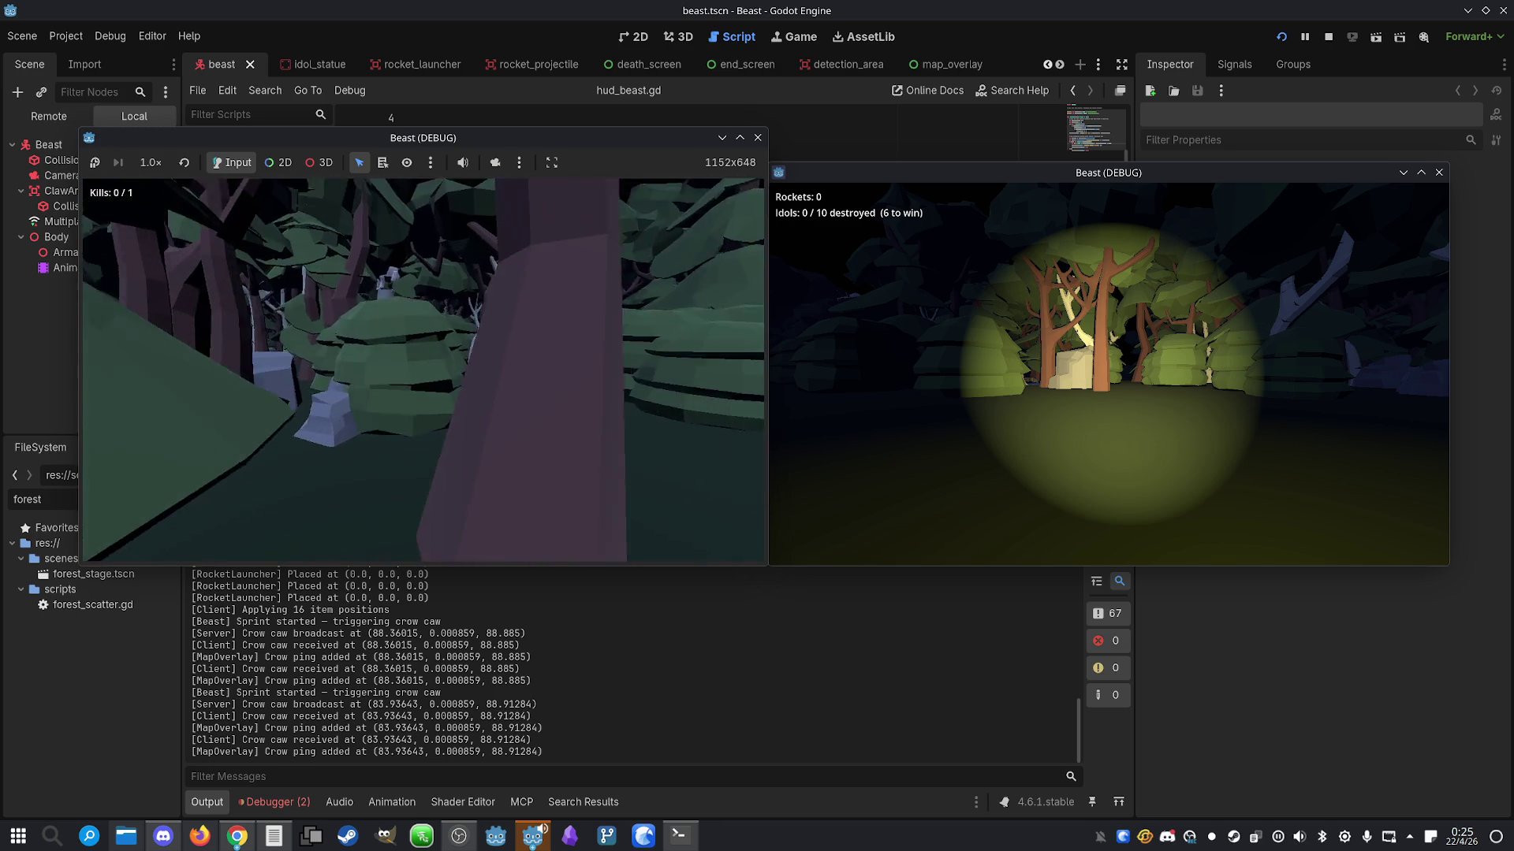
key(w)
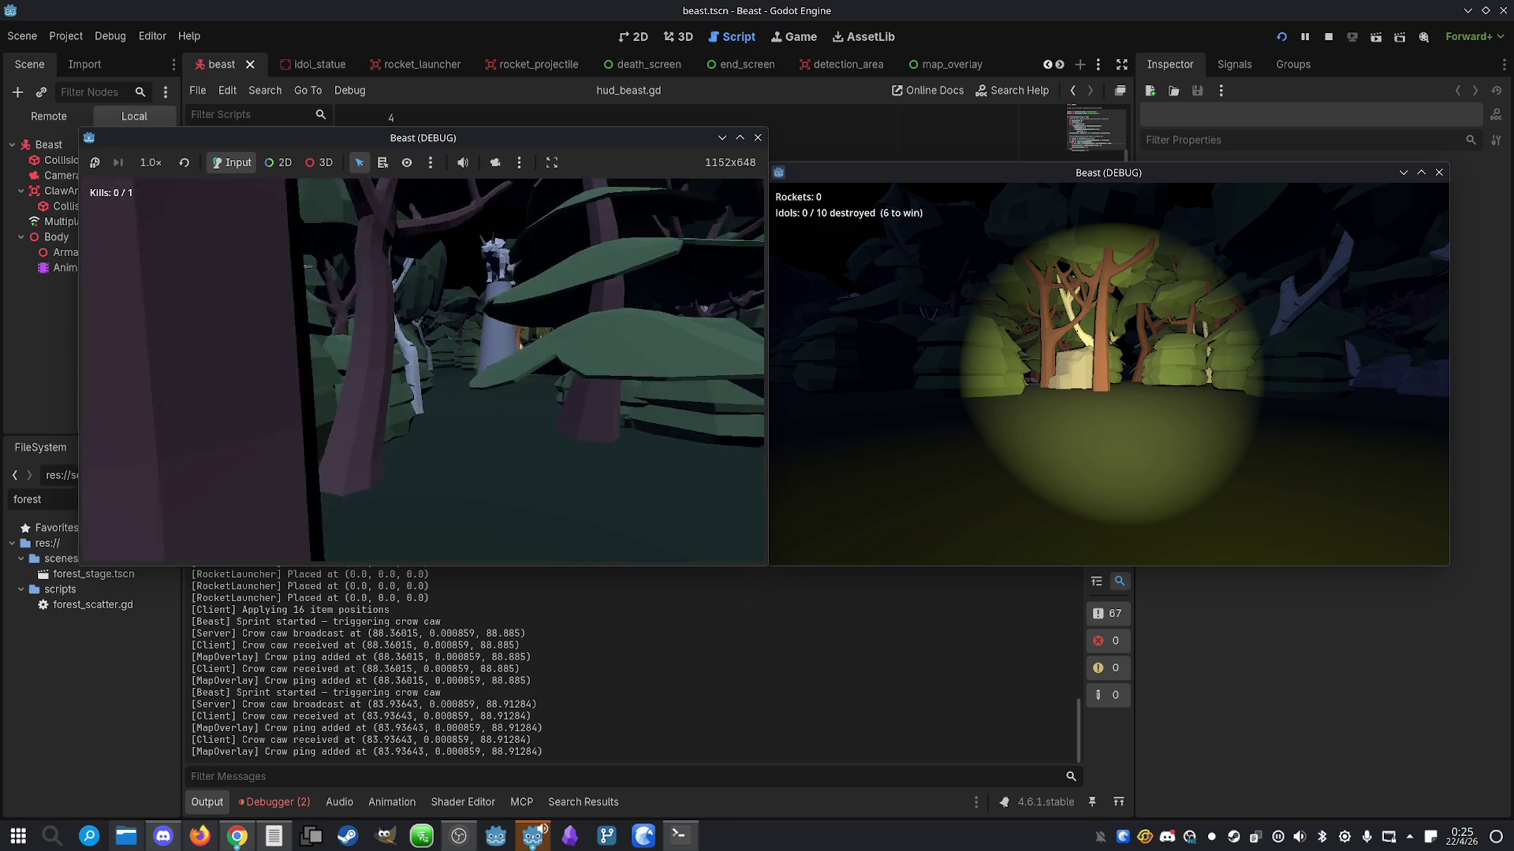
key(w)
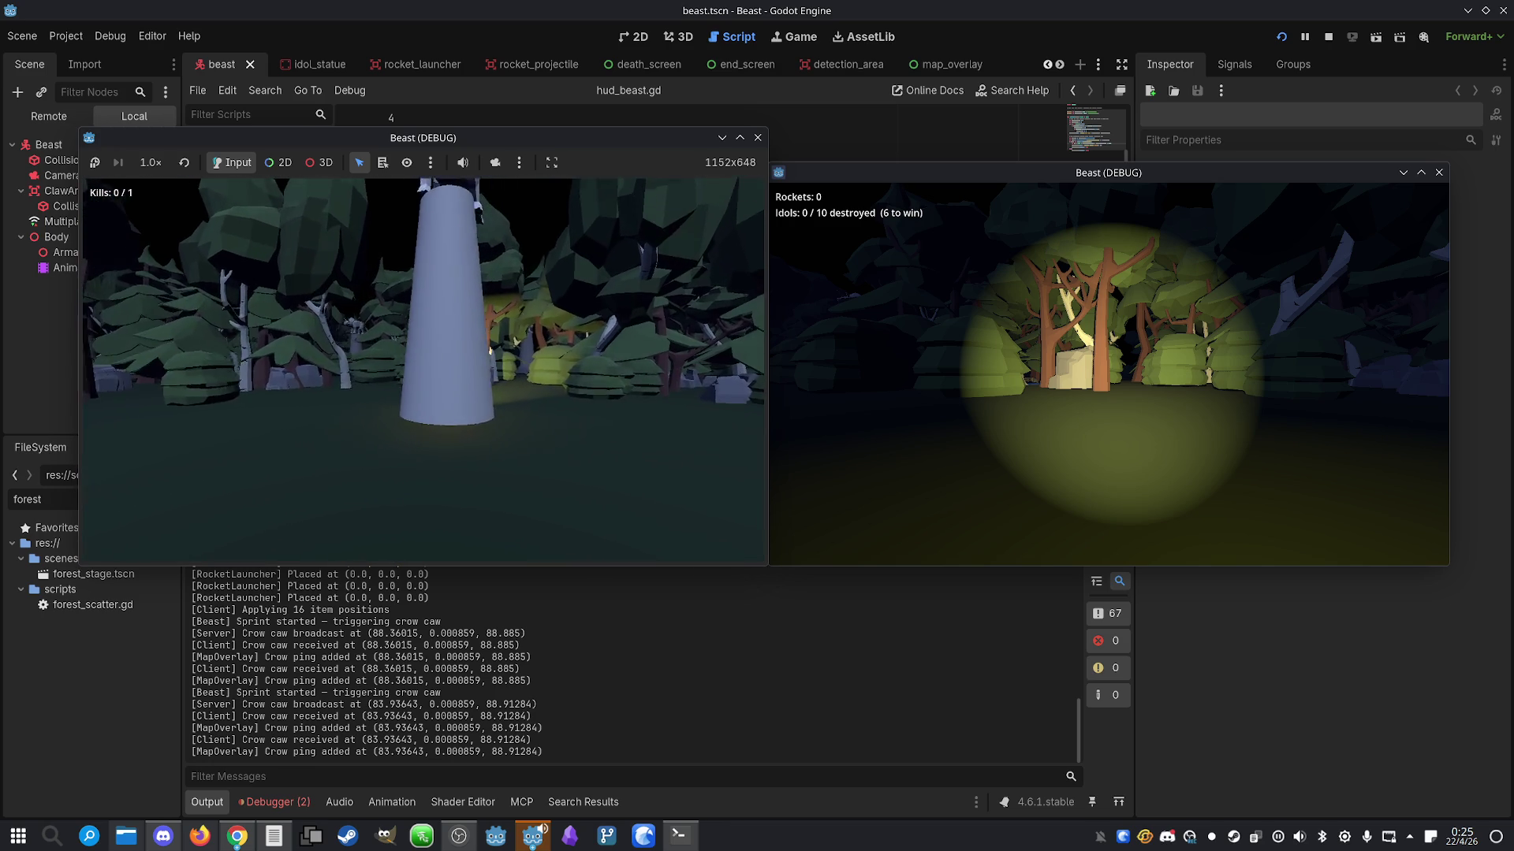
key(w)
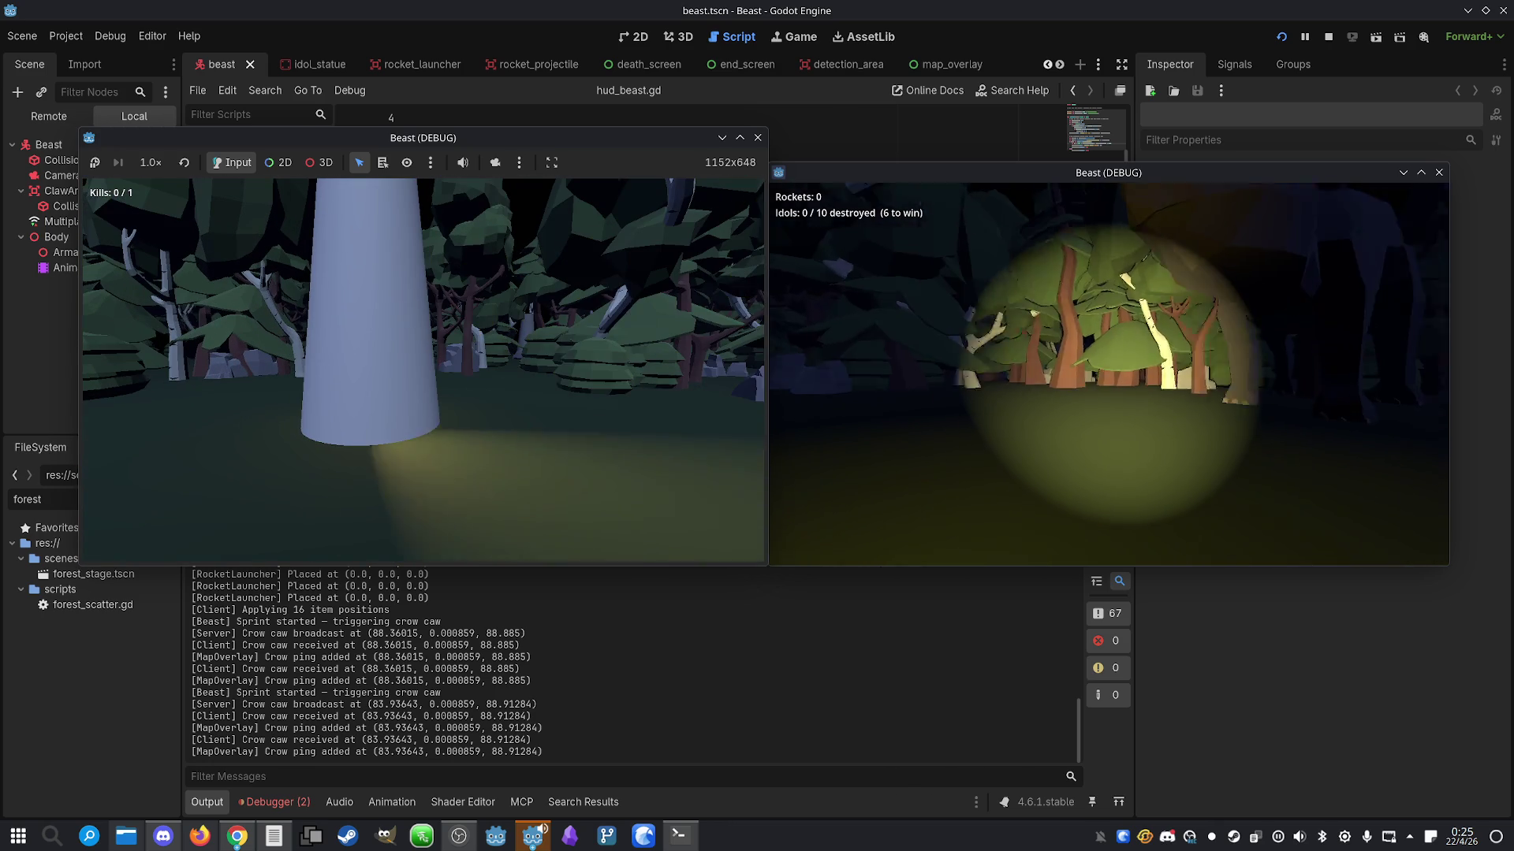
Walk the explorer past the bushes and orange tree toward the idol pillar
key(w)
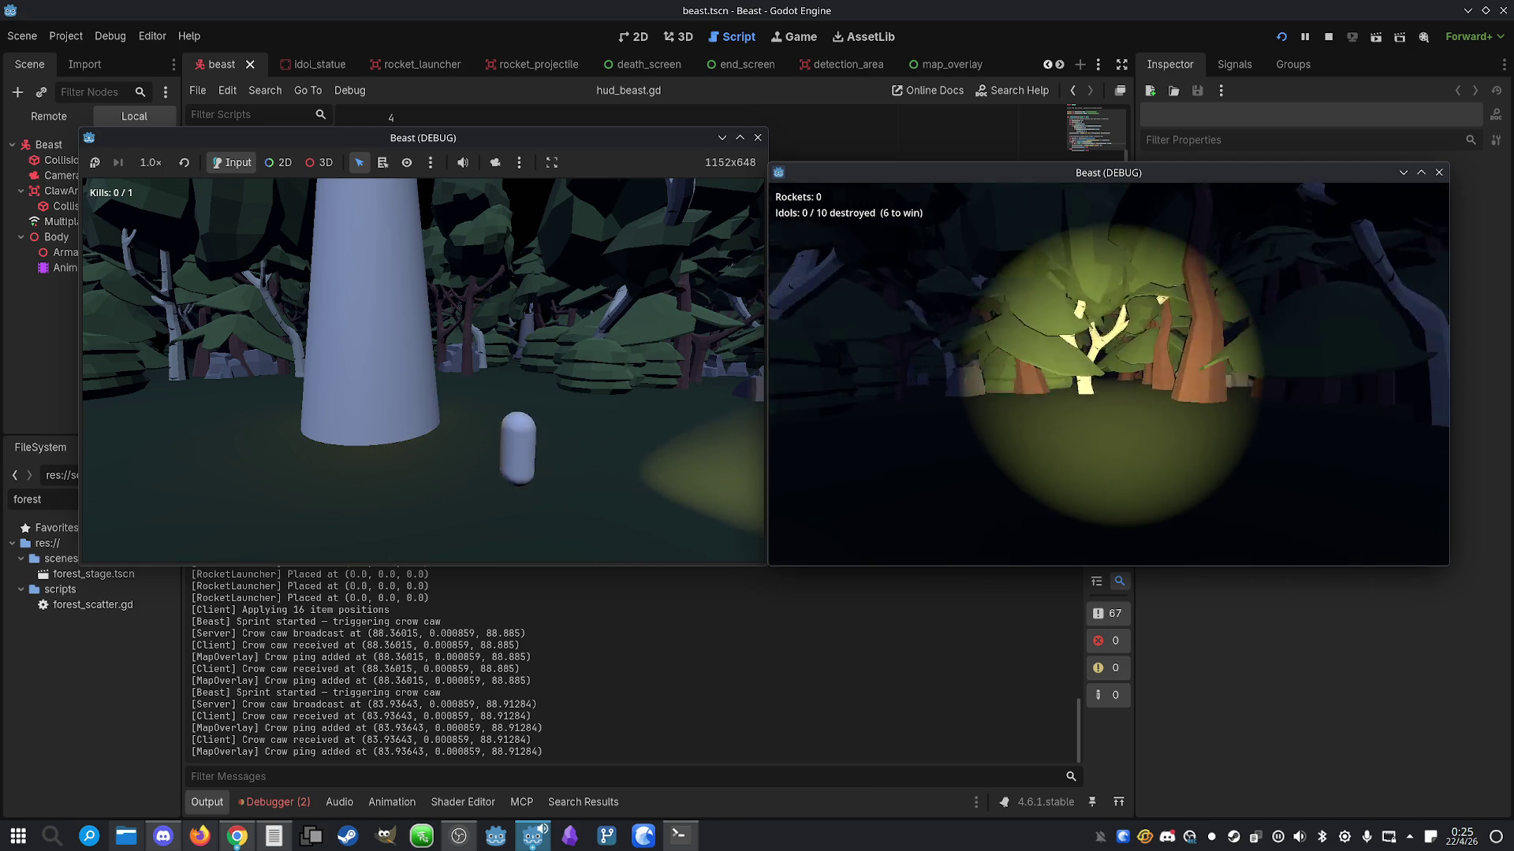
key(w)
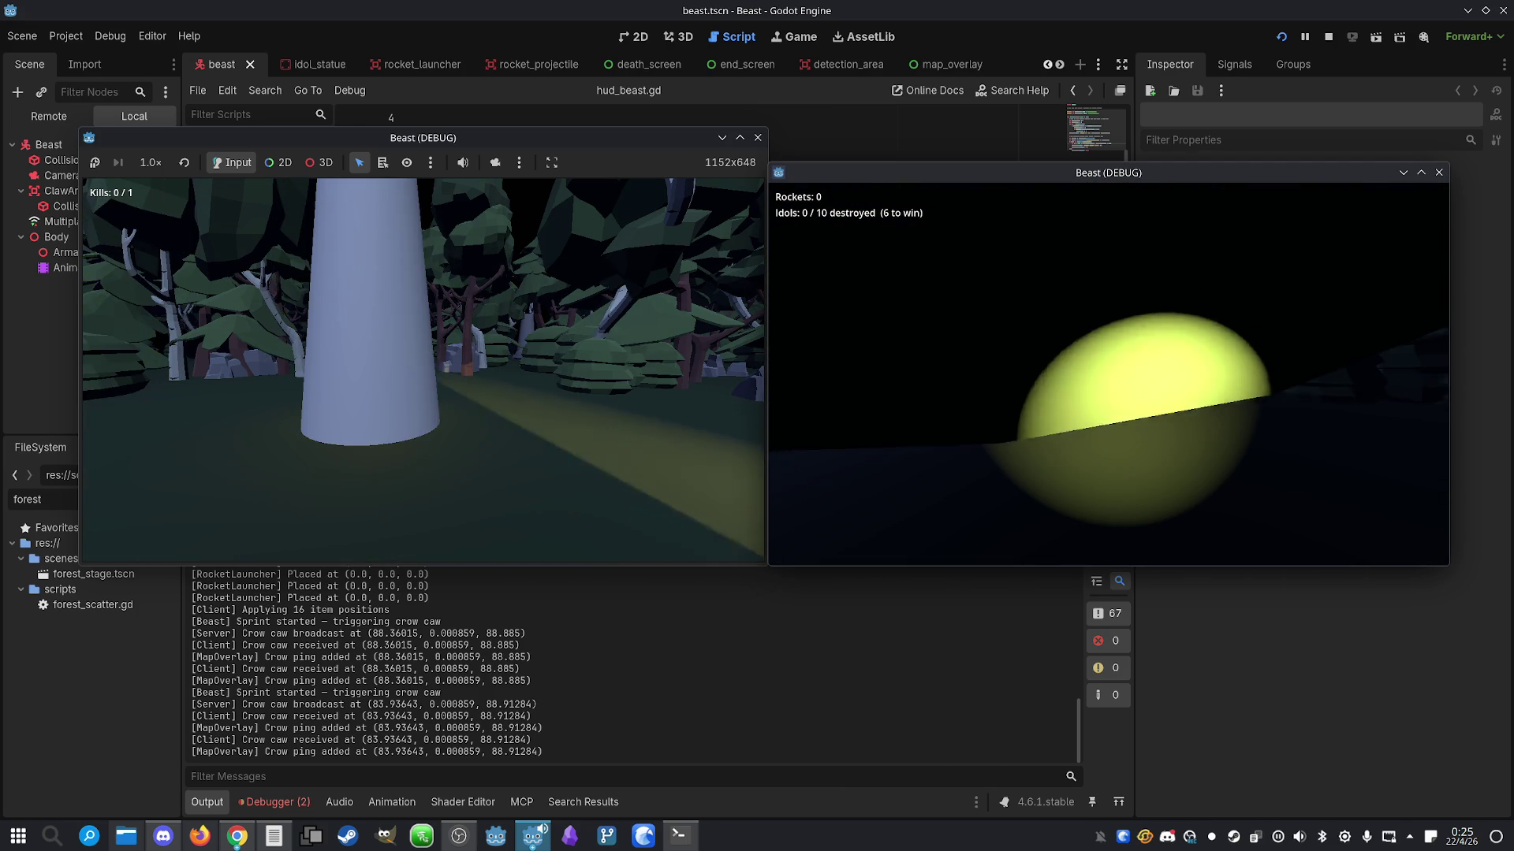
key(s)
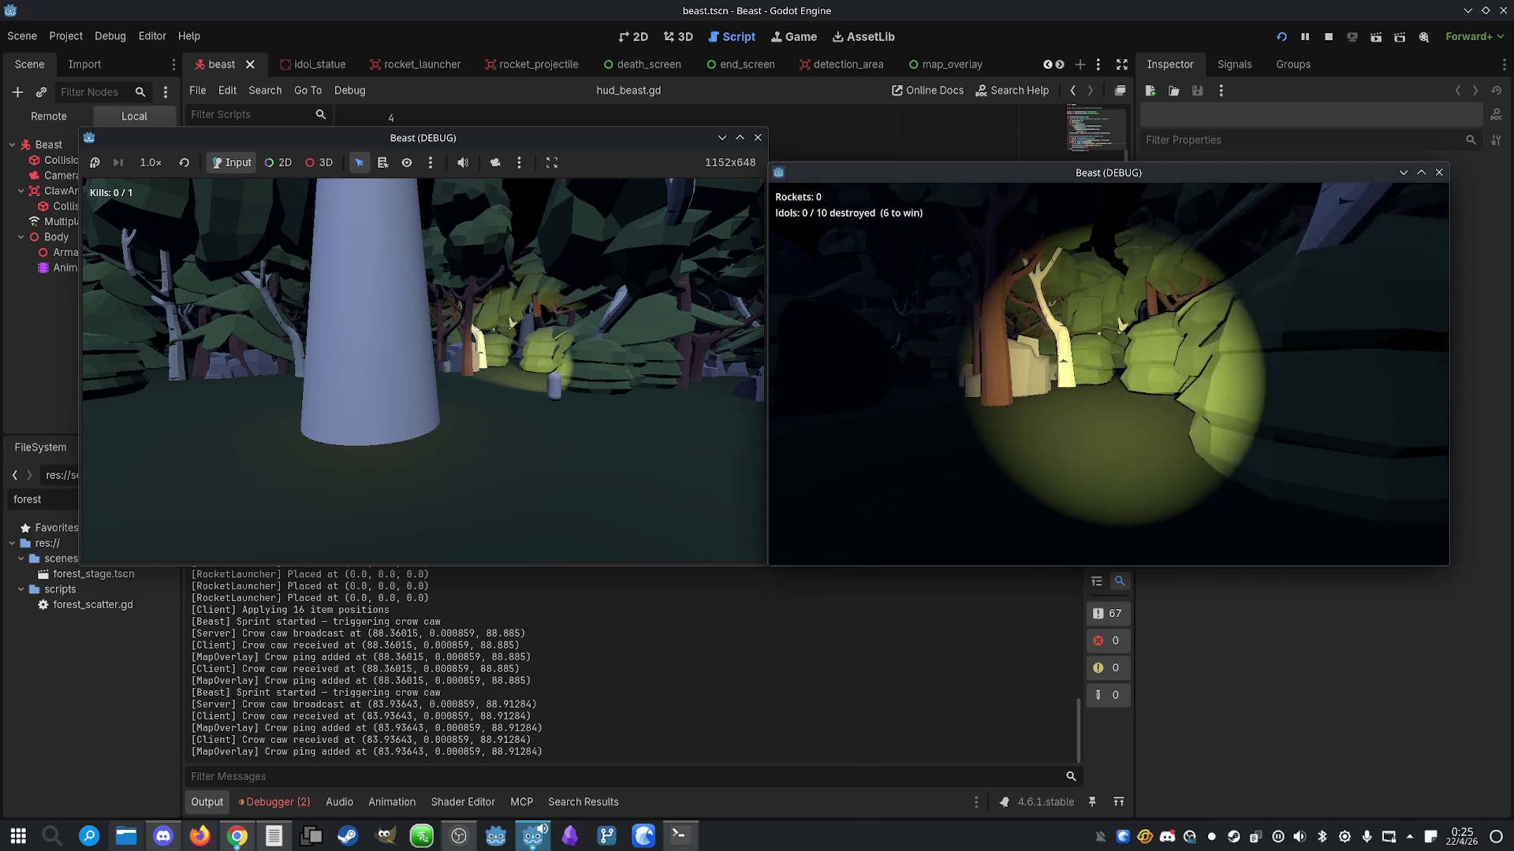
key(w)
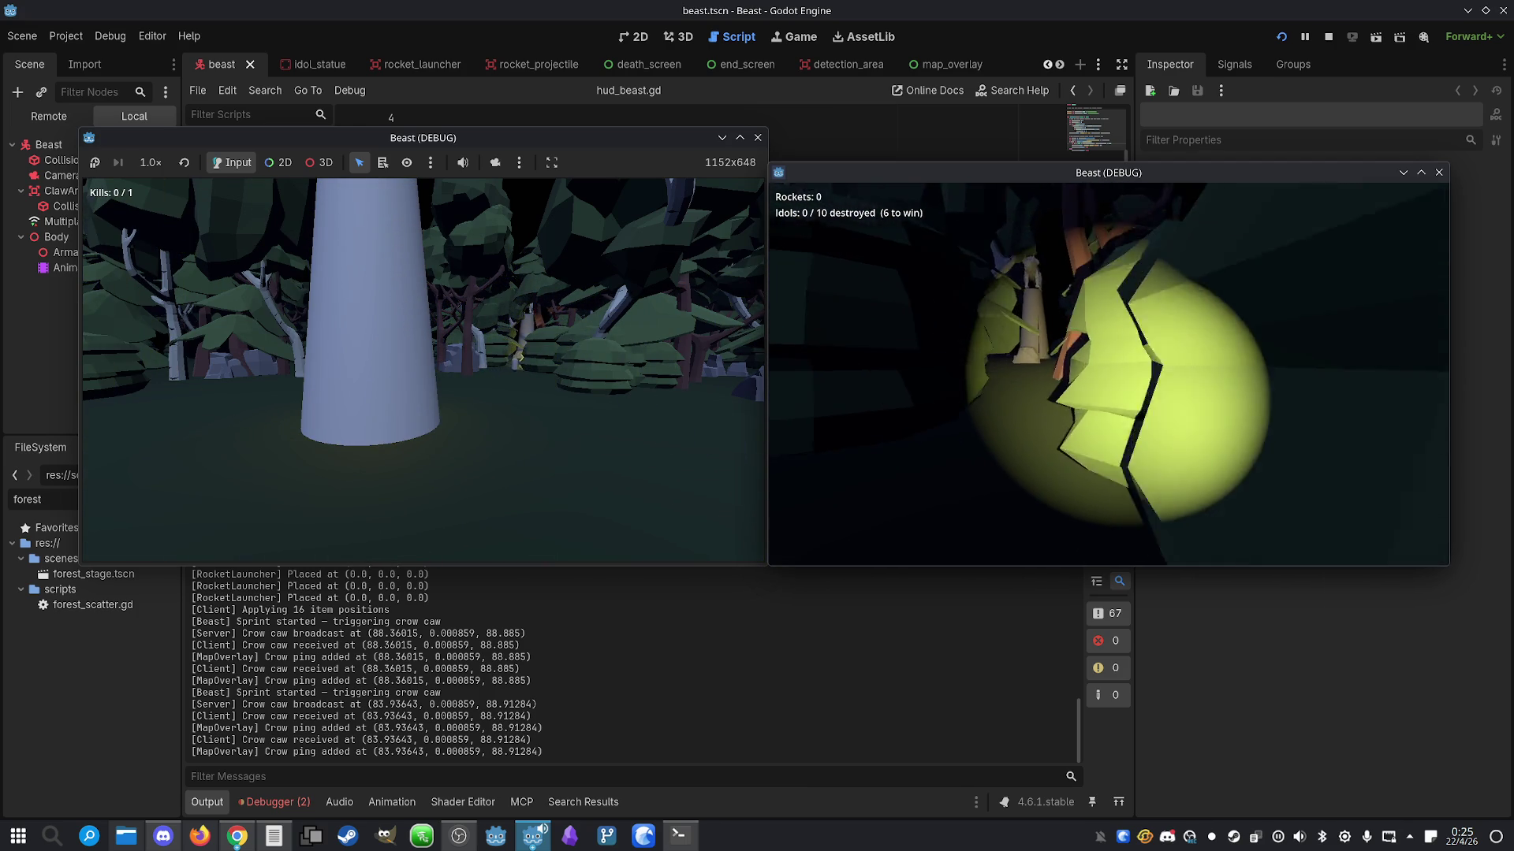
key(s)
key(w)
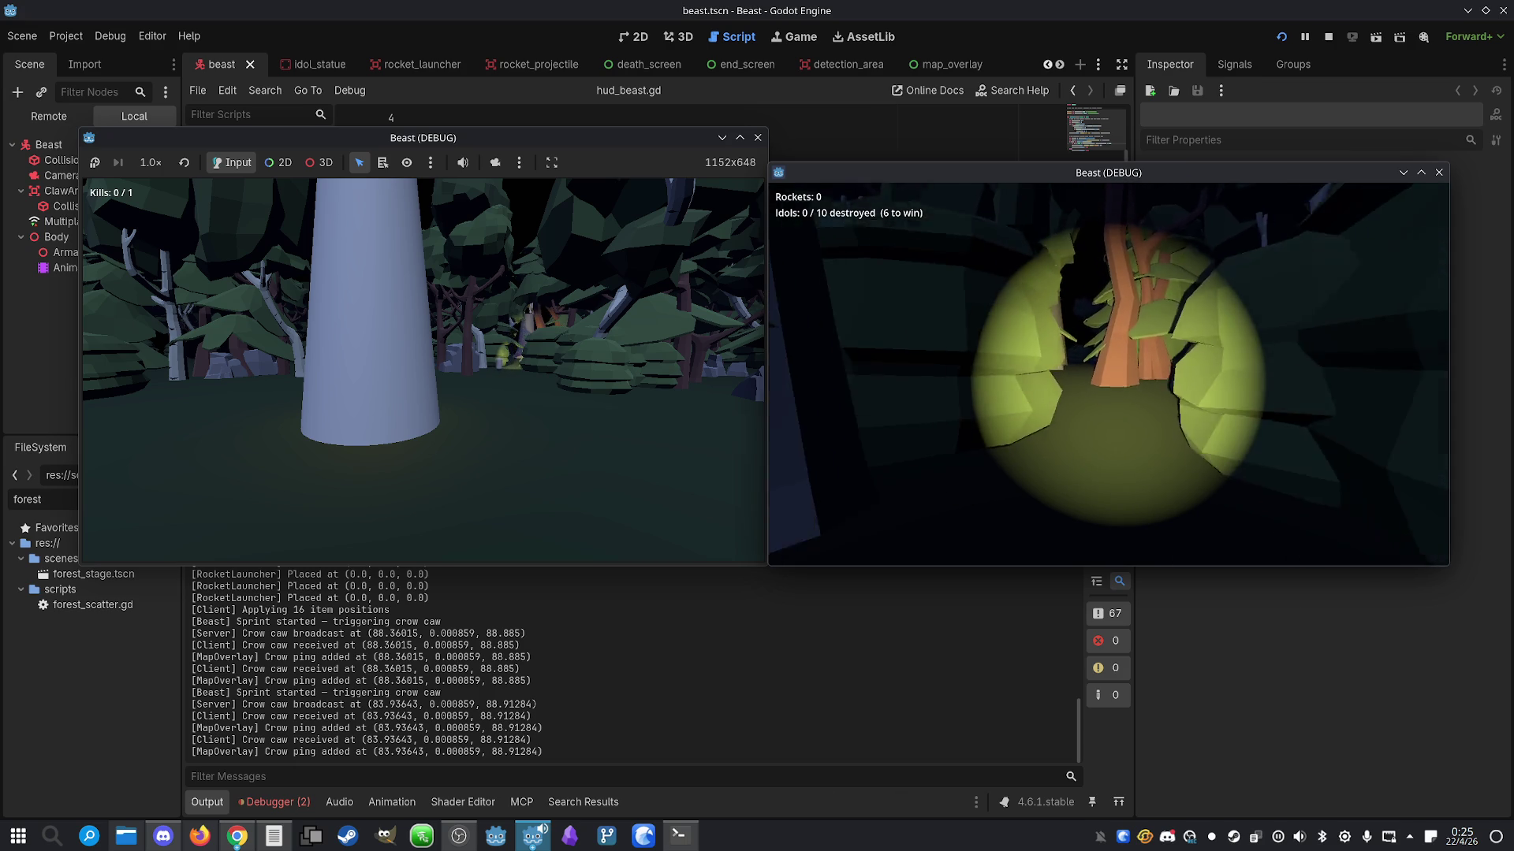
key(s)
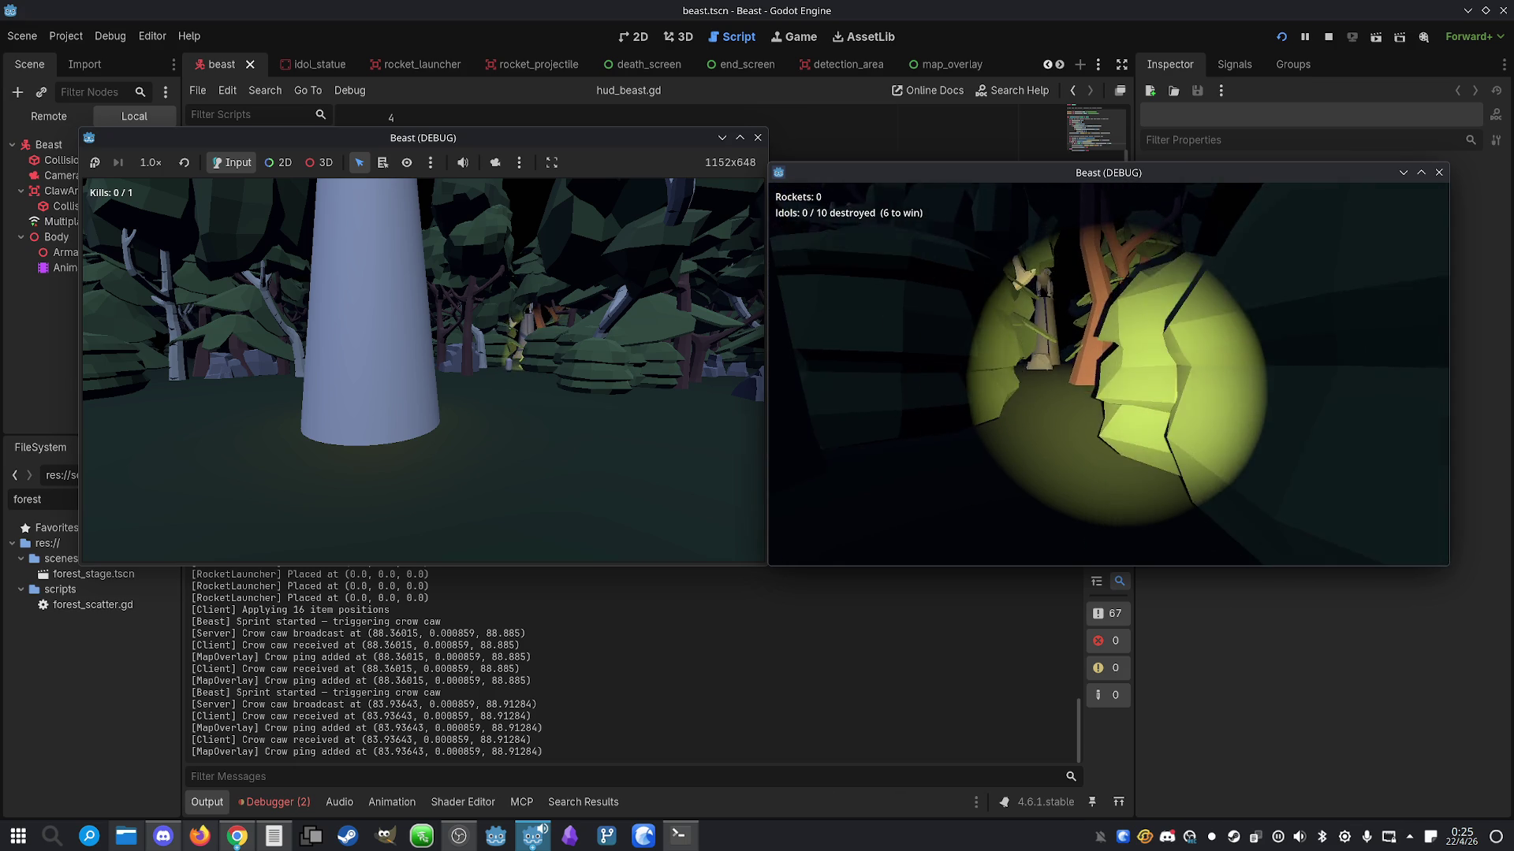
key(w)
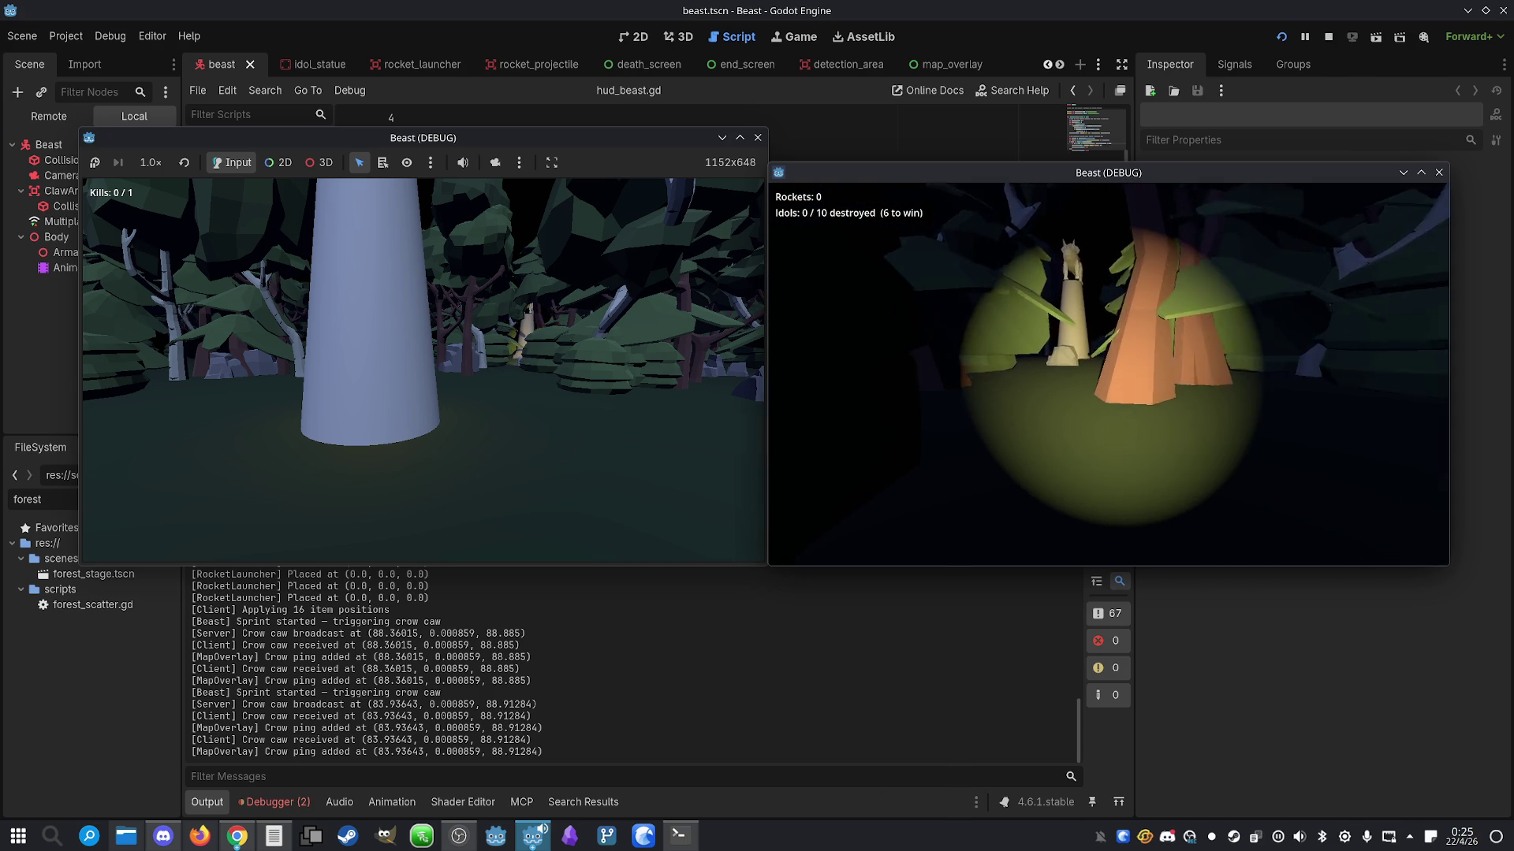
key(w)
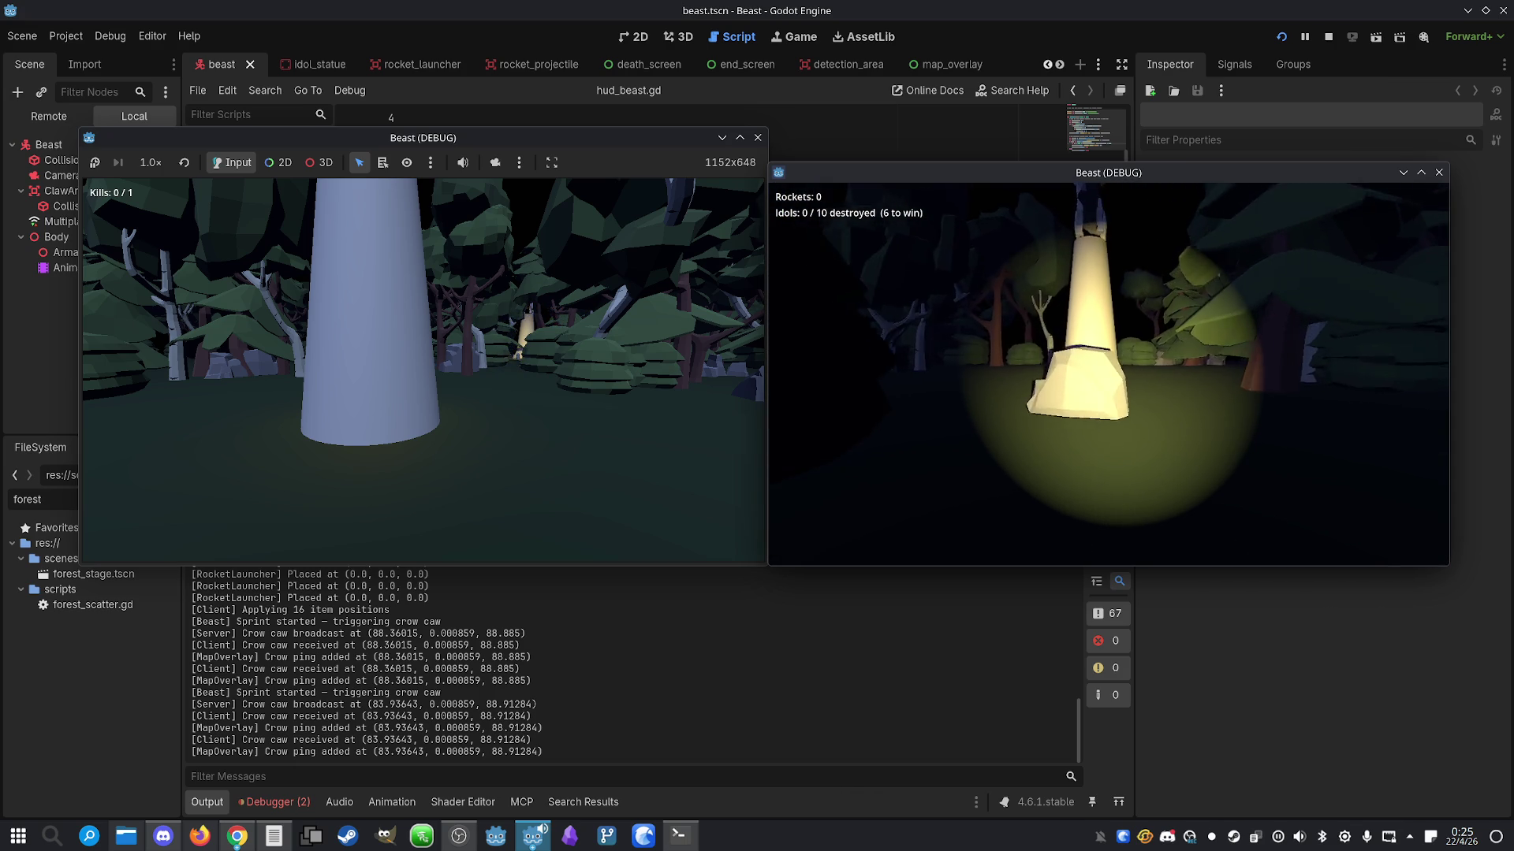
key(a)
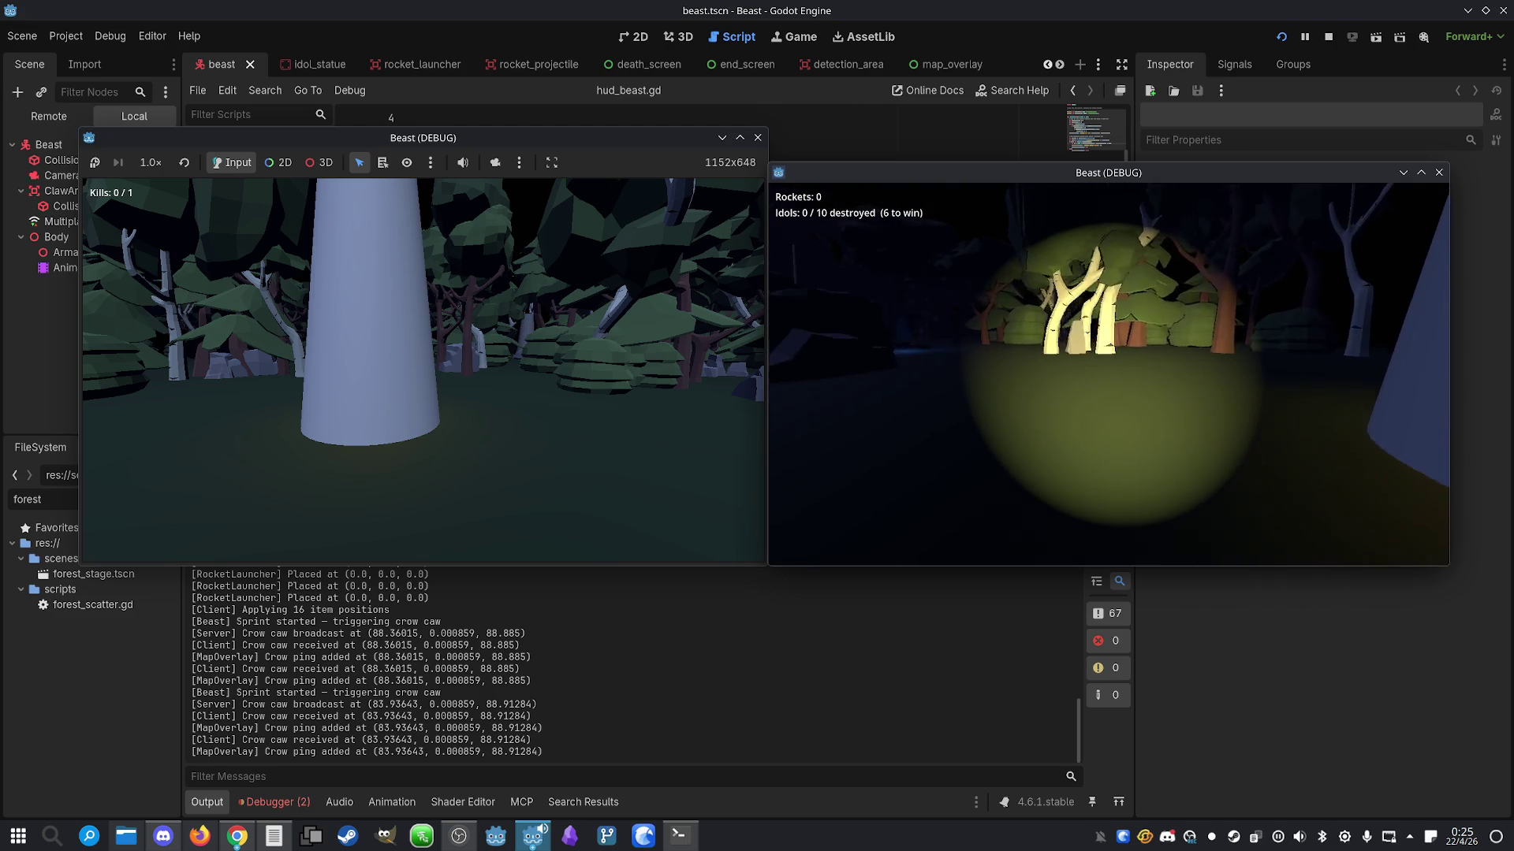
key(d)
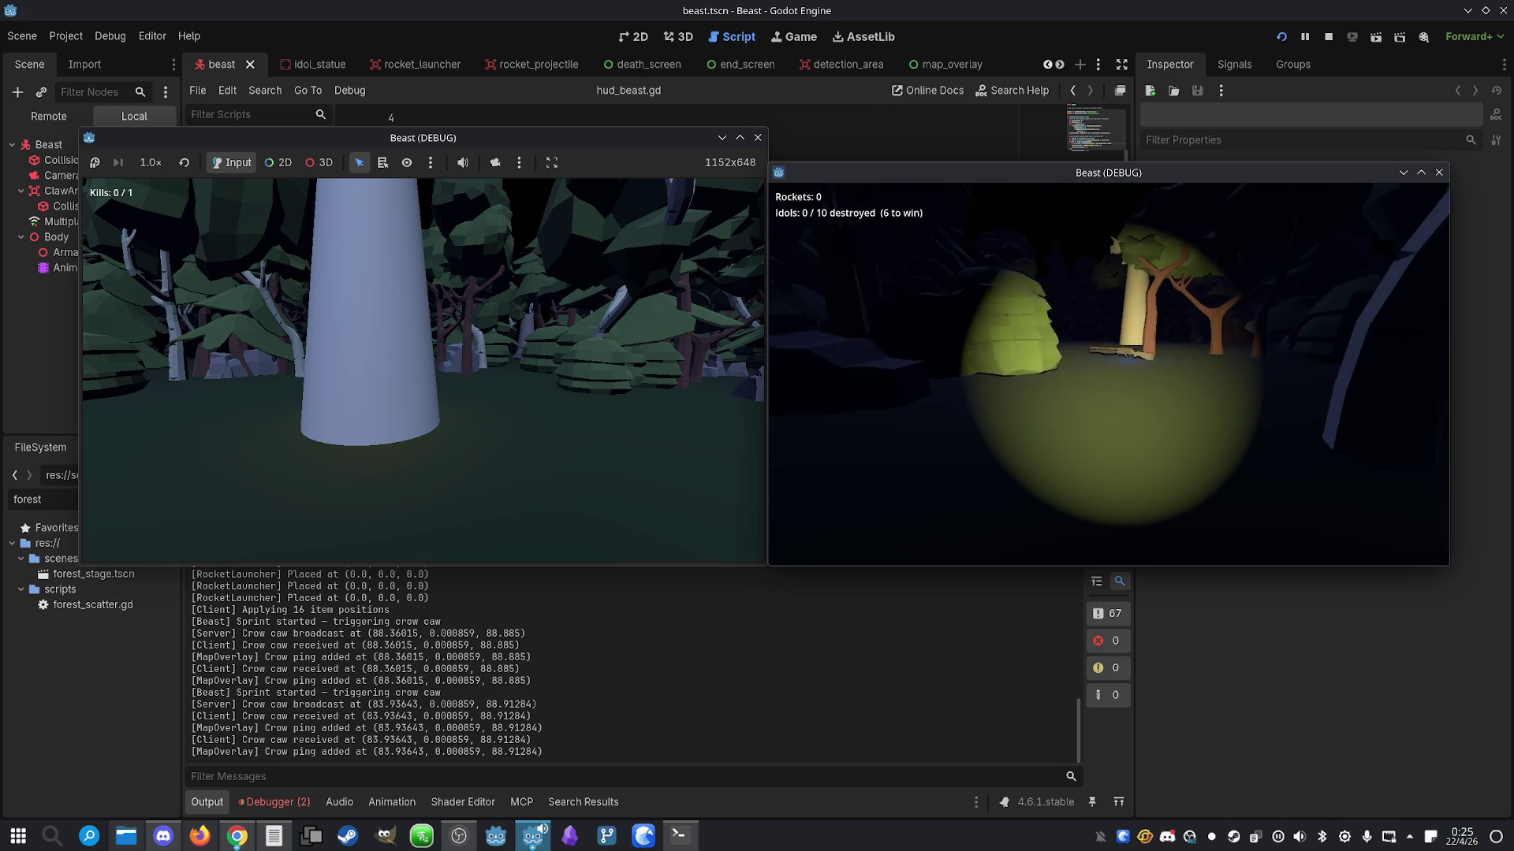
Pick up the rocket launcher, fire a rocket to destroy the idol, then stop the game
key(w)
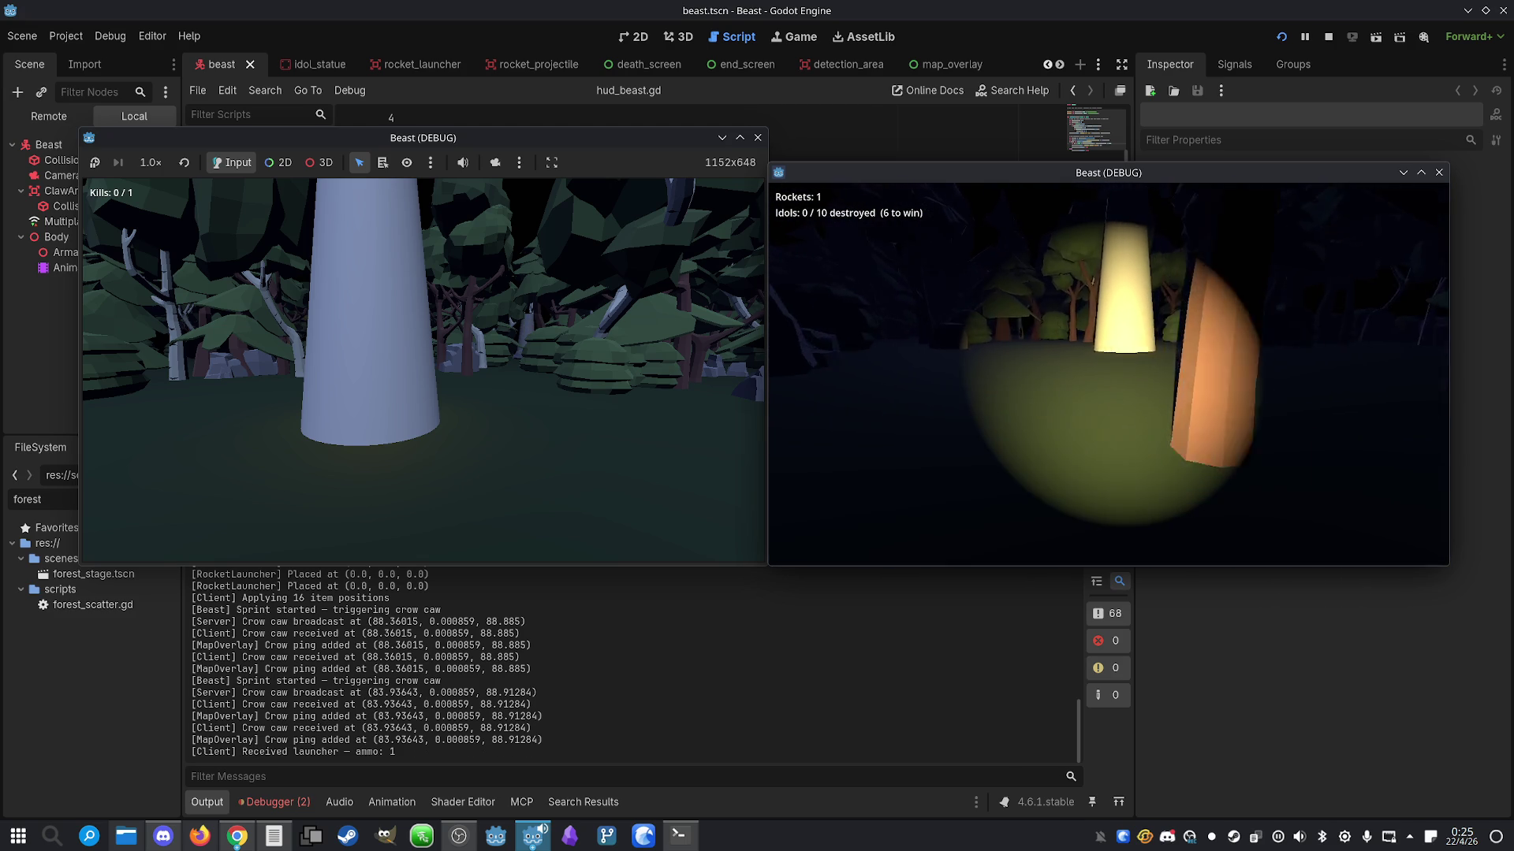
click(1109, 373)
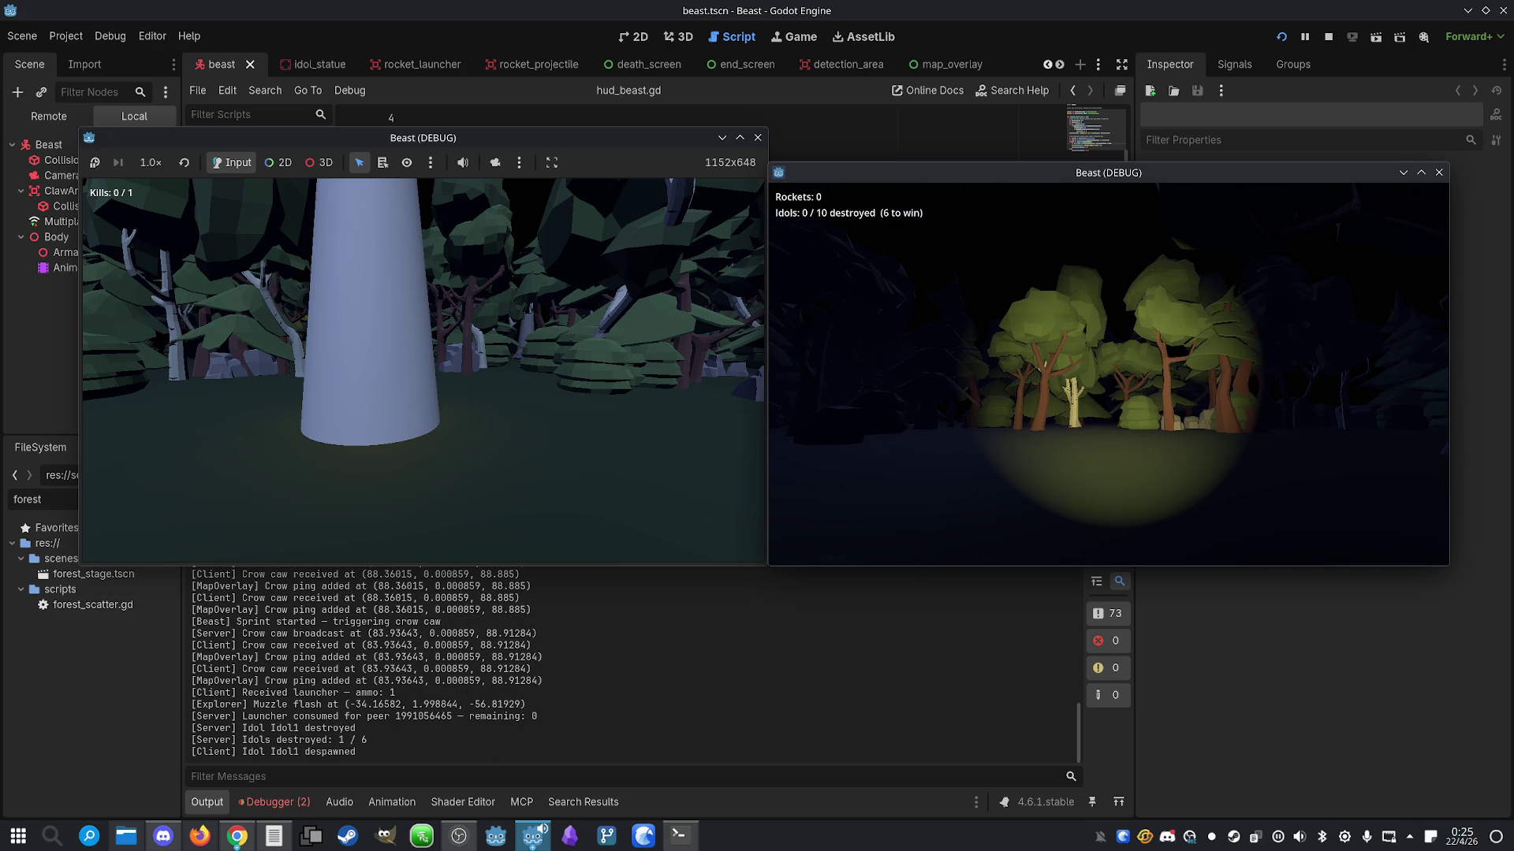
key(w)
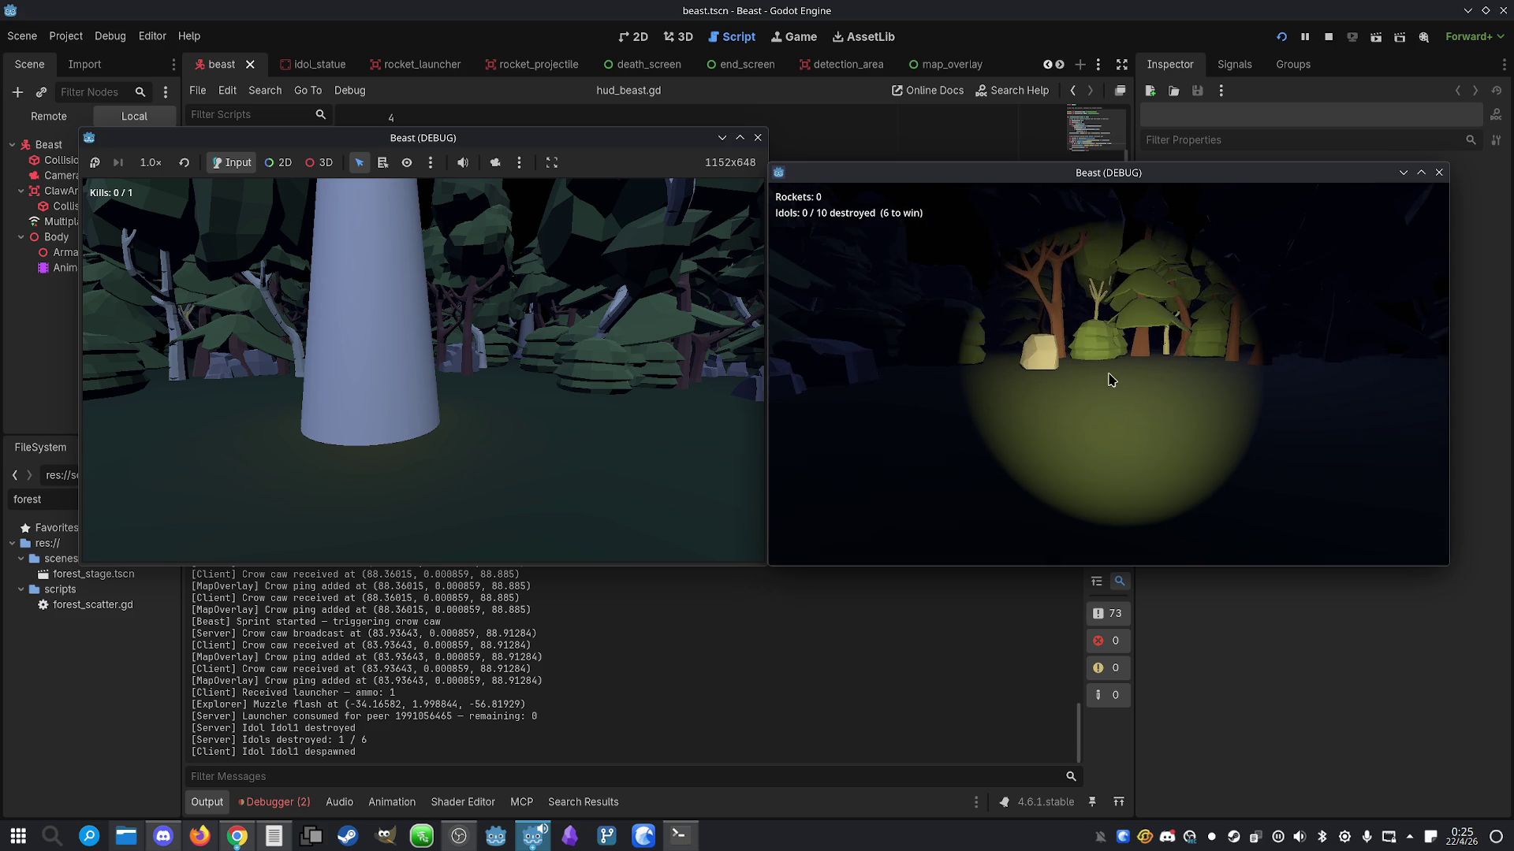
click(1329, 36)
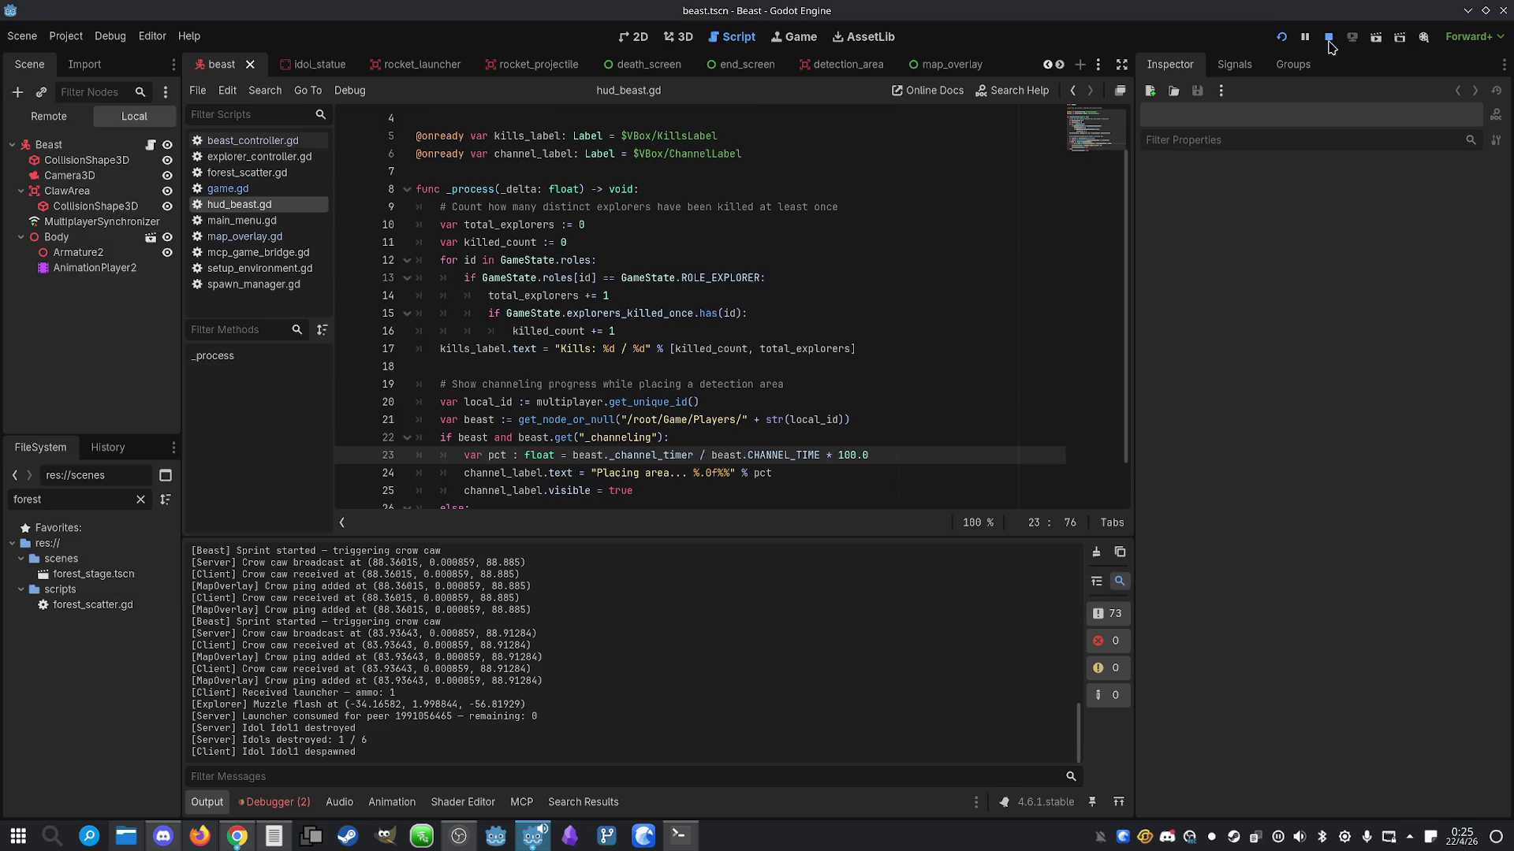
Ask Claude to cut detection-zone creation time to 5 seconds and make it 5x bigger
click(694, 830)
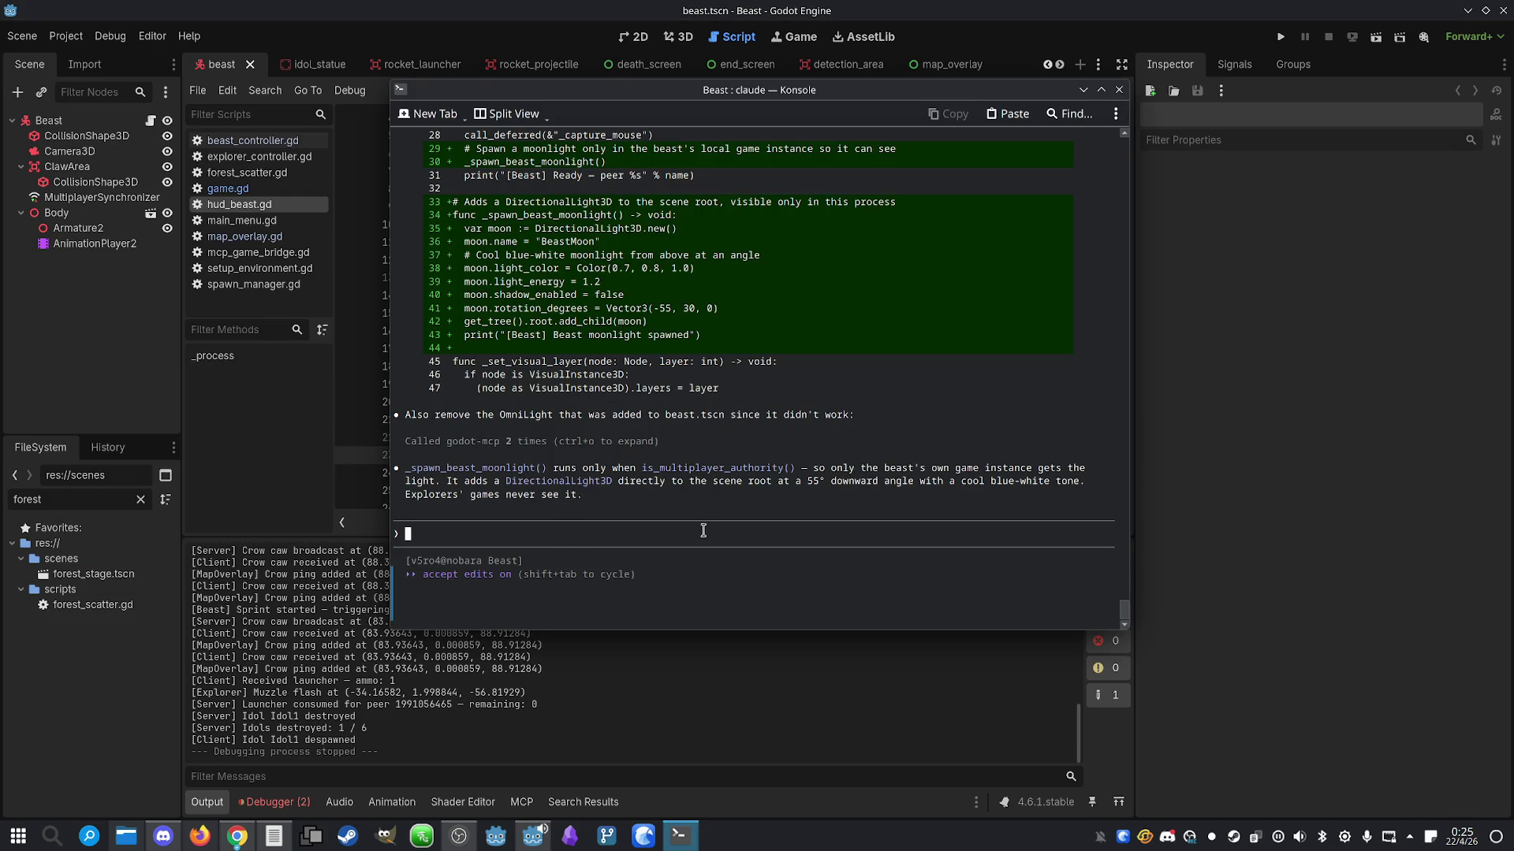
text(Reduce th)
text(e time to cre)
text(ate a )
text(detec)
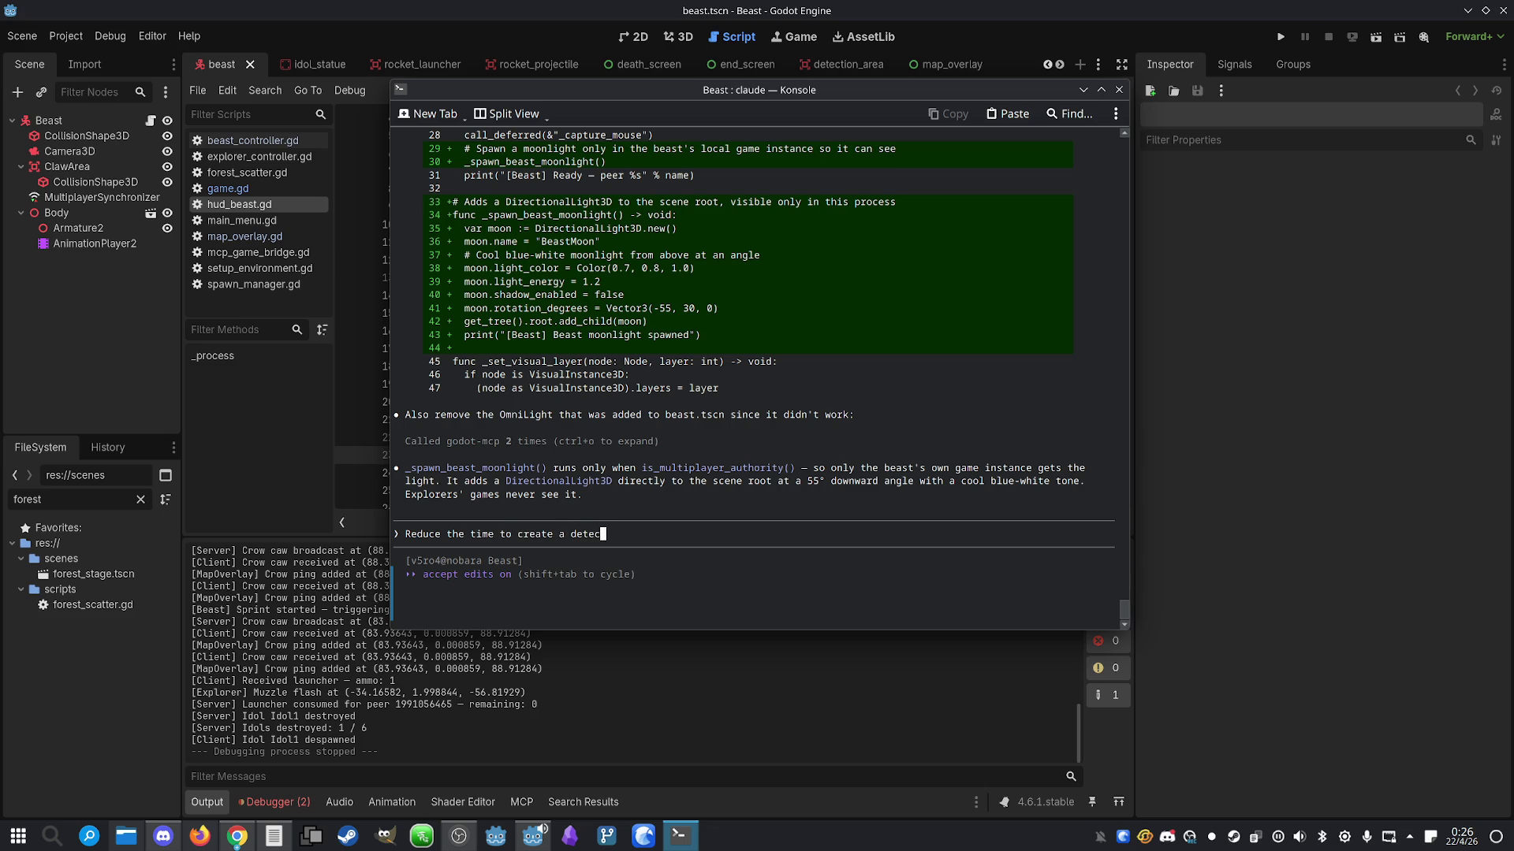
text(tion zone to 5 s)
text(econds)
text( and )
text(make it x5 )
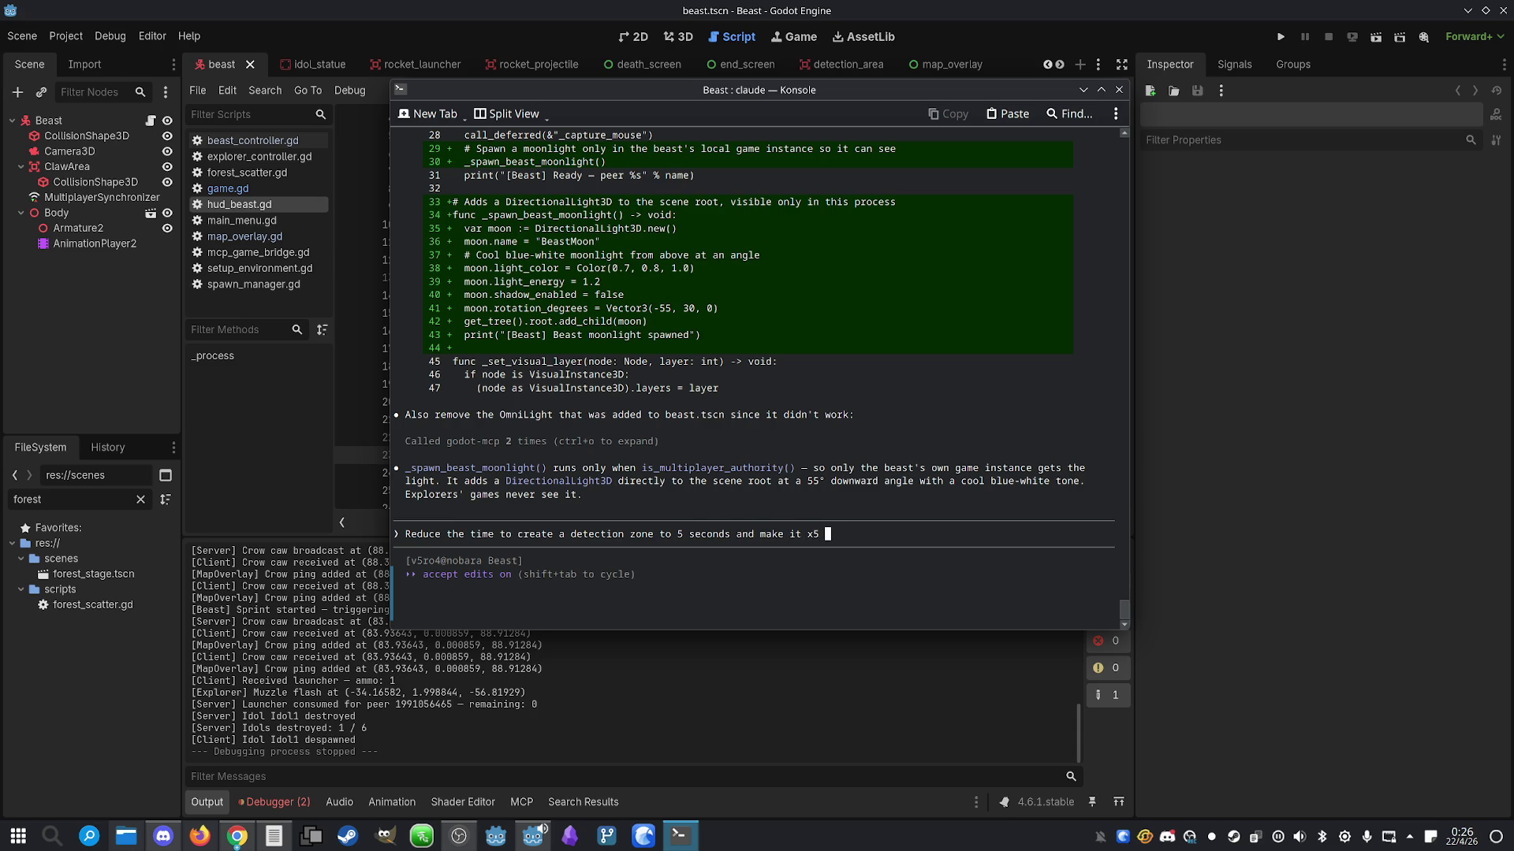
text(bigger)
key(Return)
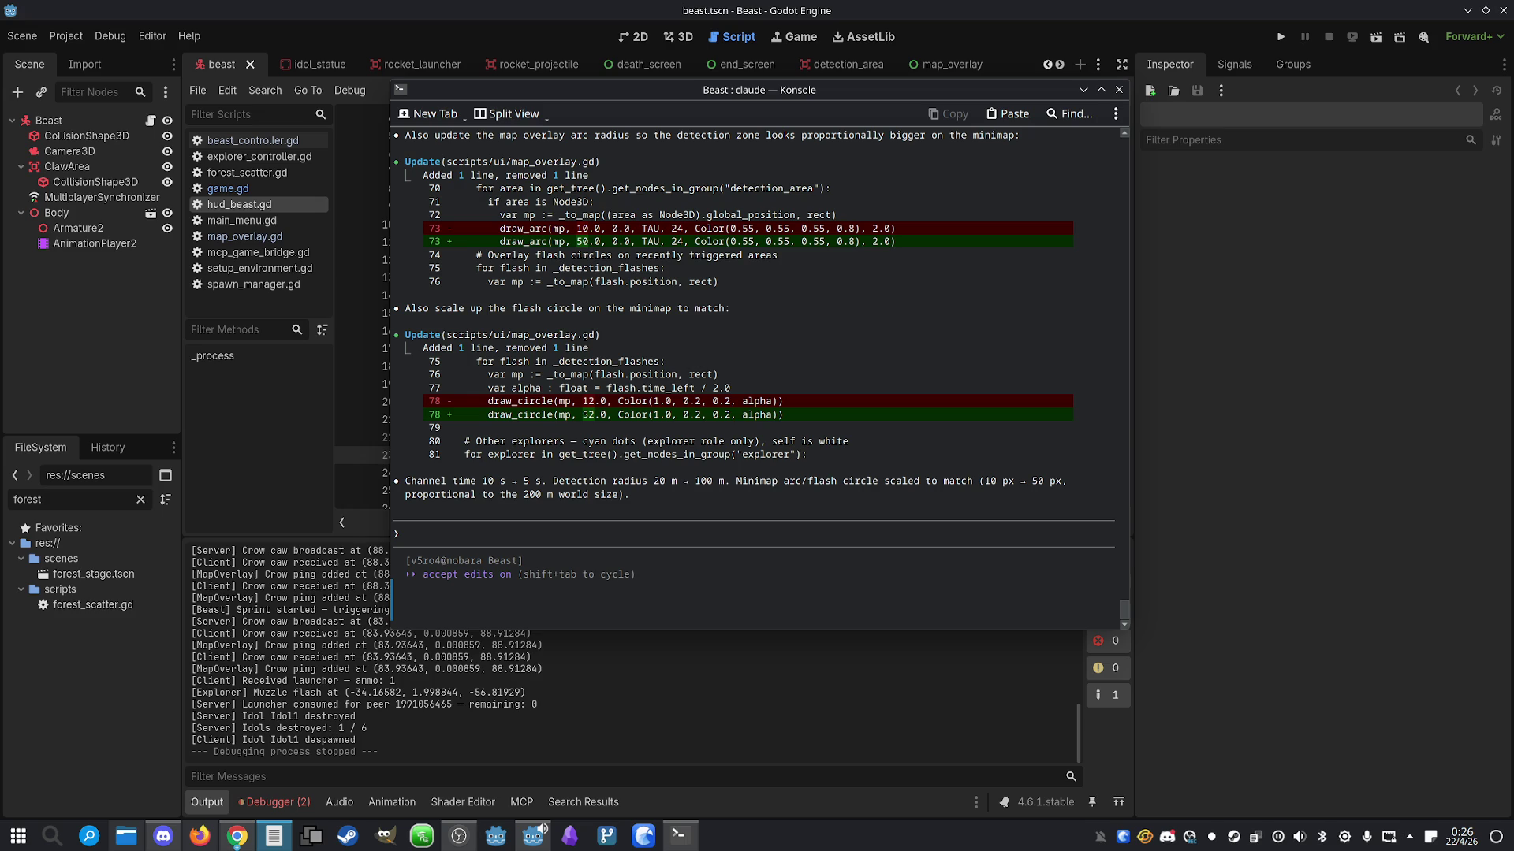
Run /usage to check Claude's usage limits, then return to Godot
click(774, 553)
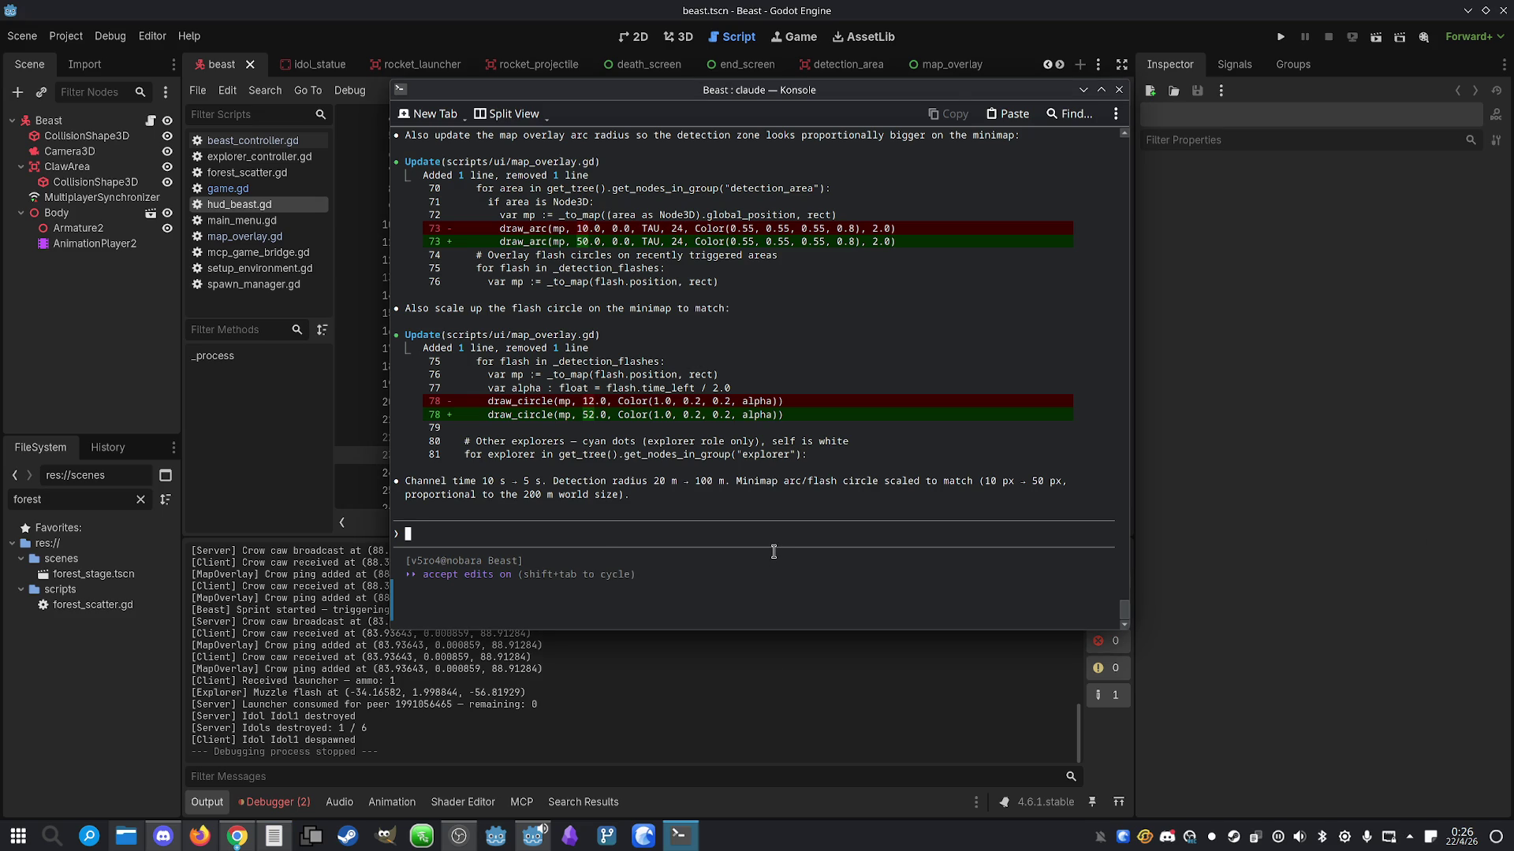
text(/usage)
key(Return)
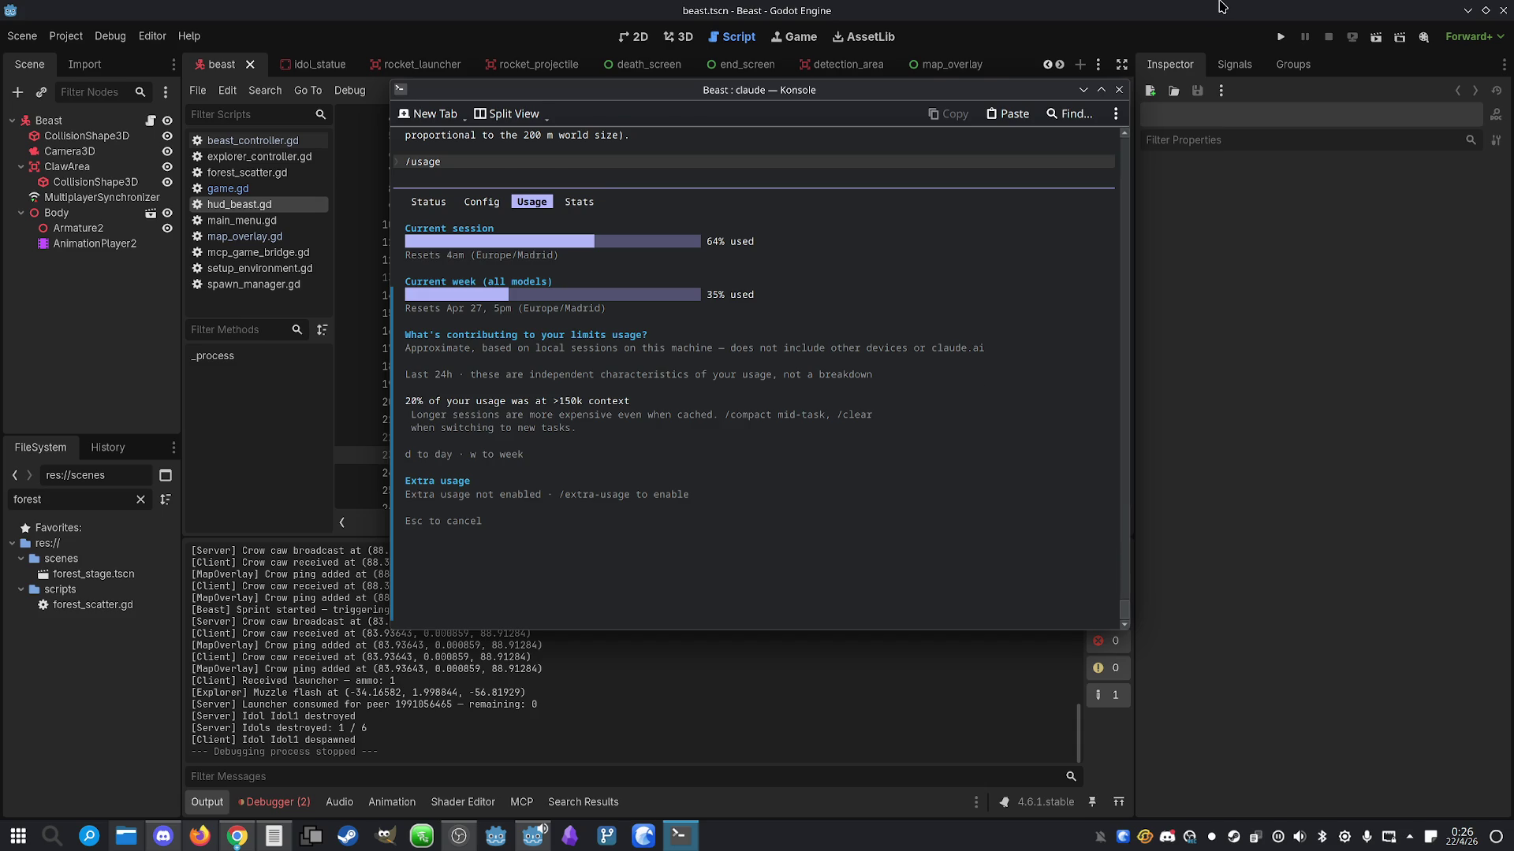
click(1221, 6)
Relaunch the game side by side and start a match with beast on the left, explorer on the right
click(1280, 36)
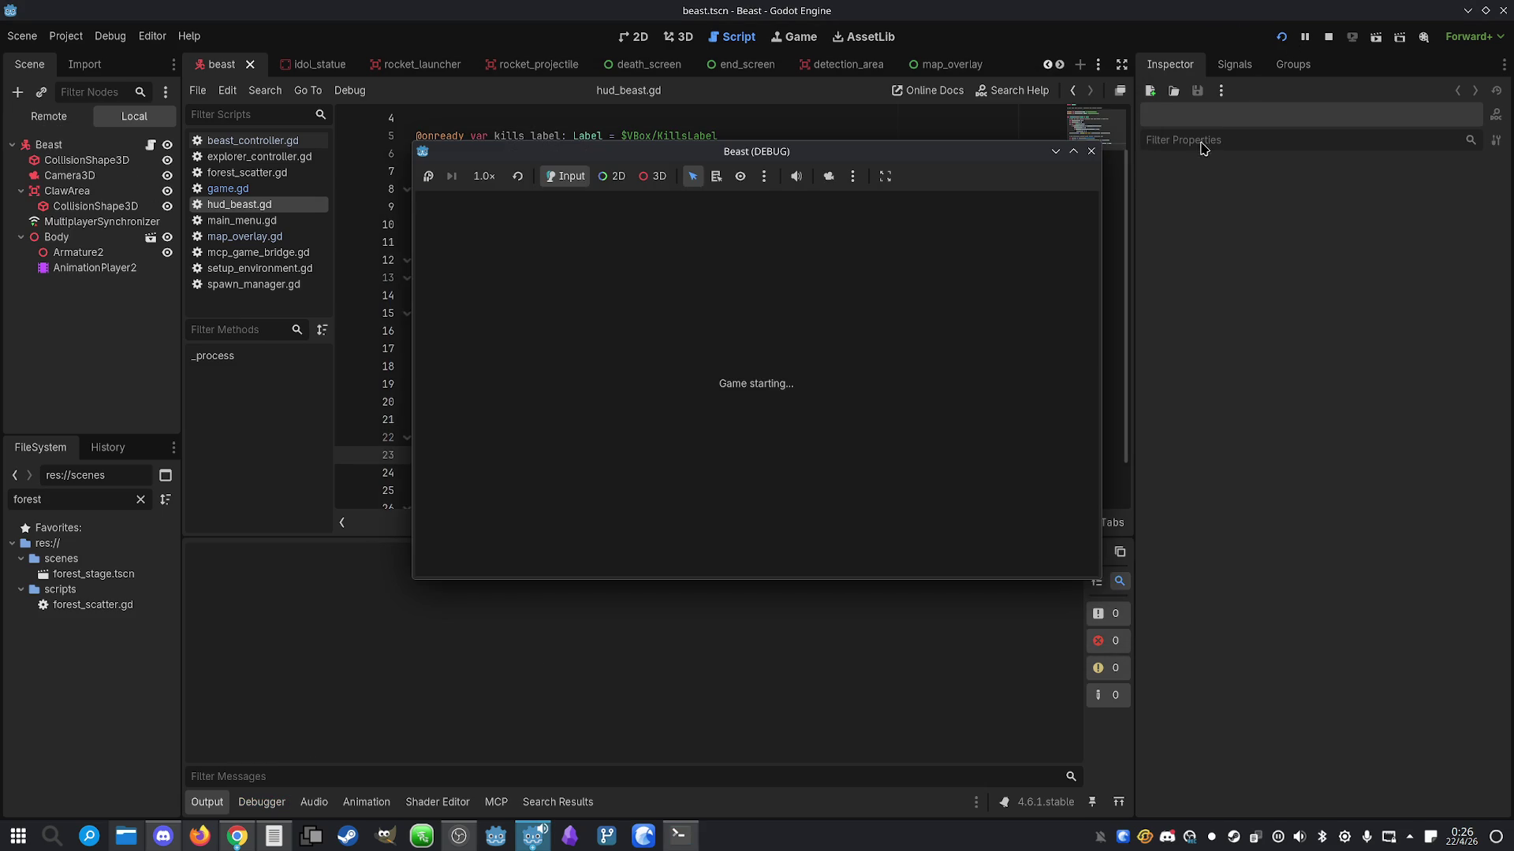
drag(868, 193, 1182, 204)
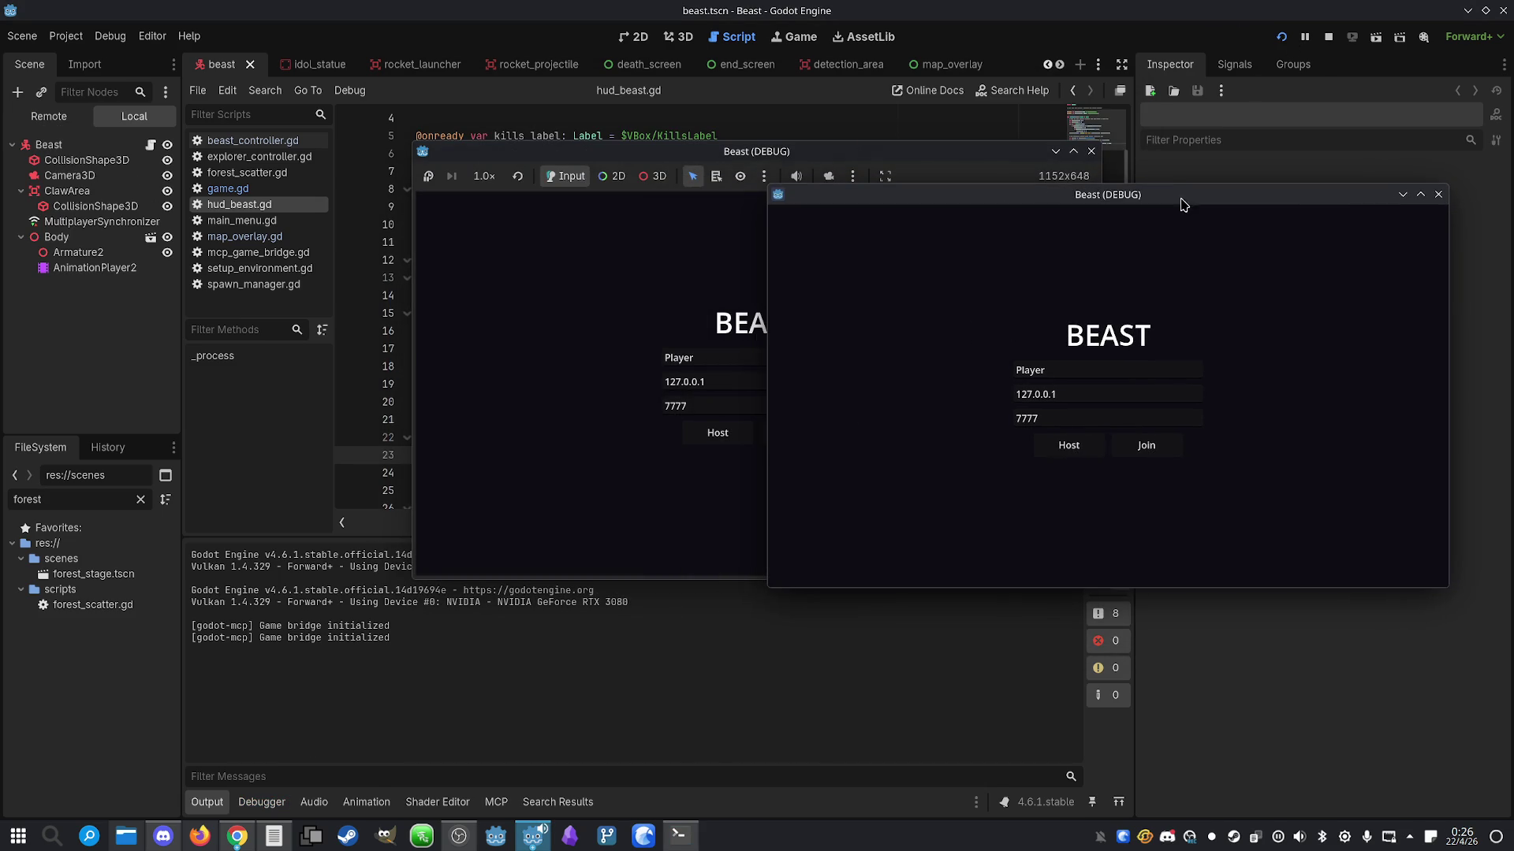
mouse_move(797, 156)
mouse_down()
mouse_move(421, 168)
mouse_move(453, 171)
mouse_up()
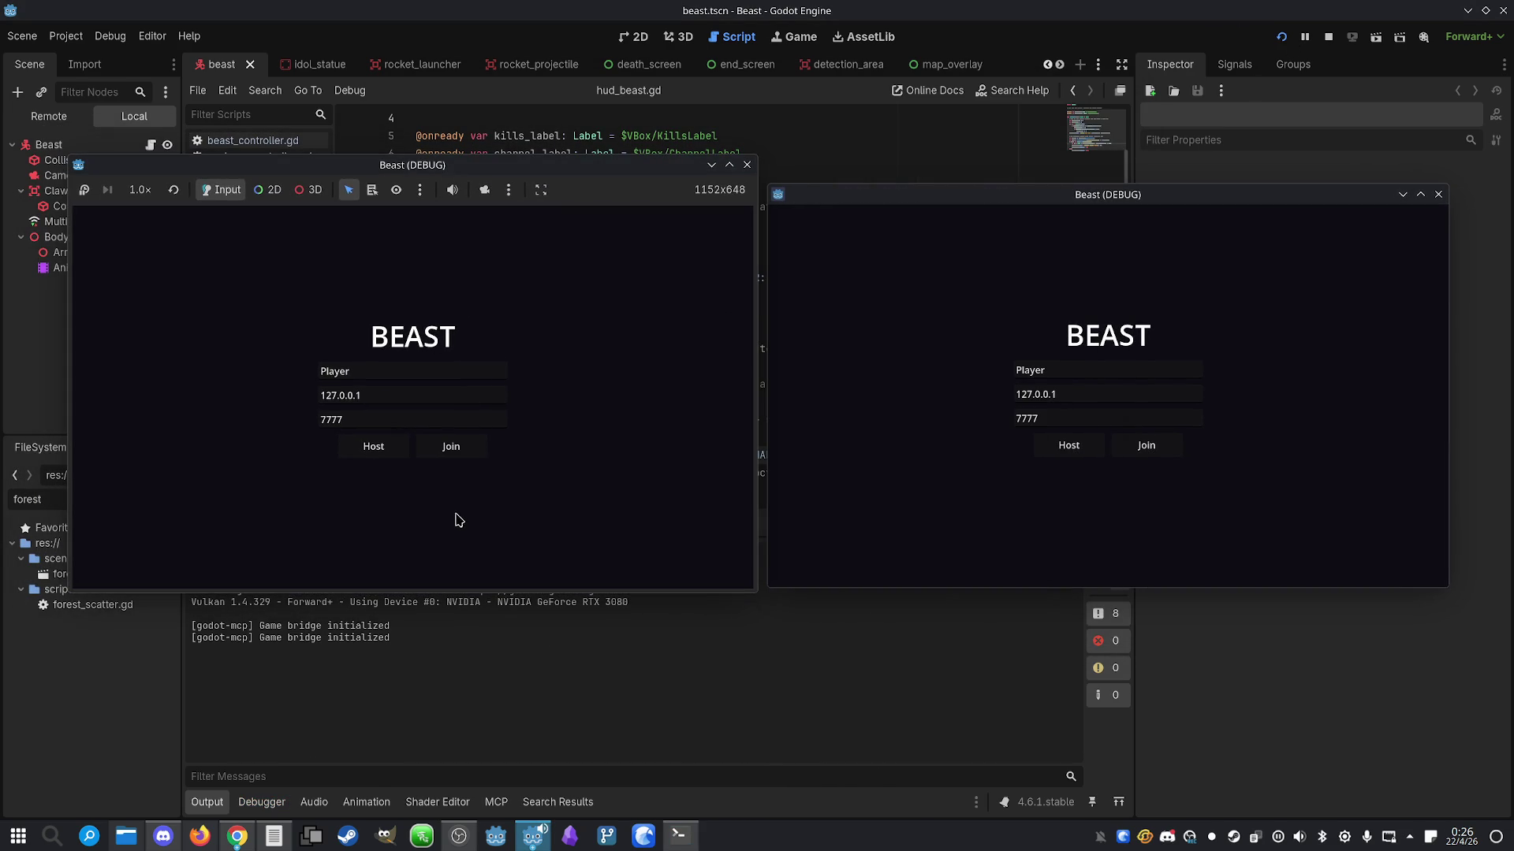
click(1146, 445)
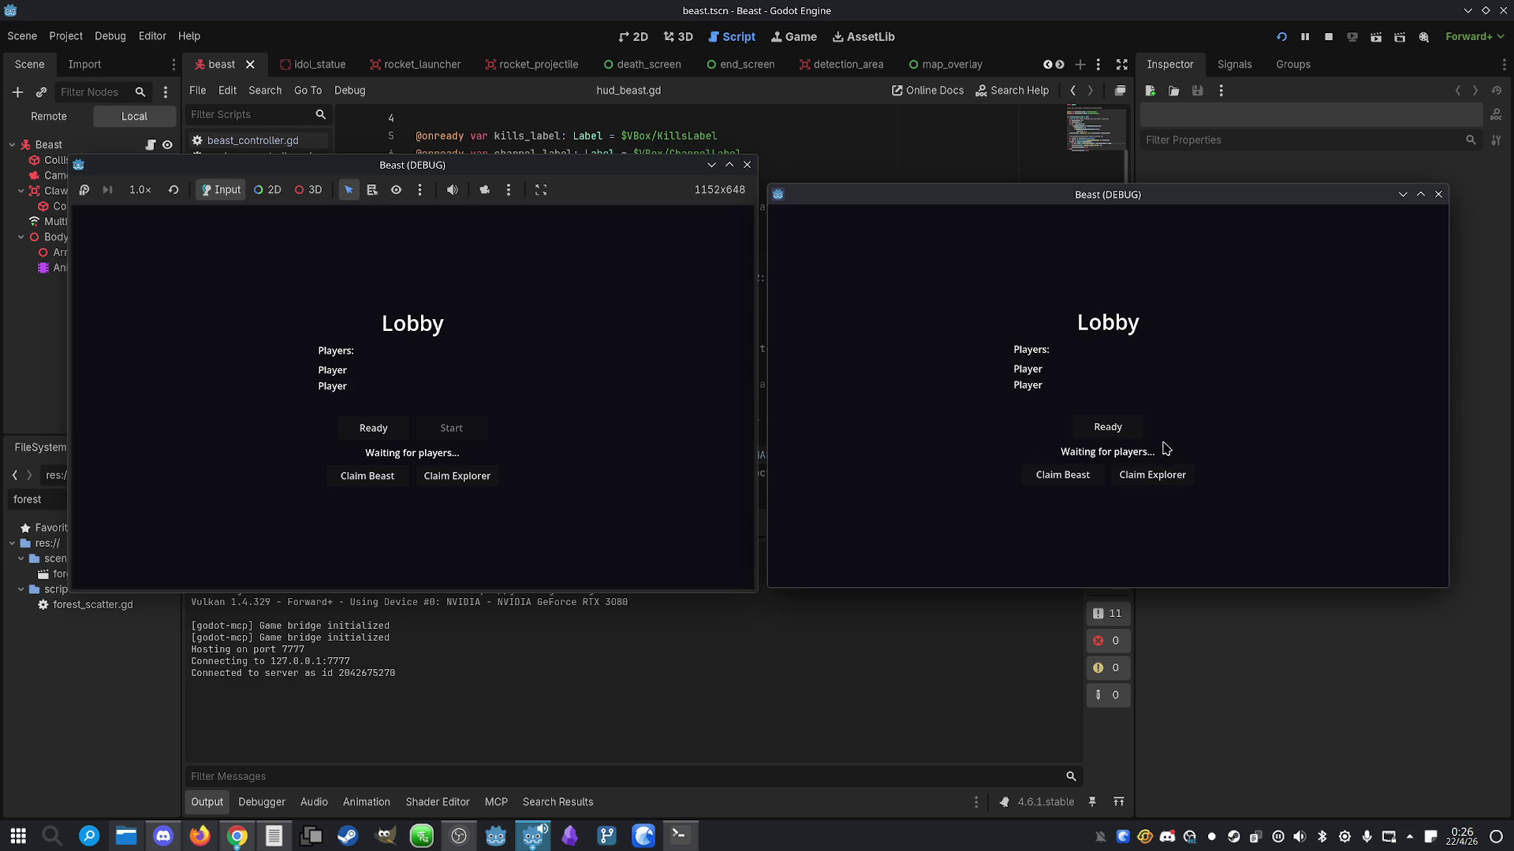
click(1152, 474)
click(1103, 432)
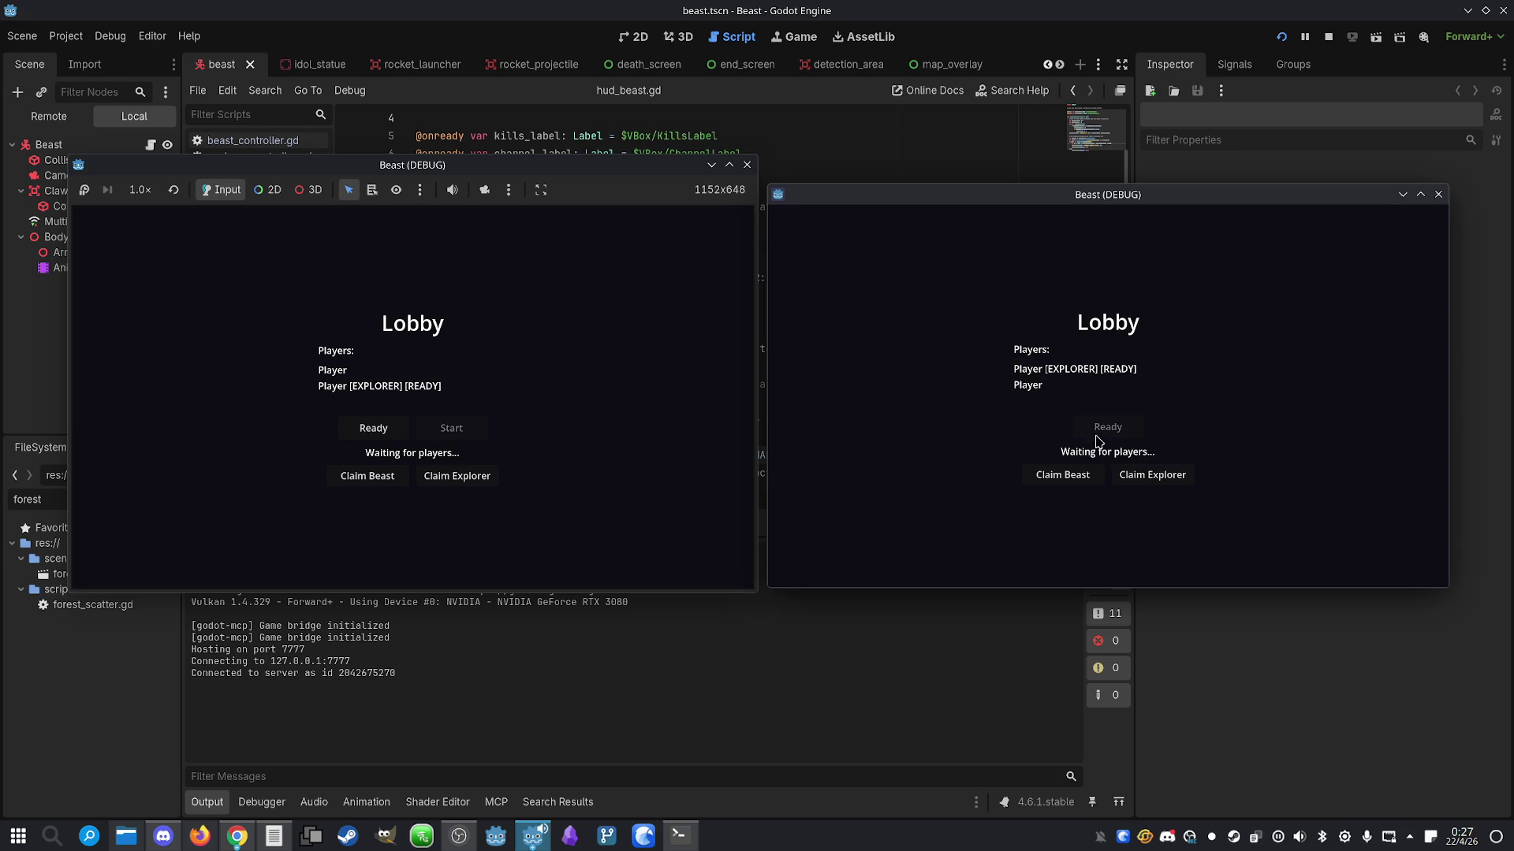
click(367, 475)
click(374, 428)
click(451, 427)
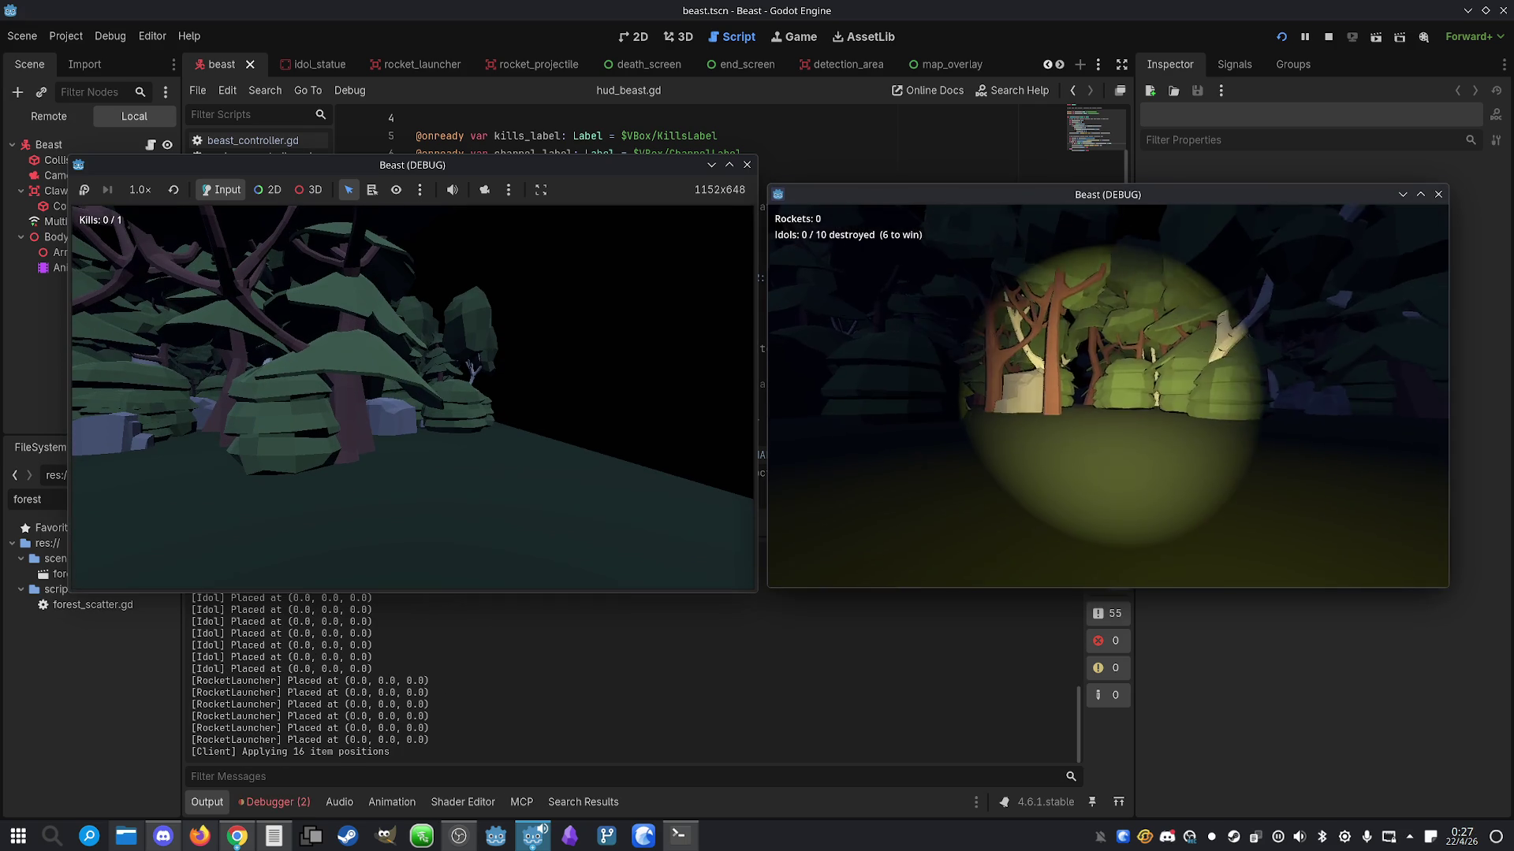
Sprint the beast forward with the minimap shown and begin channeling a detection area with E
key(w)
key(shift)
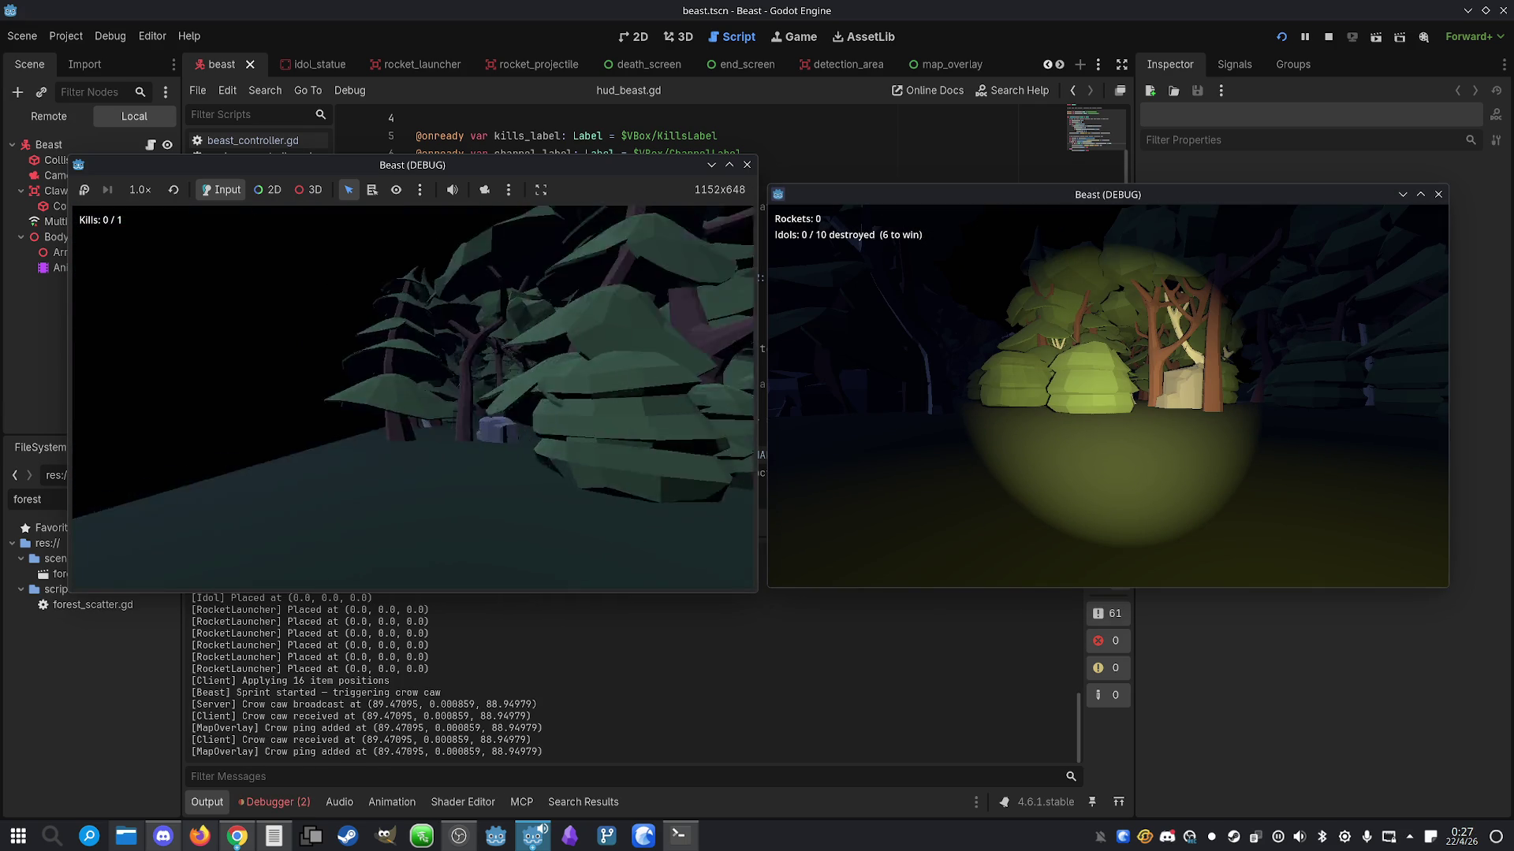
key(m)
key(w)
key(shift)
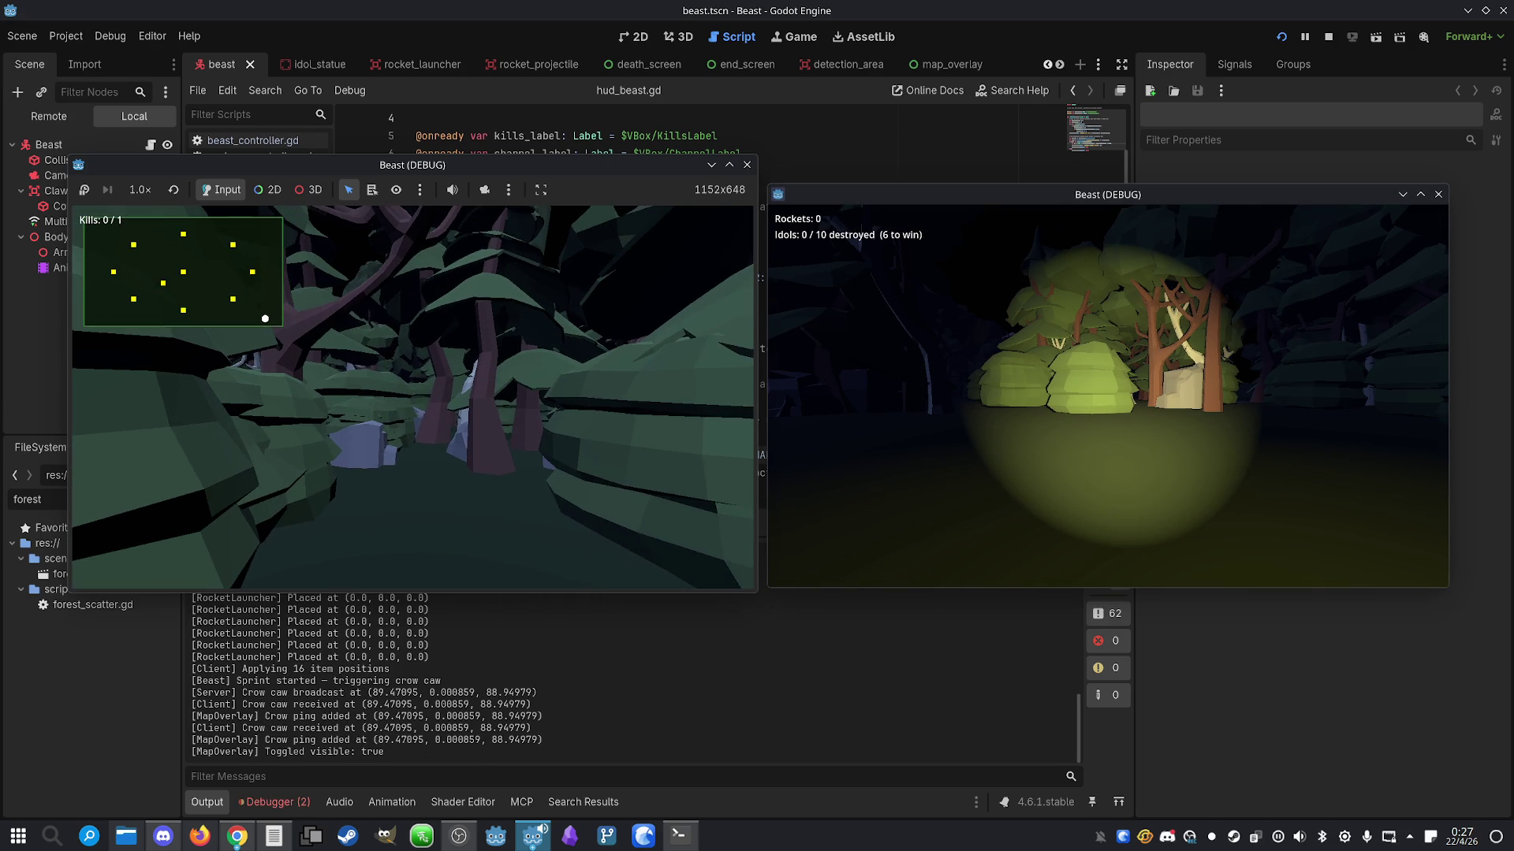
key(w)
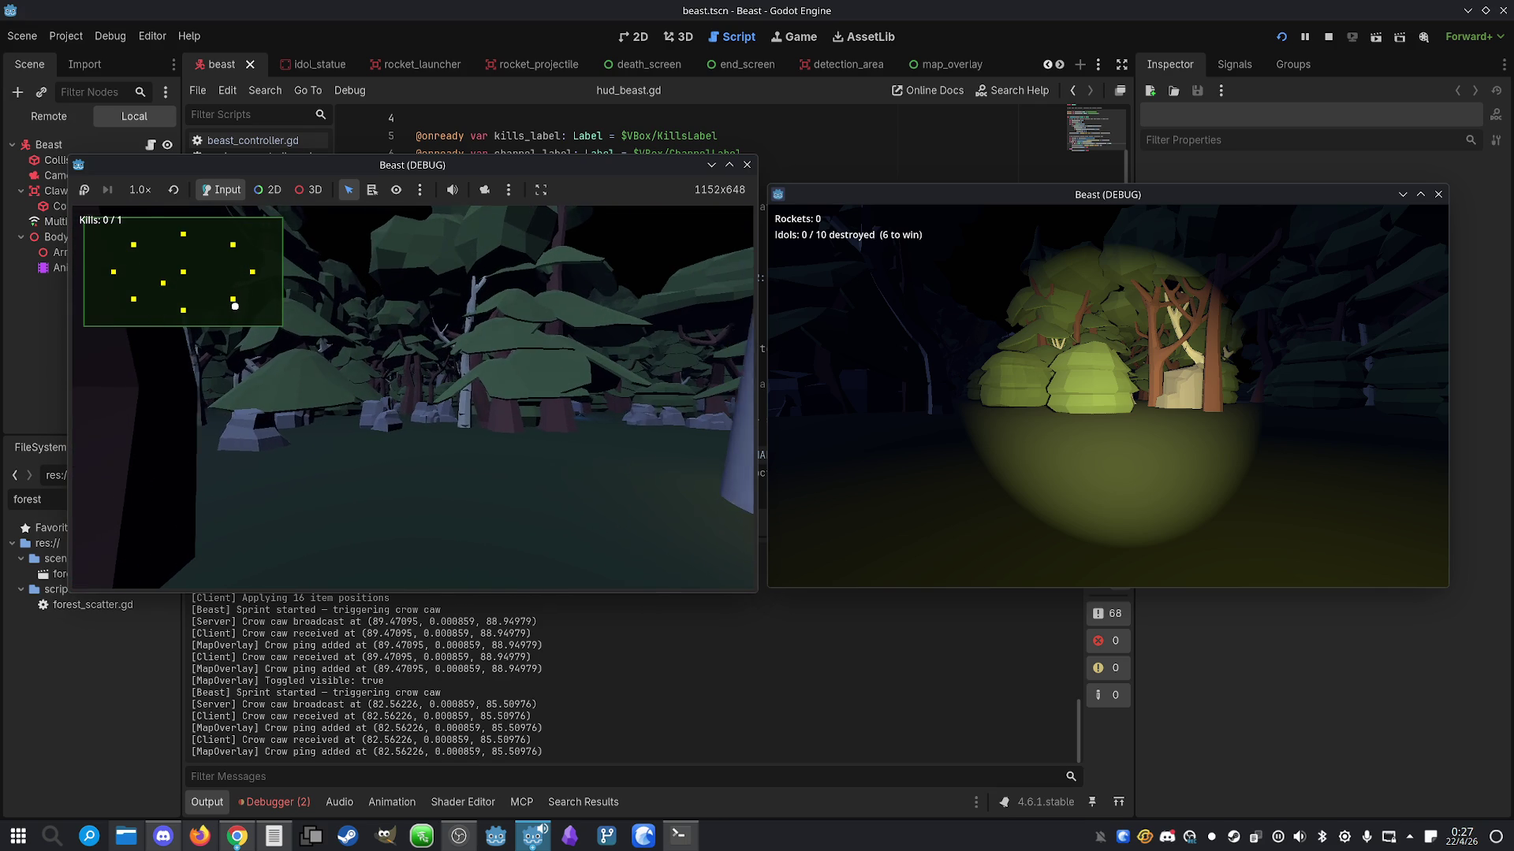
key(e)
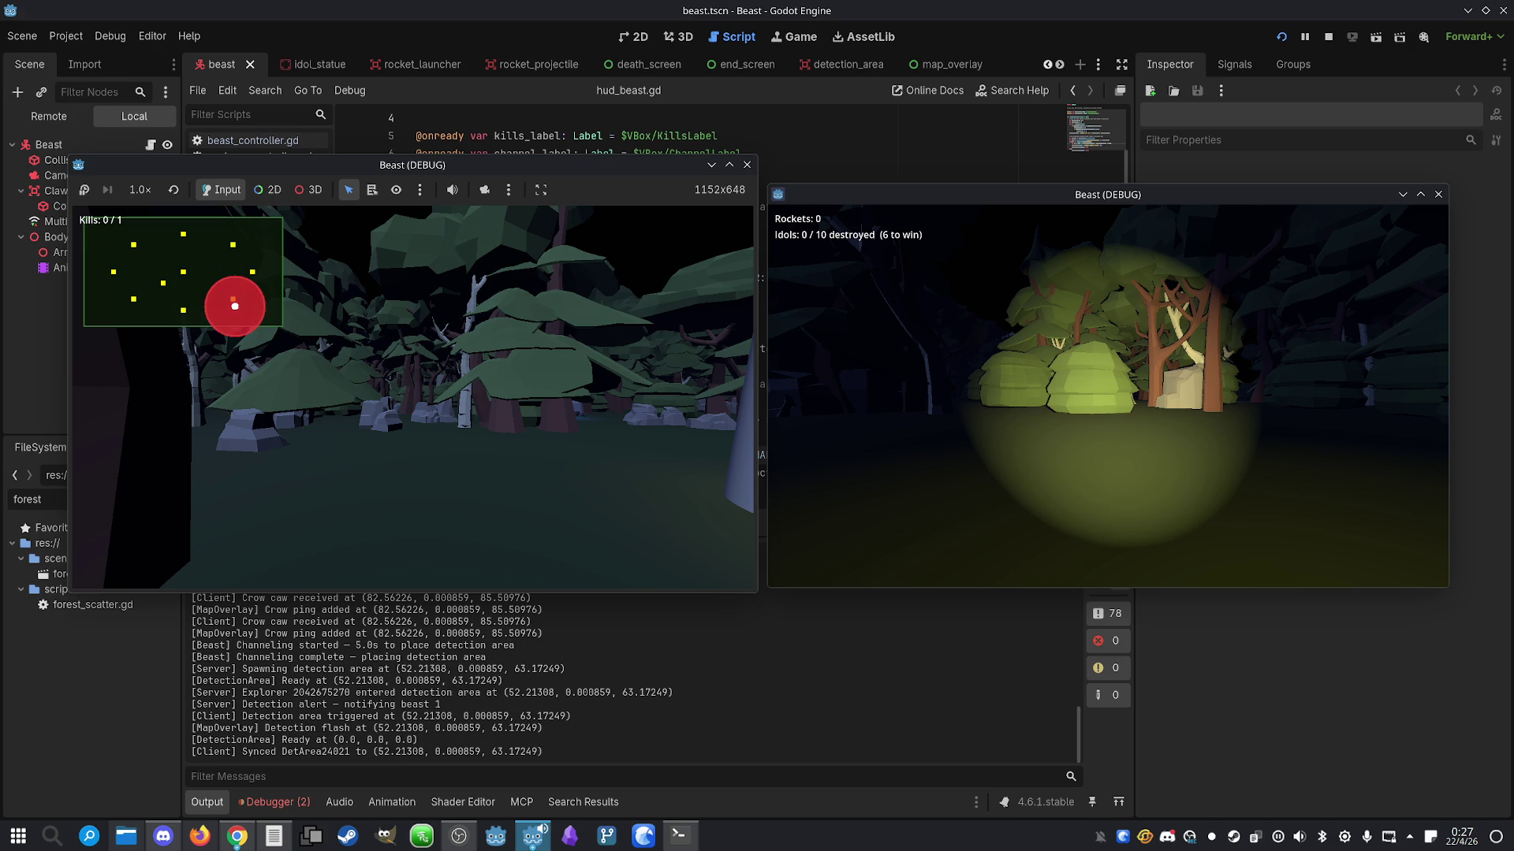
Move the beast forward and toggle on the explorer's minimap with M
key(shift+w)
key(w)
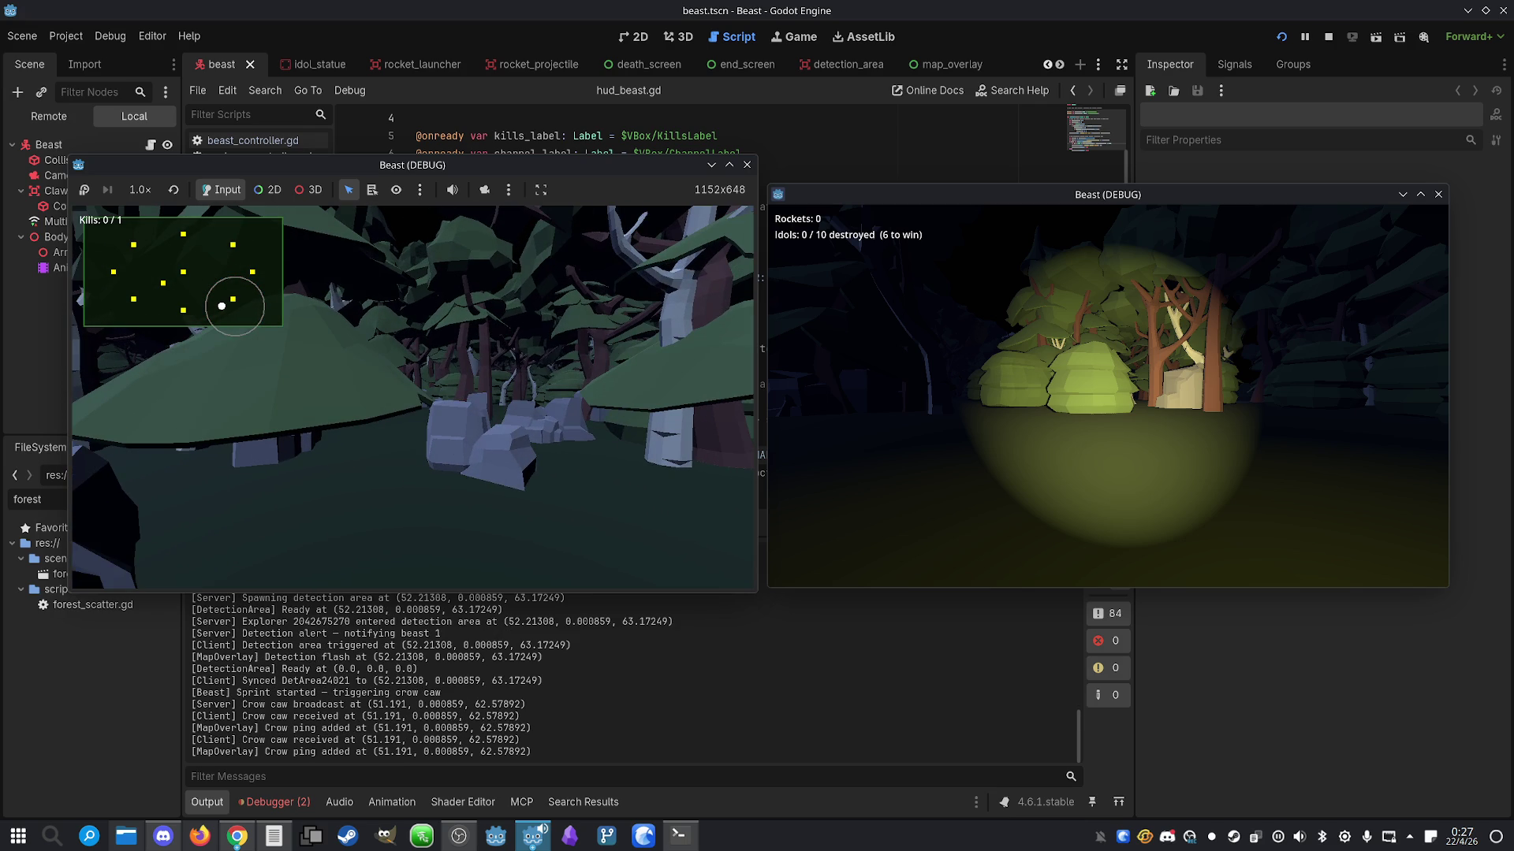
mouse_move(1142, 413)
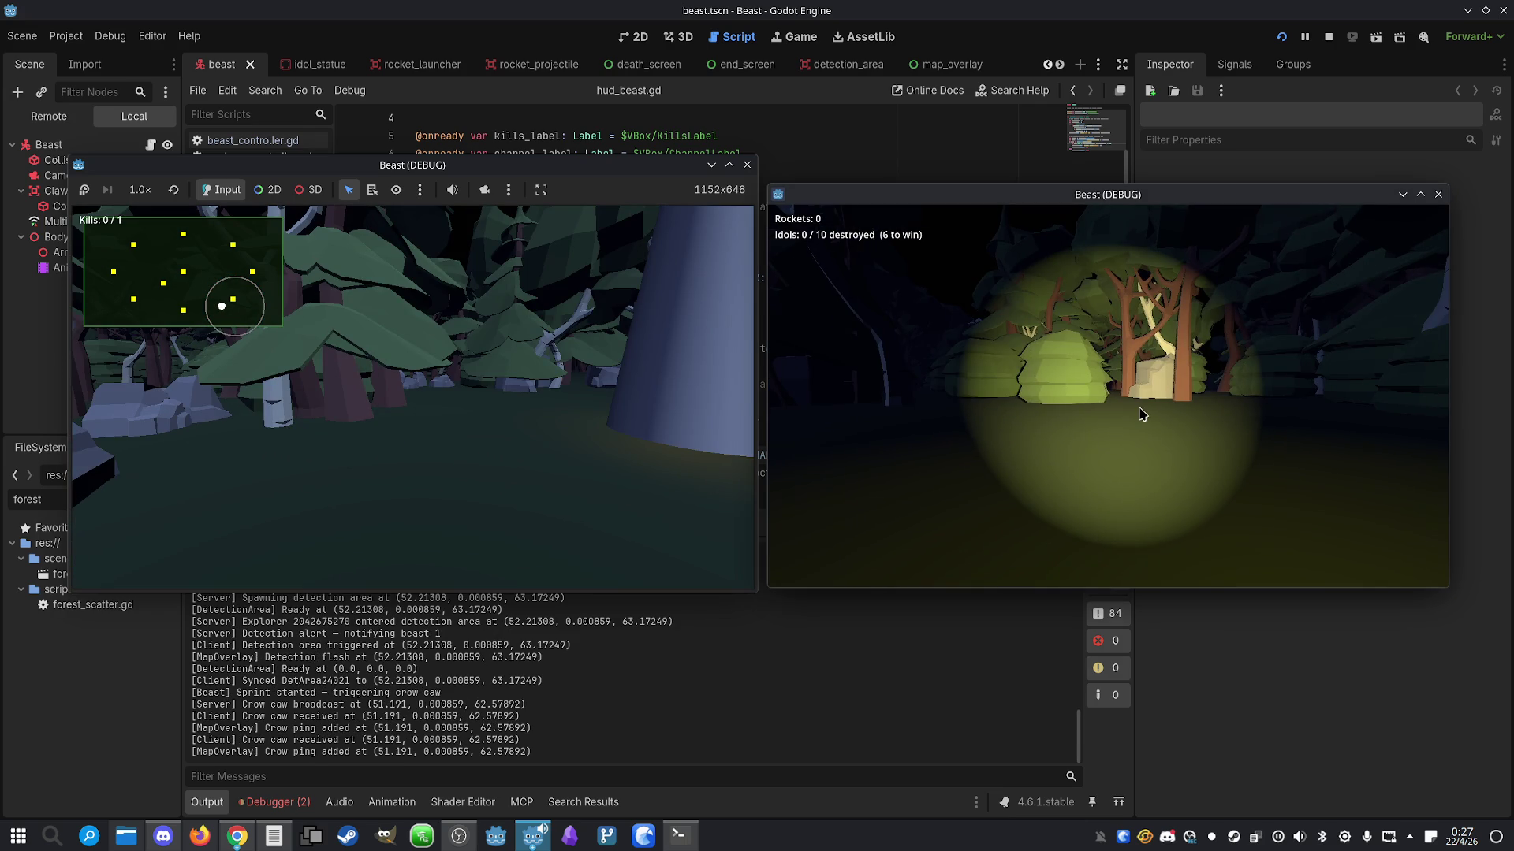
key(w)
key(m)
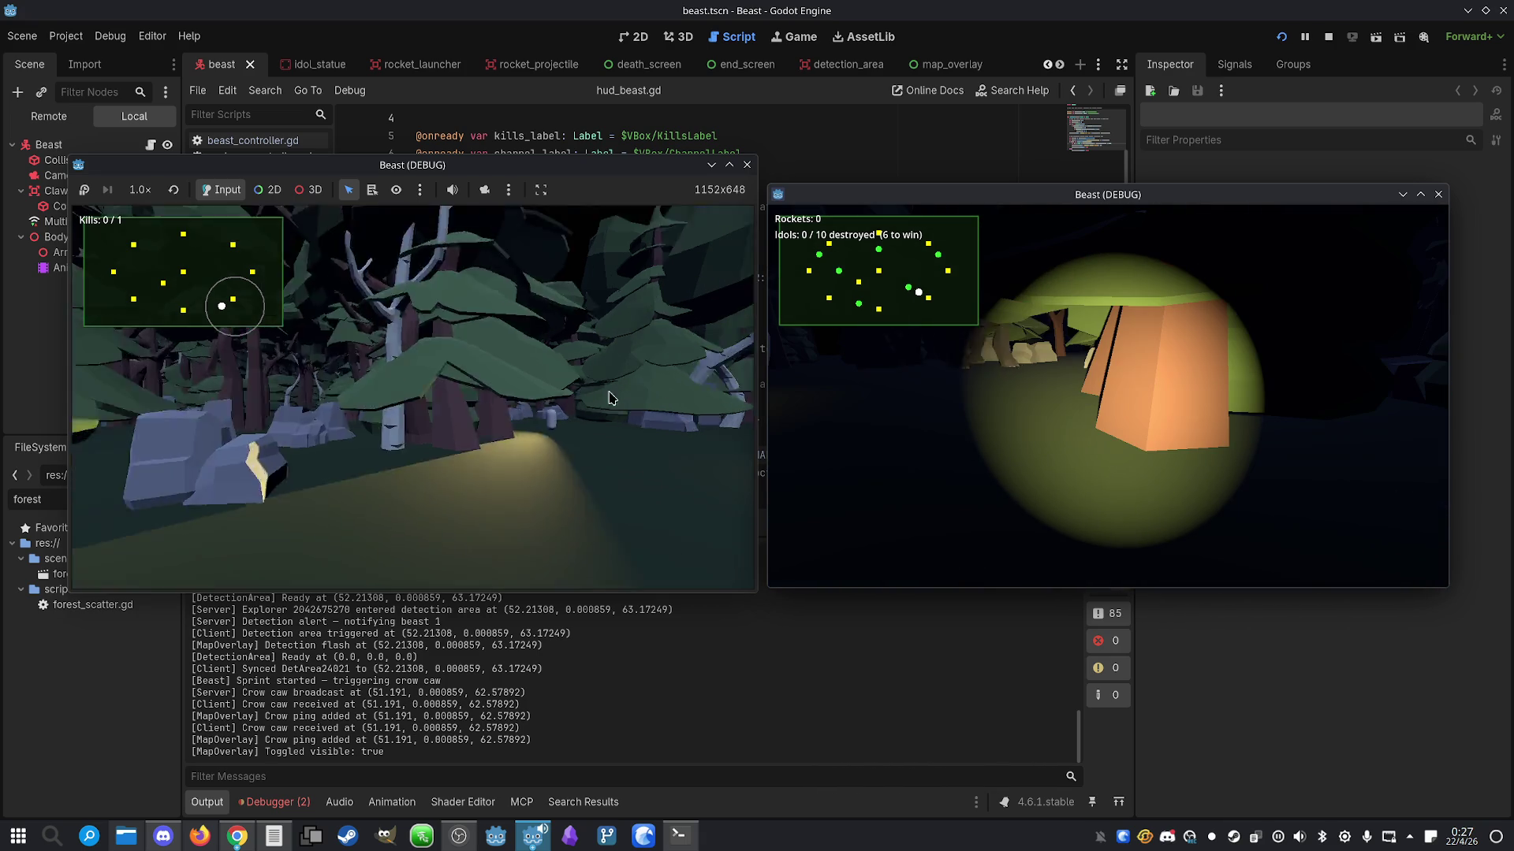
Sprint and turn the beast through the forest to trigger crow caw pings
key(shift+w)
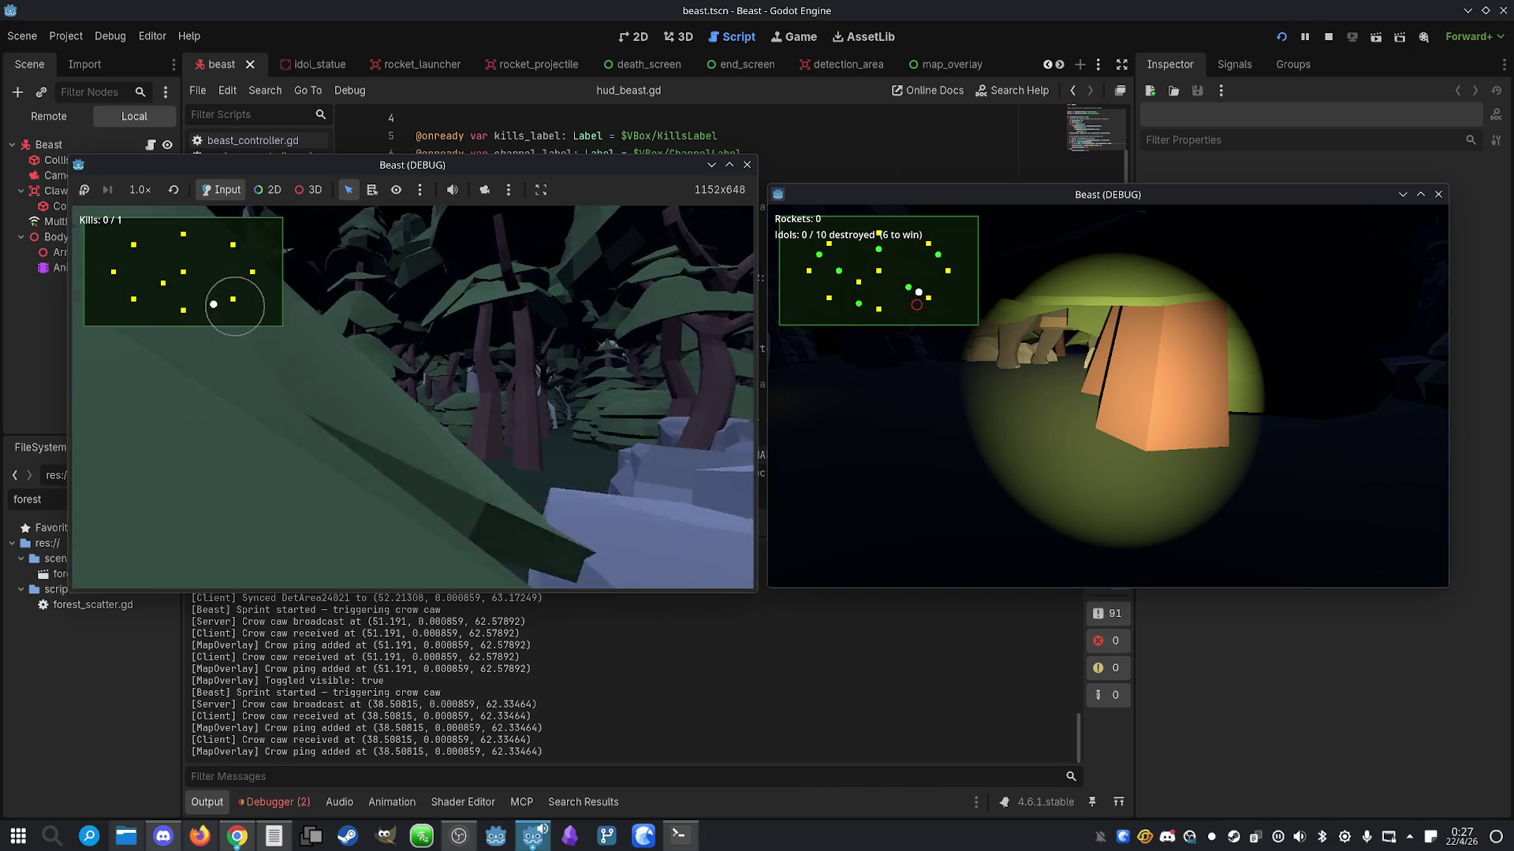
key(w)
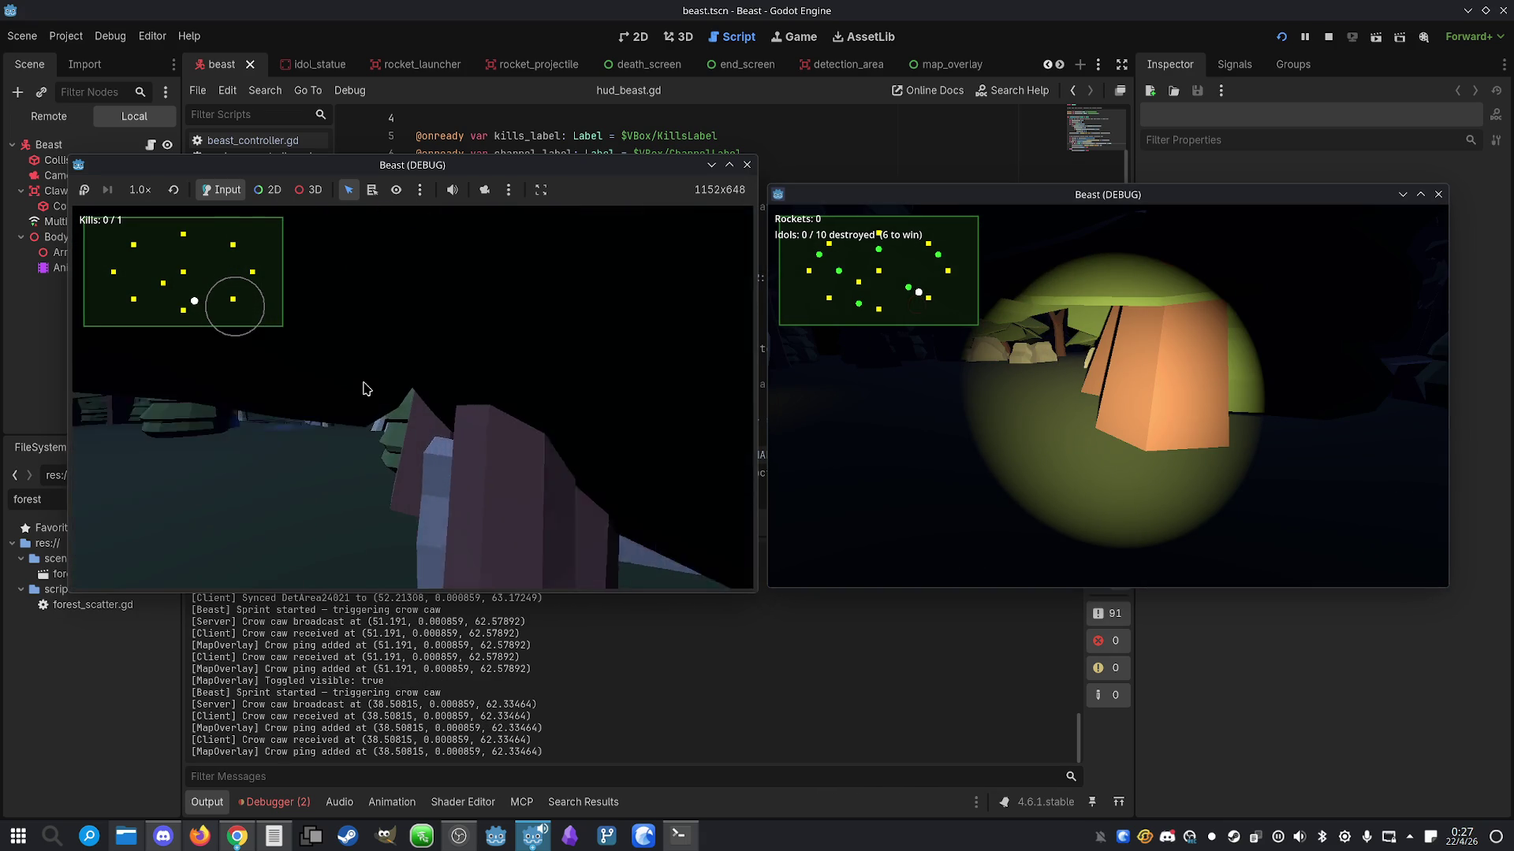
key(shift+w)
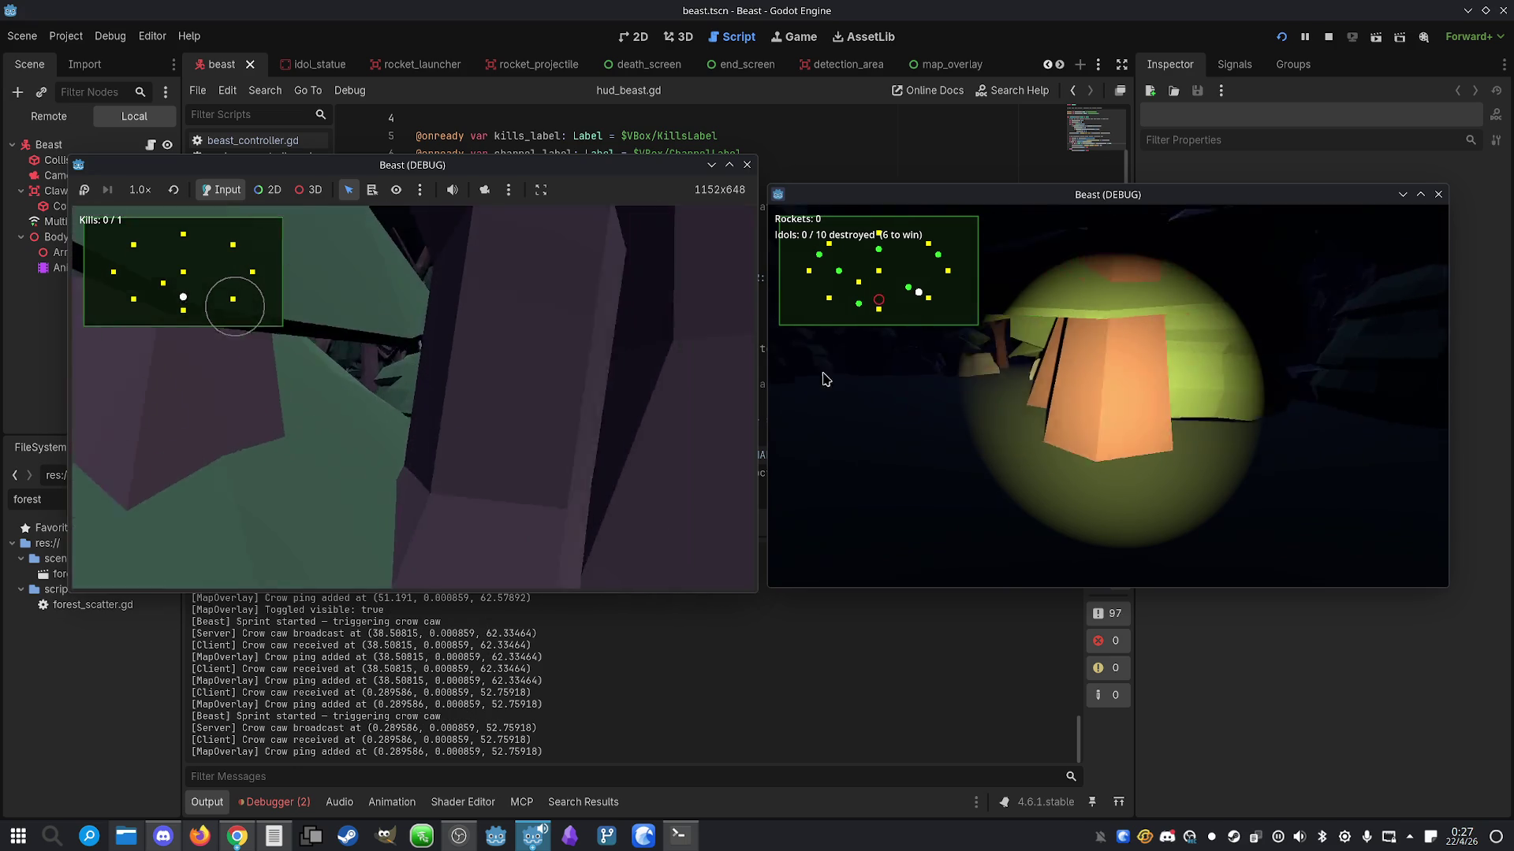
key(w)
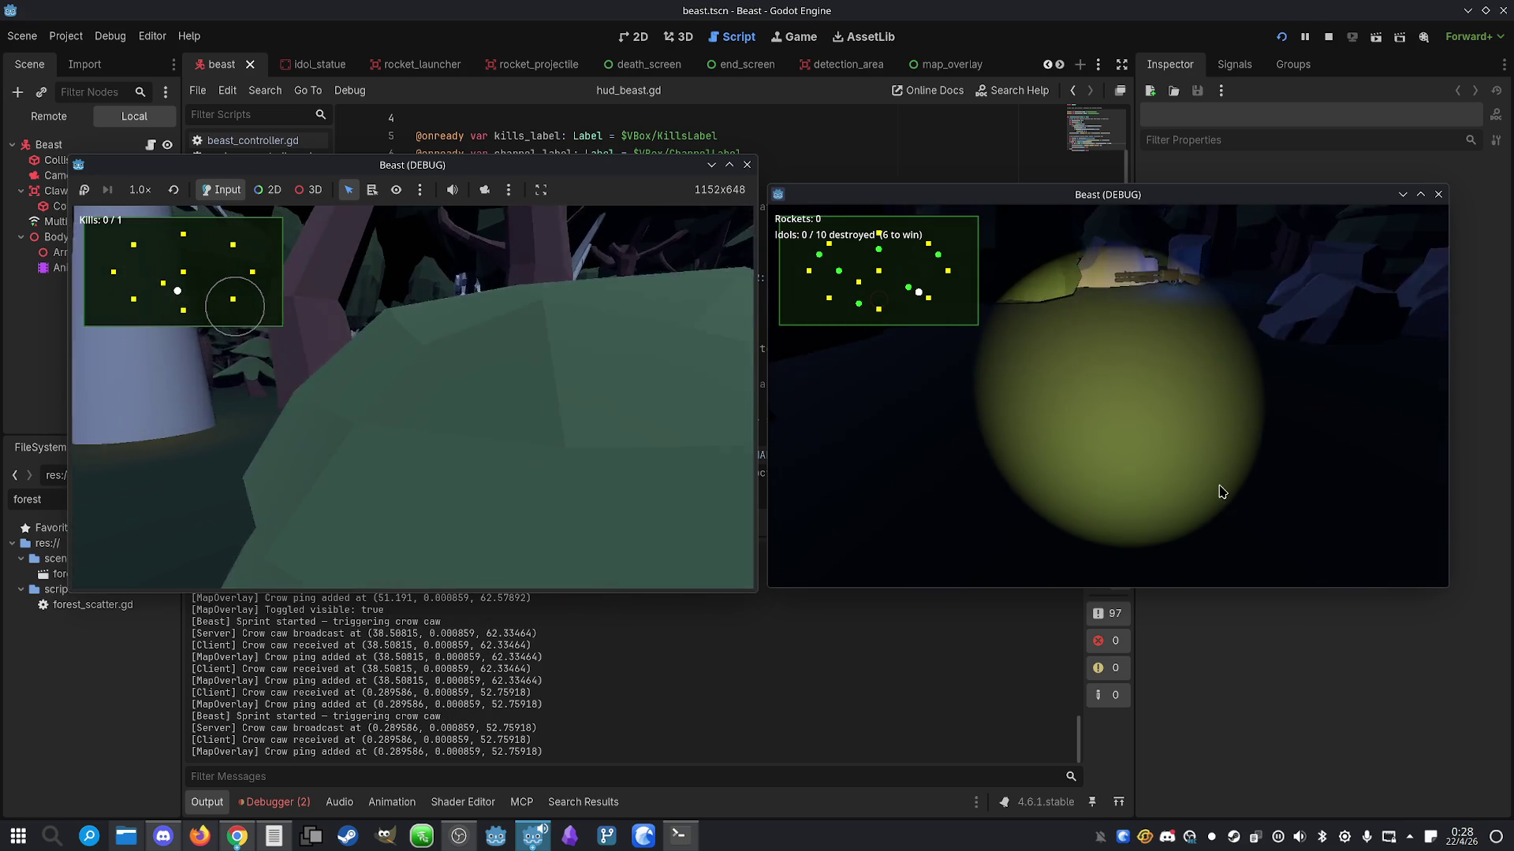
key(shift+w)
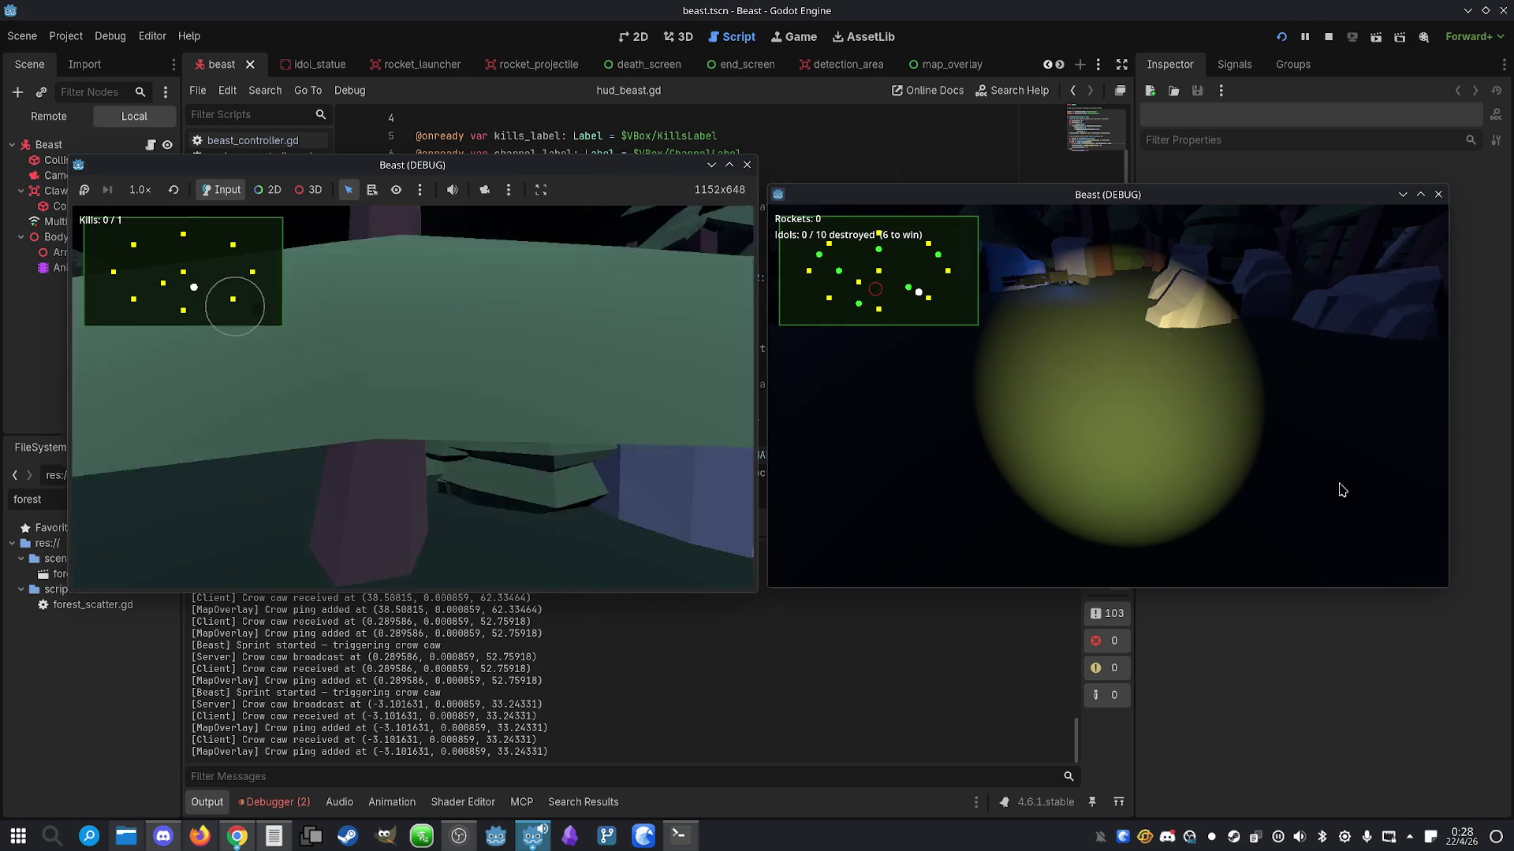
key(shift+w)
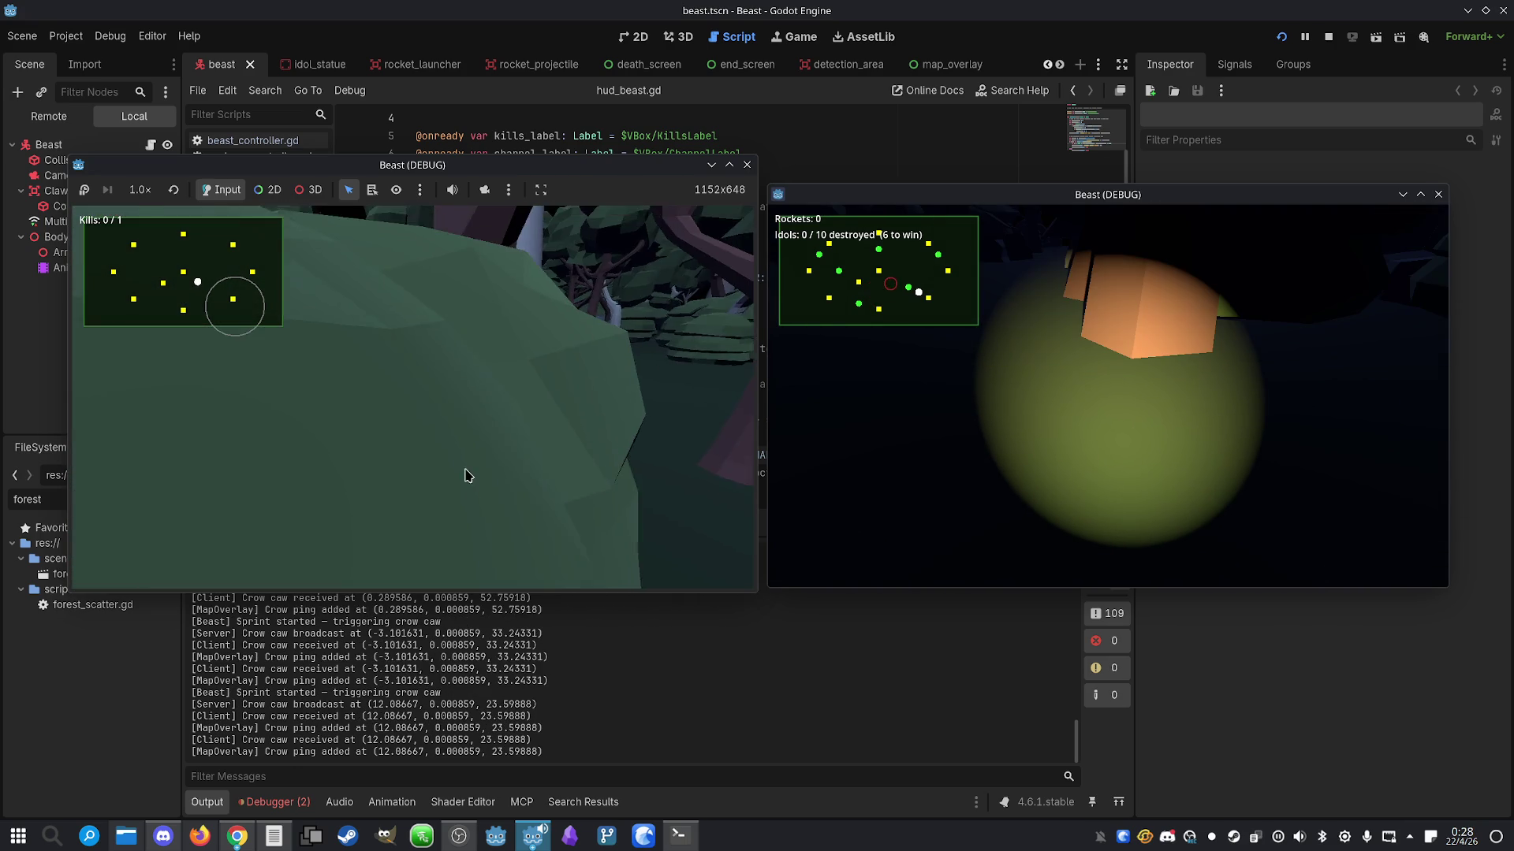
Swing the camera, sprint the beast to new areas for more crow pings, then stop the game
drag(465, 475, 360, 430)
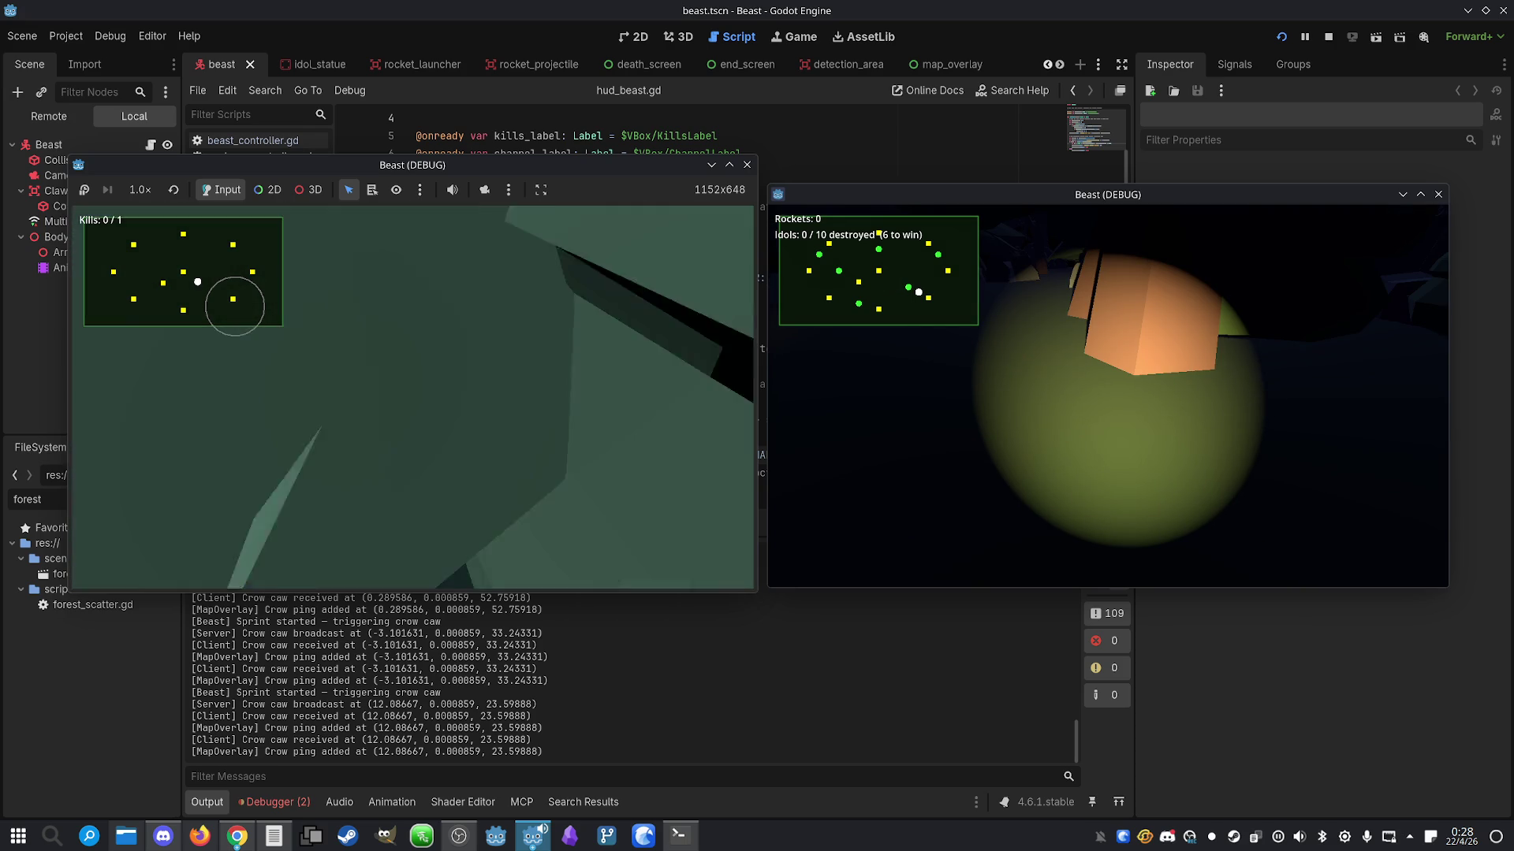
key(shift+w)
key(shift+w)
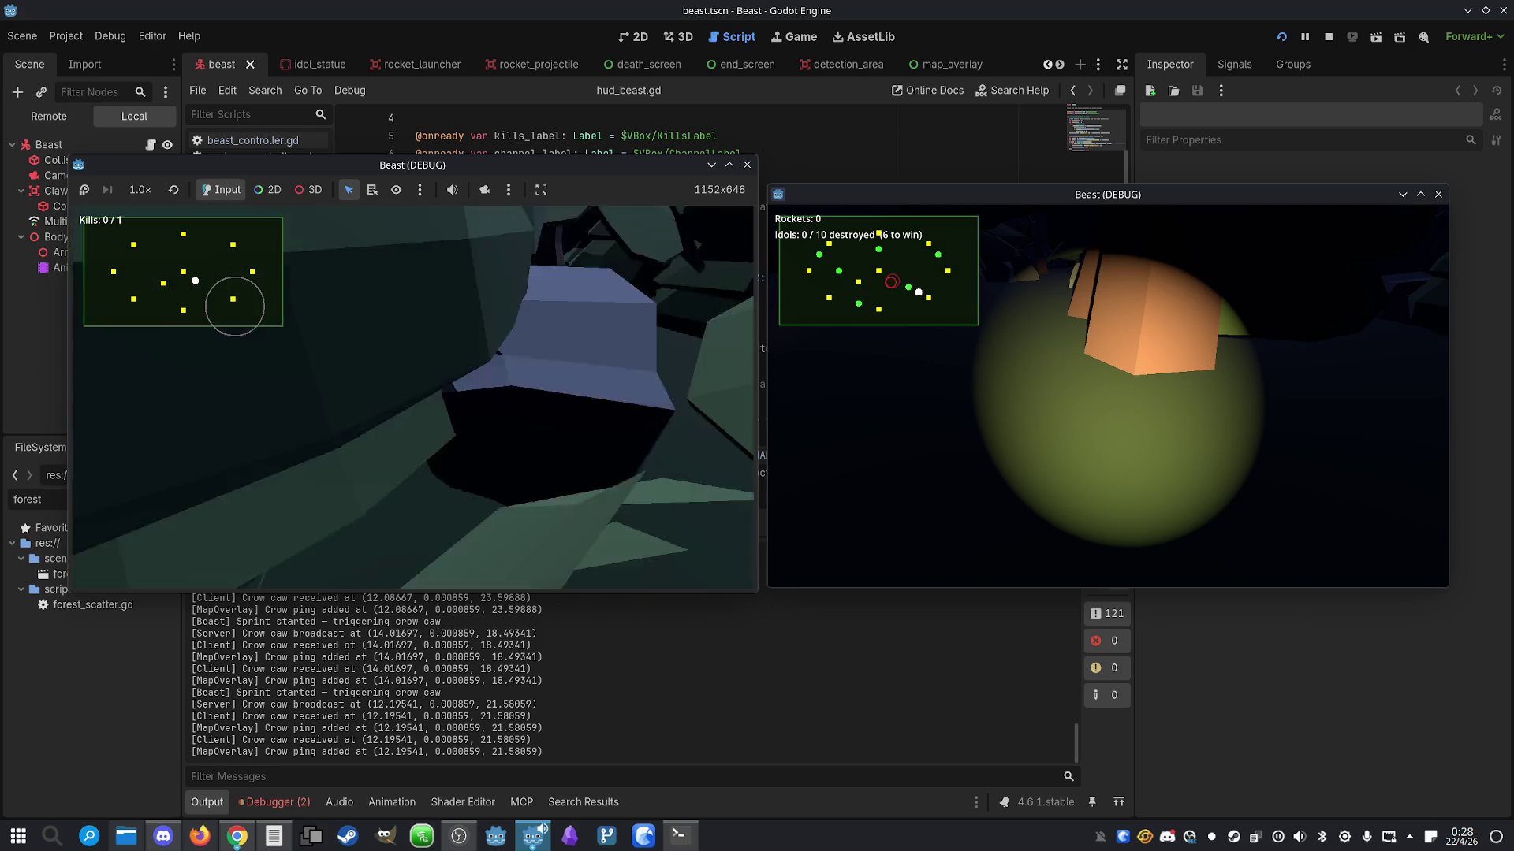
key(shift+w)
key(shift+w)
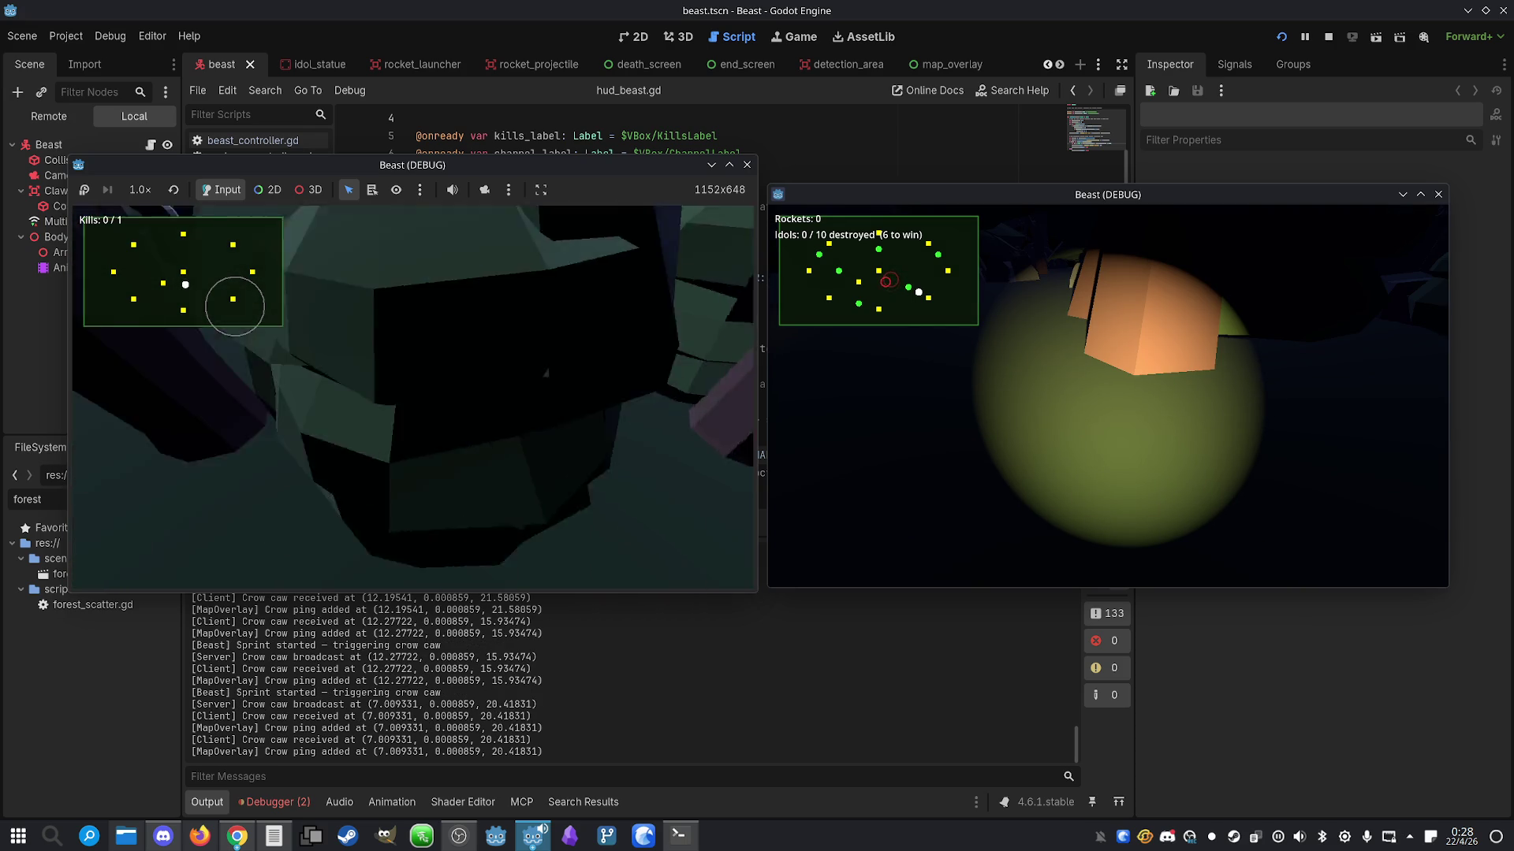
key(w)
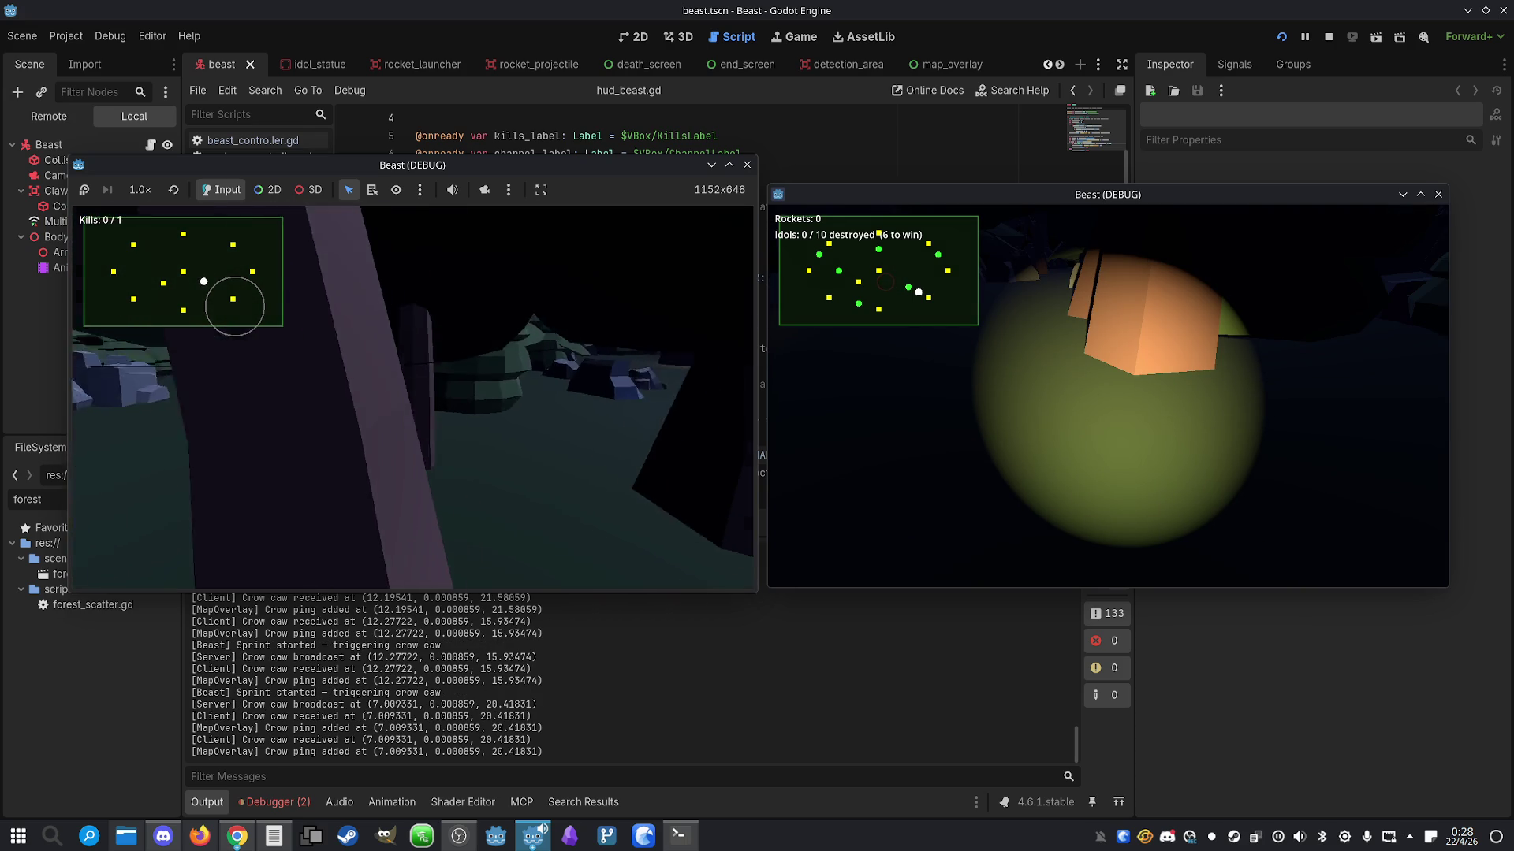
key(shift+w)
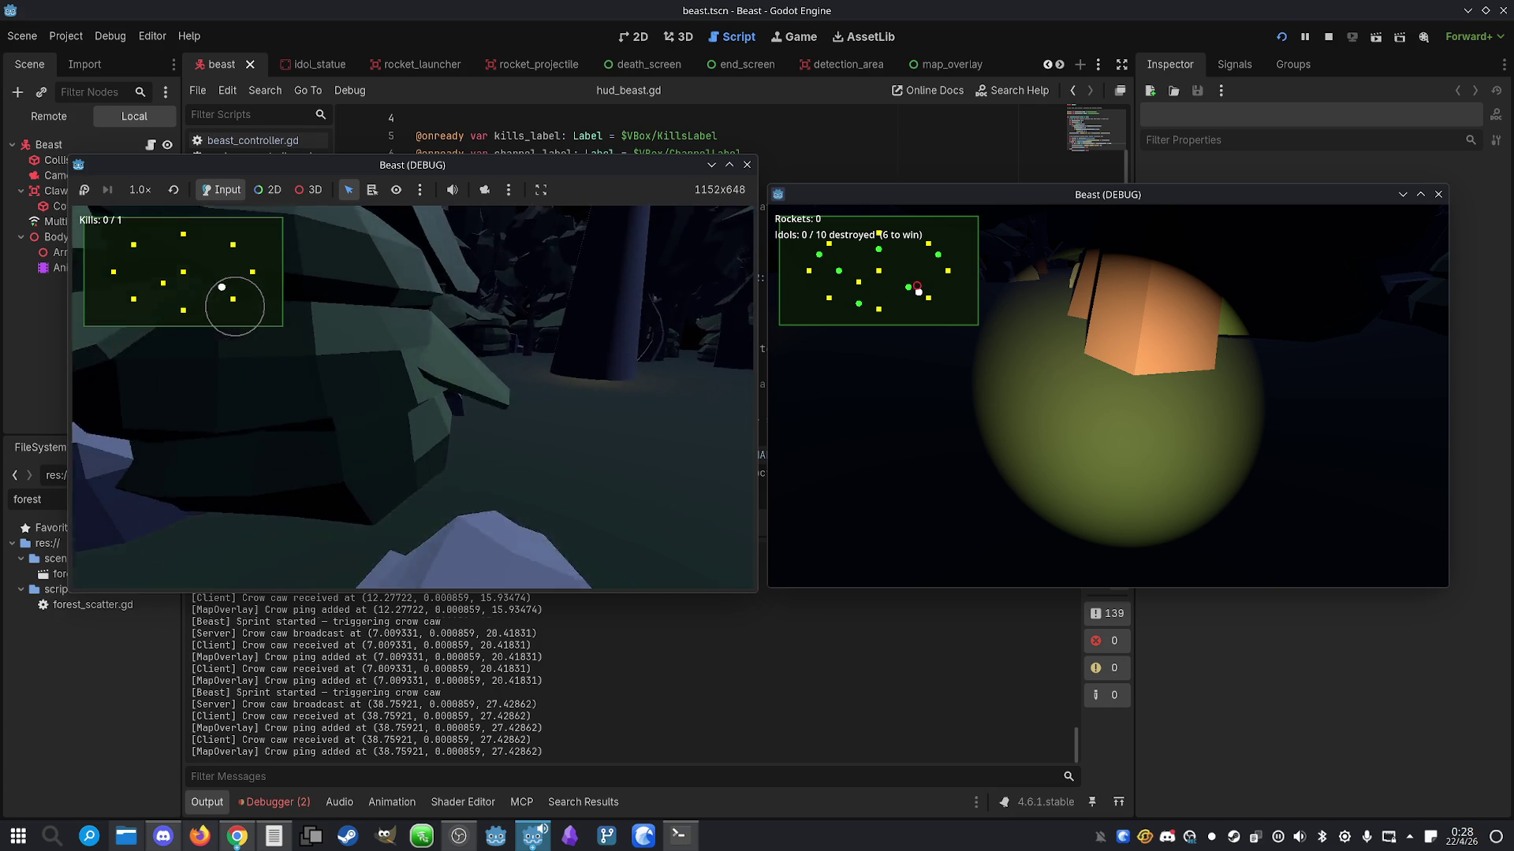
key(shift+w)
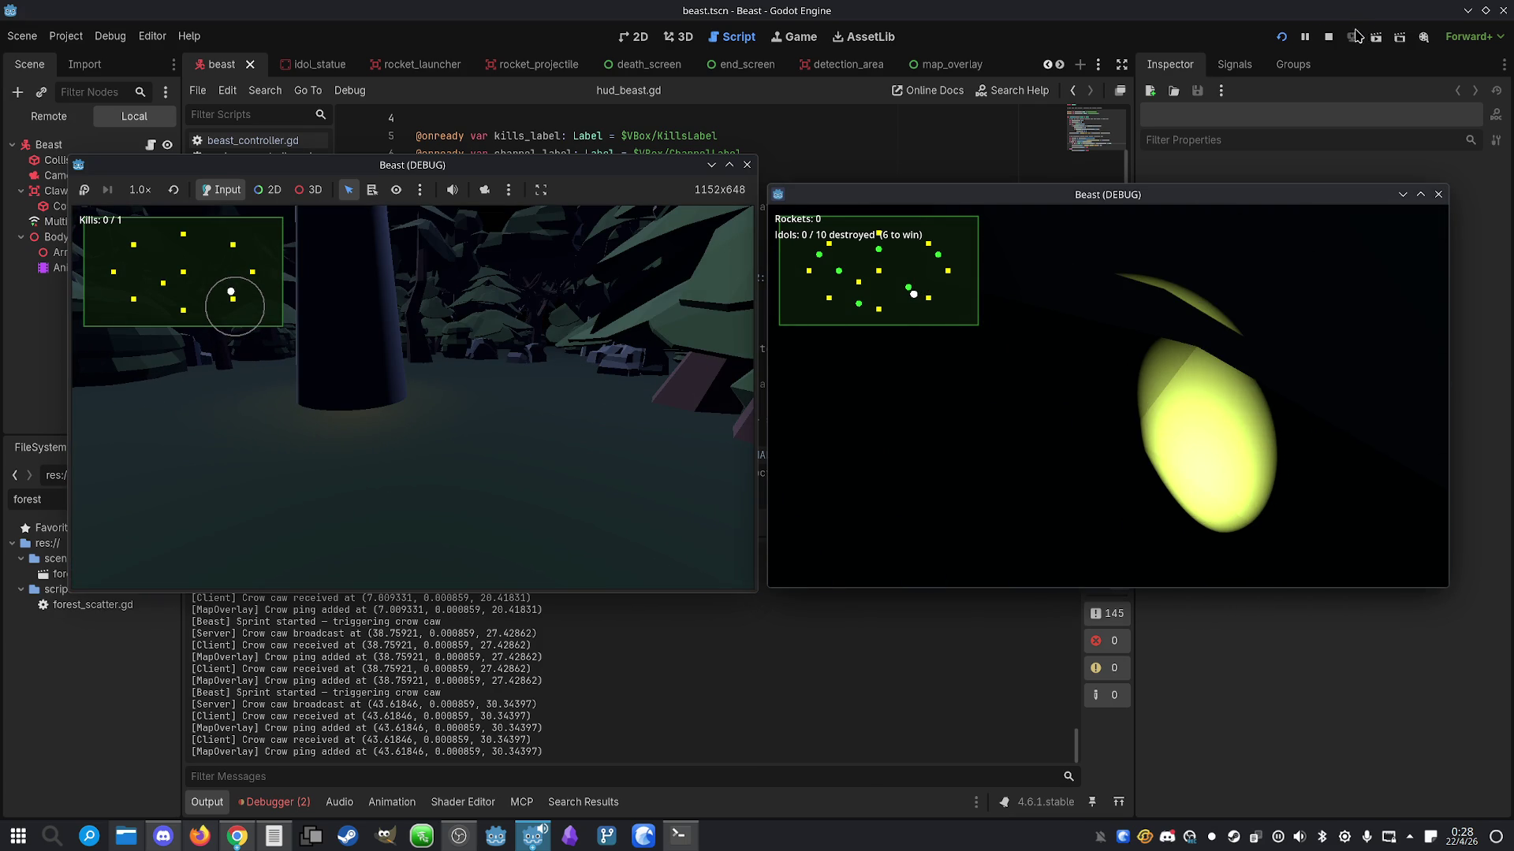
click(1328, 37)
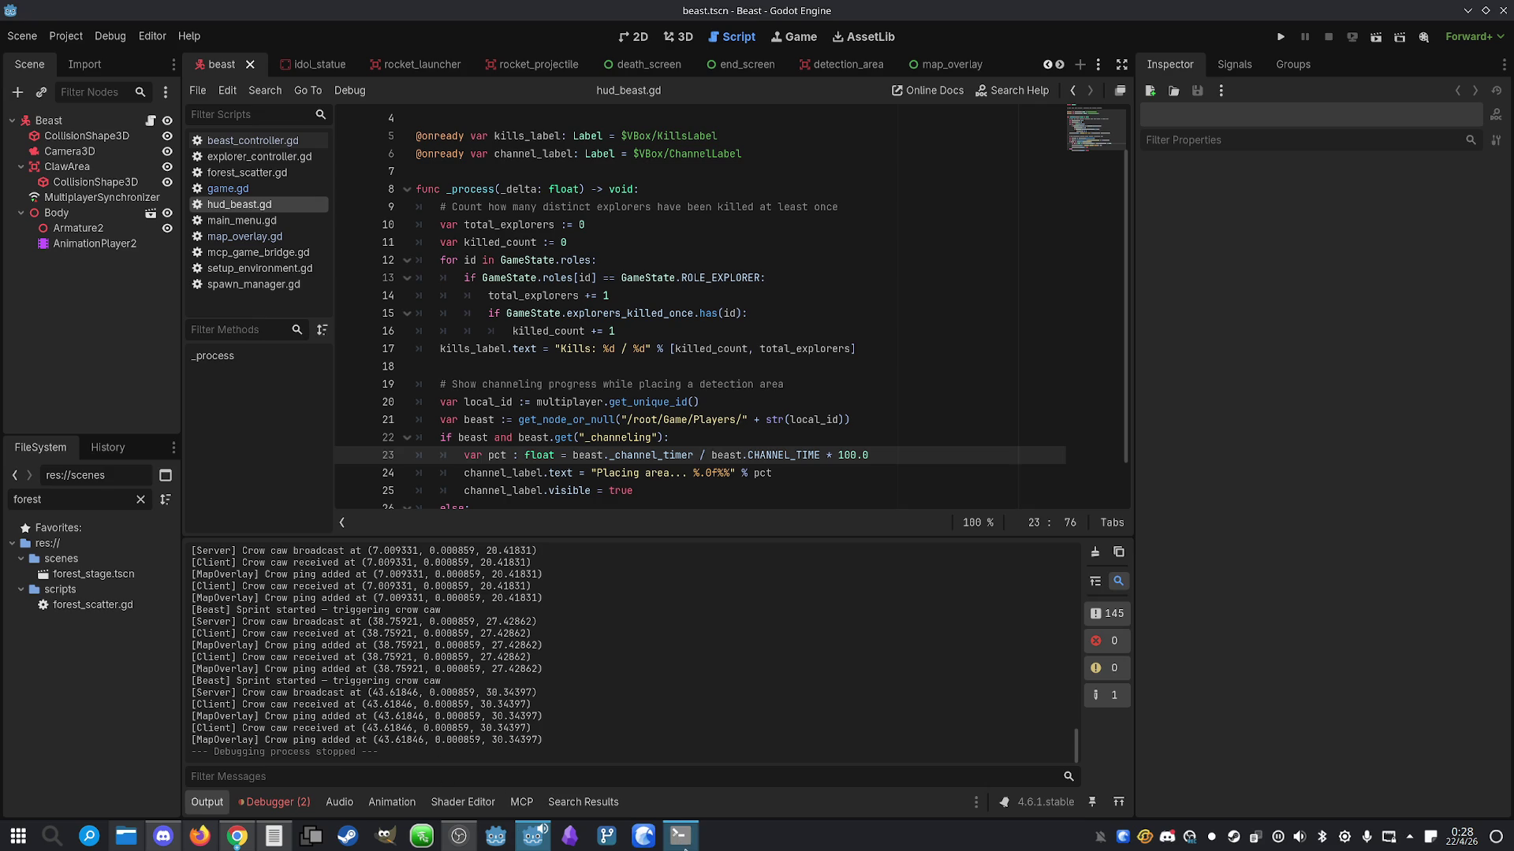
Ask Claude to turn the minimap player dot into an arrow pointing where the player looks
click(683, 842)
key(Escape)
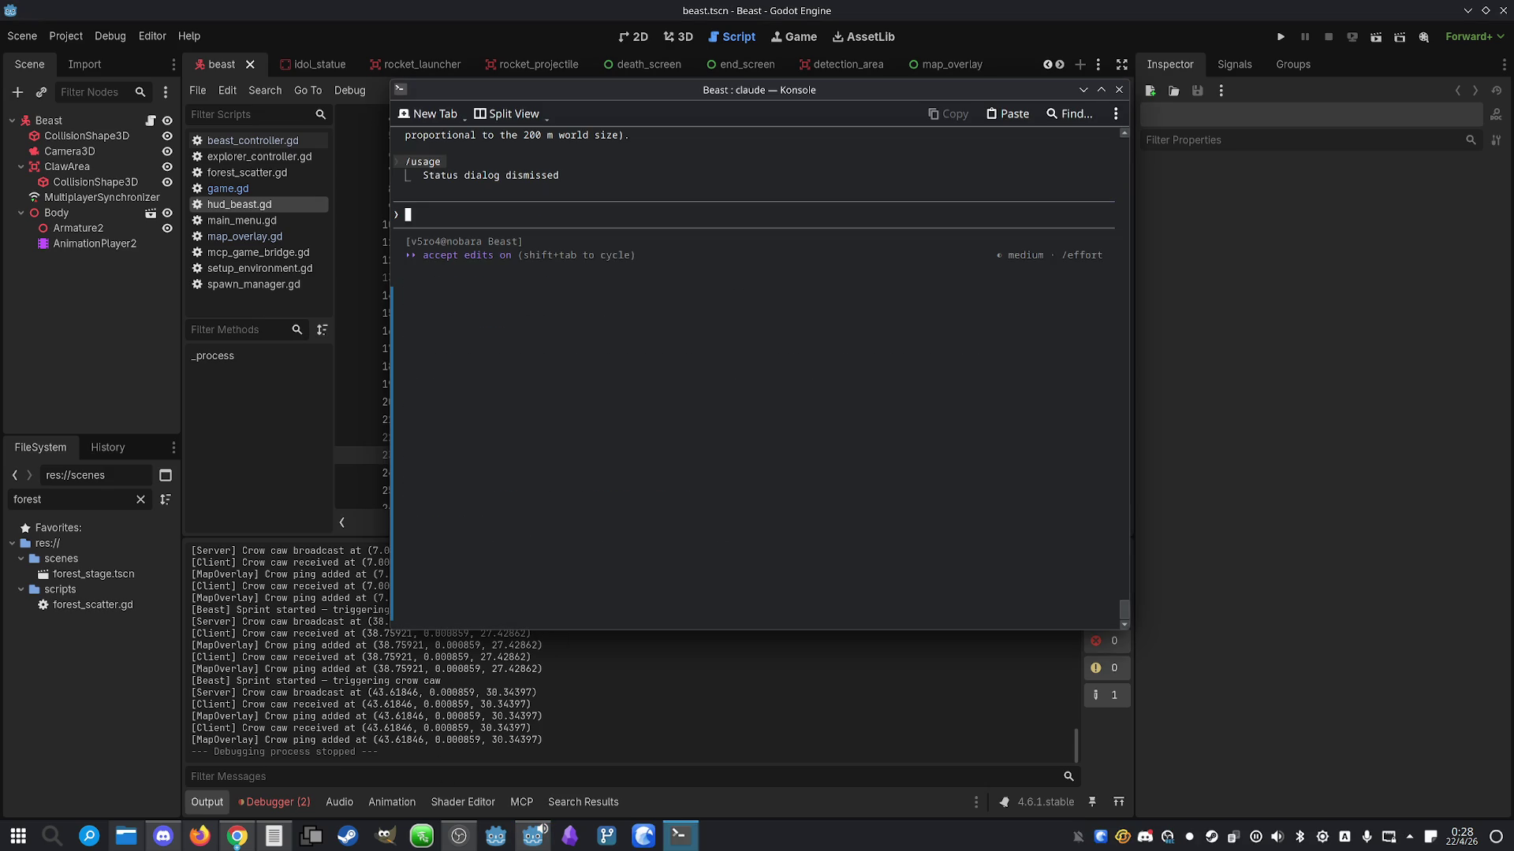
text(Add a )
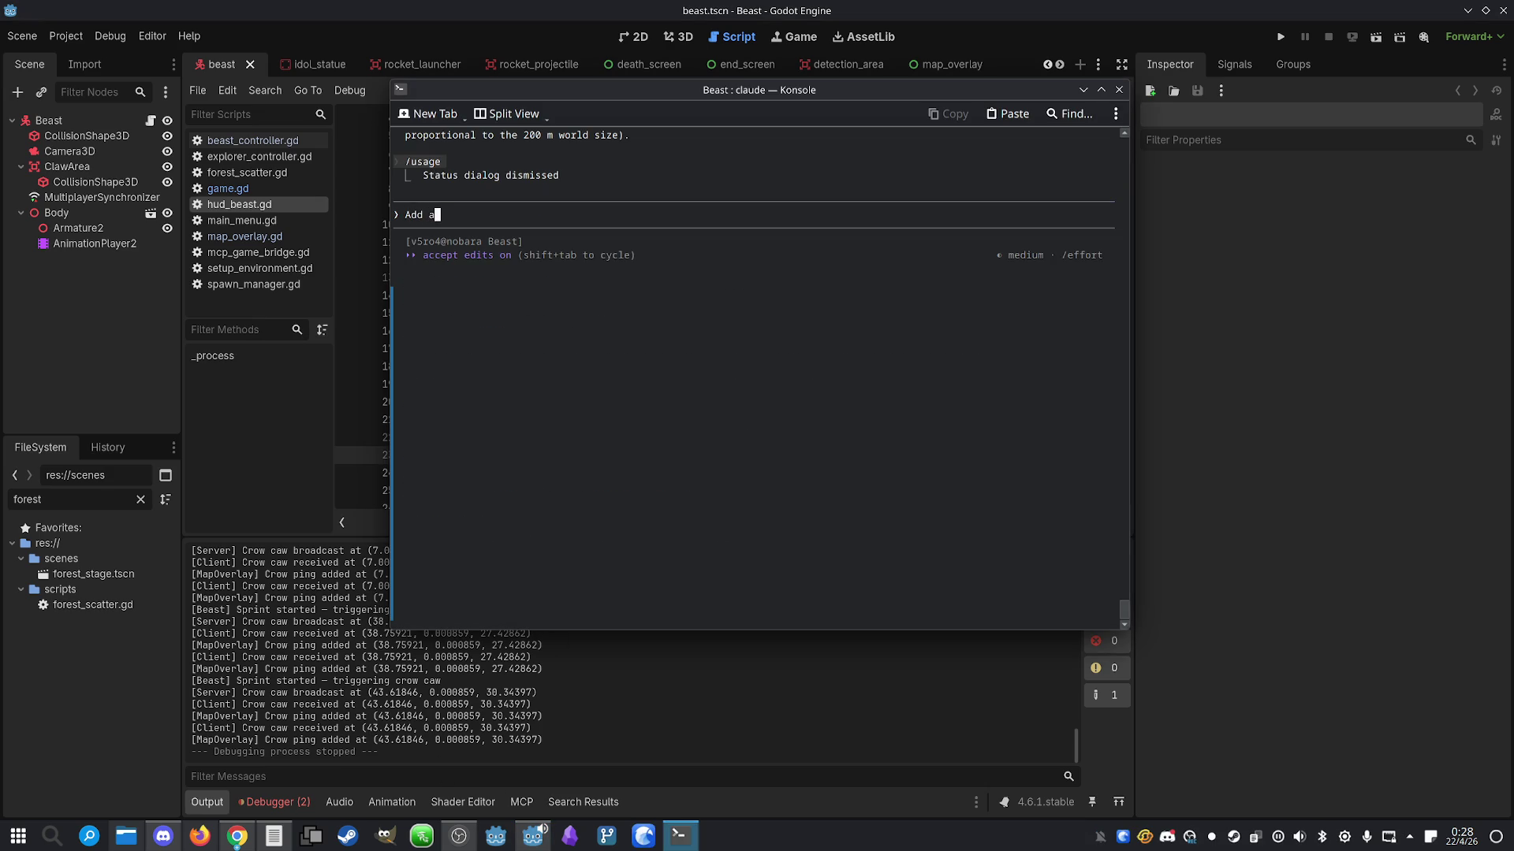
text(small arr)
text(ow on the minimaps)
text( to indicate )
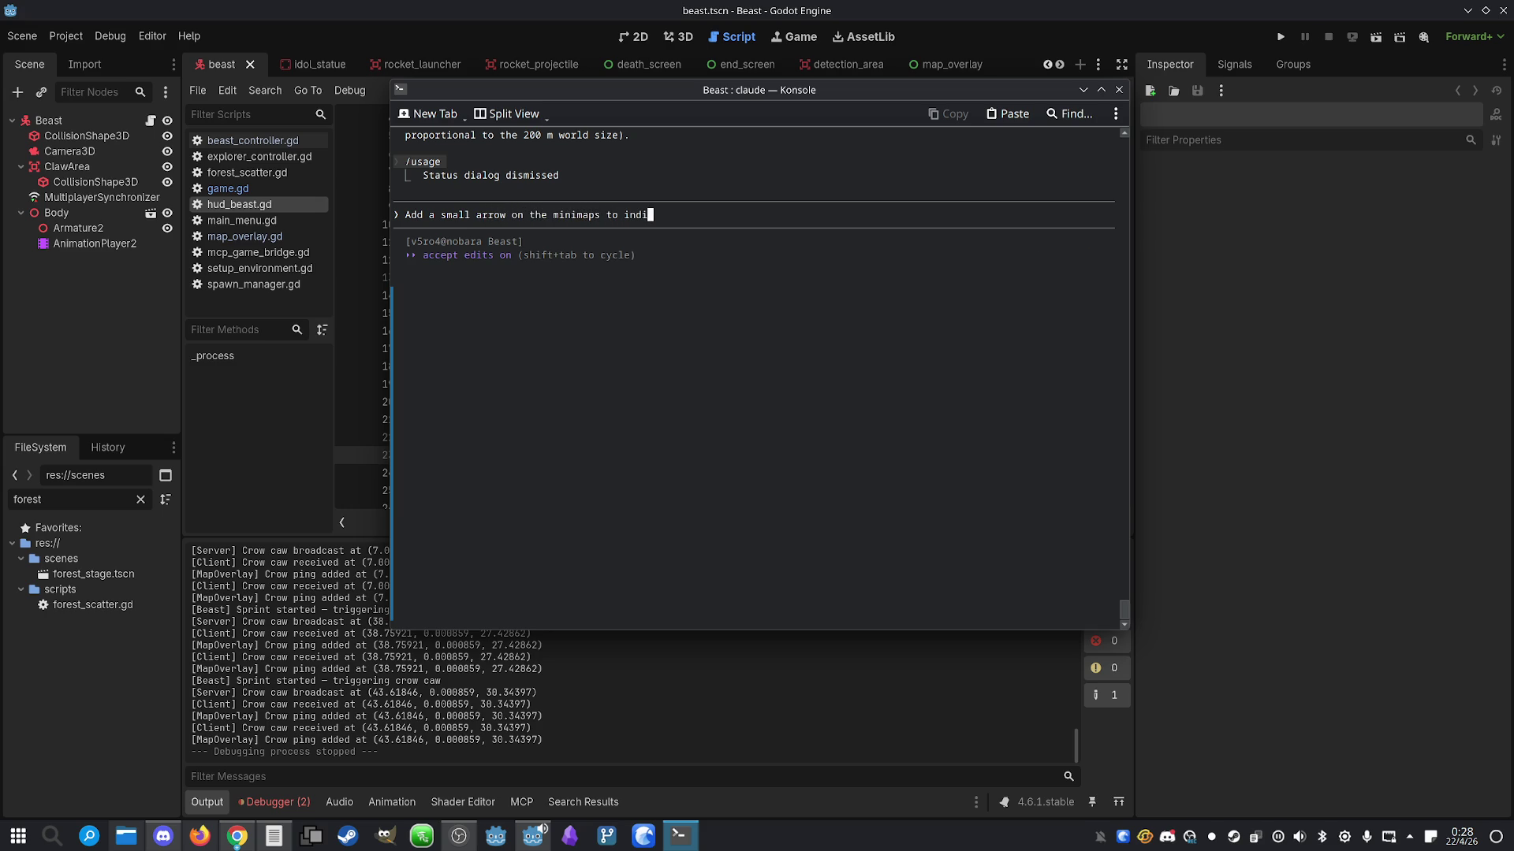
text(where the play)
text(er )
text(is looking at.)
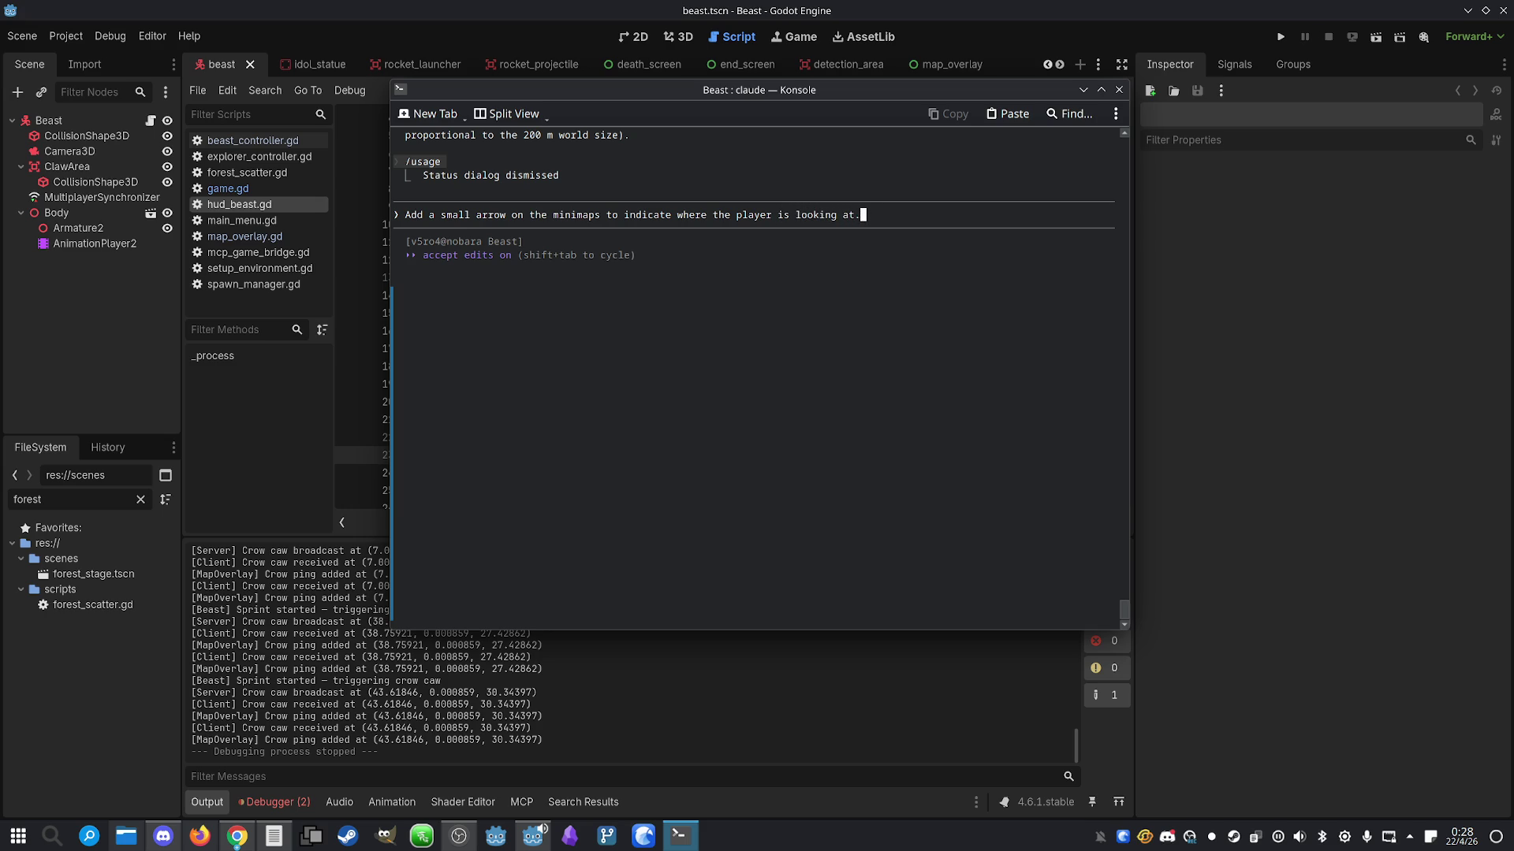
key(BackSpace)
key(BackSpace)
key(BackSpace)
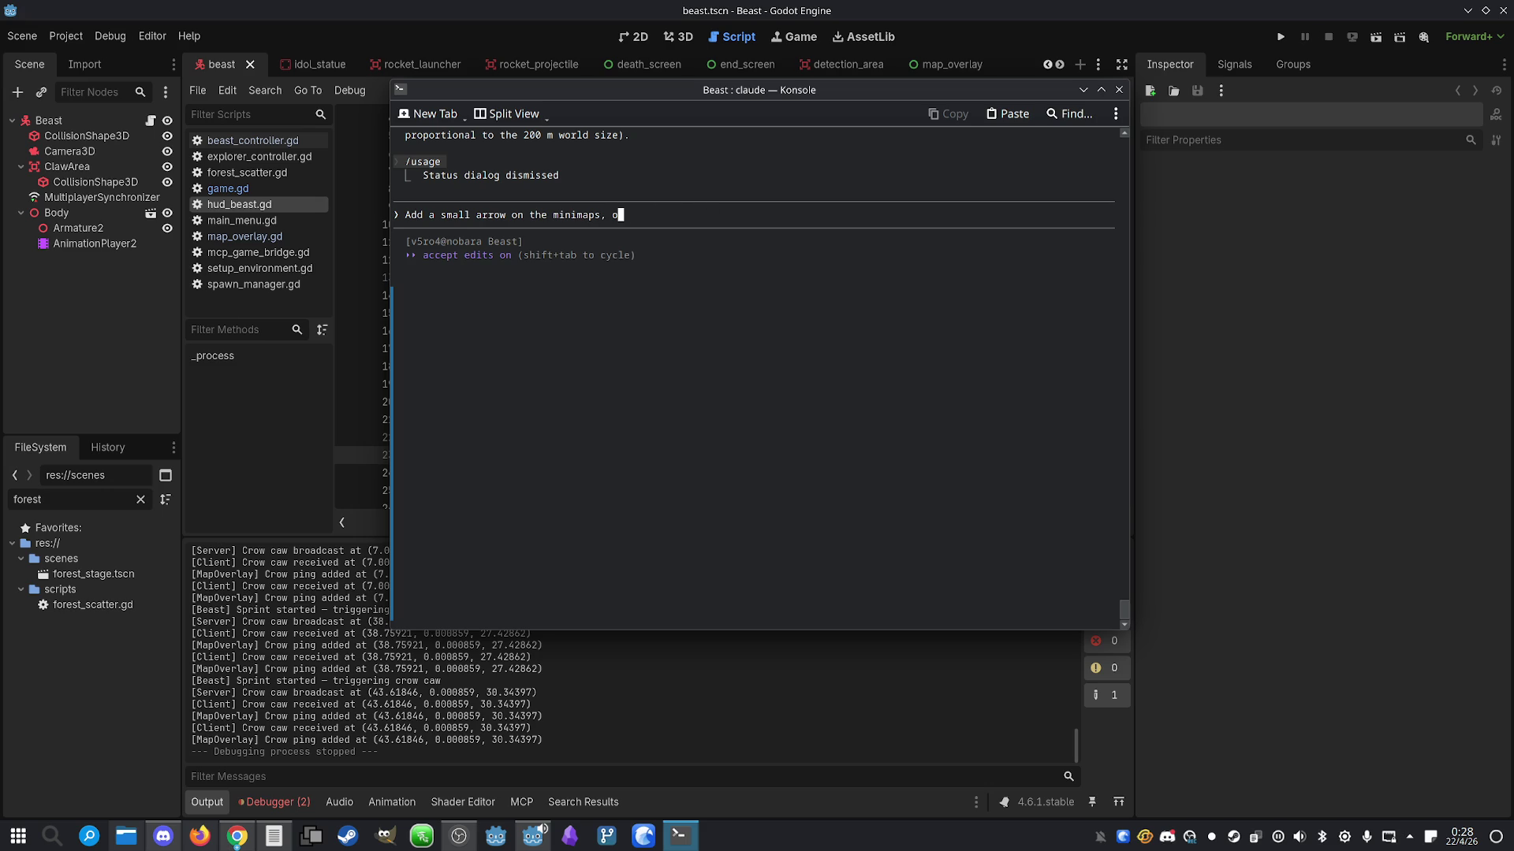
text(e dot that represent)
text(s the pla)
text(yer,)
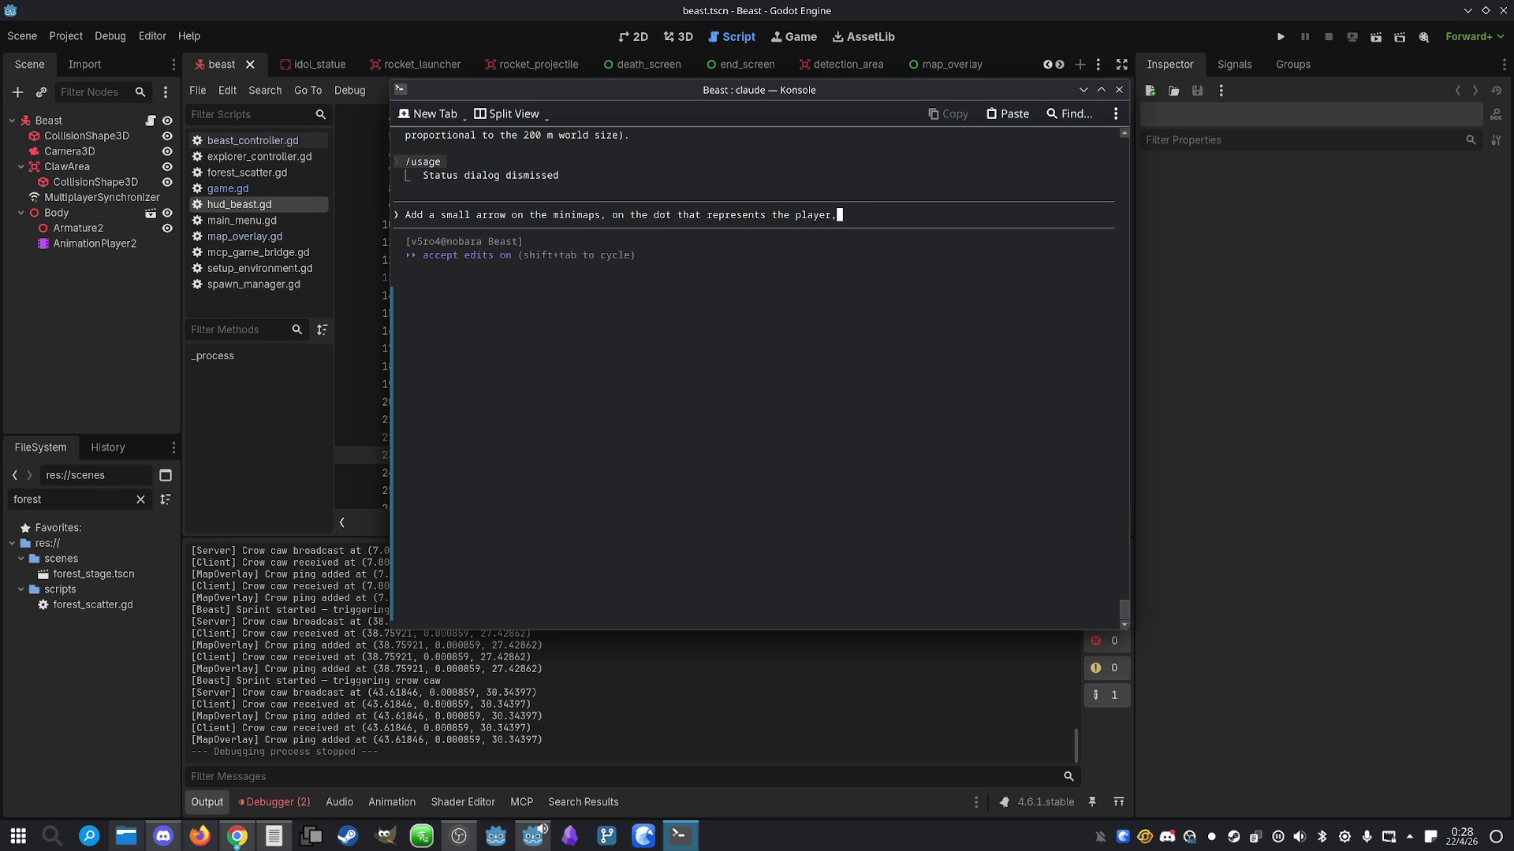
text( that points )
text(where the play)
text(er is looking at.)
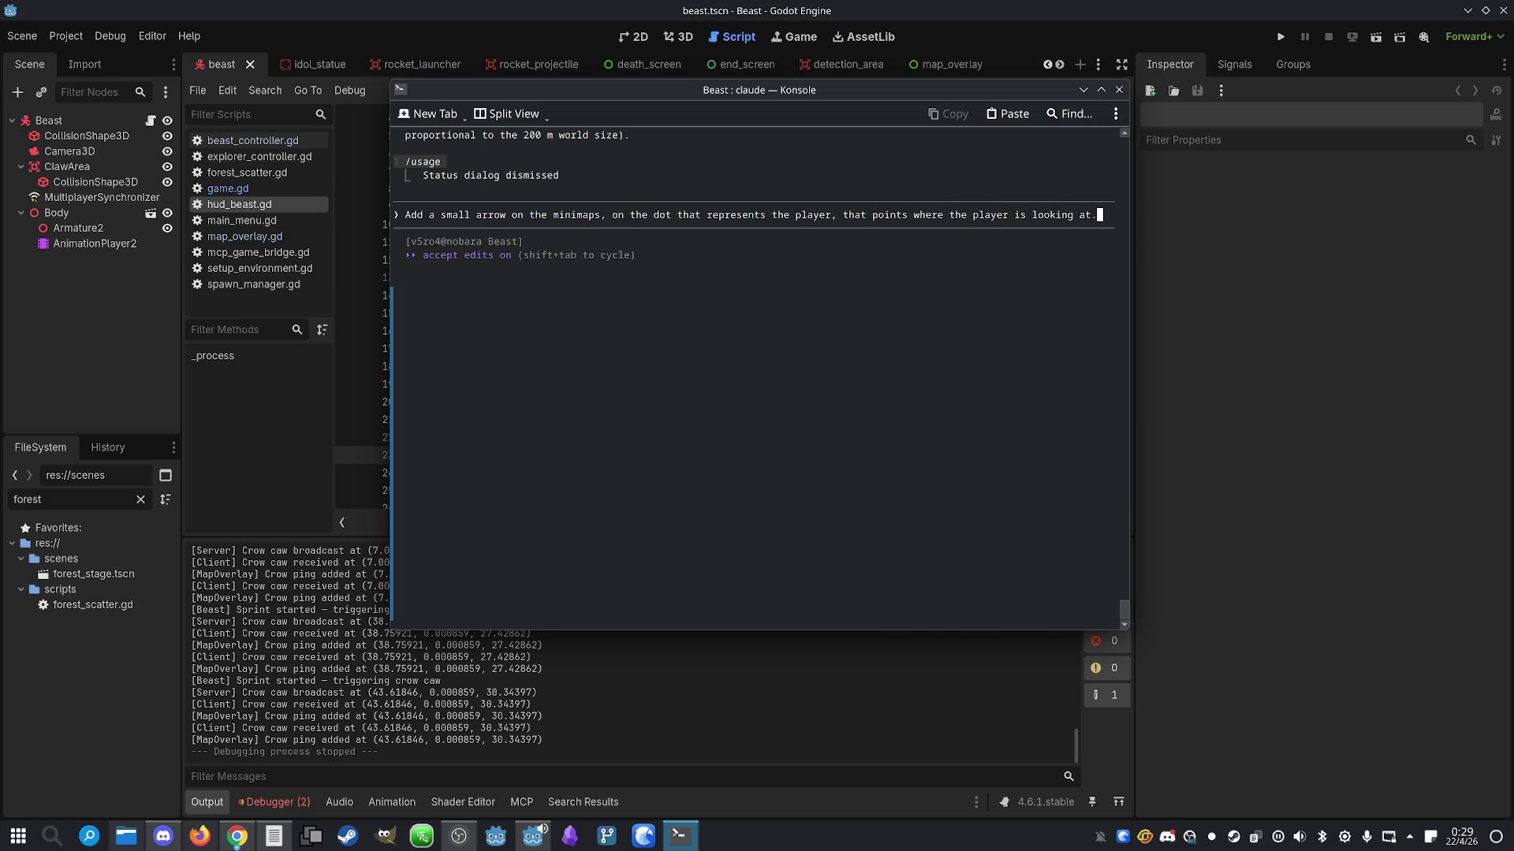
key(Return)
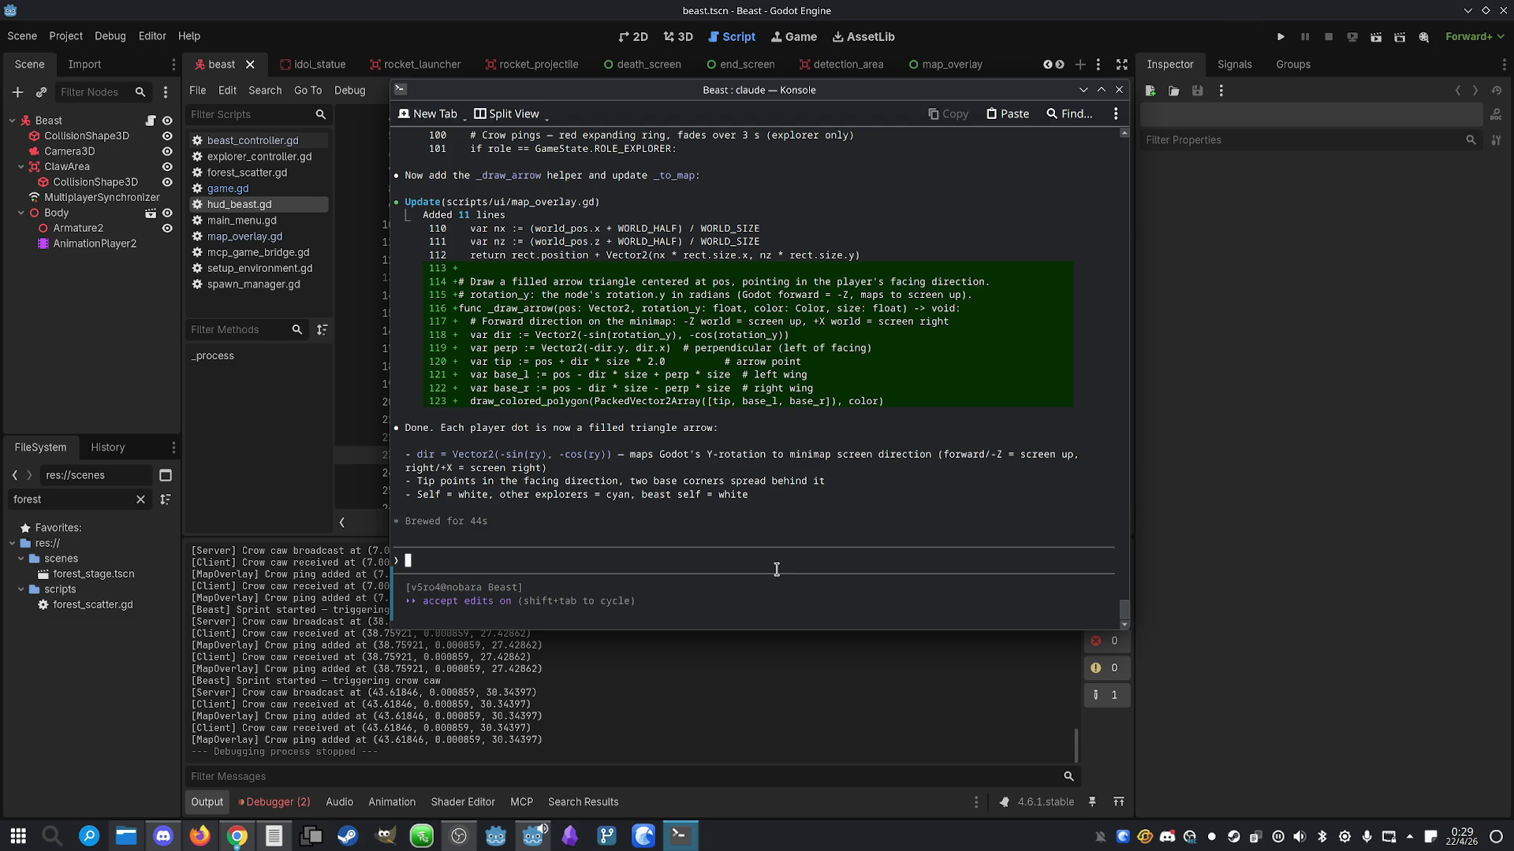
click(1222, 14)
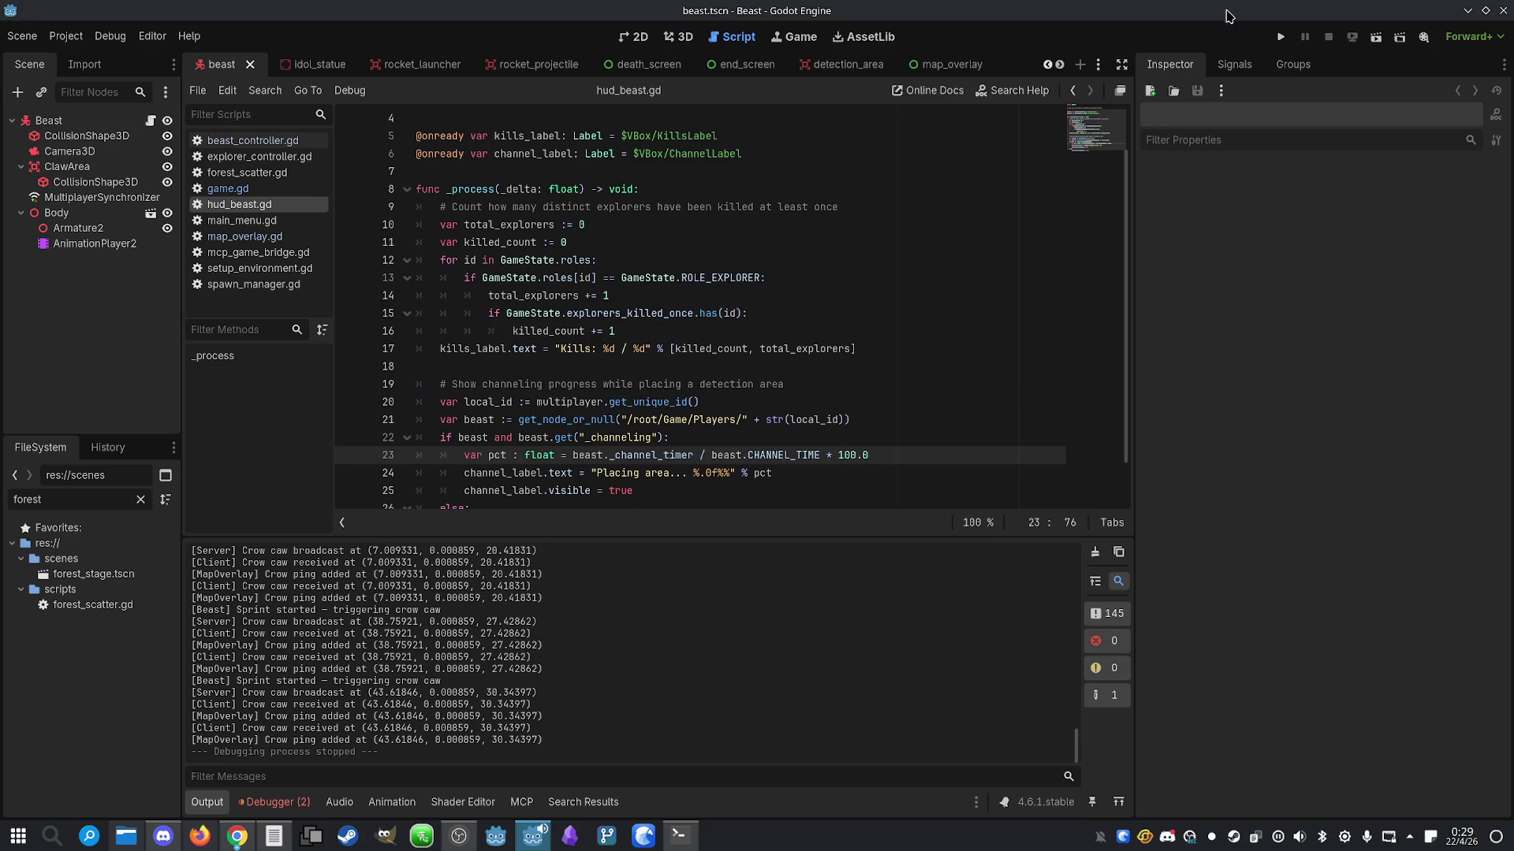
Run the game and move the two game windows apart side by side
click(1279, 38)
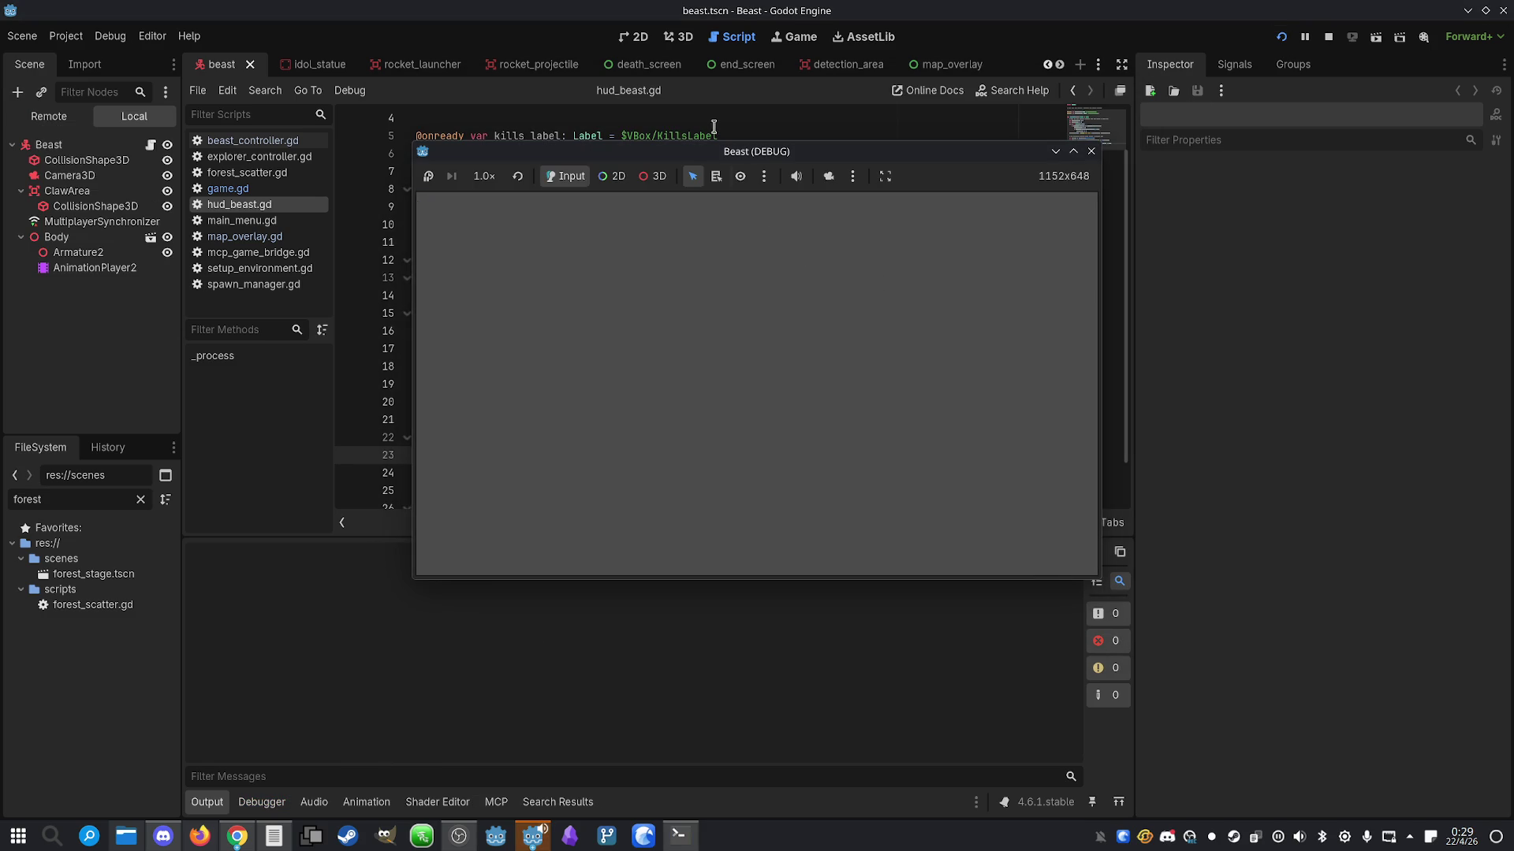
drag(685, 188, 1006, 198)
mouse_move(887, 148)
mouse_down()
mouse_move(473, 192)
mouse_move(543, 154)
mouse_move(496, 153)
mouse_move(520, 153)
mouse_up()
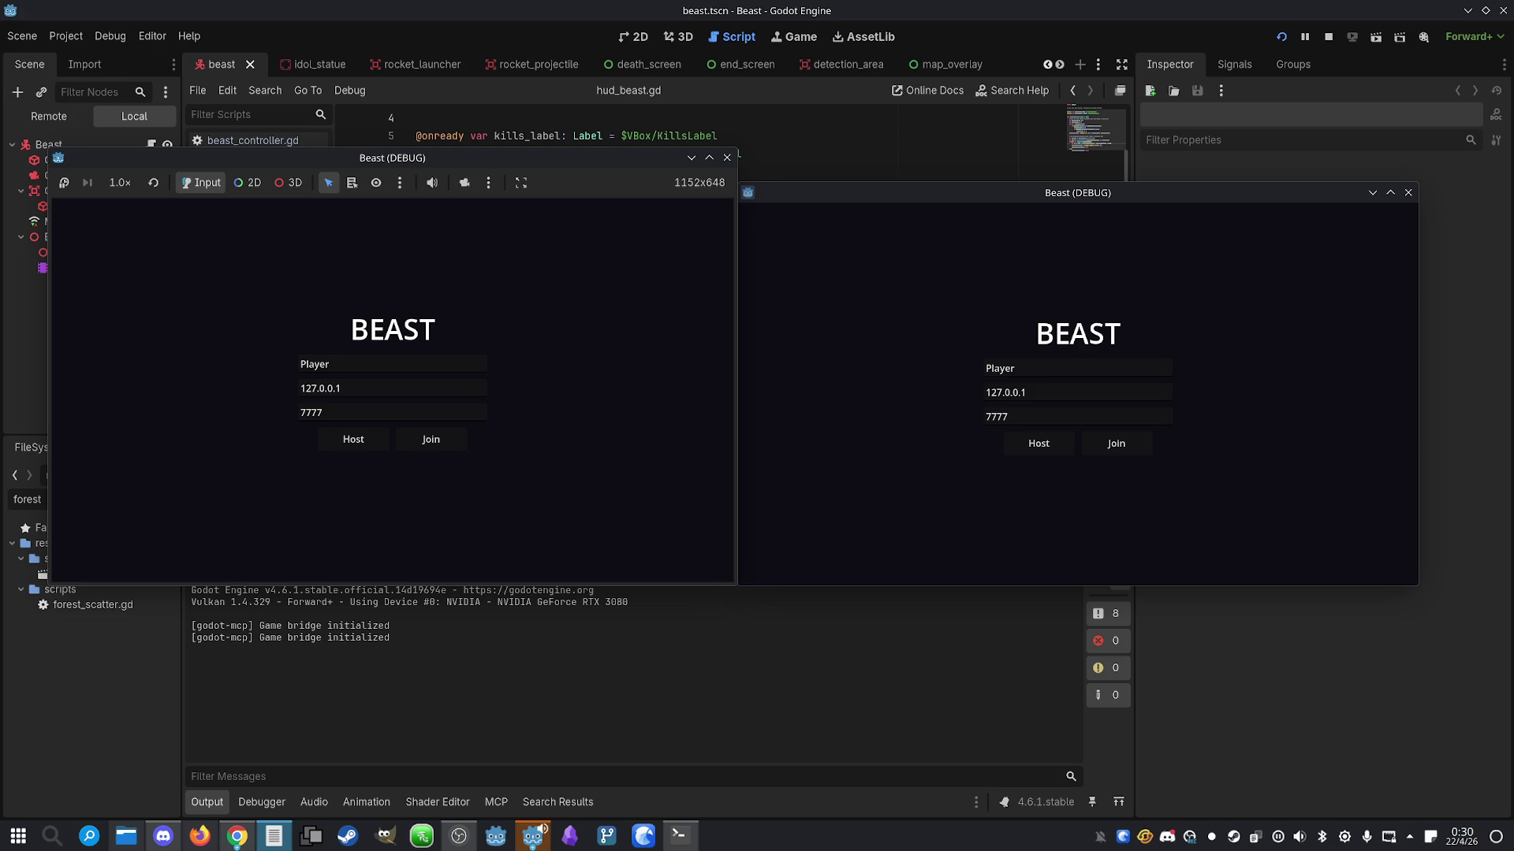
Host and join the lobby, claim Beast and Explorer roles, ready both players, and start
click(536, 562)
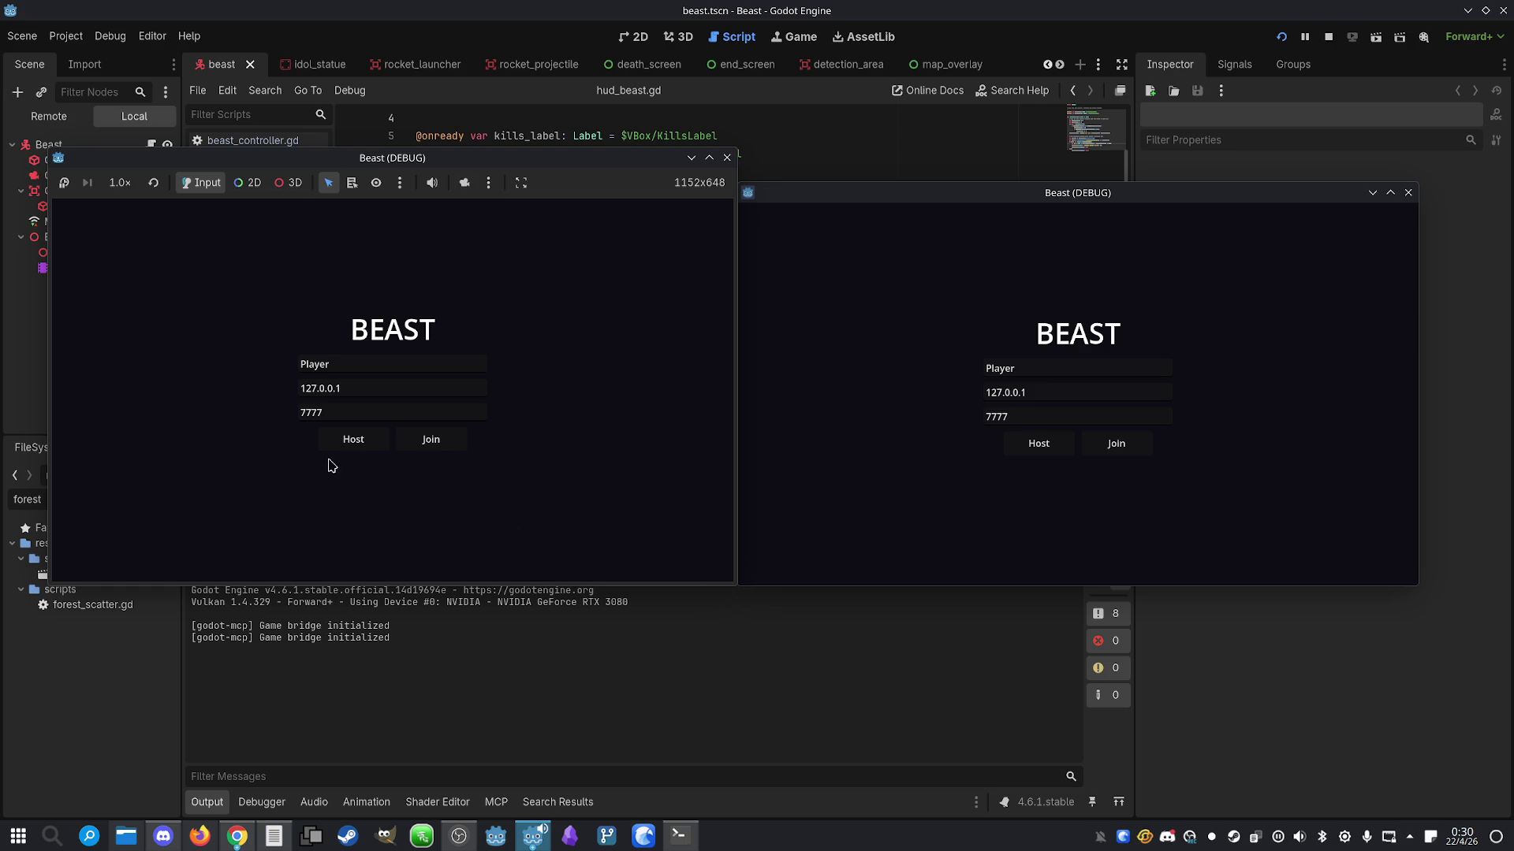
click(353, 439)
click(1115, 443)
click(1060, 425)
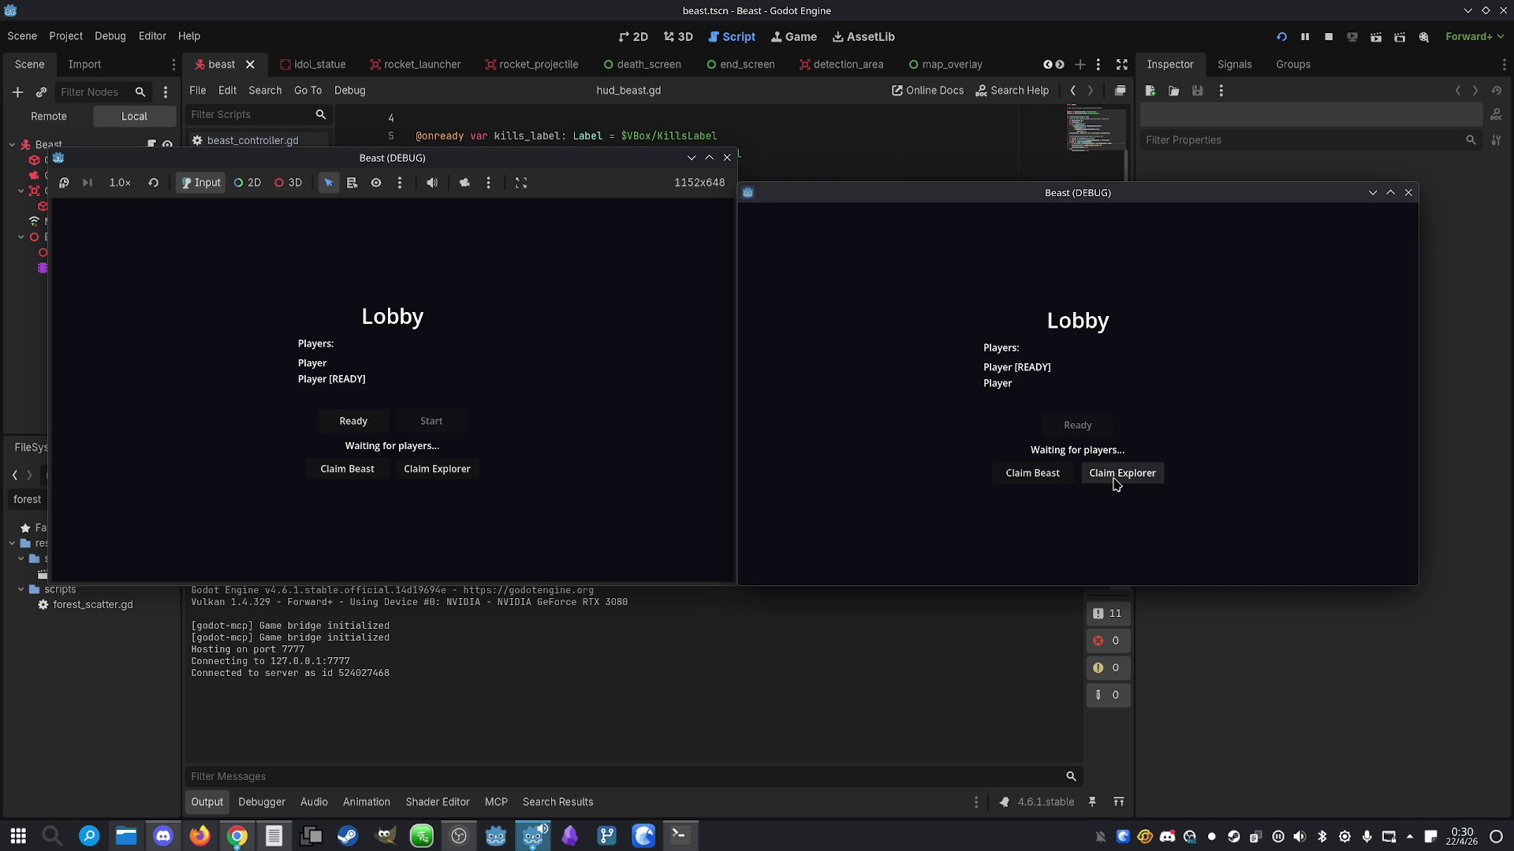
click(1115, 477)
click(347, 469)
click(353, 421)
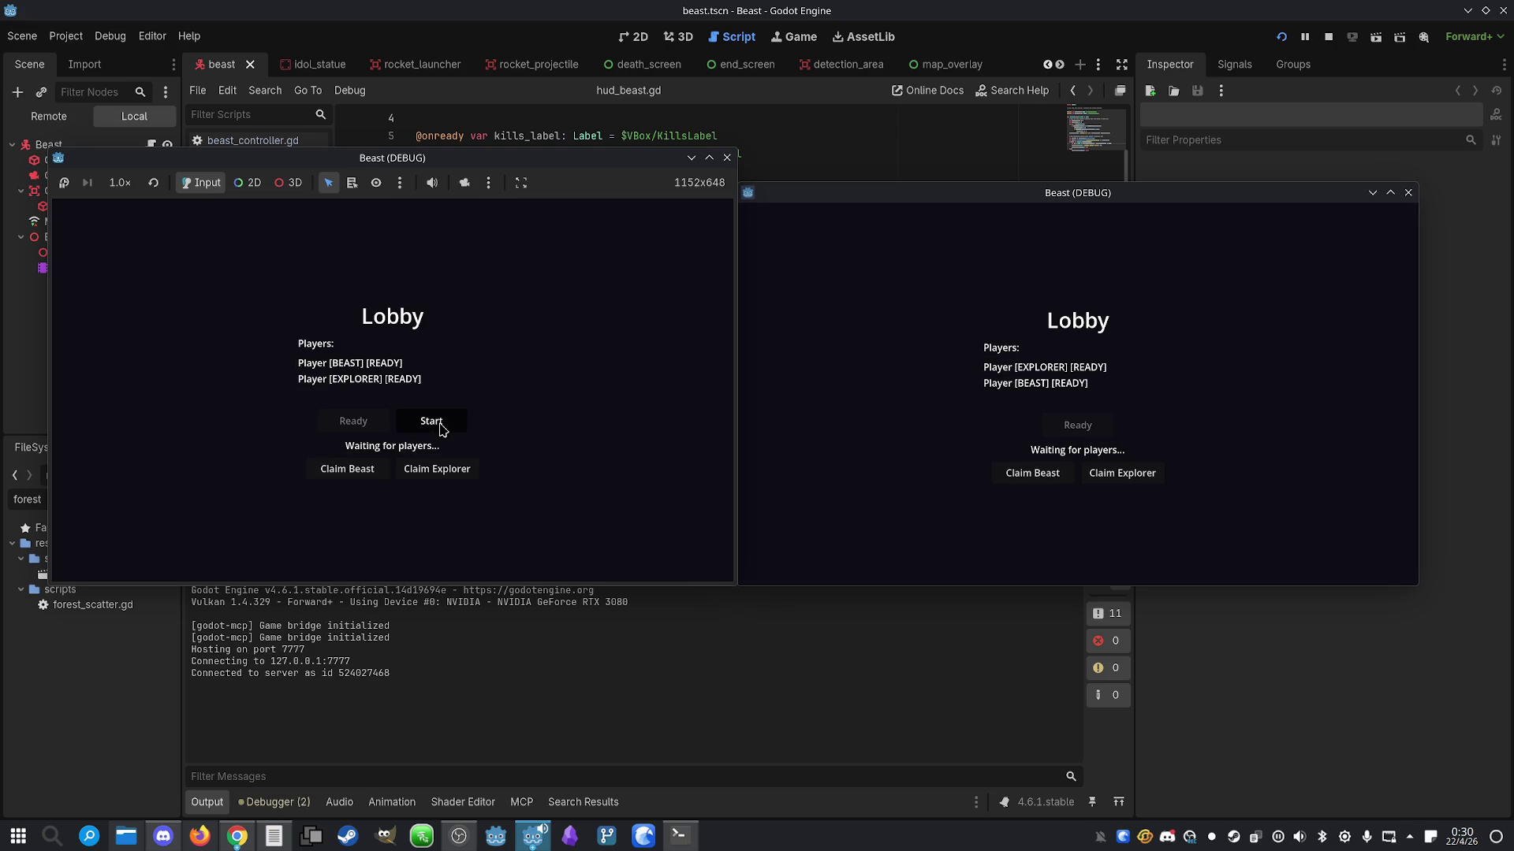
click(431, 423)
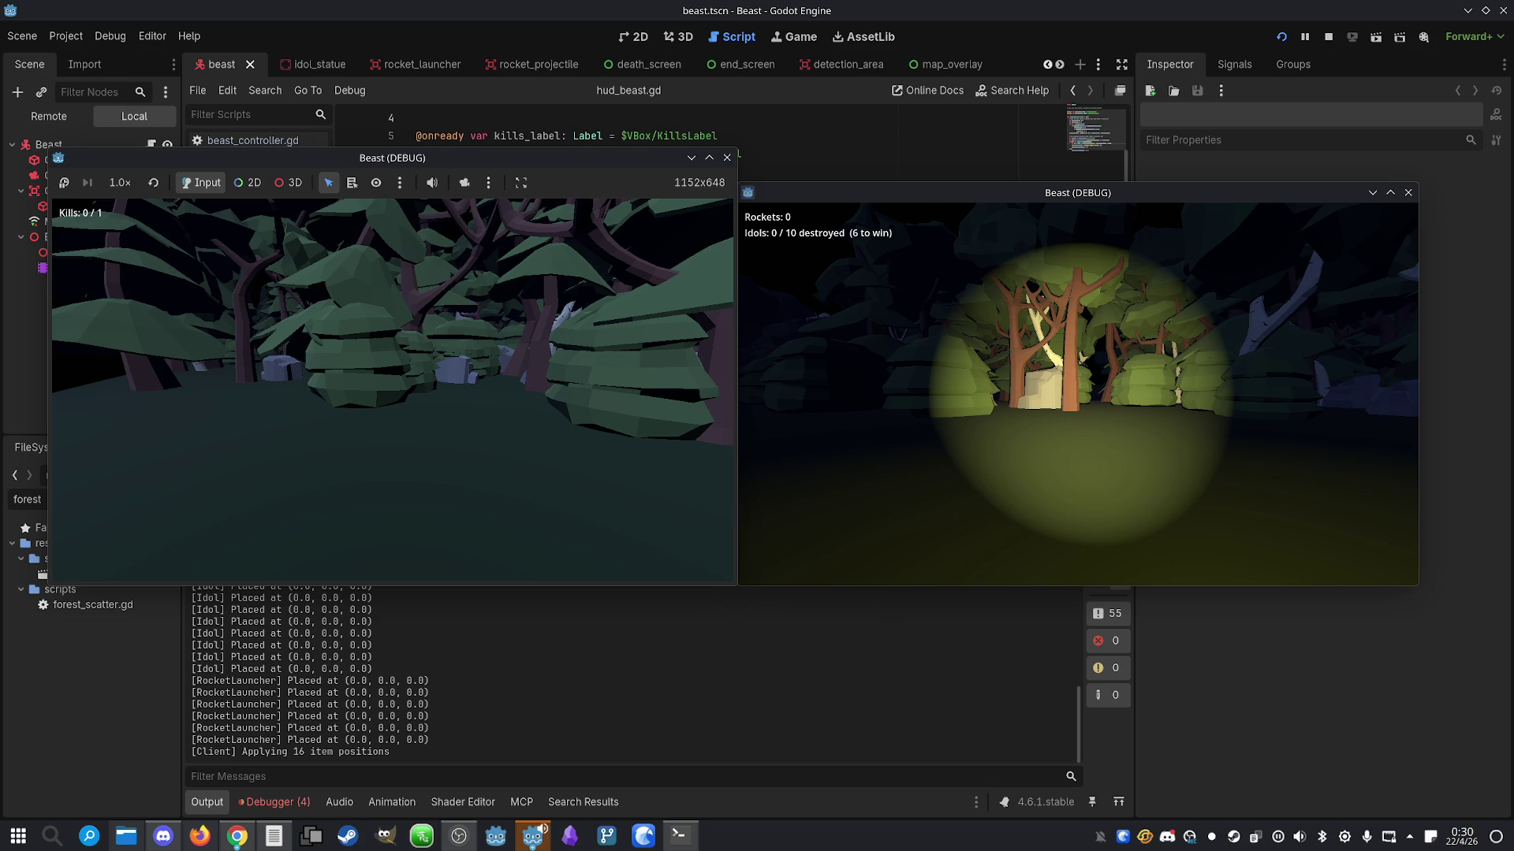
Show the beast's minimap, sprint forward, and channel a detection area with E
key(m)
key(shift+w)
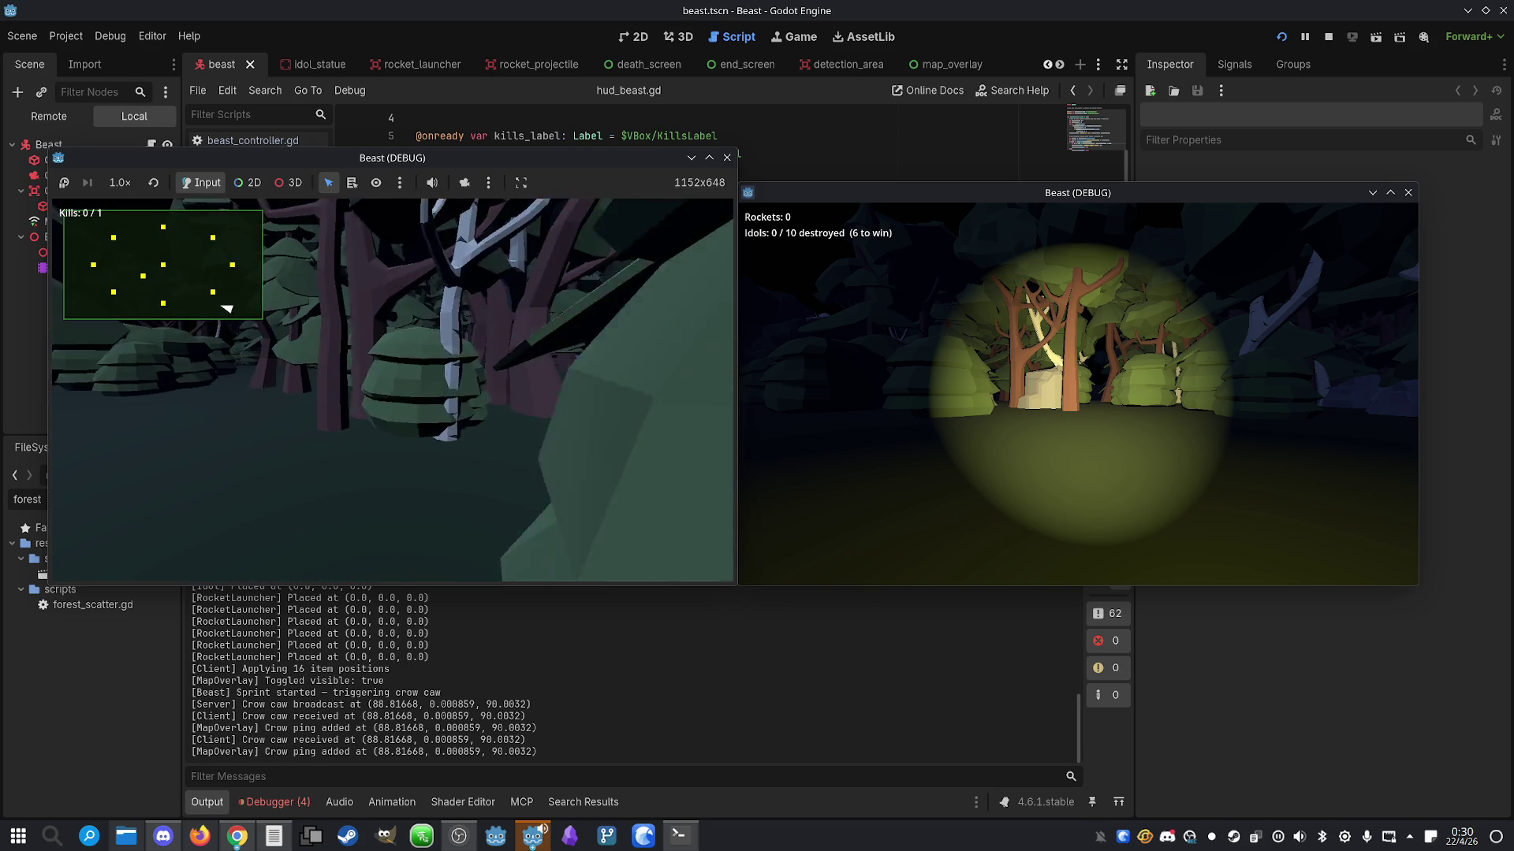
key(e)
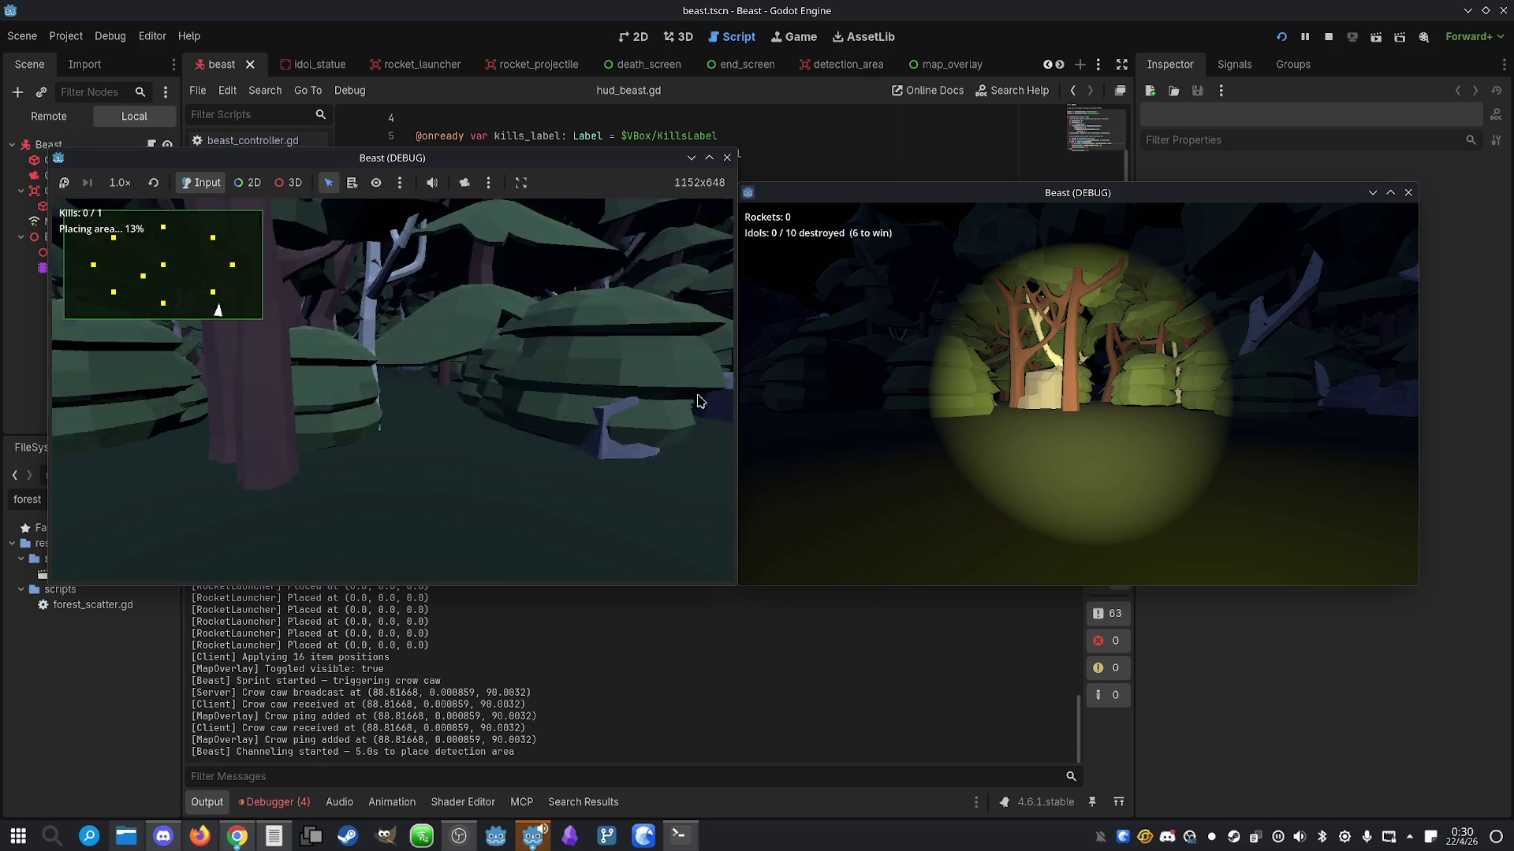
Show the explorer's minimap, walk the explorer into the detection area to trigger its flash, then stop
key(m)
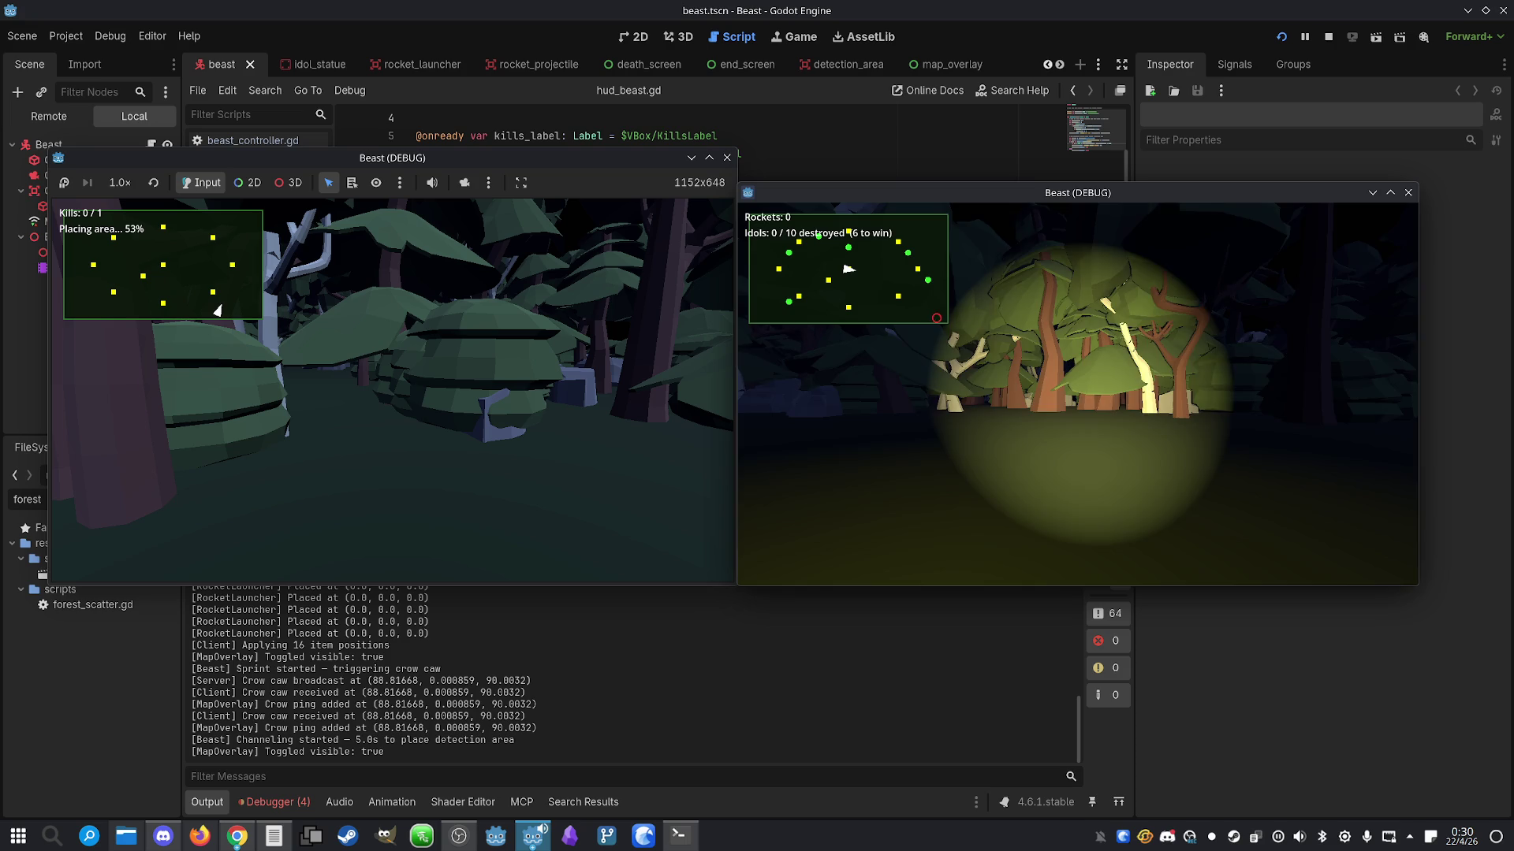
key(w)
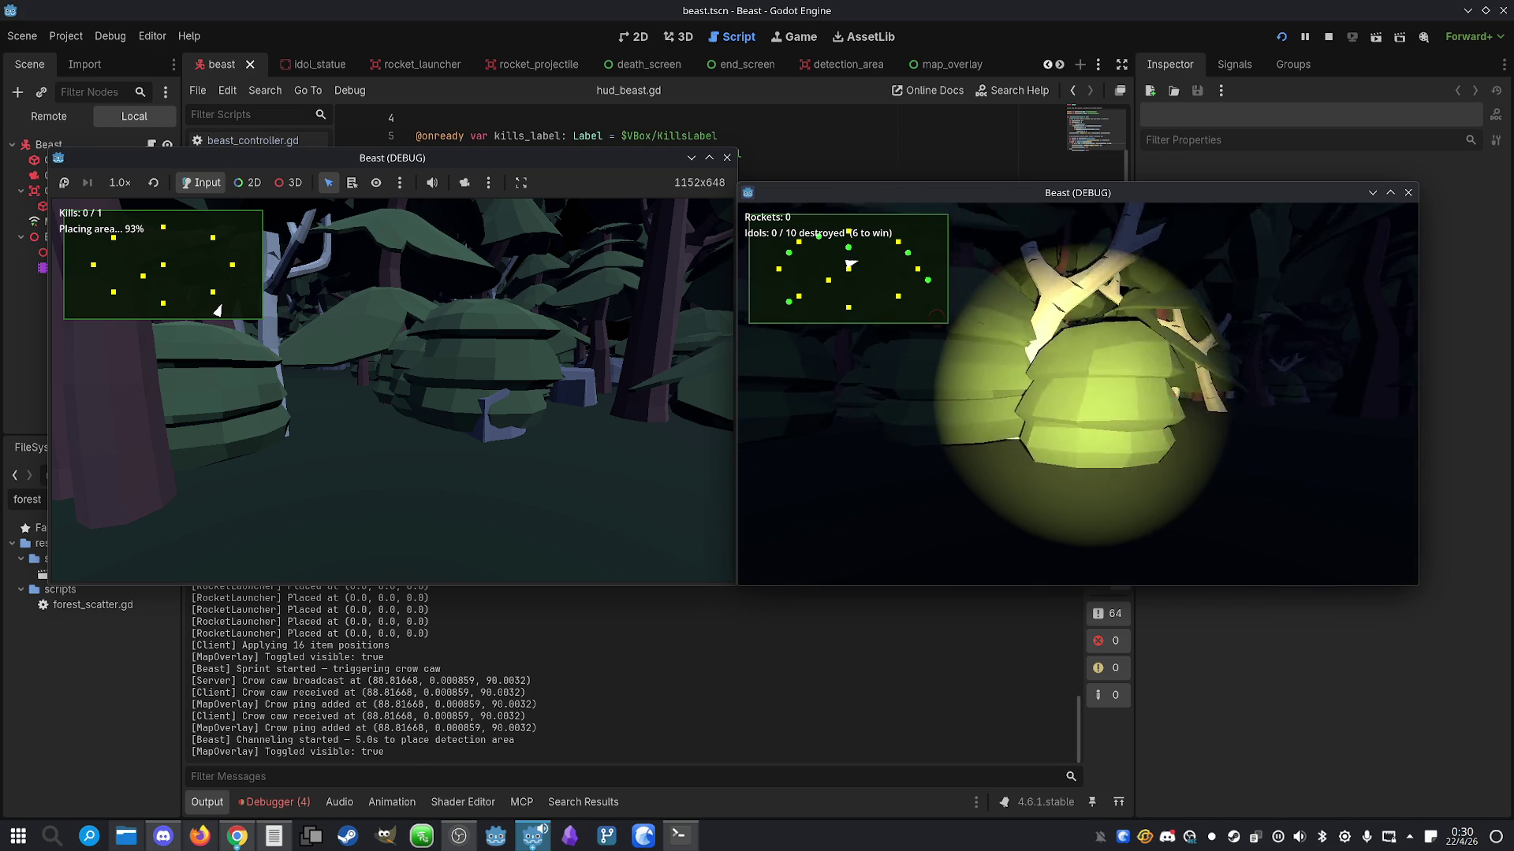
key(w)
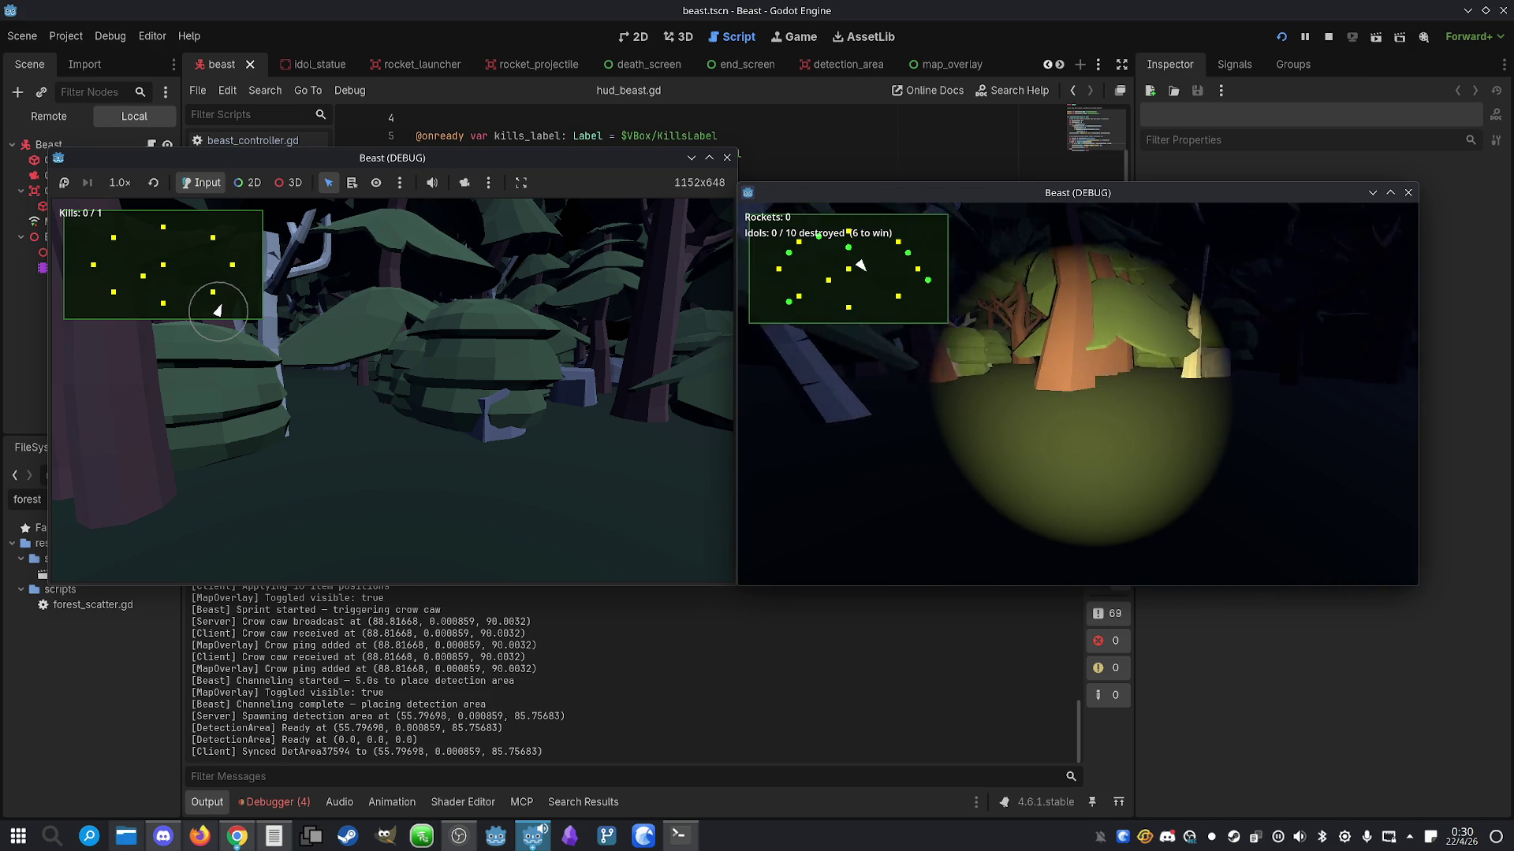
key(s)
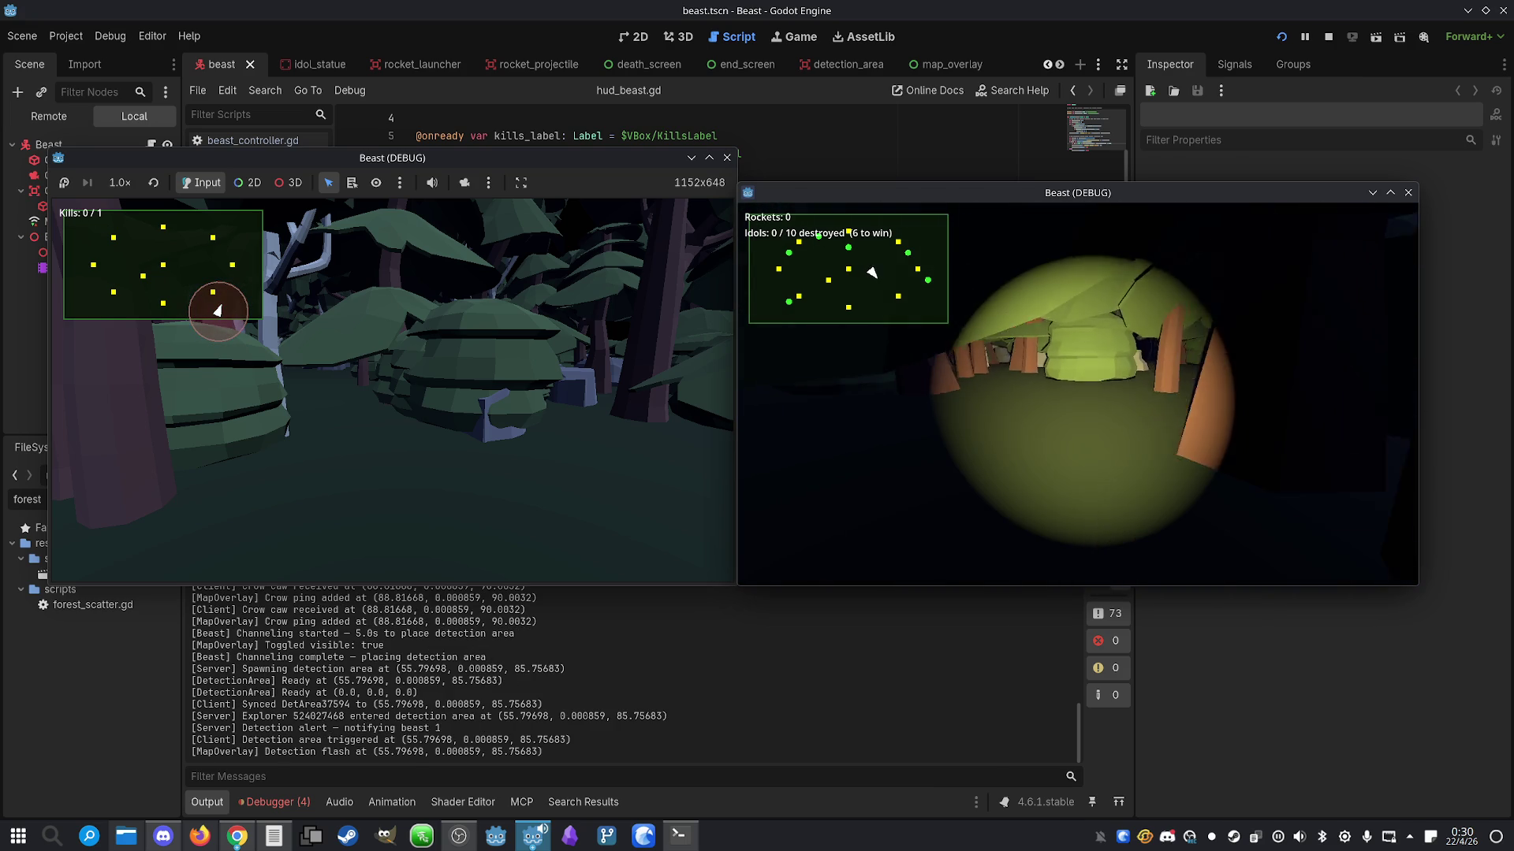
key(d)
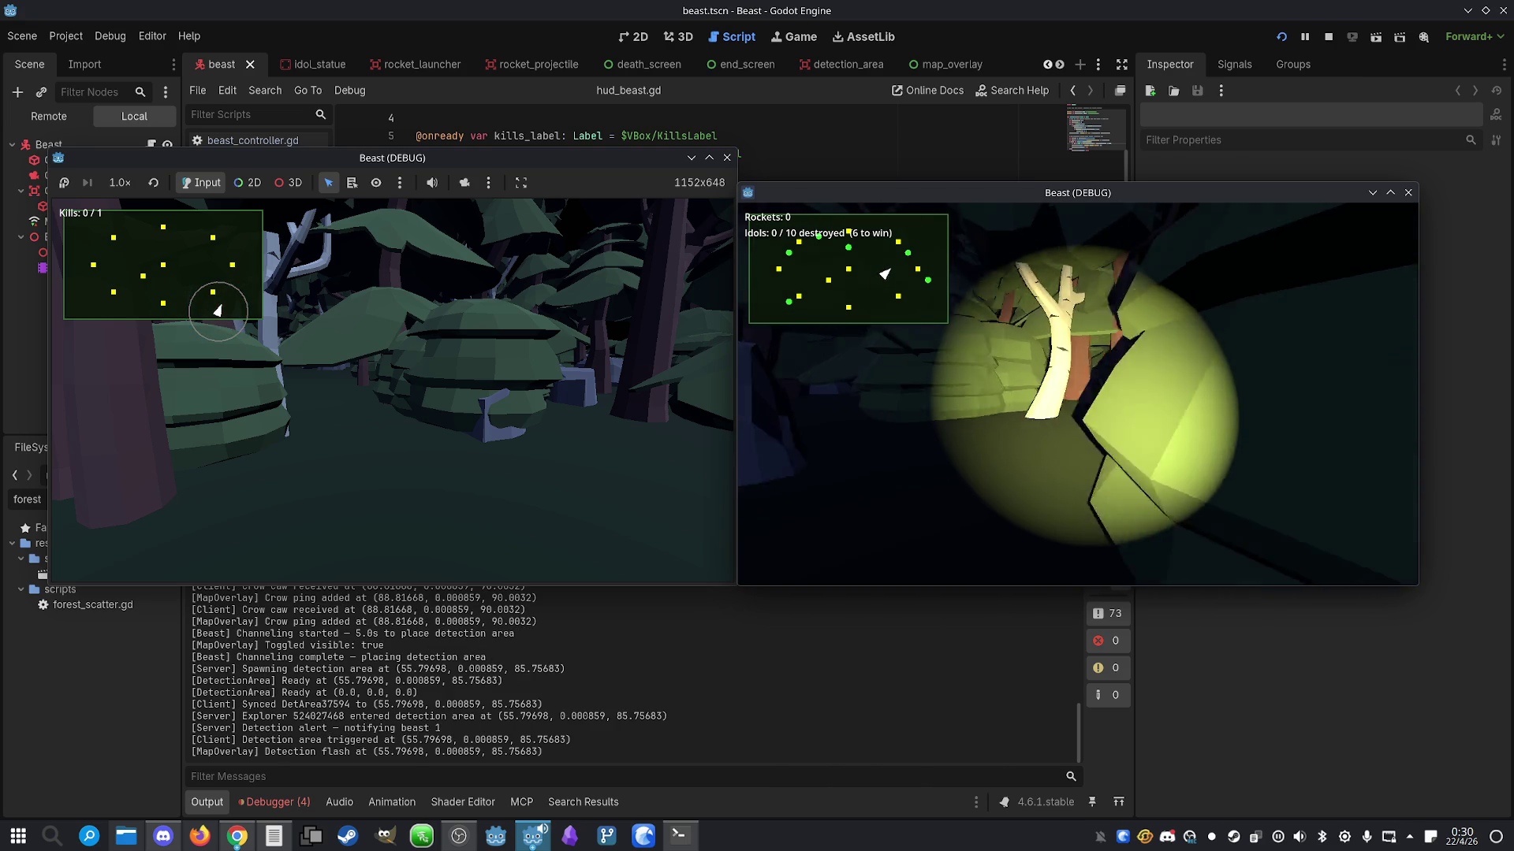
key(s)
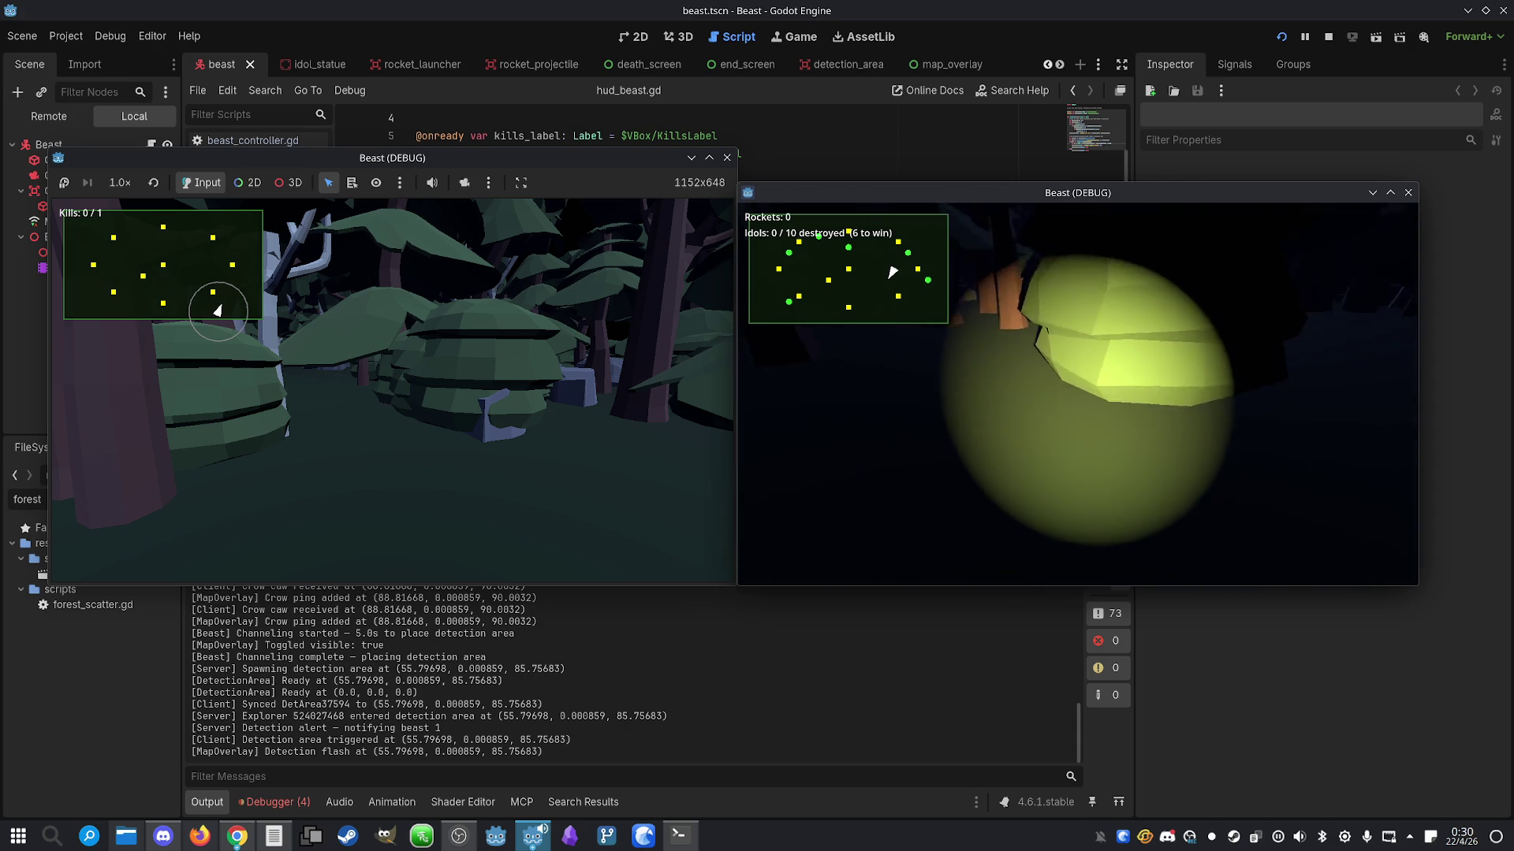
key(d)
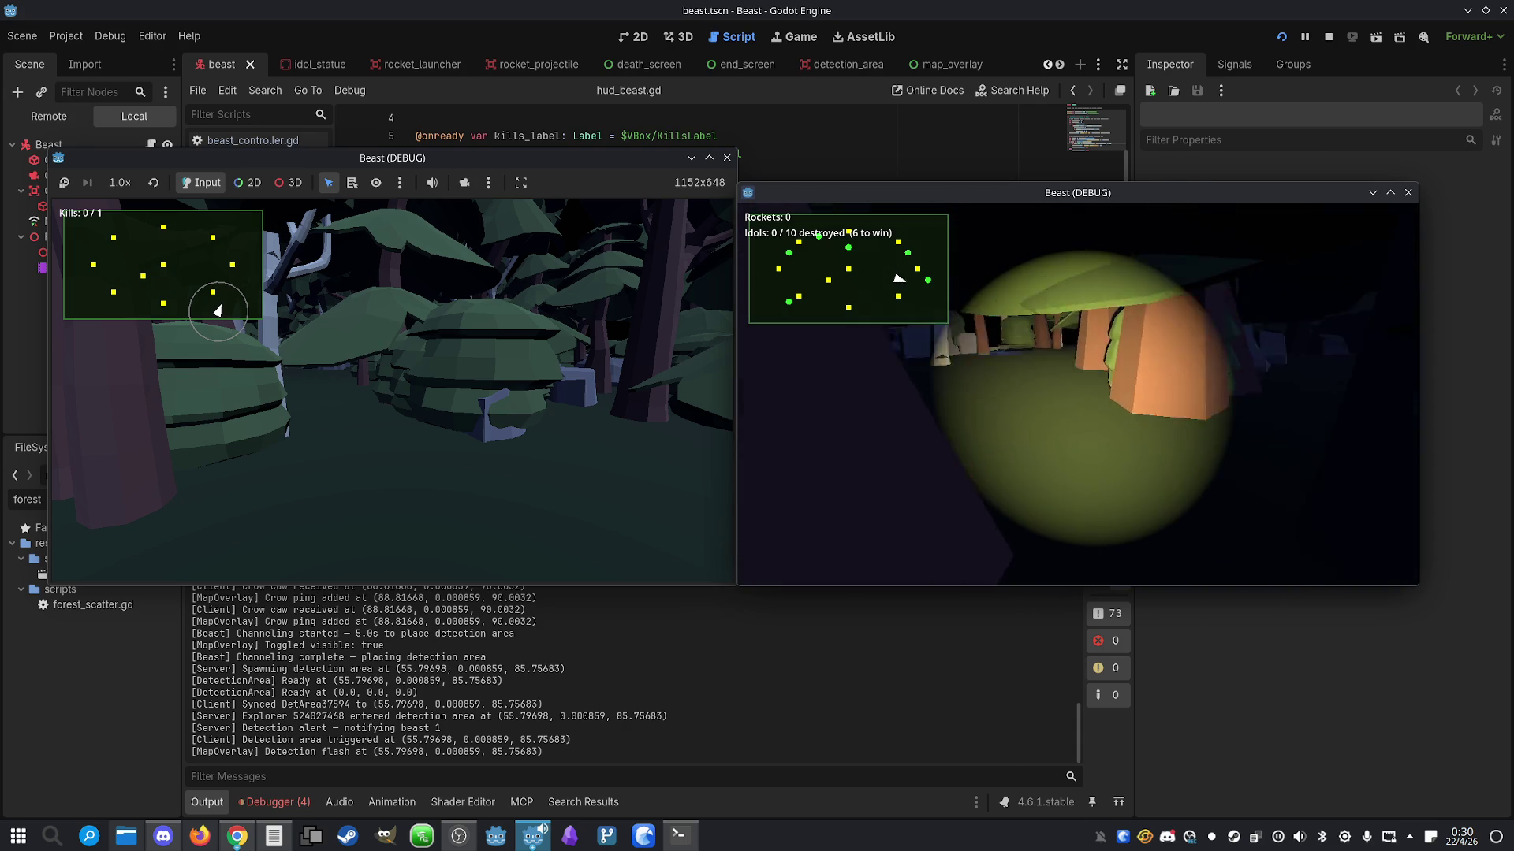
key(a)
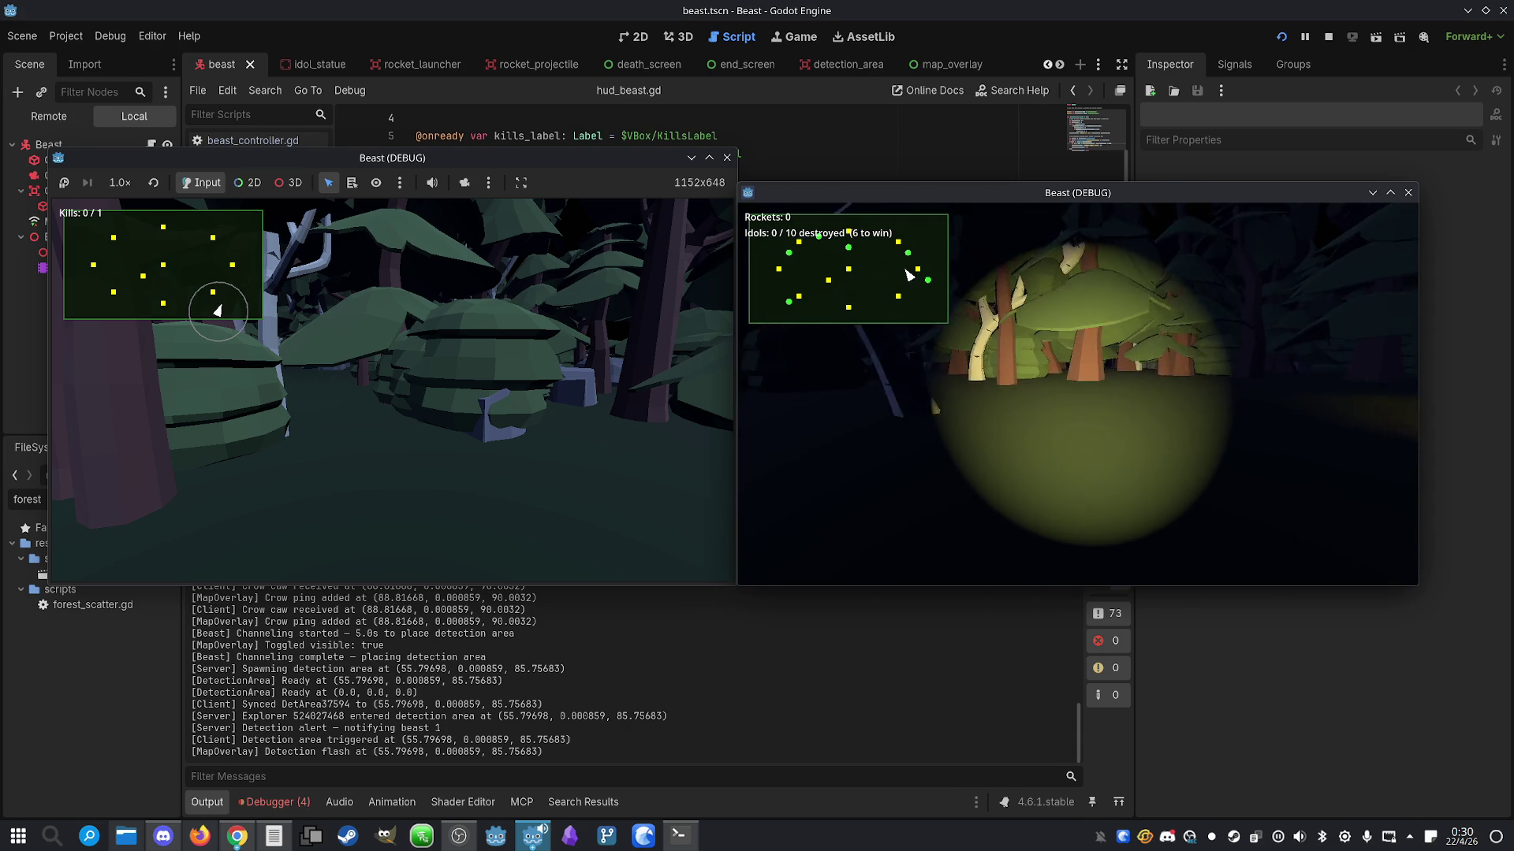
key(w)
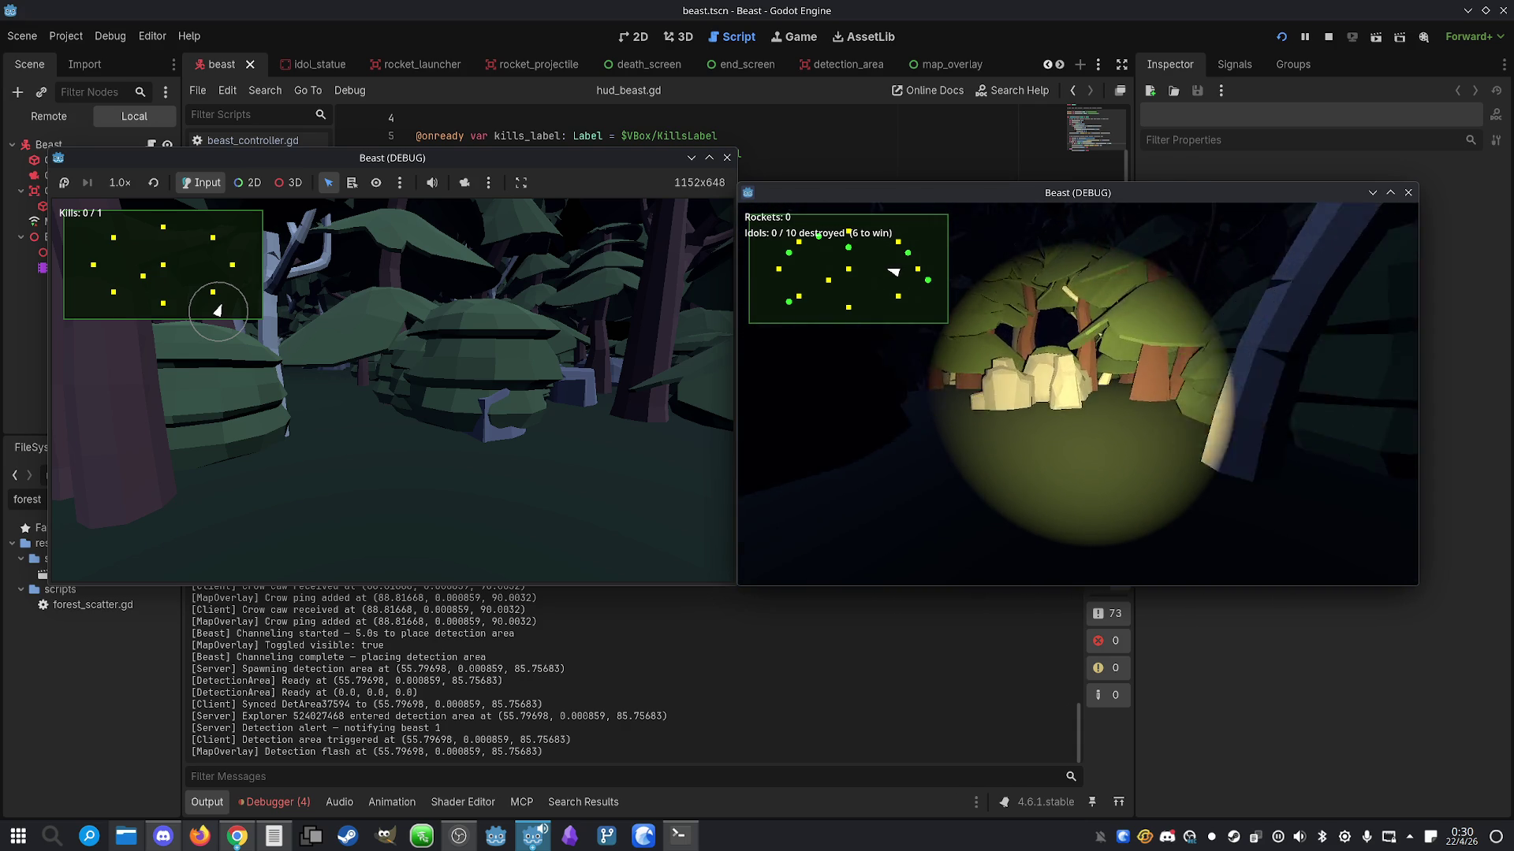
key(f)
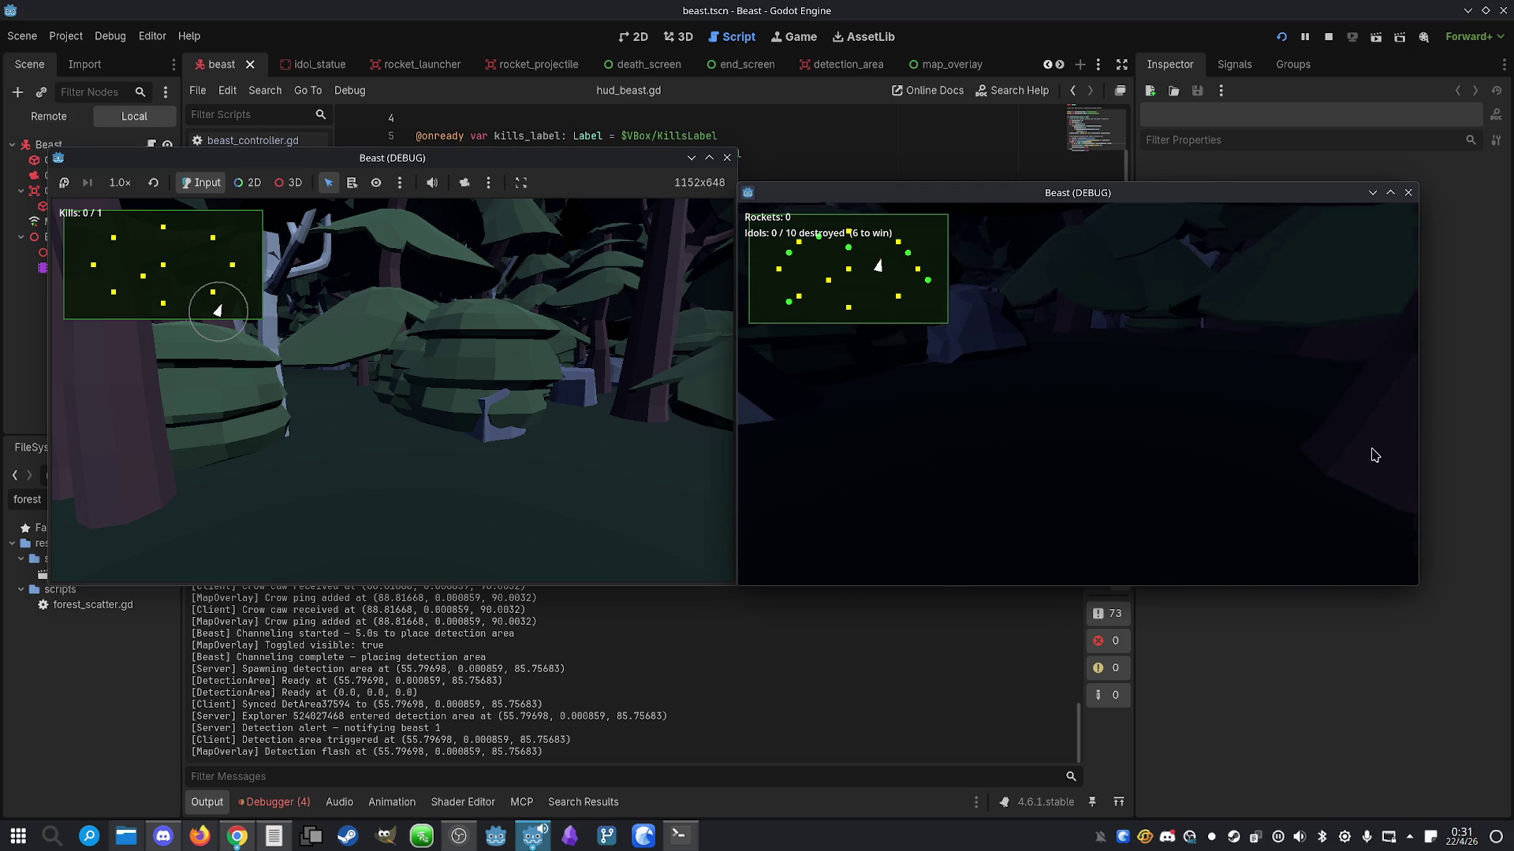
click(1328, 36)
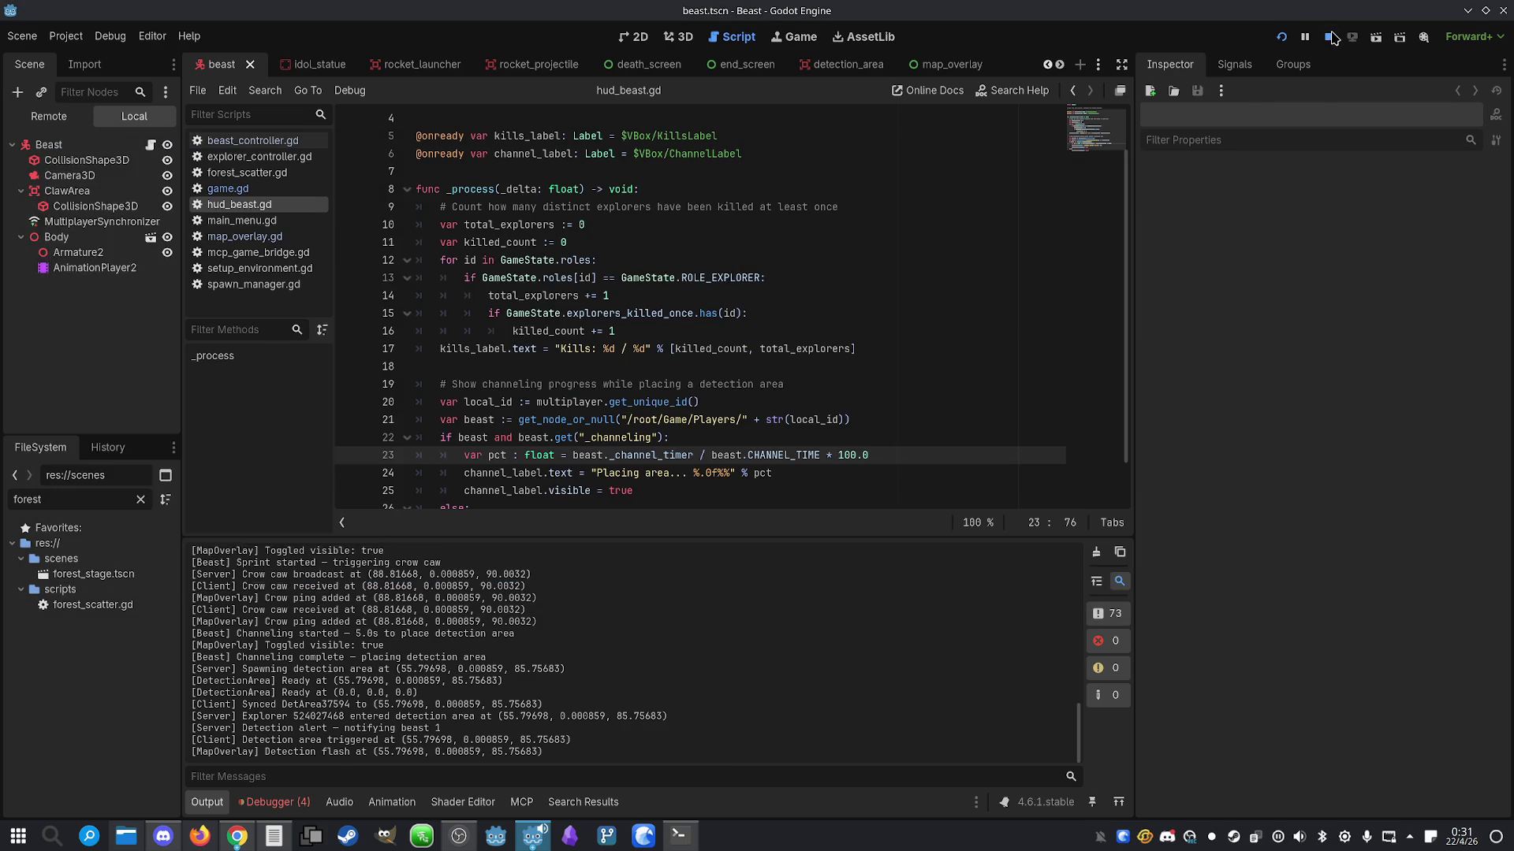
Ask Claude to show explorers in a detection zone as beast-minimap dots that update until they leave
click(679, 843)
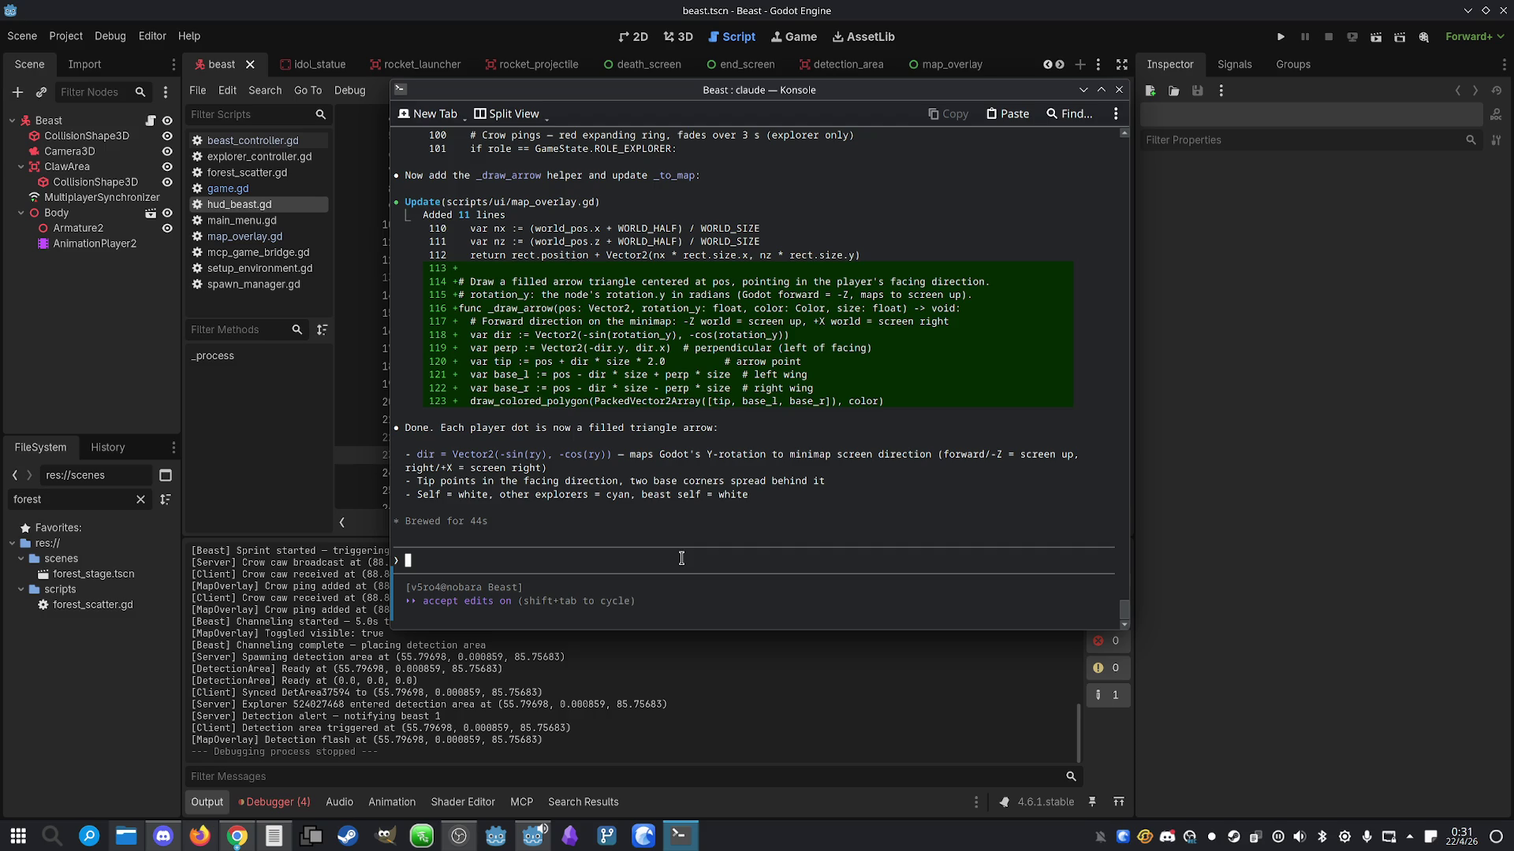
text(Make )
text(it so w)
text(hen a)
text(n explorer i)
text(s inside a)
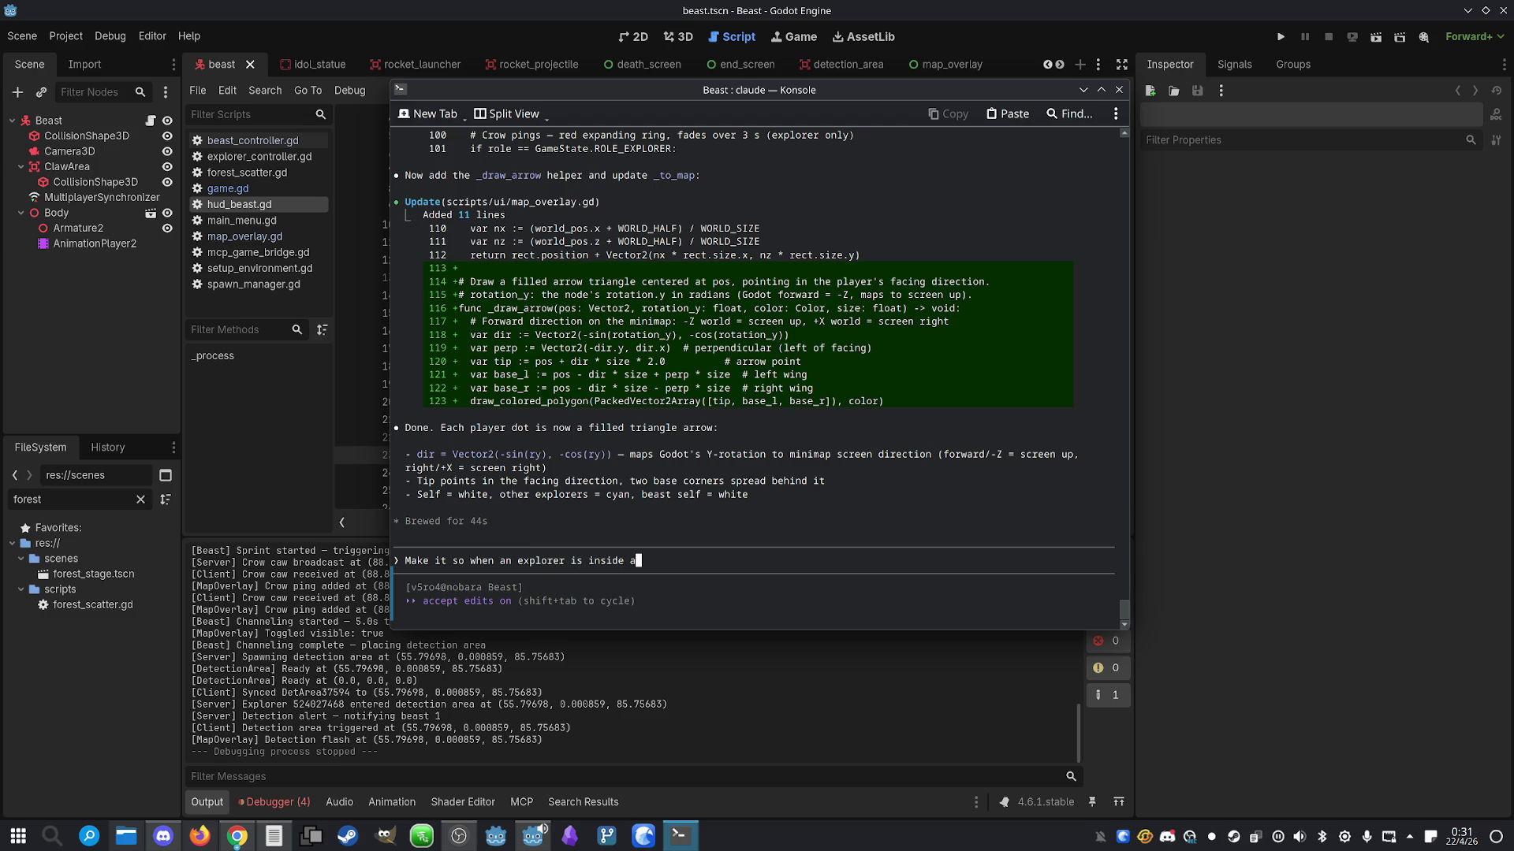
text( detection z)
text(one, )
text(a dot representing i)
text(t)
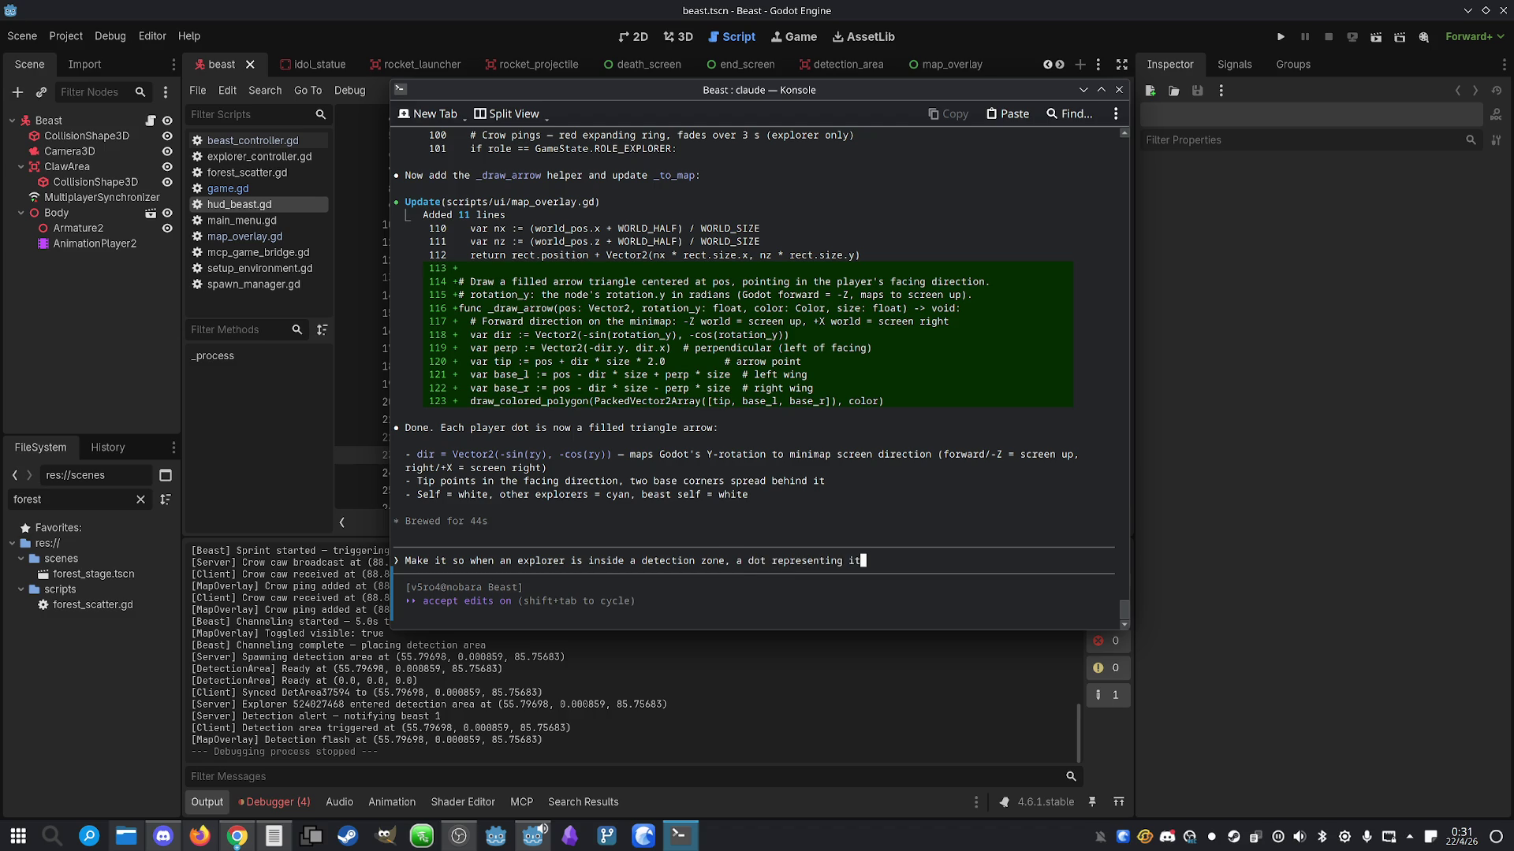
text(s position appe)
text(ars on the )
text(beast minima)
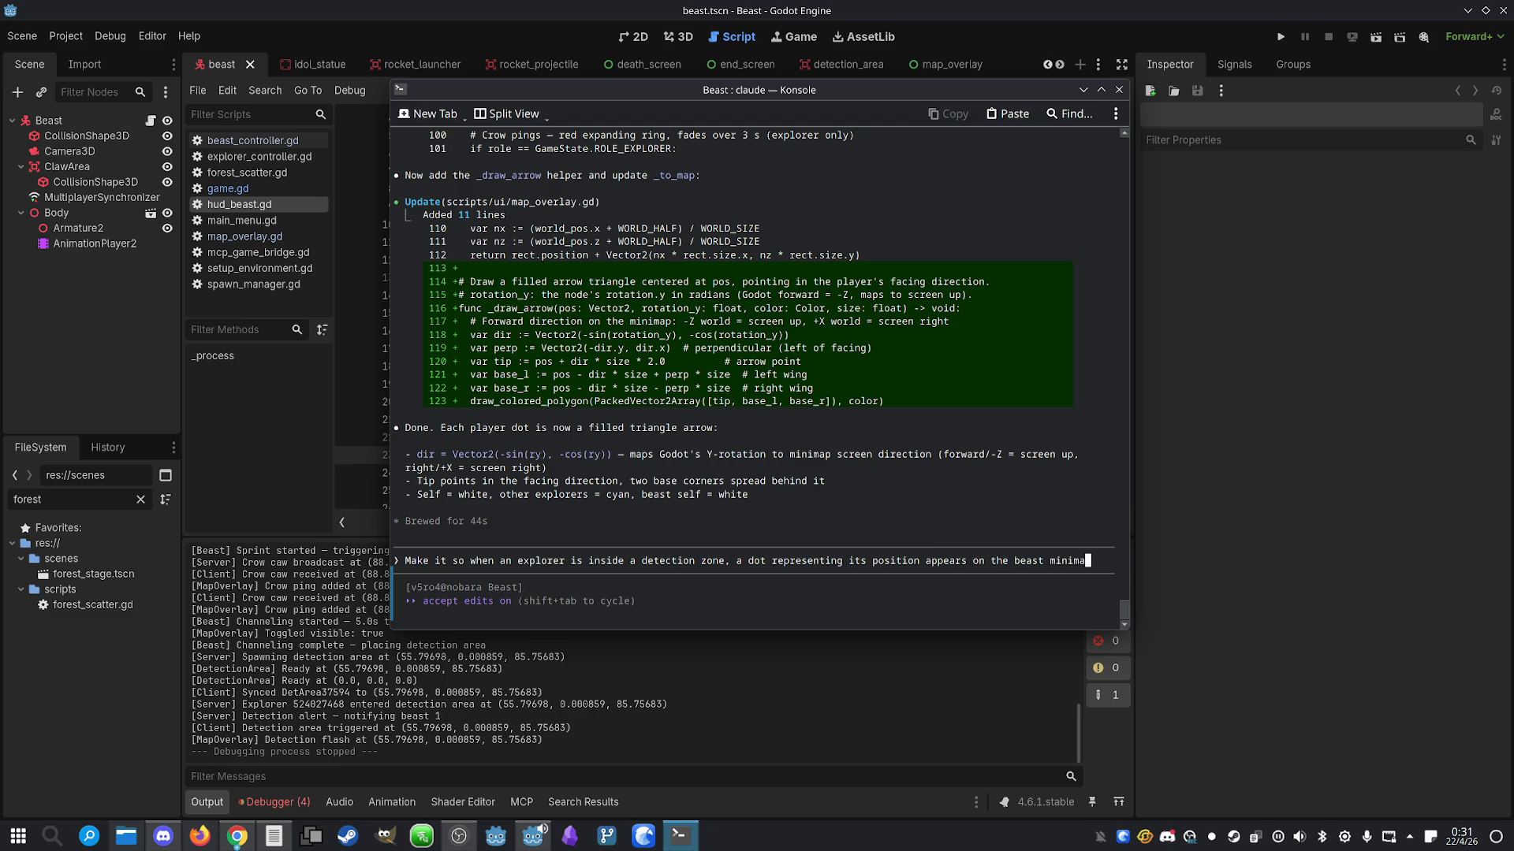
text(p, )
text(and)
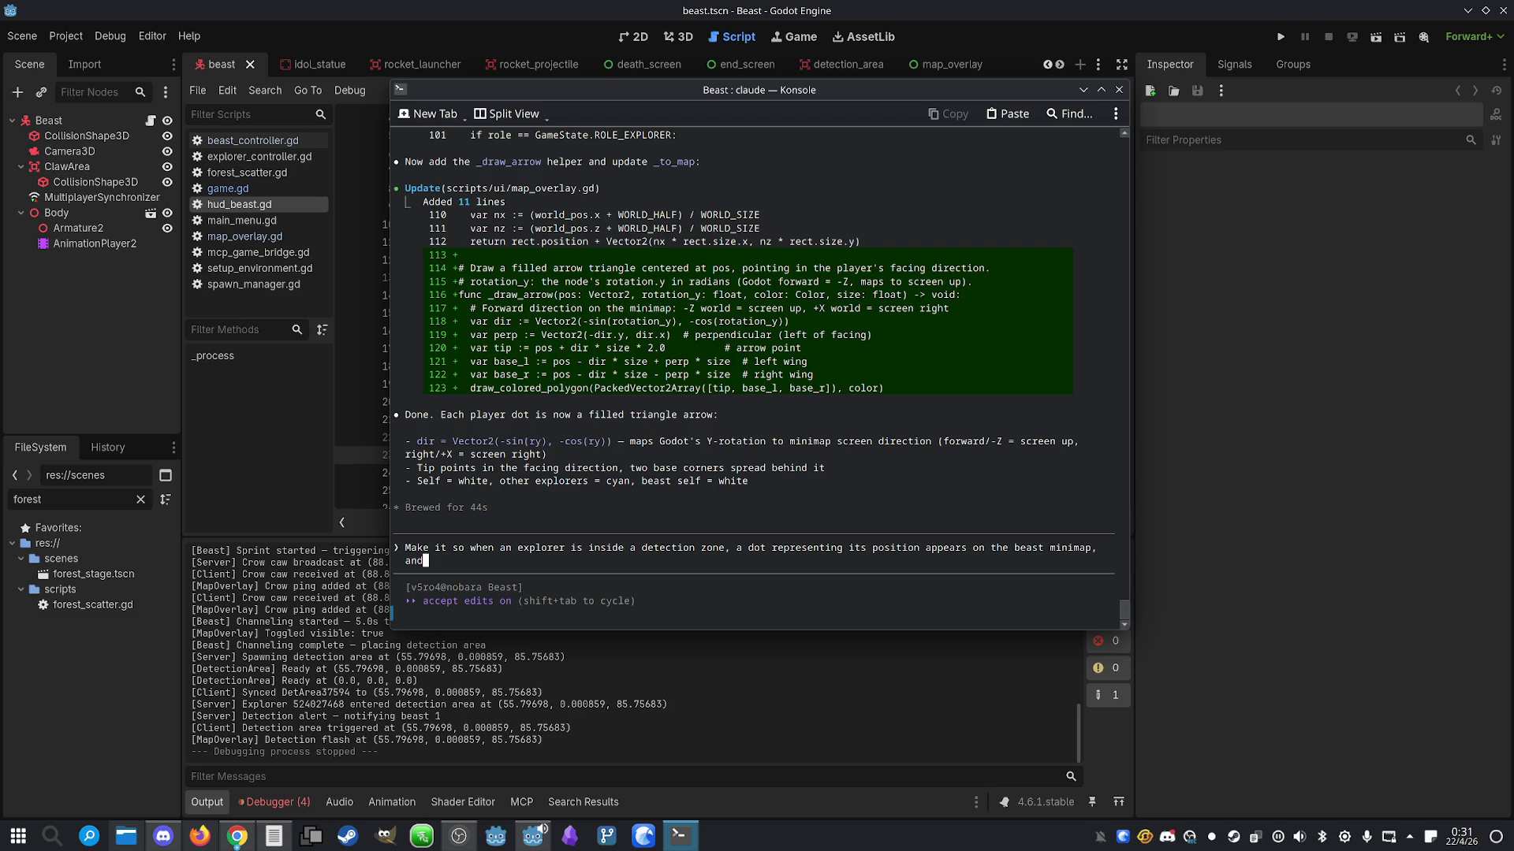
key(BackSpace)
key(BackSpace)
key(BackSpace)
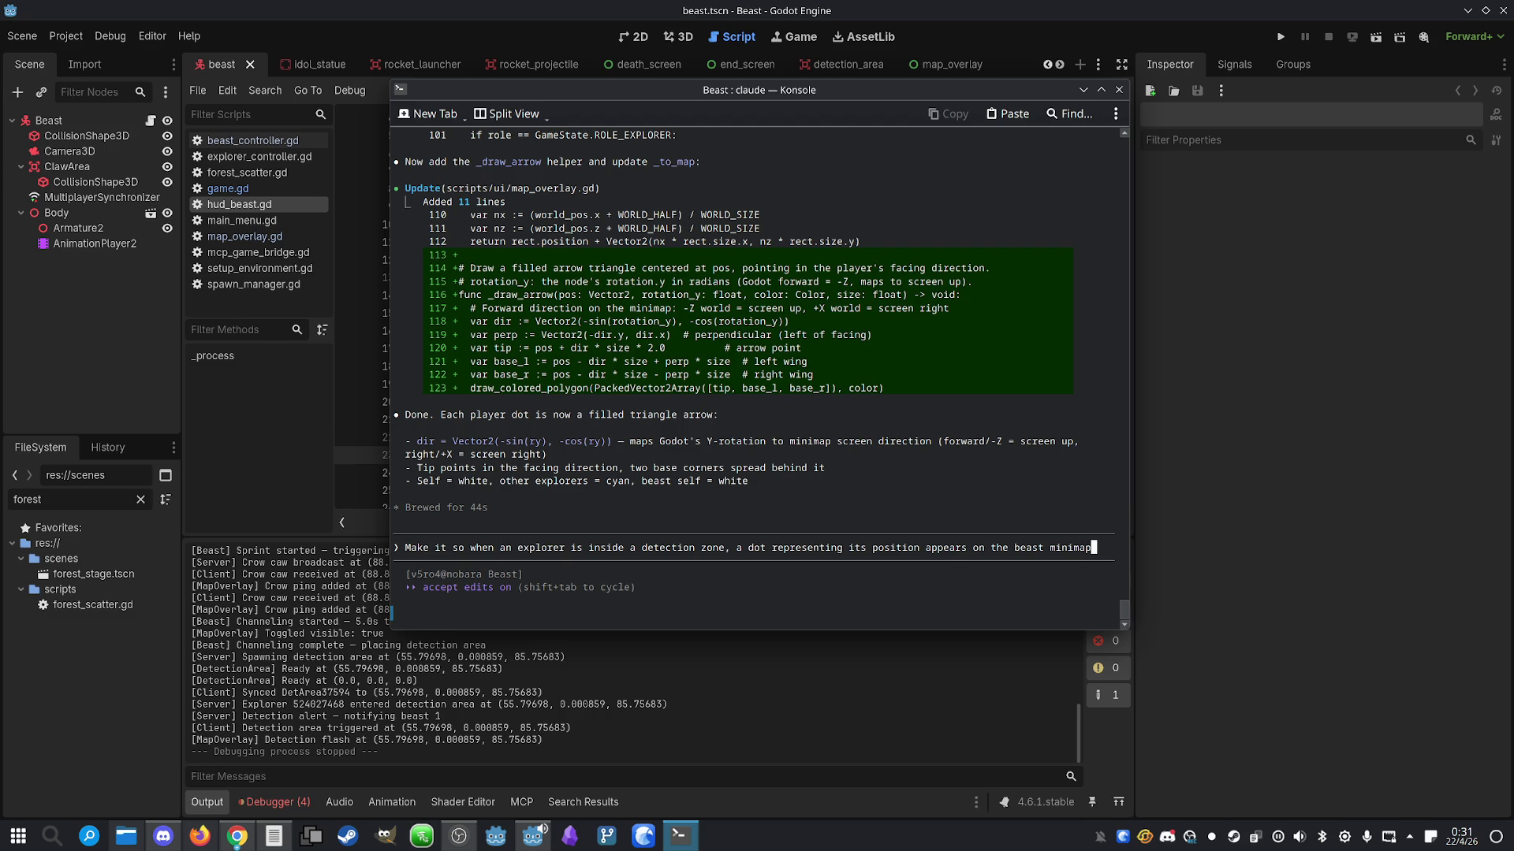
text(. Its positio)
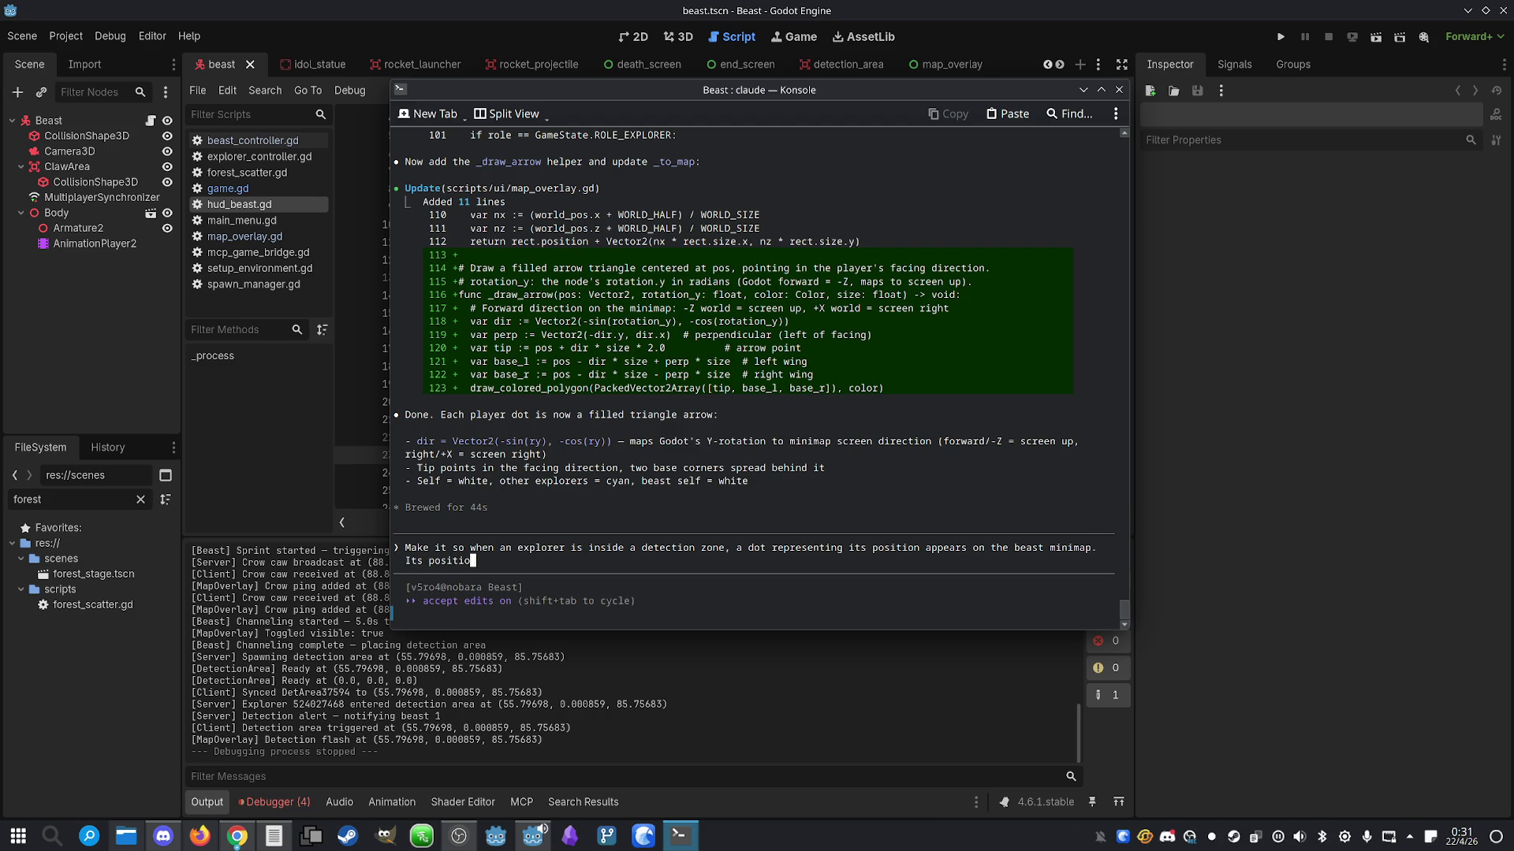
text(ns keeps upda)
text(tin)
text(g as the )
text(explorer moves)
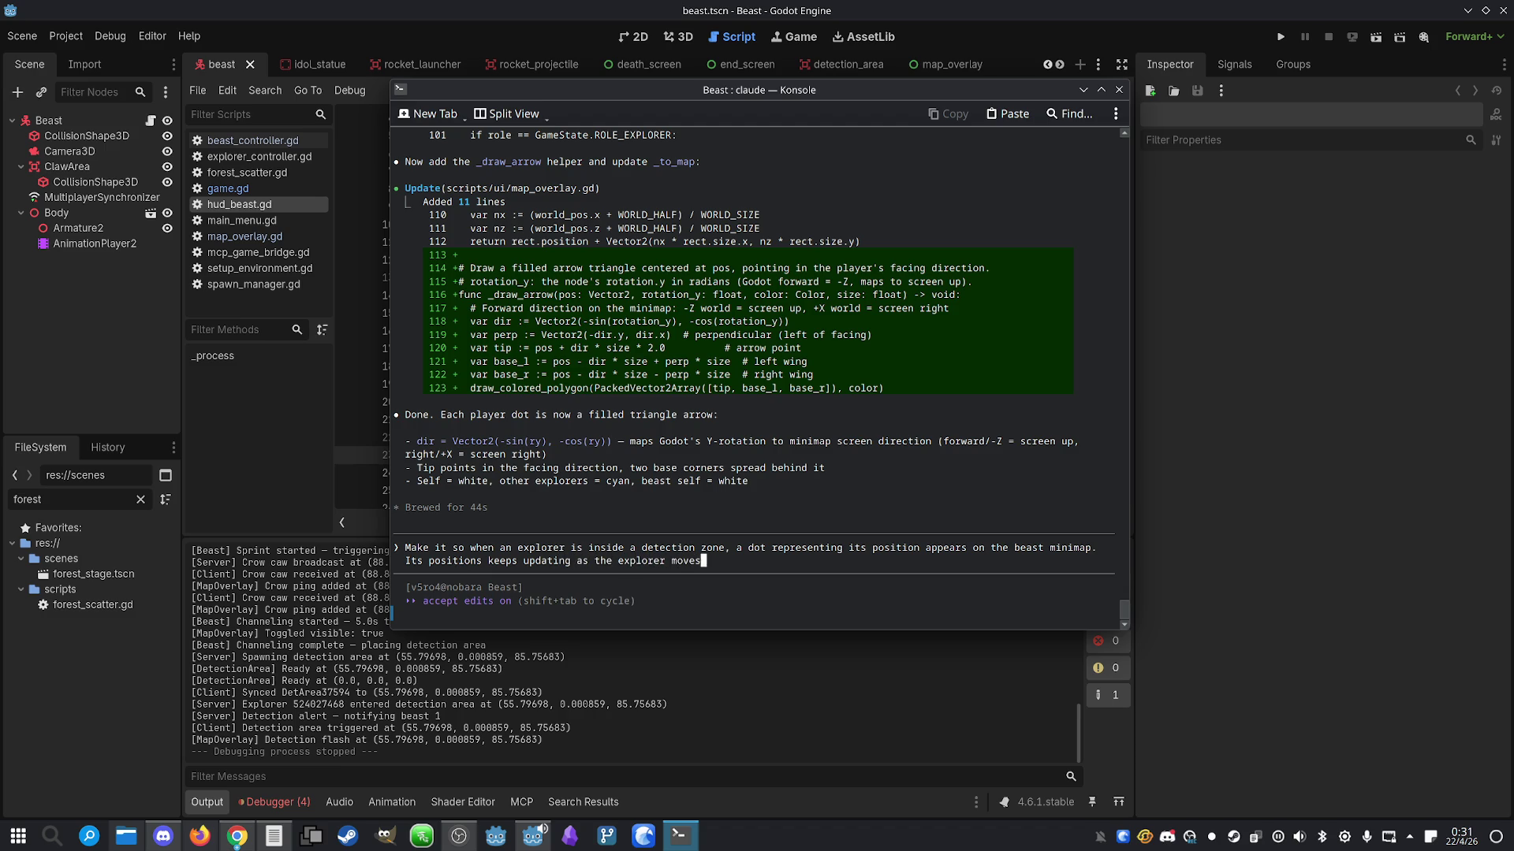
text(, but )
text(stops s)
text(howing if )
text(he goes o)
text(utside the d)
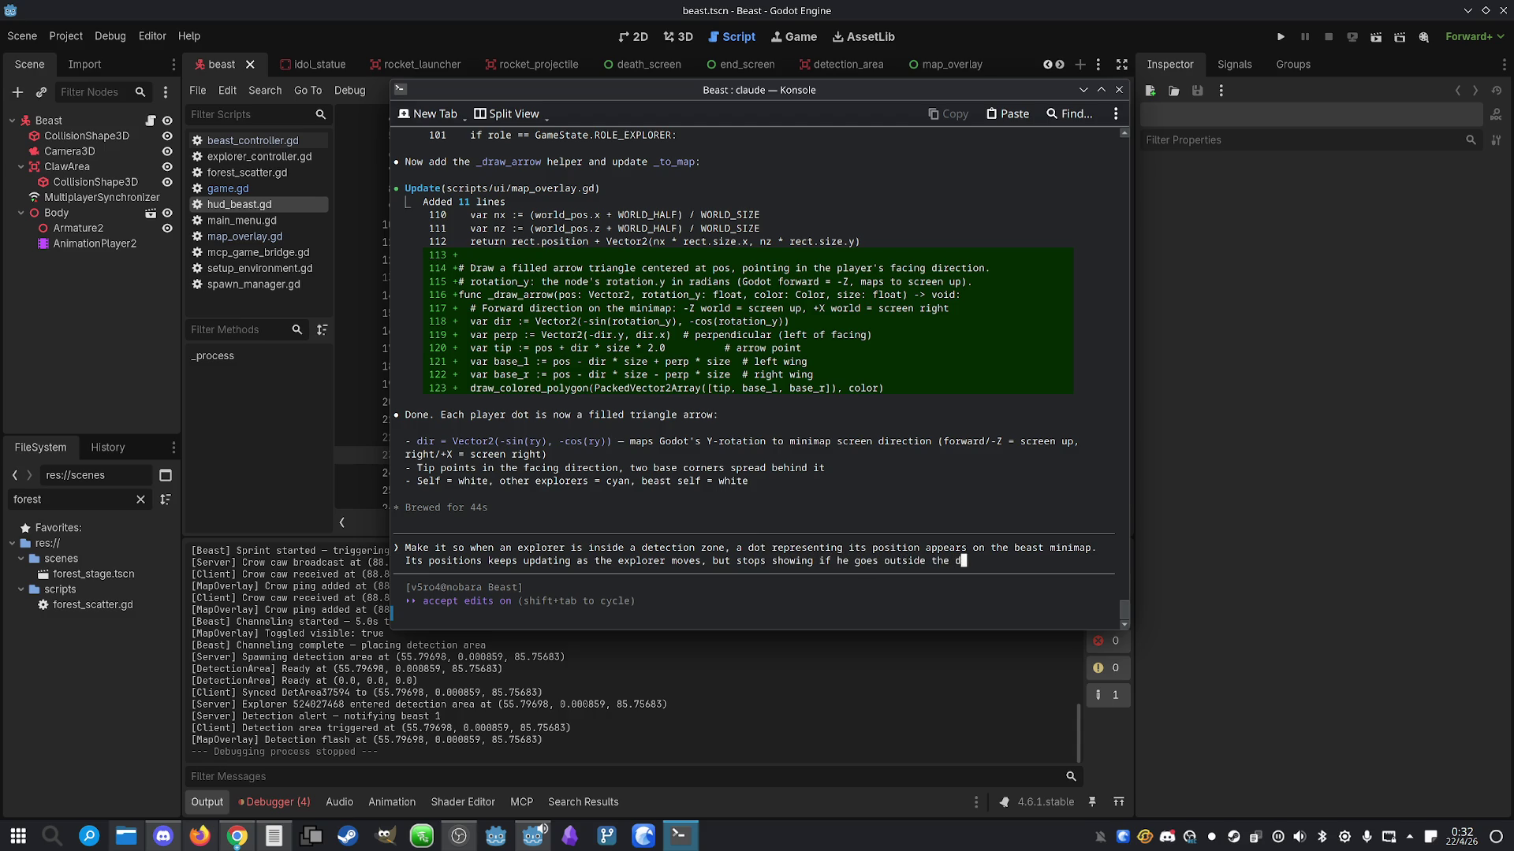
text(etection area.)
key(Return)
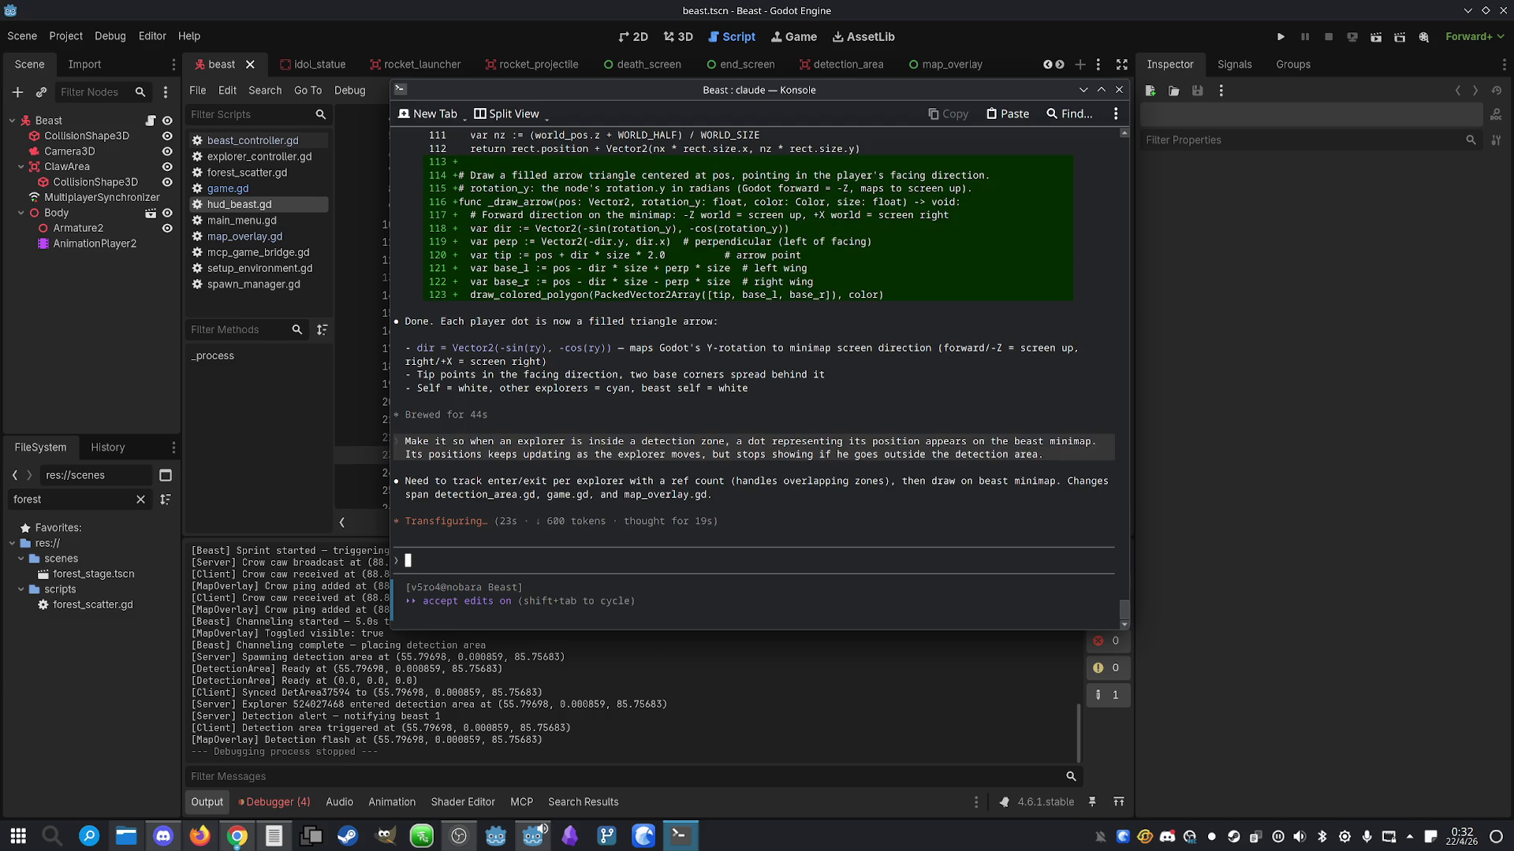
key(alt+Tab)
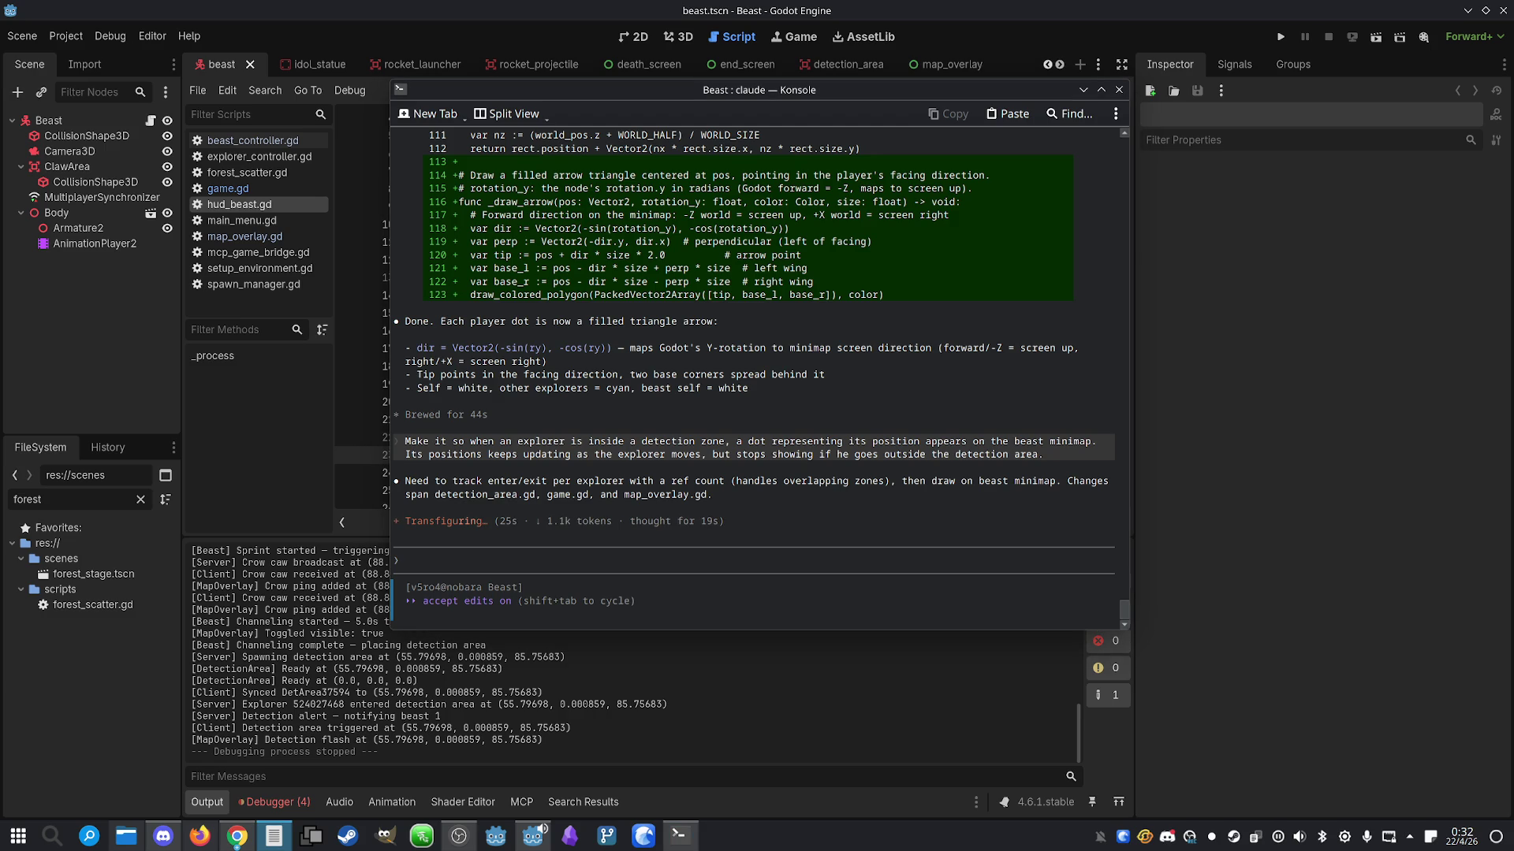
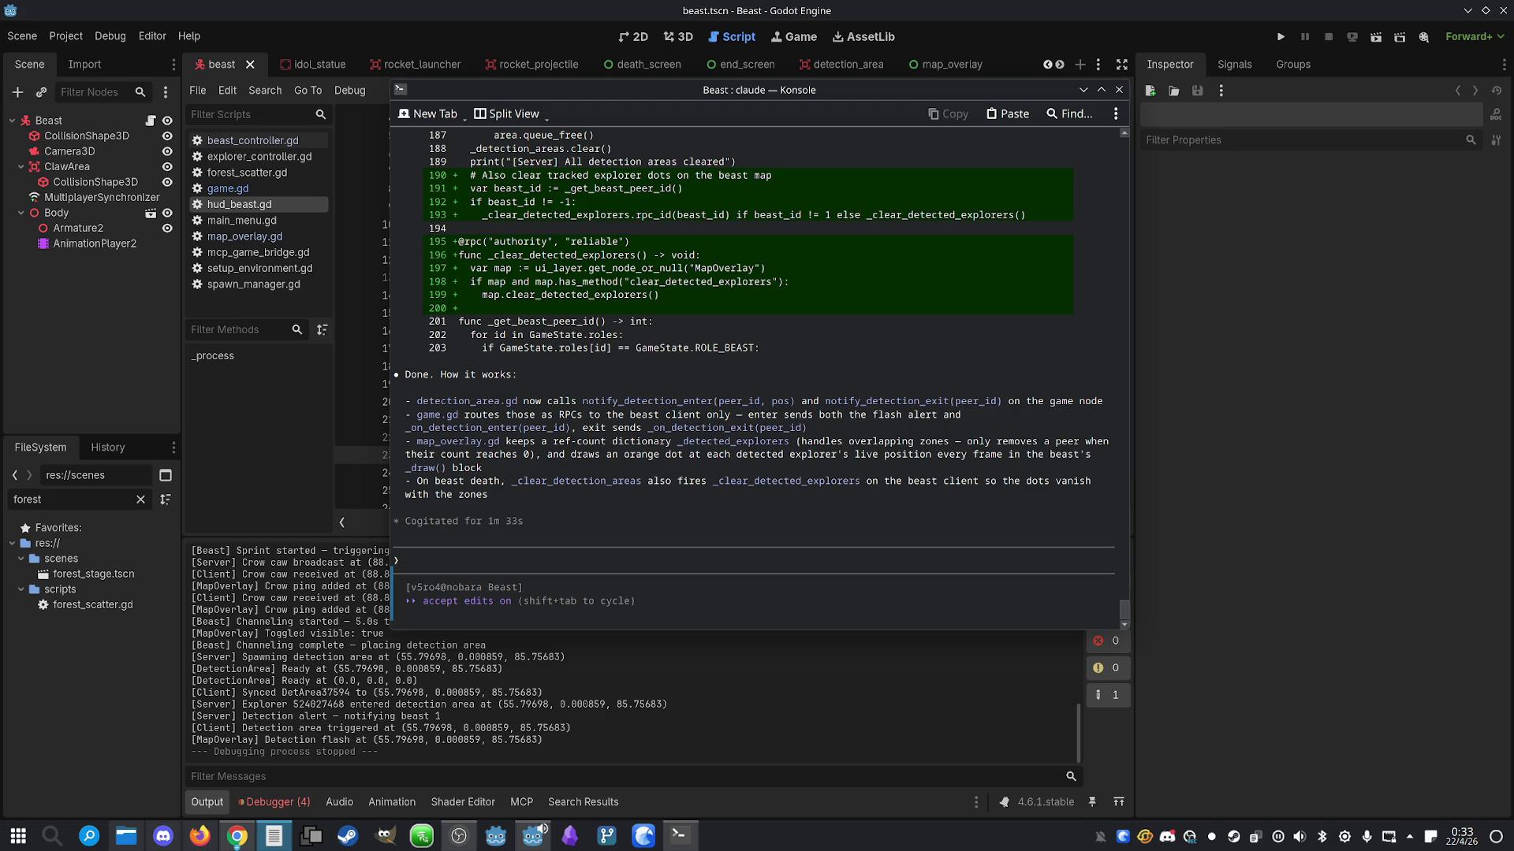
Run the Beast project in two debug instances placed side by side
key(super)
click(1024, 659)
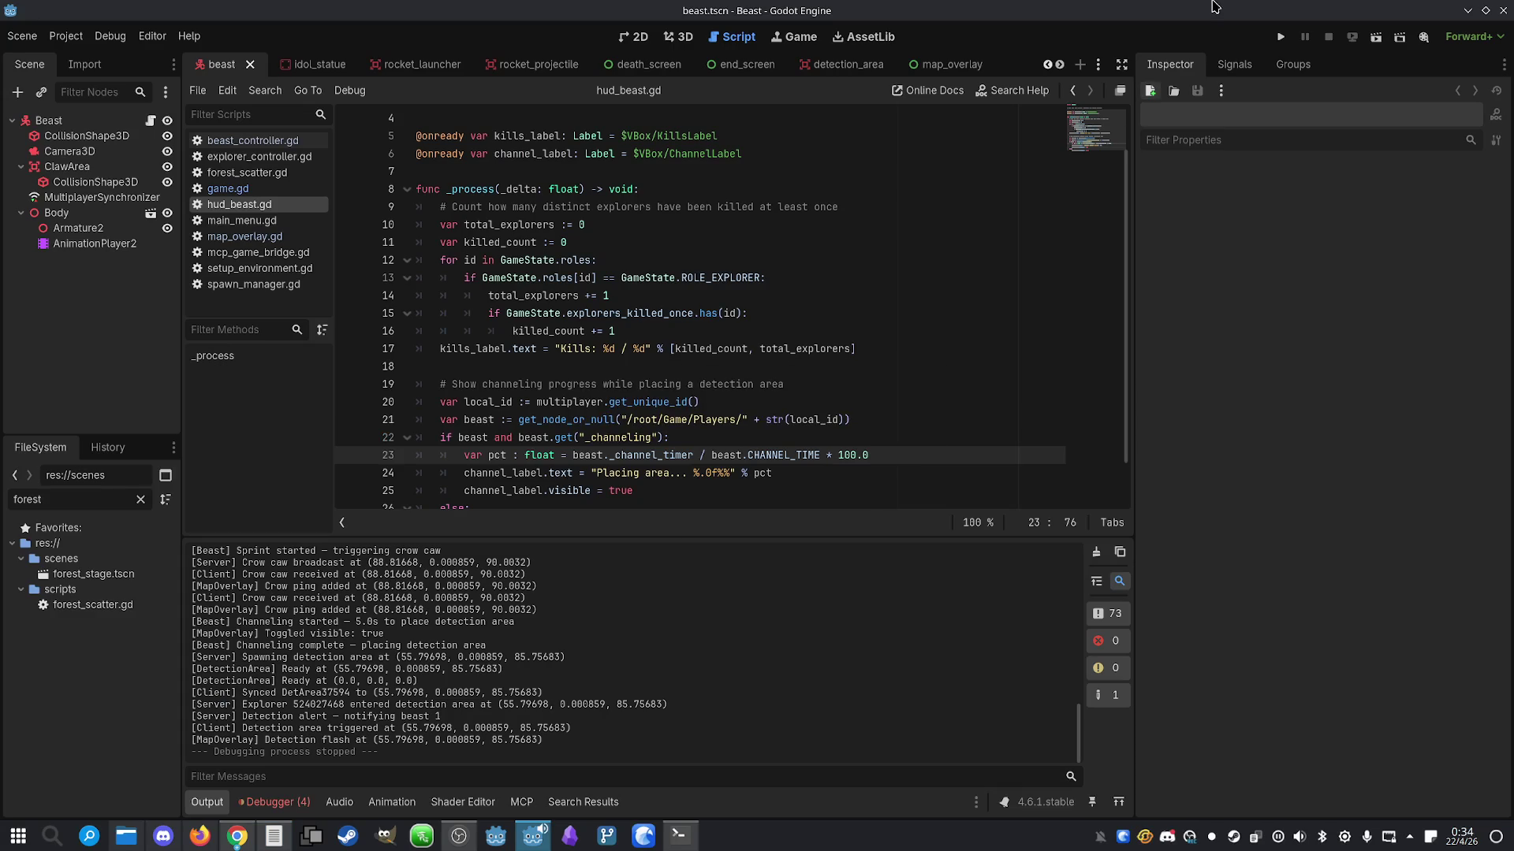
click(1280, 37)
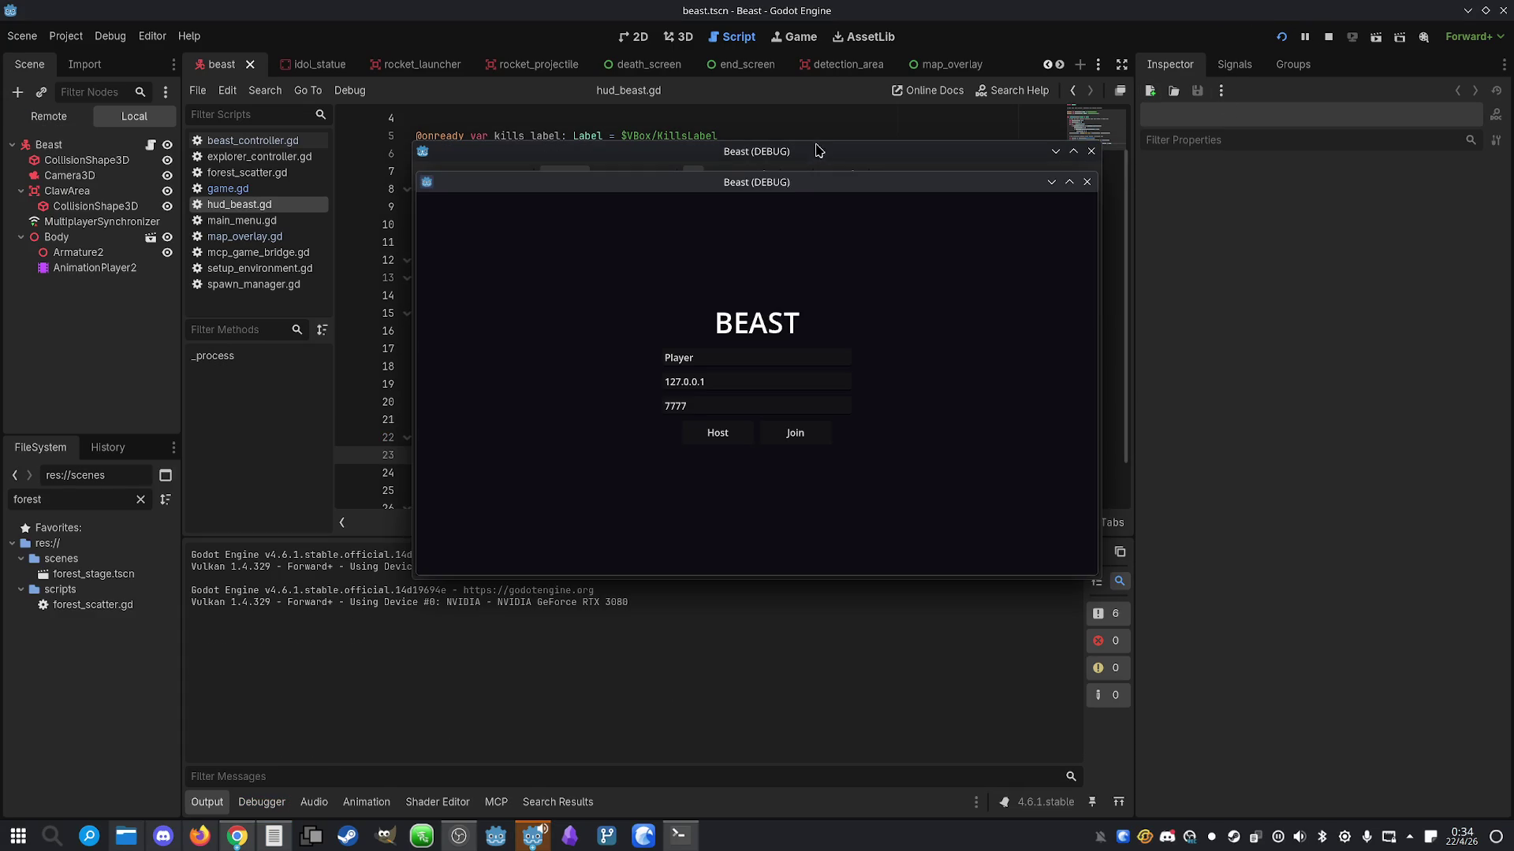
drag(794, 185, 1127, 182)
drag(836, 148, 477, 141)
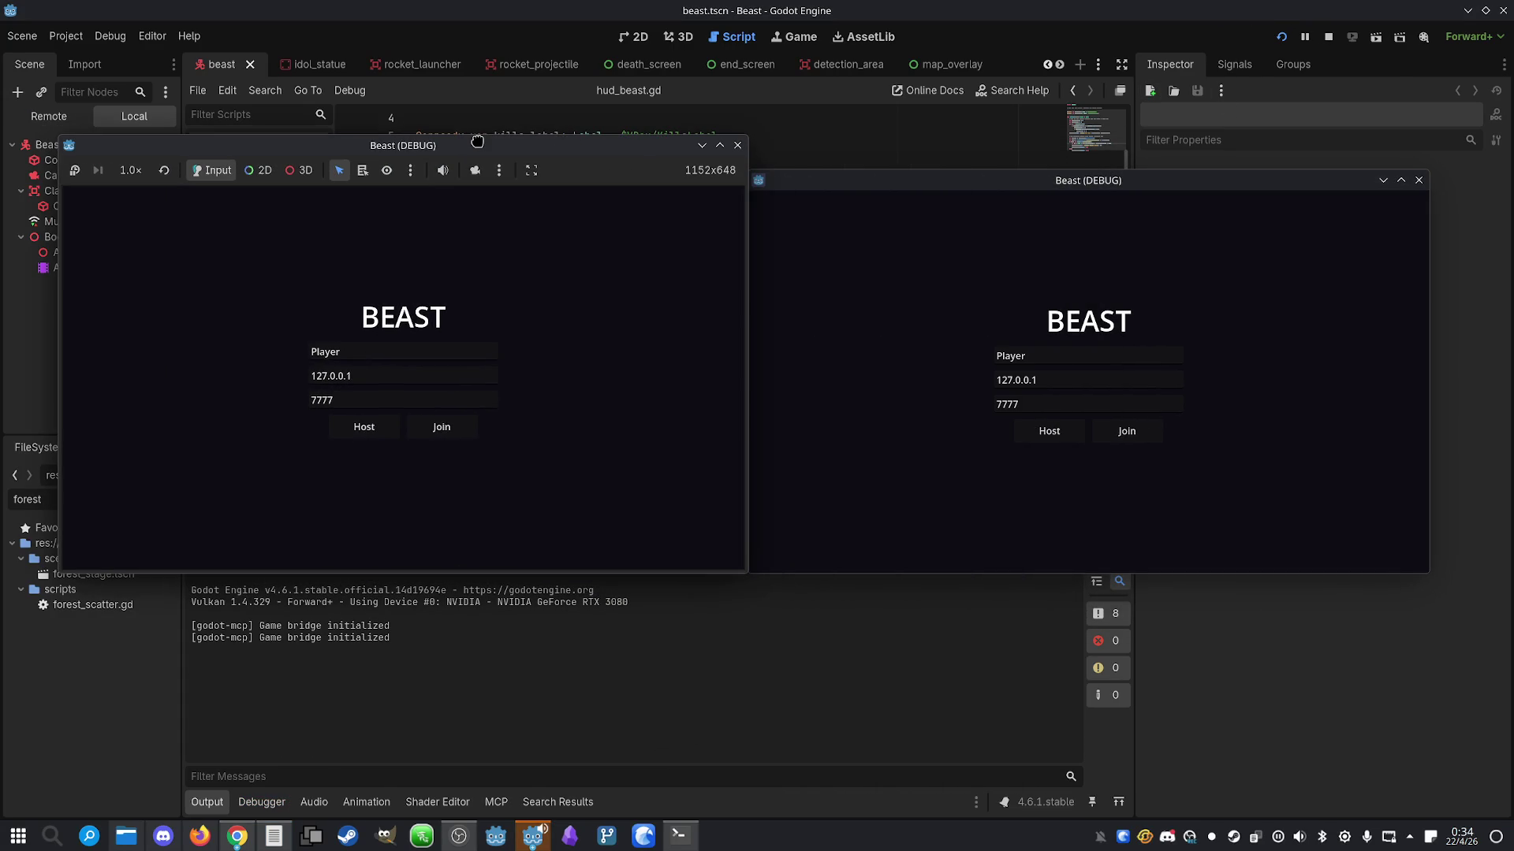
Host on the left and join on the right; claim Beast and Explorer, ready both, and start
click(364, 427)
click(1127, 432)
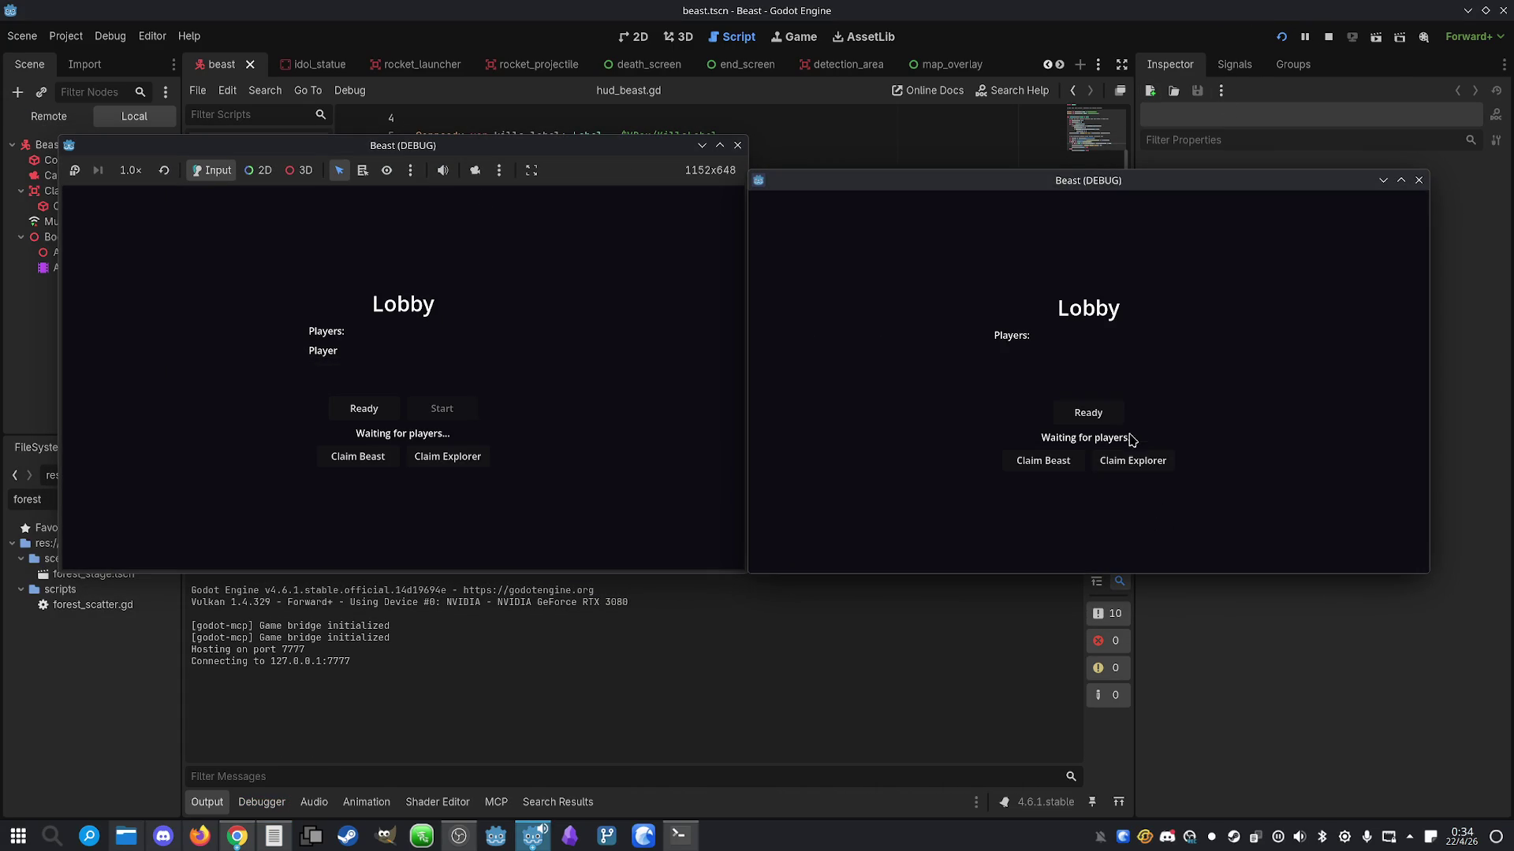
click(1151, 458)
click(1113, 409)
click(369, 456)
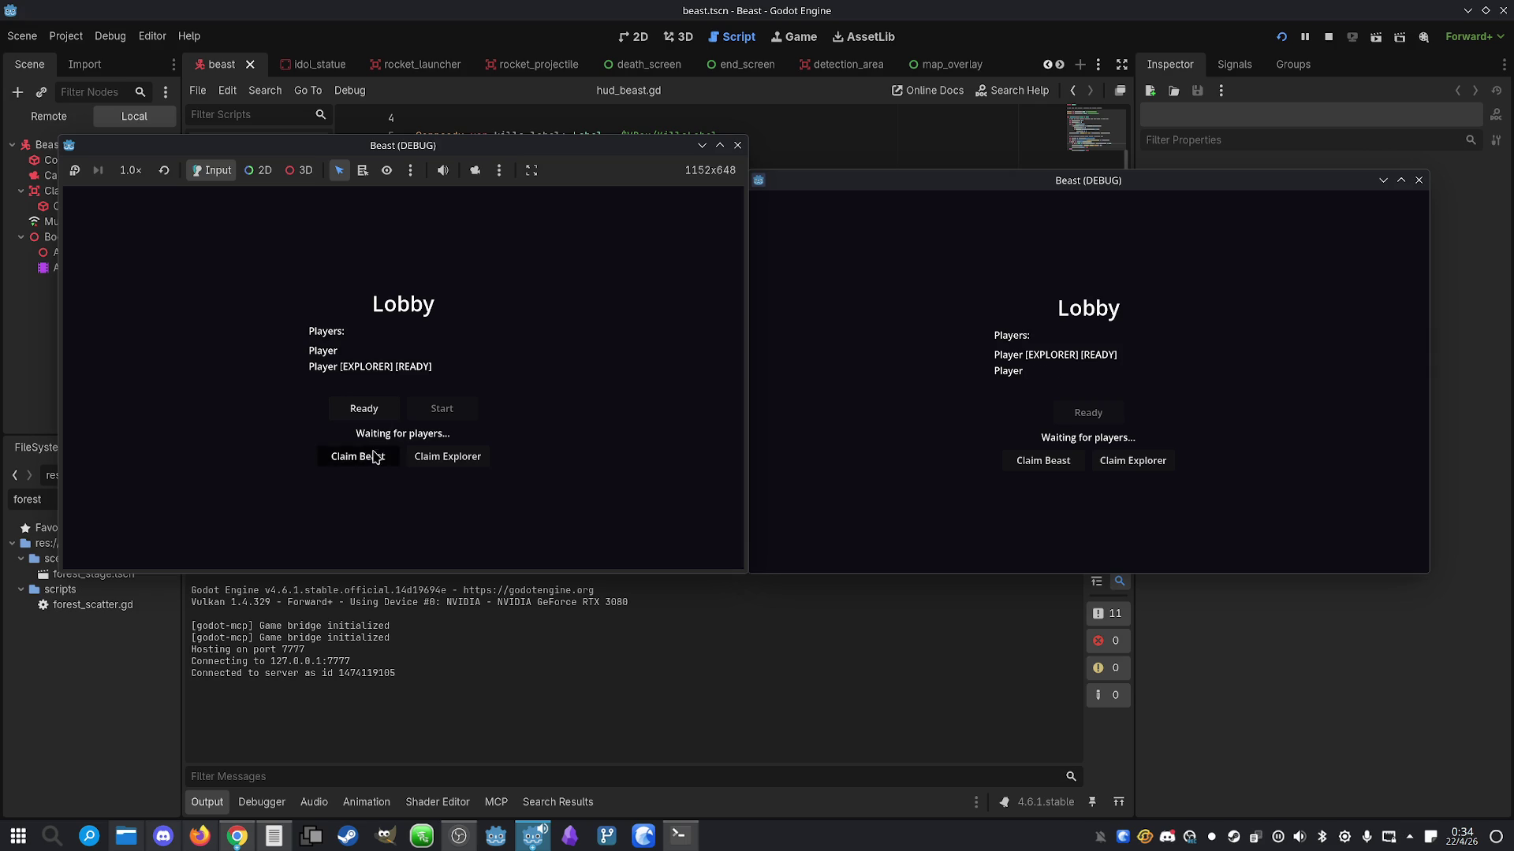
click(365, 408)
click(454, 411)
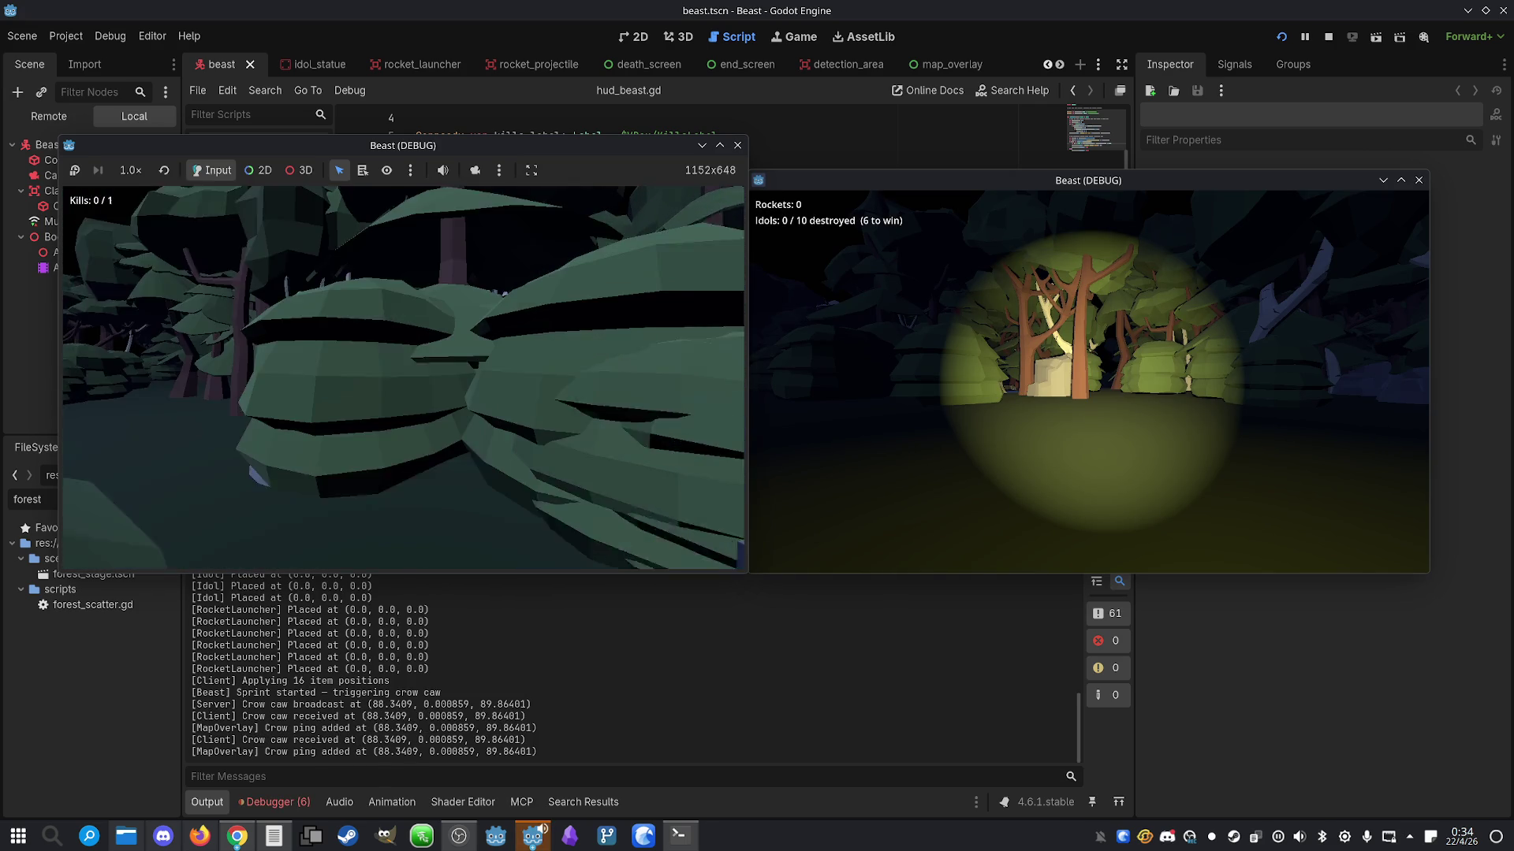
Show the beast's minimap, sprint into a clearing, and place a detection area while the explorer walks
key(m)
key(shift+w)
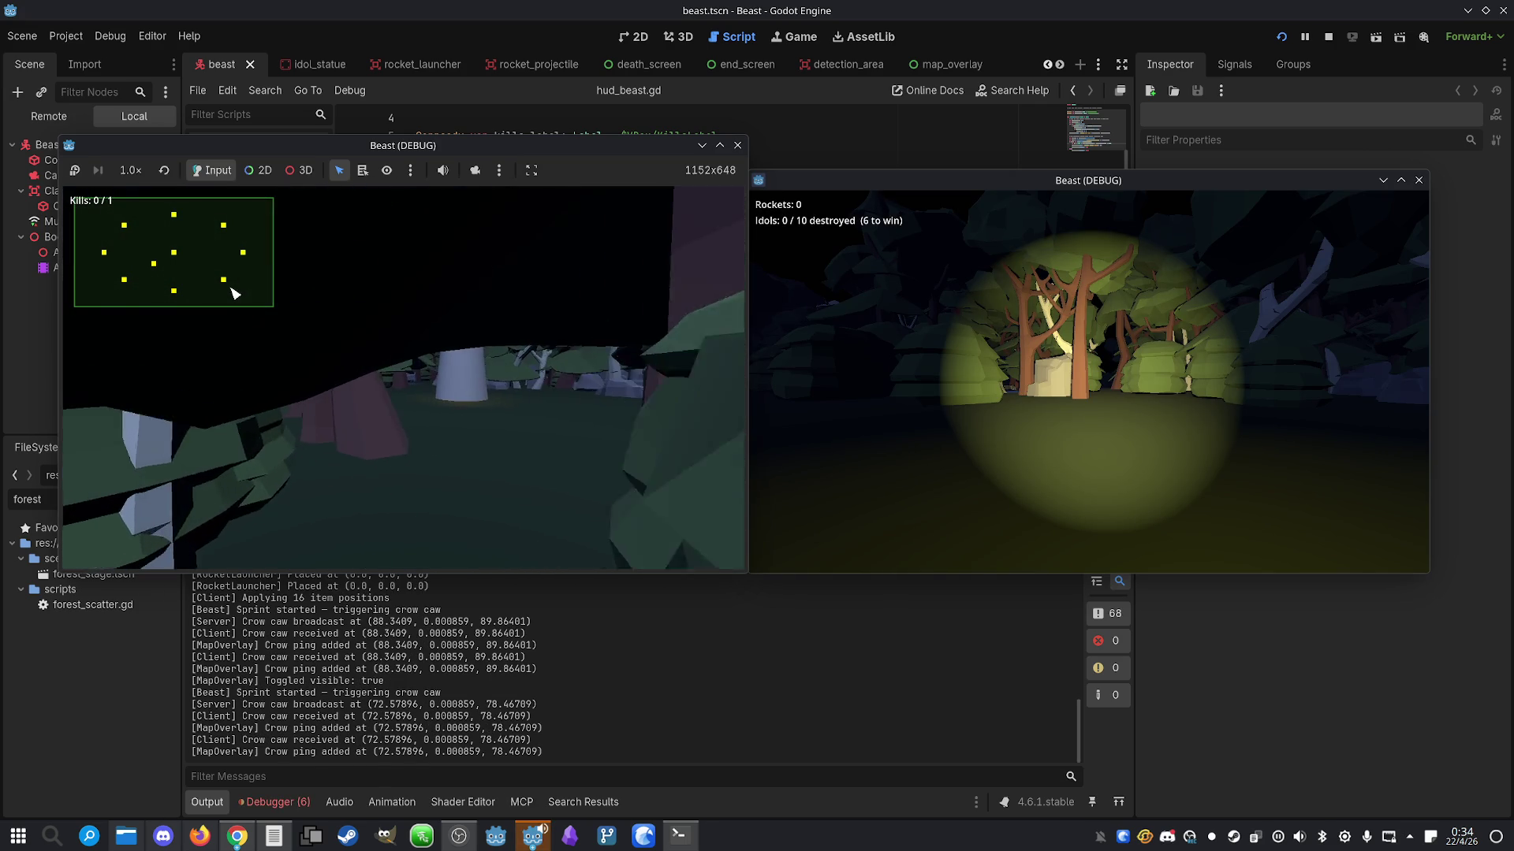
key(e)
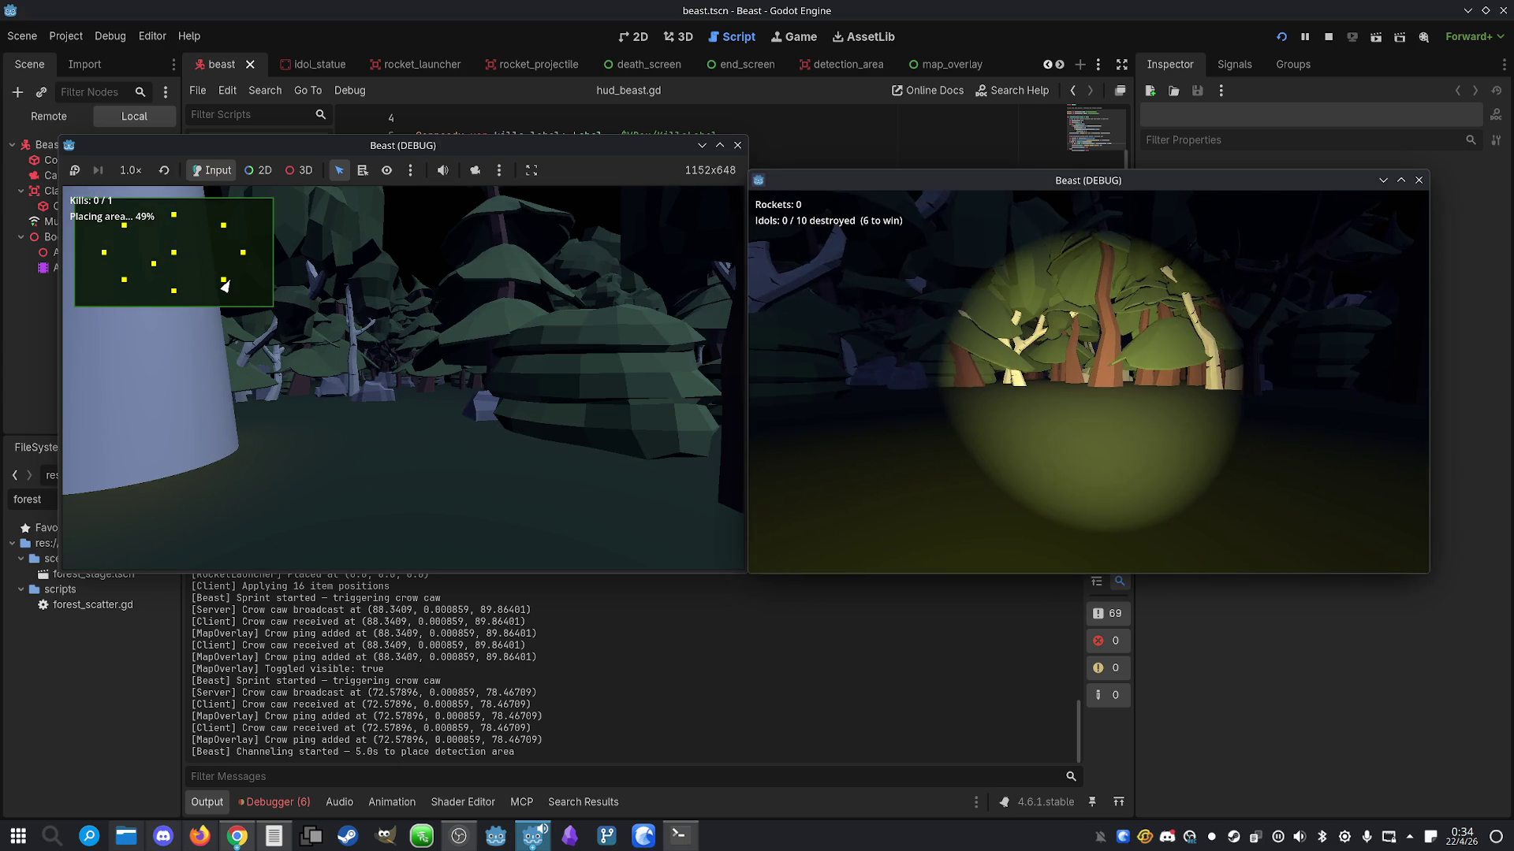
key(m)
key(w)
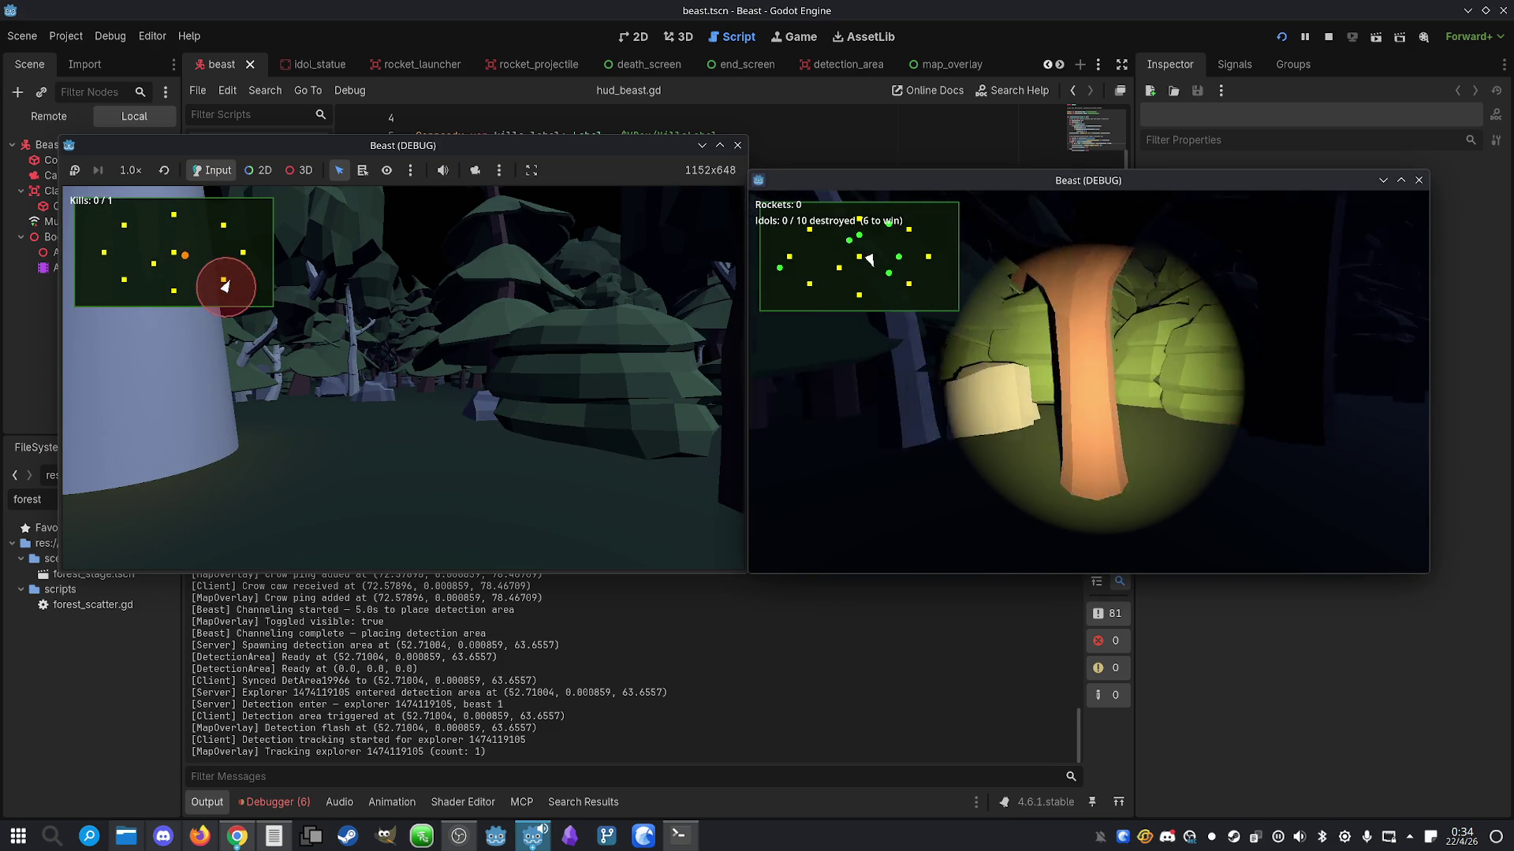
key(w)
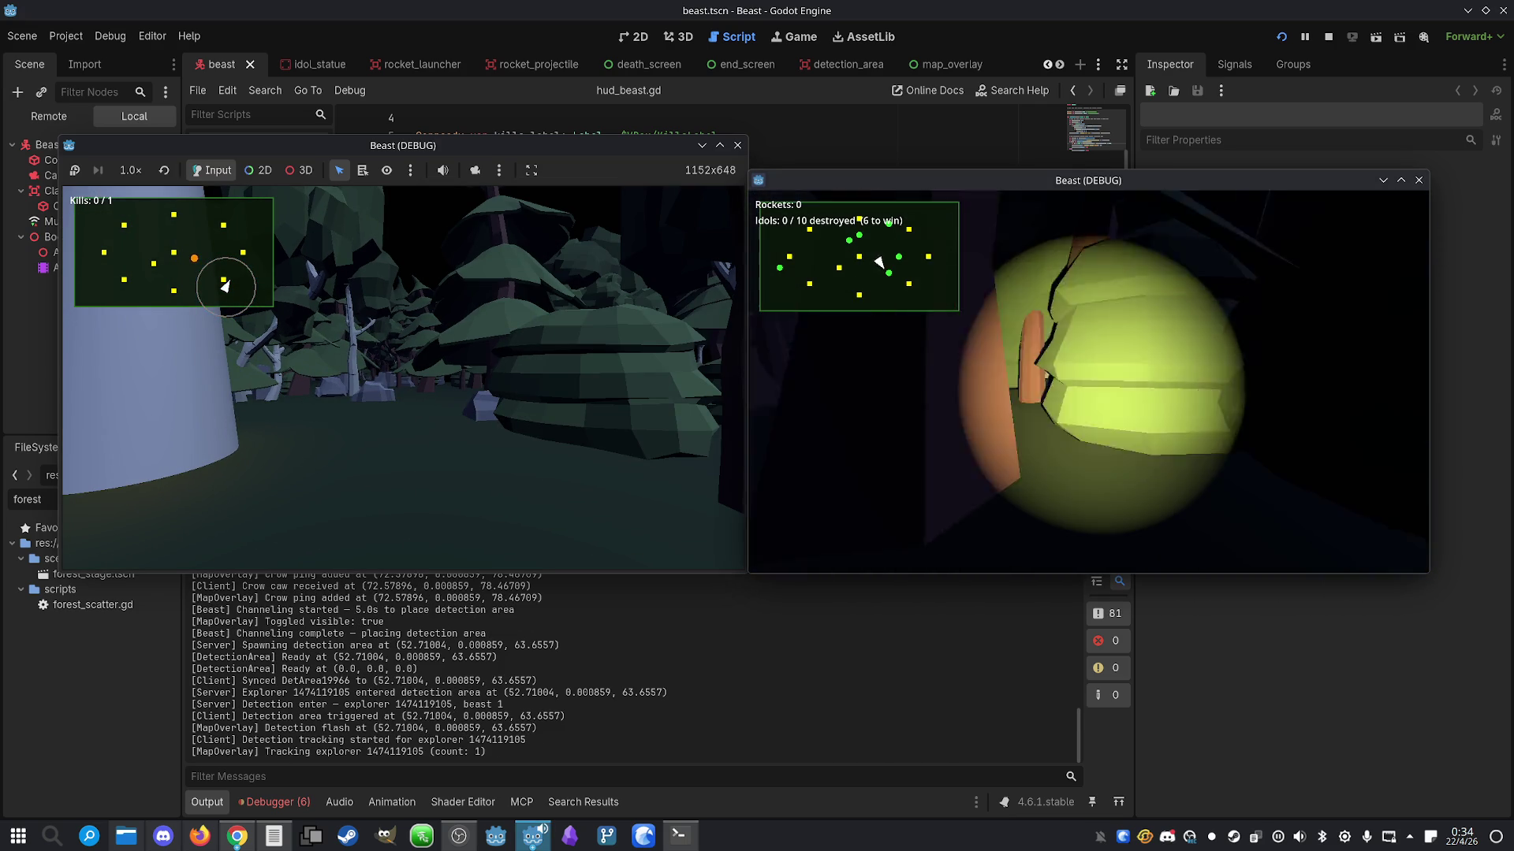
key(w)
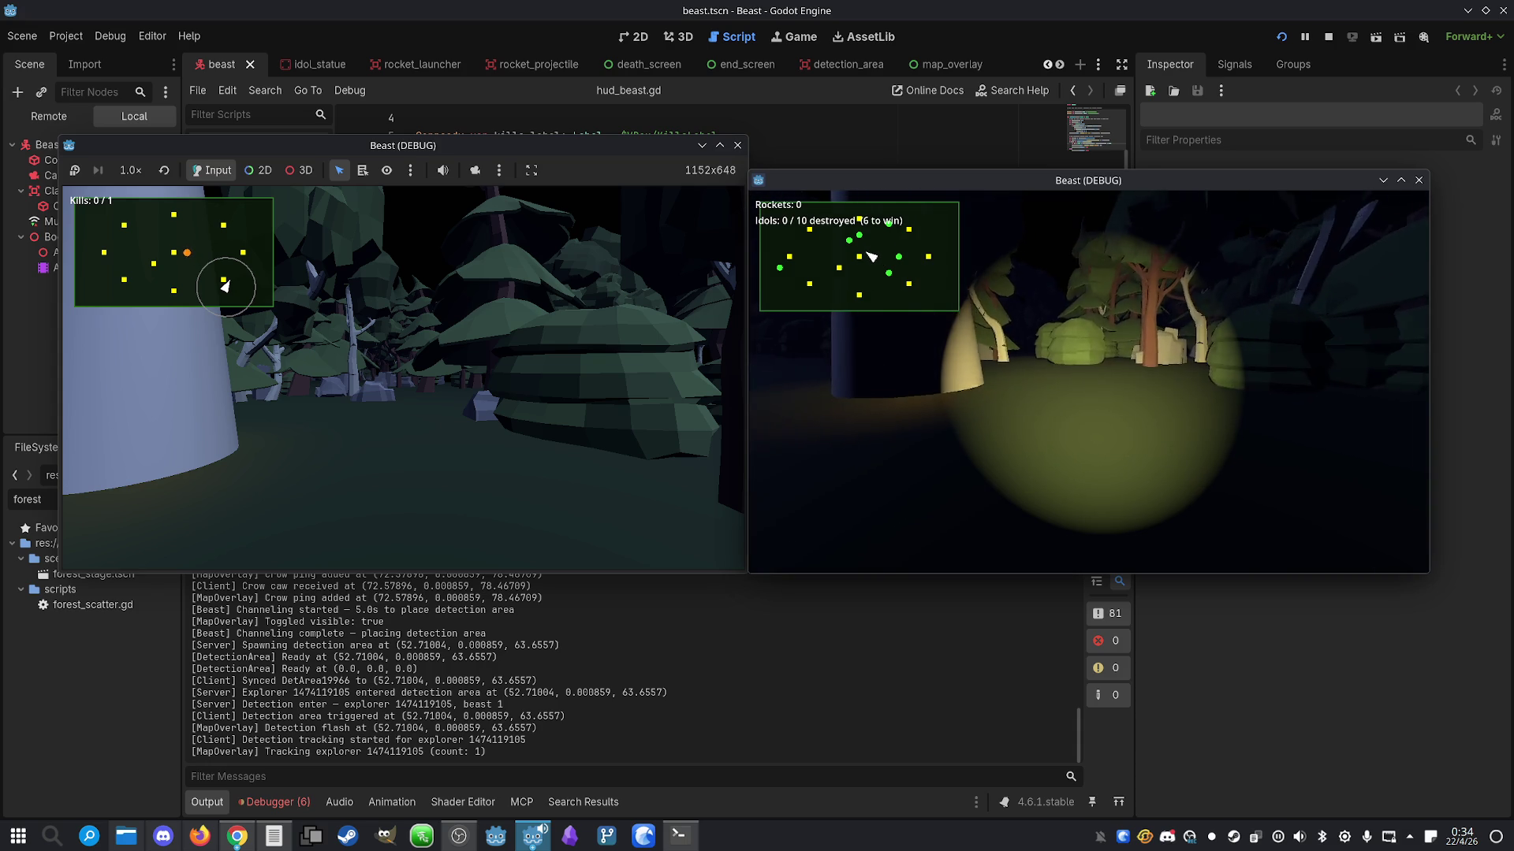
key(w)
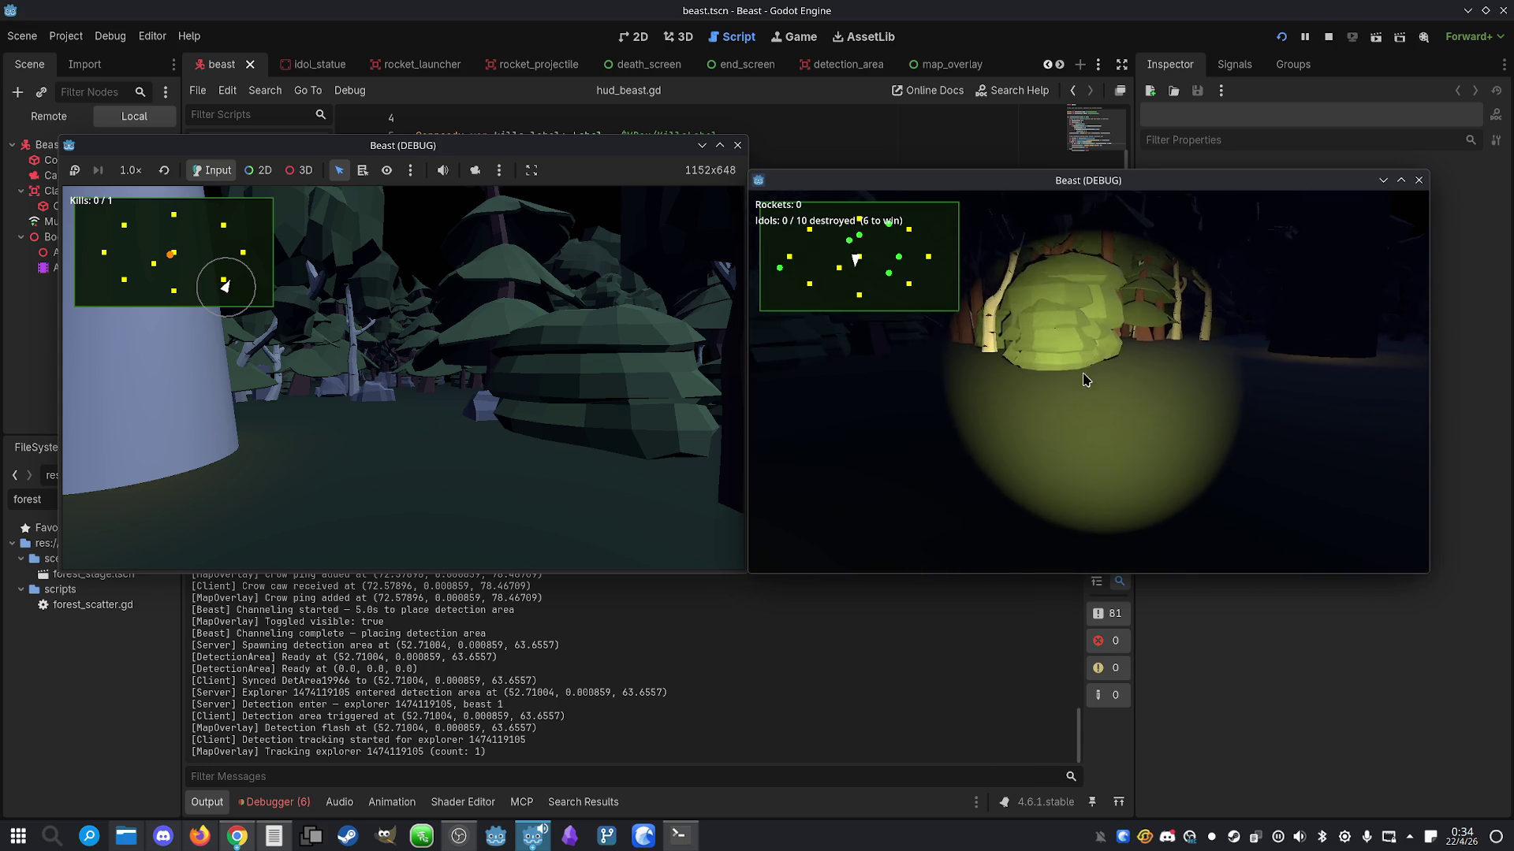
Move the beast through the forest and the explorer around the orange-lit tree, then stop the game
click(358, 398)
key(shift+w)
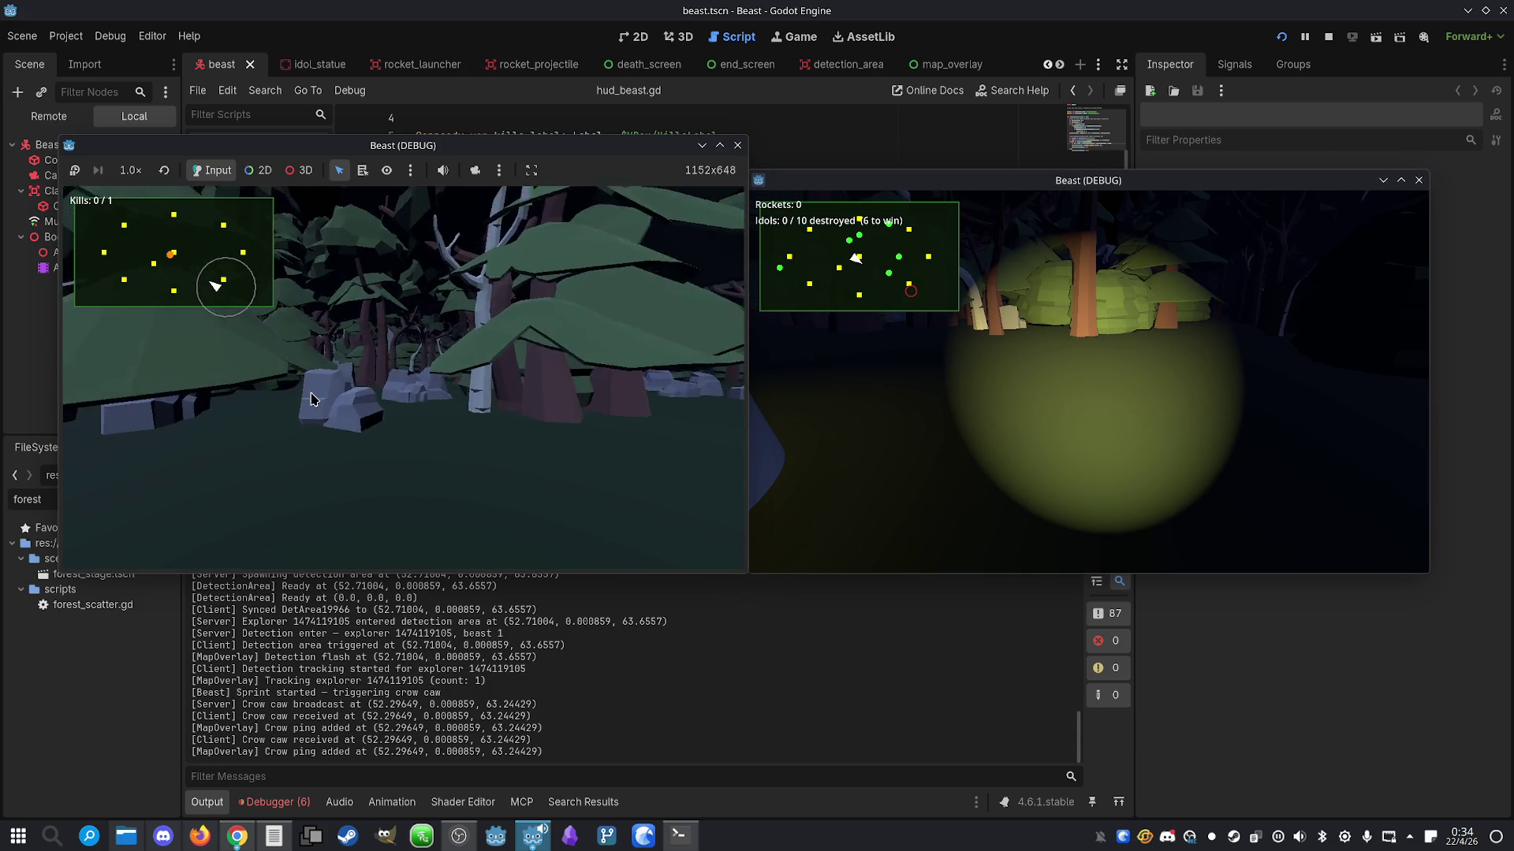
key(w)
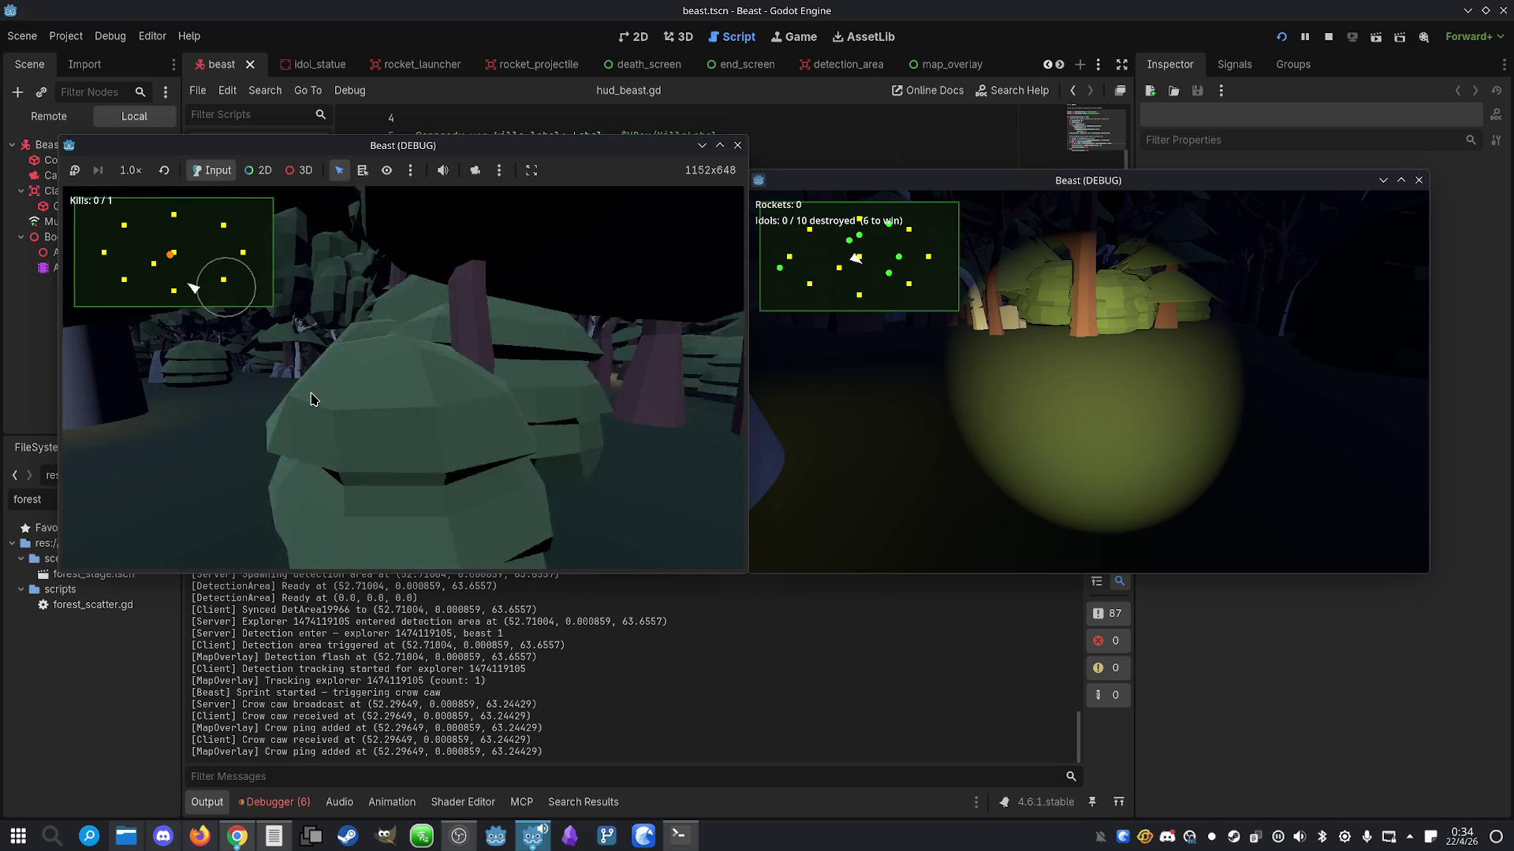
key(w)
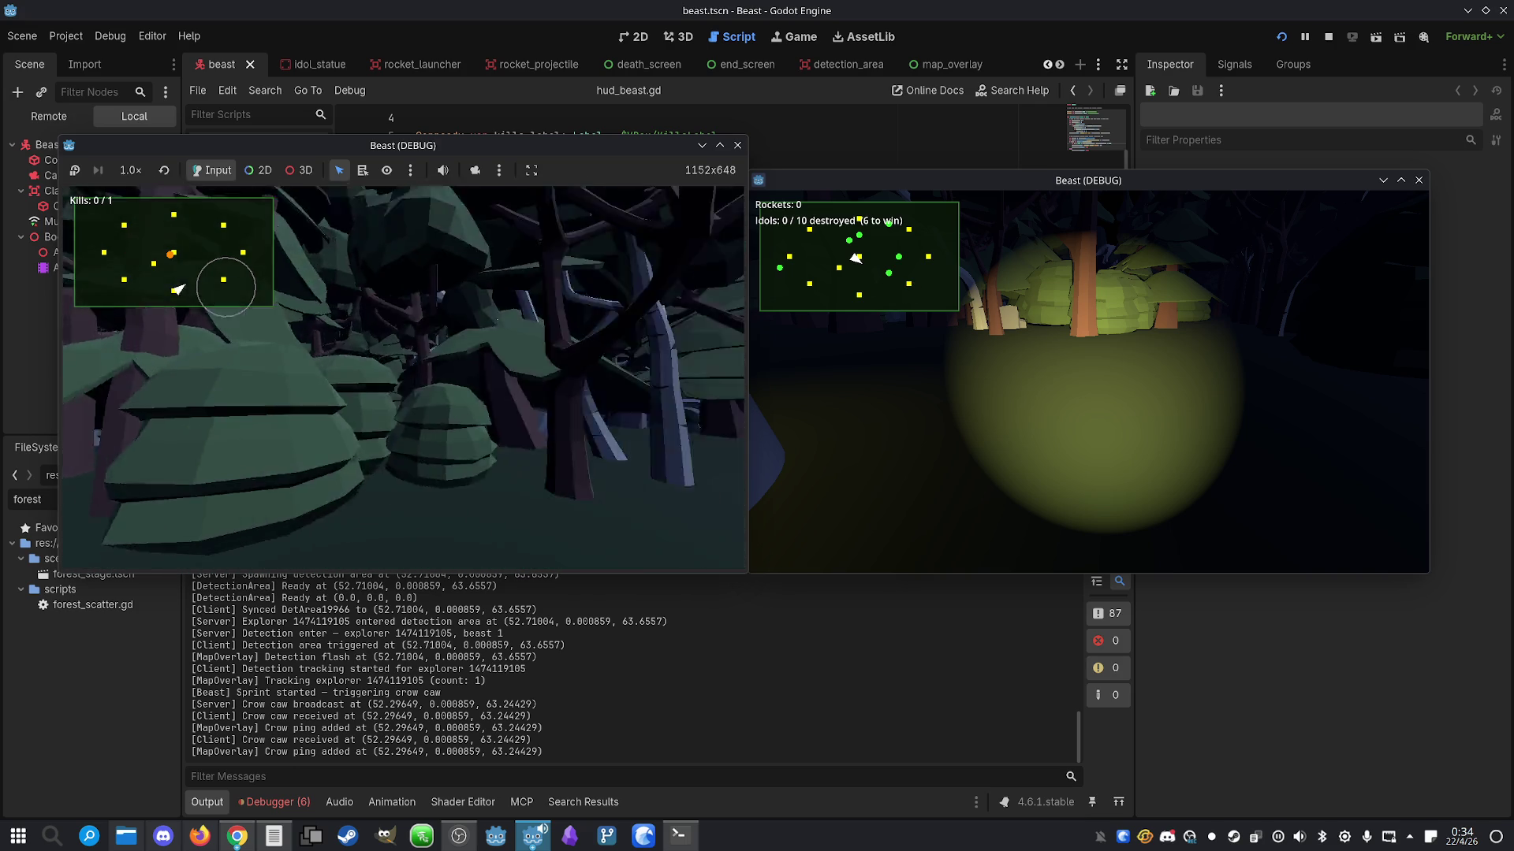
key(w)
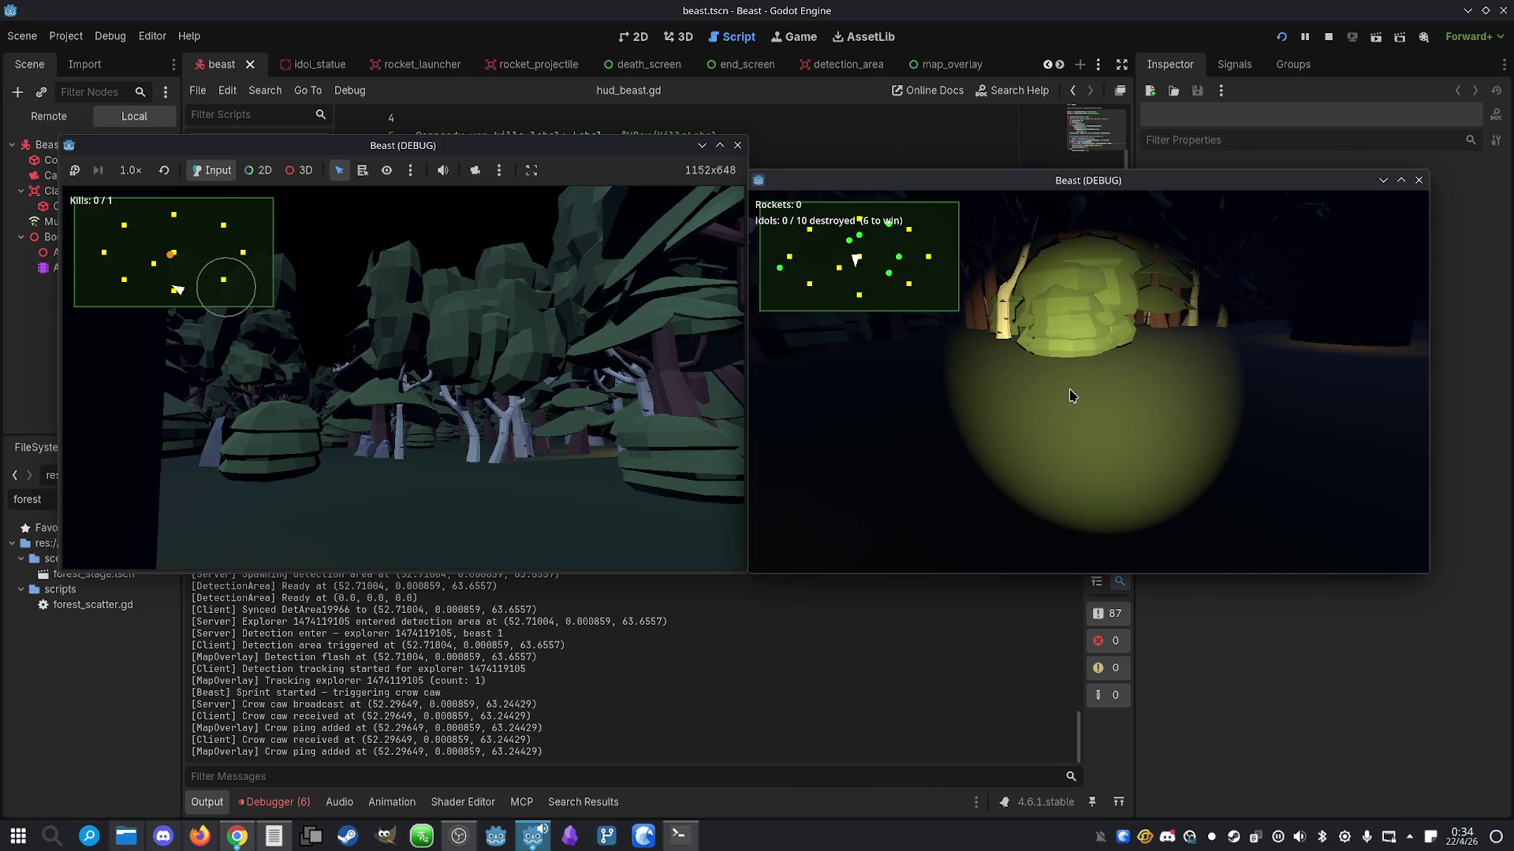
key(w)
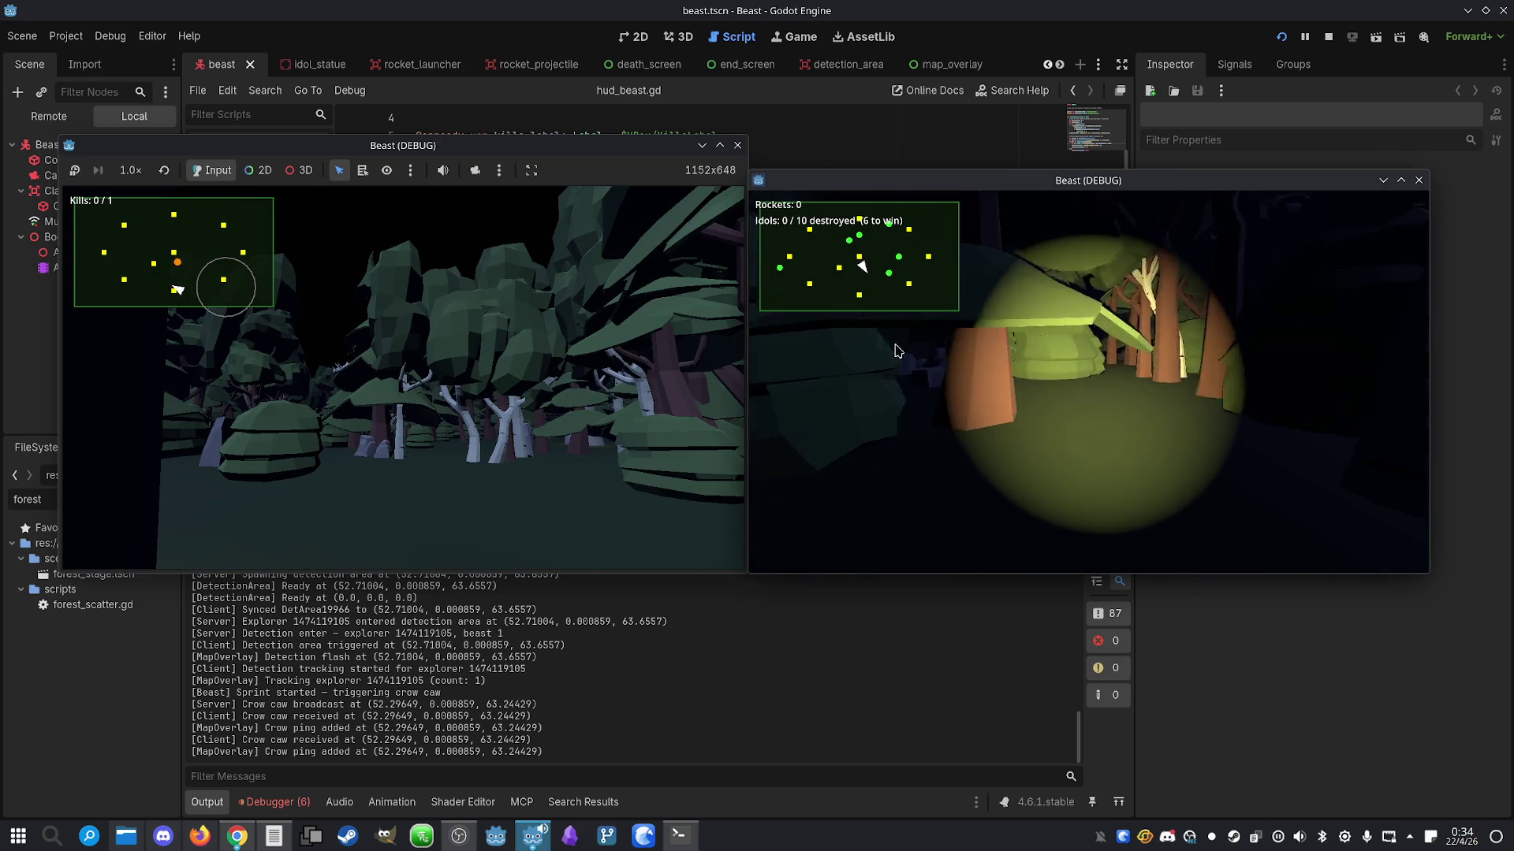
key(w)
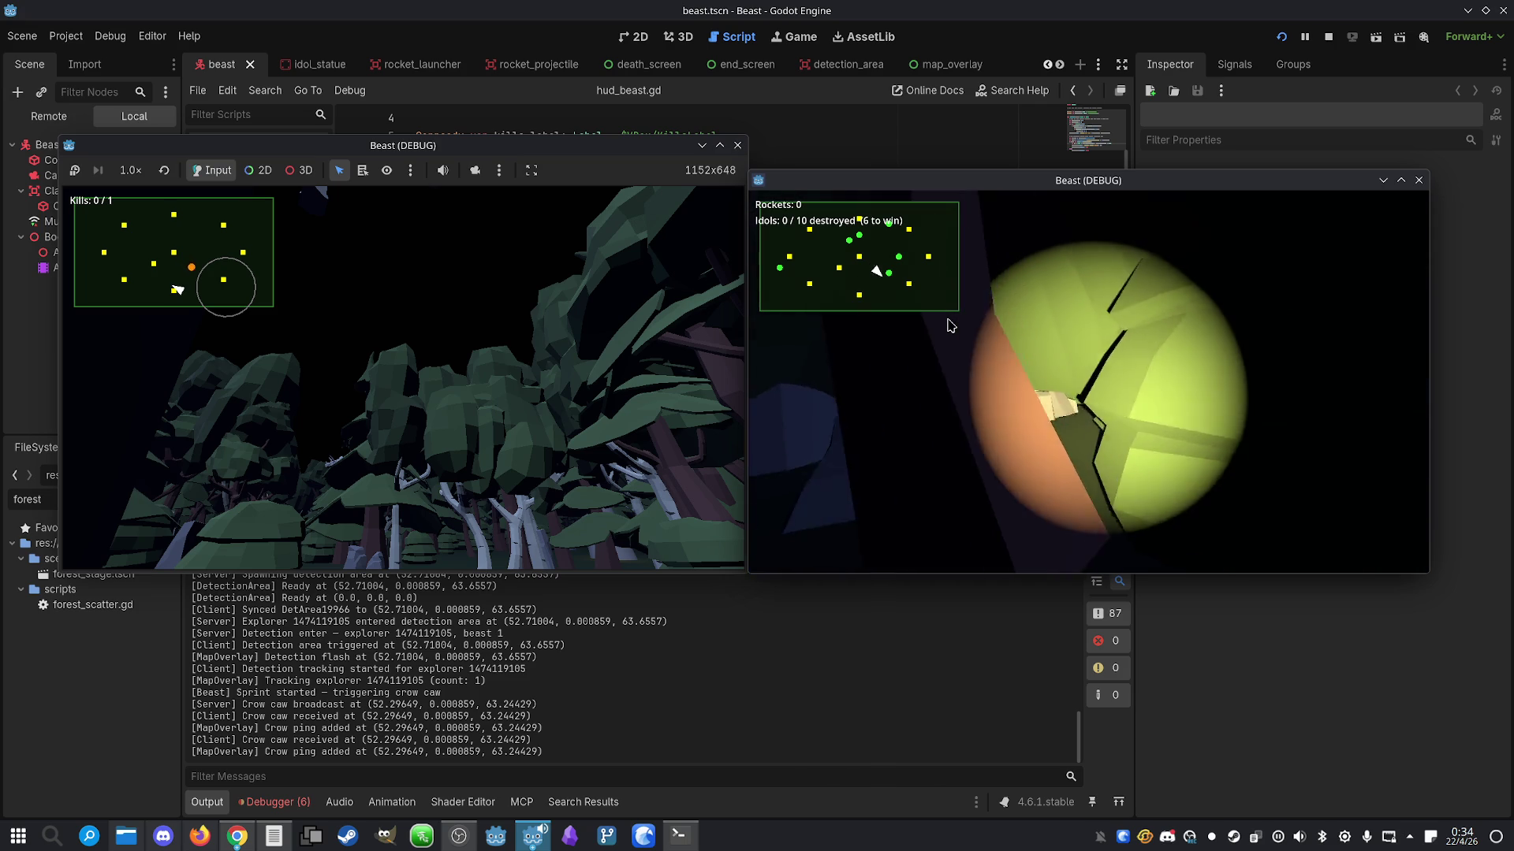
key(w)
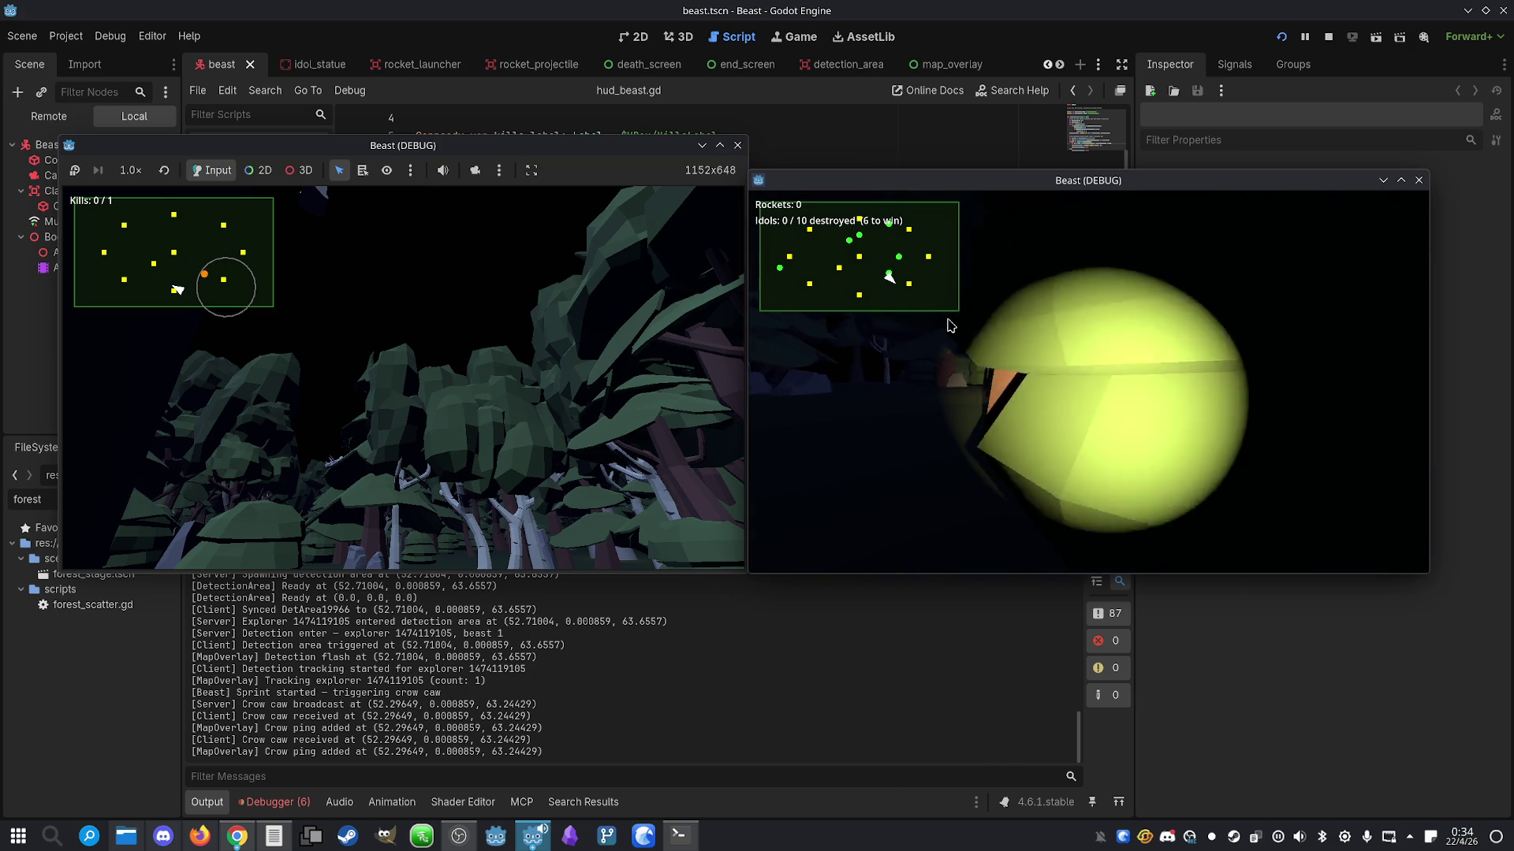
key(w)
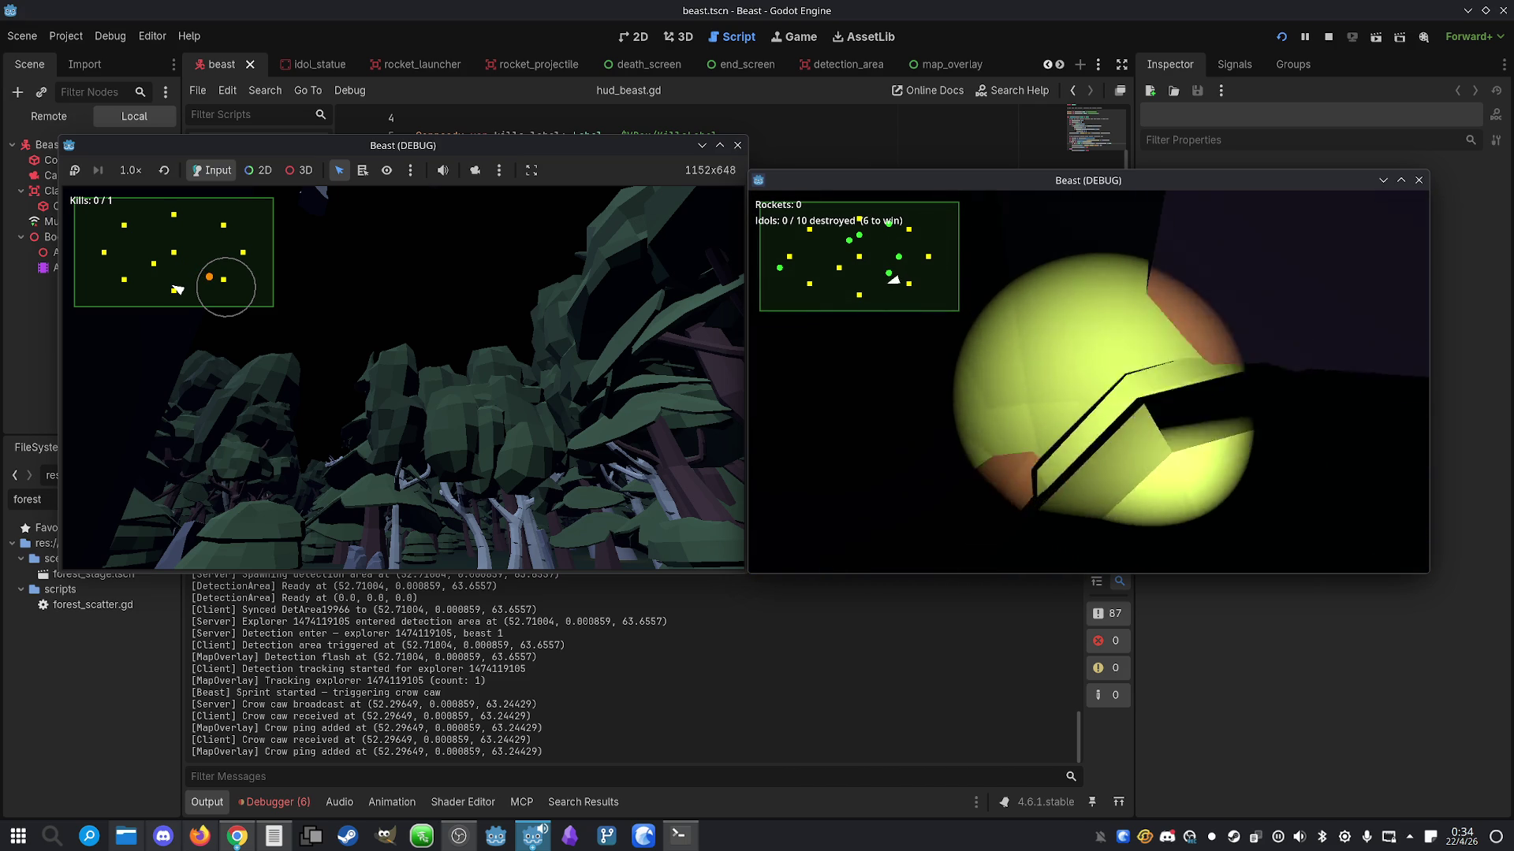
click(1328, 36)
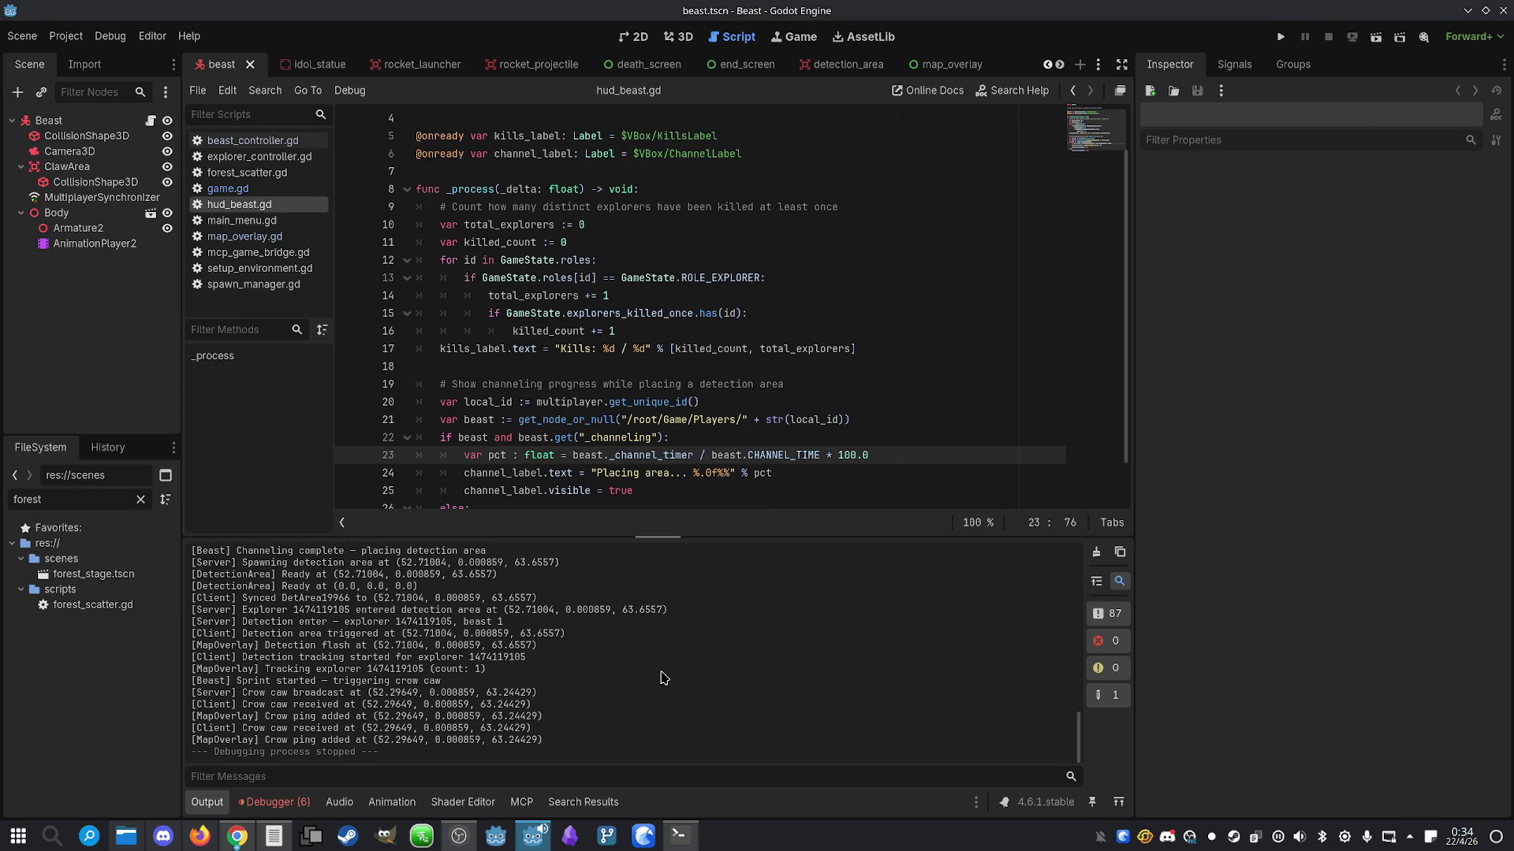
Tell Claude Code: 'The explorer is always showing on the beast's minimap even when he is not inside the detection area.'
click(682, 839)
text(The )
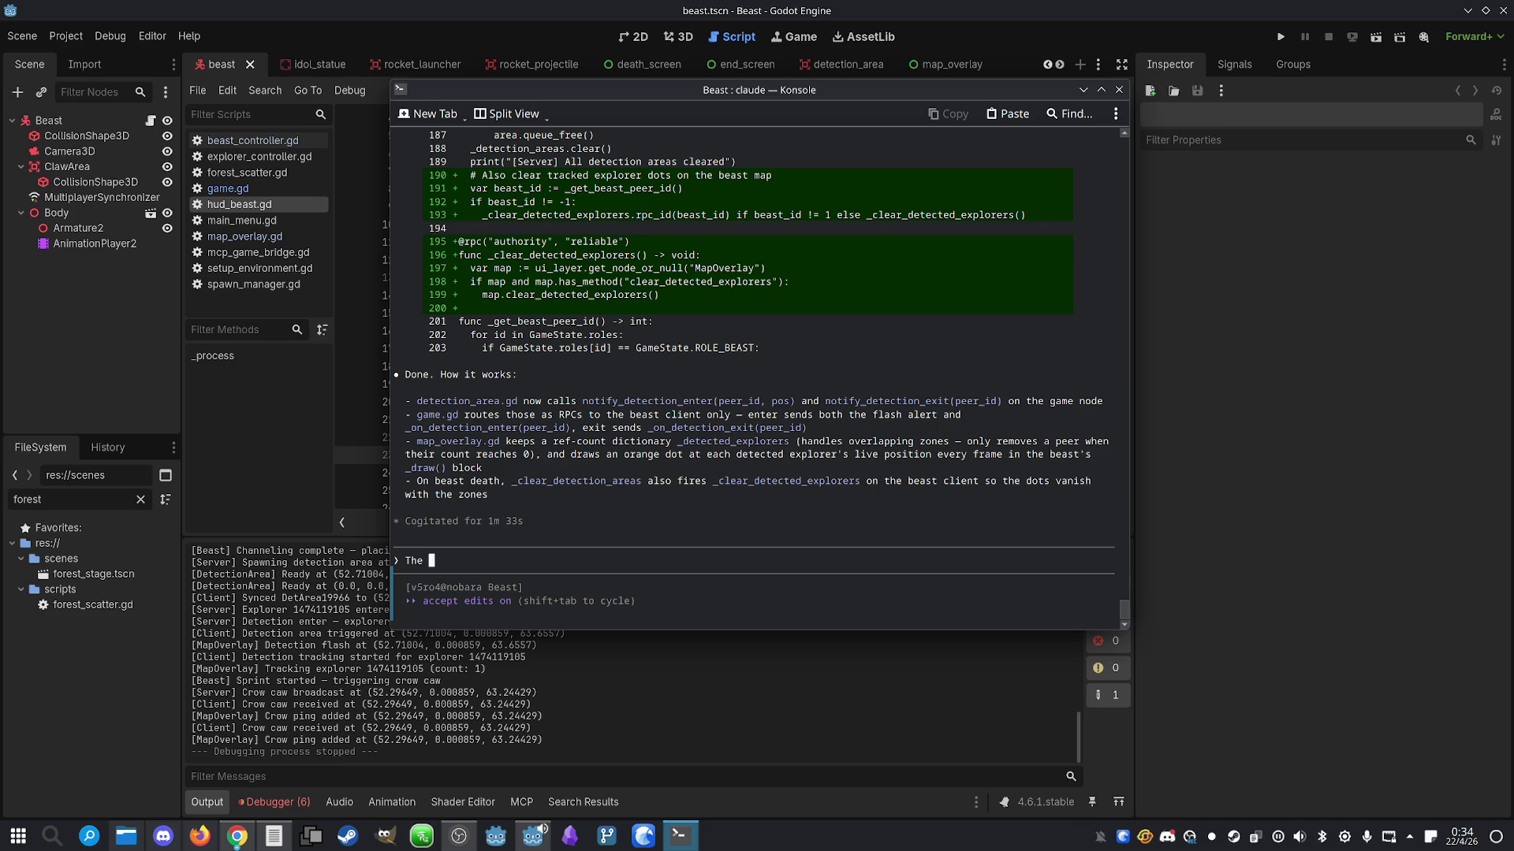
text(explorer is alwa)
text(ys showing on the bea)
text(st)
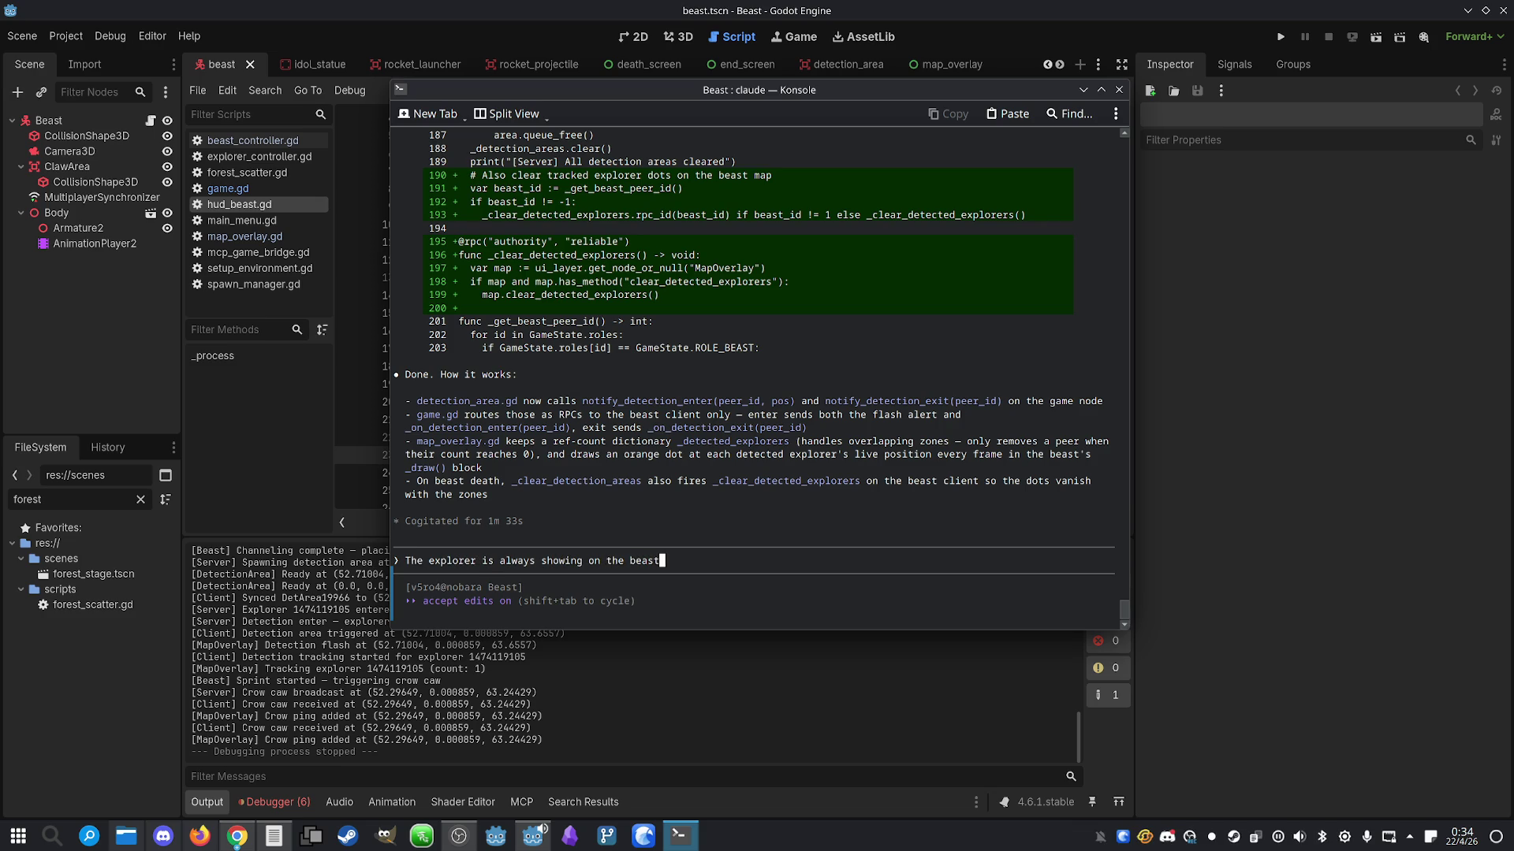
text('s mini)
text(map even when )
text(he is )
text(not on the detecti)
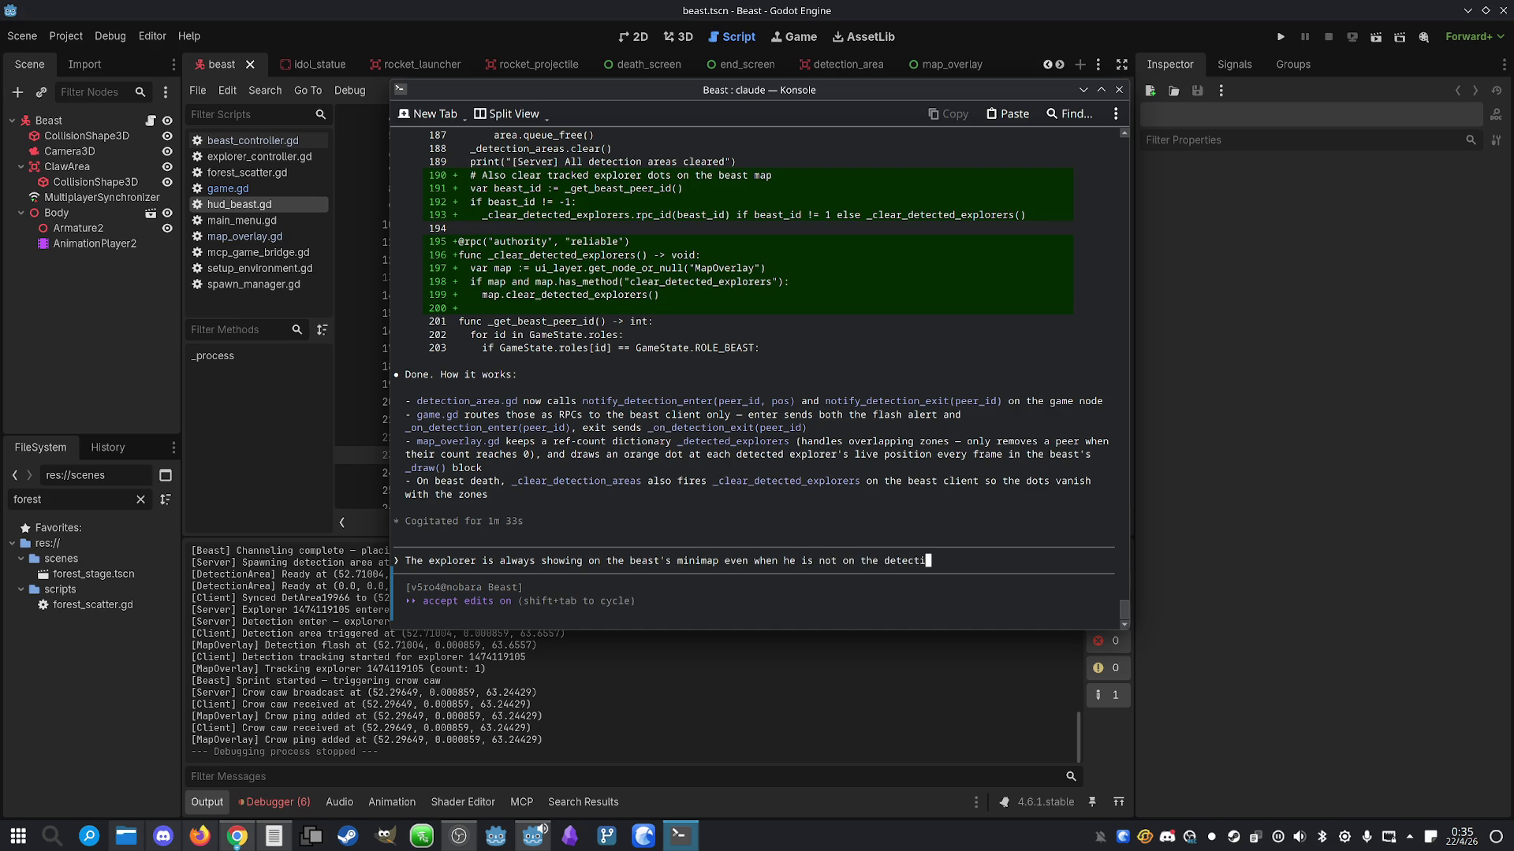
key(BackSpace)
key(BackSpace)
key(BackSpace)
text(in)
key(BackSpace)
text(side the detec)
text(tion are)
key(Return)
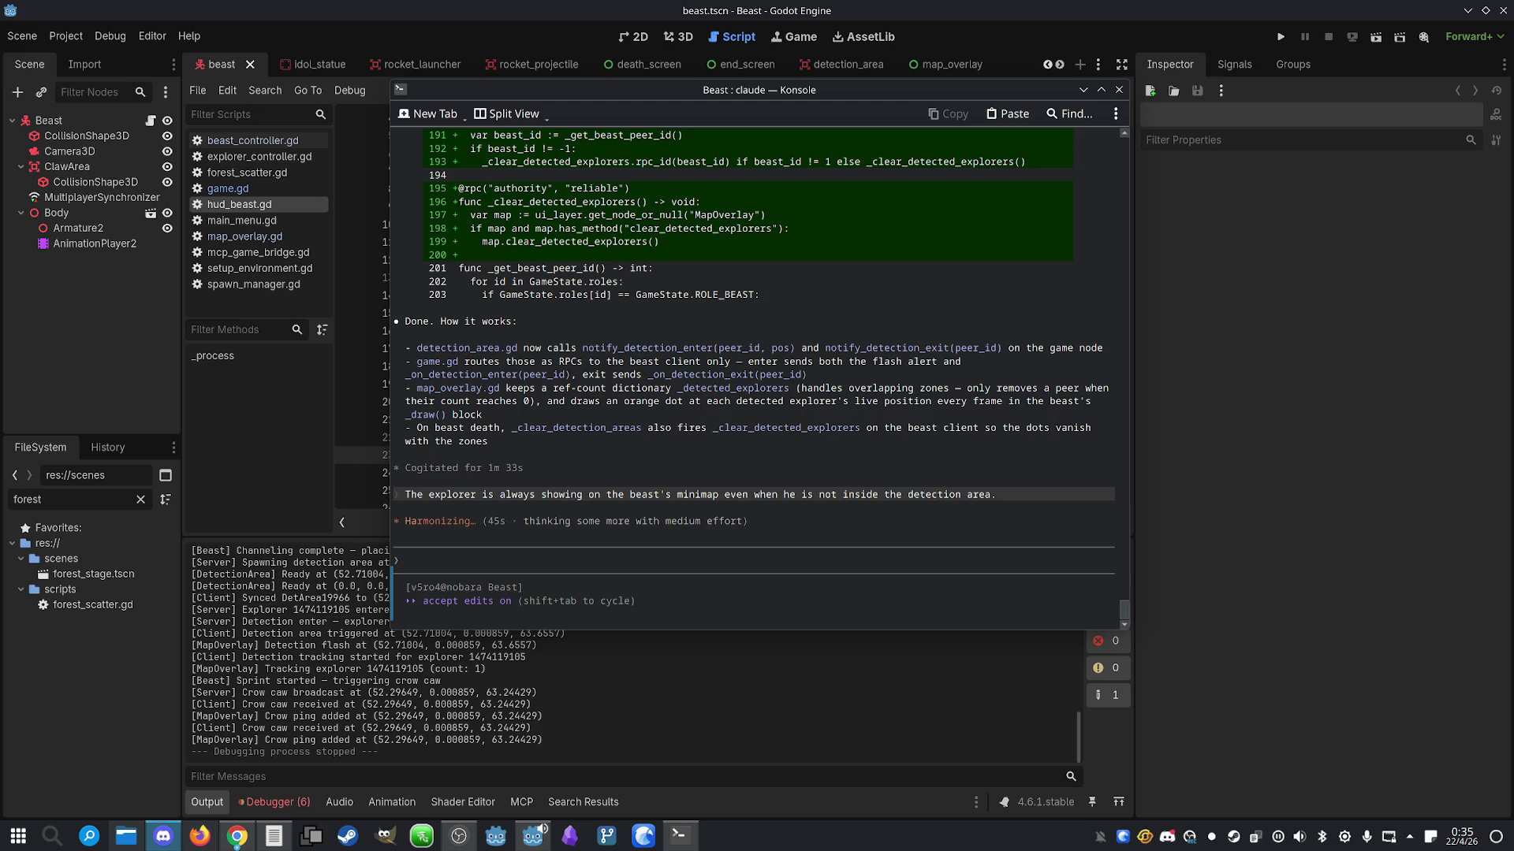
Center the Discord window and play the shared gameplay clip full screen
click(163, 836)
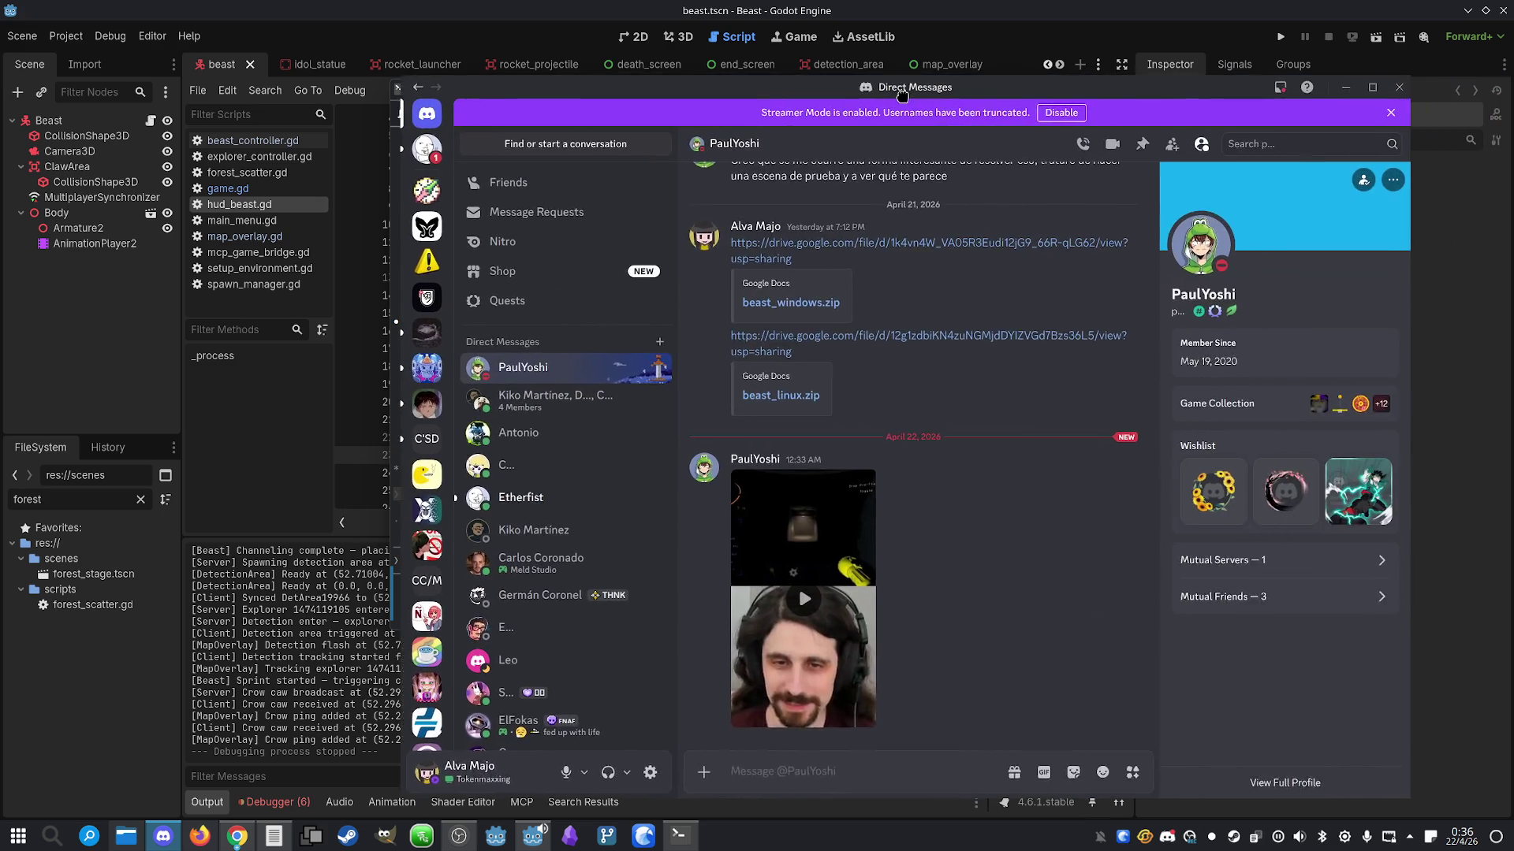
drag(882, 77, 680, 79)
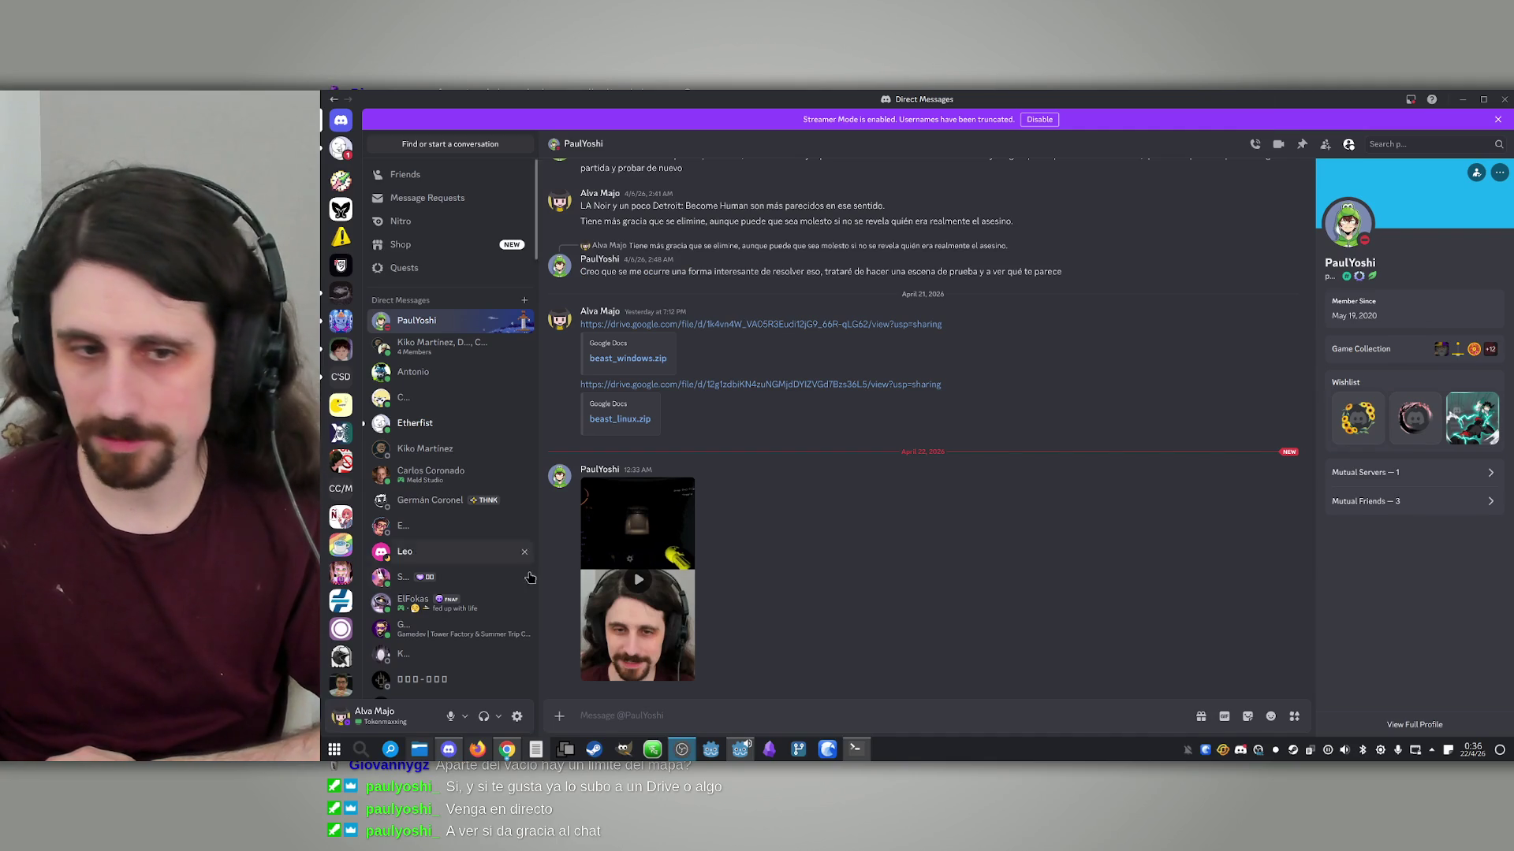
click(652, 582)
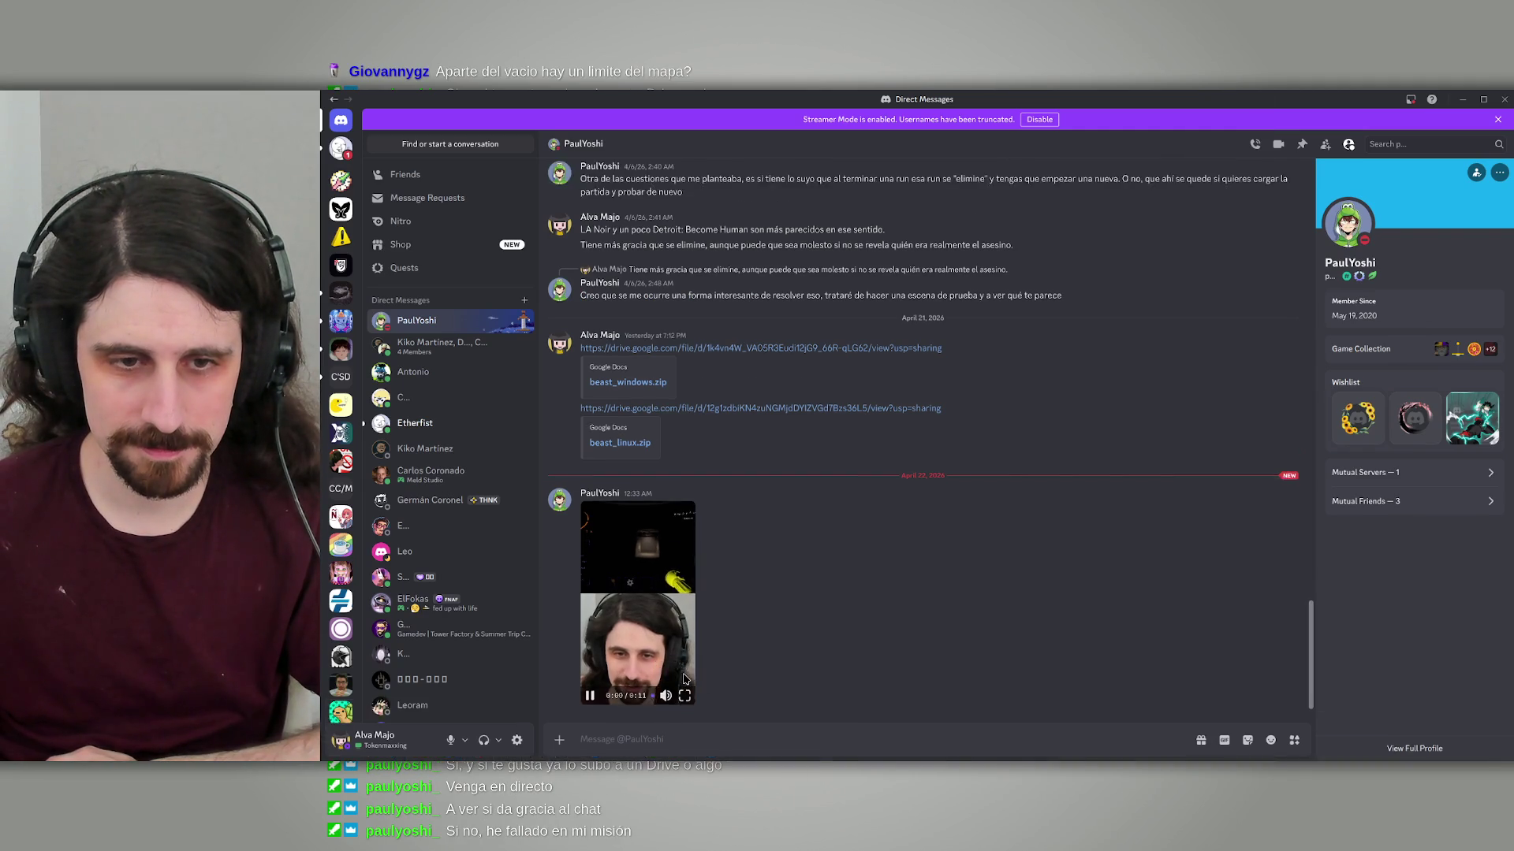
click(681, 672)
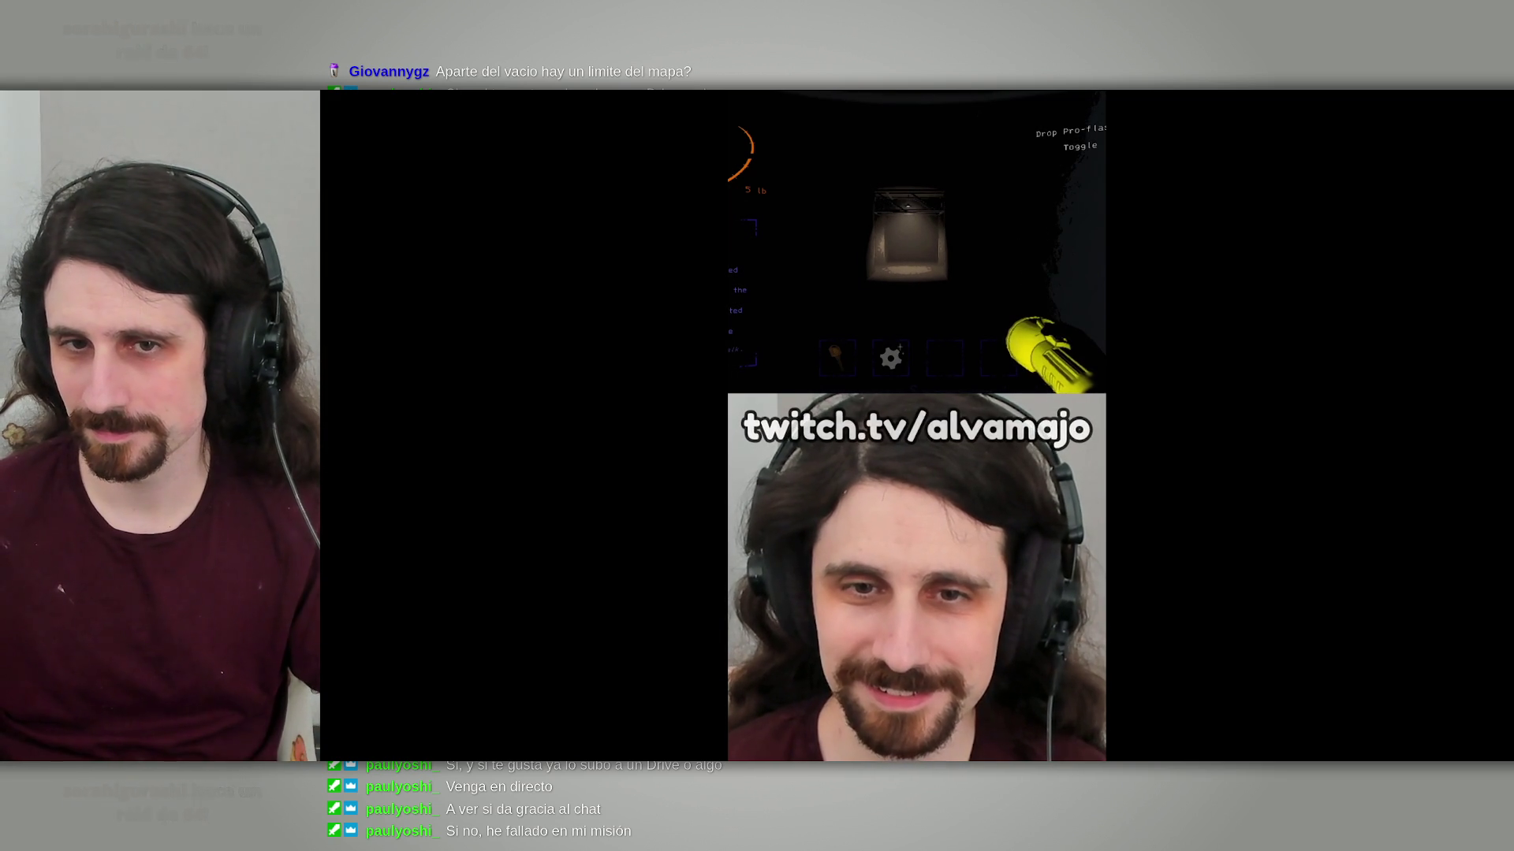
key(Escape)
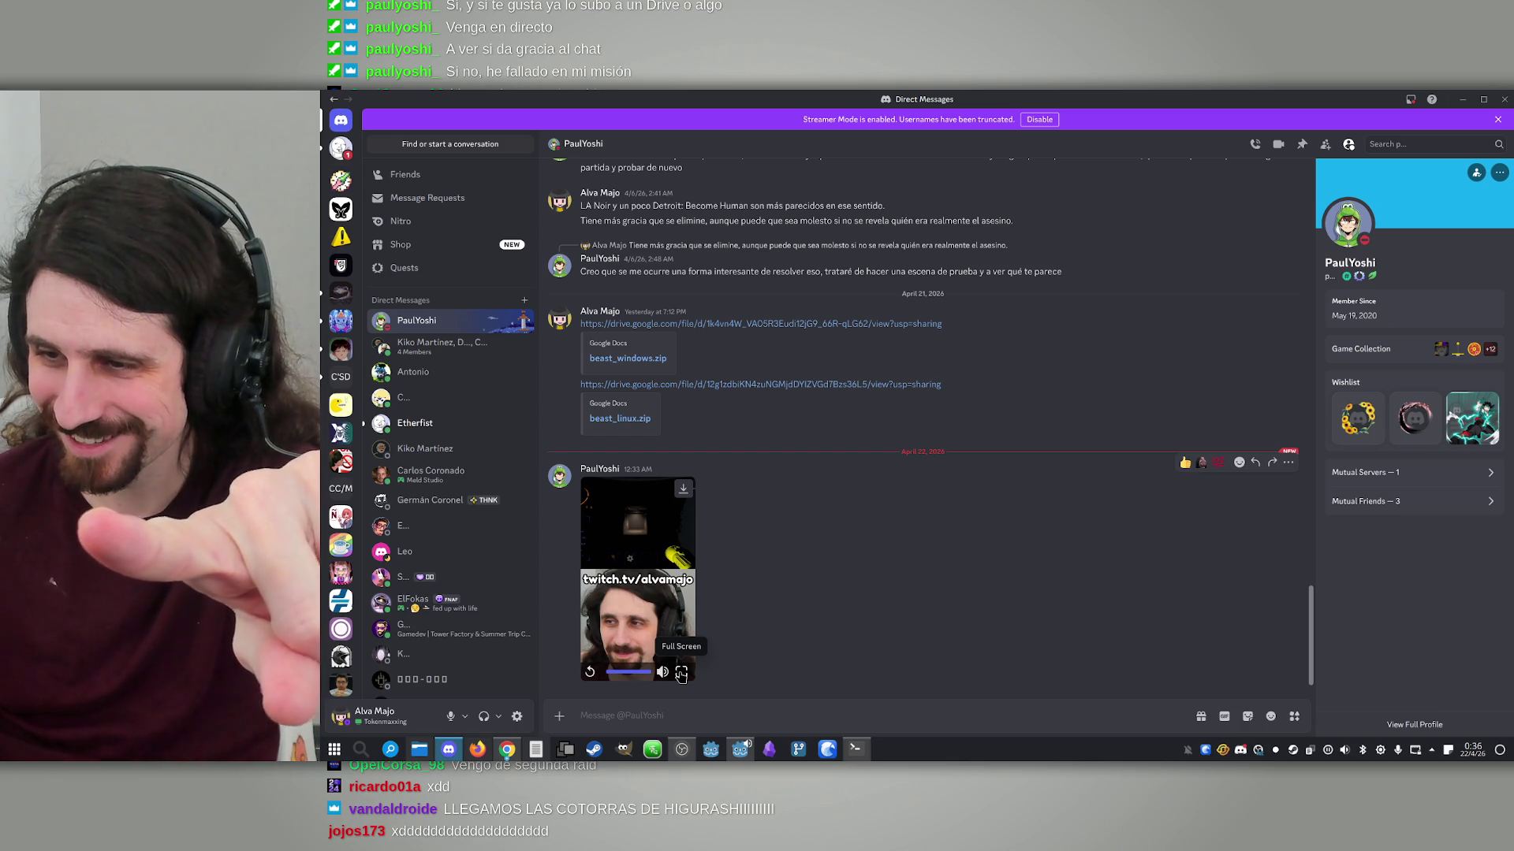
Rewatch the clip full screen, seeking back and pausing, then play and pause it in the chat
click(681, 674)
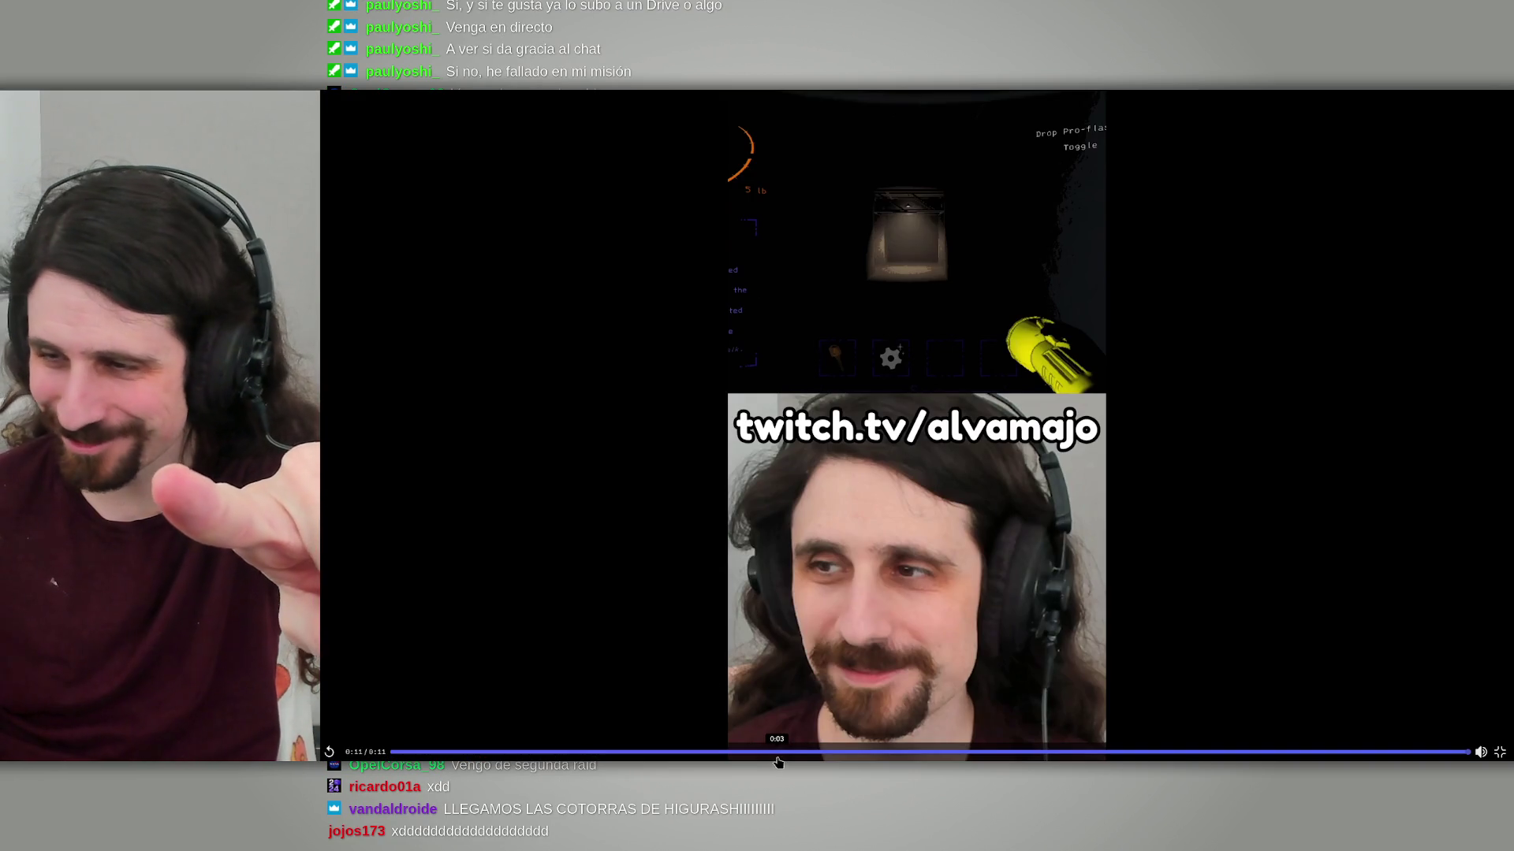
click(780, 752)
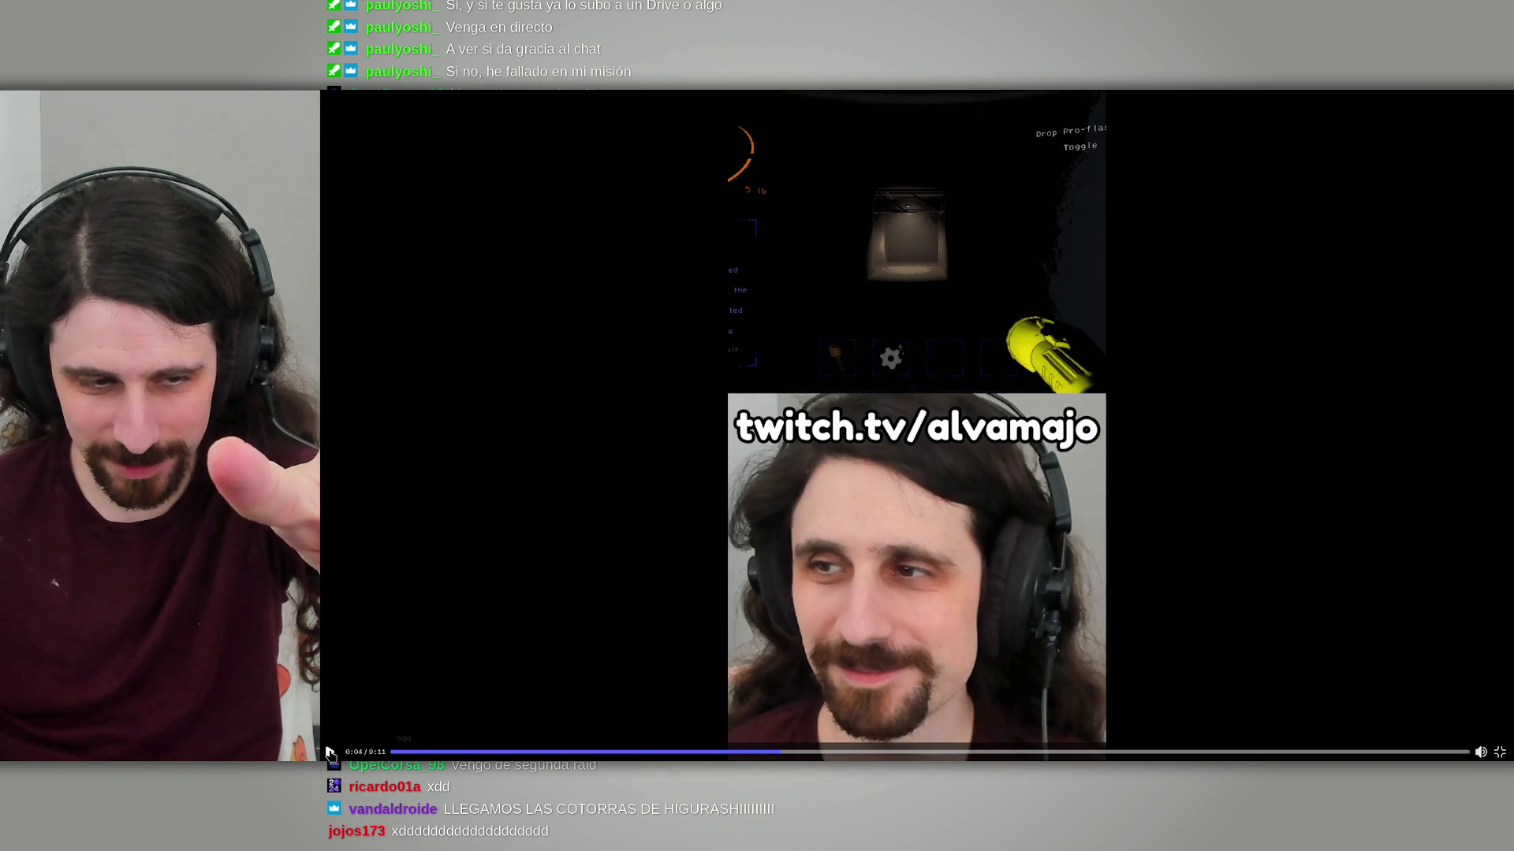
click(331, 753)
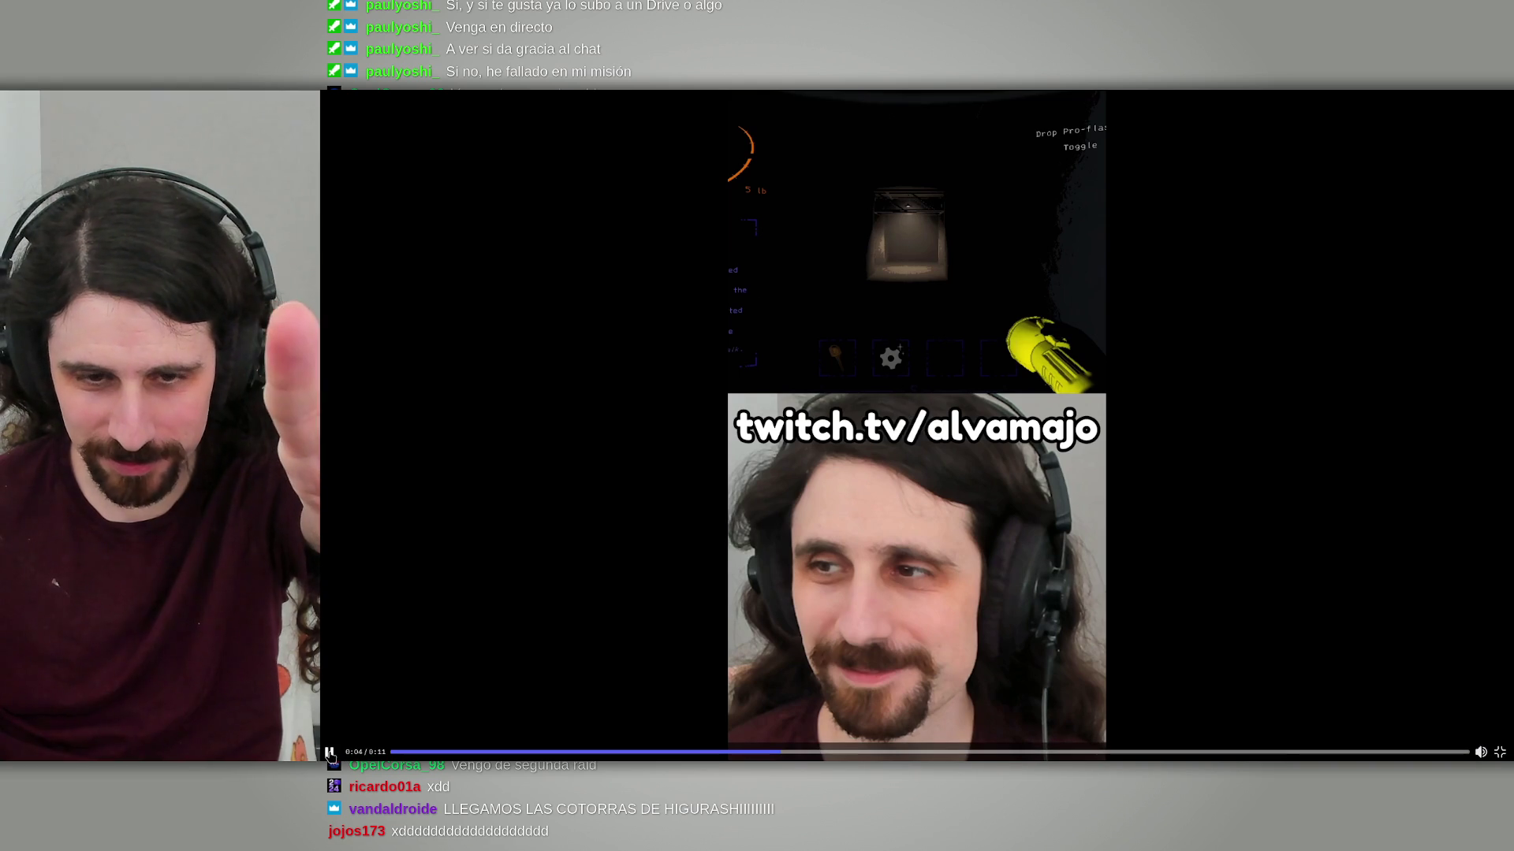
click(329, 754)
click(329, 753)
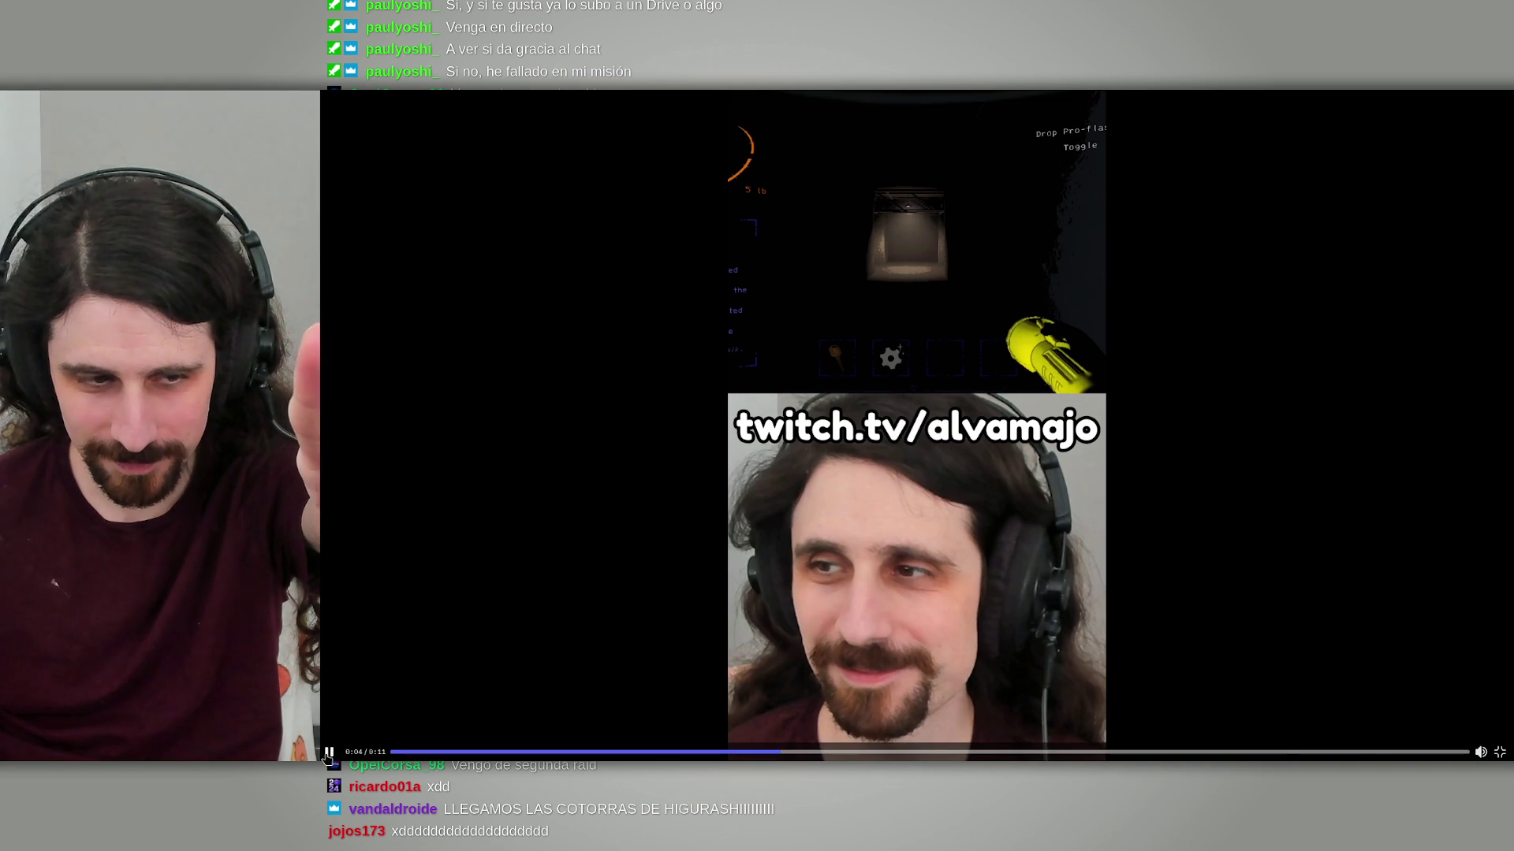
click(1500, 754)
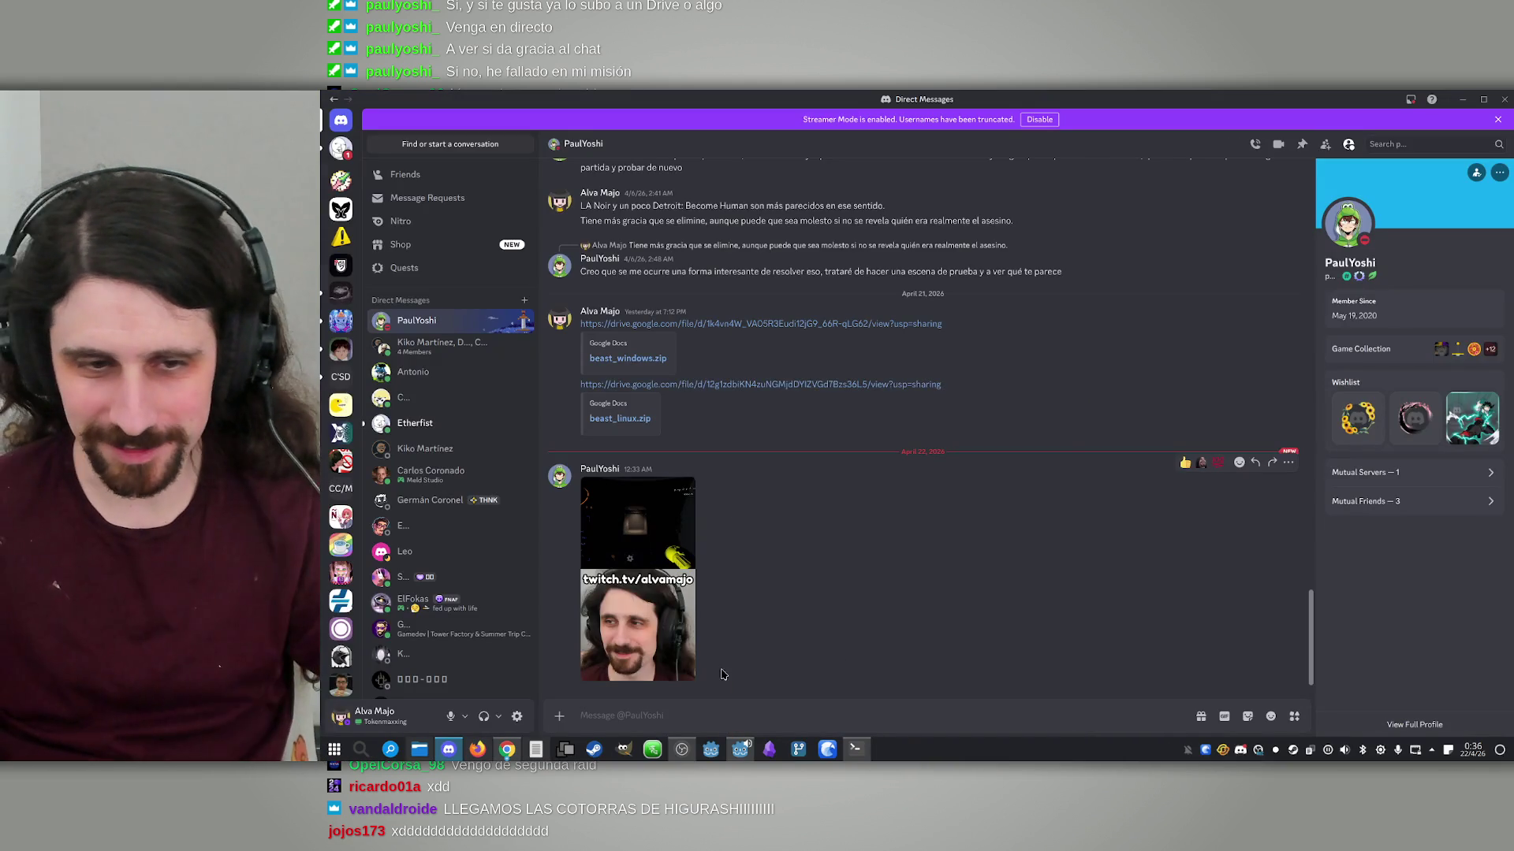
click(589, 672)
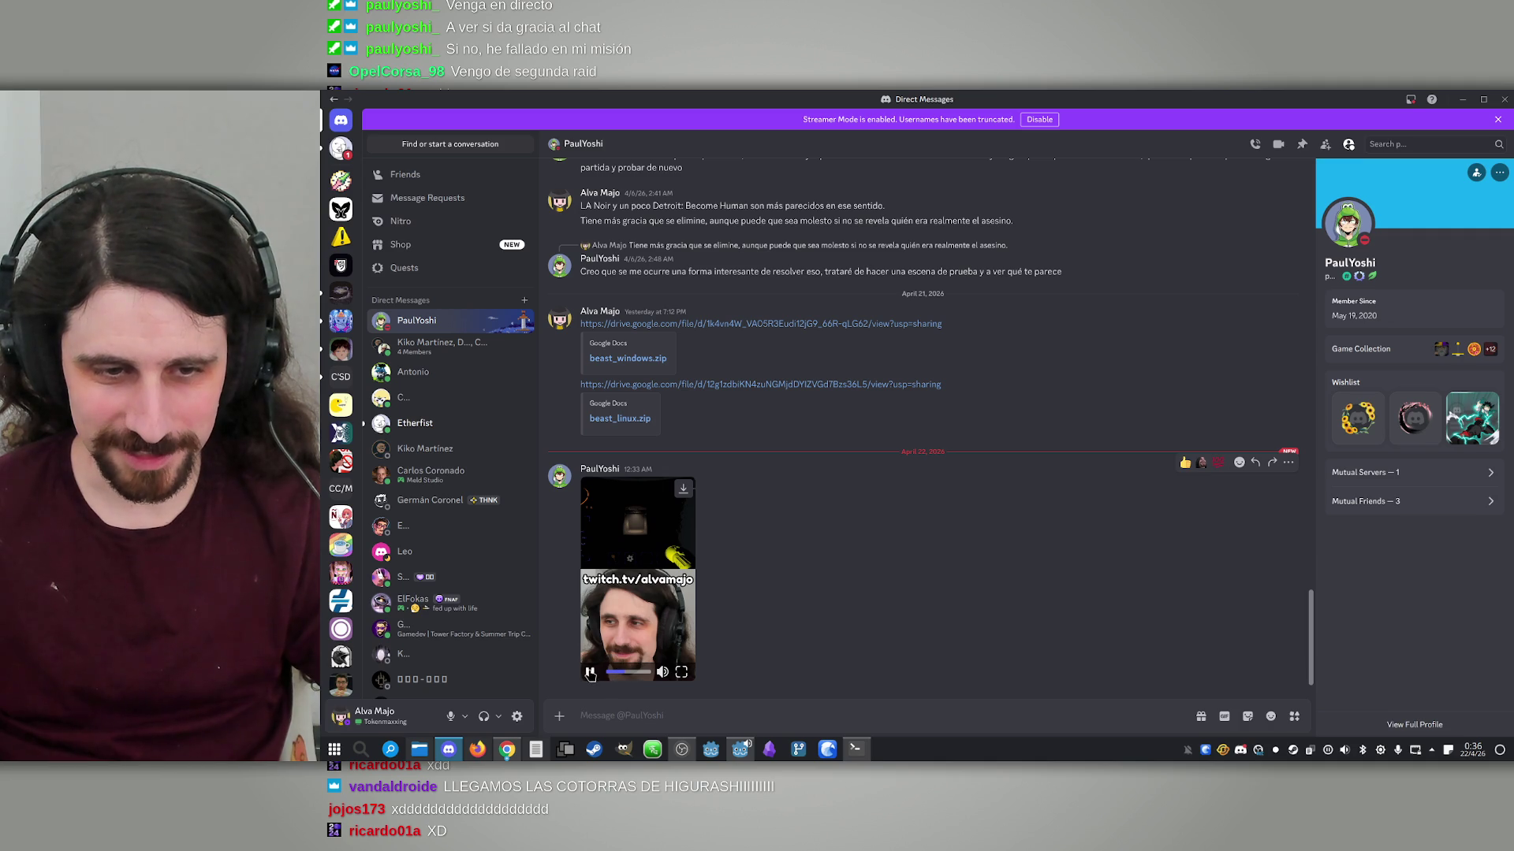
click(590, 671)
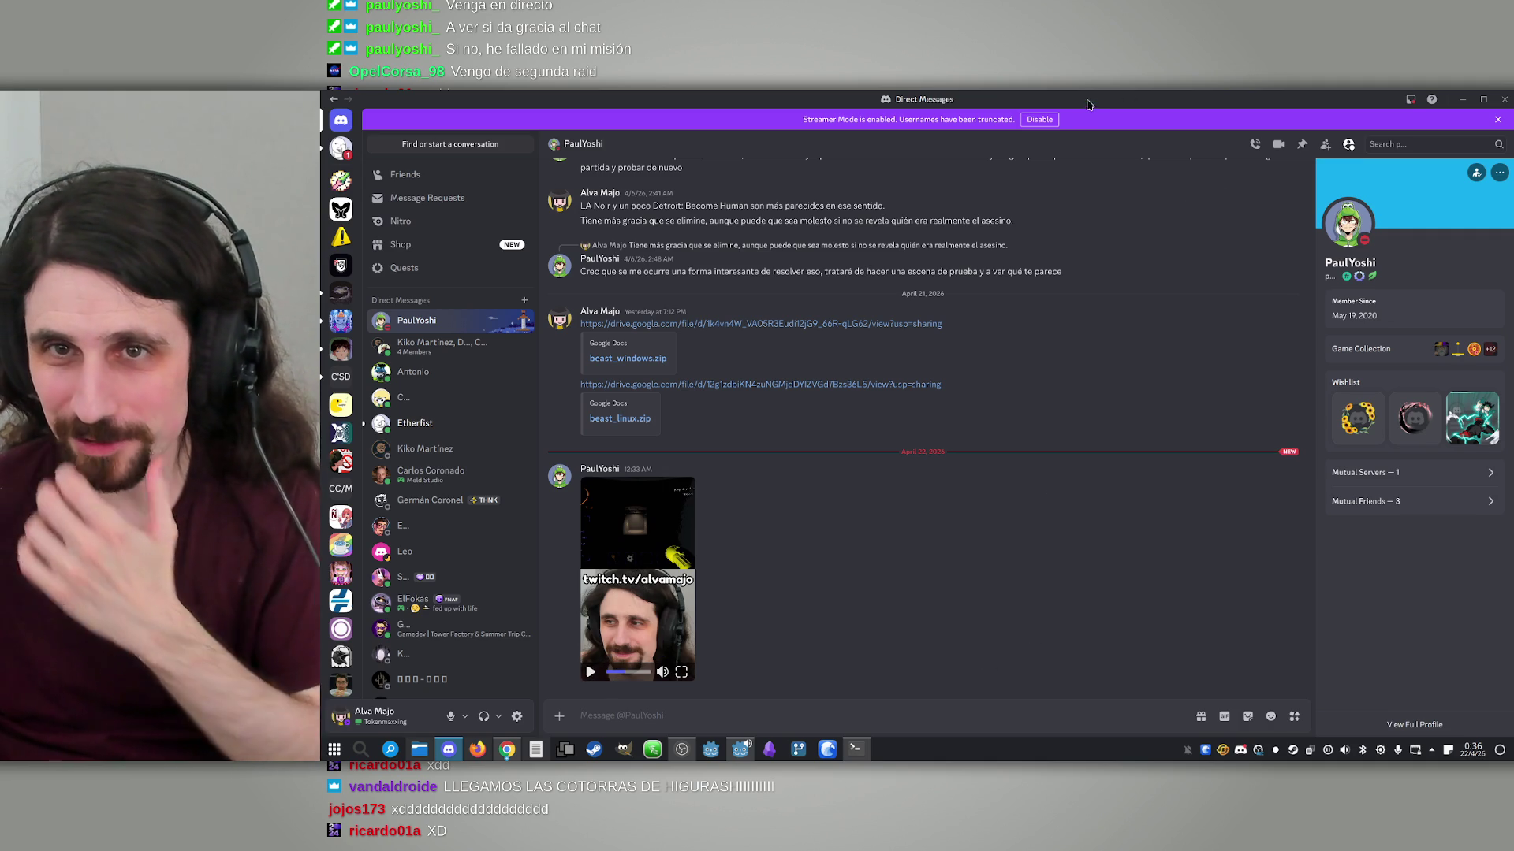
key(alt+Tab)
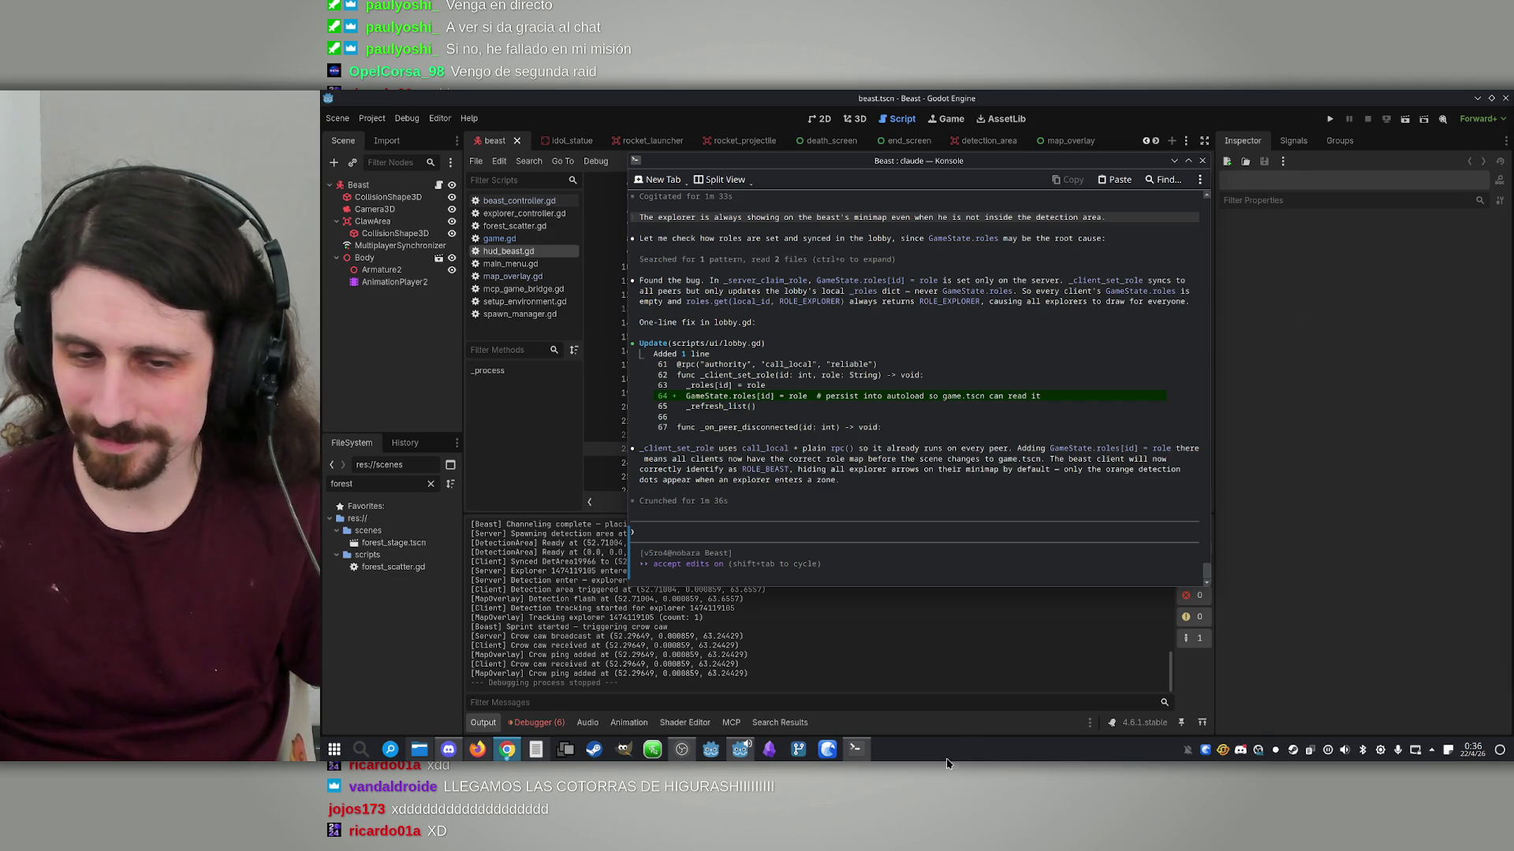
click(916, 540)
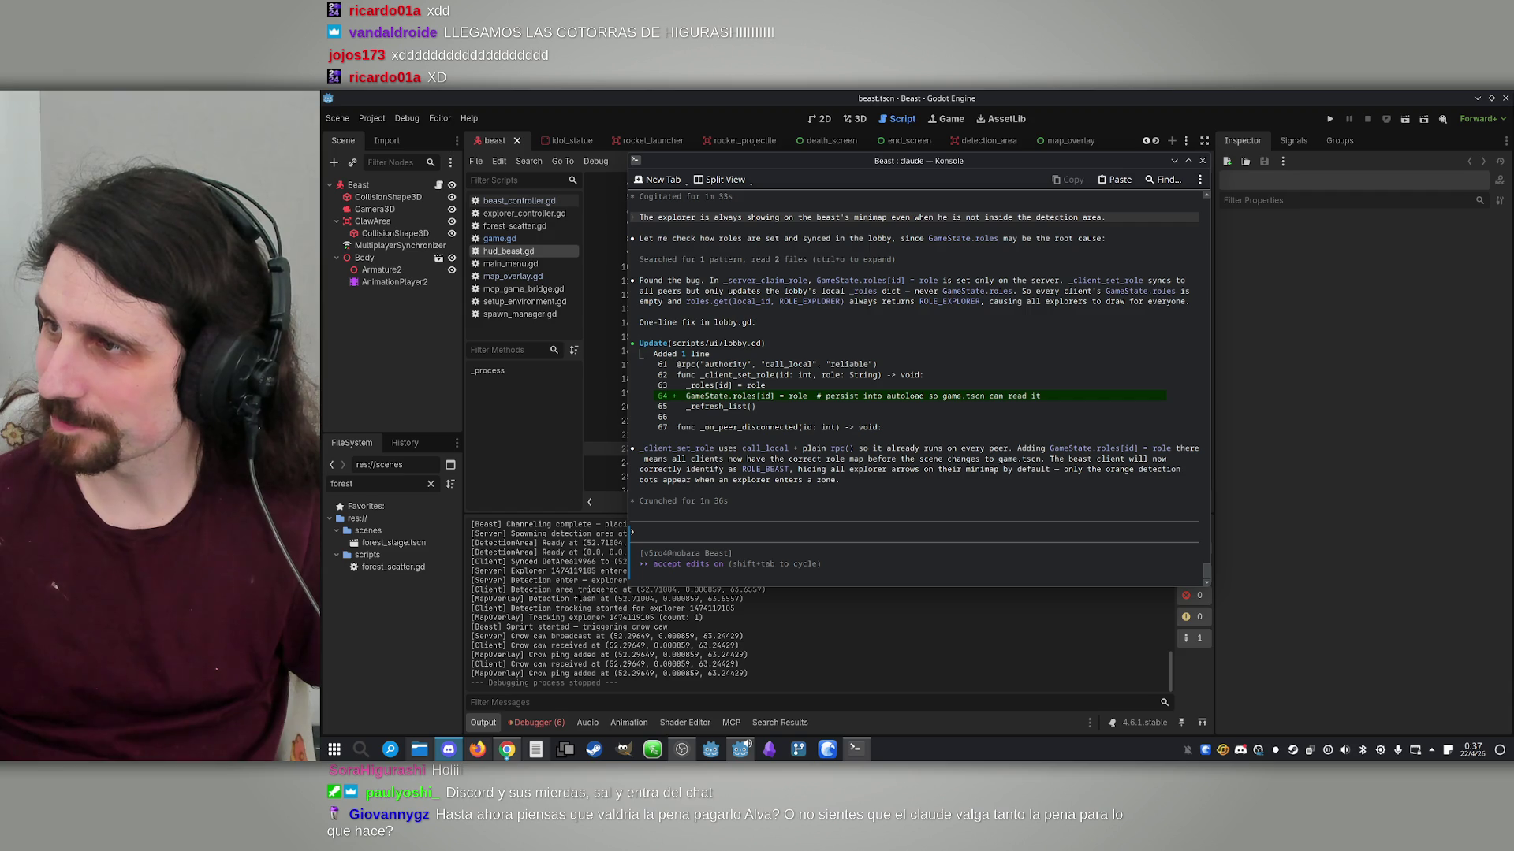
click(1240, 749)
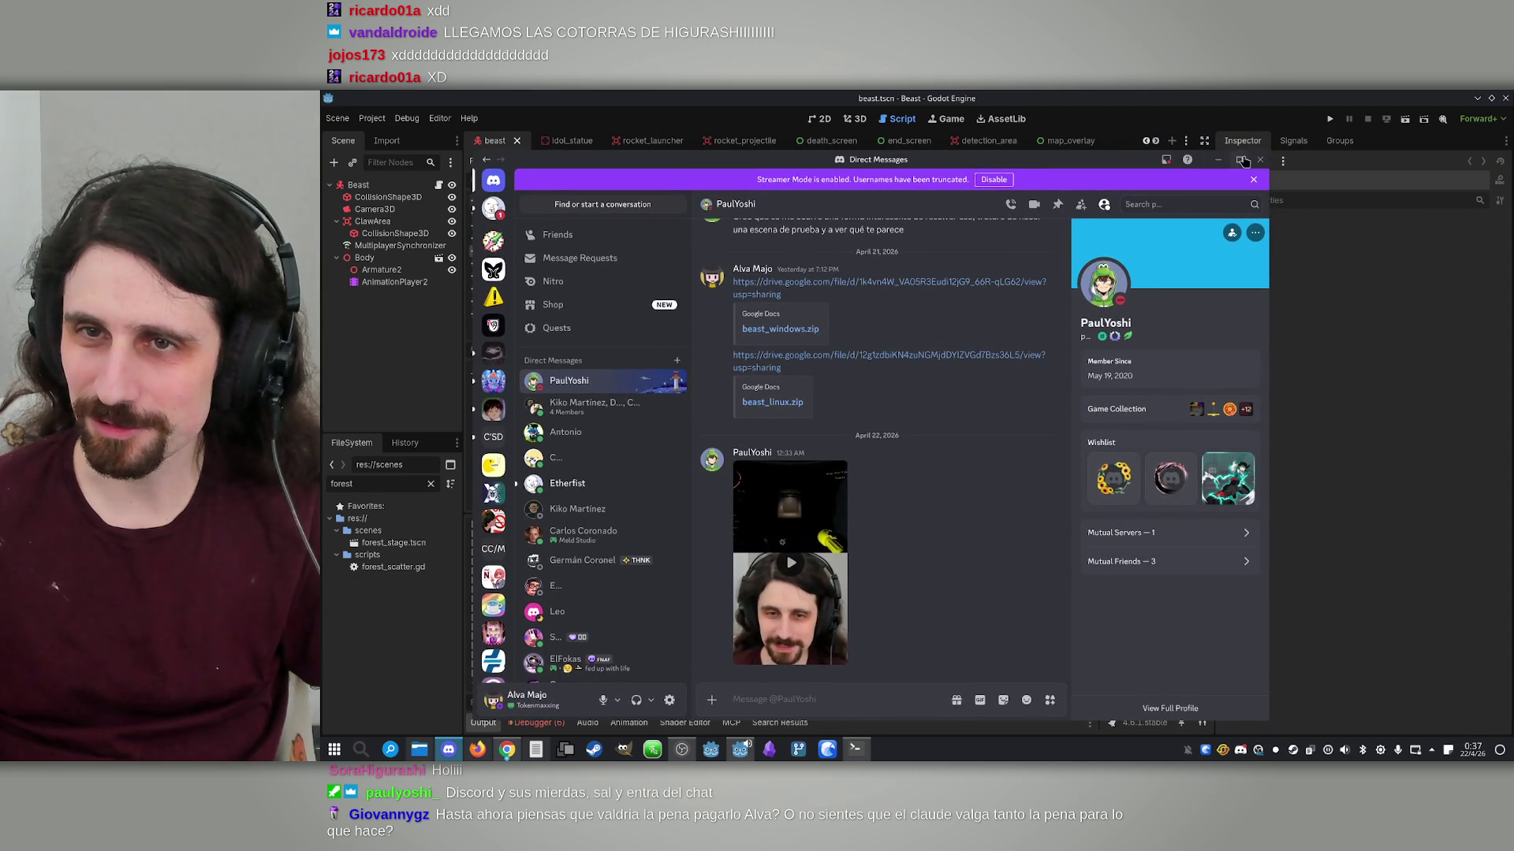
click(1242, 162)
click(638, 577)
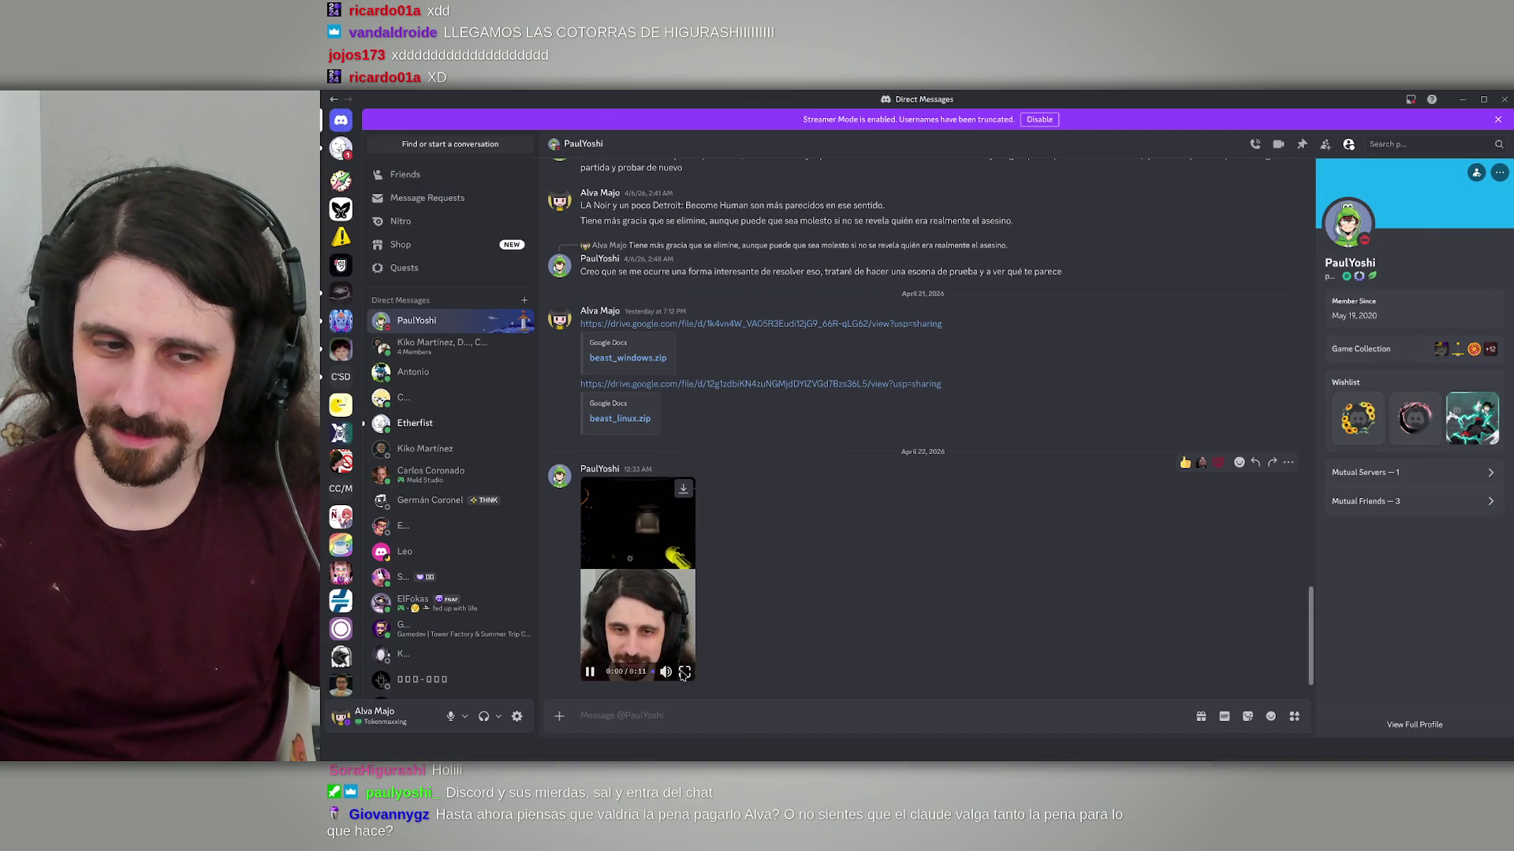
click(683, 672)
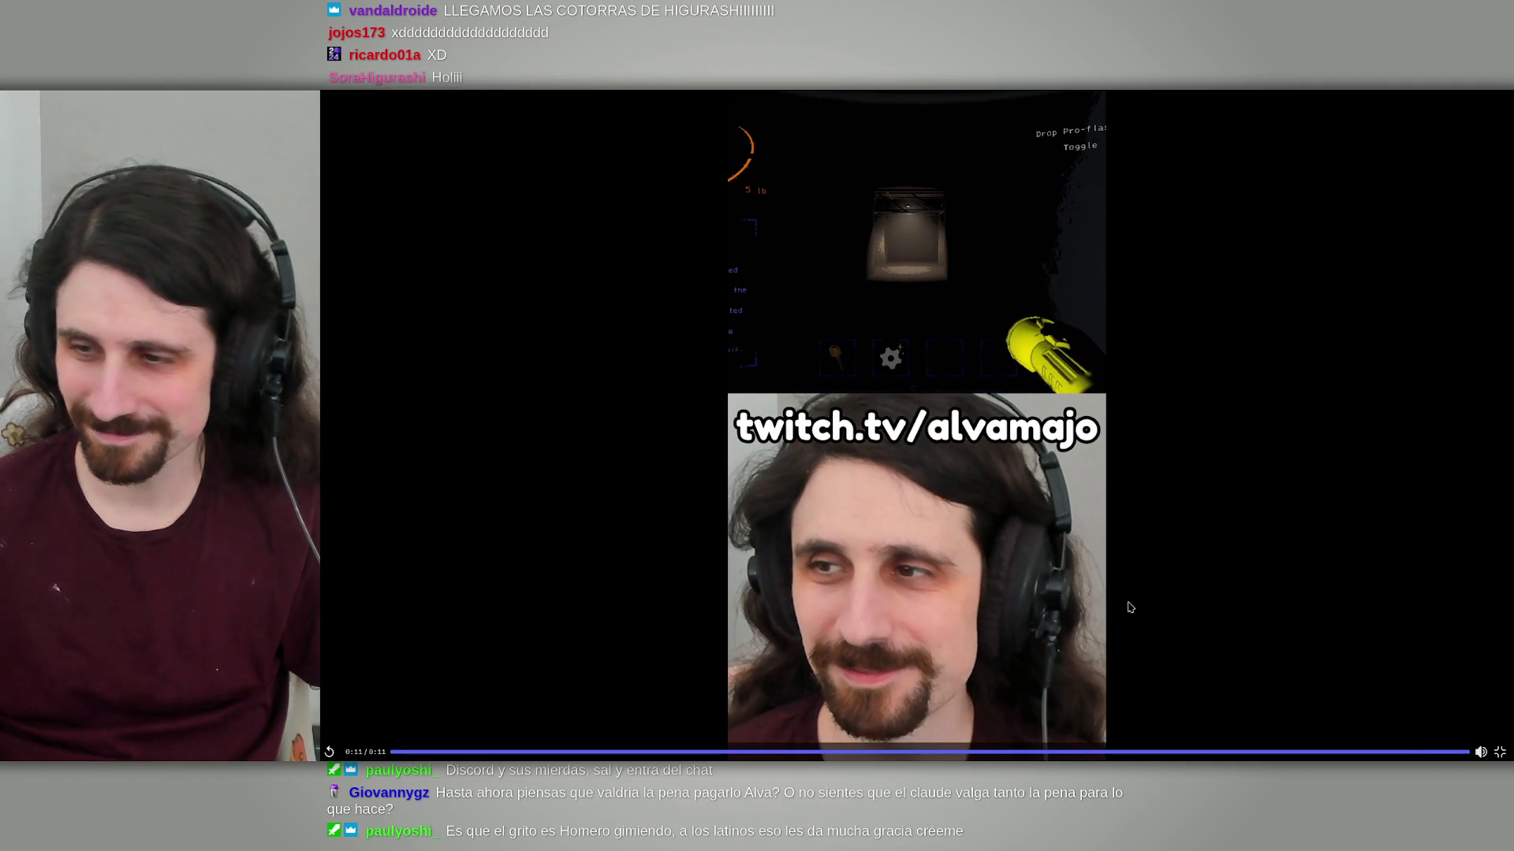
click(1499, 752)
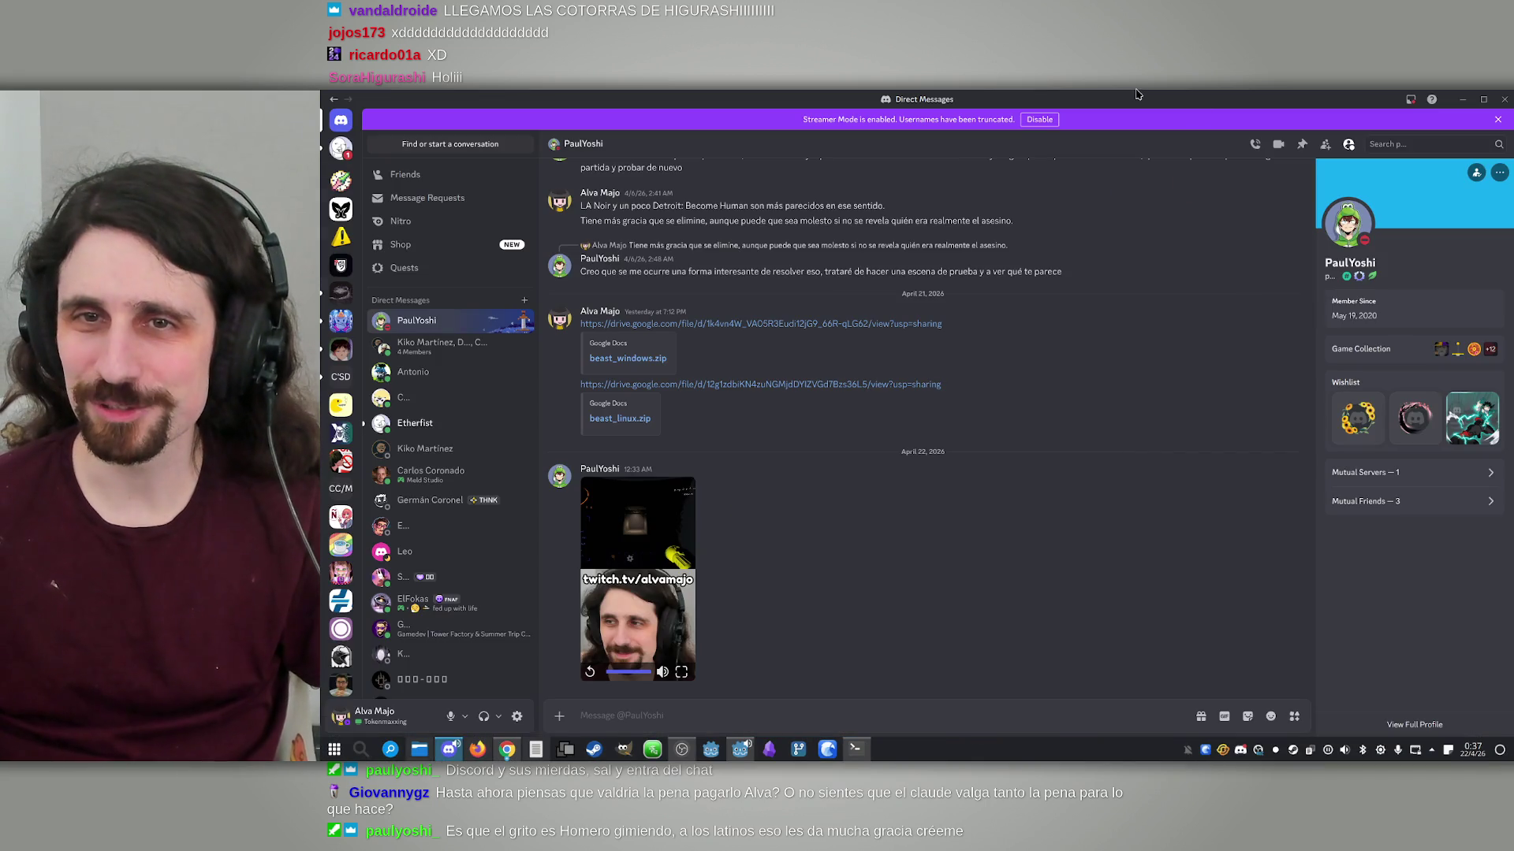
key(alt+Tab)
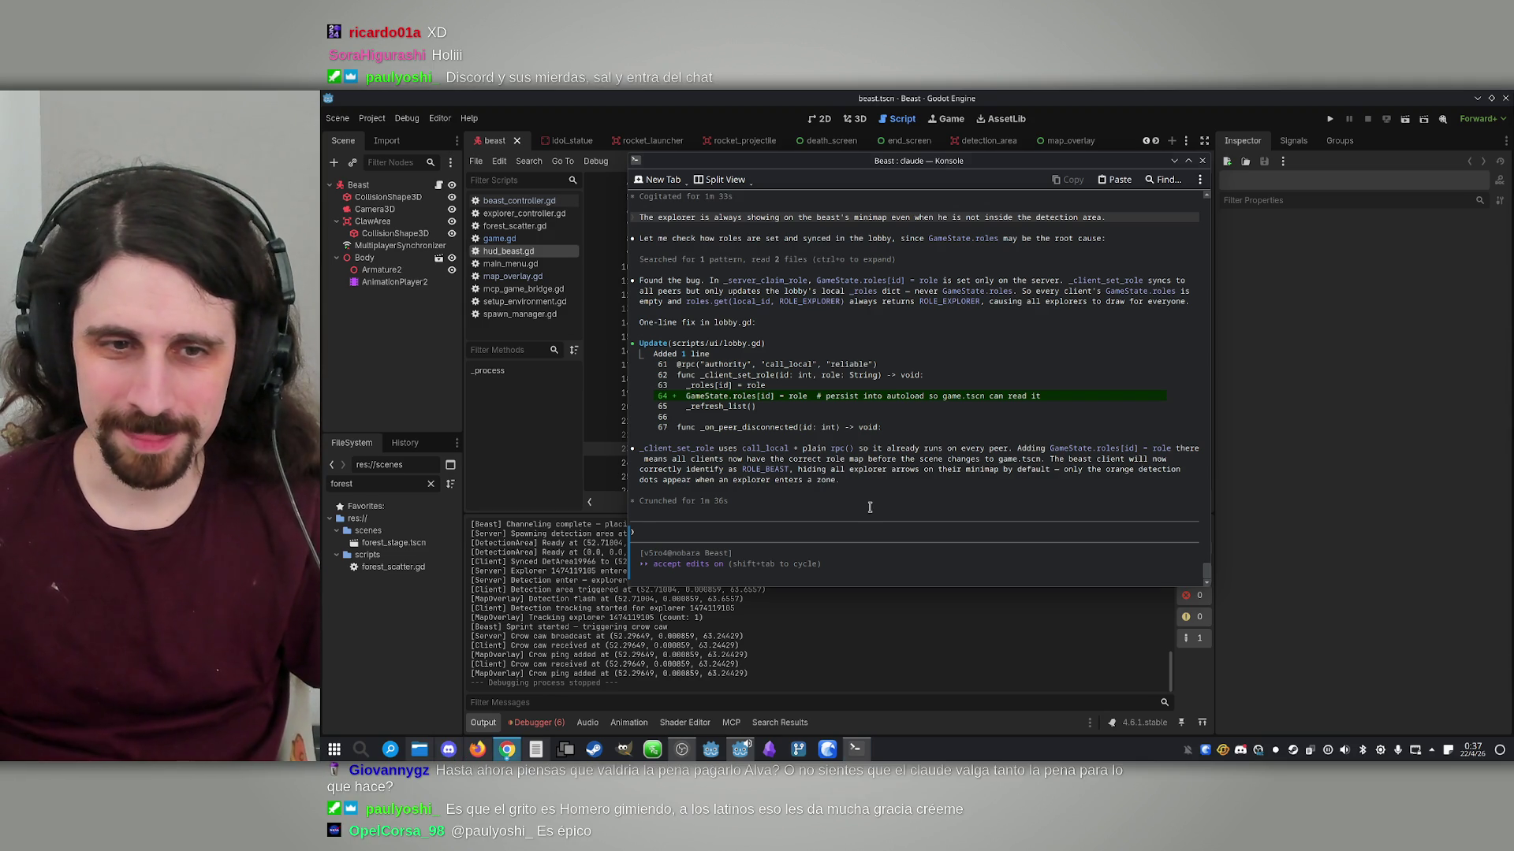
Run two debug windows, host and join, claim Beast and Explorer, ready both, and start the match
click(1257, 93)
click(1332, 121)
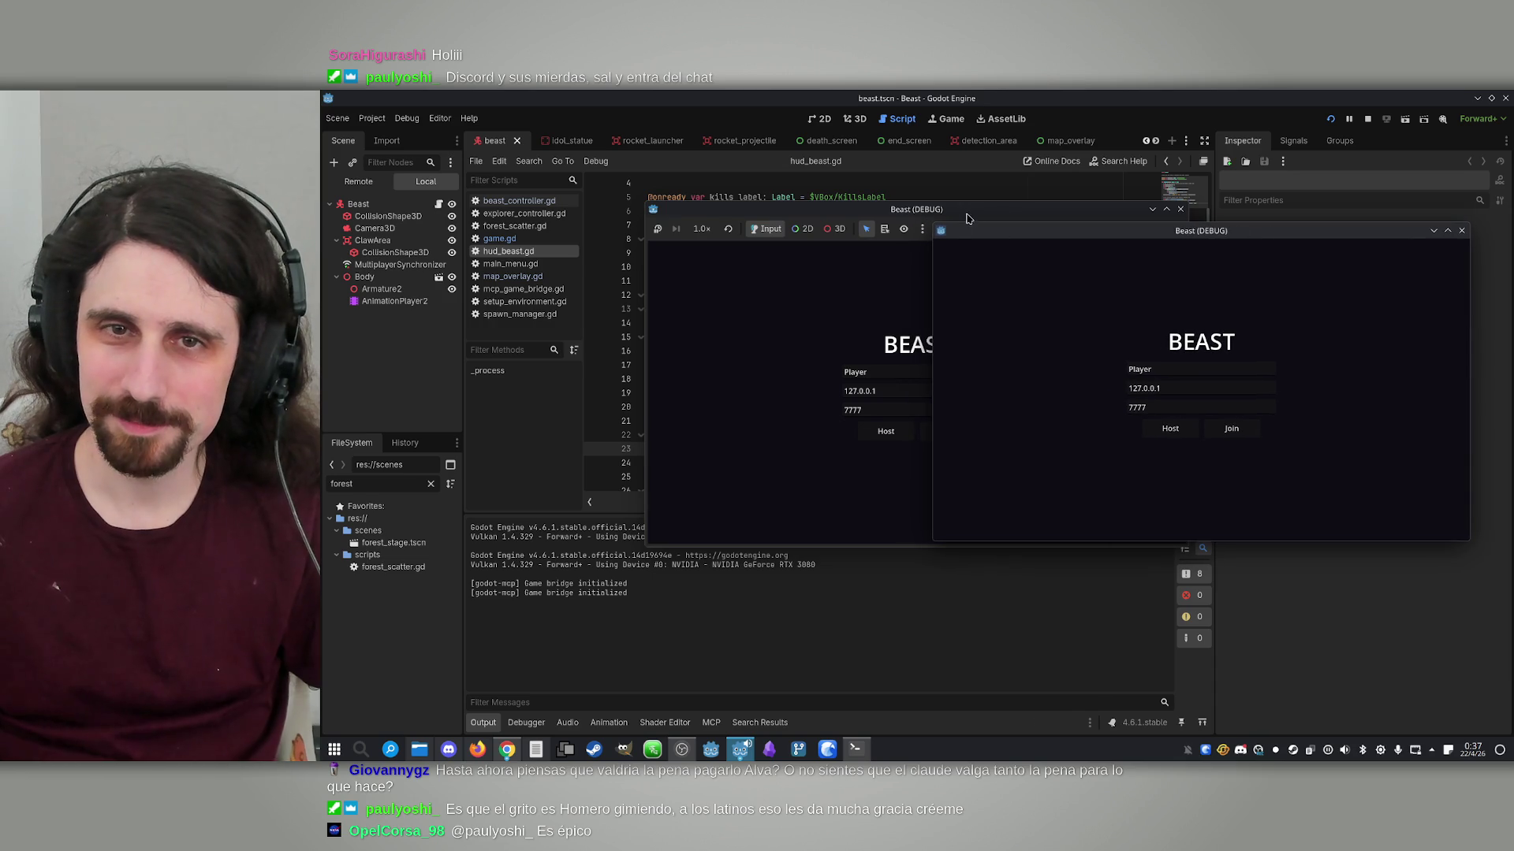
mouse_move(961, 210)
mouse_down()
mouse_move(619, 197)
mouse_move(705, 213)
mouse_up()
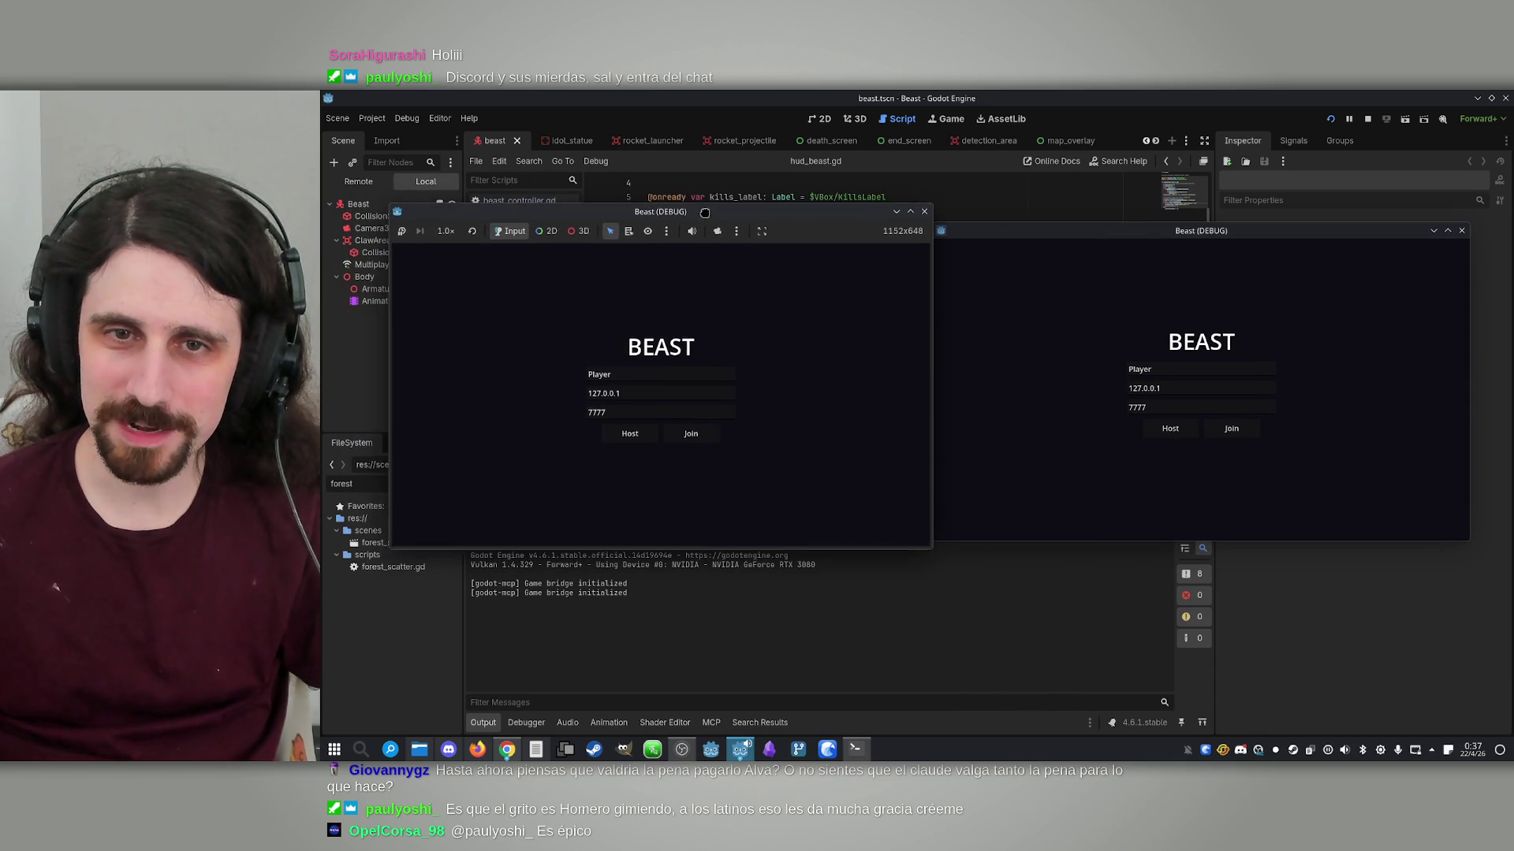
click(629, 432)
click(1253, 429)
click(1236, 452)
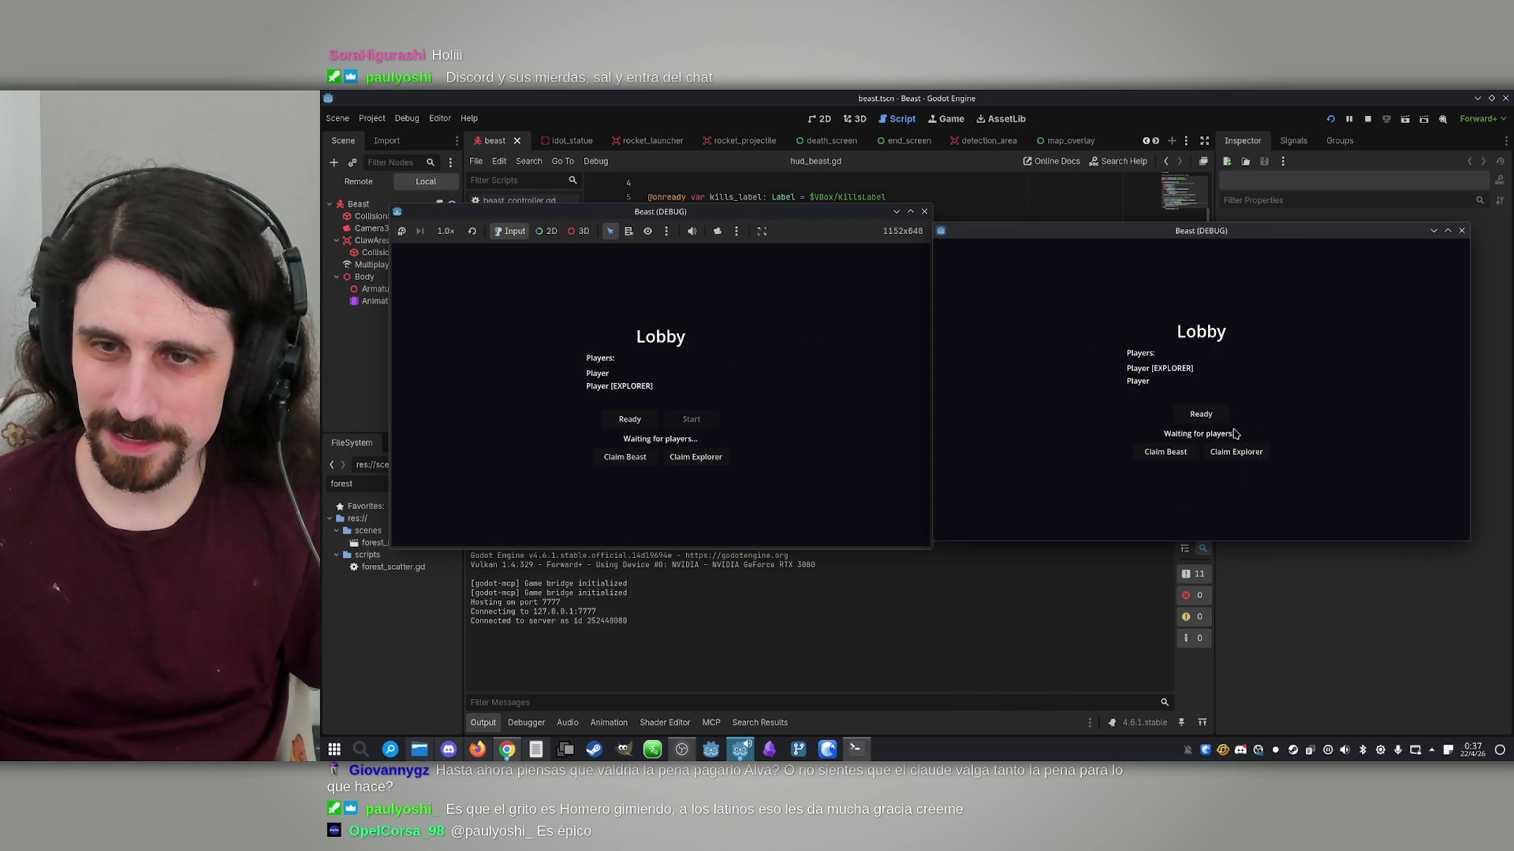
click(1201, 414)
click(629, 462)
click(630, 418)
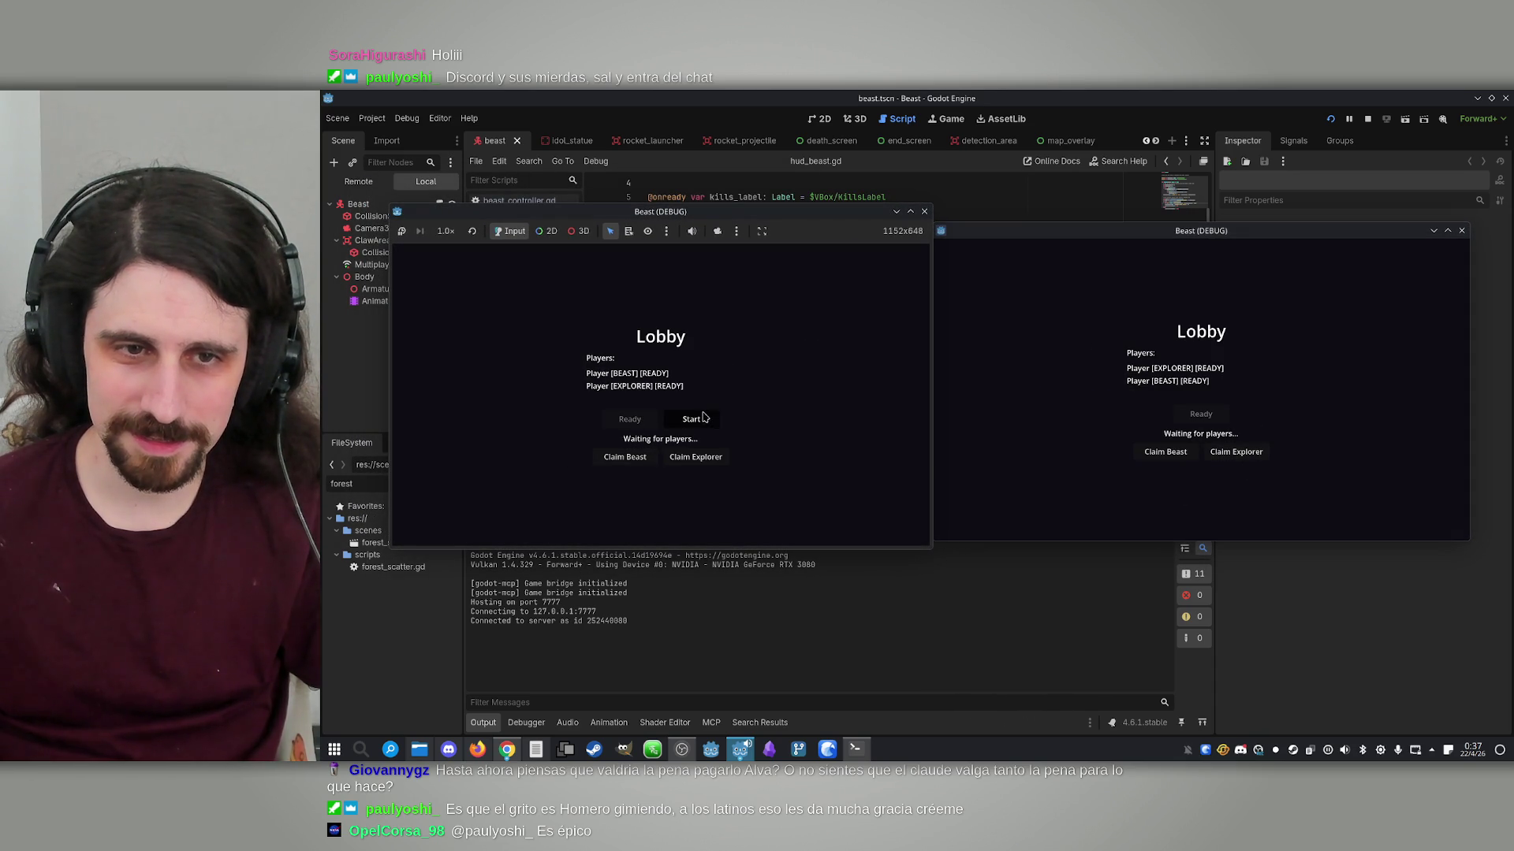
click(691, 419)
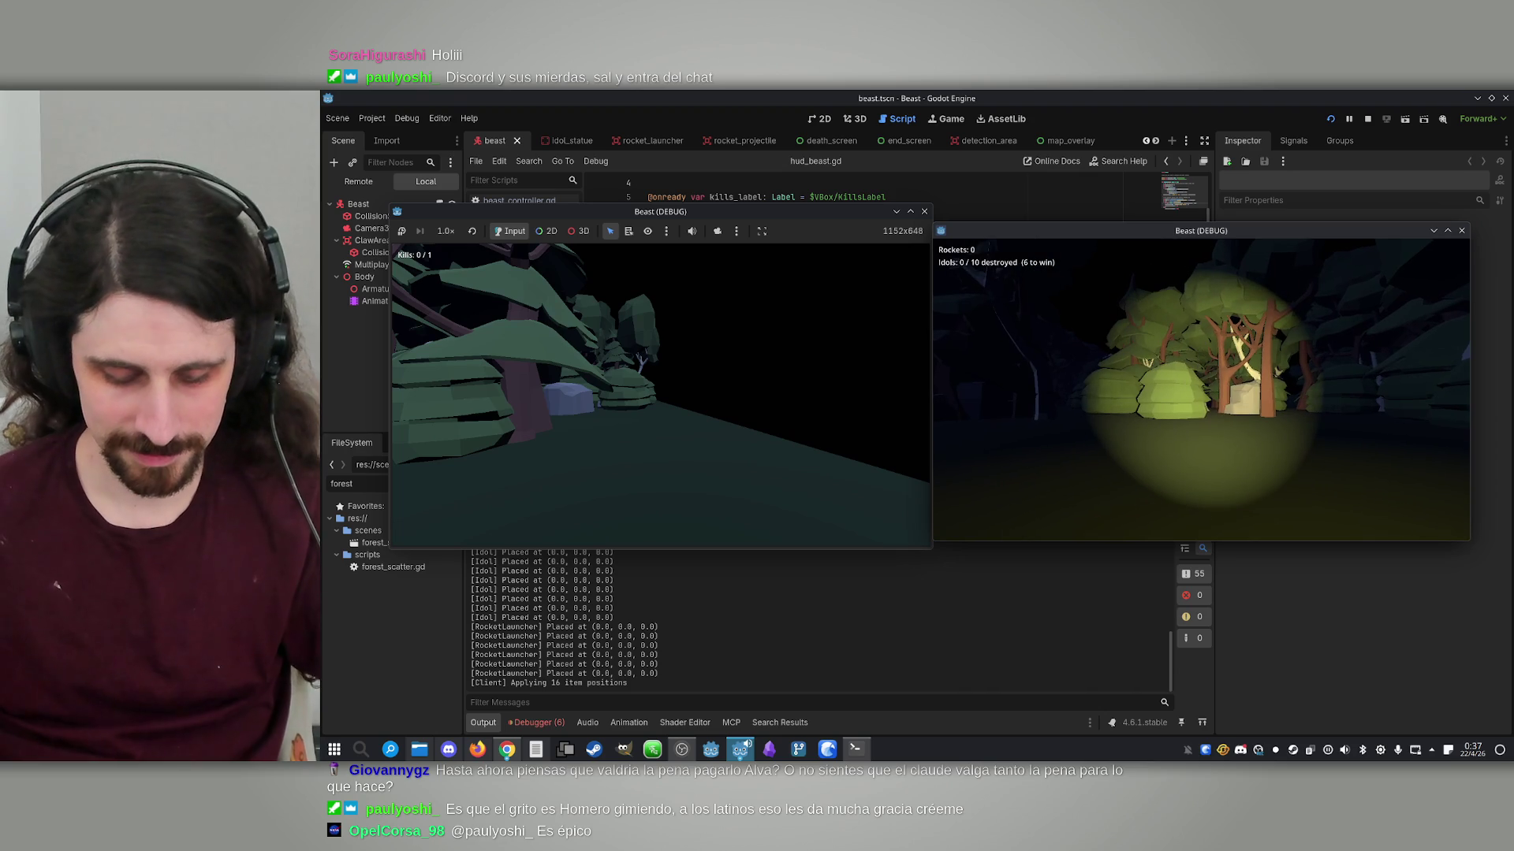
Show both minimaps, sprint the beast into a clearing and place a detection area, then stop
key(m)
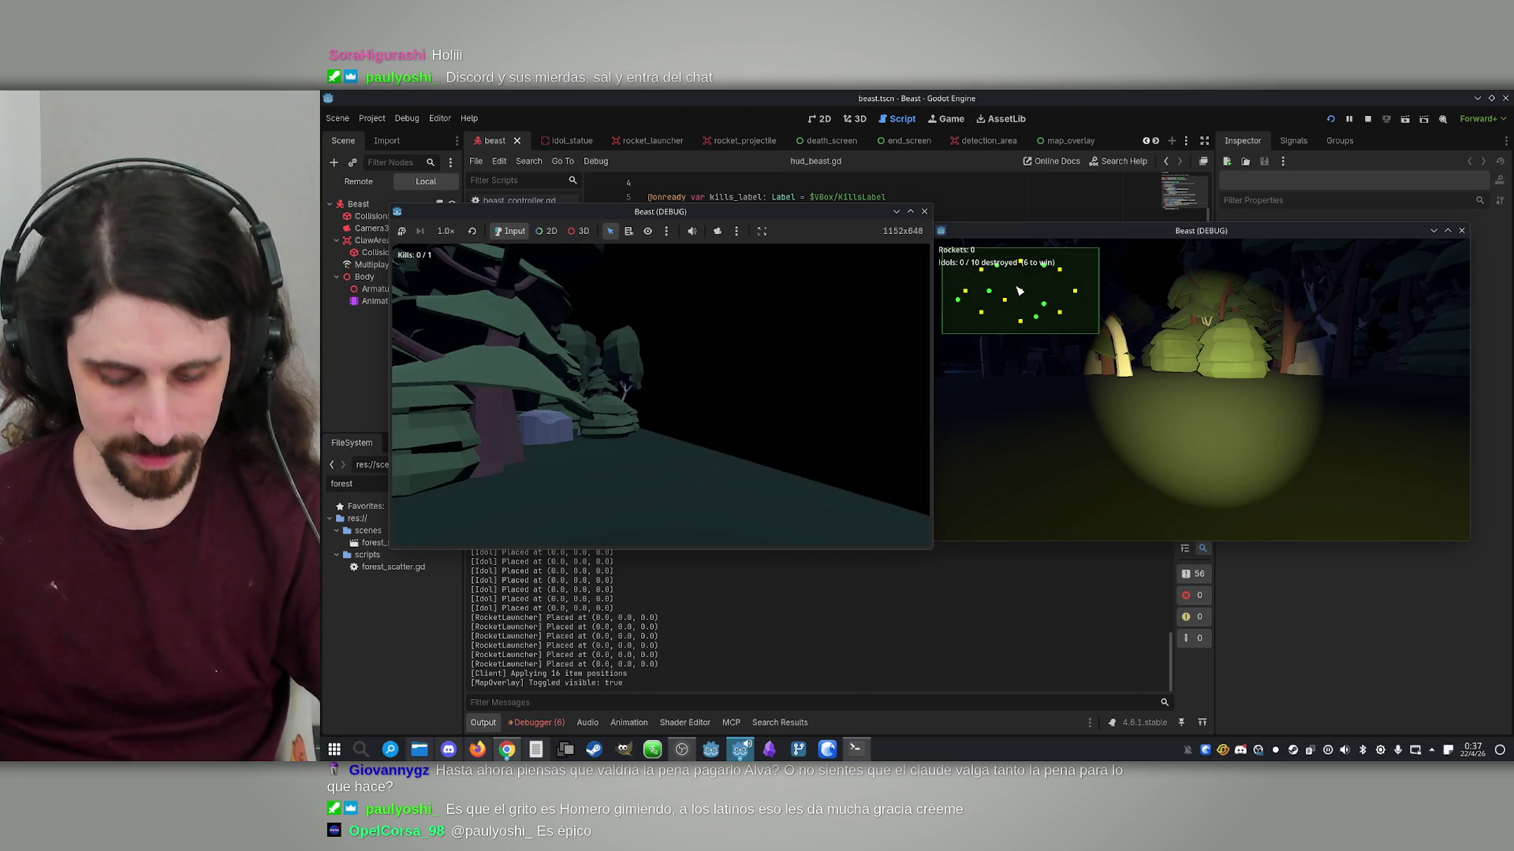
key(m)
key(shift+w)
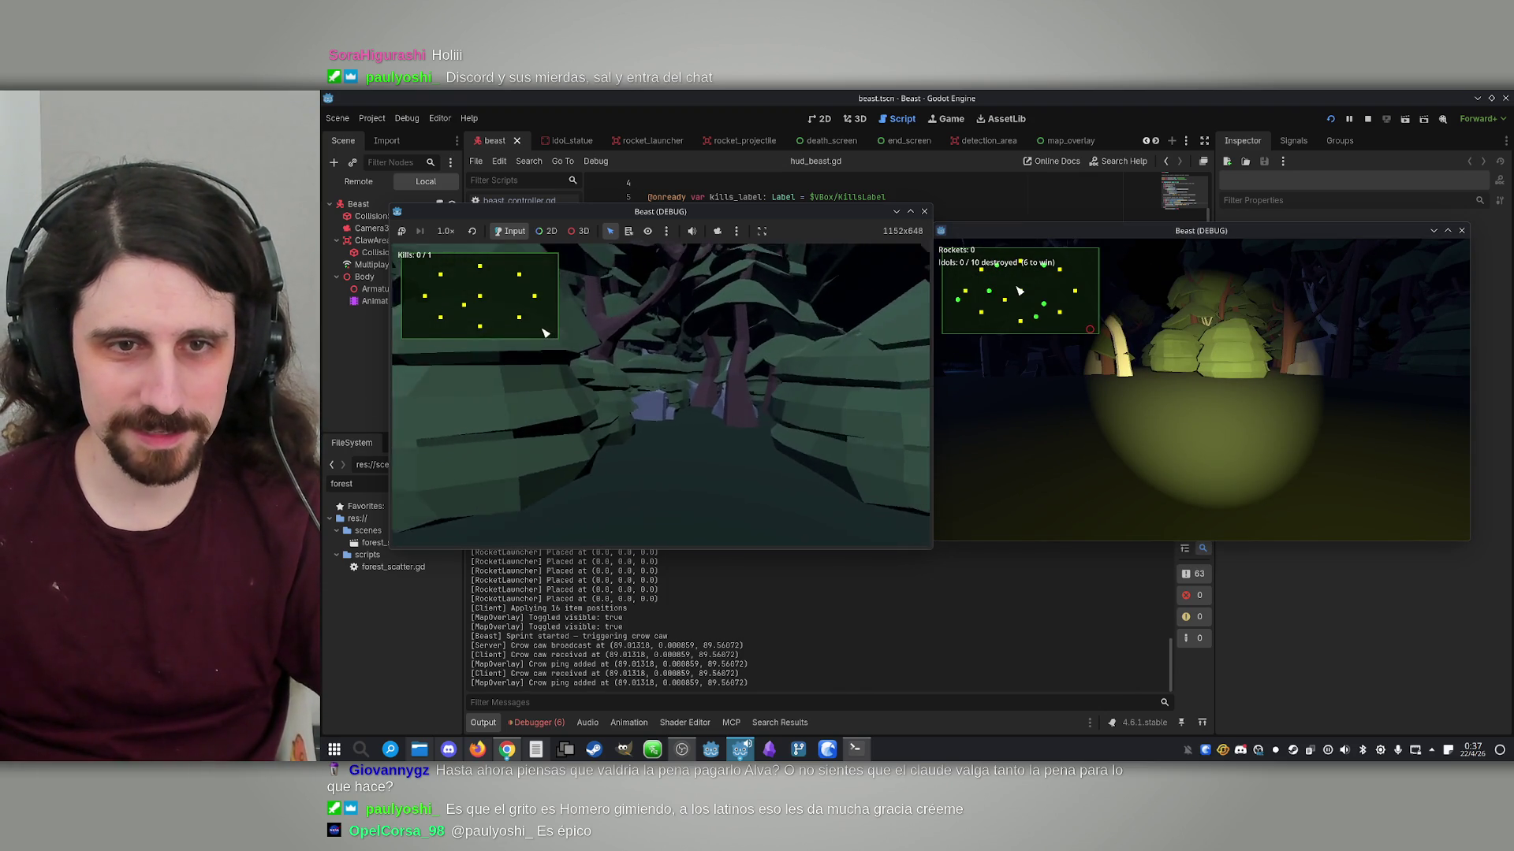
key(w)
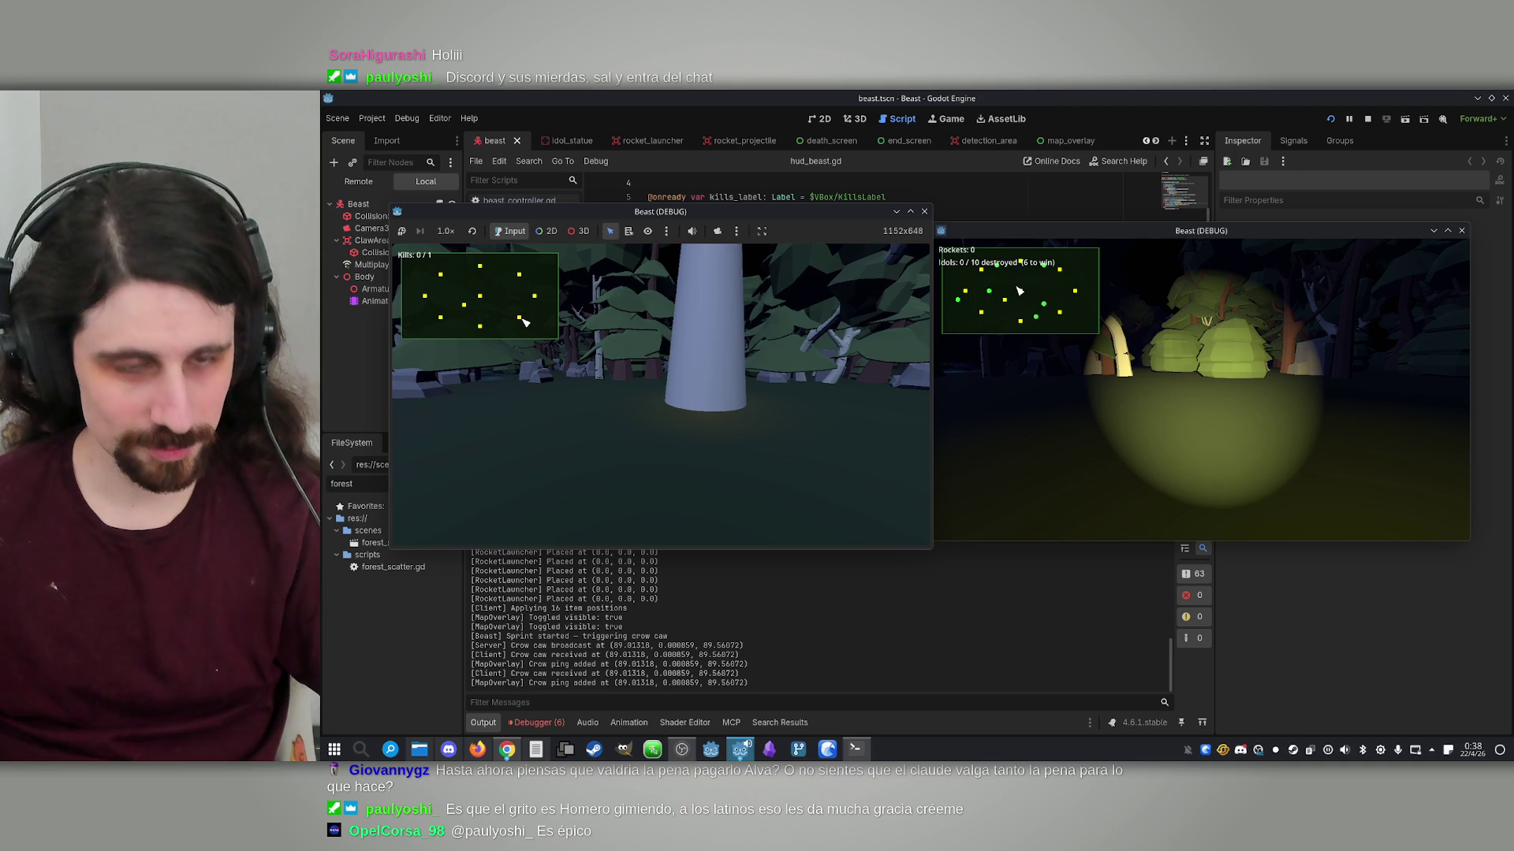
key(e)
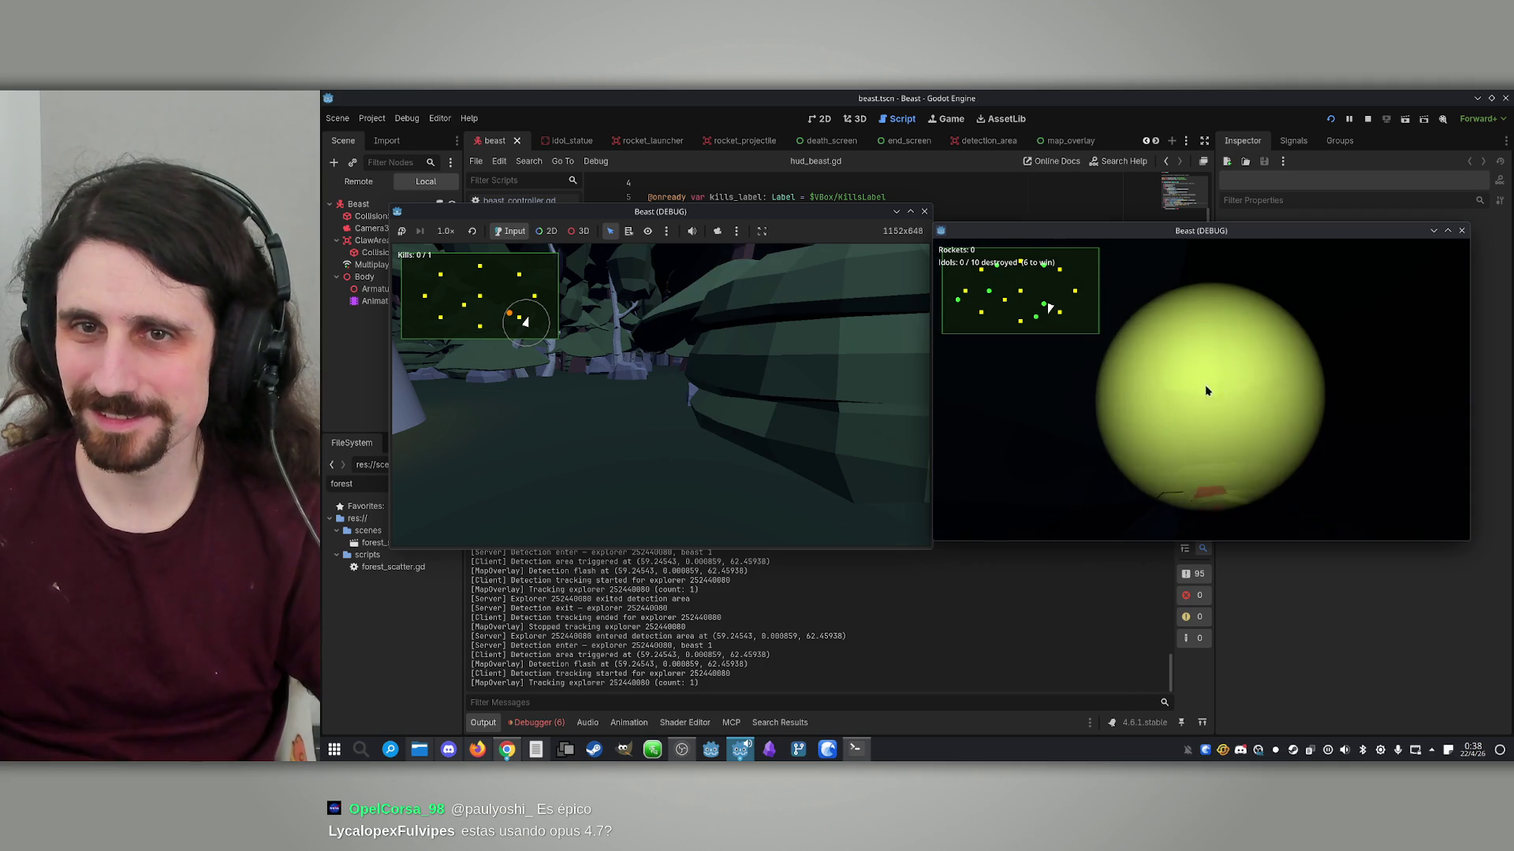
click(1371, 121)
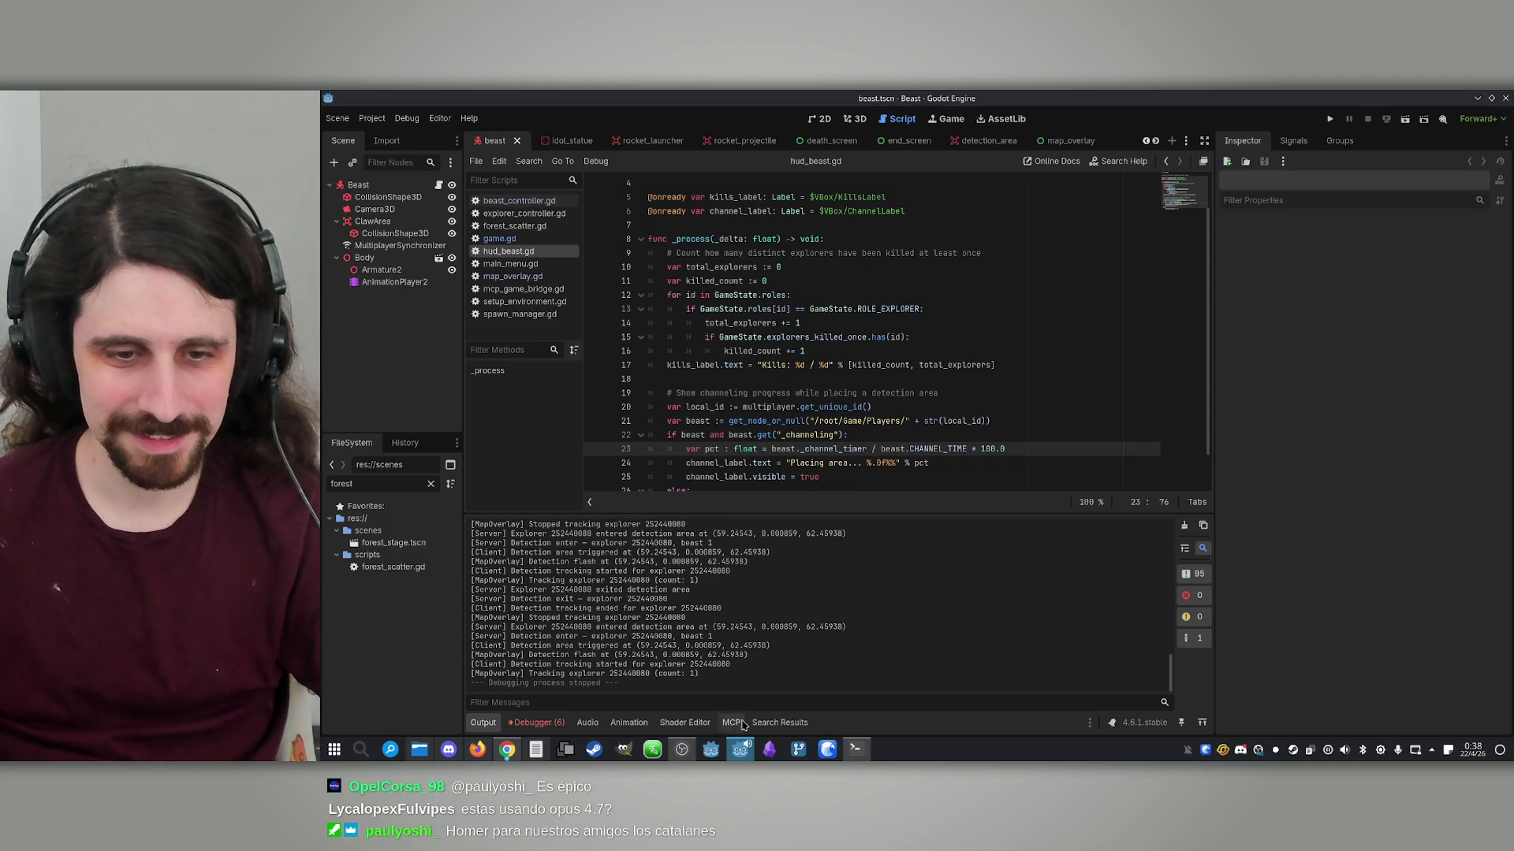
Tell Claude Code 'The bug persists' so it patches role detection and circle size in map_overlay.gd
click(853, 750)
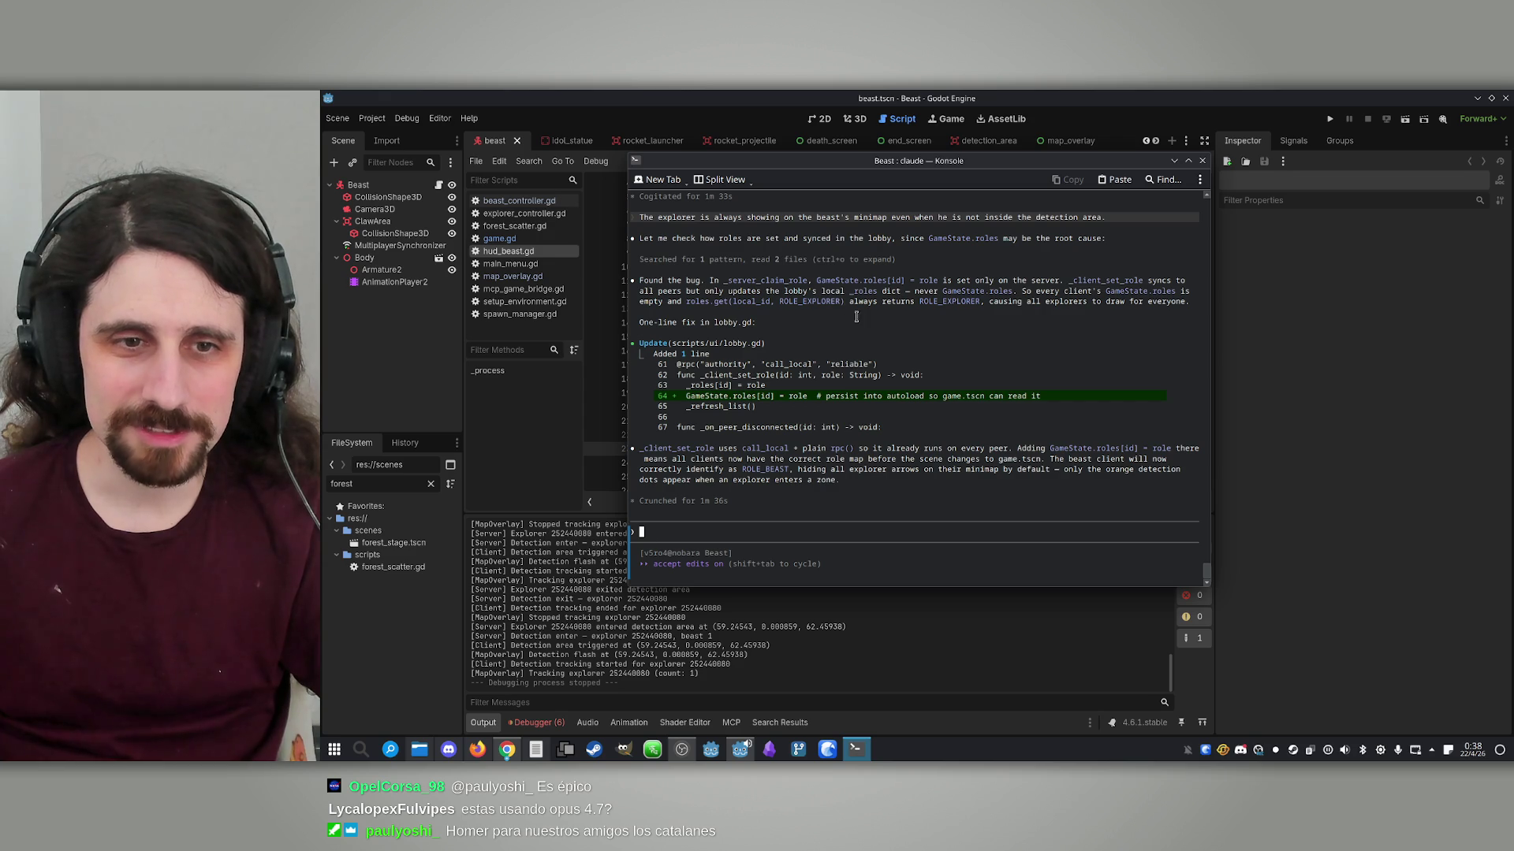
text(The )
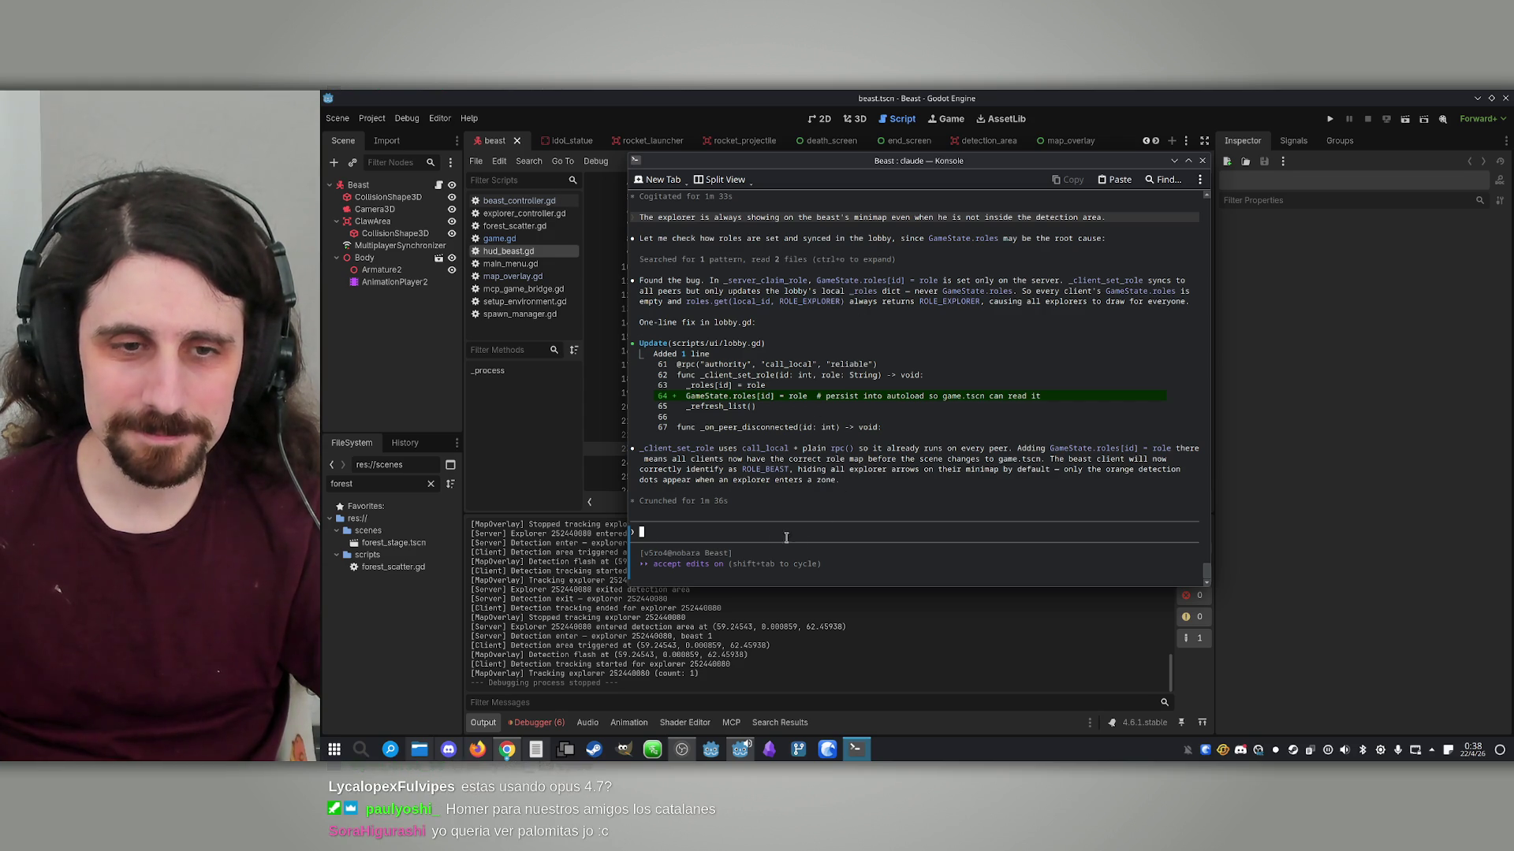
text(bu)
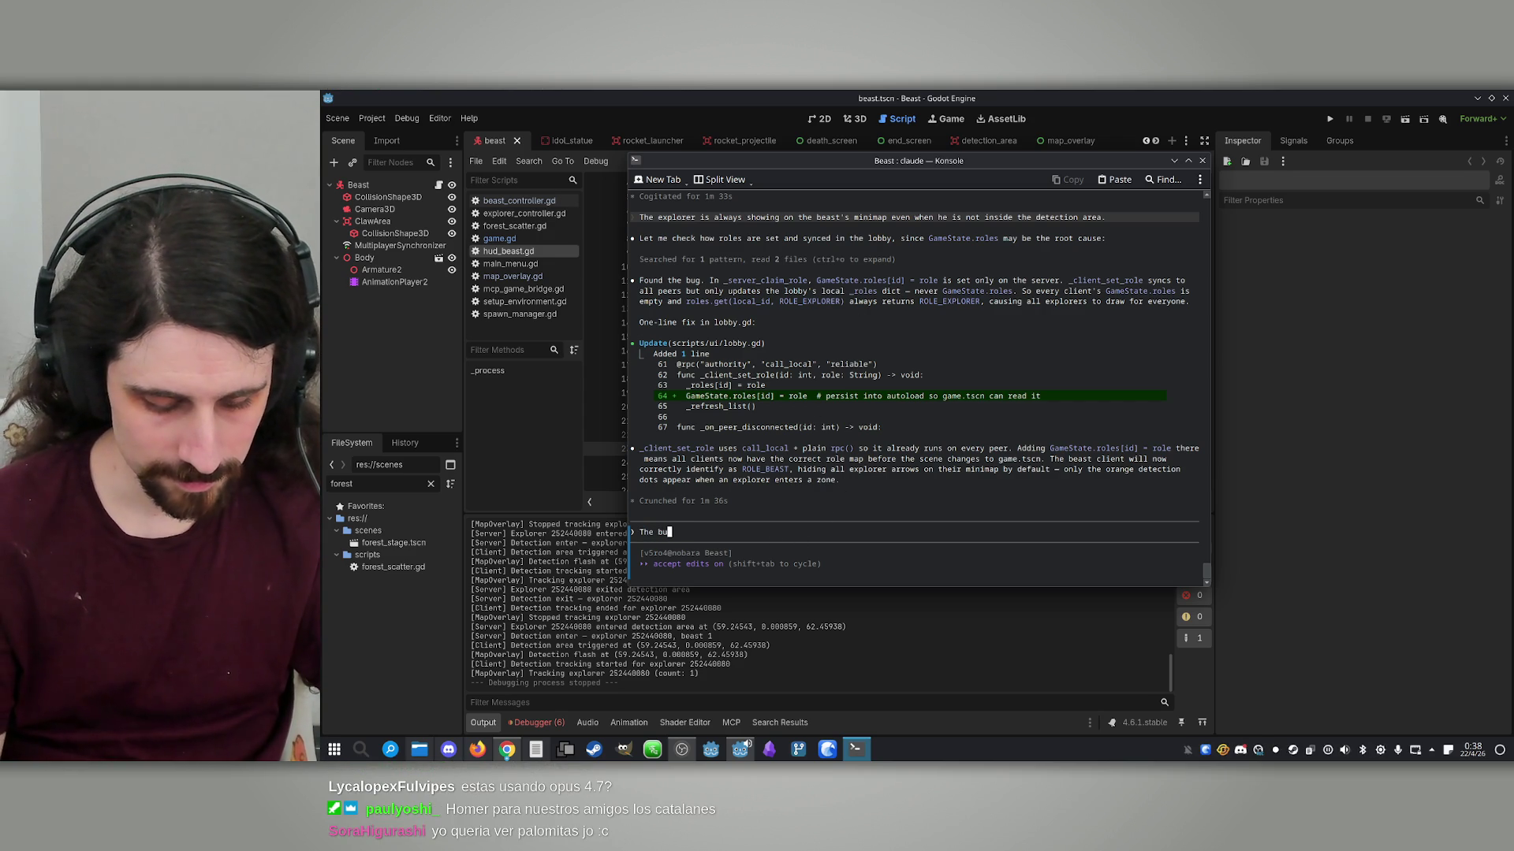
text(g persists.)
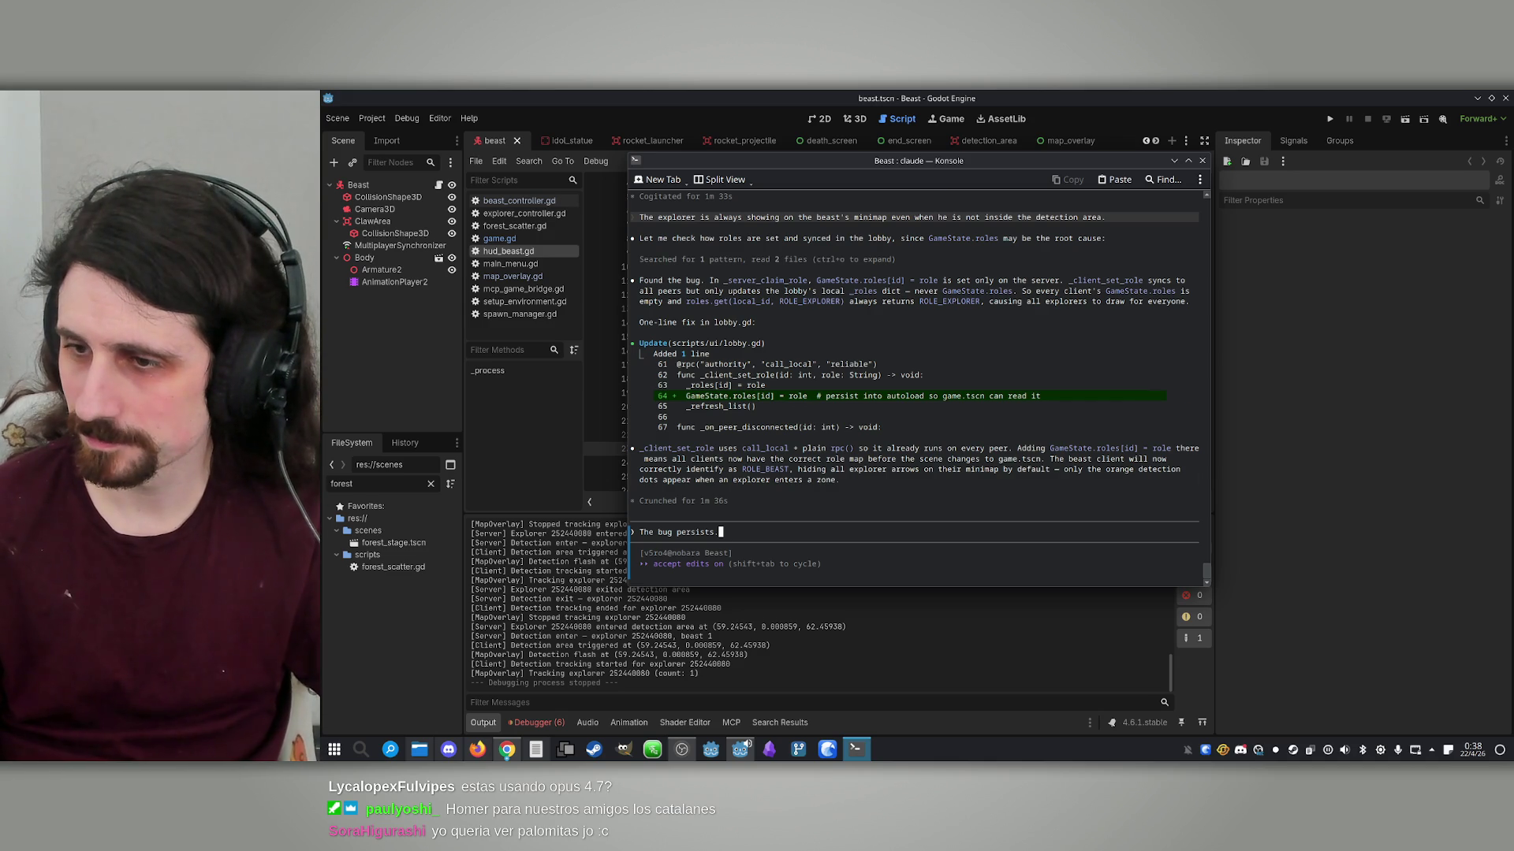
key(Return)
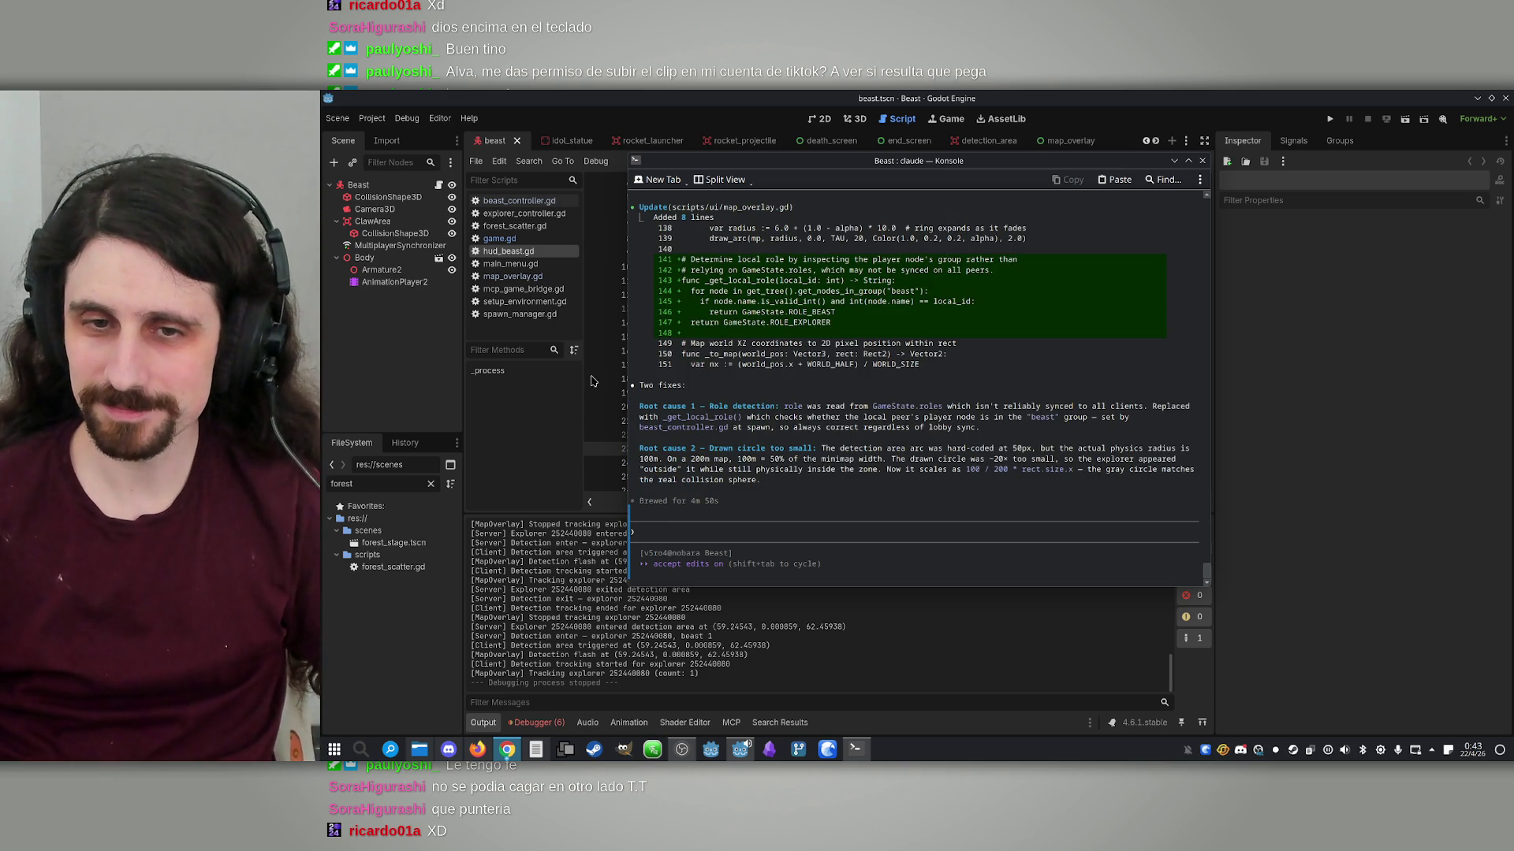
Run the project and arrange the two game windows side by side
click(1345, 95)
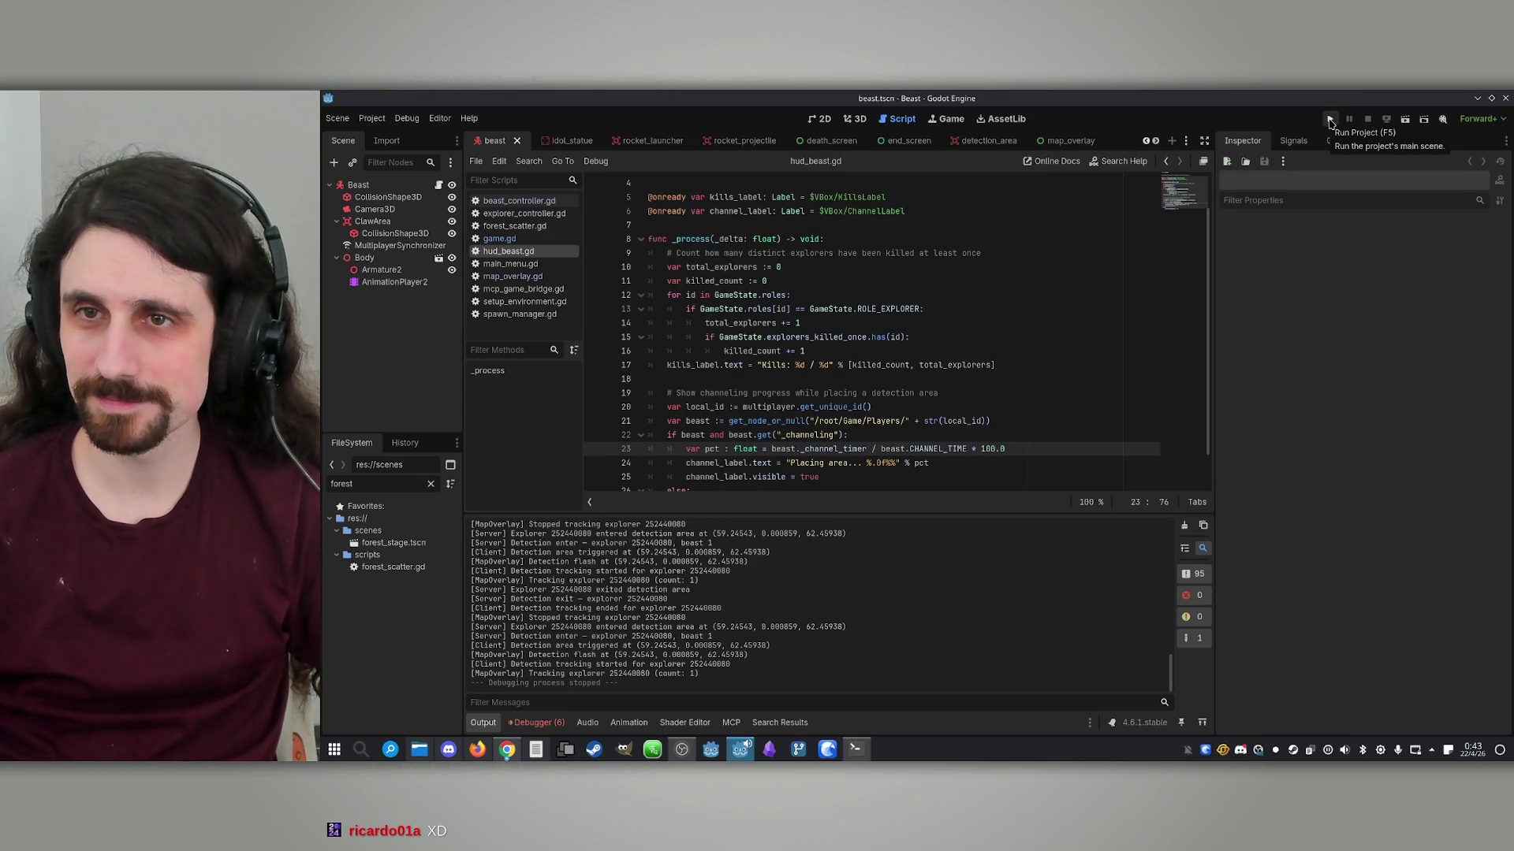
click(1330, 120)
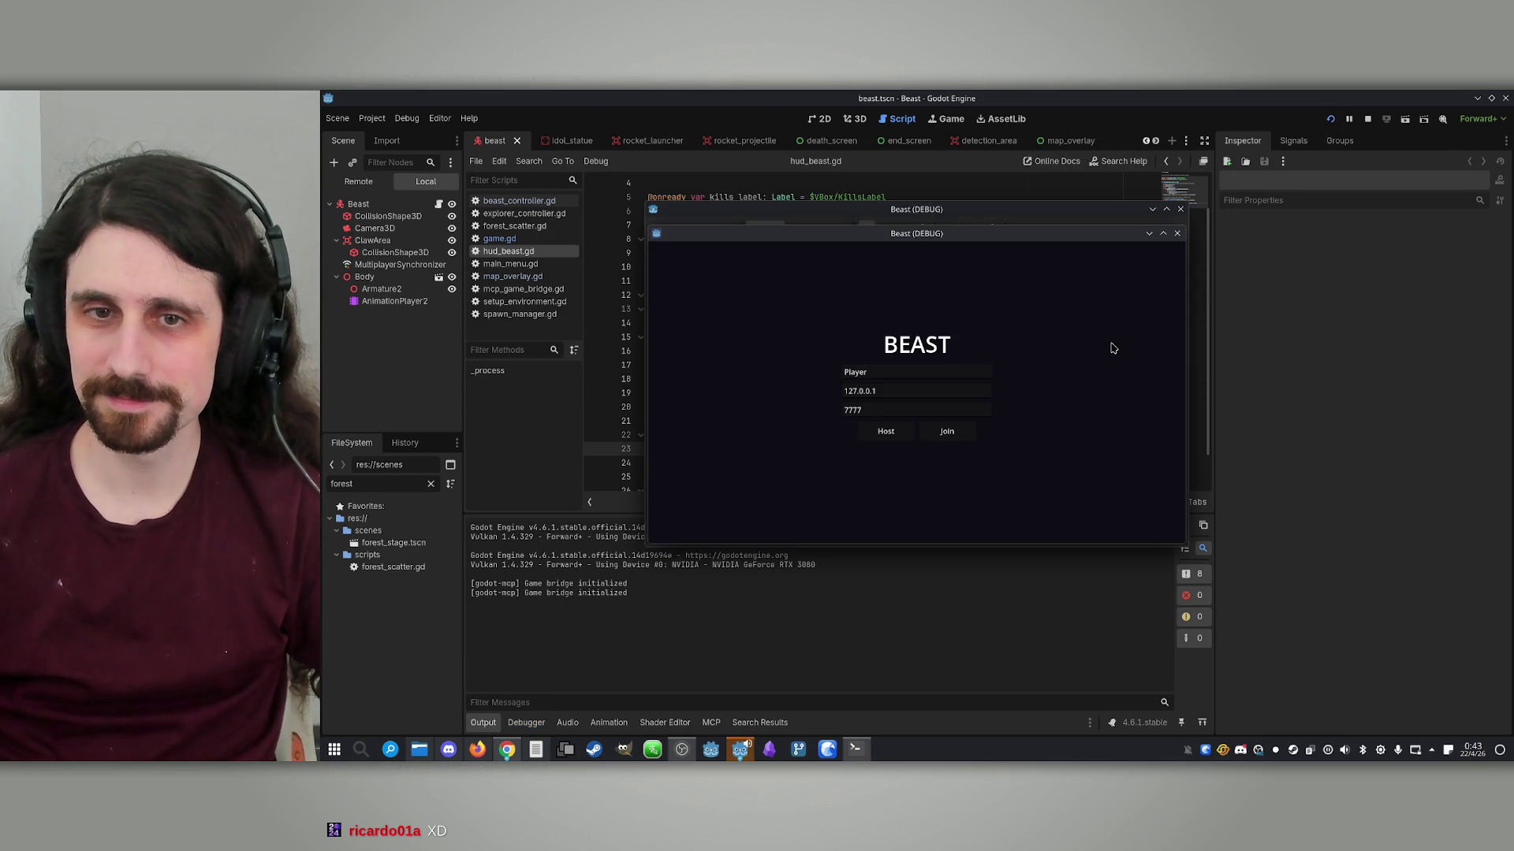
drag(999, 233, 1301, 235)
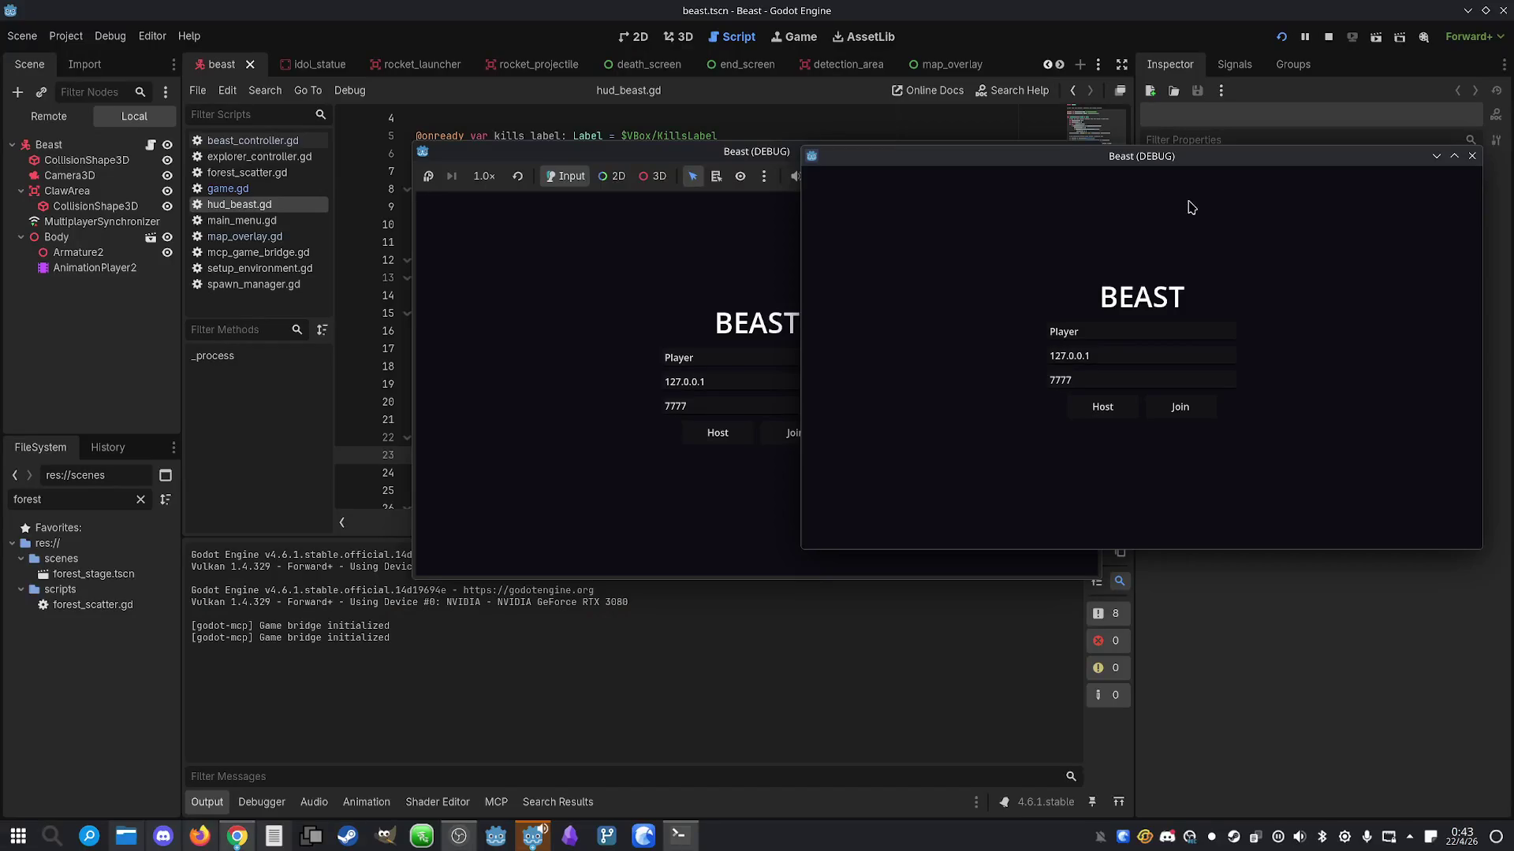
drag(704, 153, 409, 135)
mouse_move(911, 180)
mouse_down()
mouse_move(885, 160)
mouse_move(860, 178)
mouse_up()
Host on the left, join on the right, claim Explorer and Beast, ready both, and start
click(379, 413)
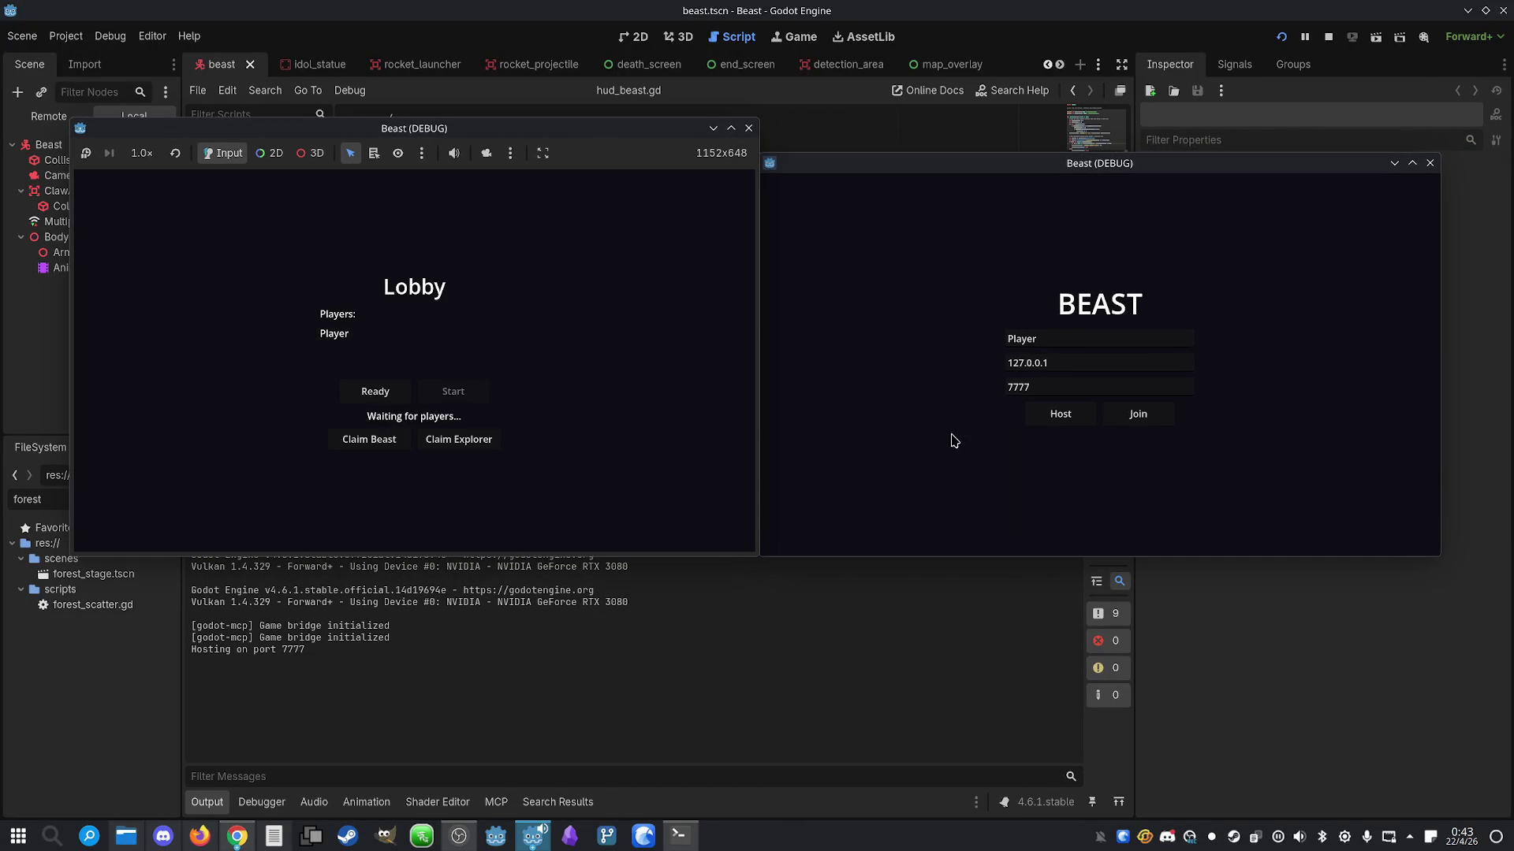
click(1157, 419)
click(1131, 394)
click(1158, 443)
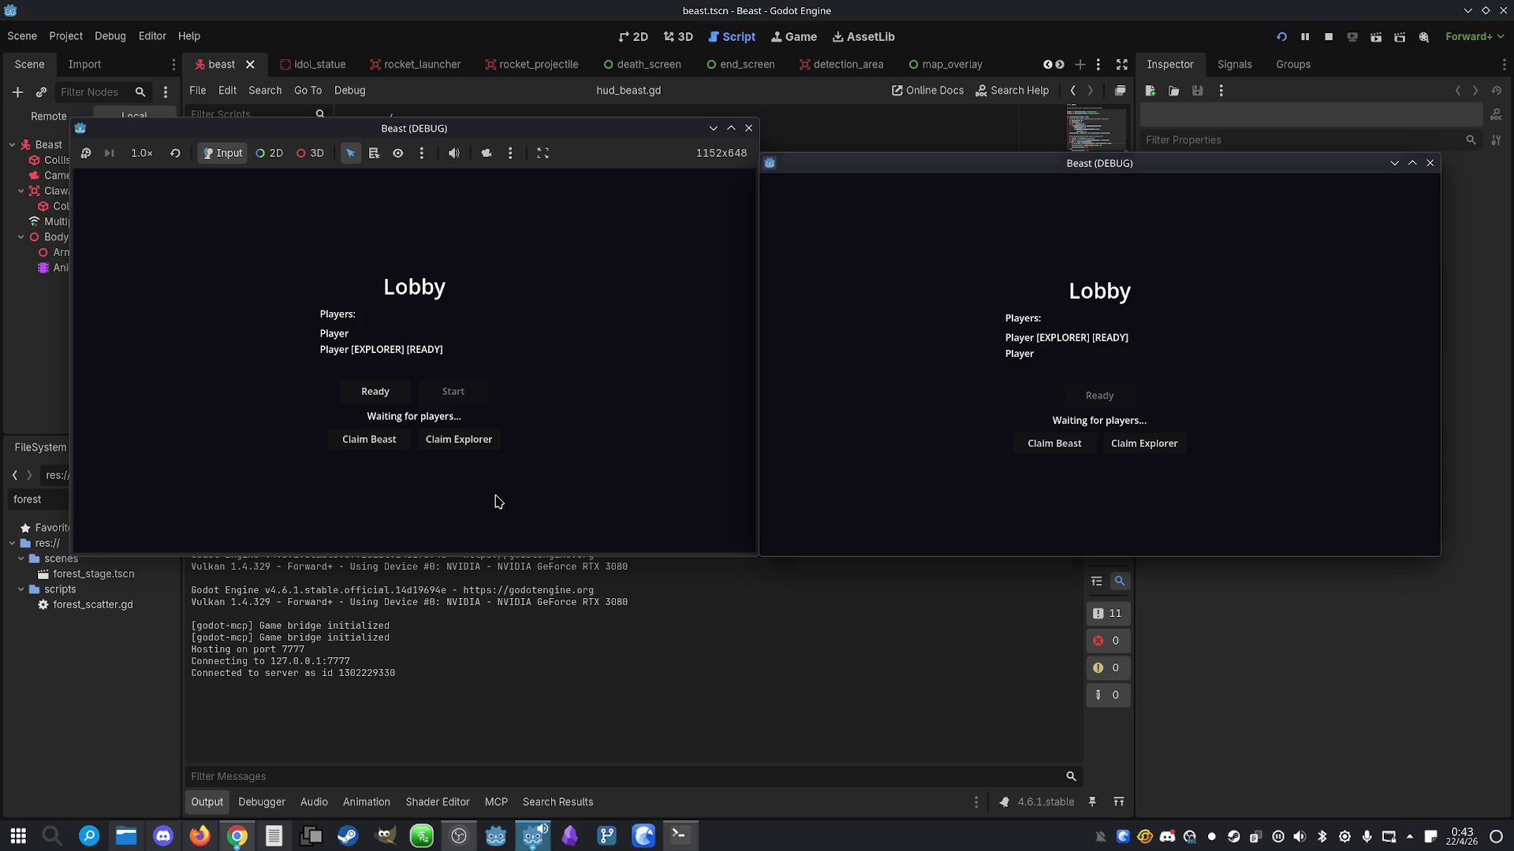
click(371, 441)
click(369, 394)
click(454, 392)
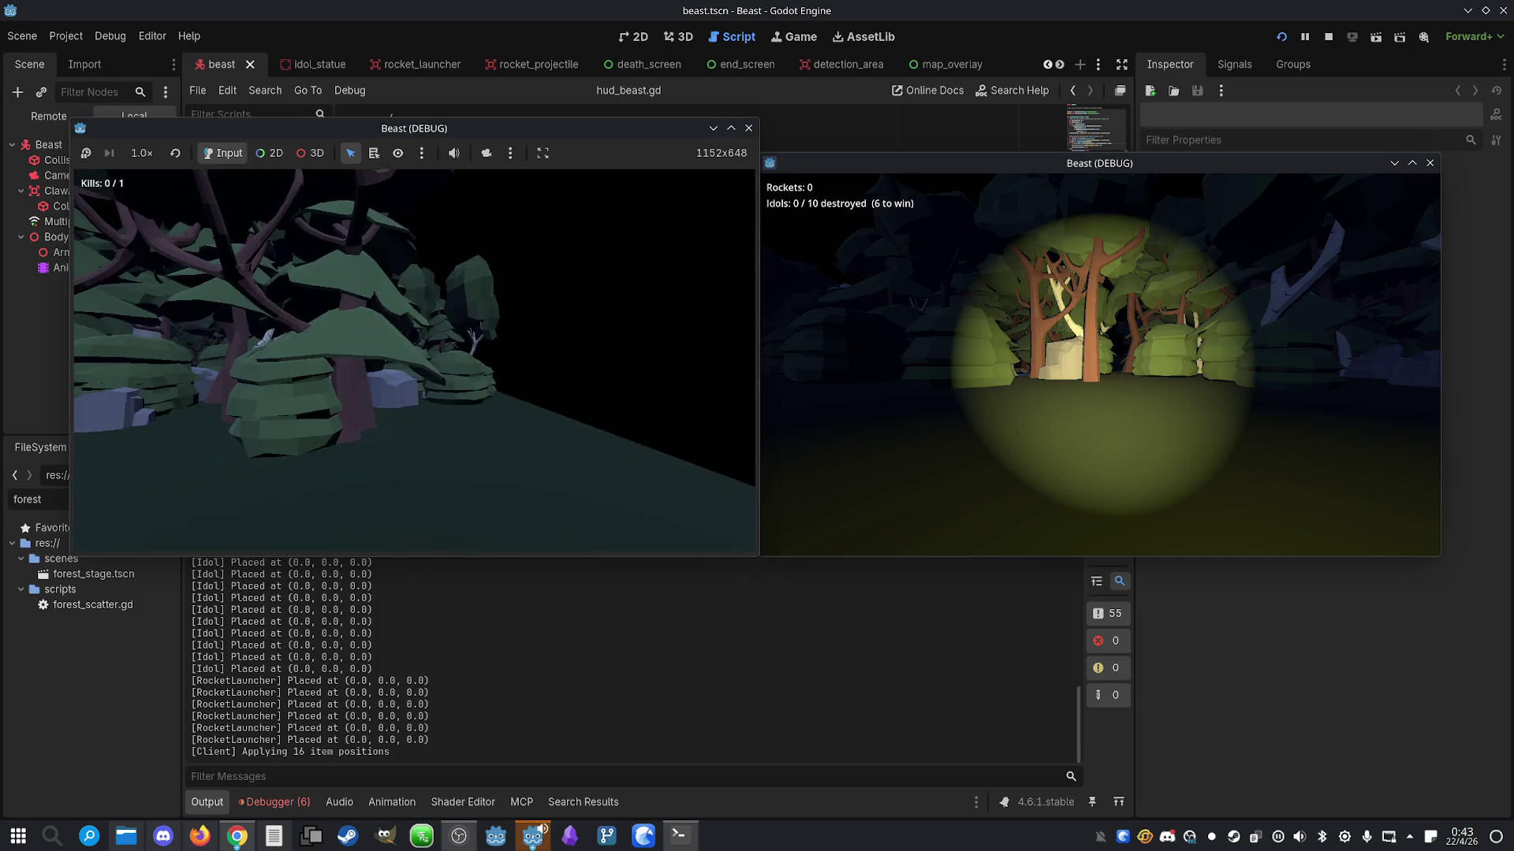
Sprint the beast toward the rocks with both players' minimap overlays shown
key(shift+w)
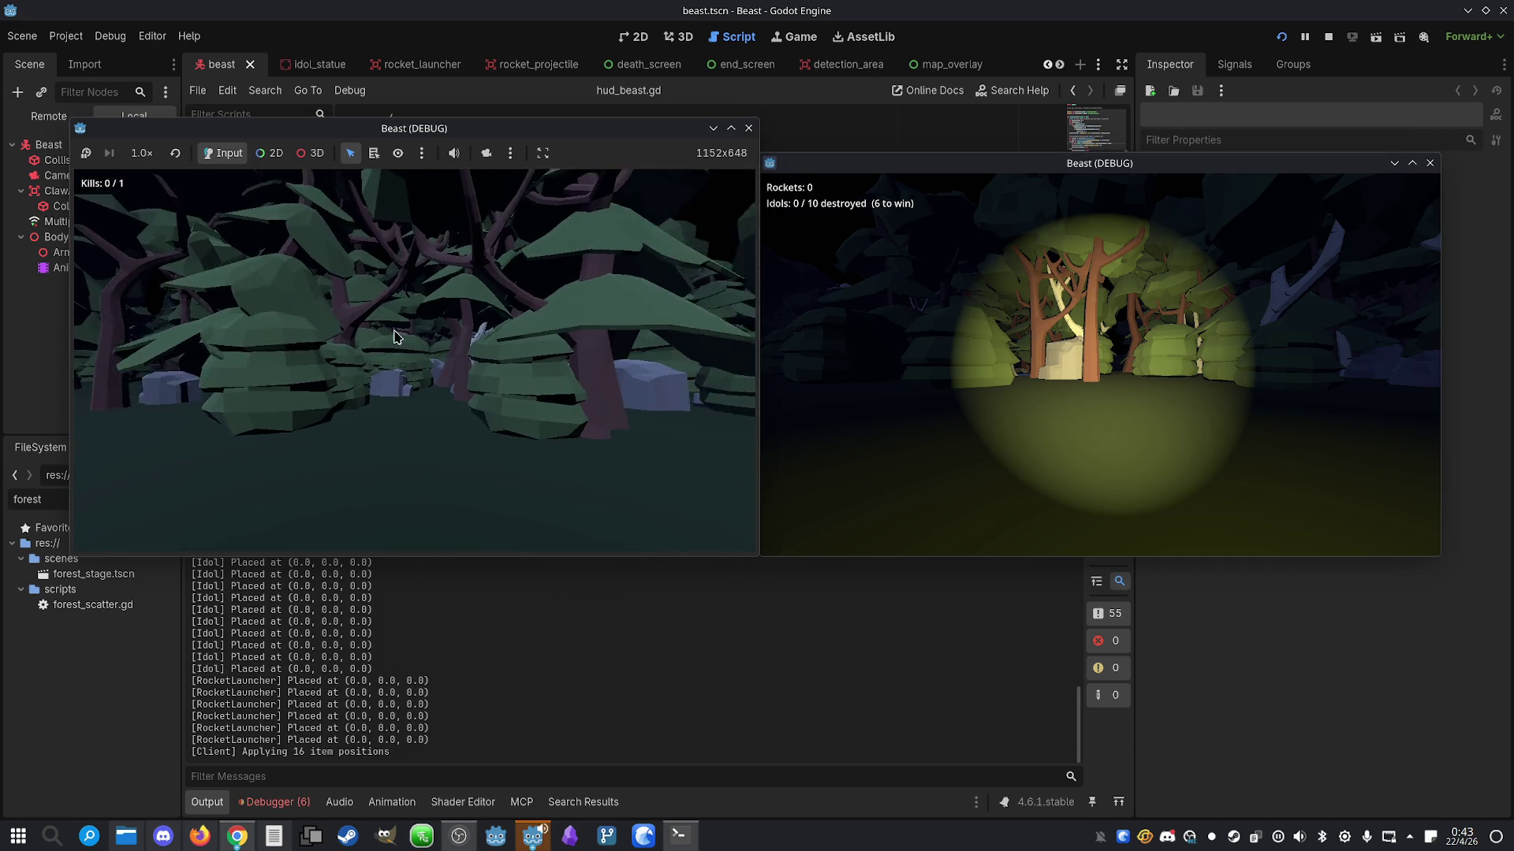
key(m)
key(shift+w)
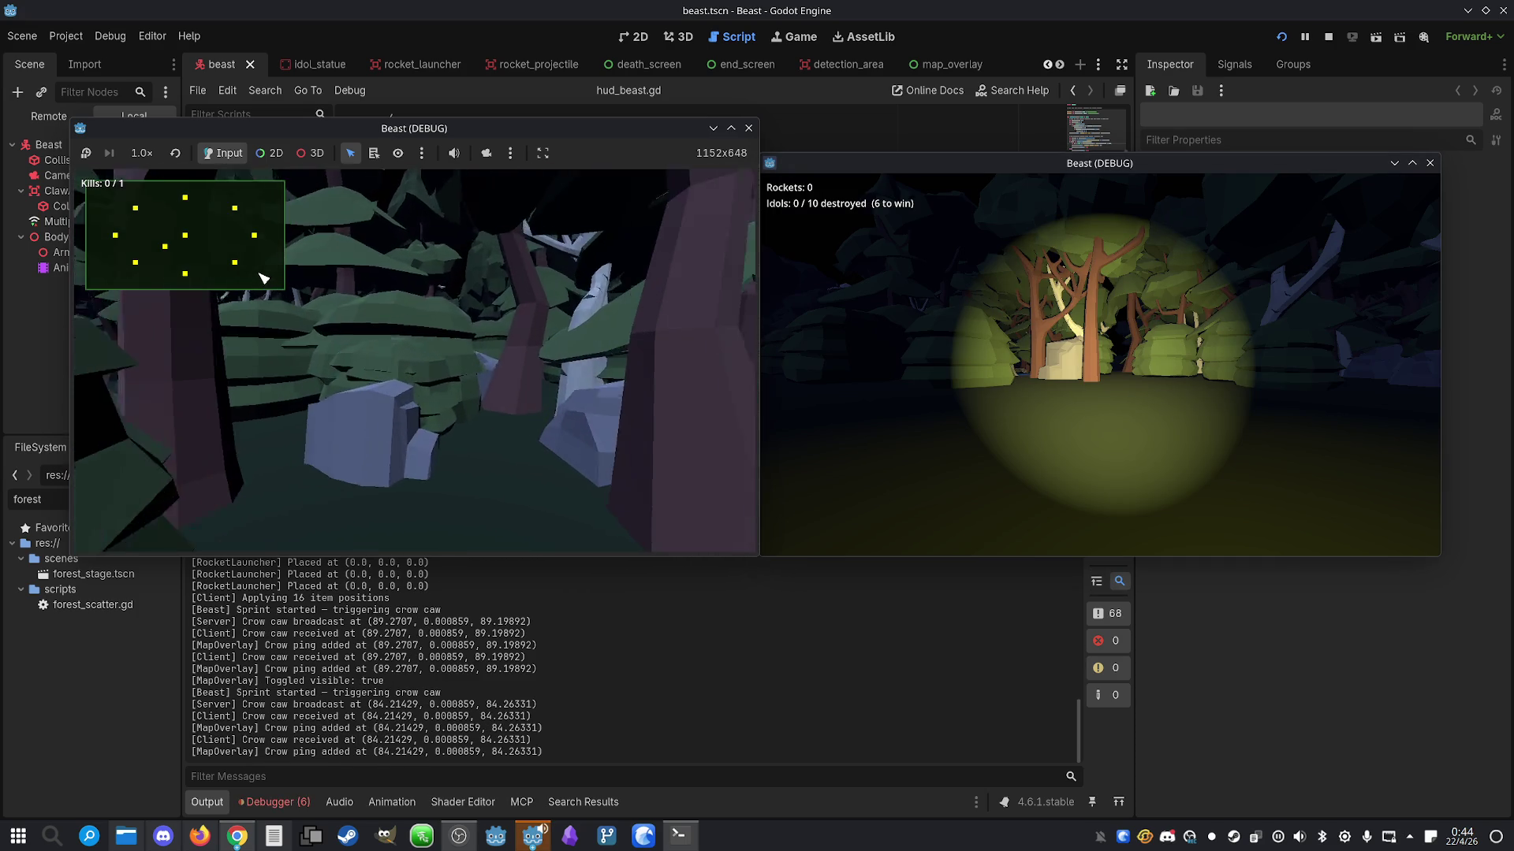
key(w)
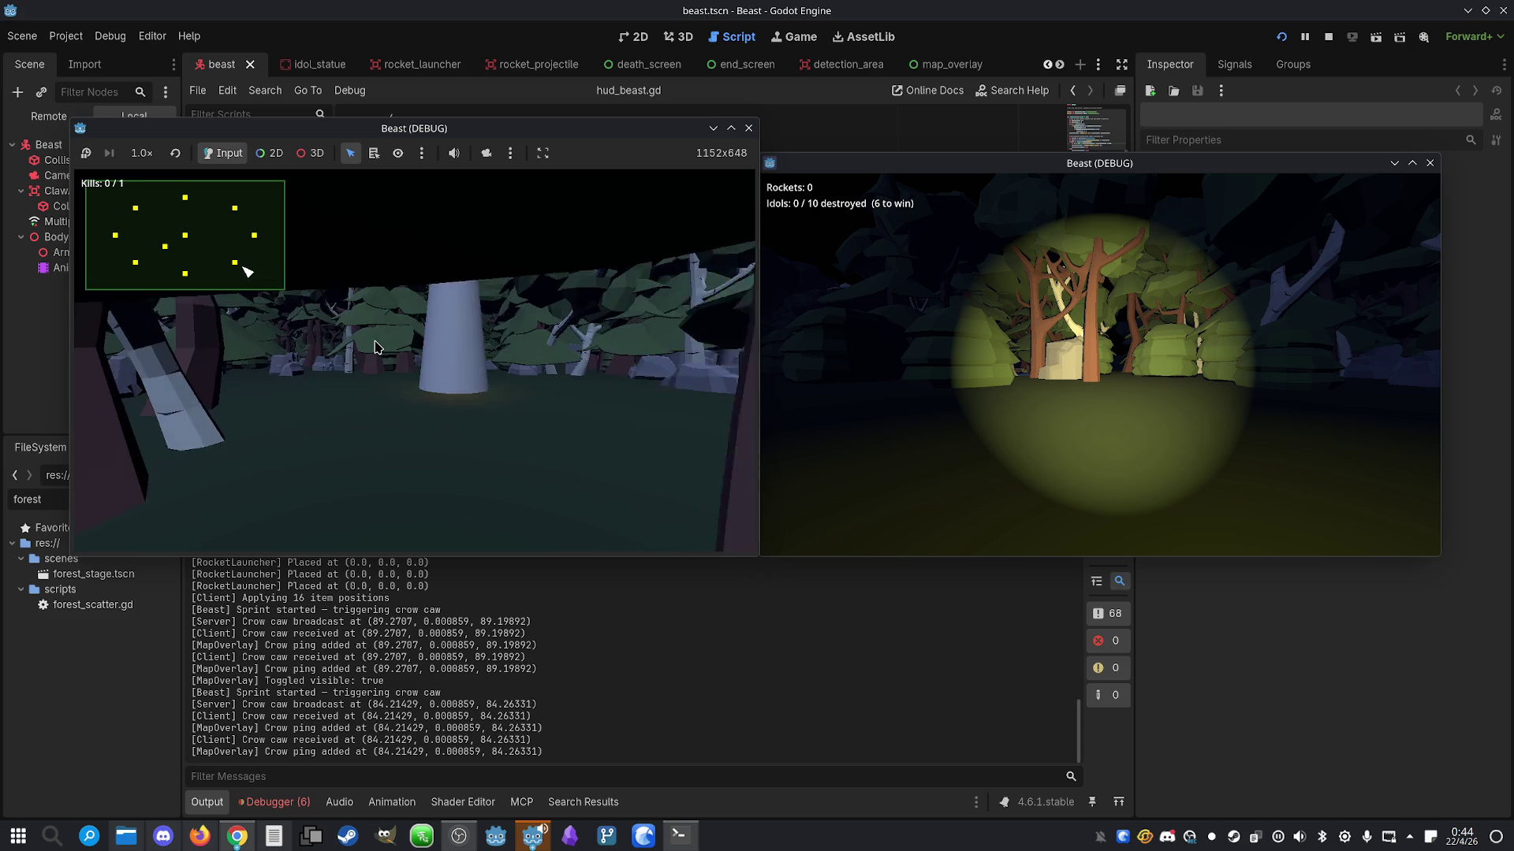
key(w)
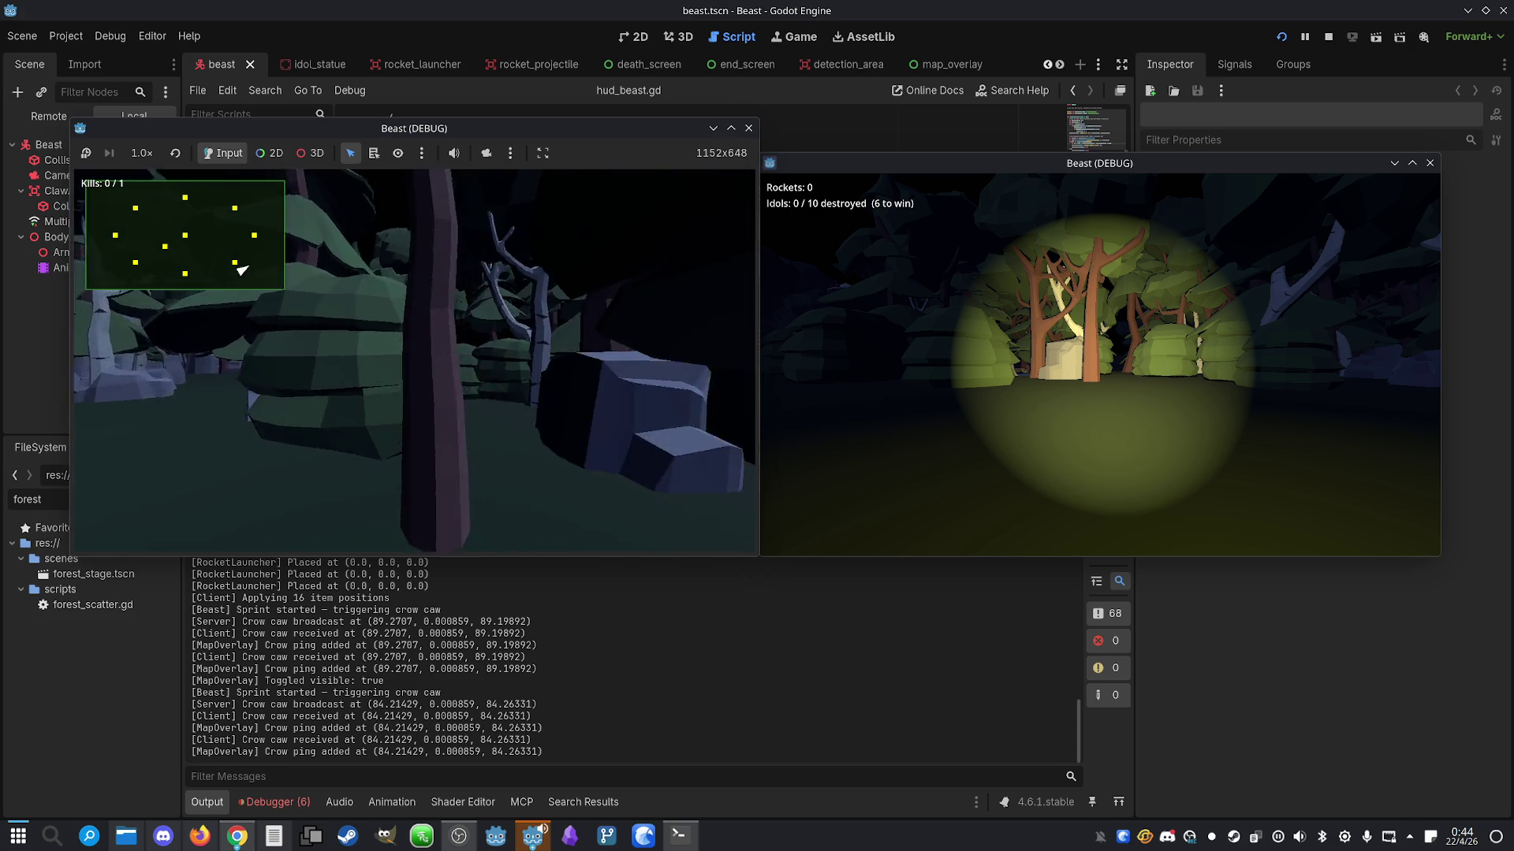
key(m)
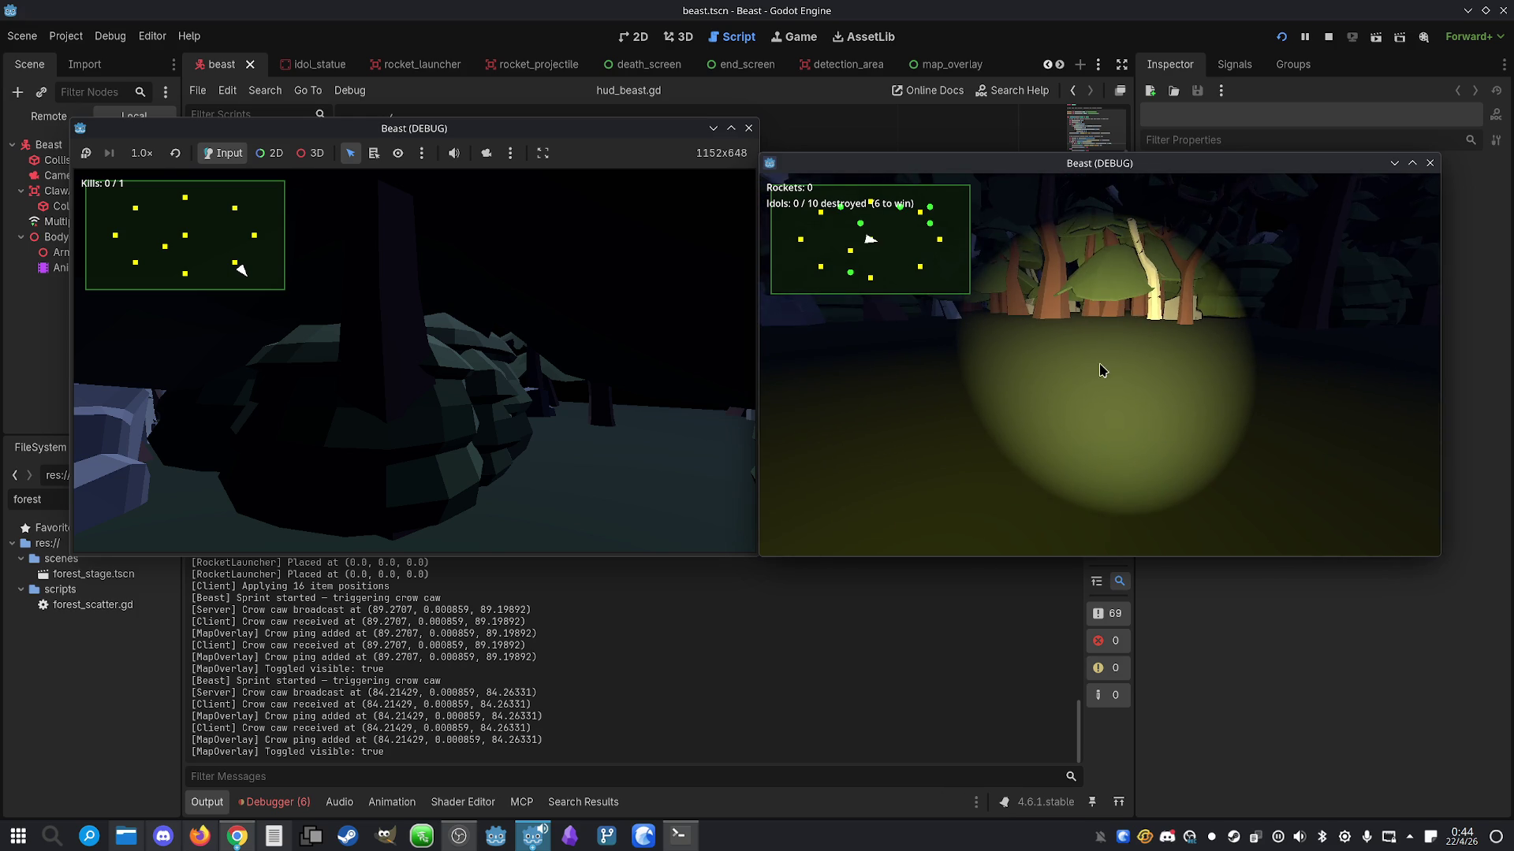
key(w)
Channel a detection area near the pale boulder, then walk the beast along the rocky path
key(a)
key(e)
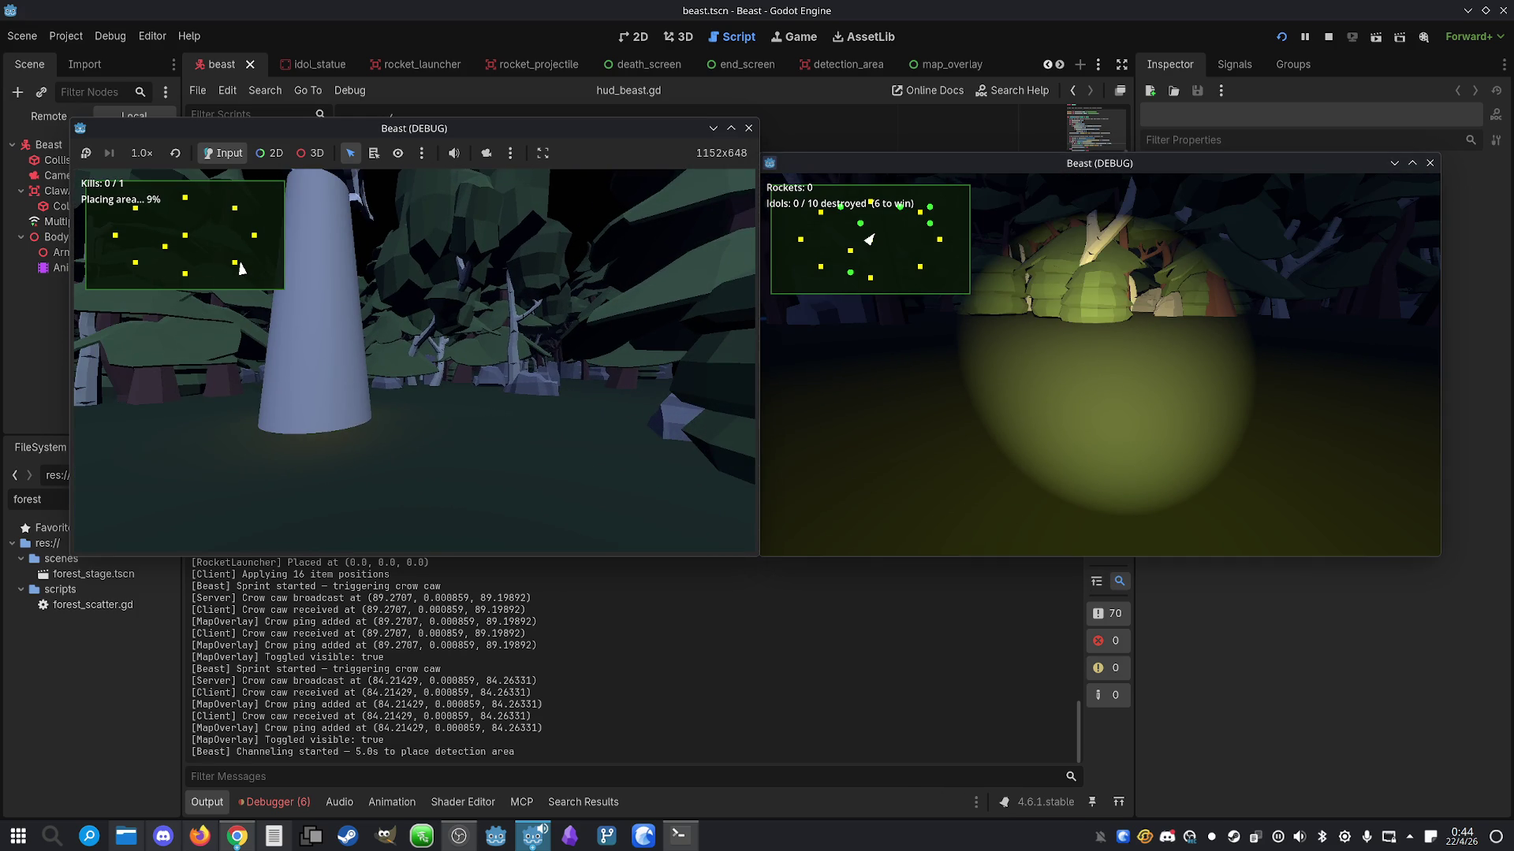
key(d)
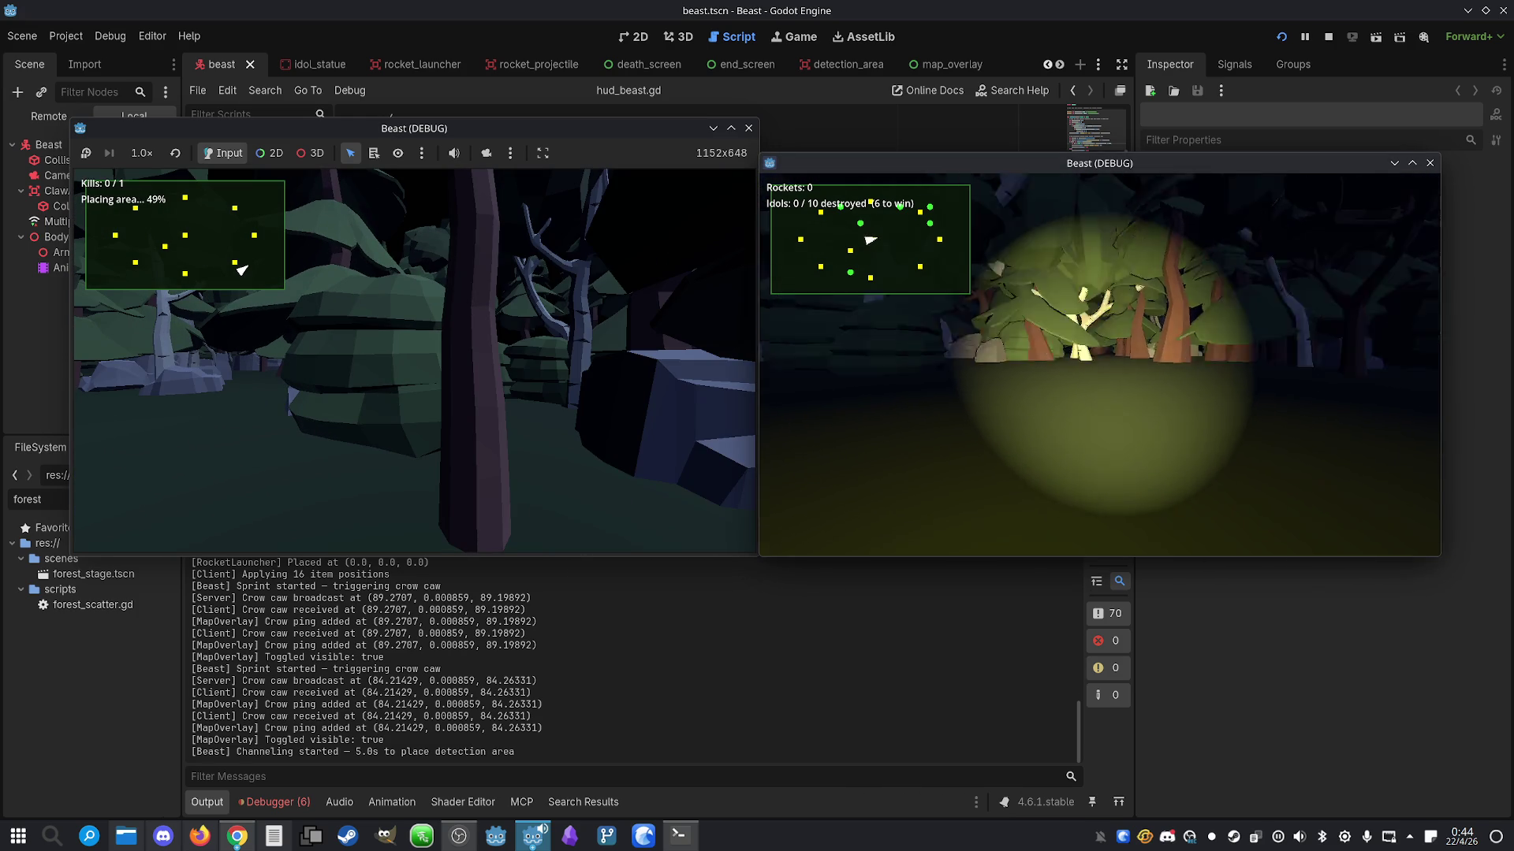
key(a)
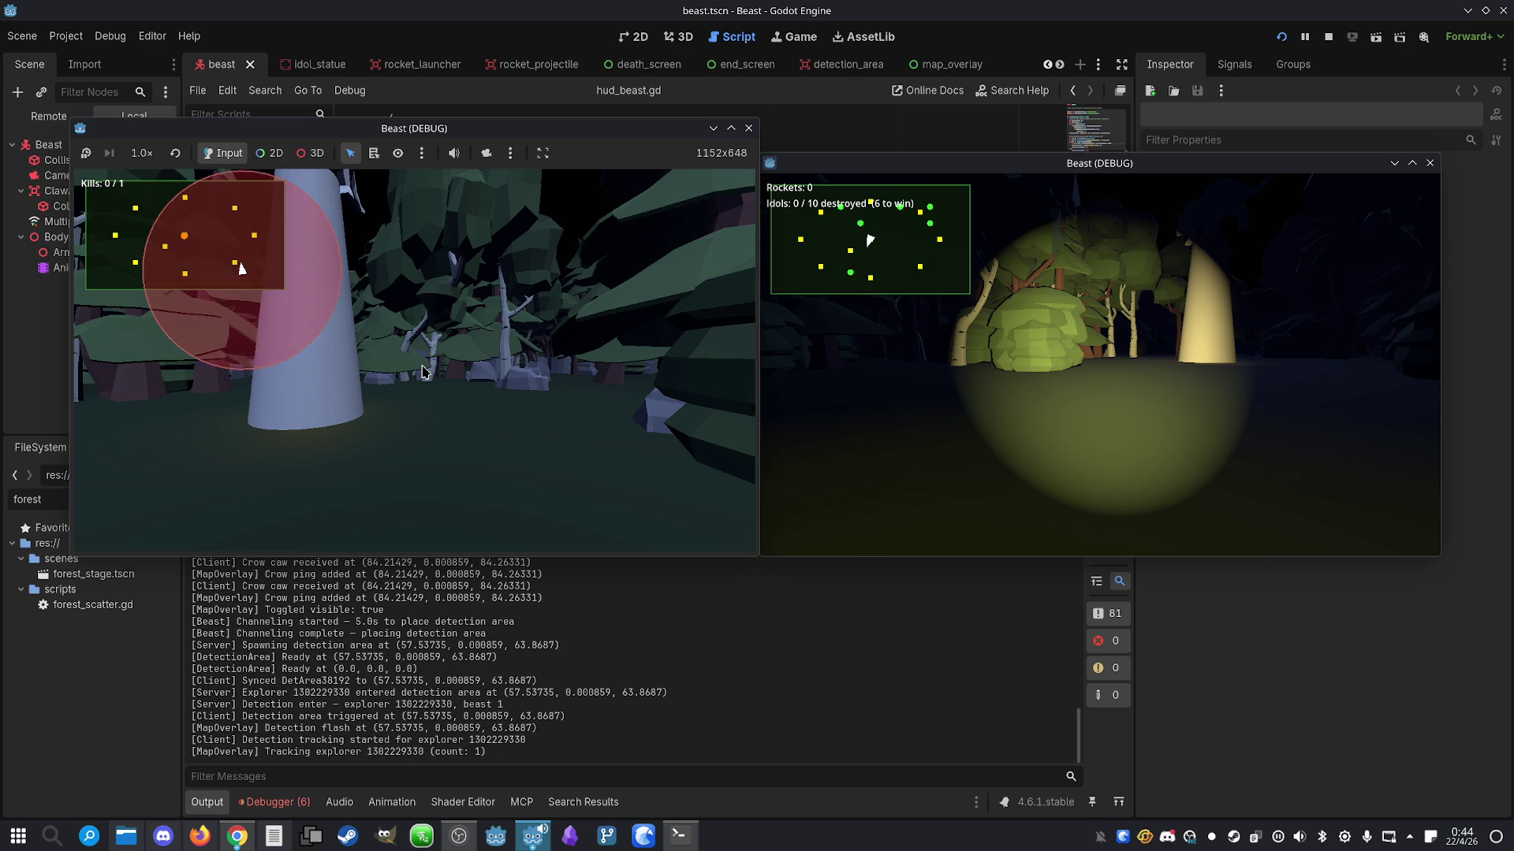
key(w)
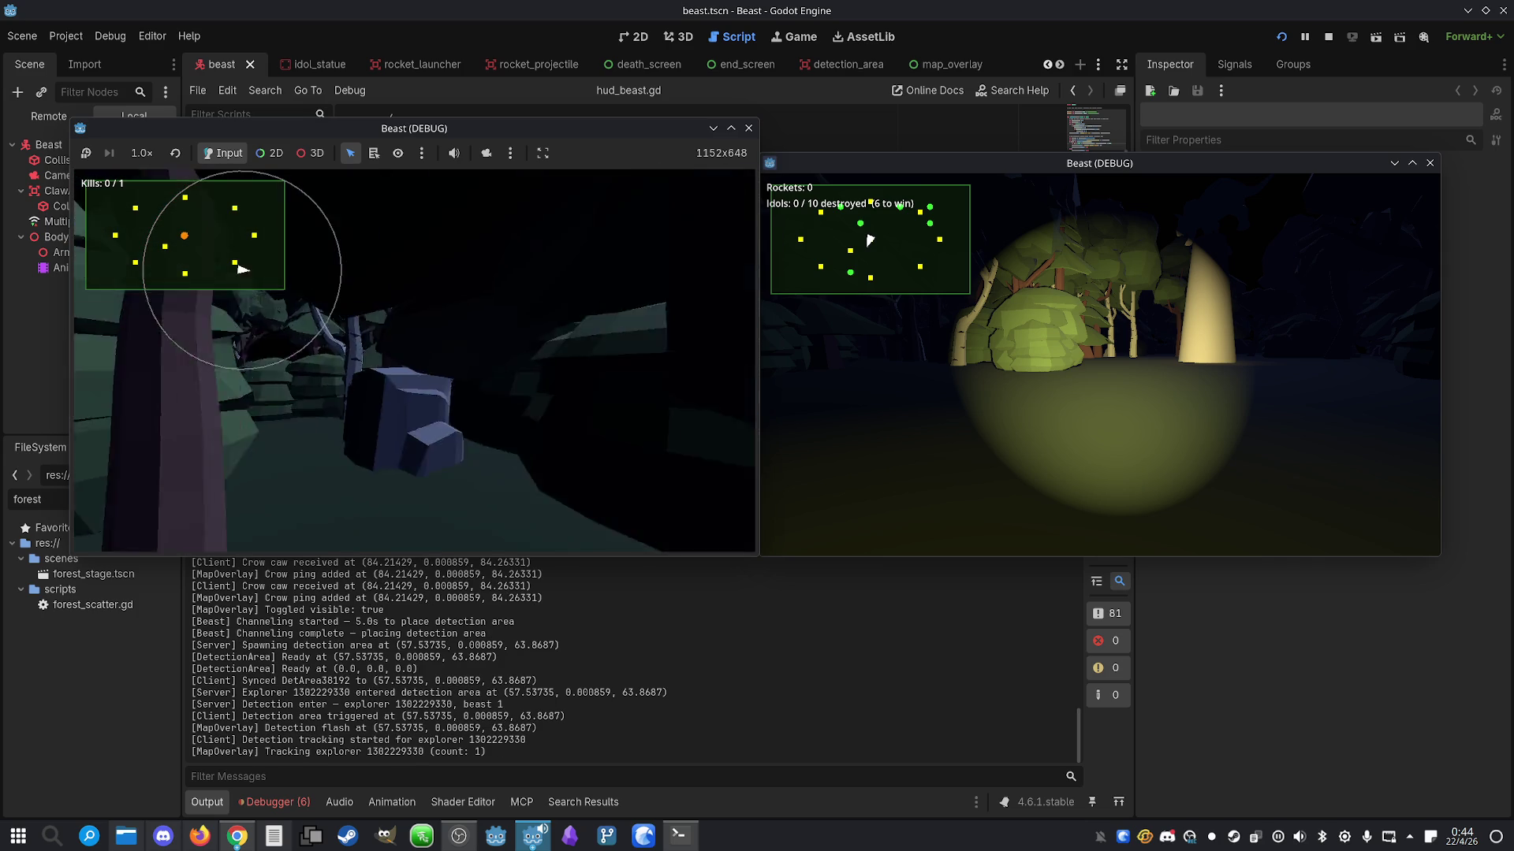
key(super)
key(super)
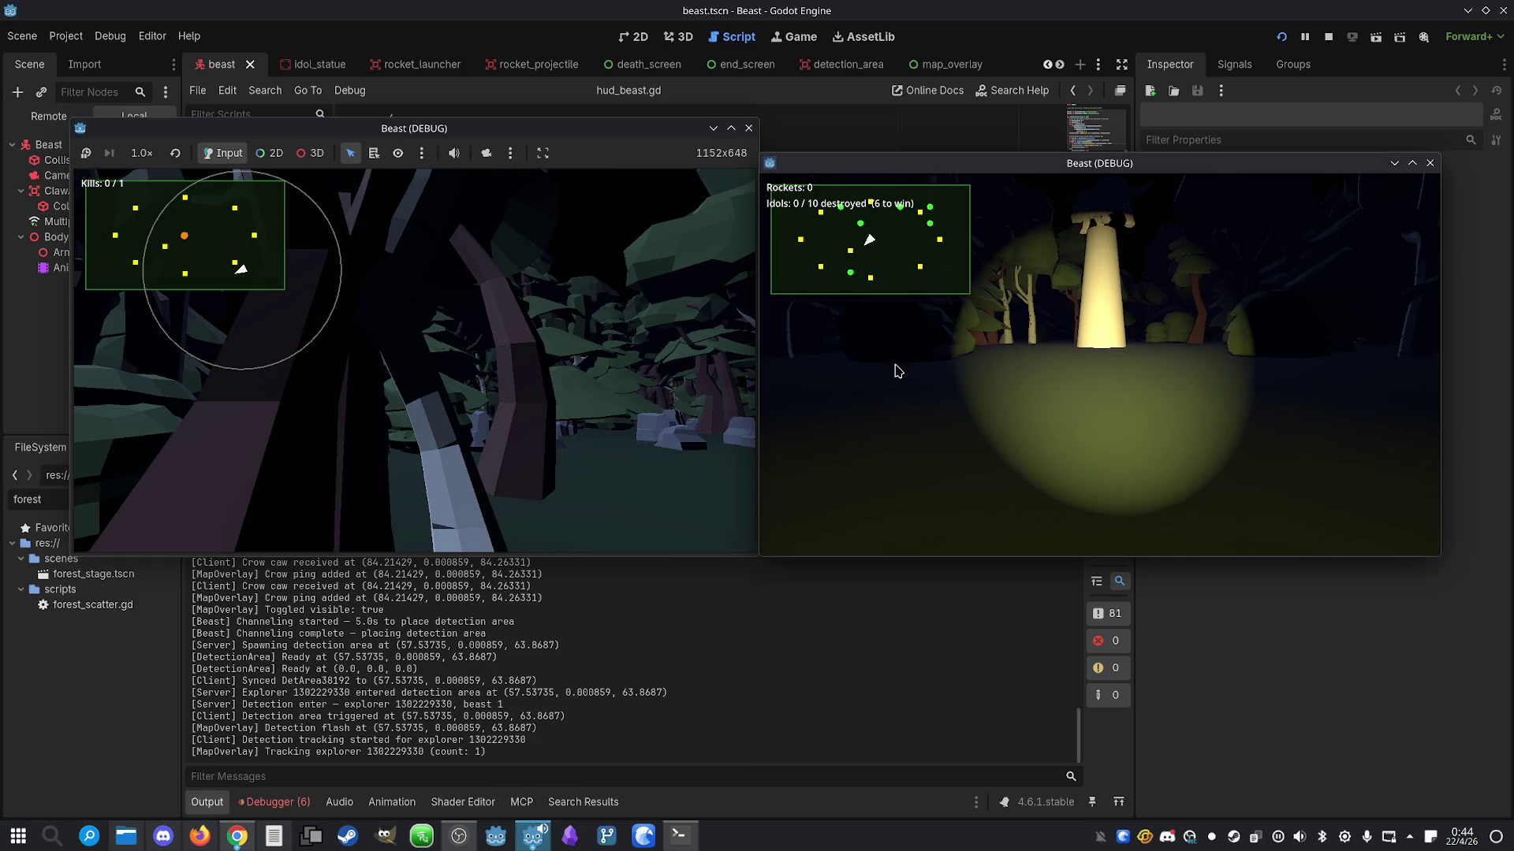
Walk the explorer out of the detection area and back in past the idol statue
key(Left)
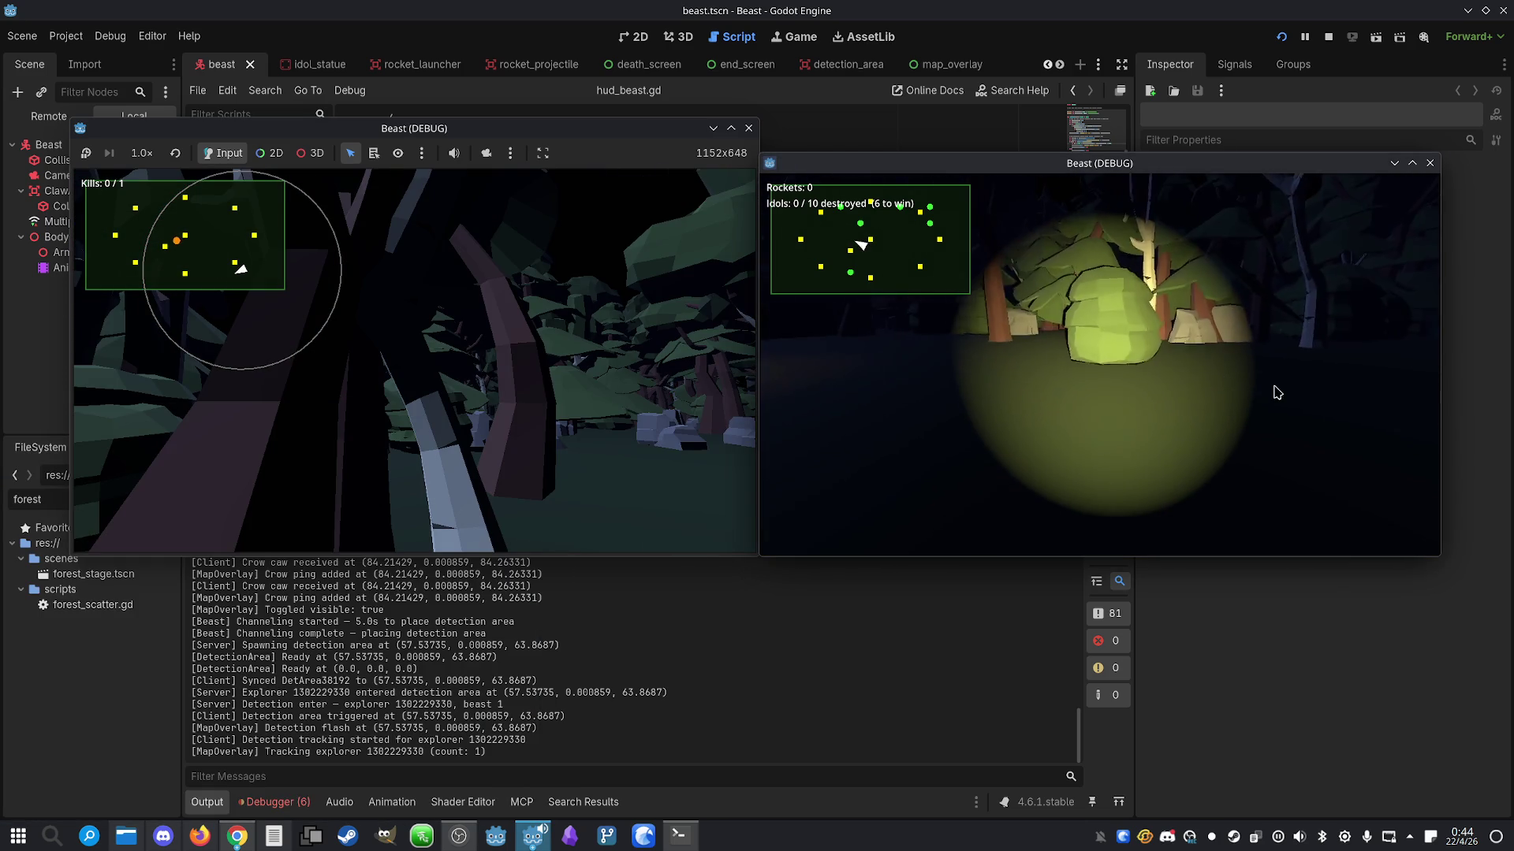
key(w)
key(Left)
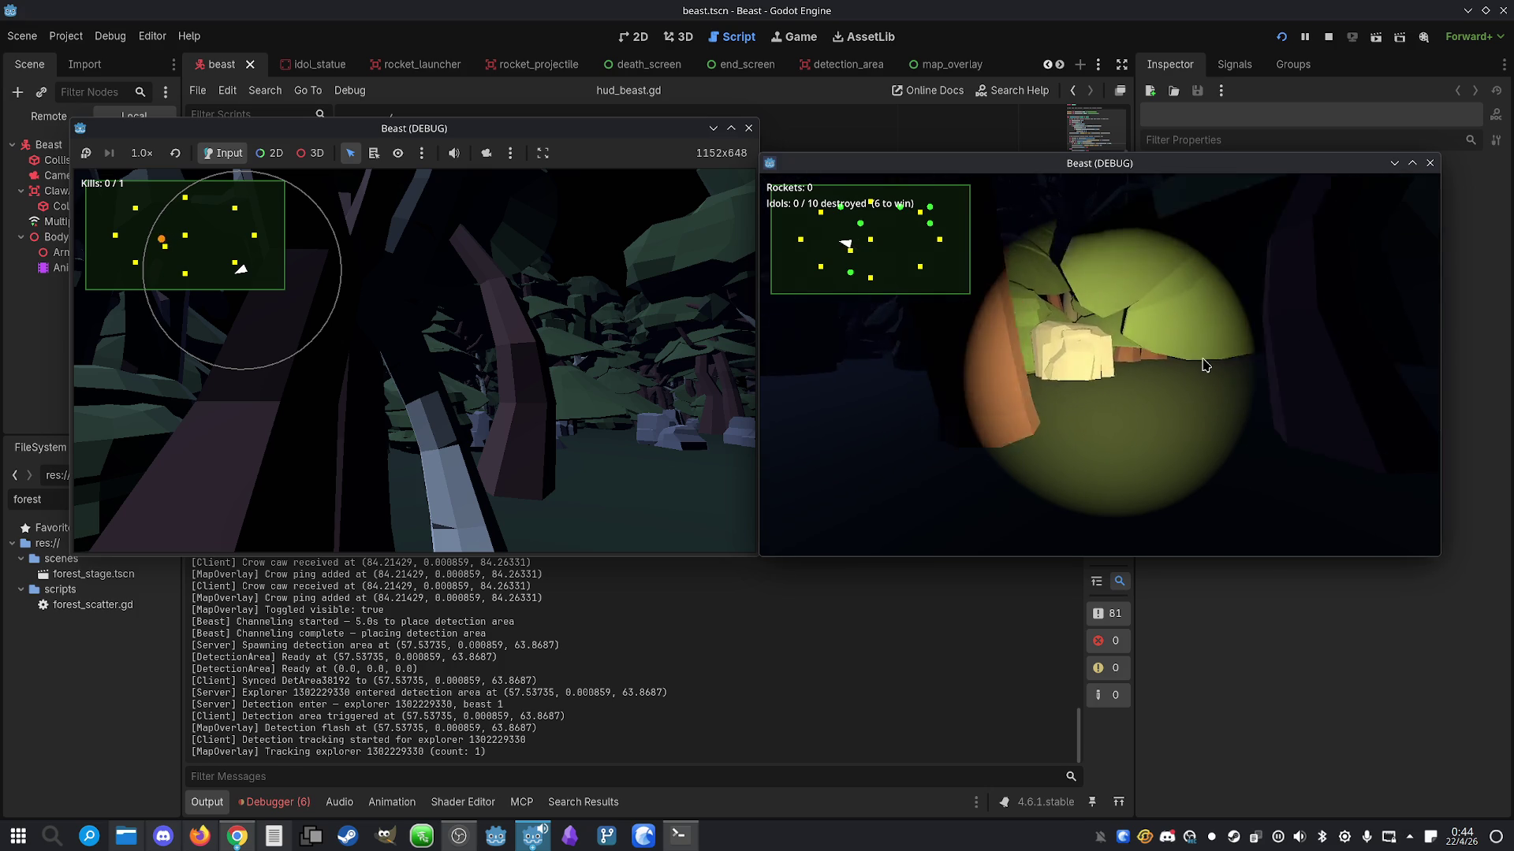
key(Left)
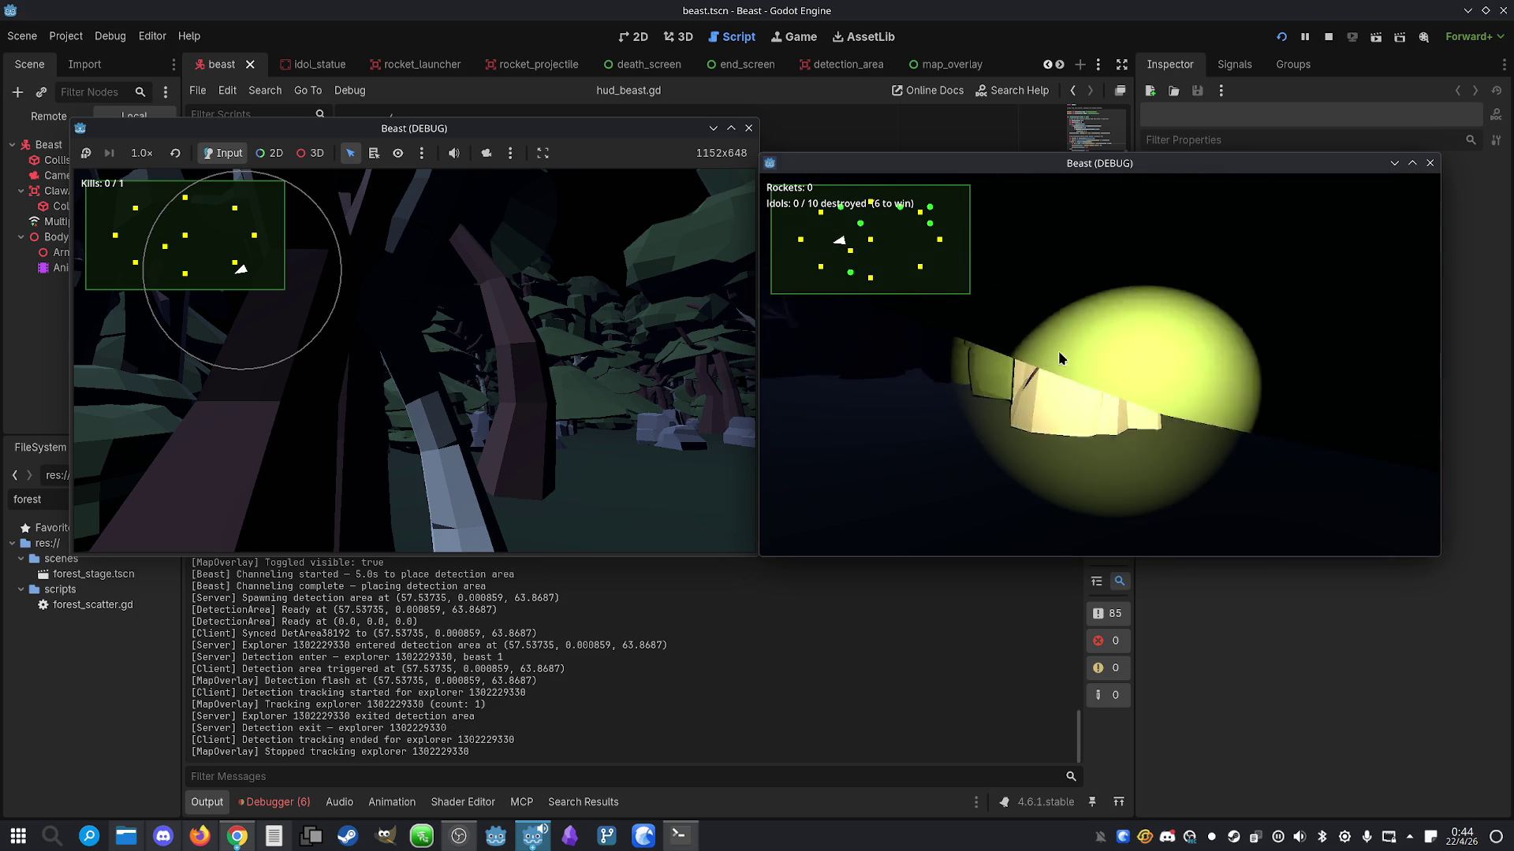
key(Left)
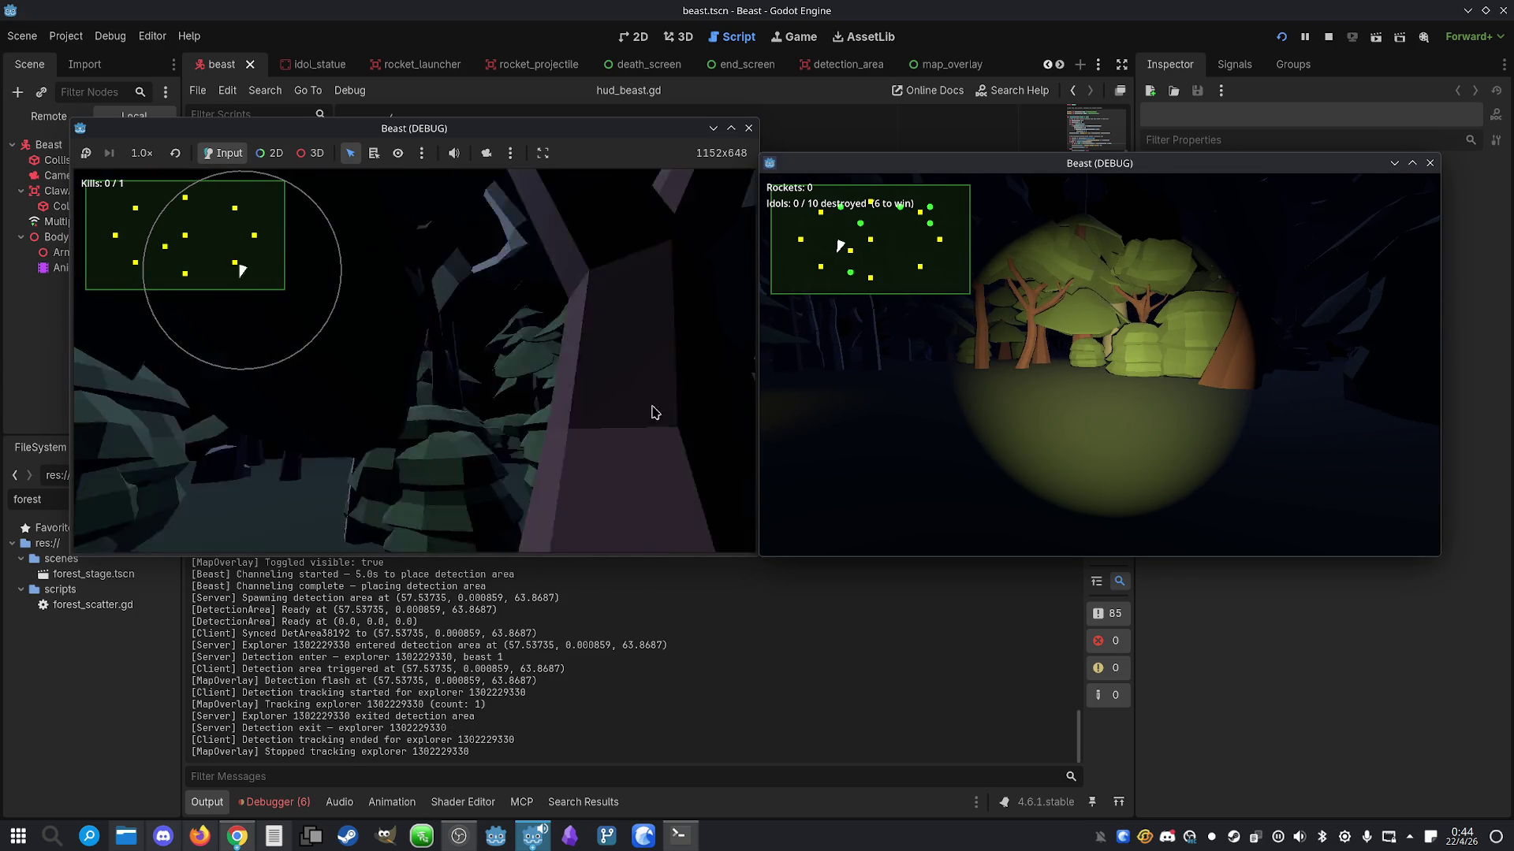
key(w)
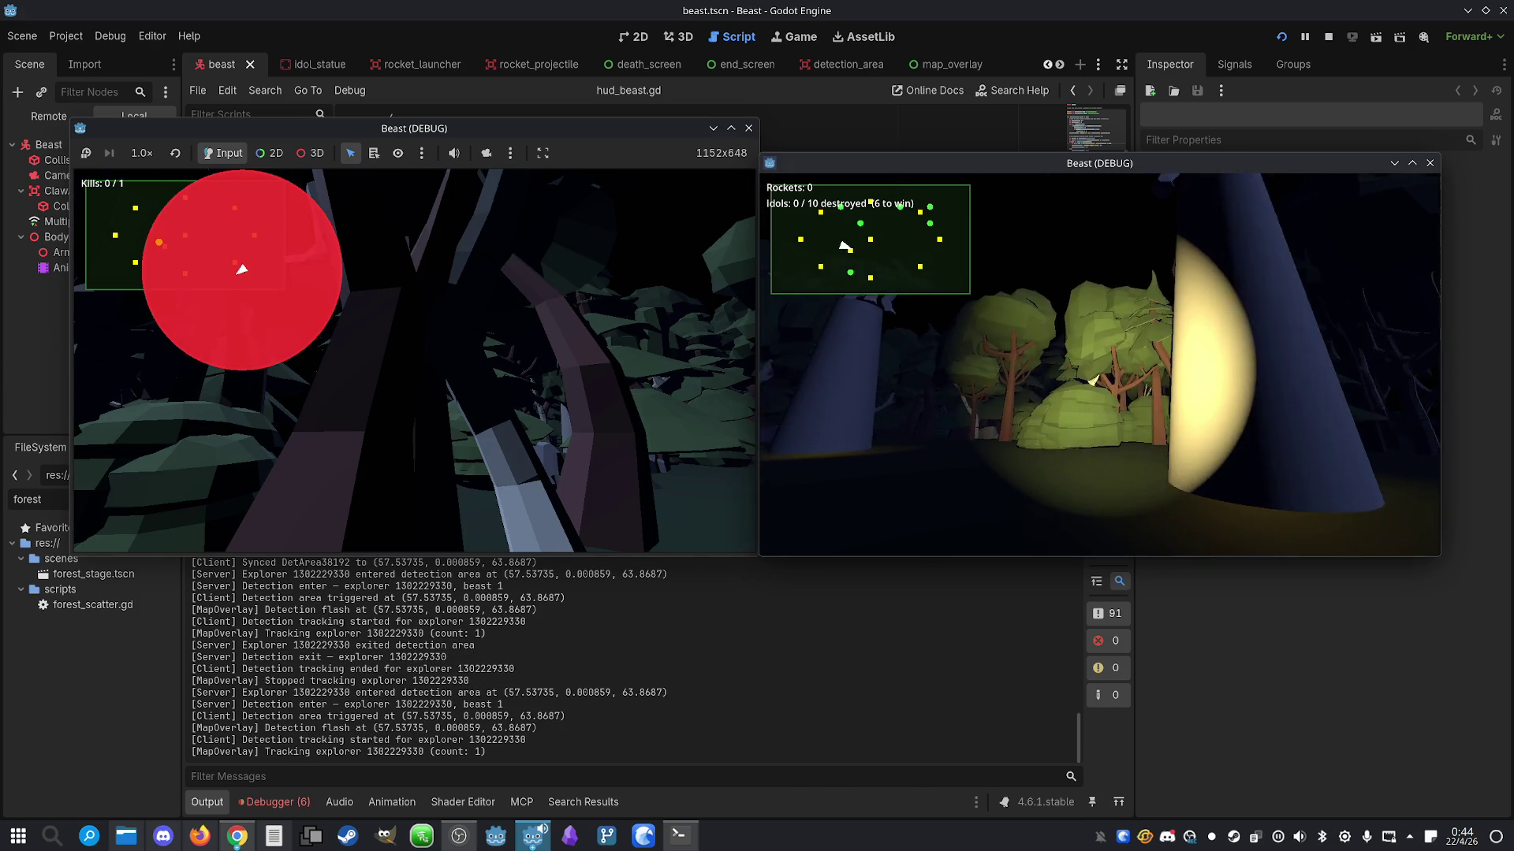
key(Left)
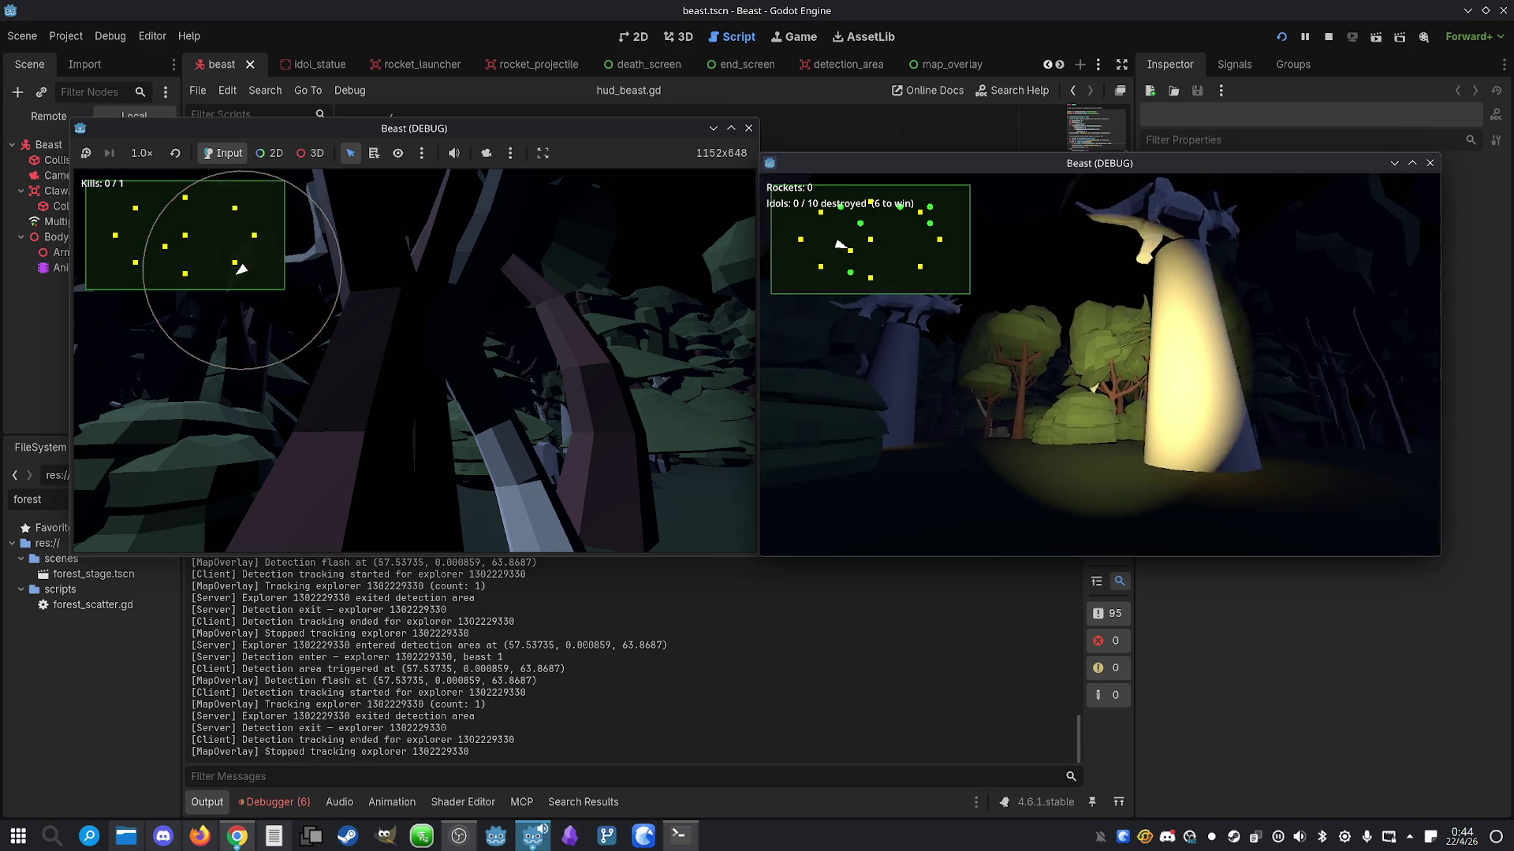
key(w)
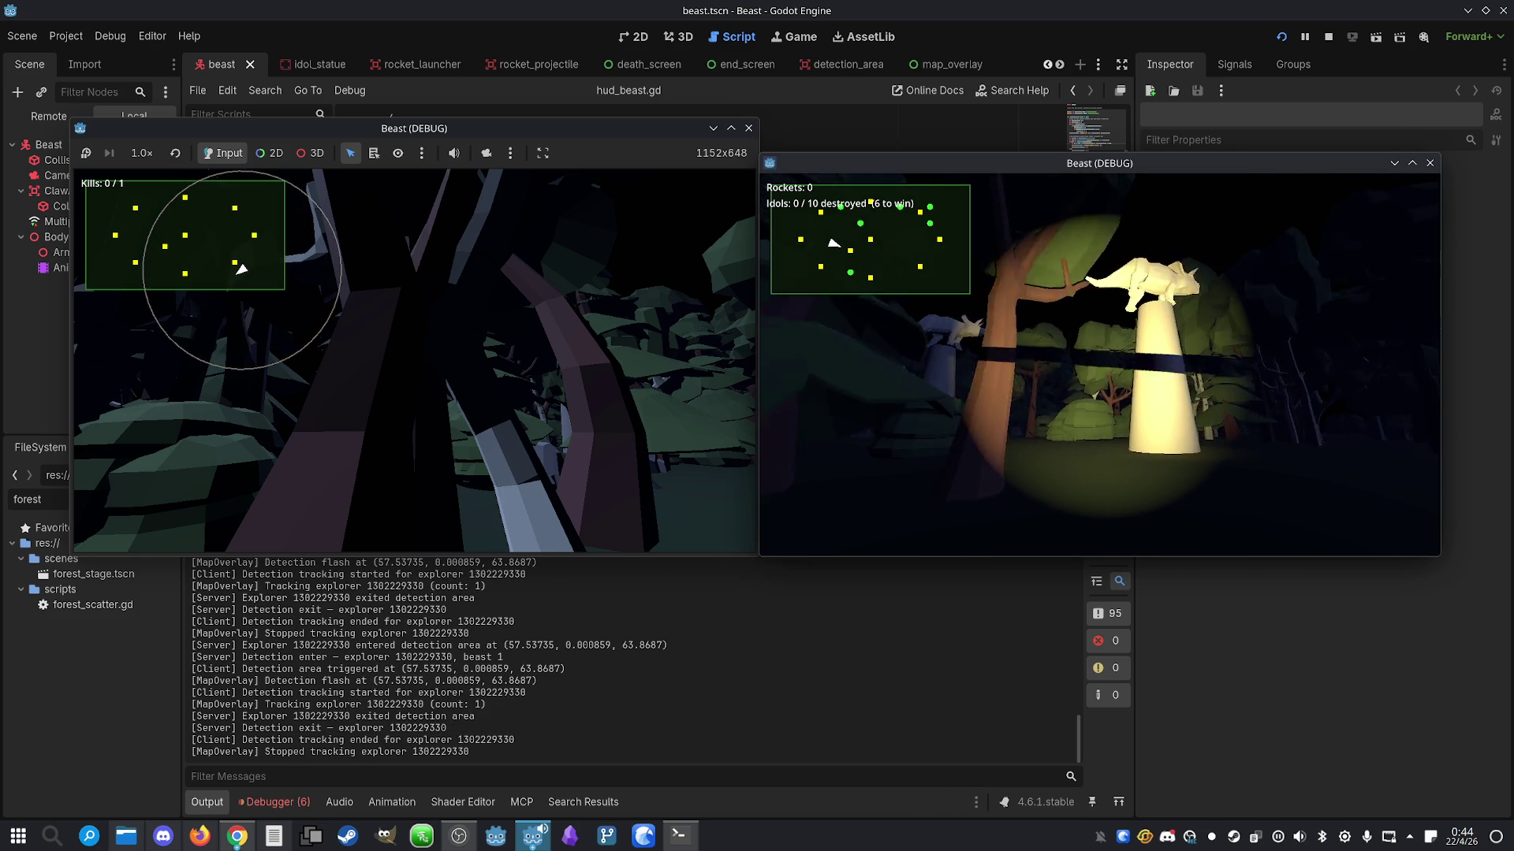
key(w)
key(Left)
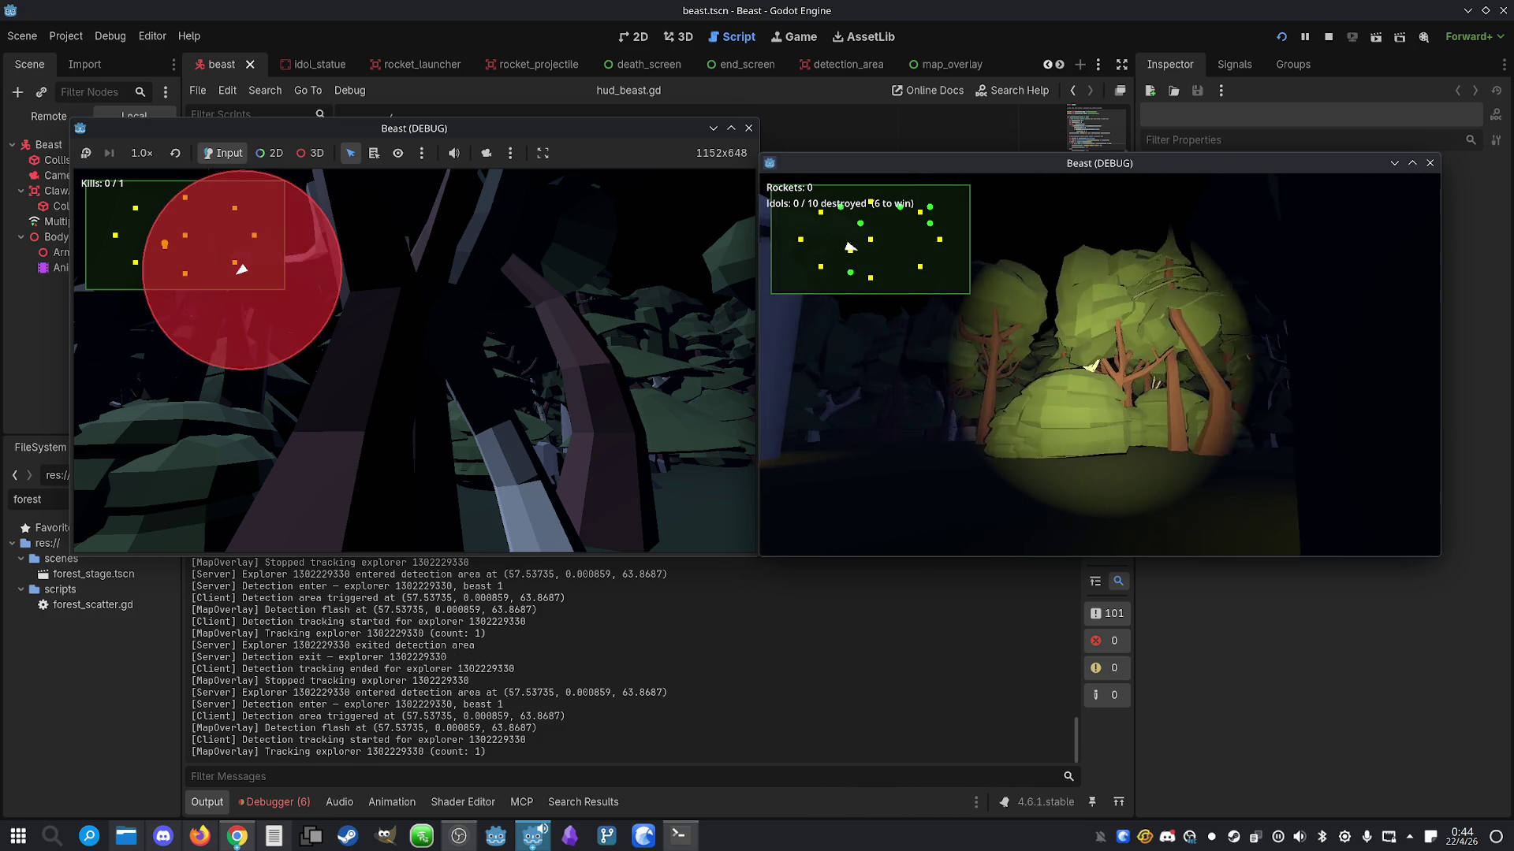
Stop the game and ask Claude Code to shrink the detection area 5x, radius 100 to 20
key(F8)
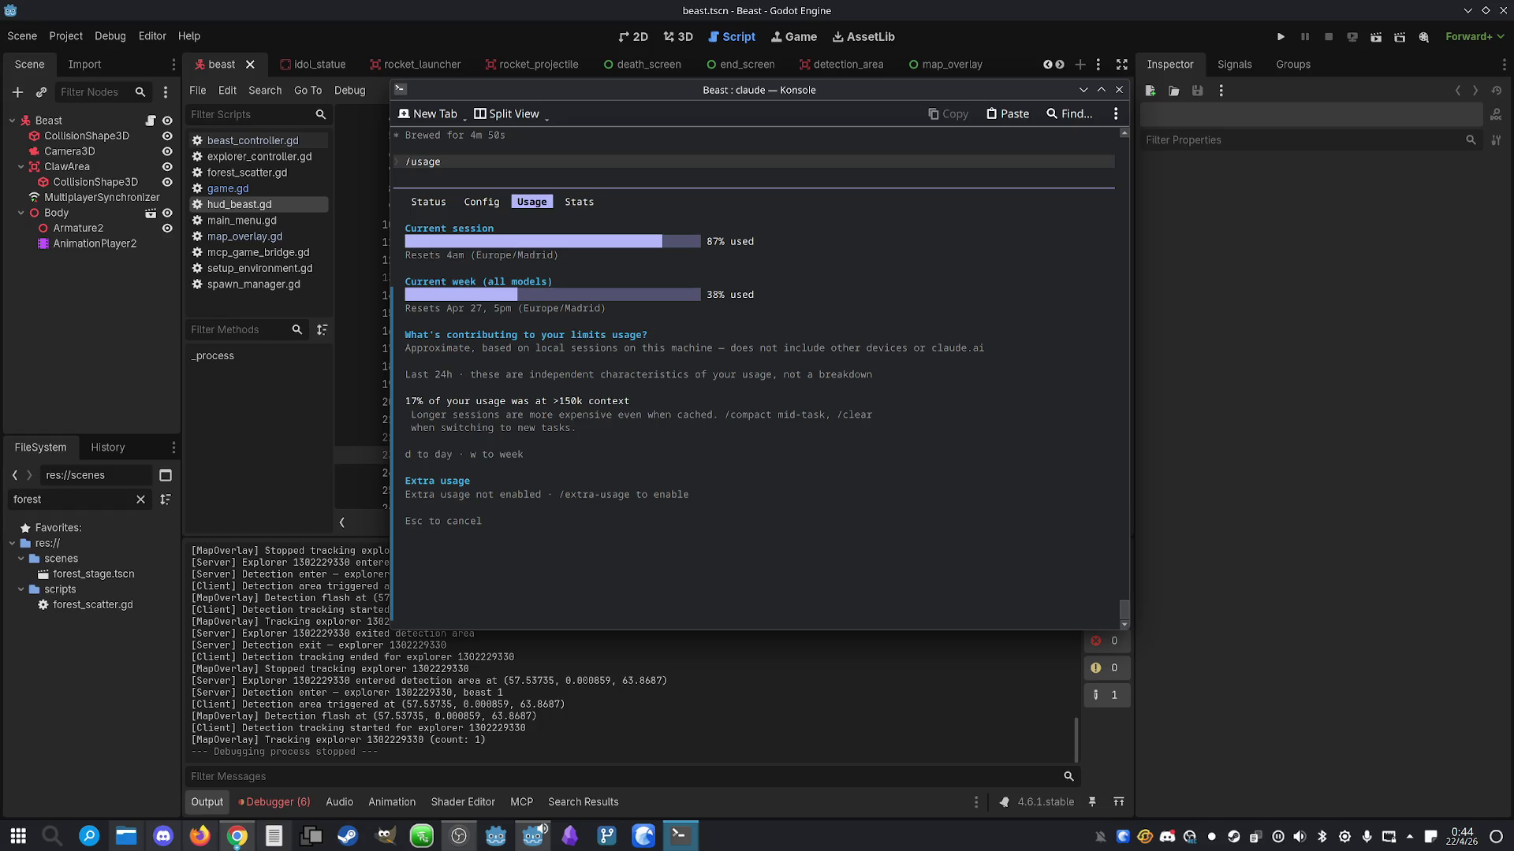
key(Escape)
text(now the detection area is way too big, make it x5 smaller)
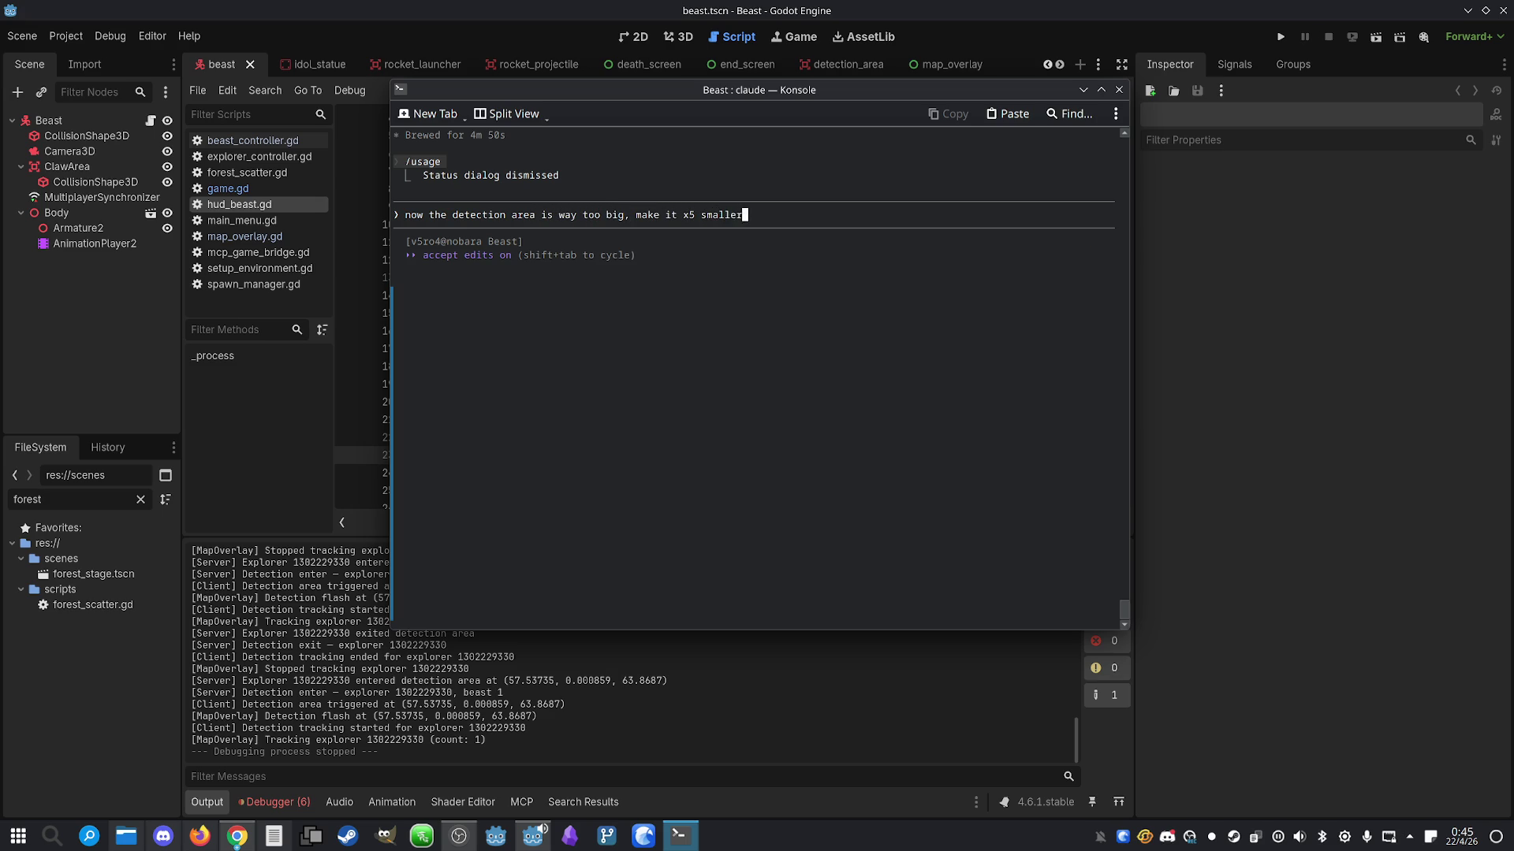
key(Return)
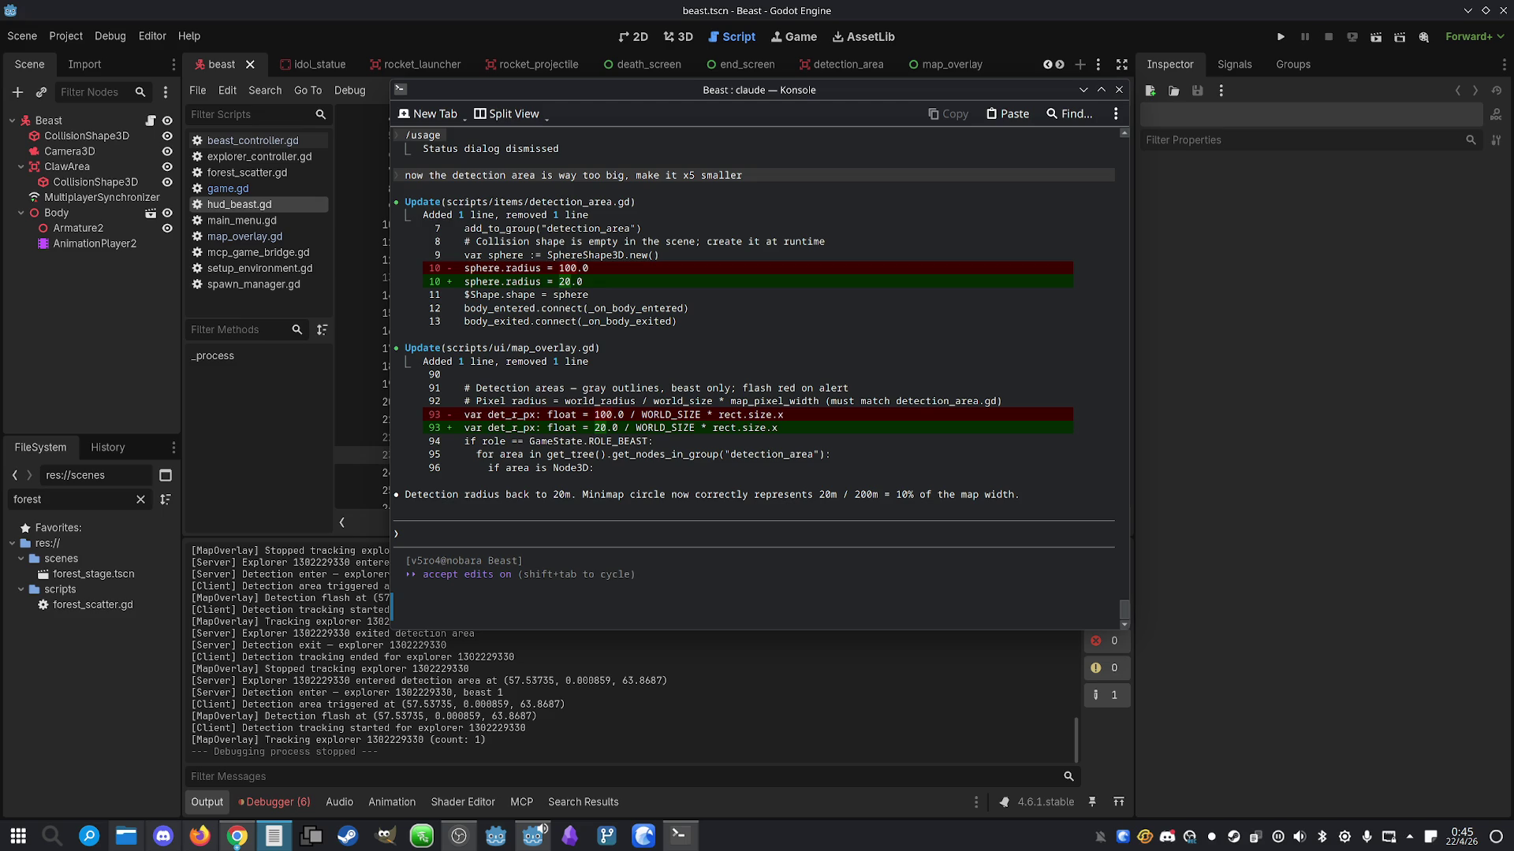
click(1301, 192)
Run the game with F5 and place the two debug windows left and right
key(F5)
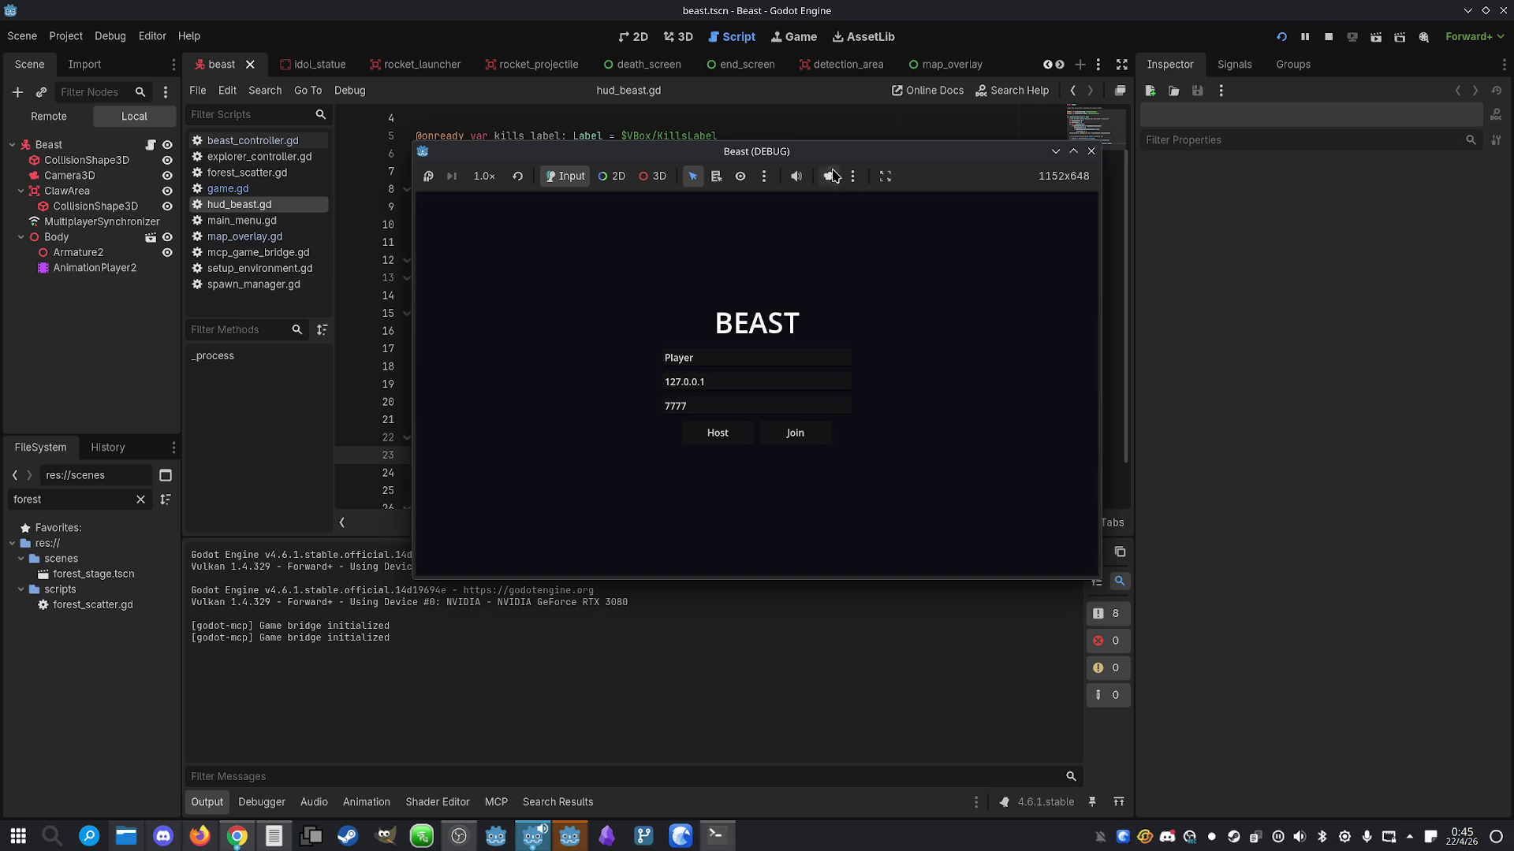
mouse_move(796, 154)
mouse_down()
mouse_move(456, 158)
mouse_move(711, 156)
mouse_move(487, 149)
mouse_up()
click(567, 830)
mouse_move(751, 181)
mouse_down()
mouse_move(1157, 193)
mouse_move(1124, 187)
mouse_up()
Host on the left, join on the right as Explorer, and ready the host as Beast
click(409, 429)
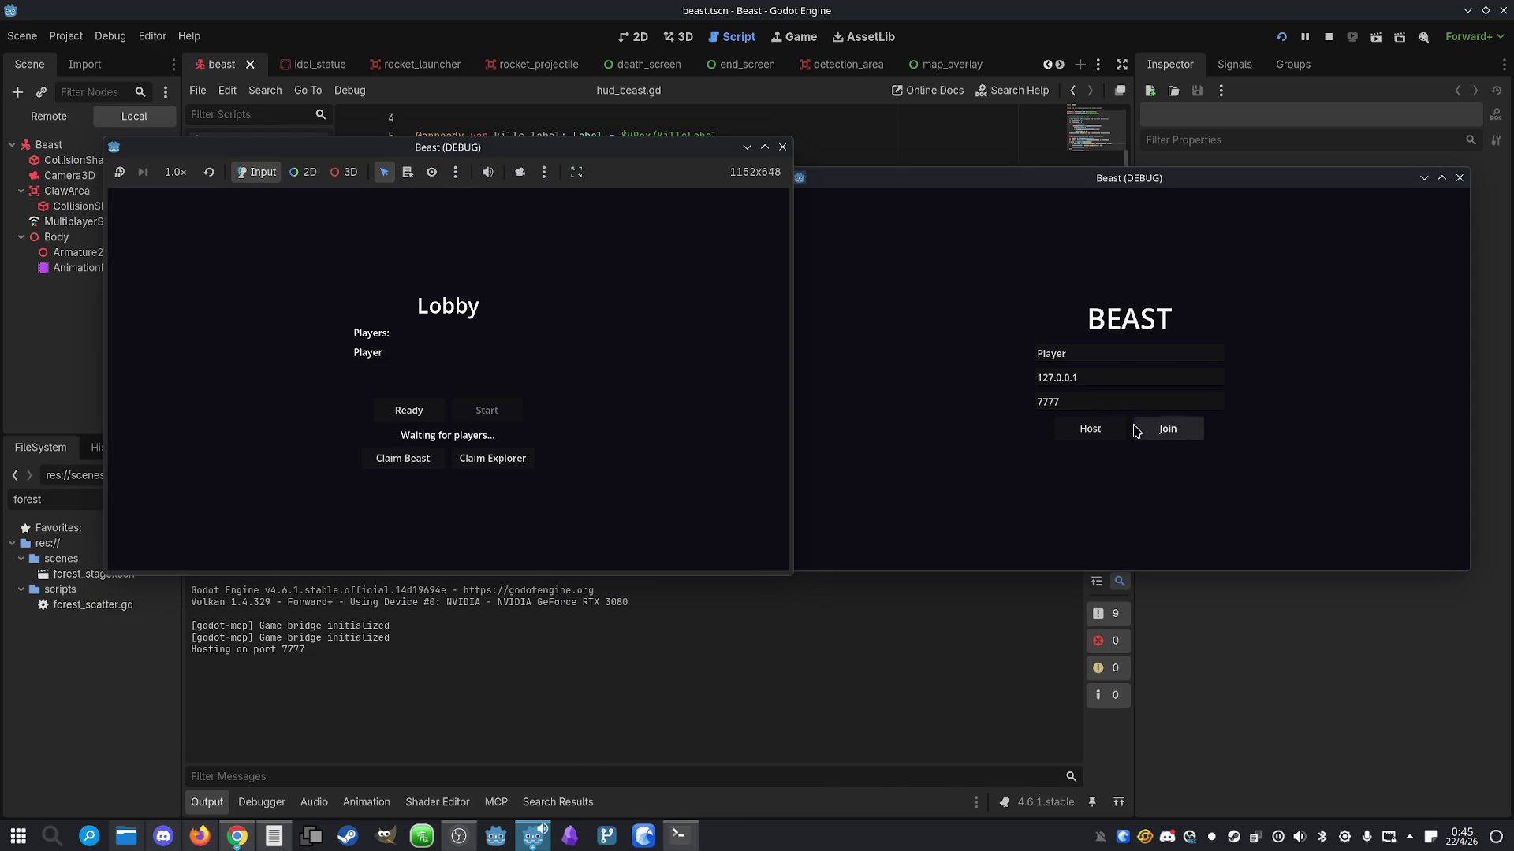
click(1167, 428)
click(1173, 458)
click(505, 509)
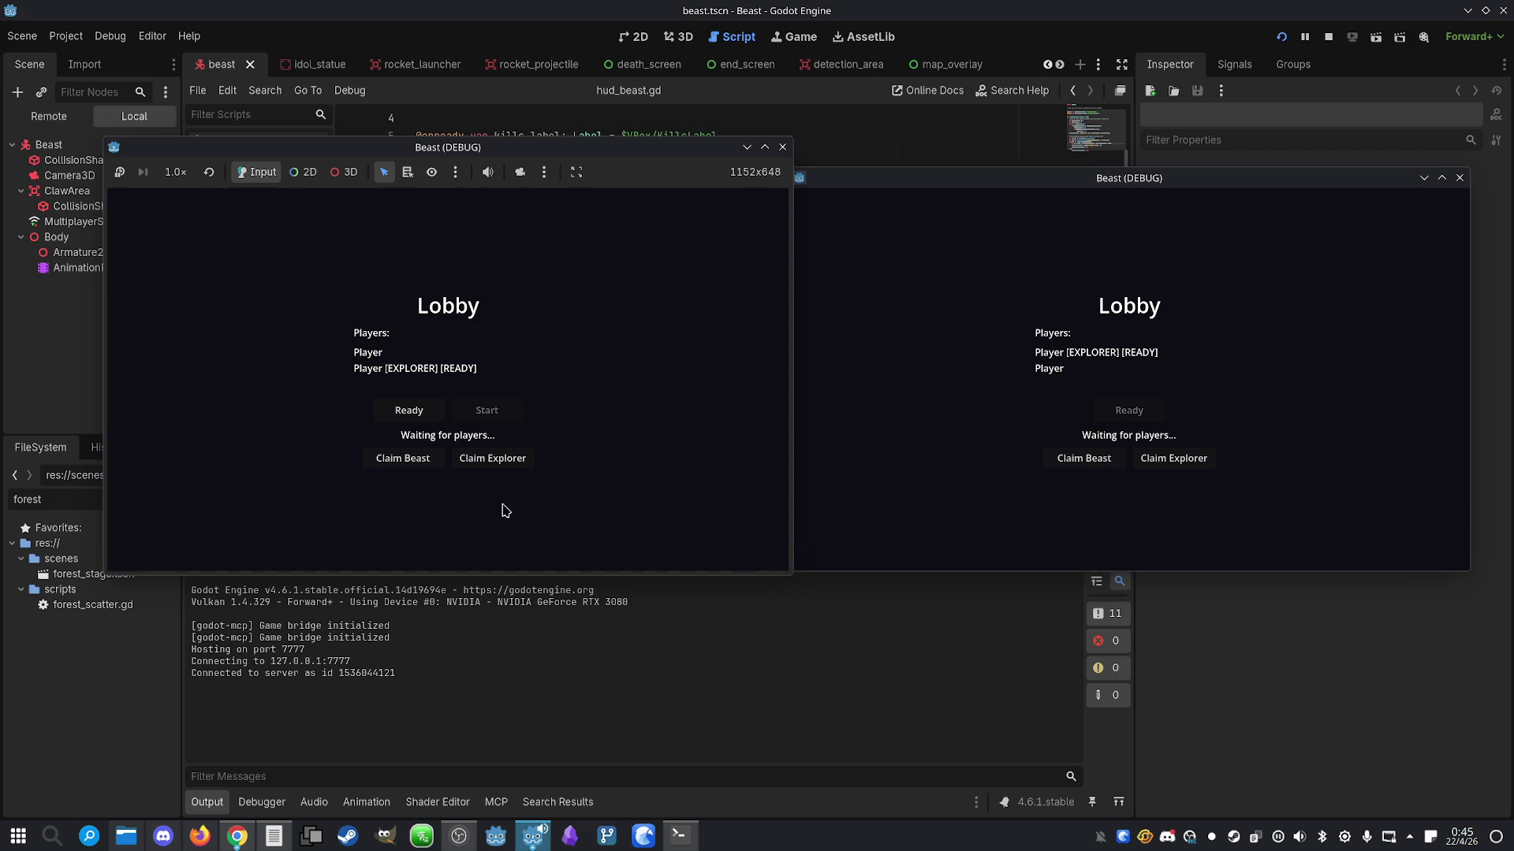
click(403, 458)
click(409, 409)
Start the match; the beast sprints and channels a detection area, and both map overlays are shown
click(486, 410)
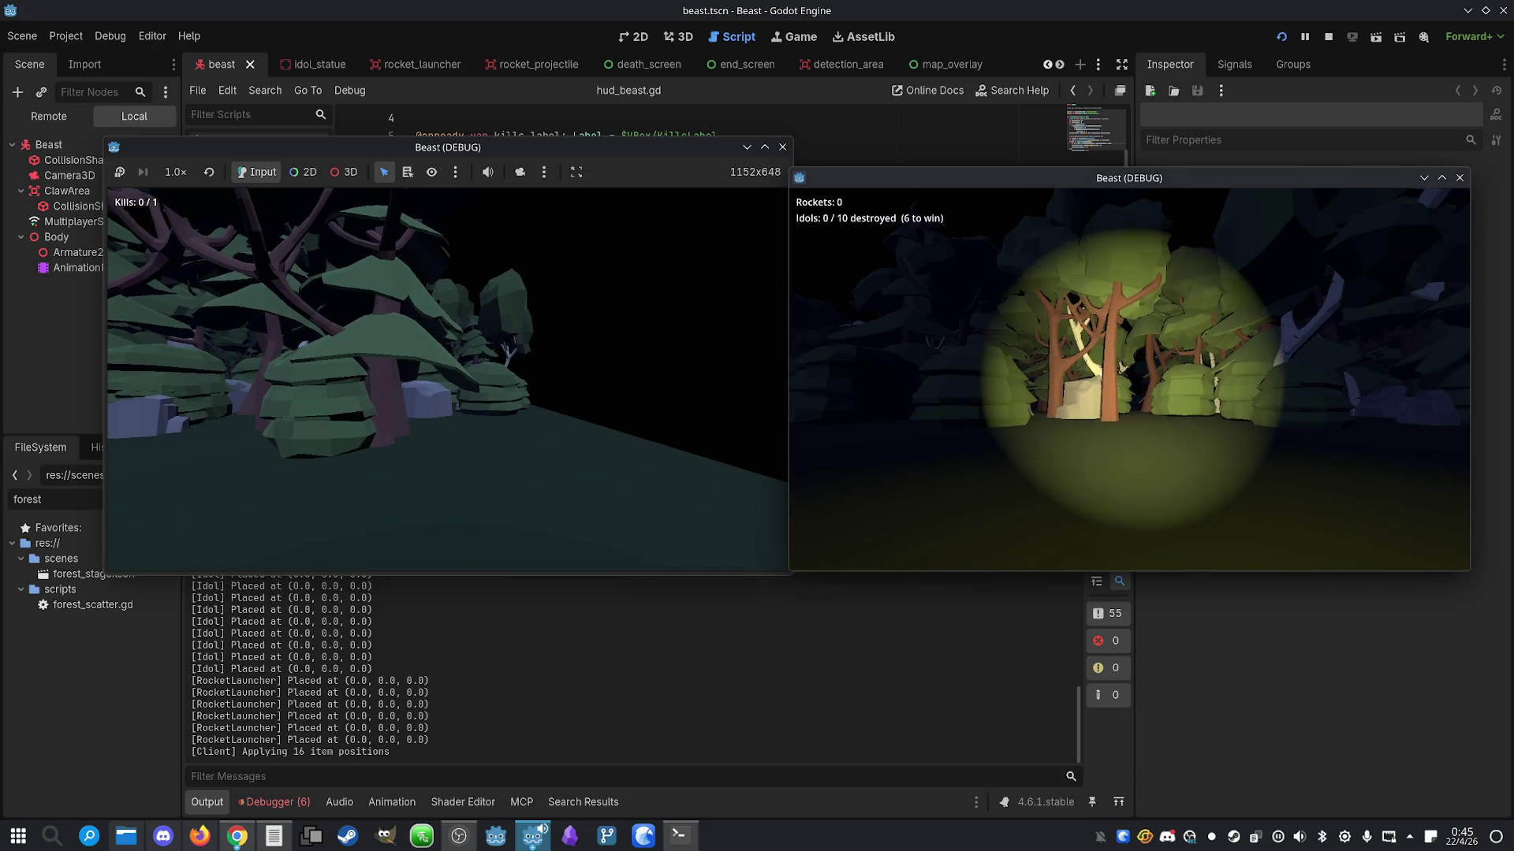
key(shift+w)
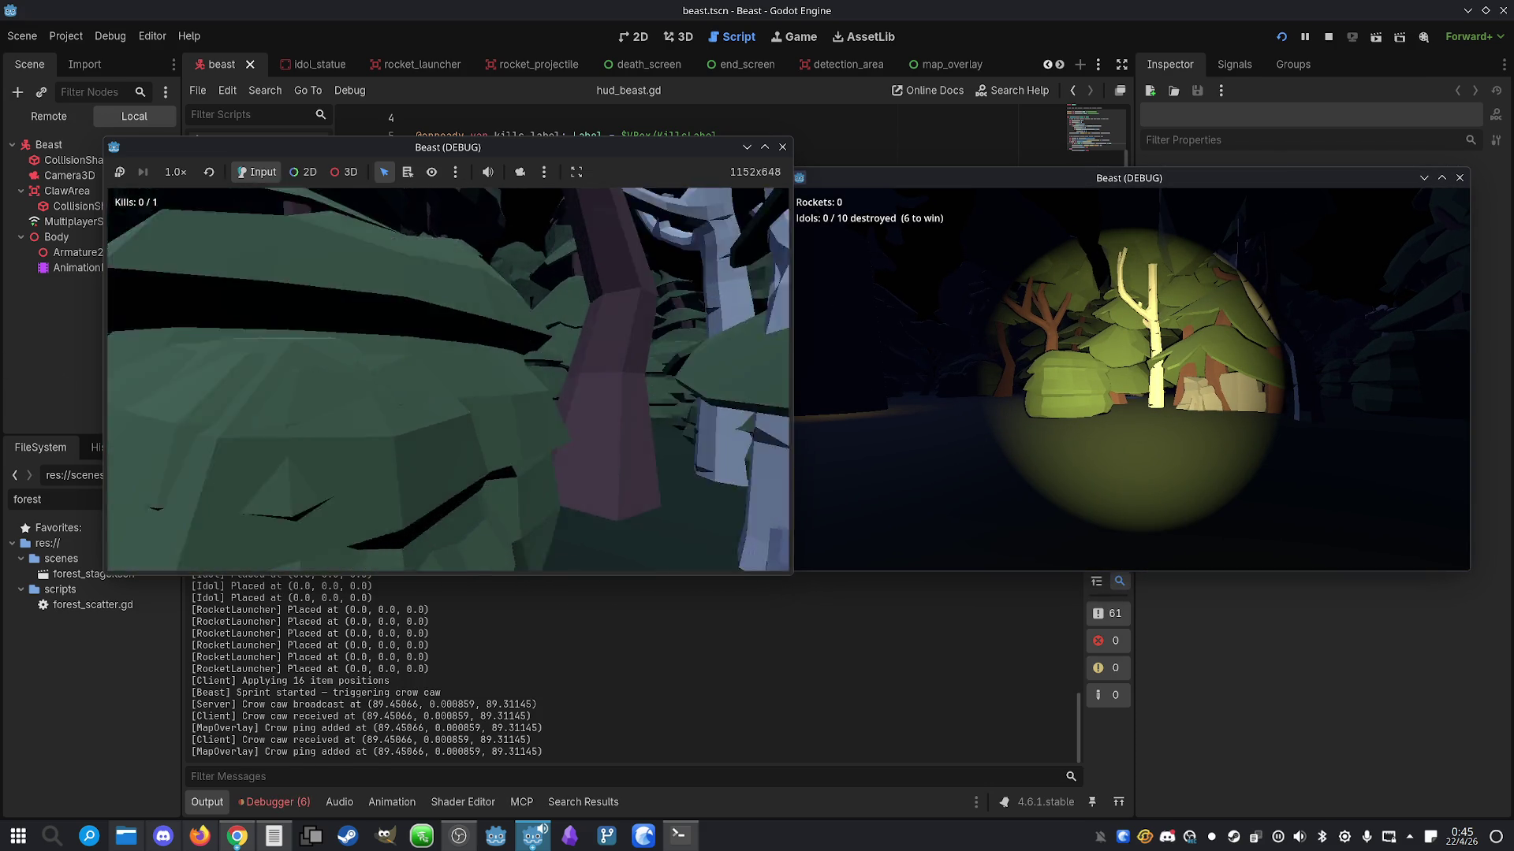
key(m)
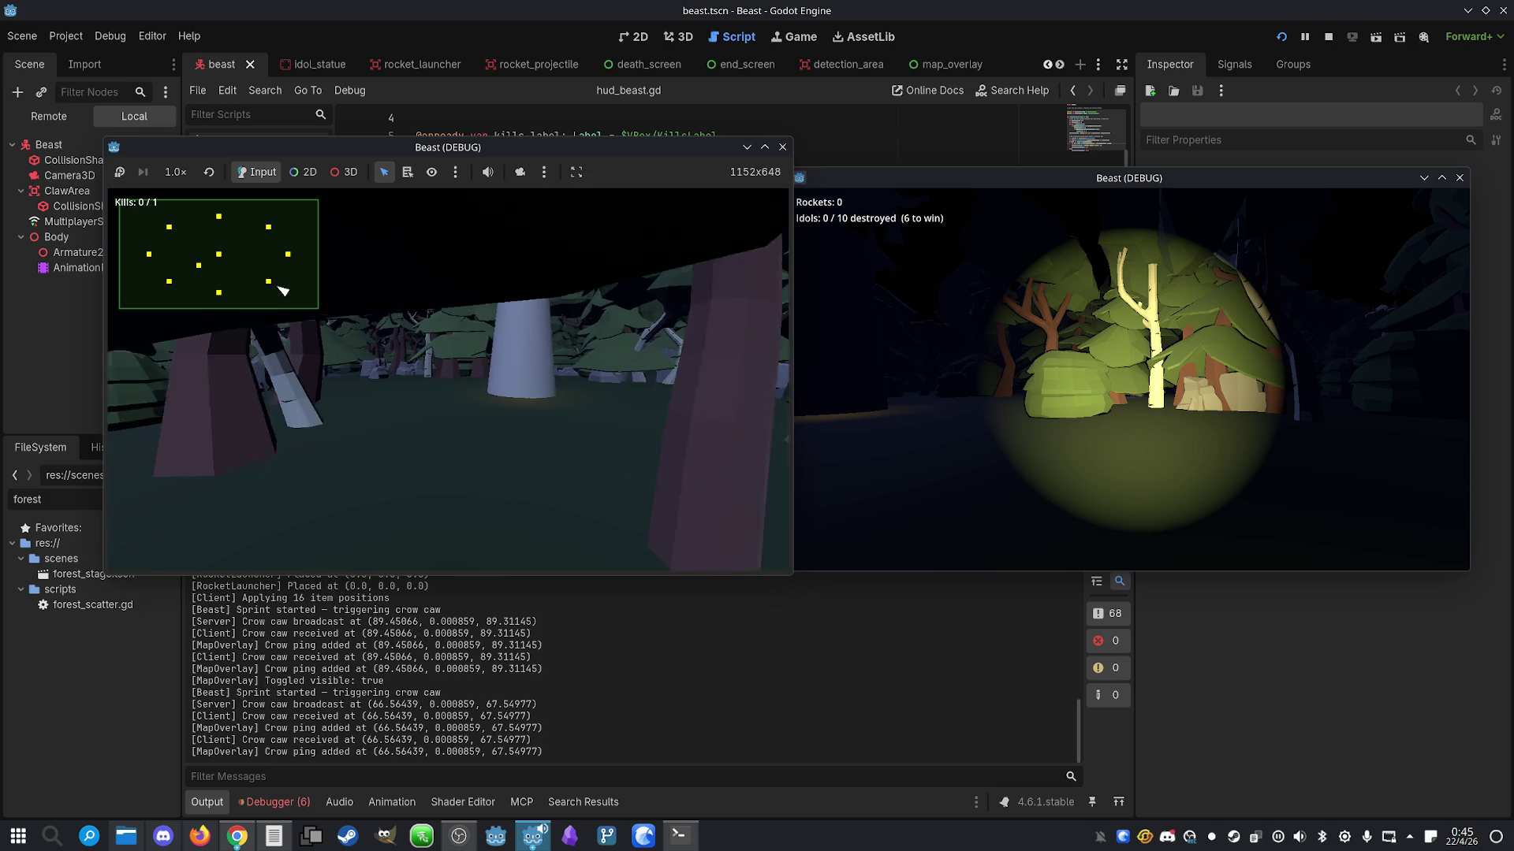
key(e)
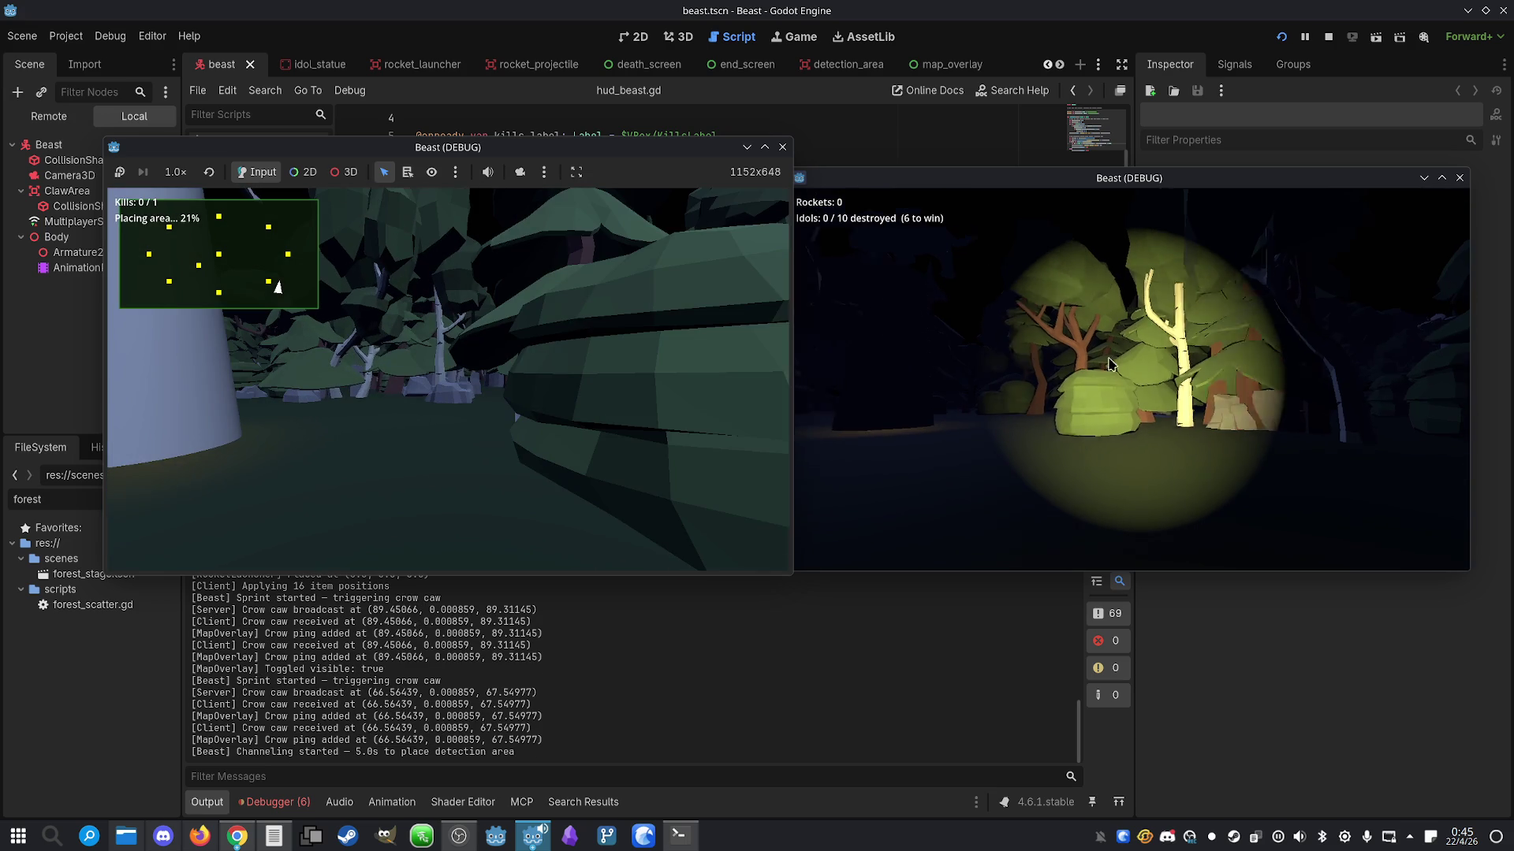
click(1127, 378)
key(m)
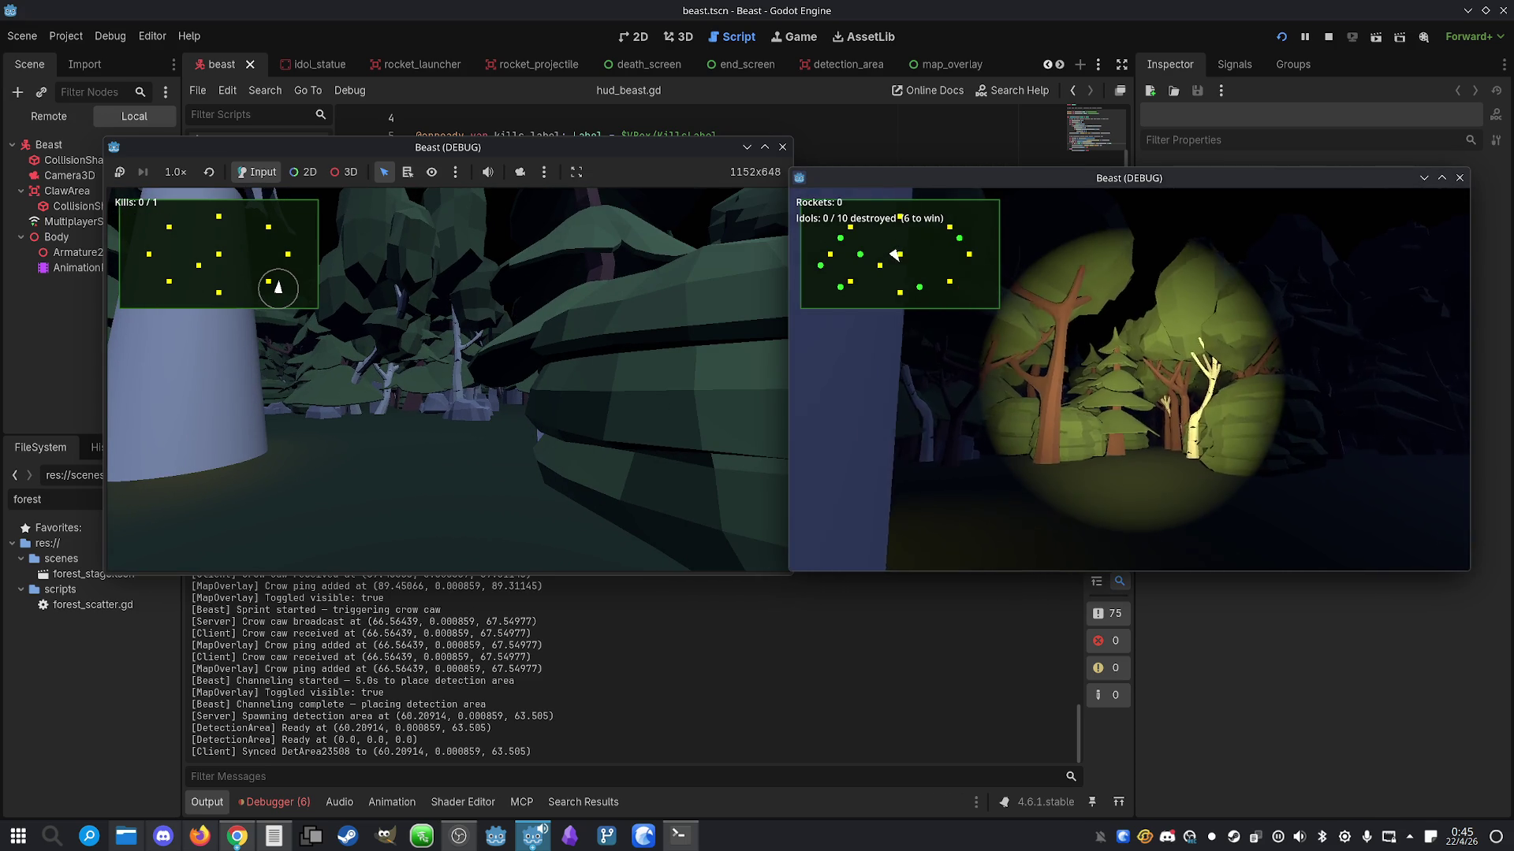
Walk the explorer in and out of the detection area, then among the lit trees and rocks
key(s)
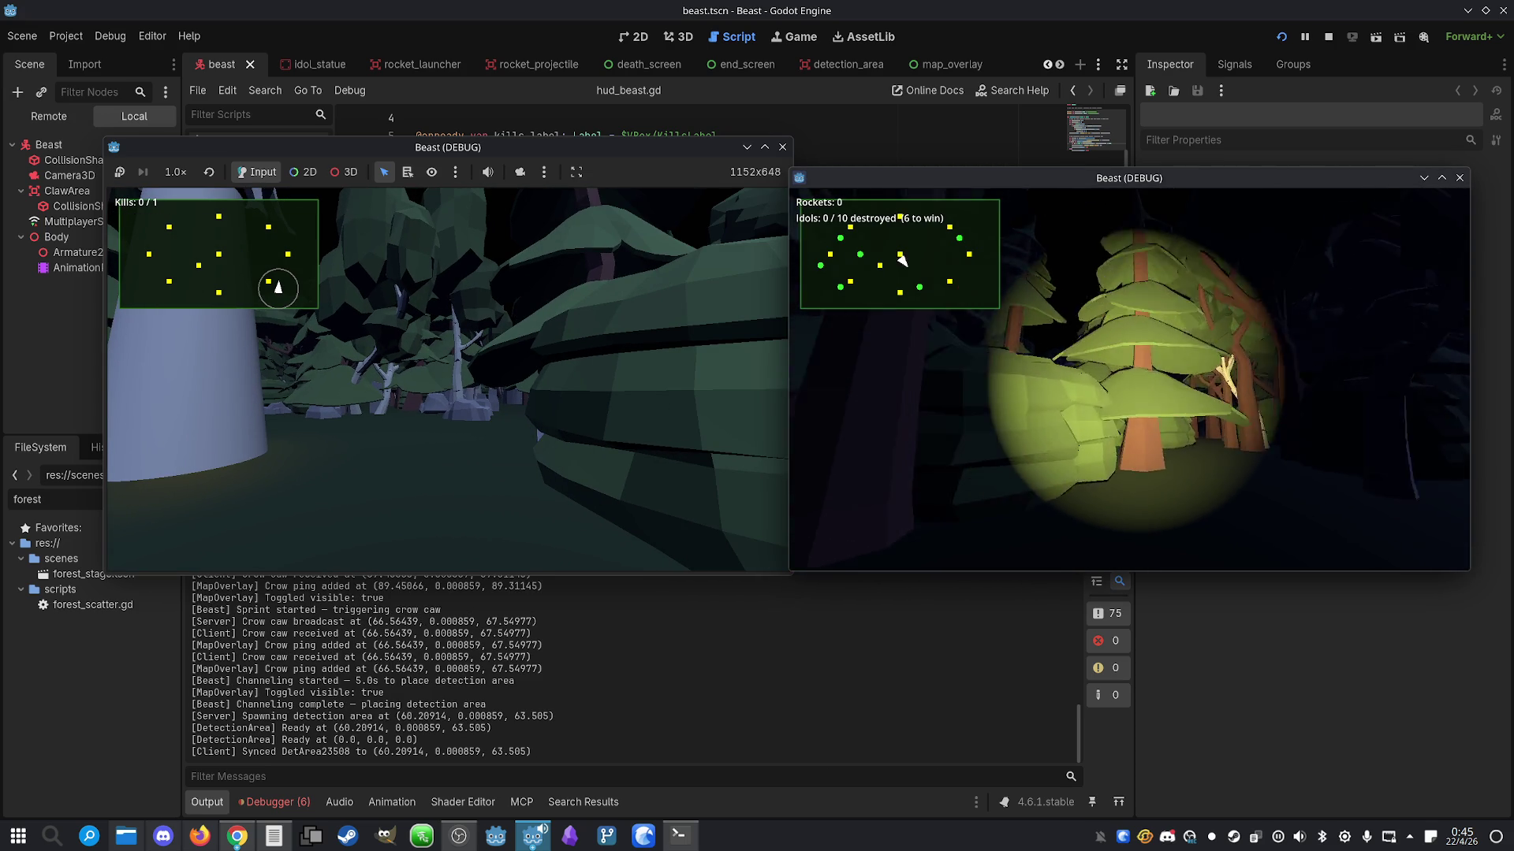
key(s)
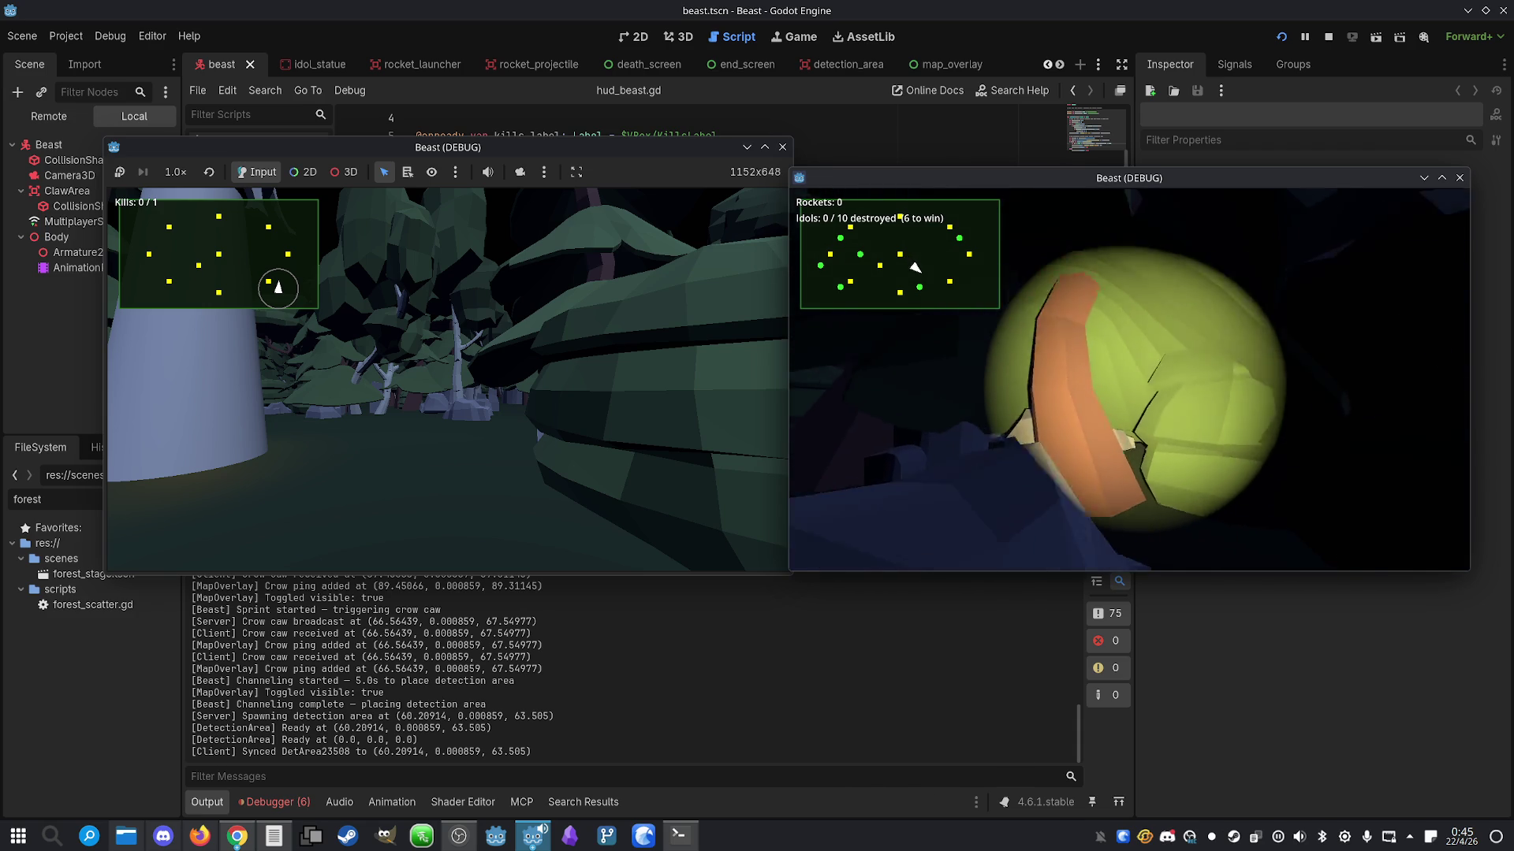
key(s)
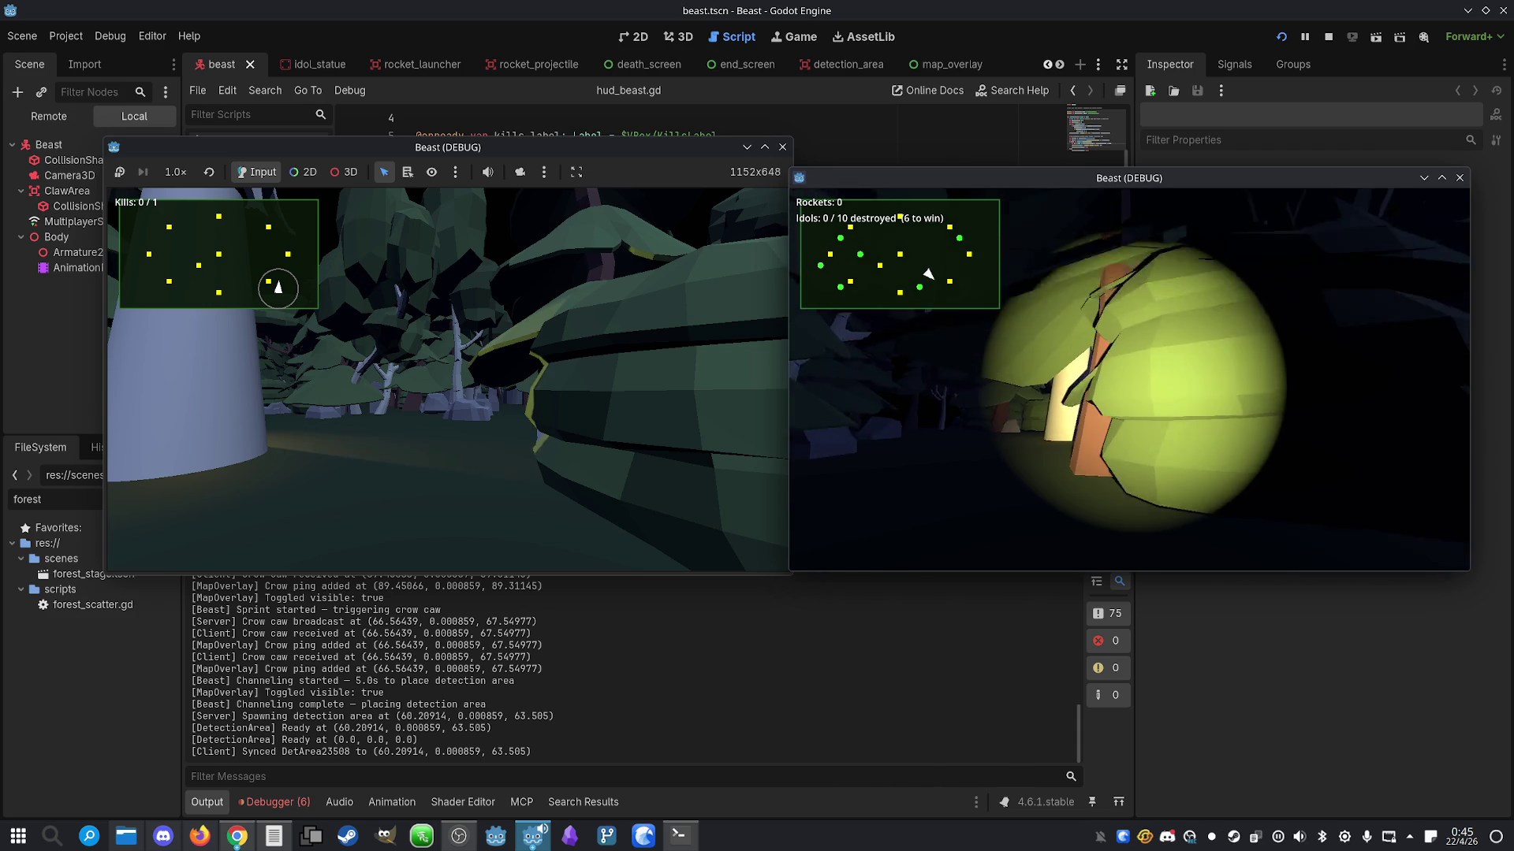
key(s)
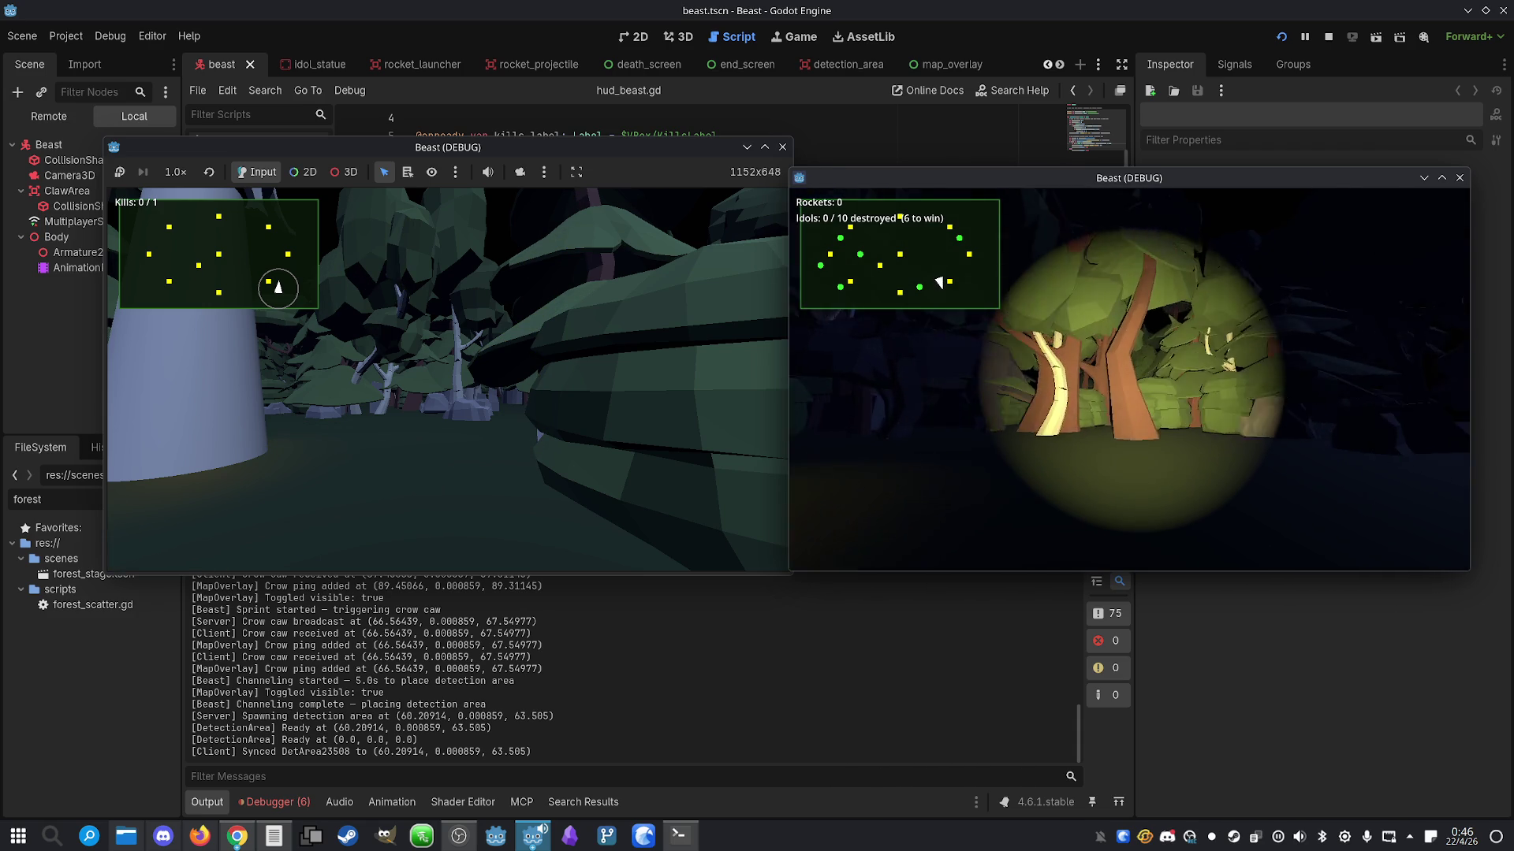
key(w)
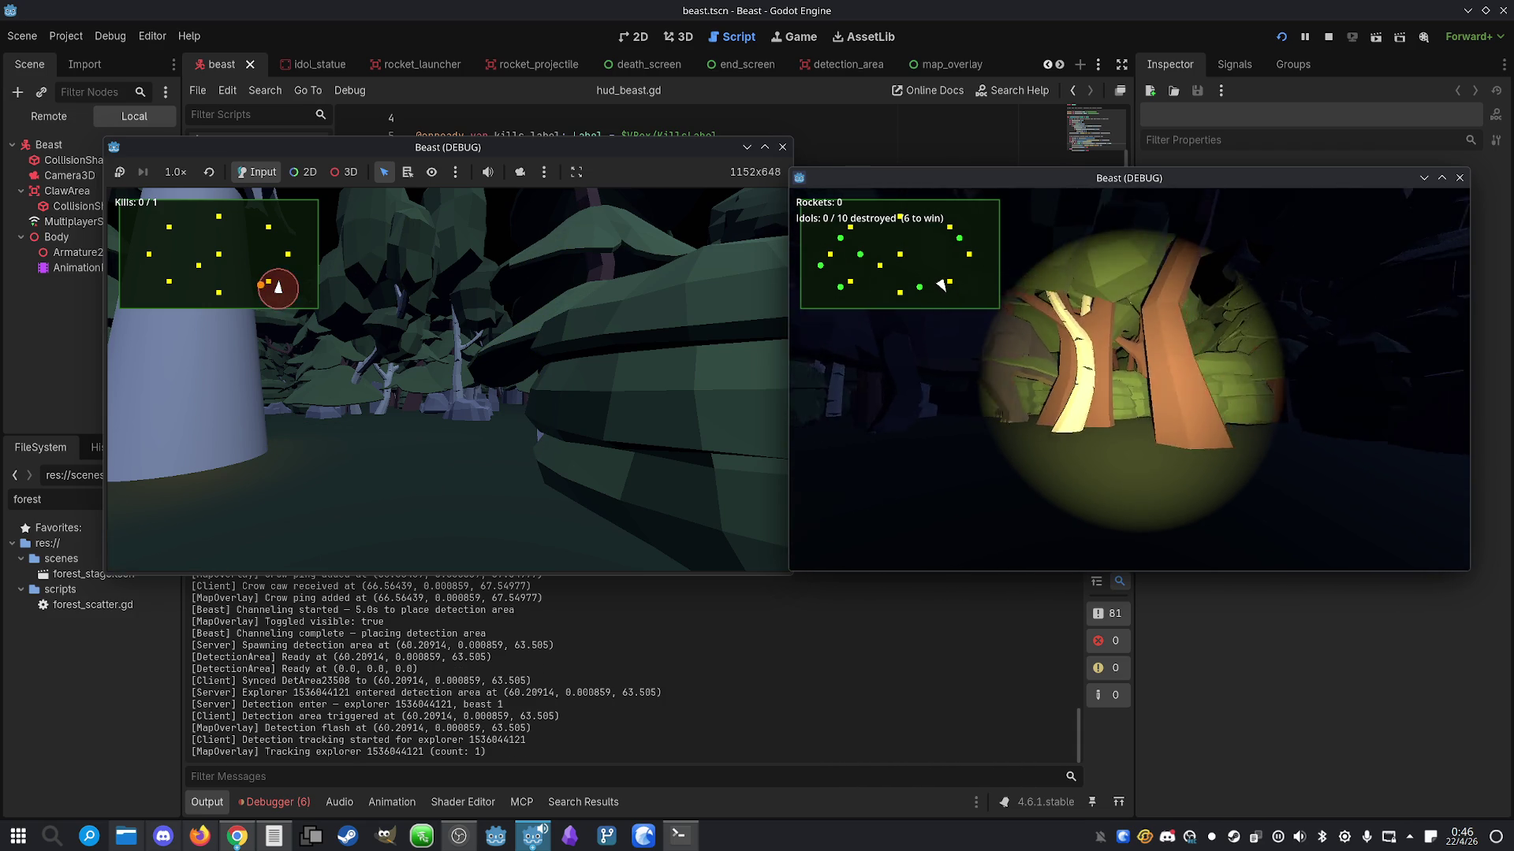
key(s)
key(w)
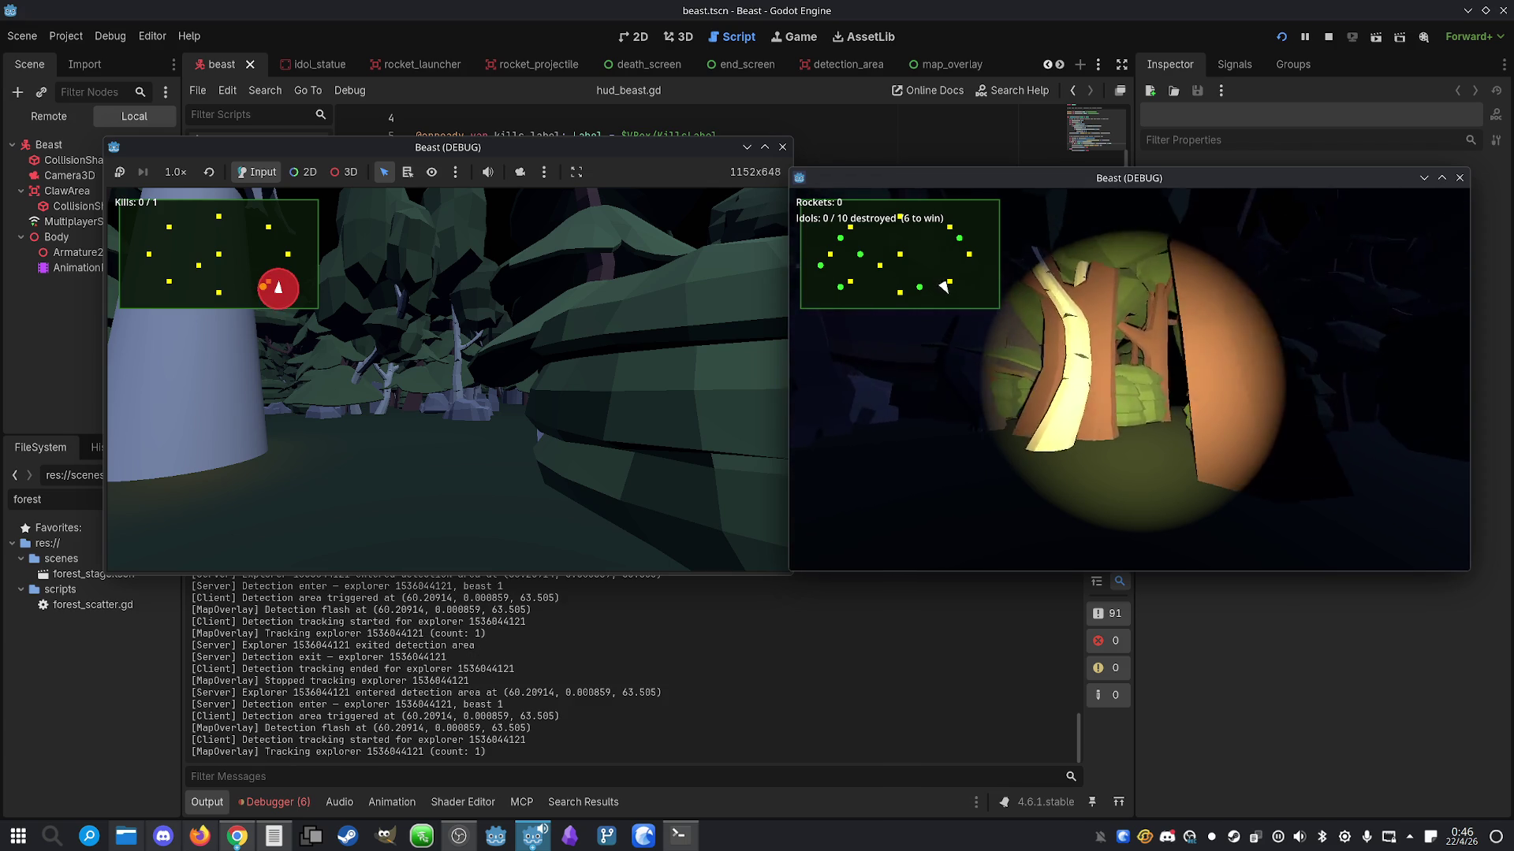
key(w)
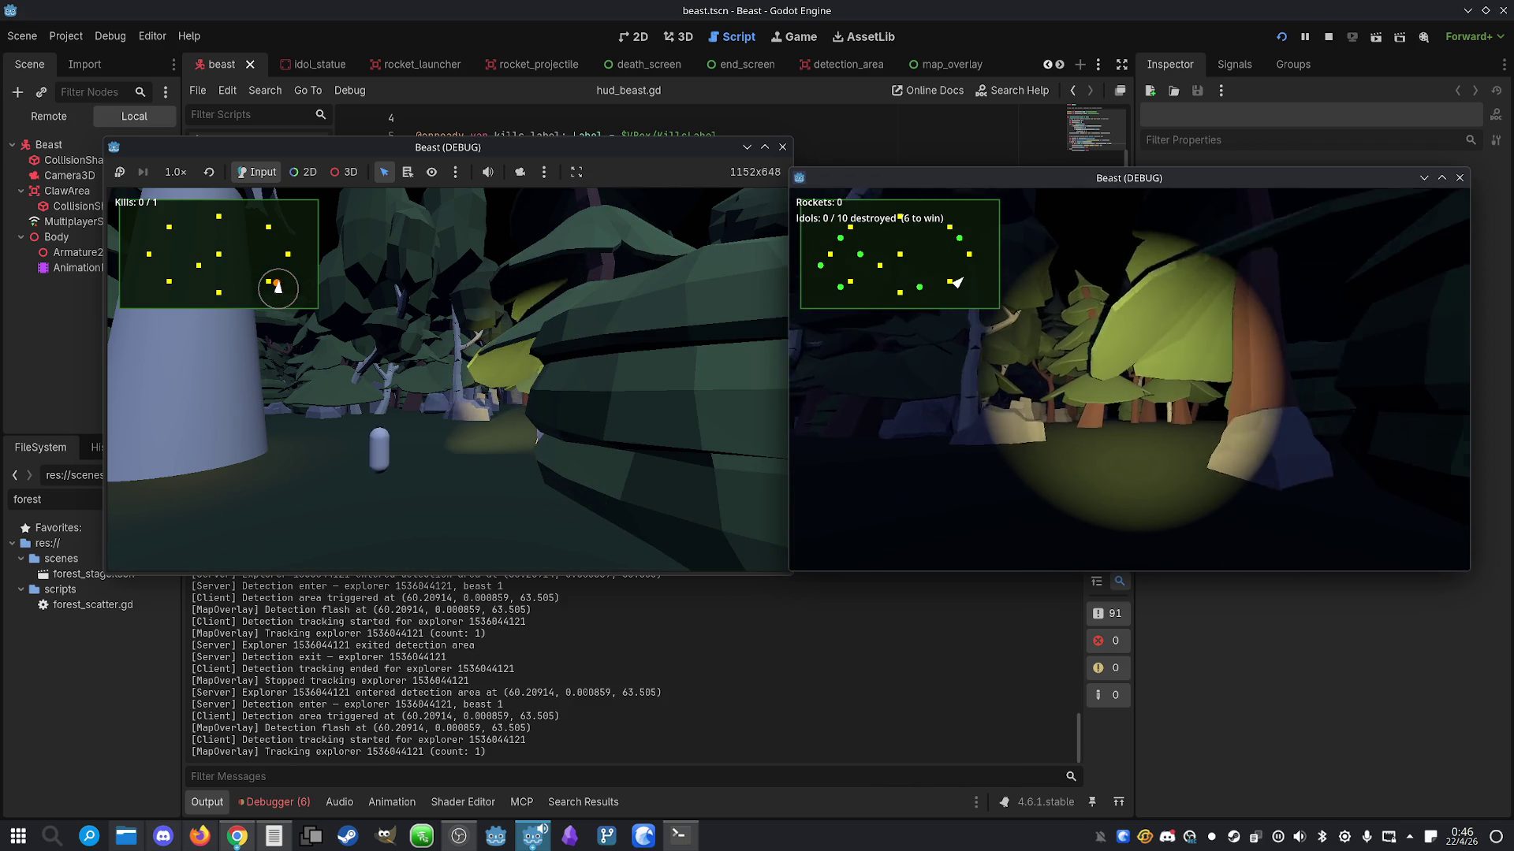
key(w)
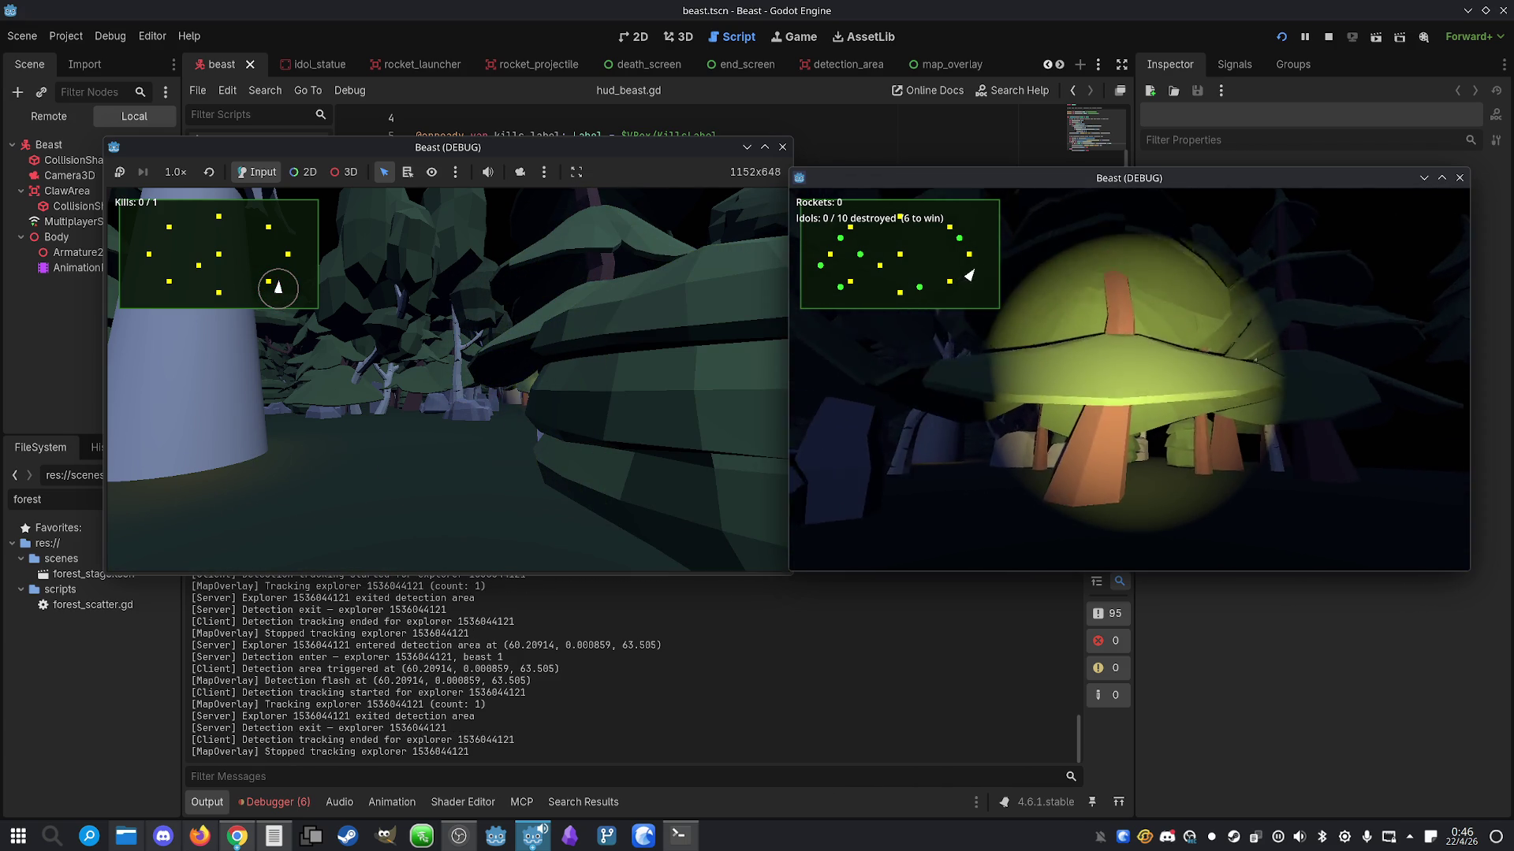
key(w)
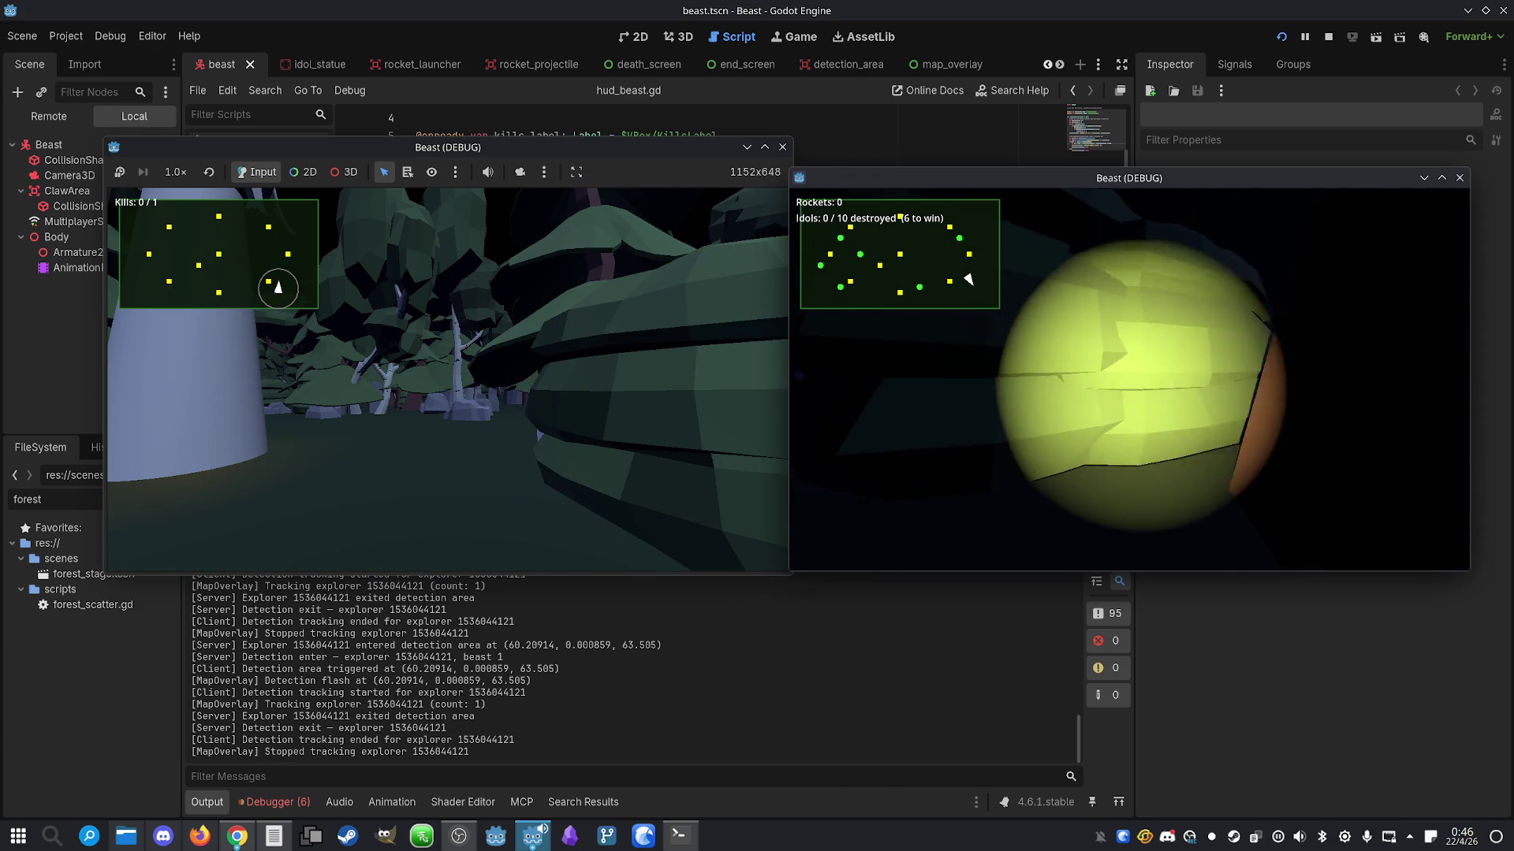
key(w)
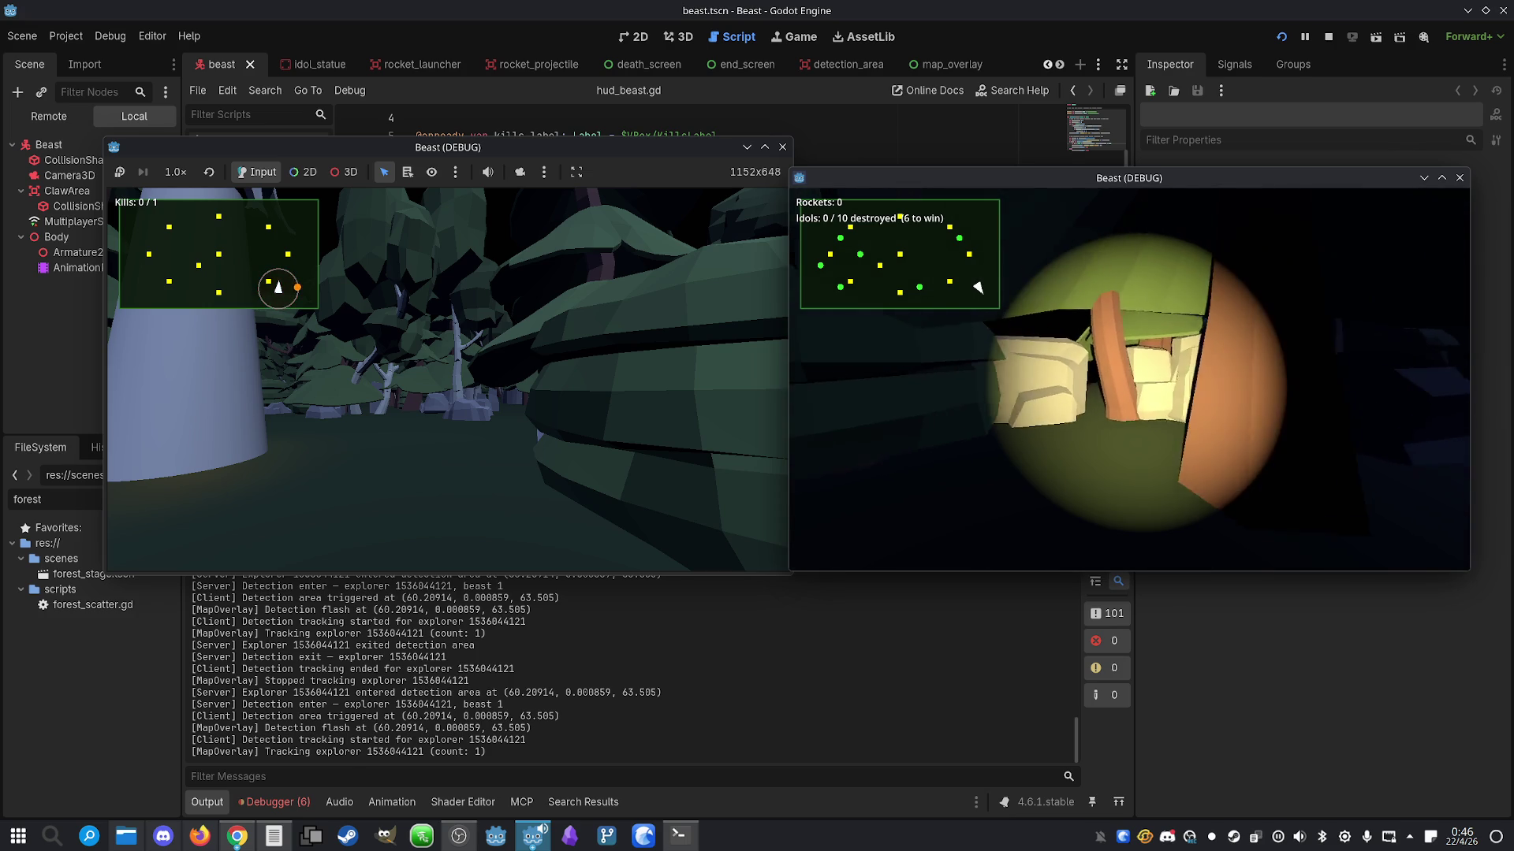
key(w)
Sprint the beast onto the forest path and place a second detection area
click(542, 353)
key(shift+w)
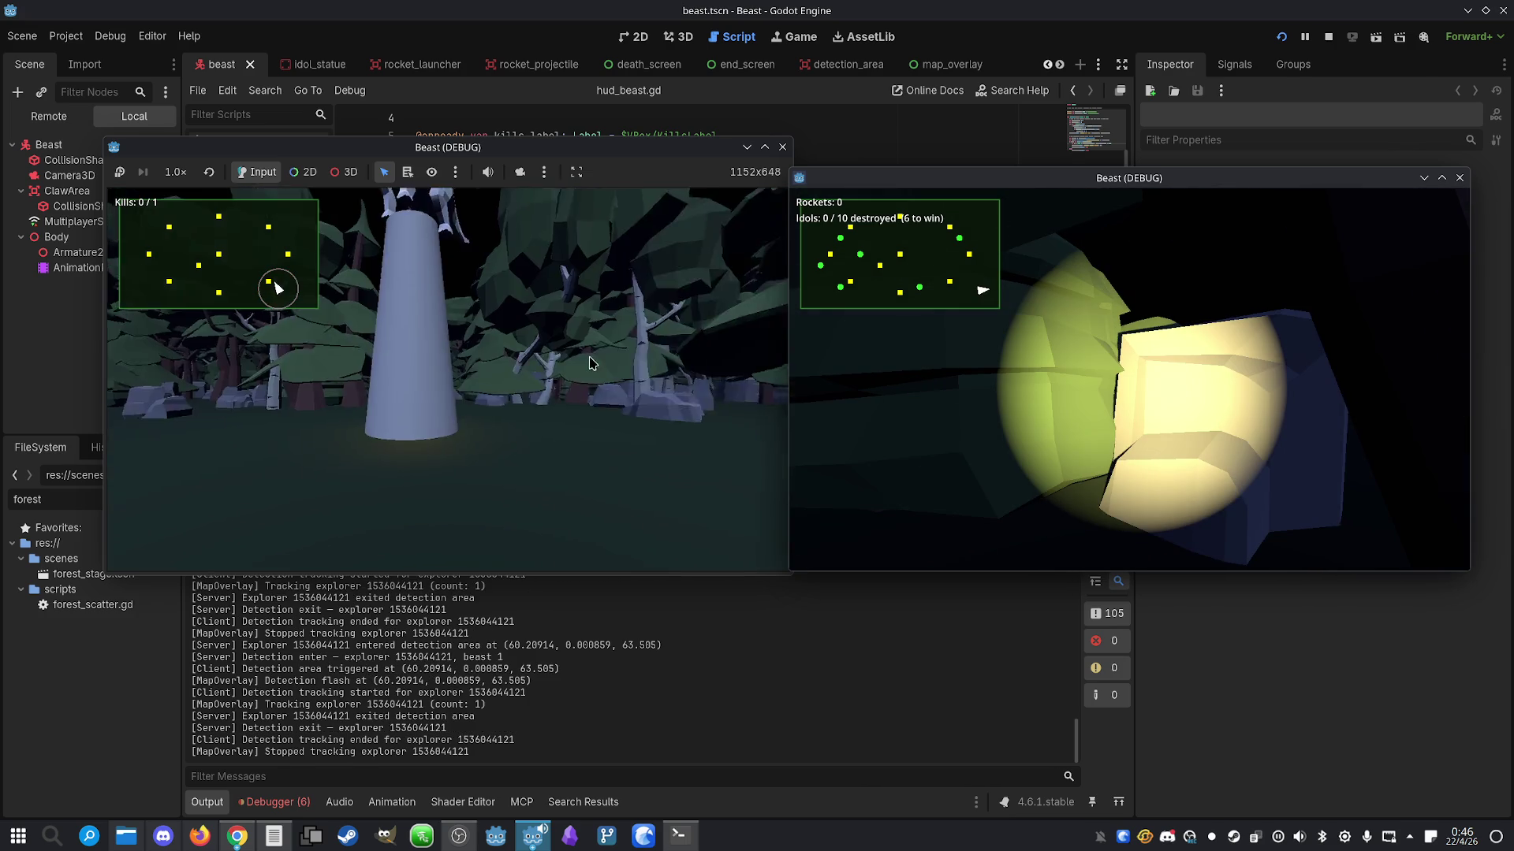
key(a)
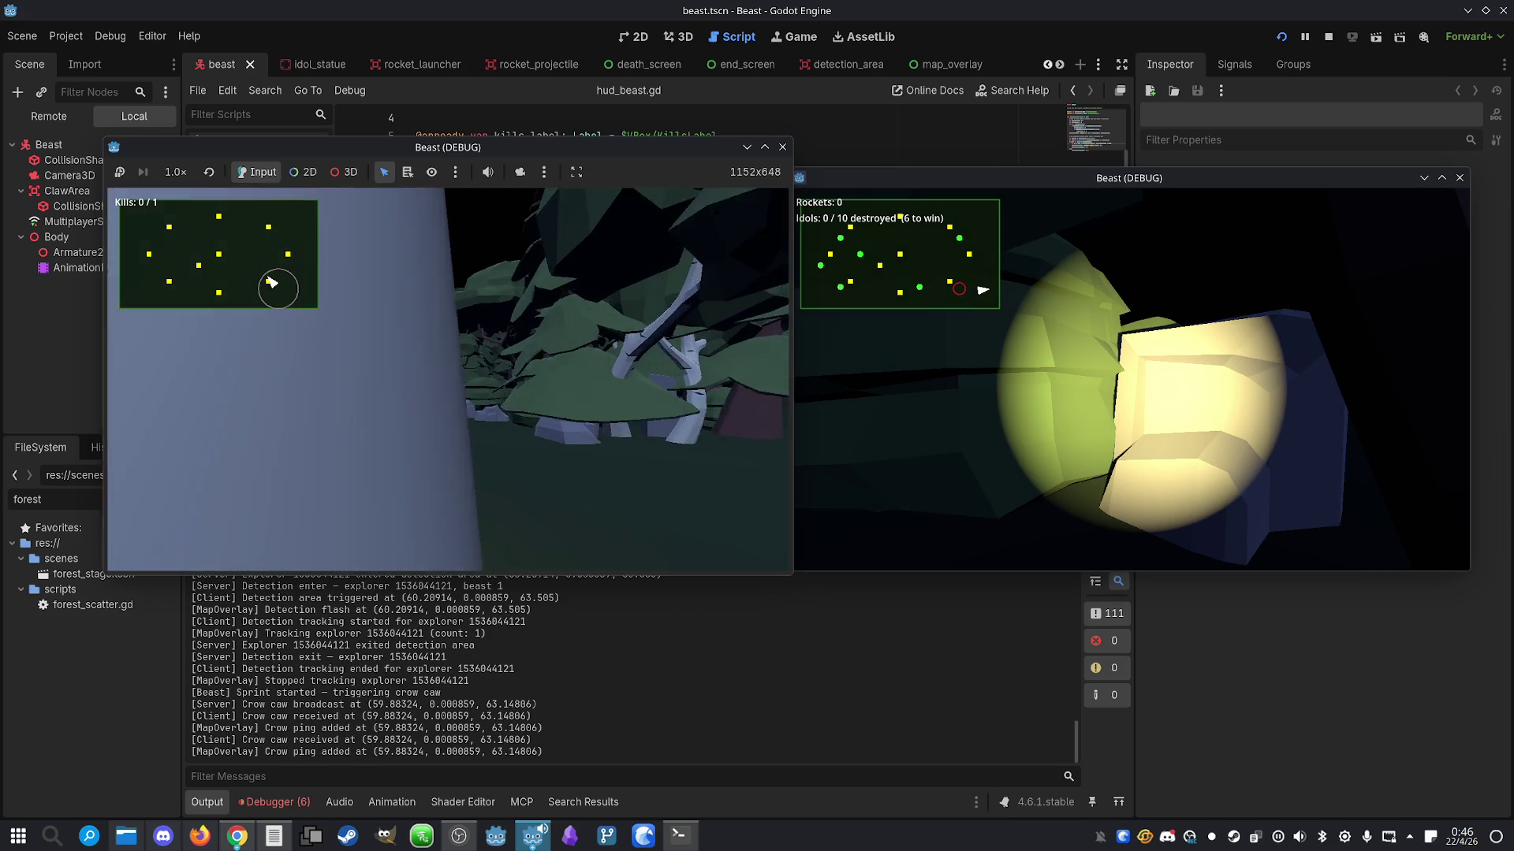
key(e)
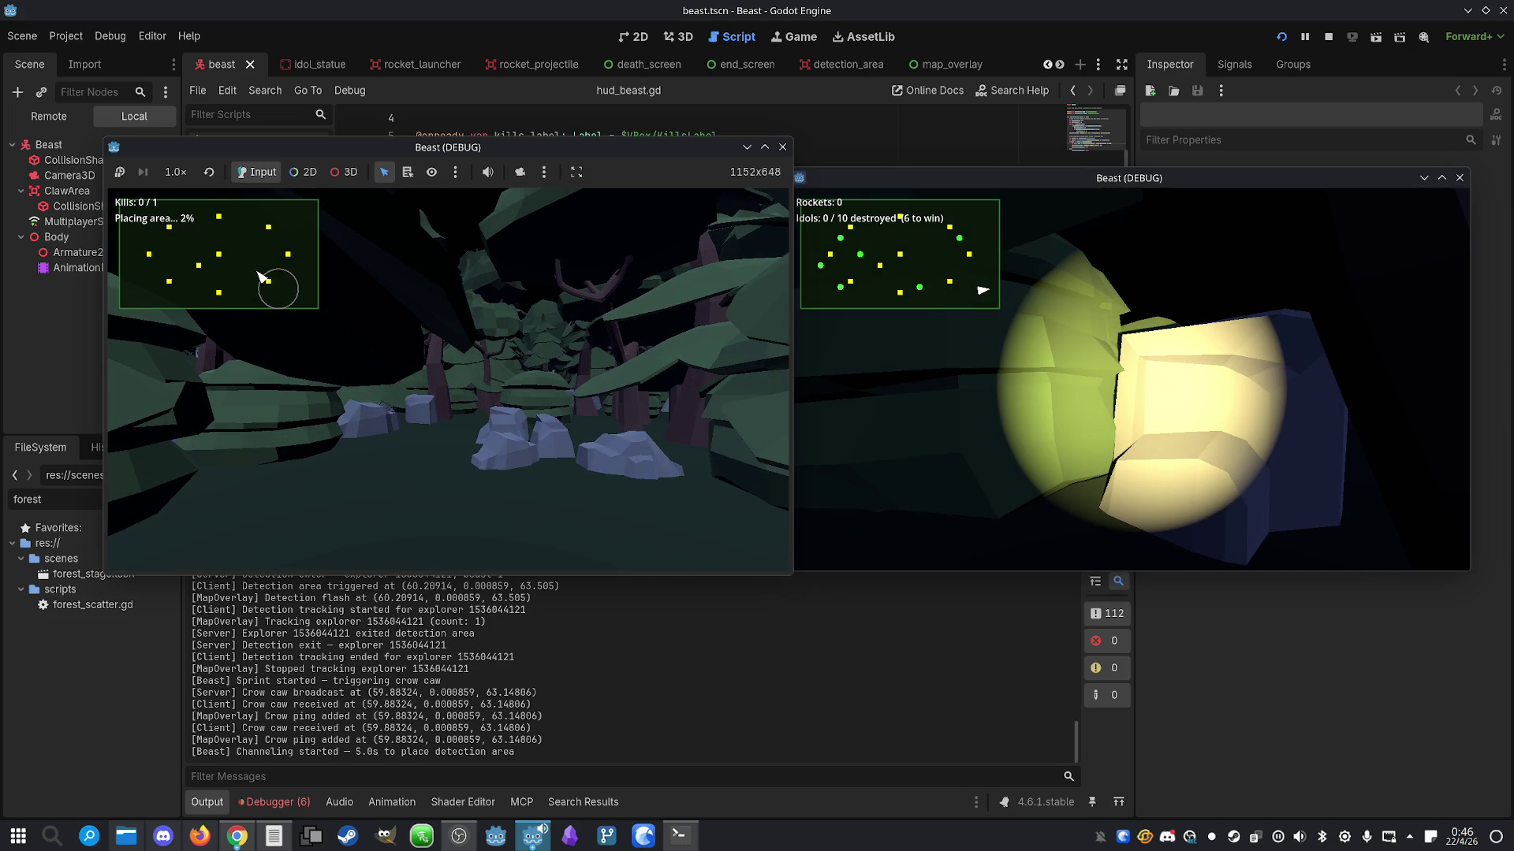
key(super)
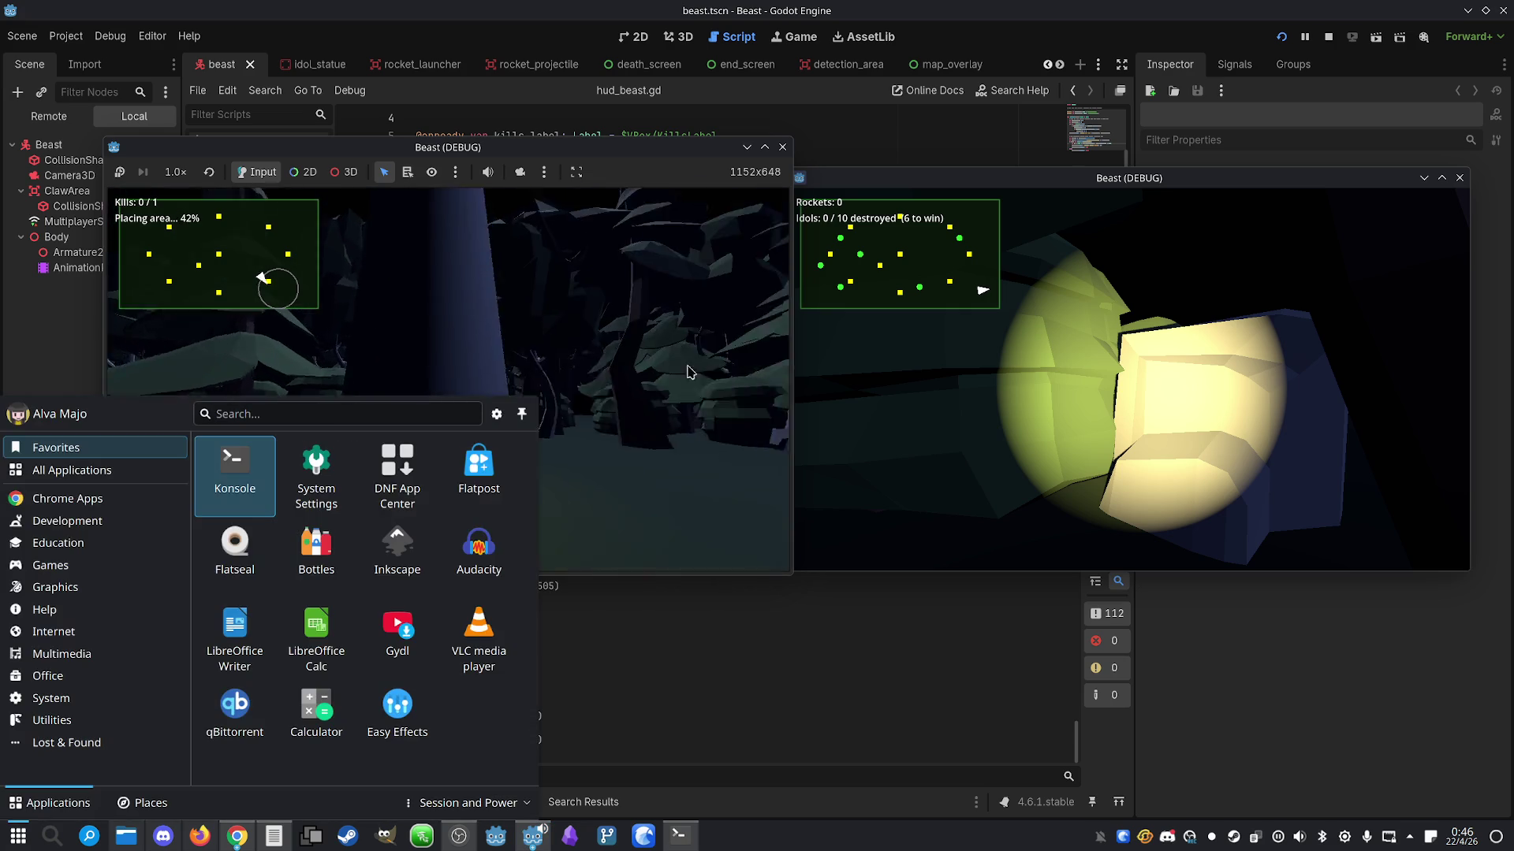
Walk the explorer through the lit forest into the beast's new area, then stop the game
click(995, 382)
key(d)
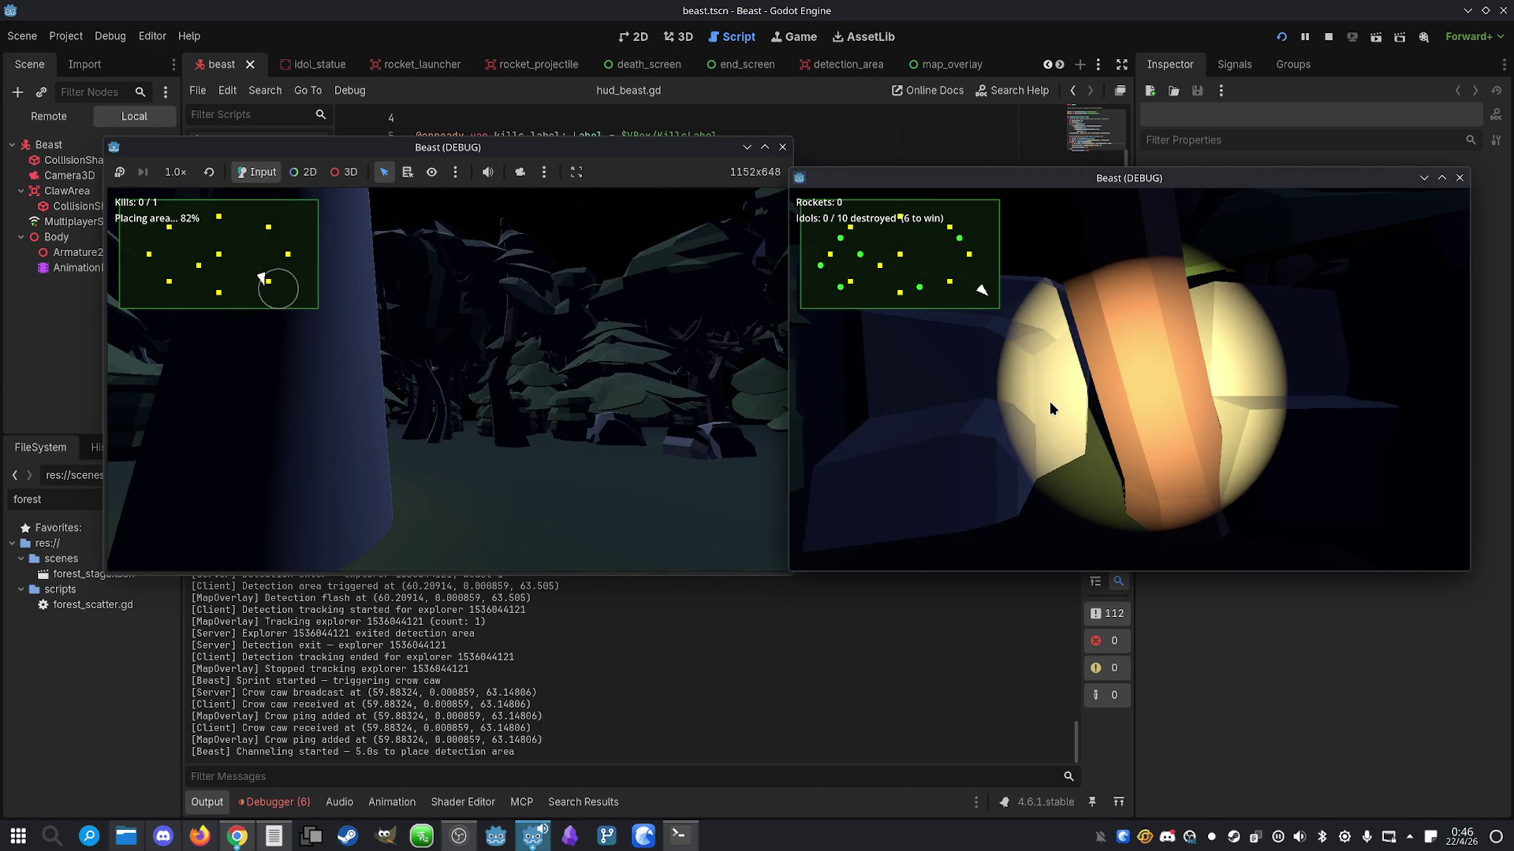
key(a)
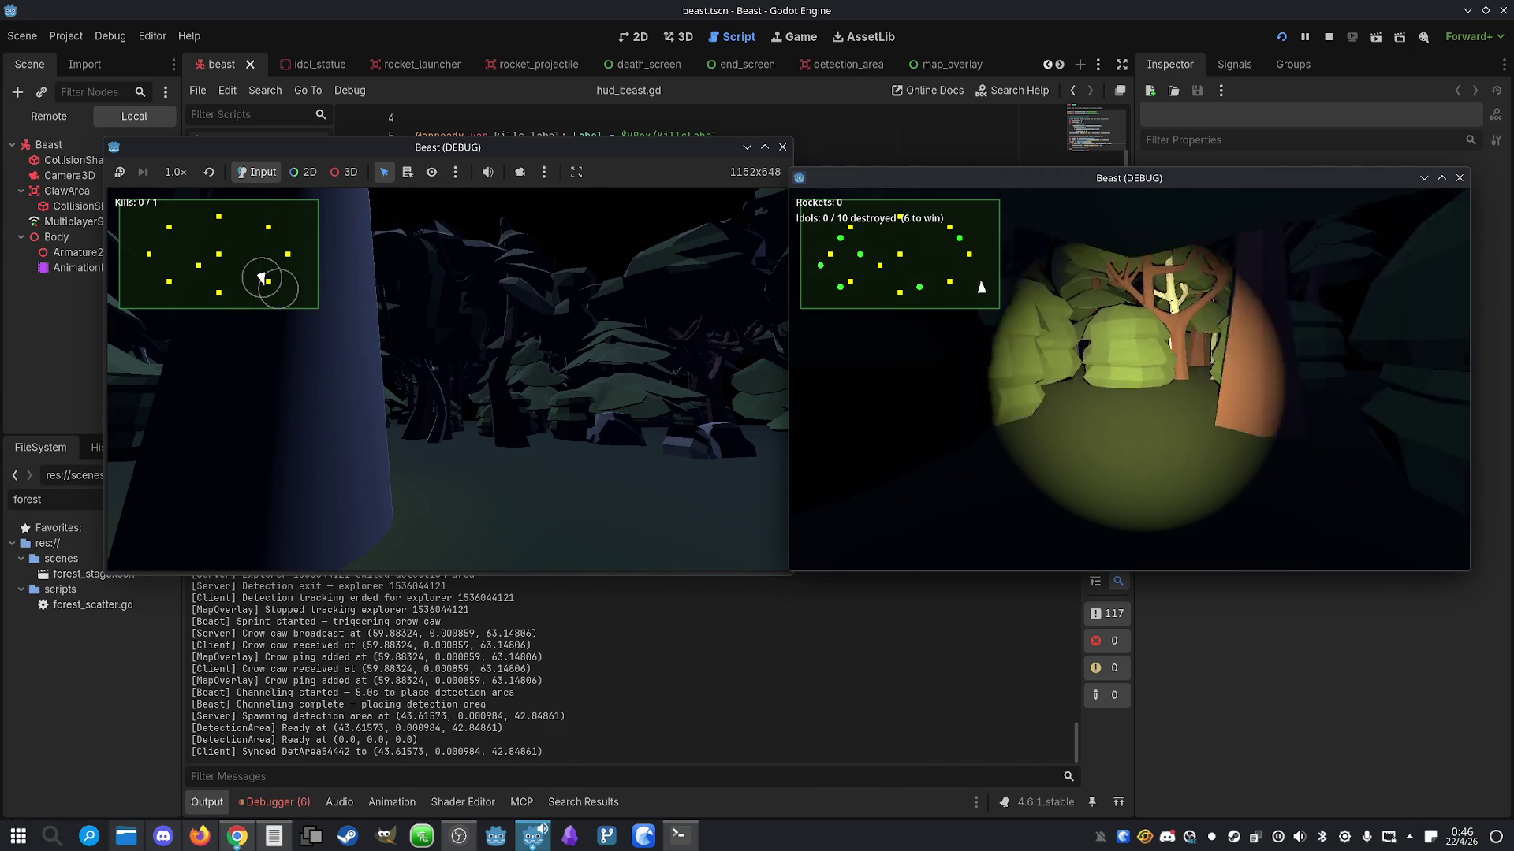
key(w)
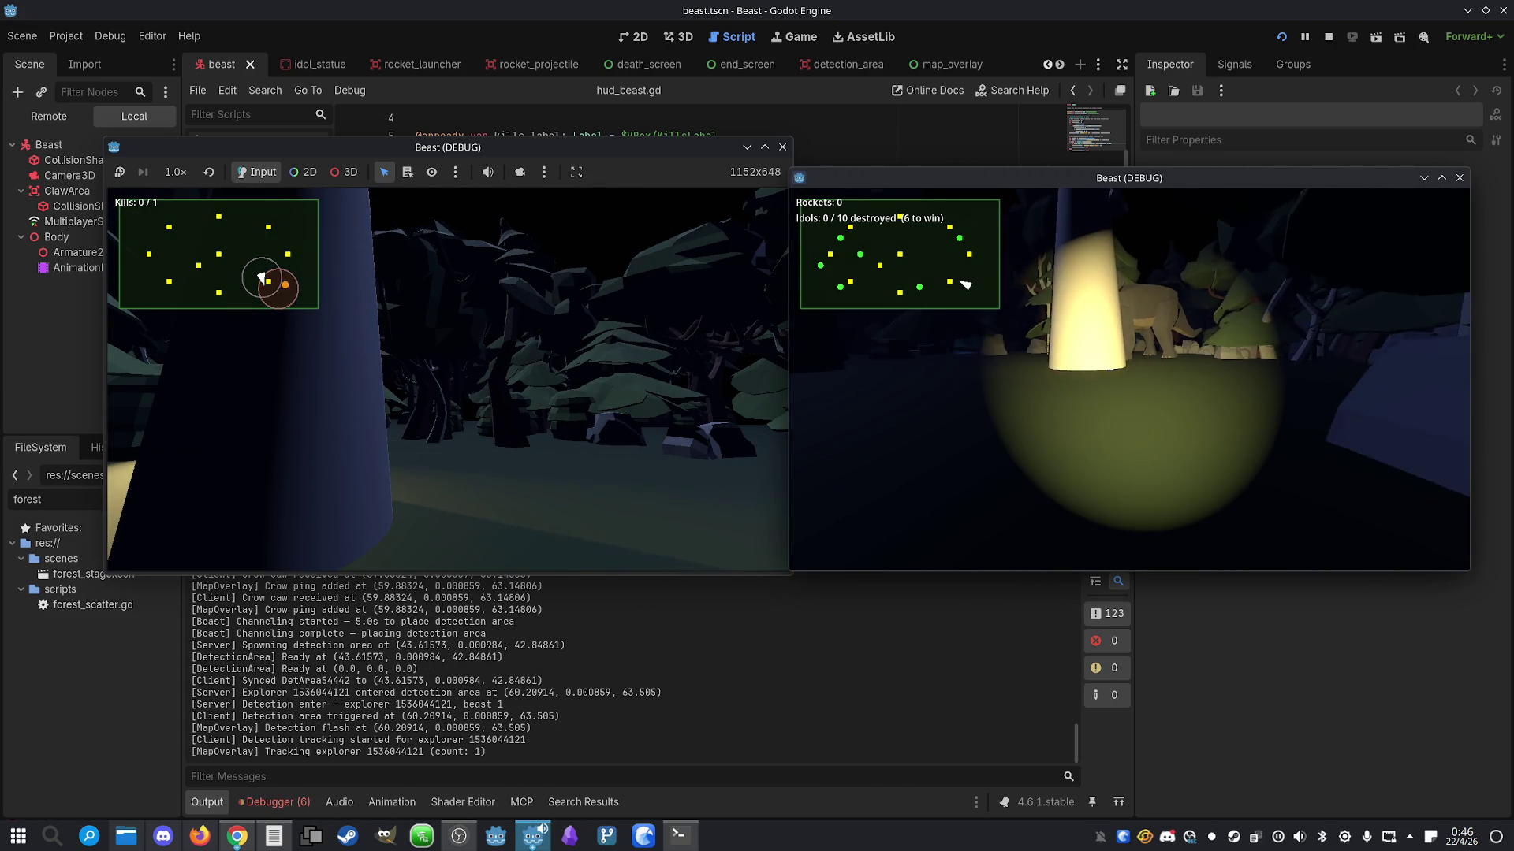
key(a)
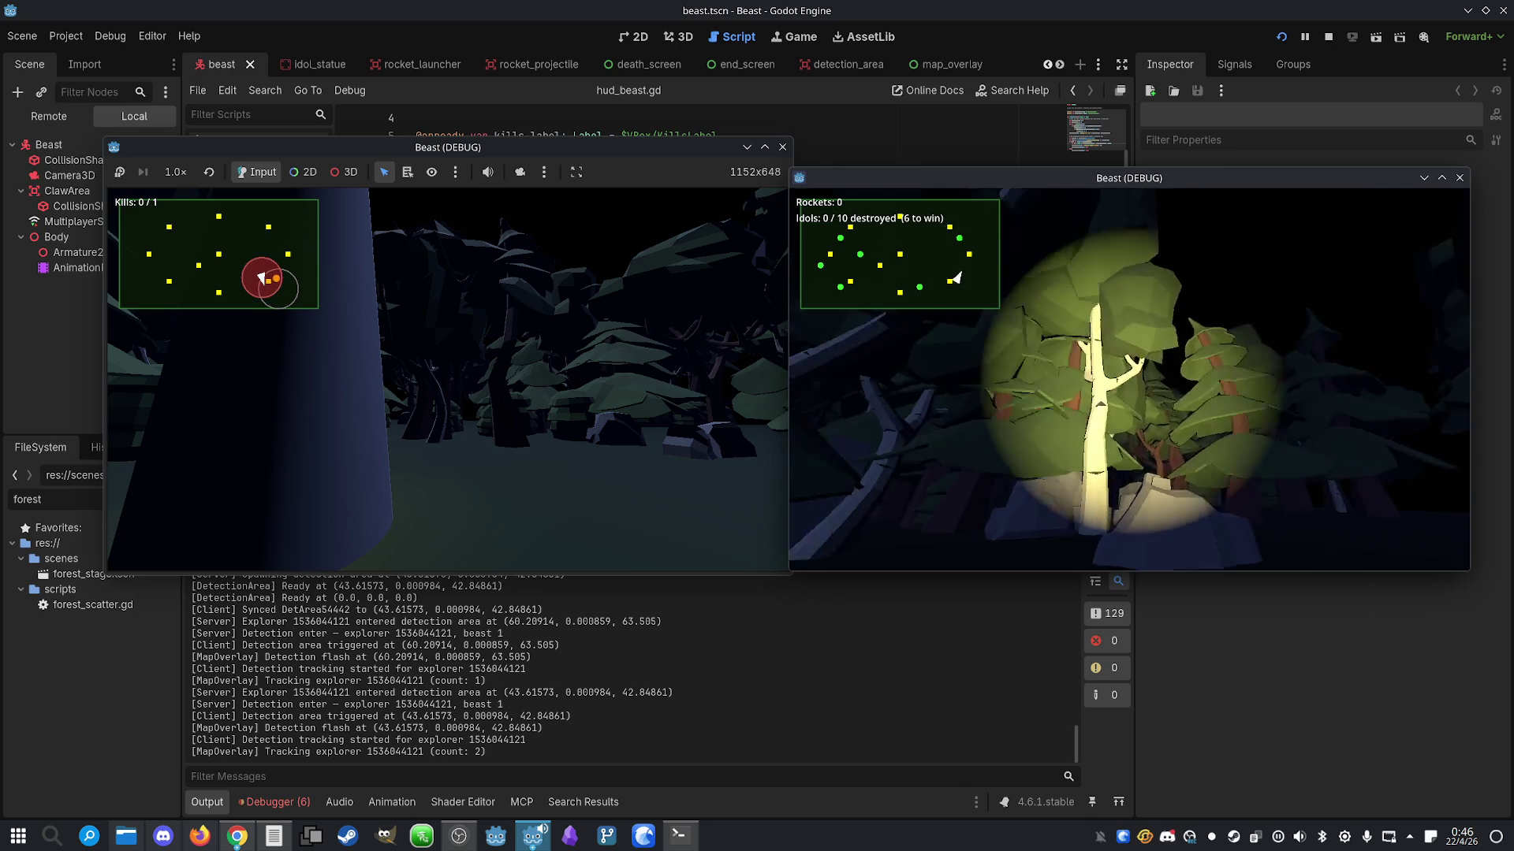
key(w)
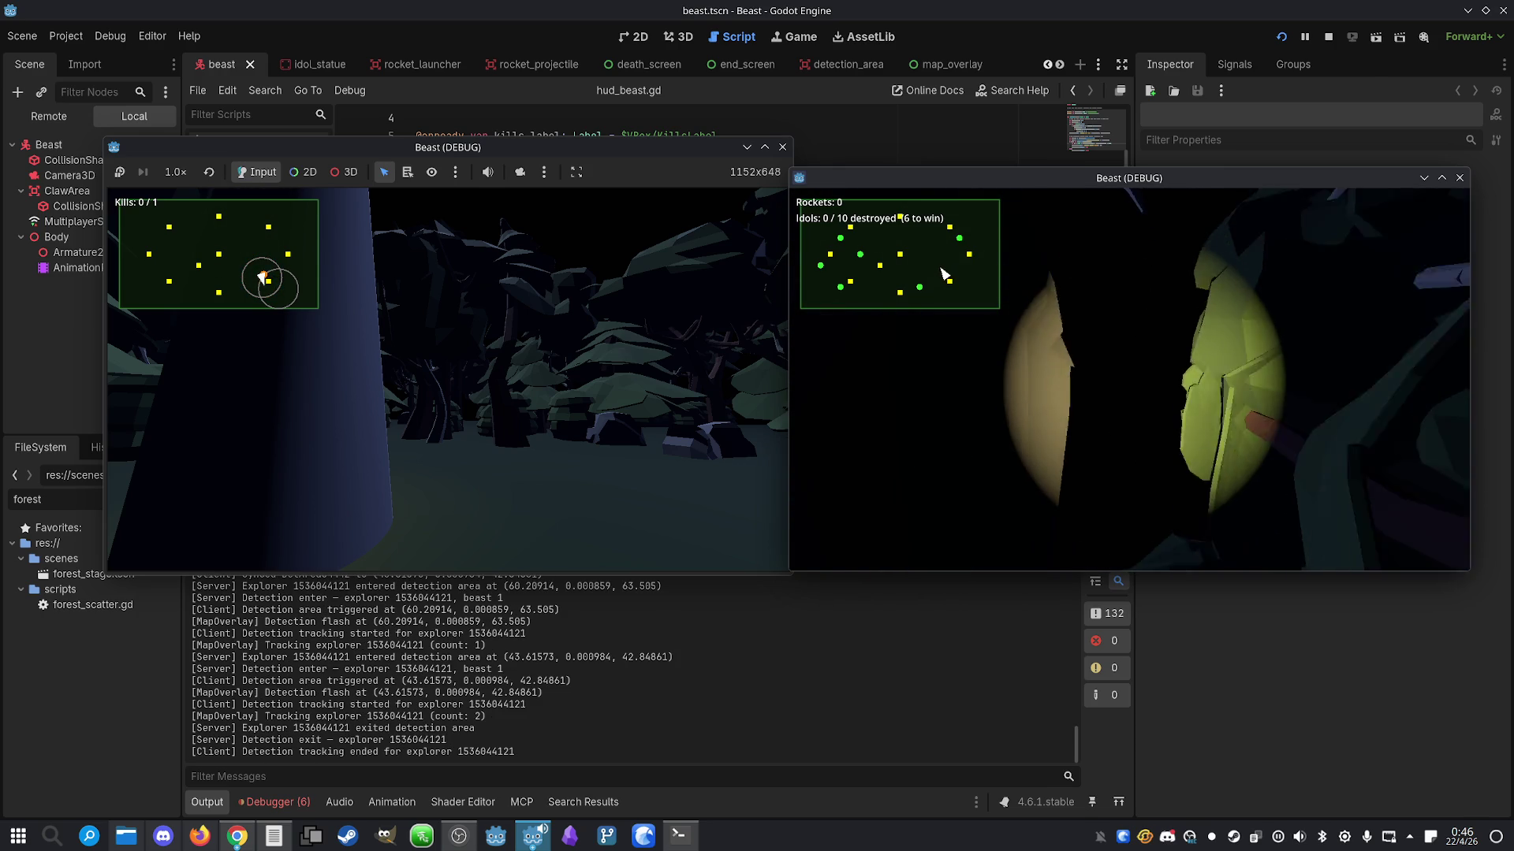
key(w)
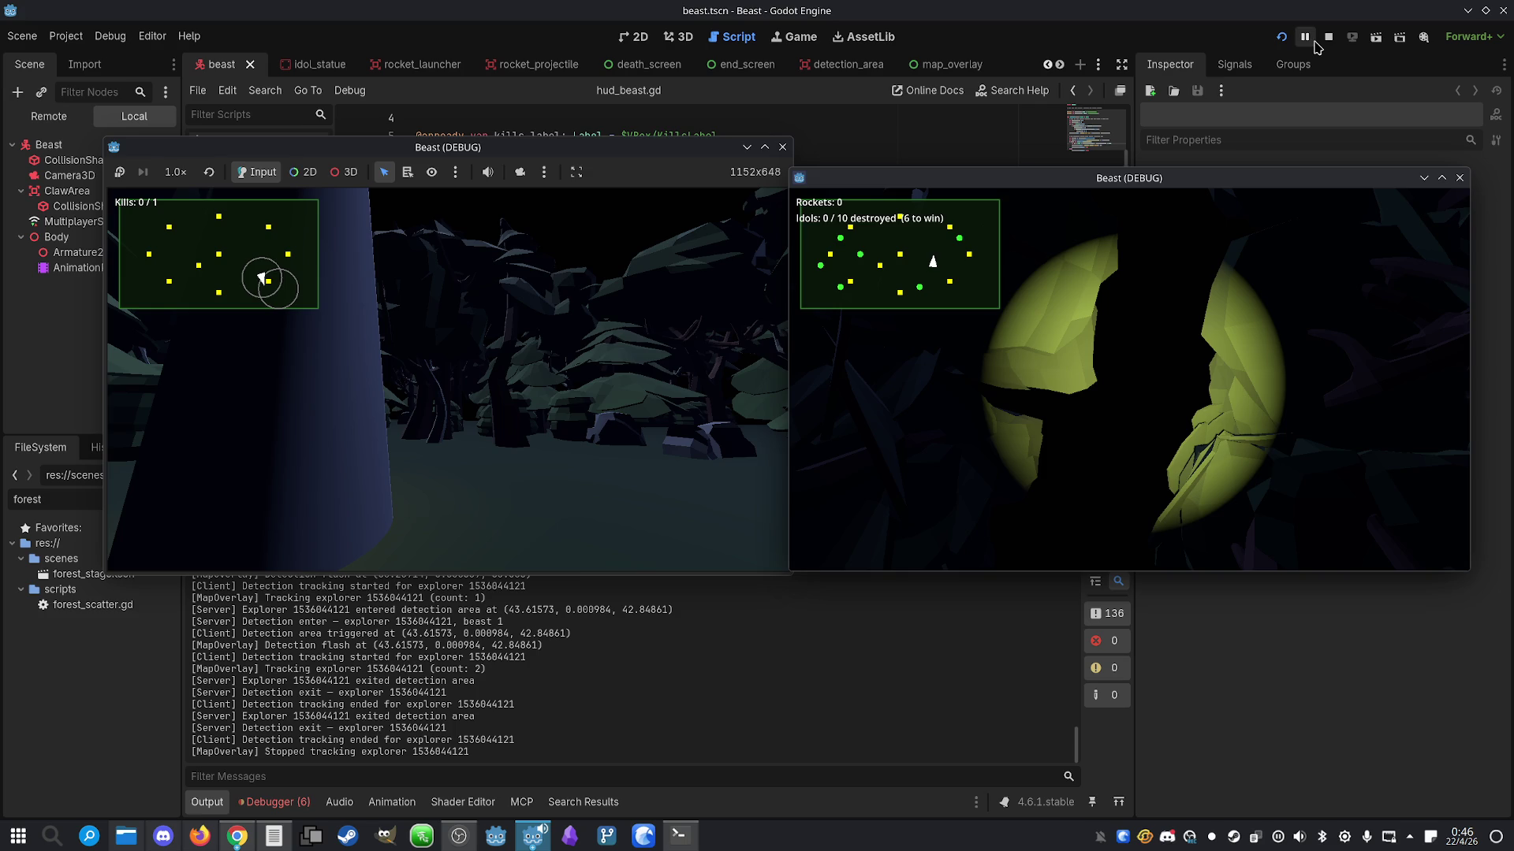
click(1327, 40)
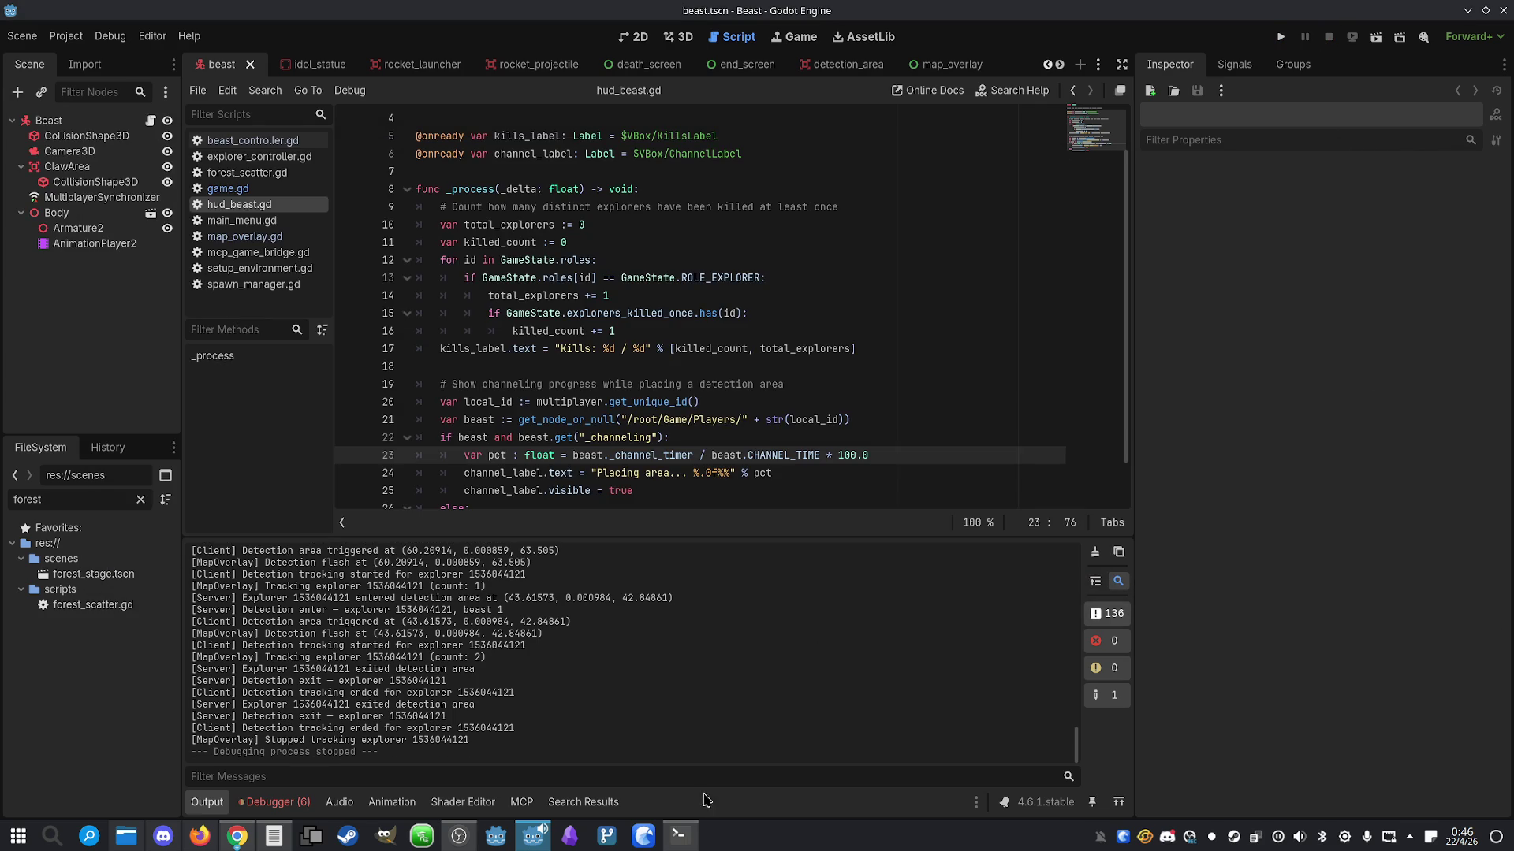
Run /usage in Claude Code (87% session, 38% week used), then minimize Konsole
click(688, 838)
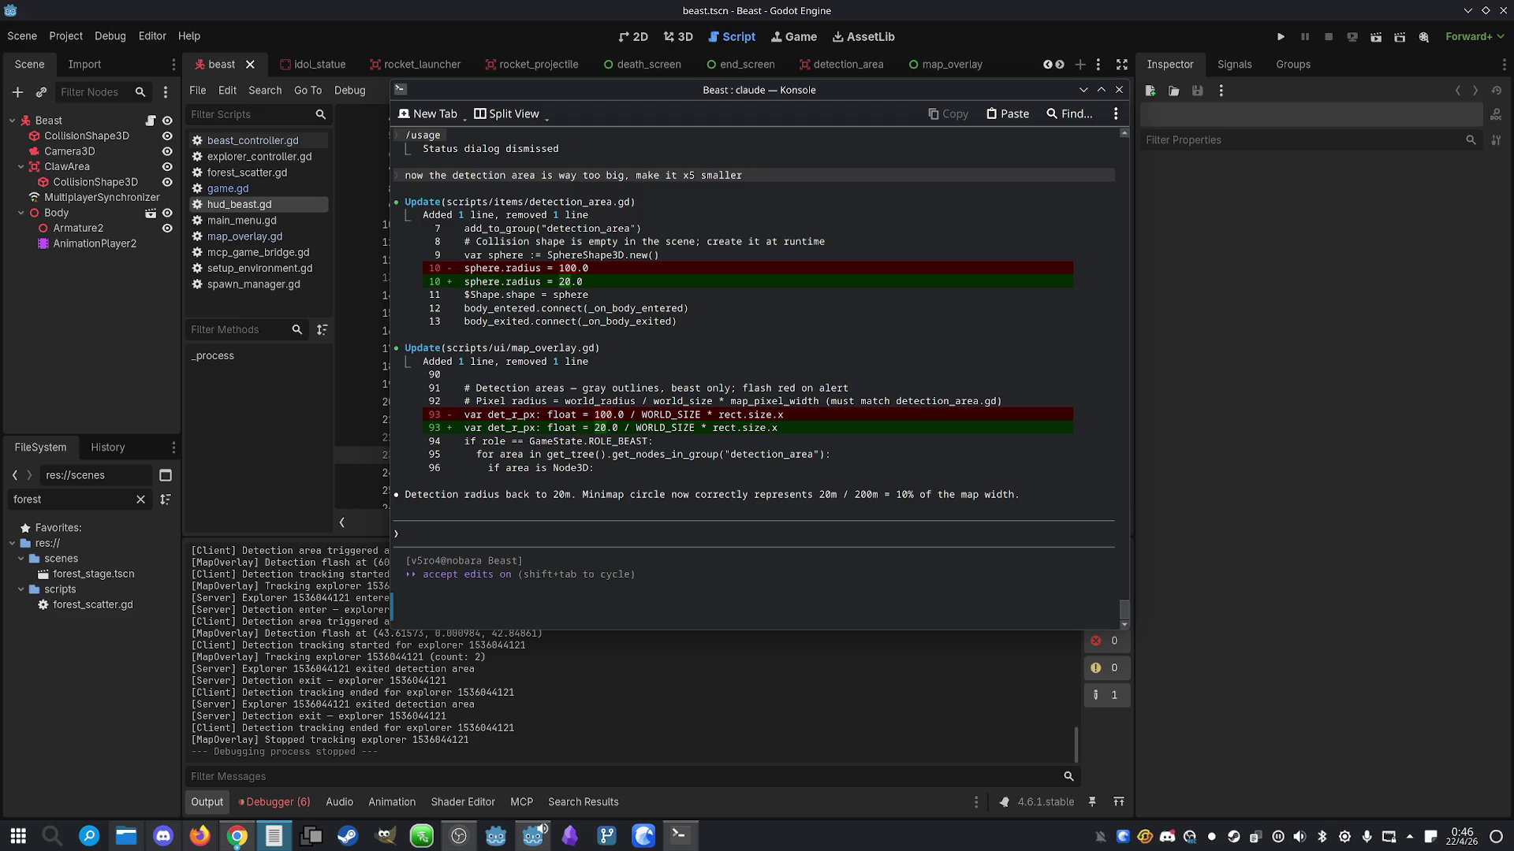
click(987, 371)
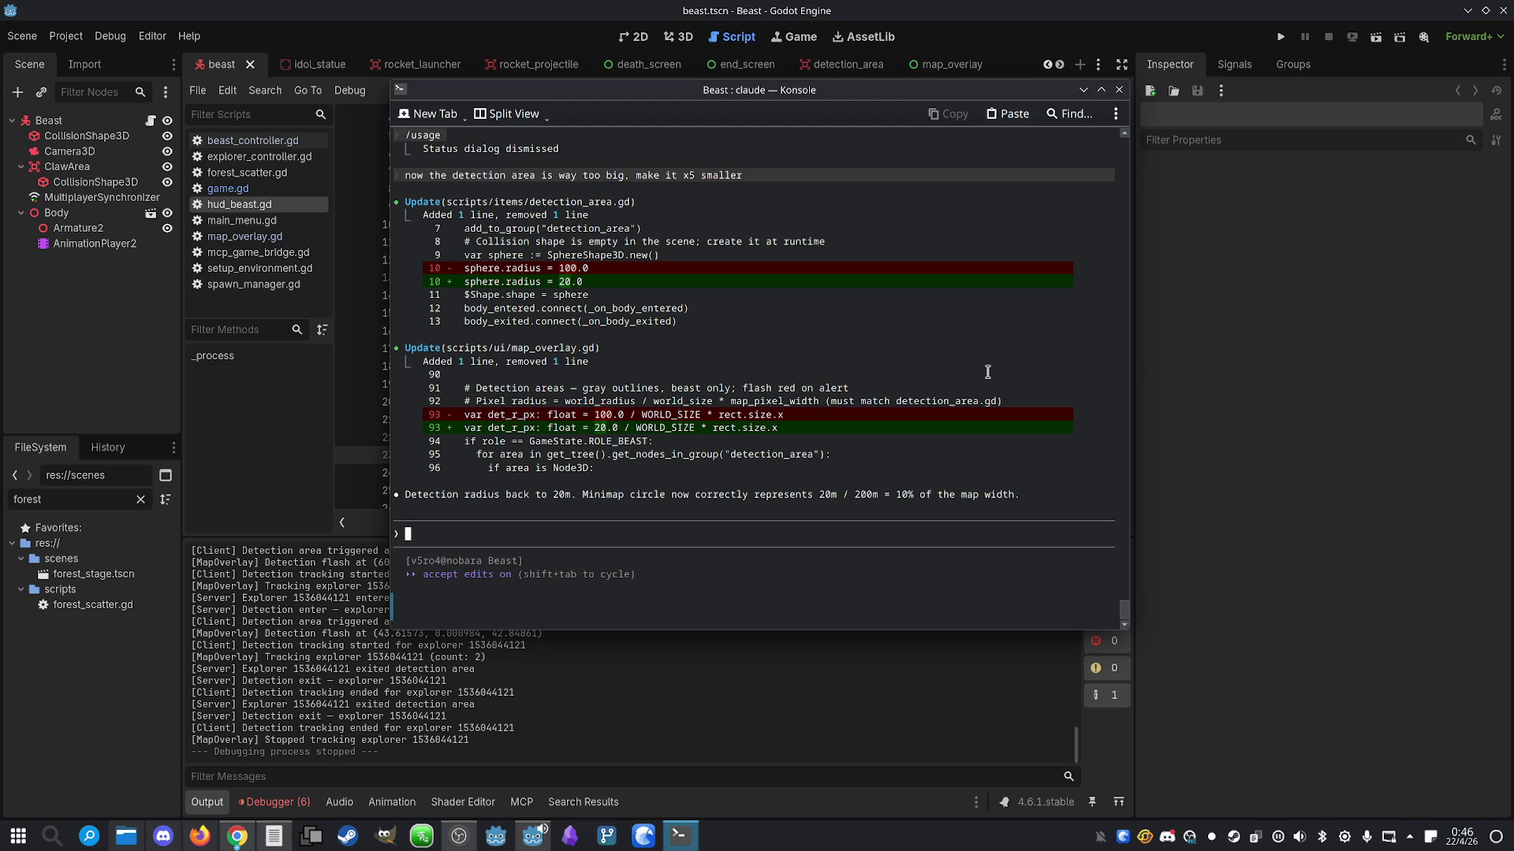
text(/usage)
key(Return)
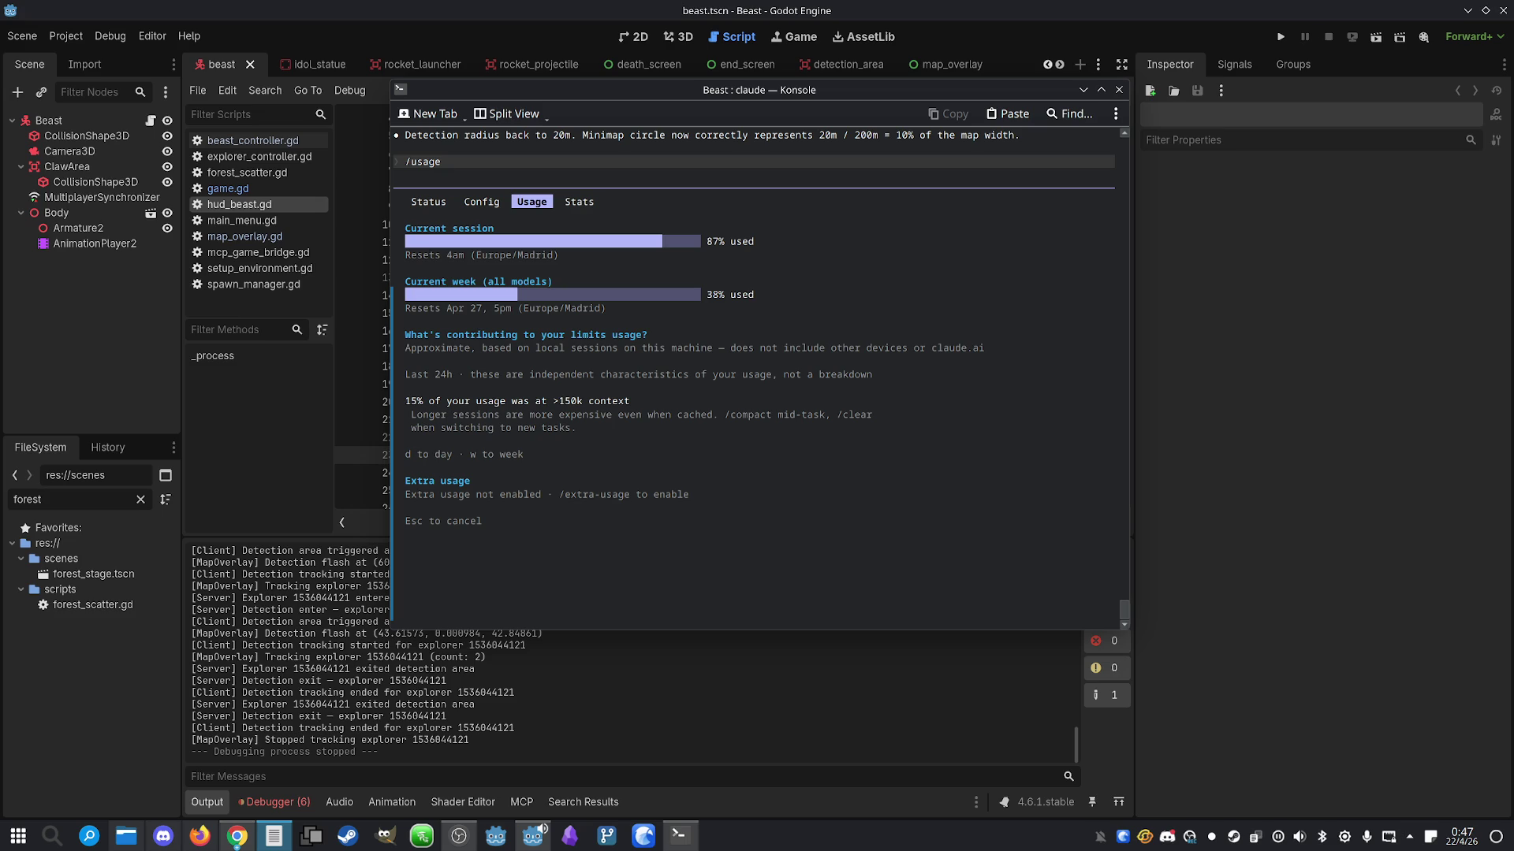
click(801, 441)
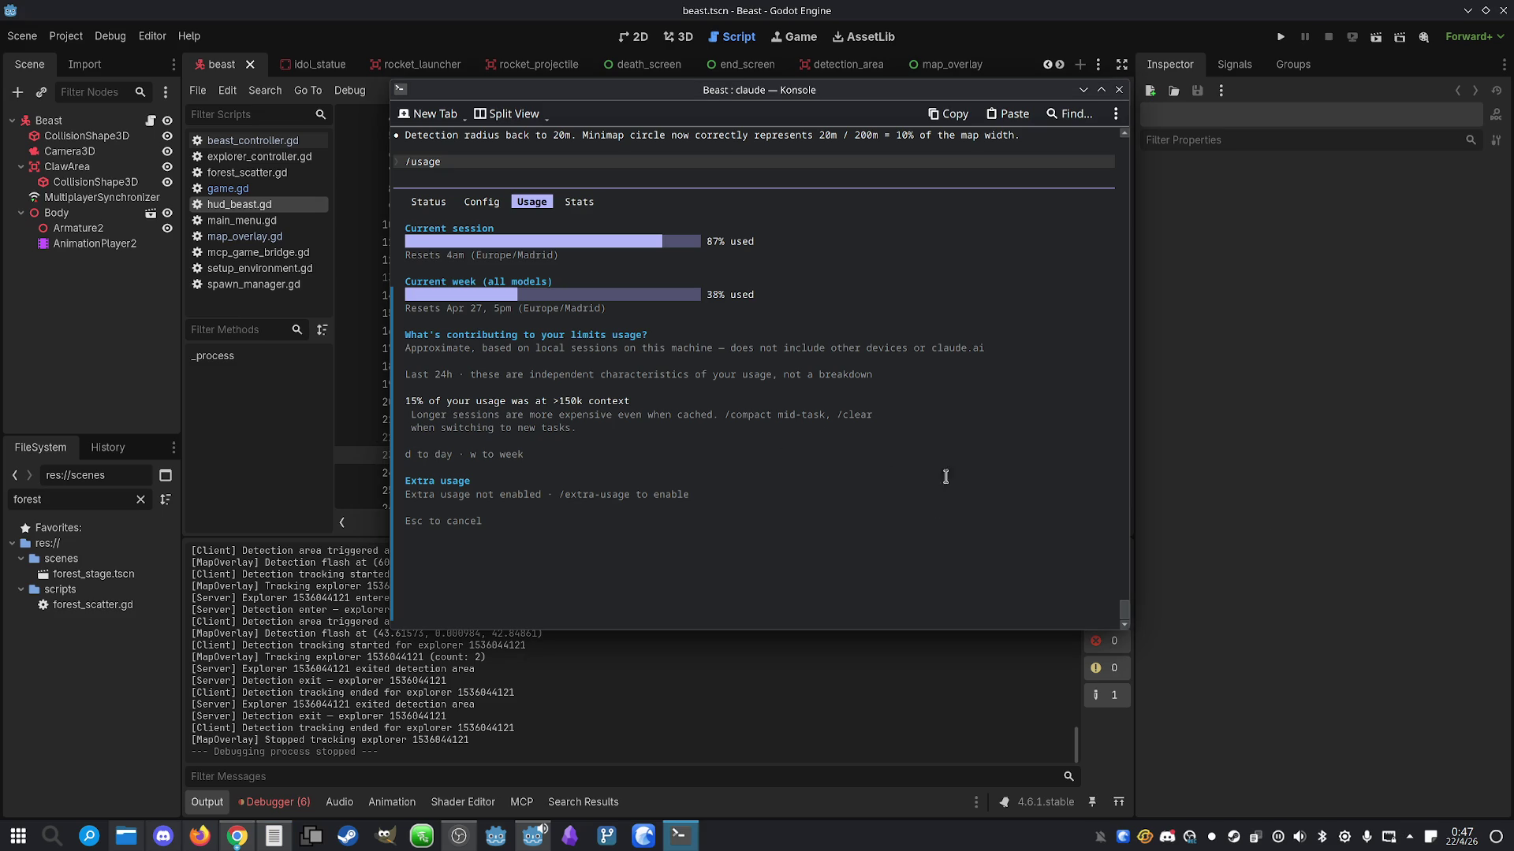
click(1174, 6)
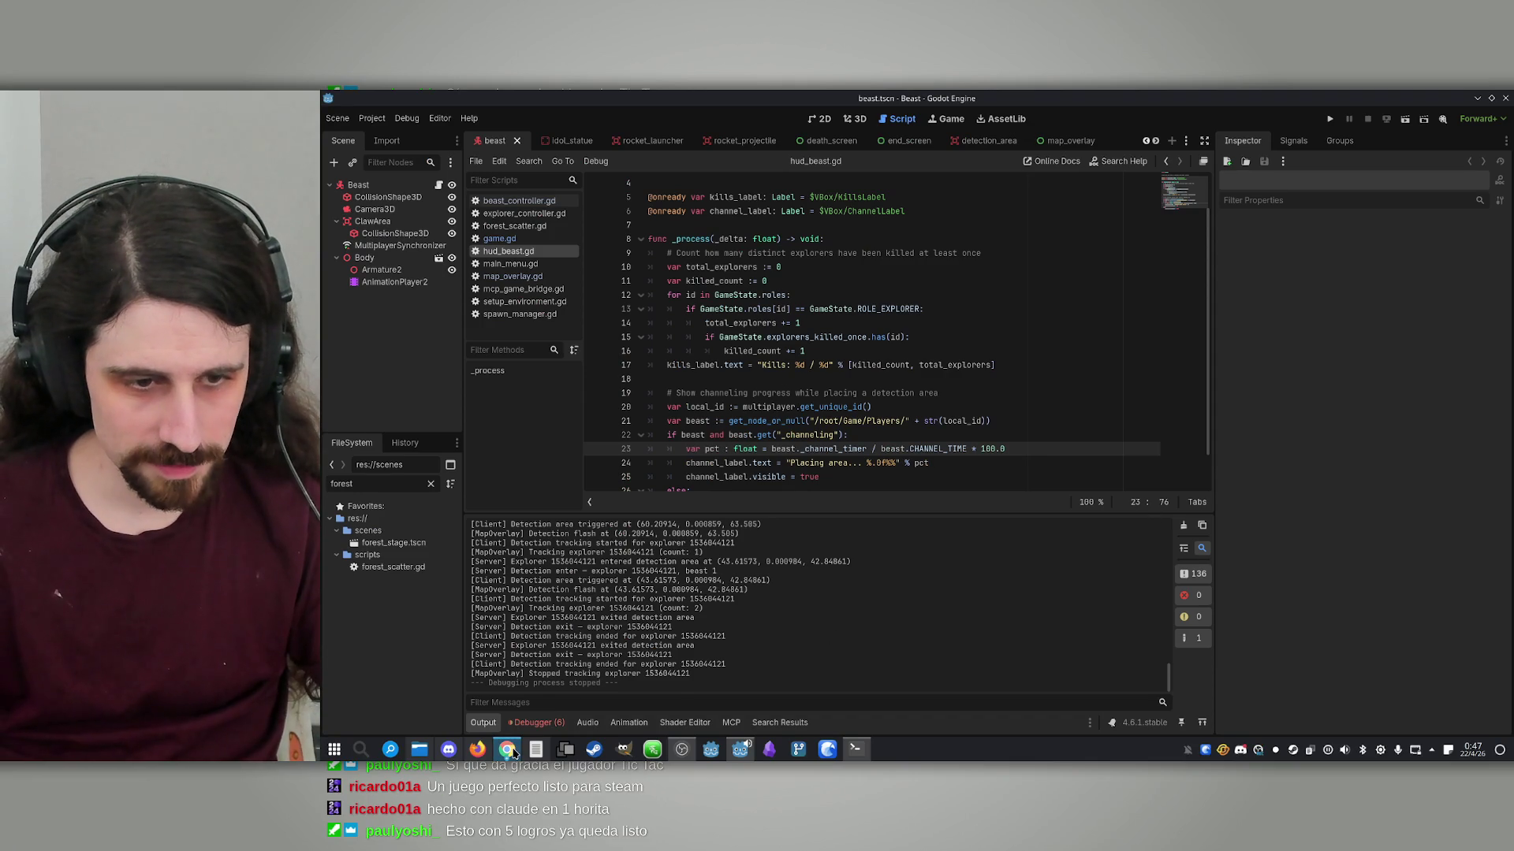
Browse page 3 of Kenney's 3D kits and open the Survival Kit in a background tab
mouse_move(507, 749)
click(457, 686)
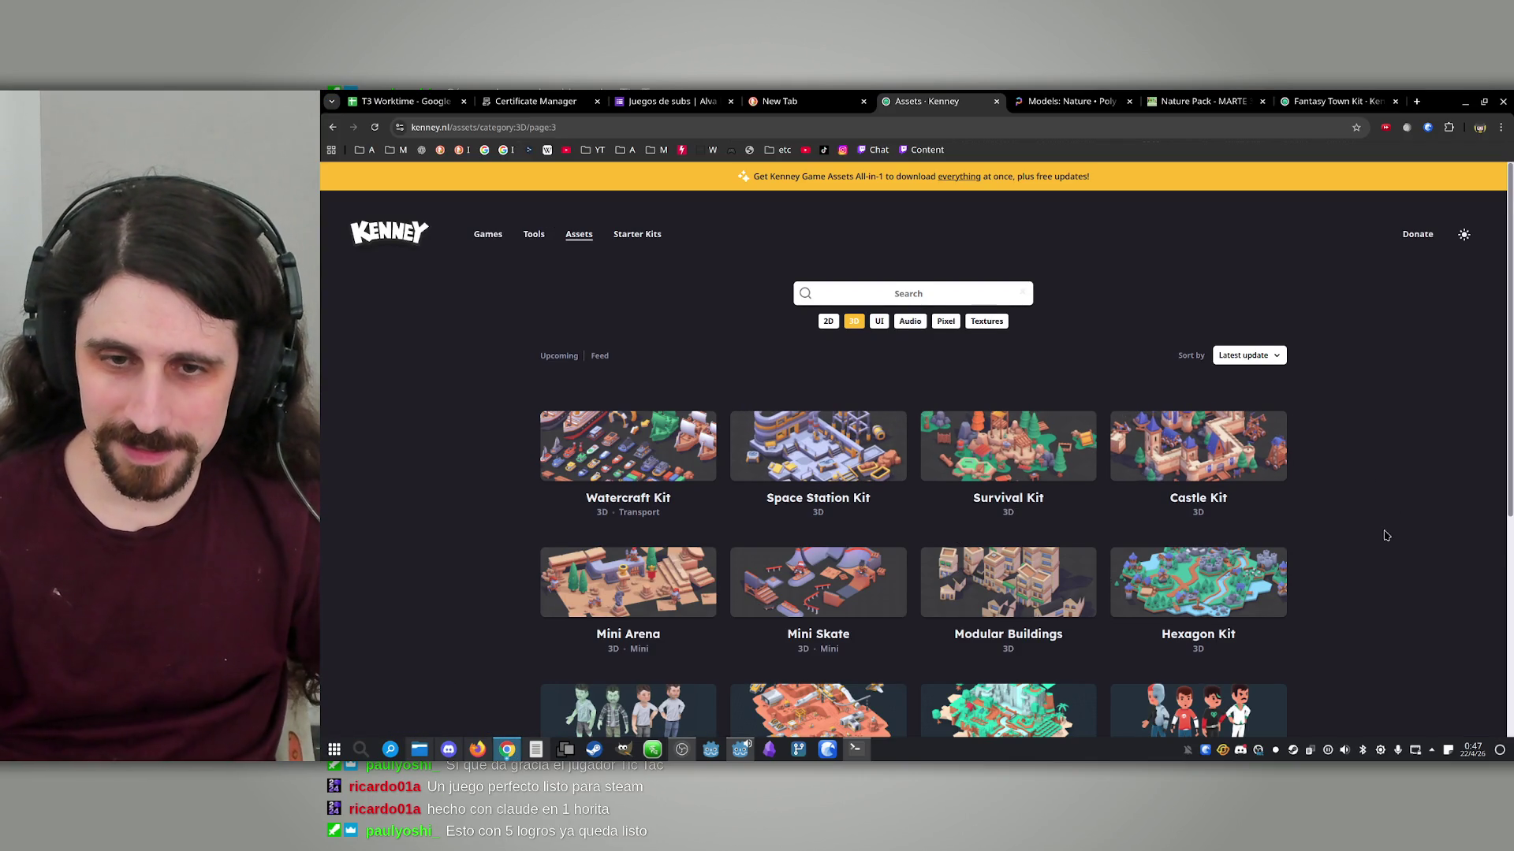
scroll(1400, 572, down, 1)
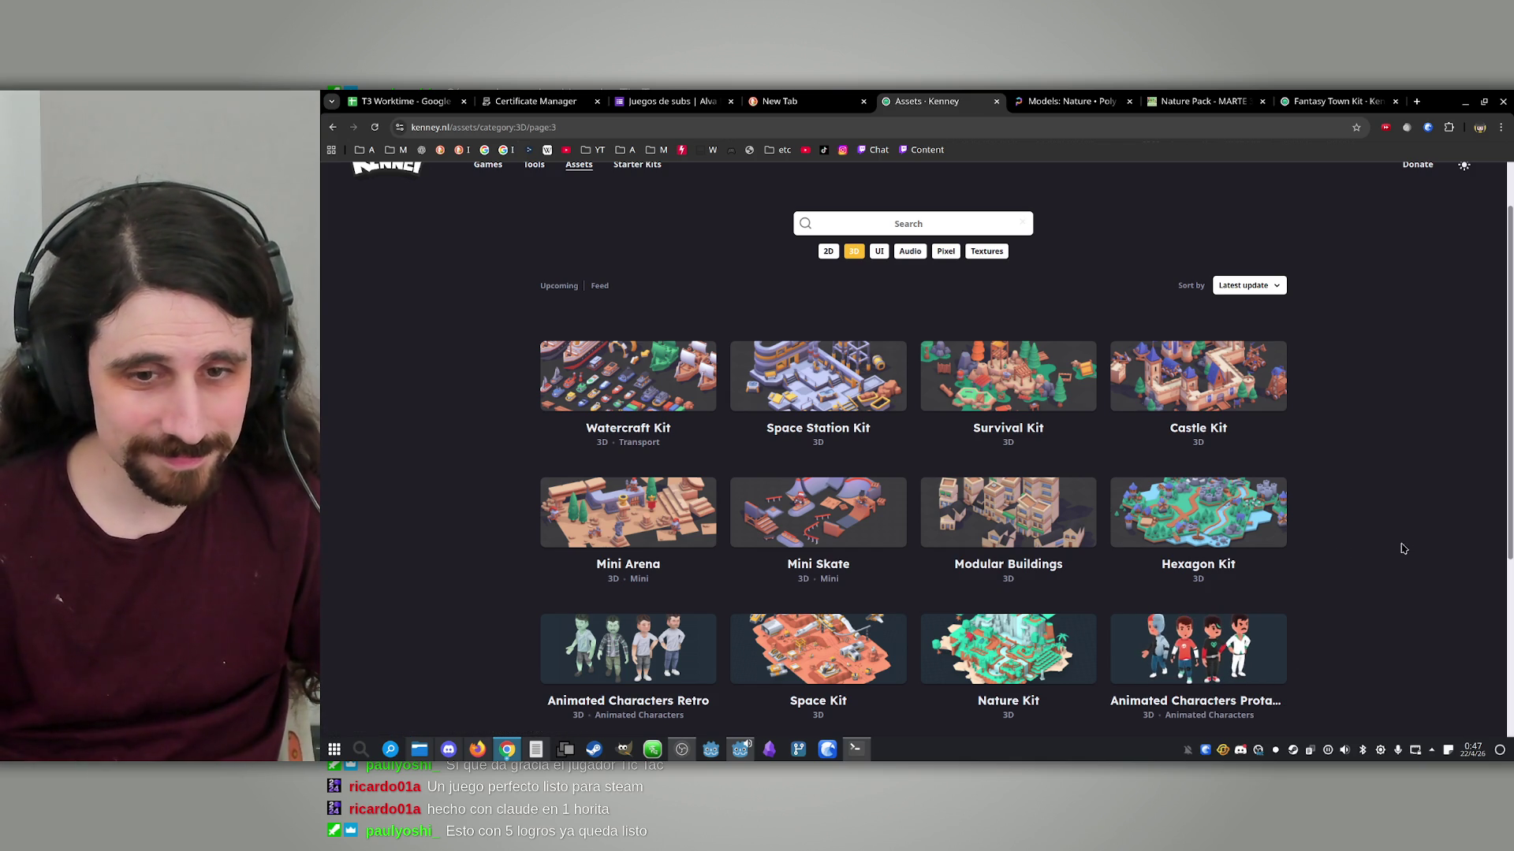
scroll(1403, 548, down, 2)
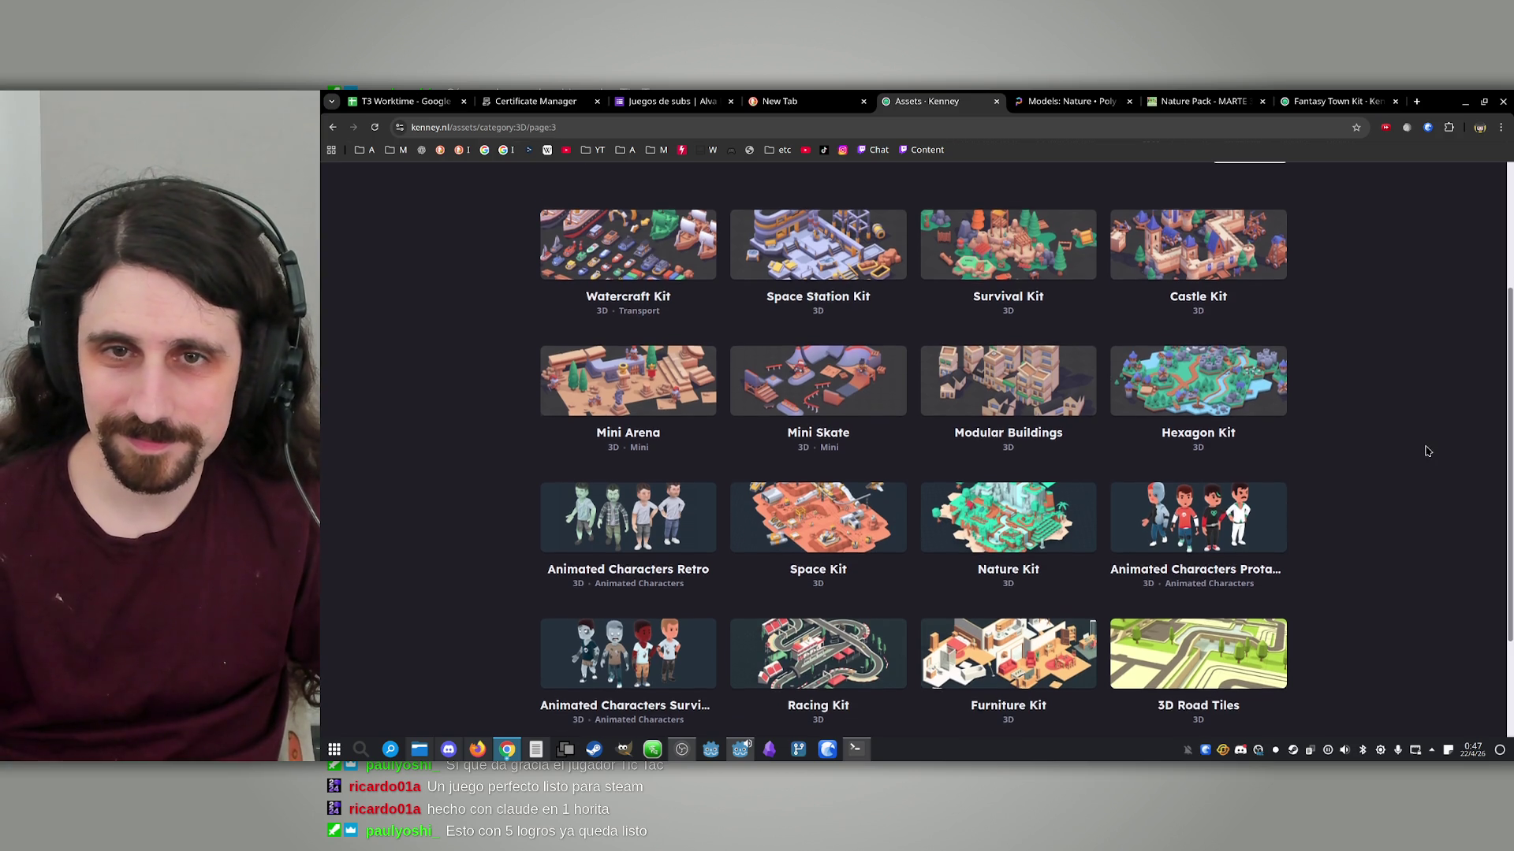
scroll(1428, 451, up, 1)
middle_click(1004, 315)
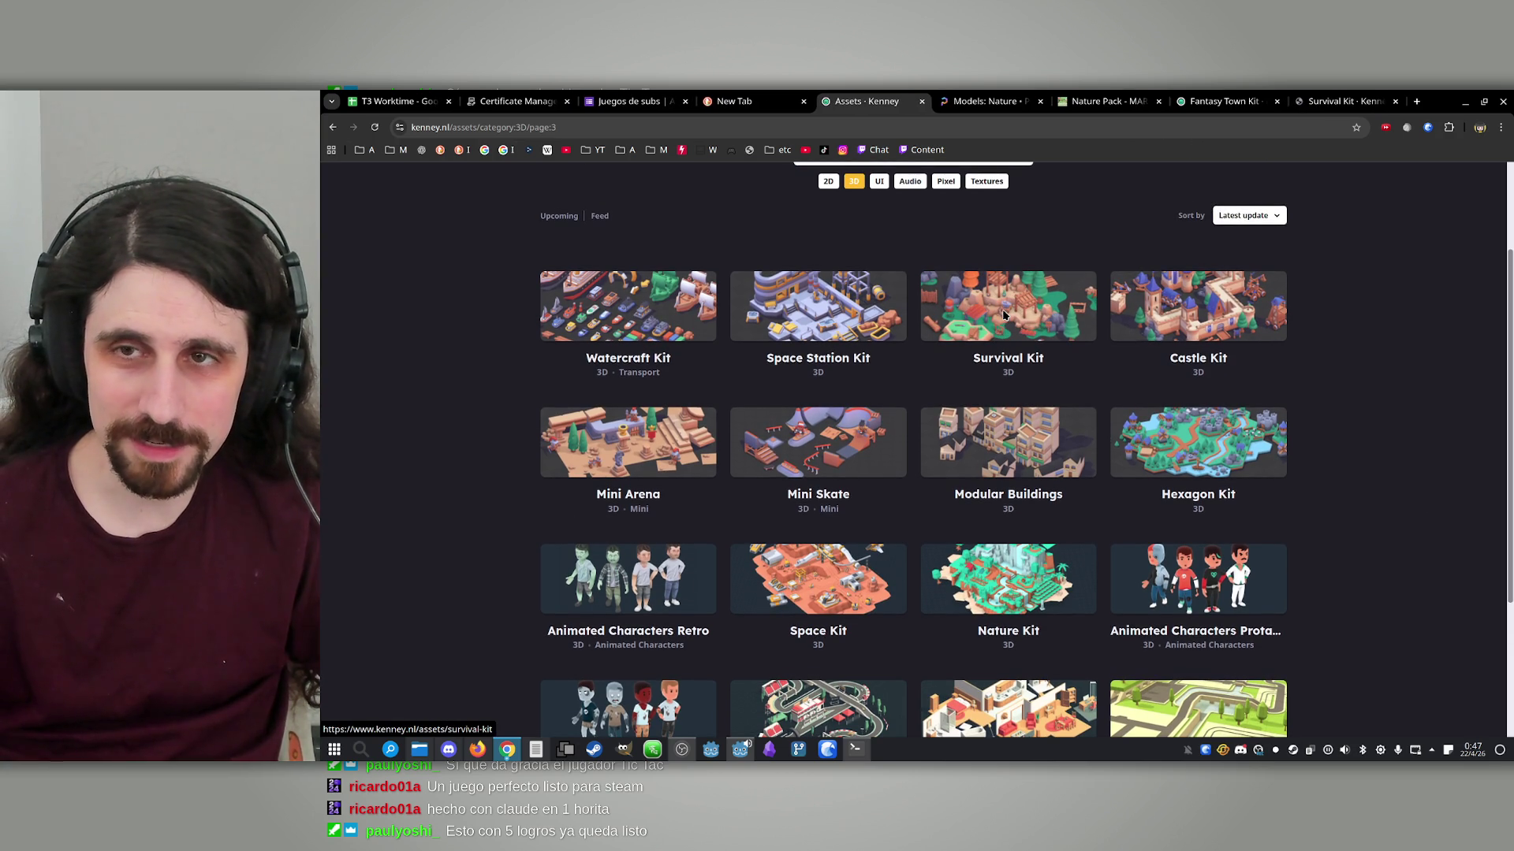
scroll(1003, 318, down, 3)
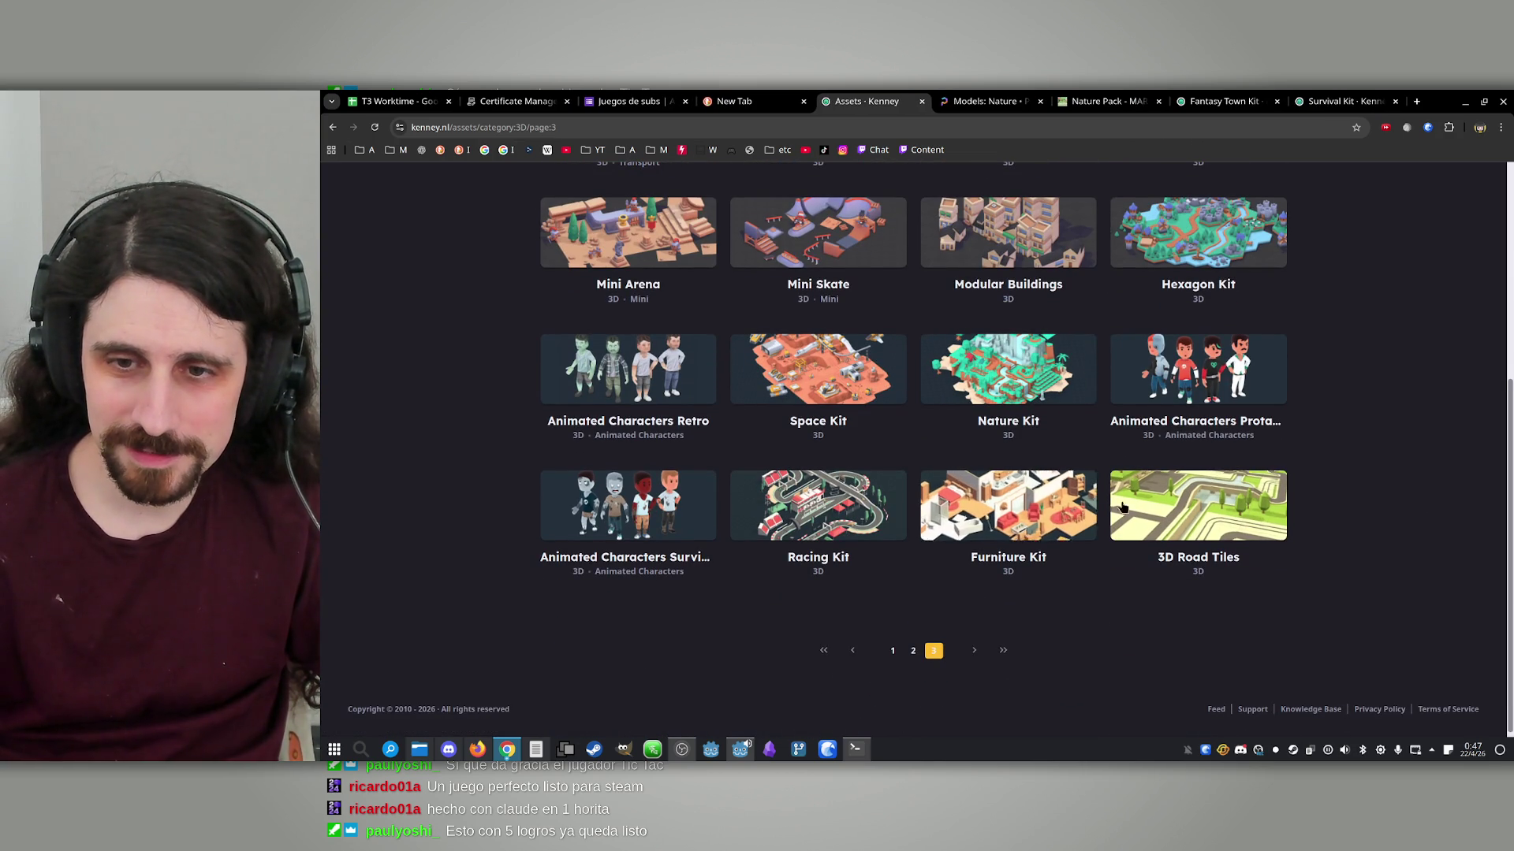
Browse pages 2 and 1, open the Fantasy Town Kit in a tab, and view it
click(913, 650)
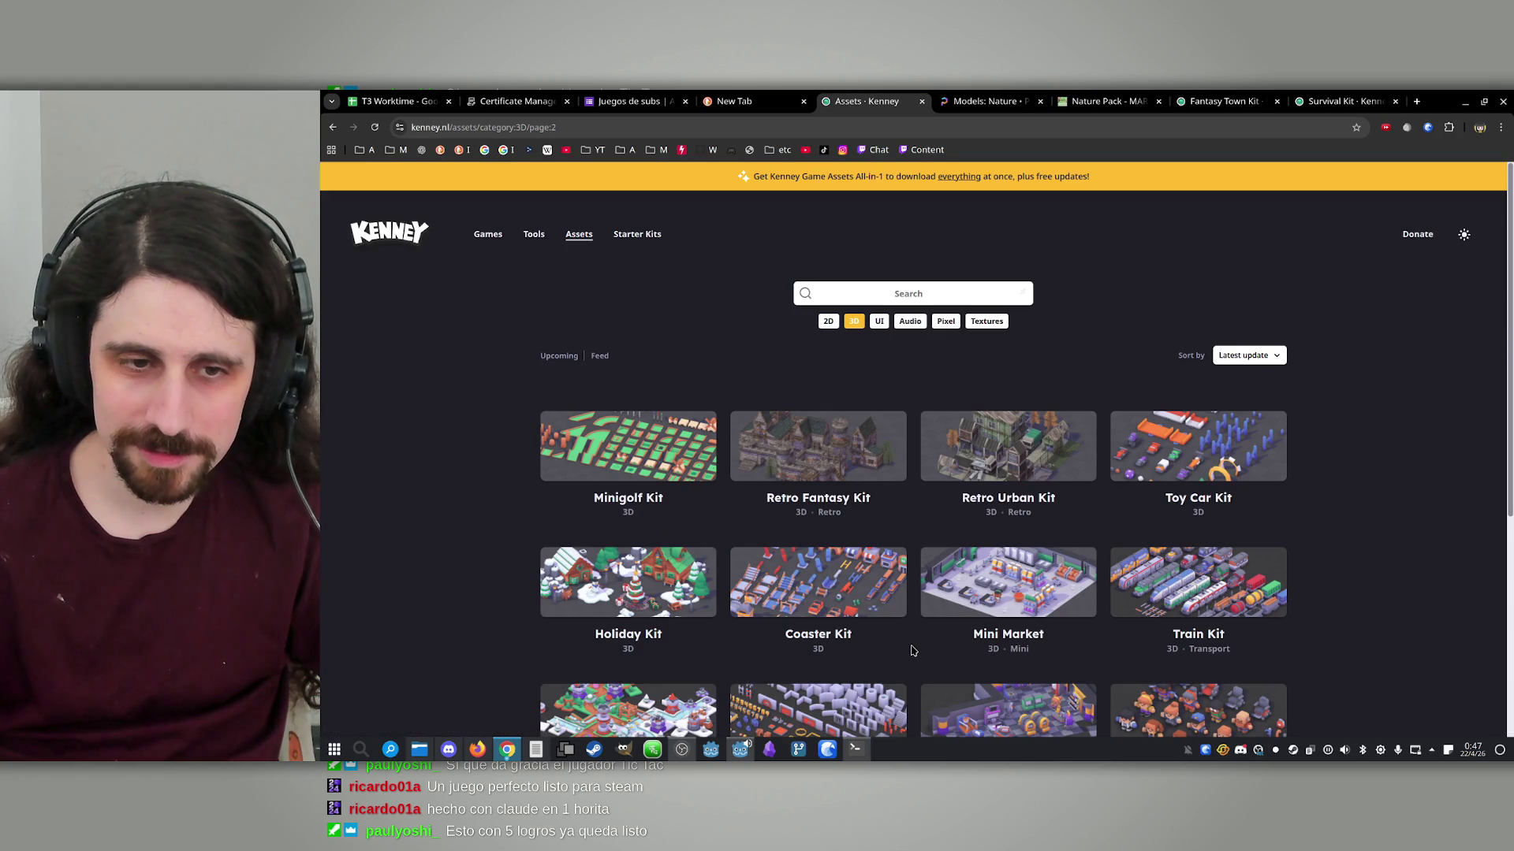
scroll(1104, 599, down, 2)
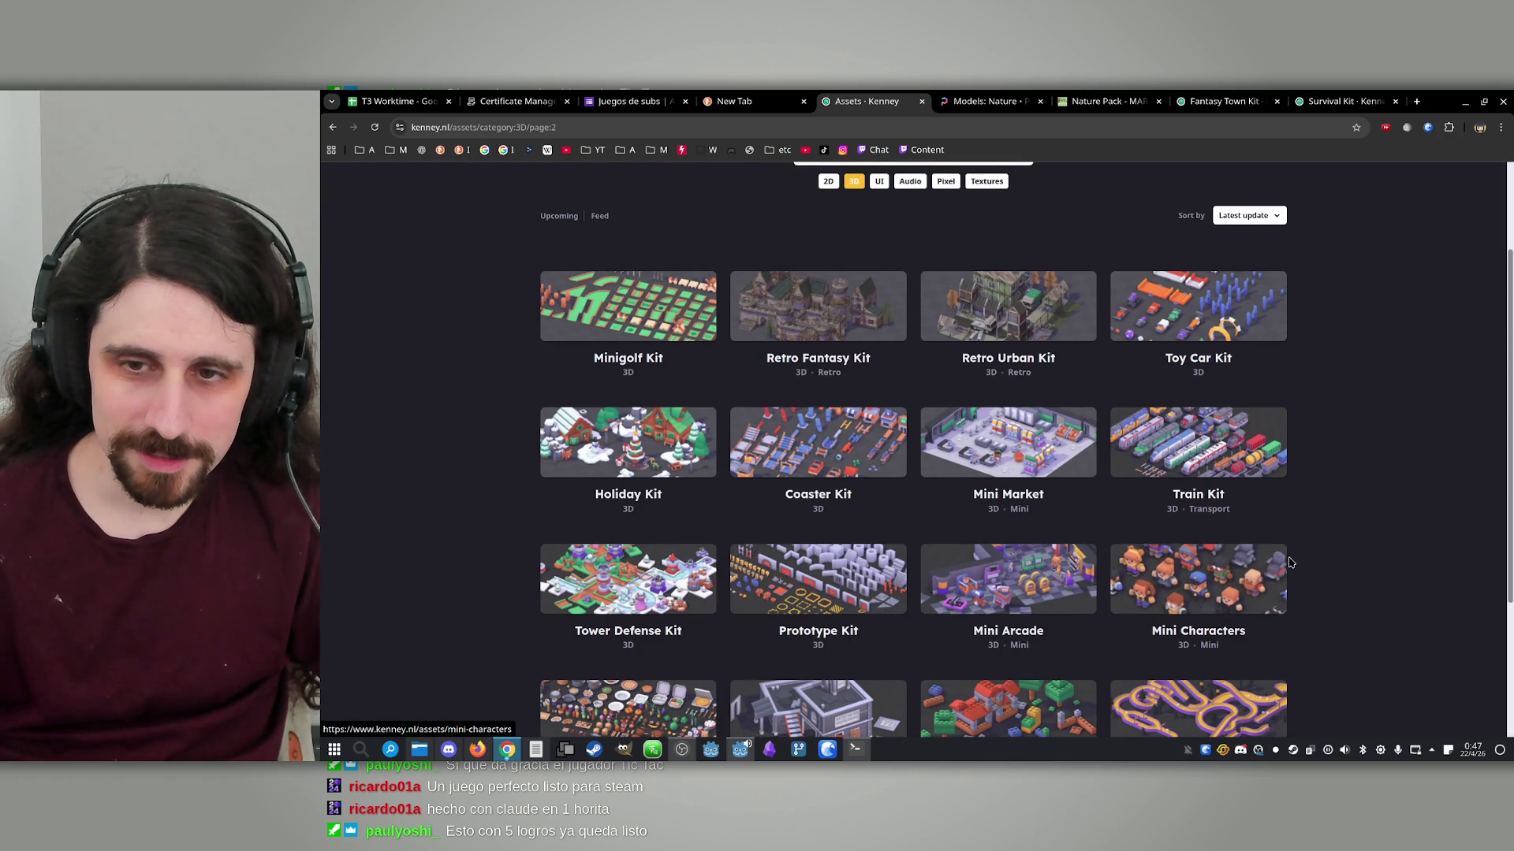
scroll(1293, 559, down, 2)
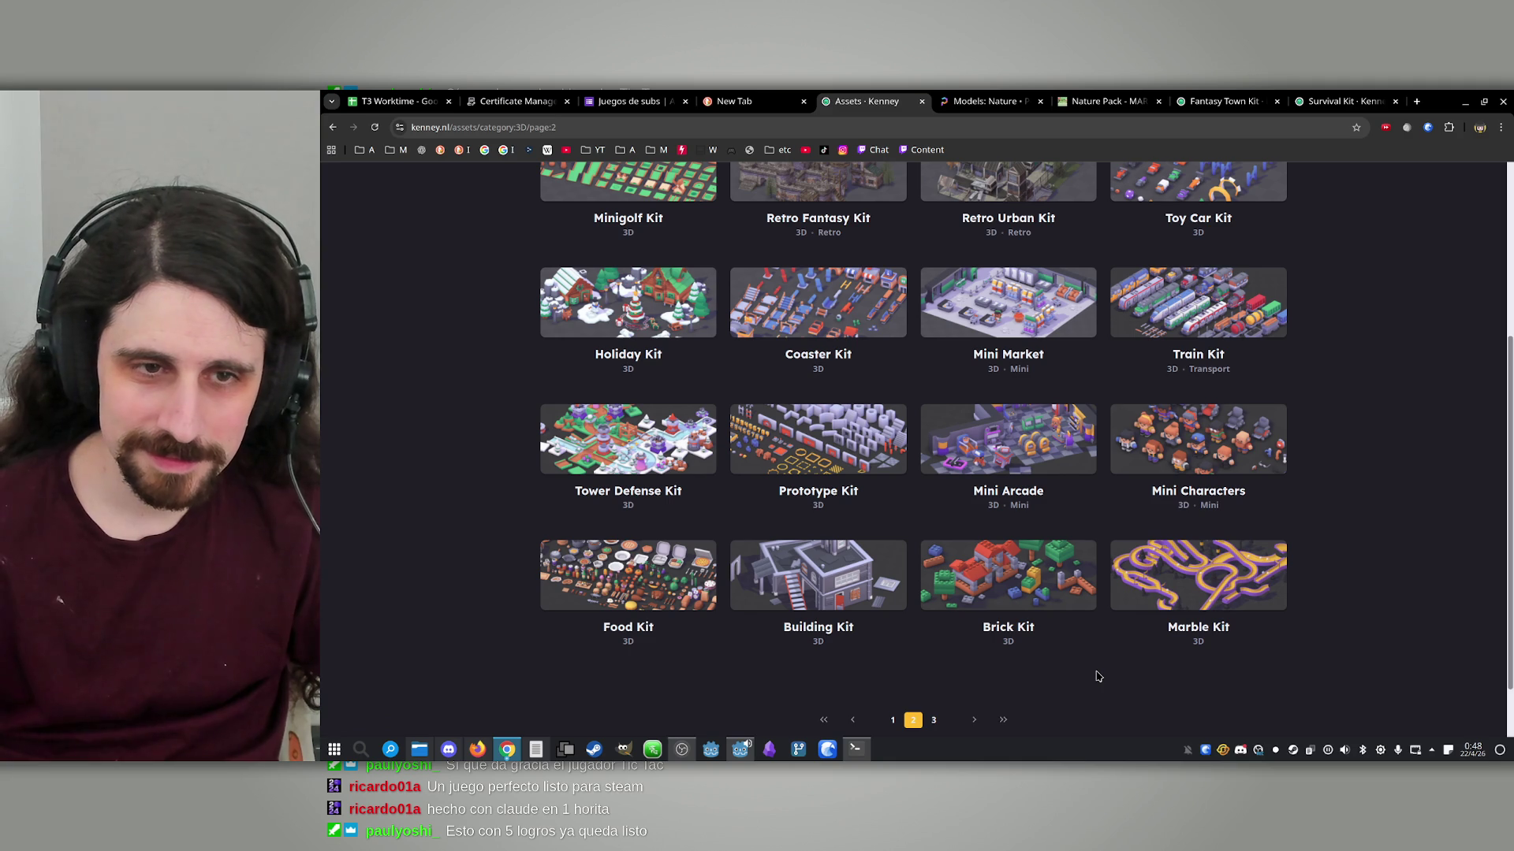
click(896, 721)
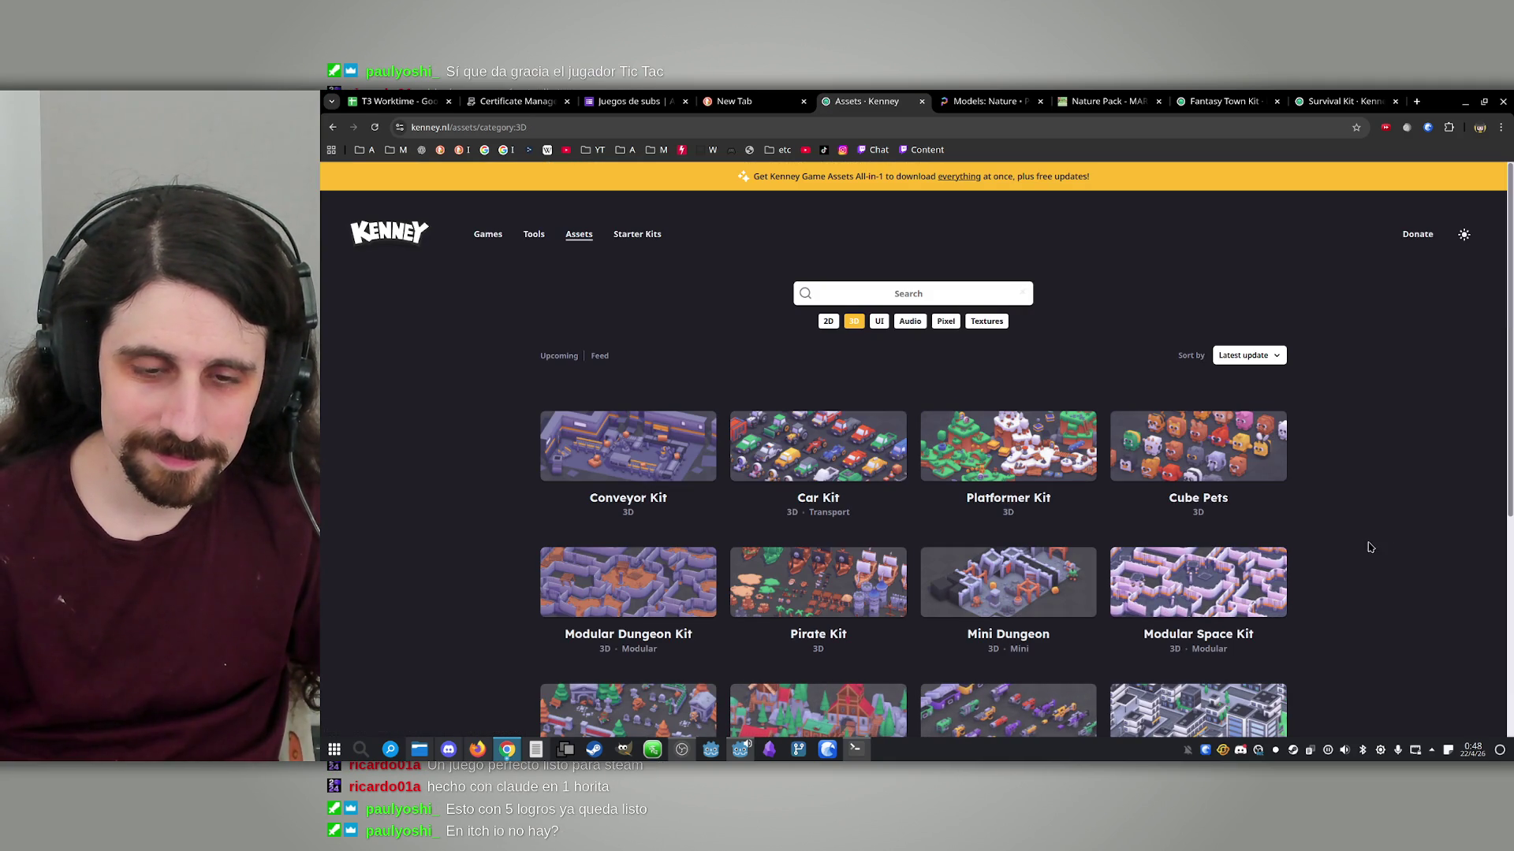
scroll(1369, 547, down, 3)
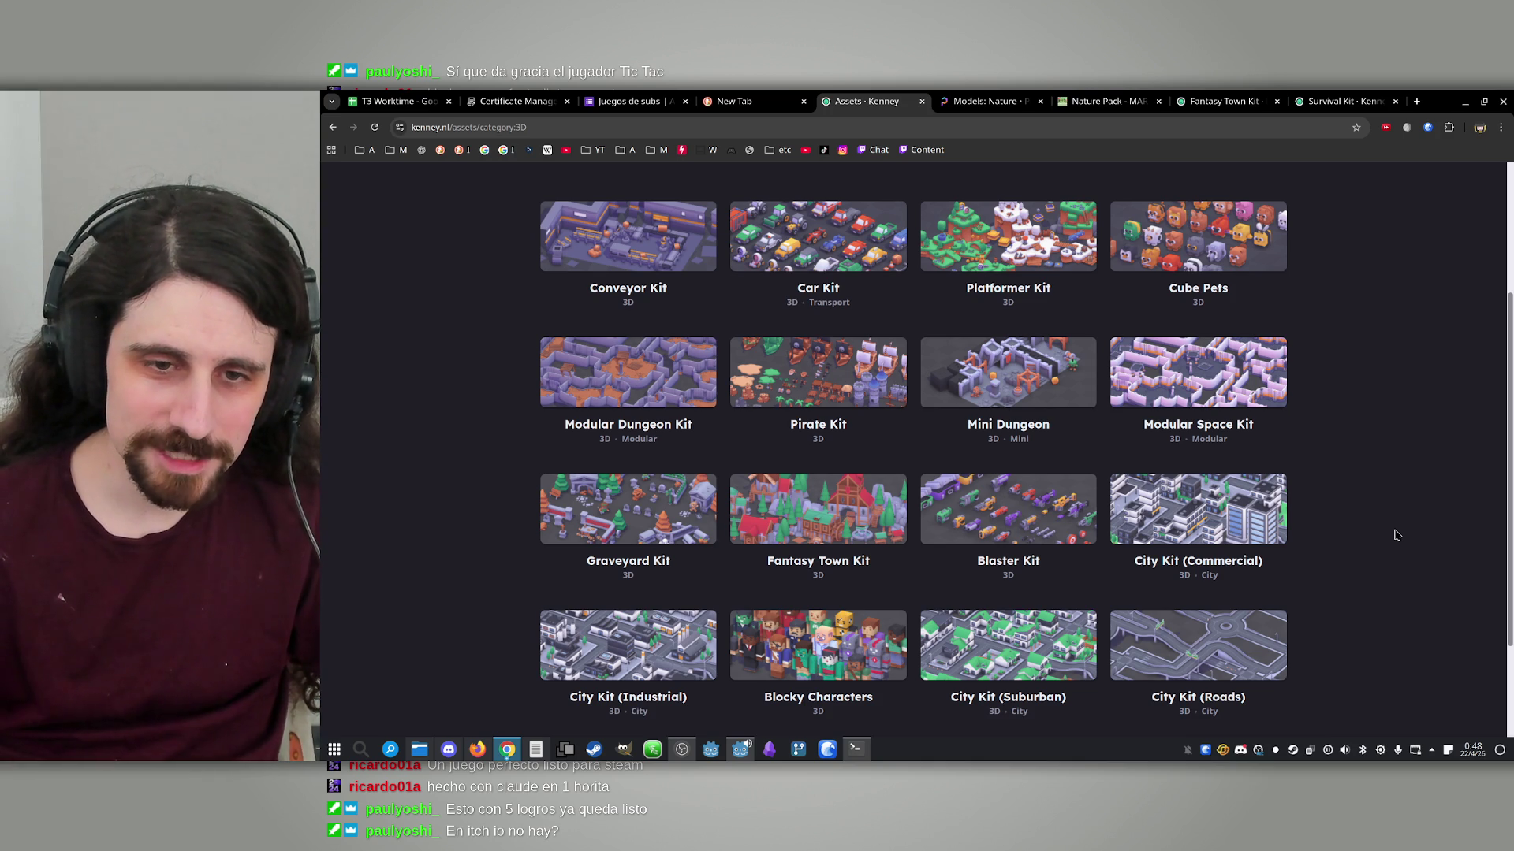
middle_click(830, 519)
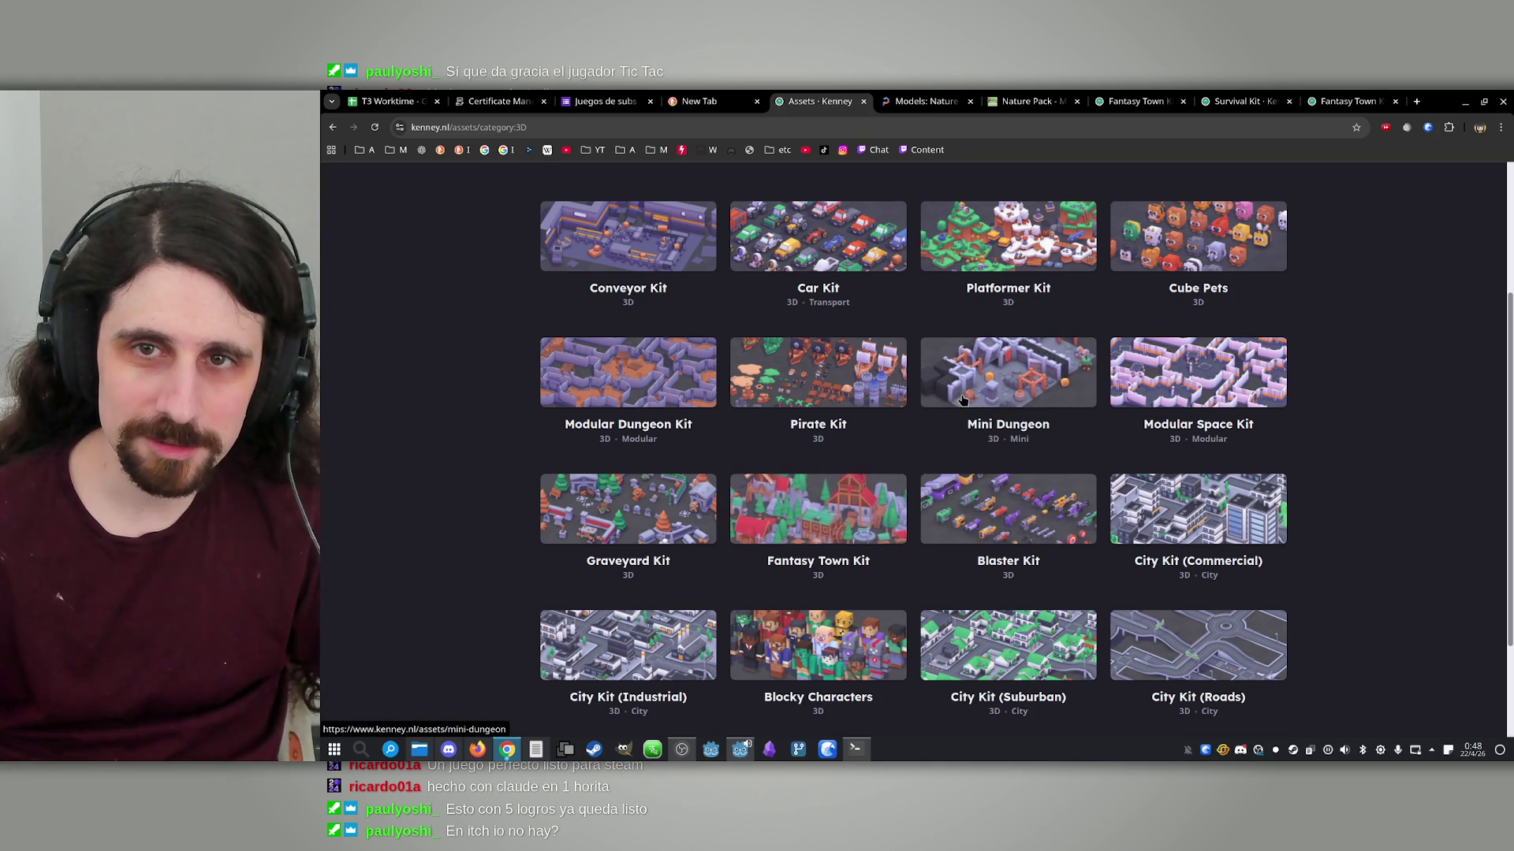
middle_click(1350, 93)
click(1120, 94)
Enlarge the preview images of the Fantasy Town Kit and the Survival Kit
click(1204, 94)
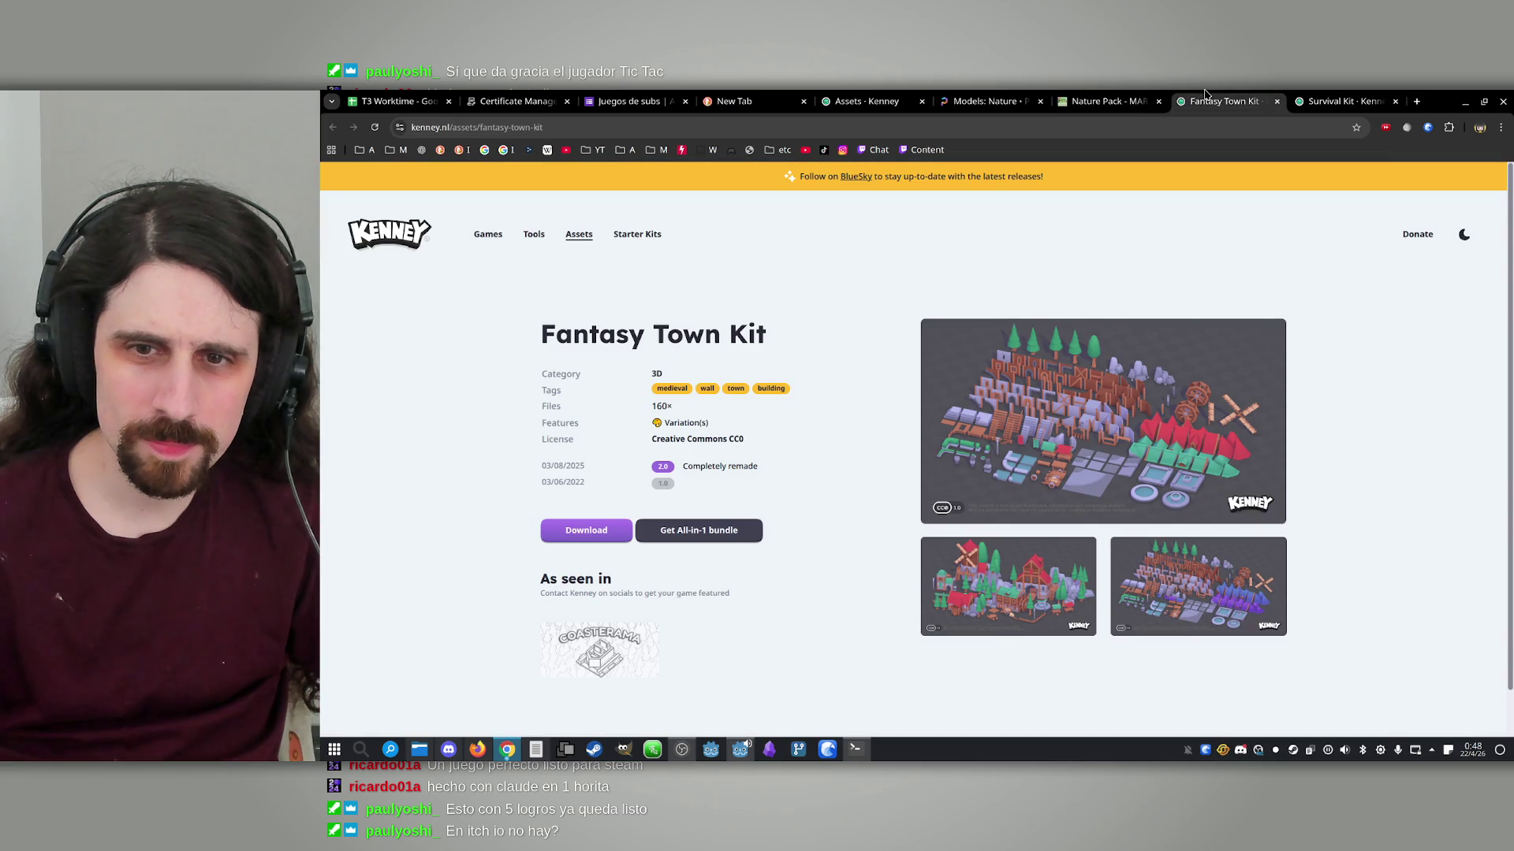
click(1049, 408)
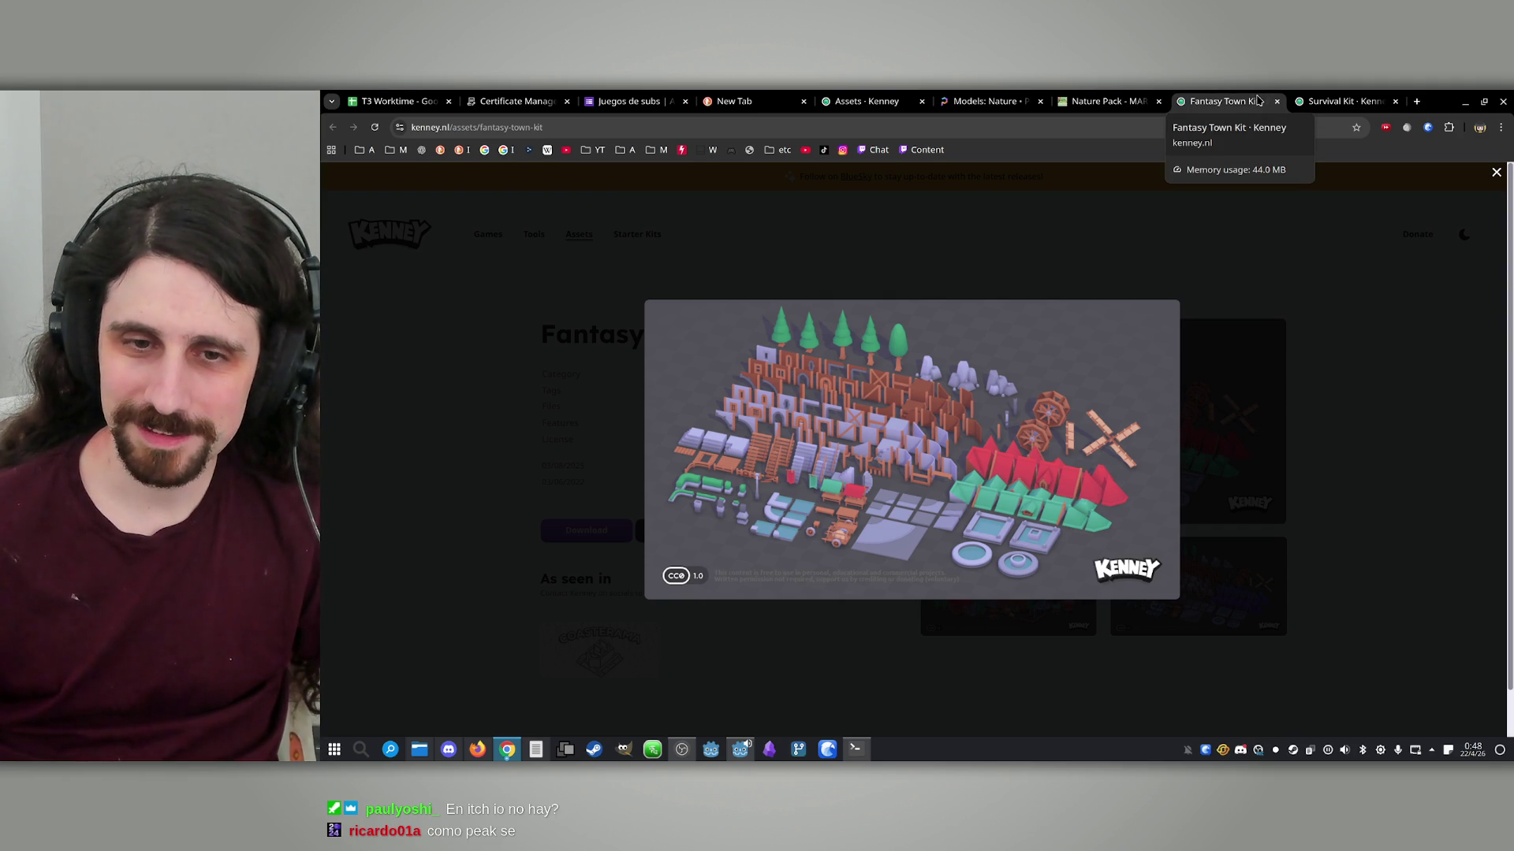
click(1344, 101)
click(1114, 379)
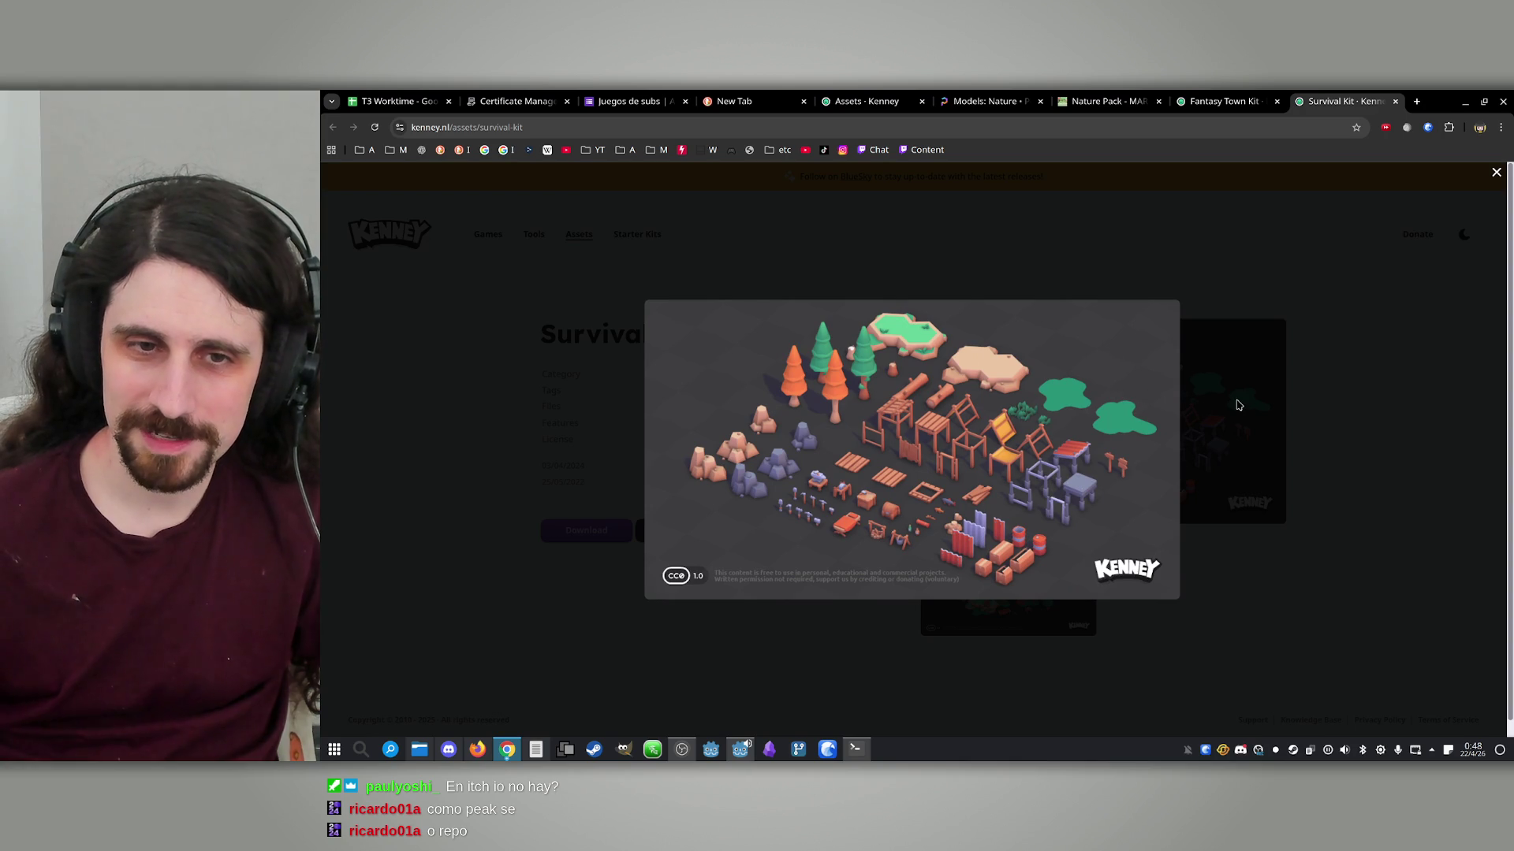
Compare the two kit previews, close the Survival Kit tab, and go to the Nature Pack tab
click(1285, 98)
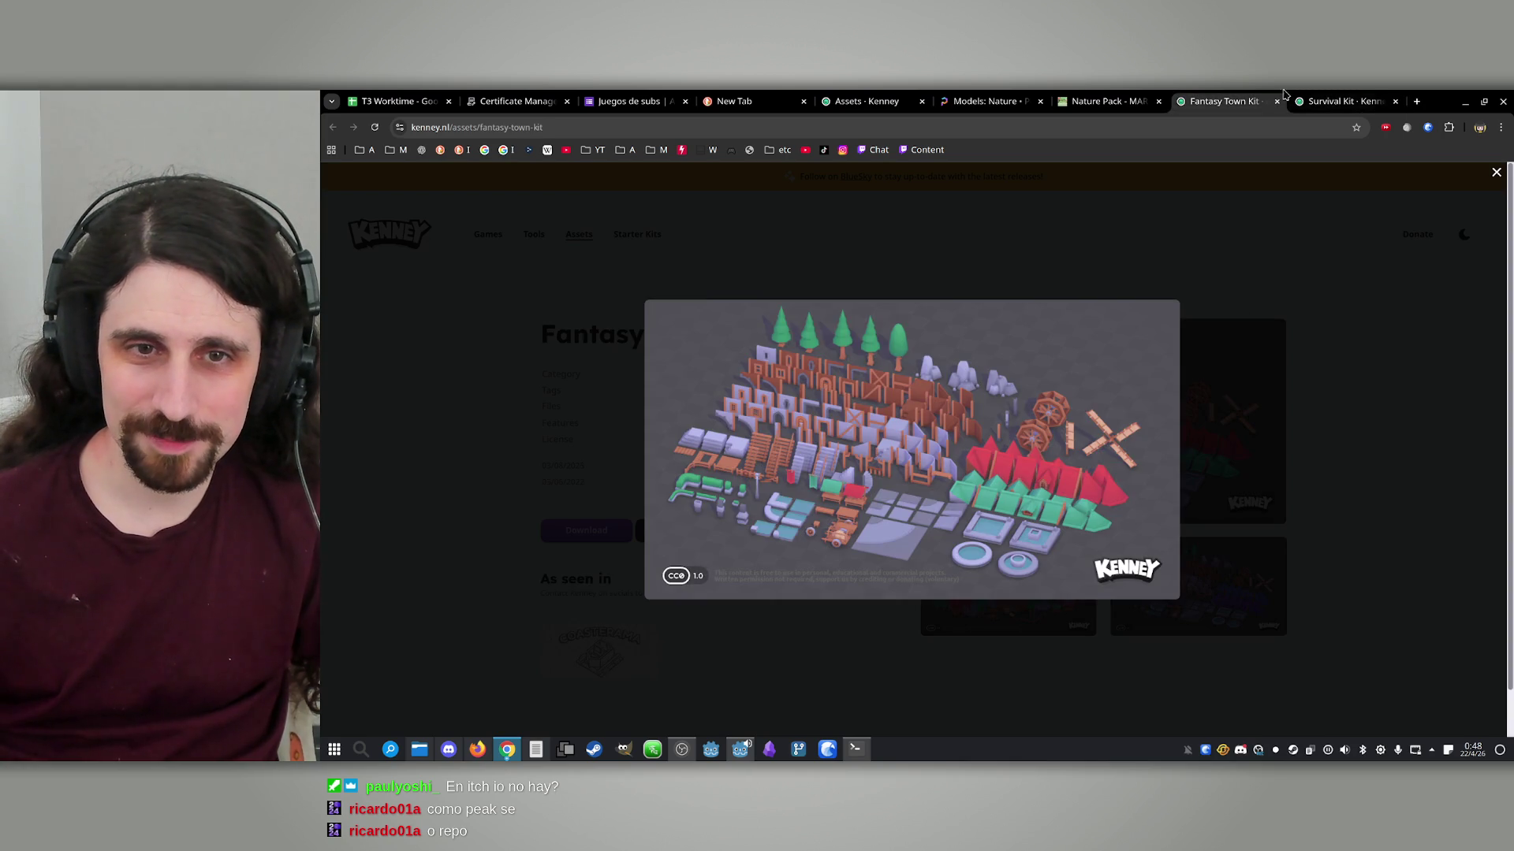
click(1310, 96)
click(1257, 98)
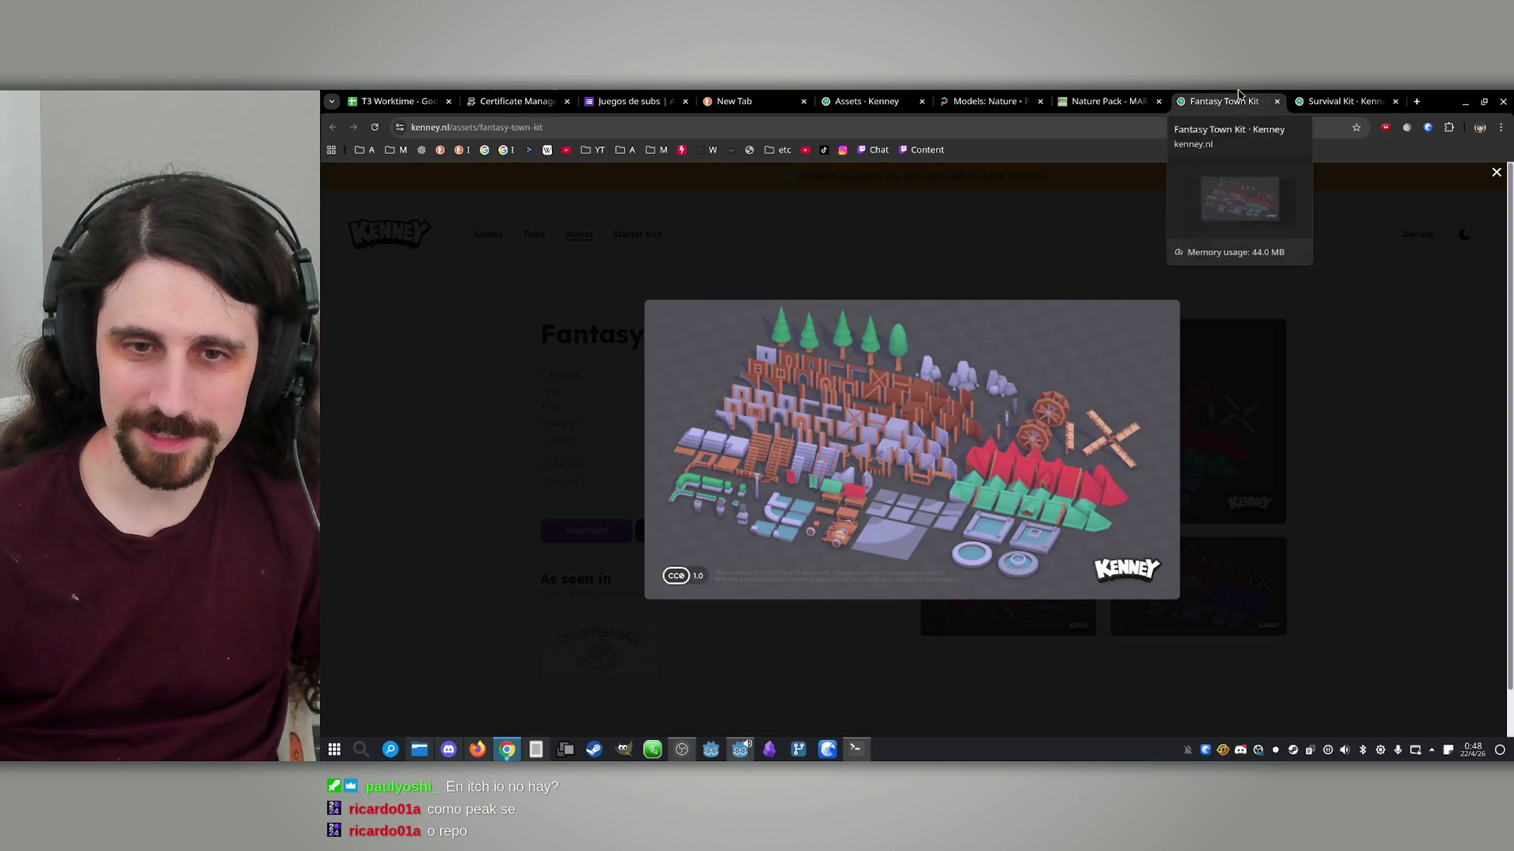
click(1298, 93)
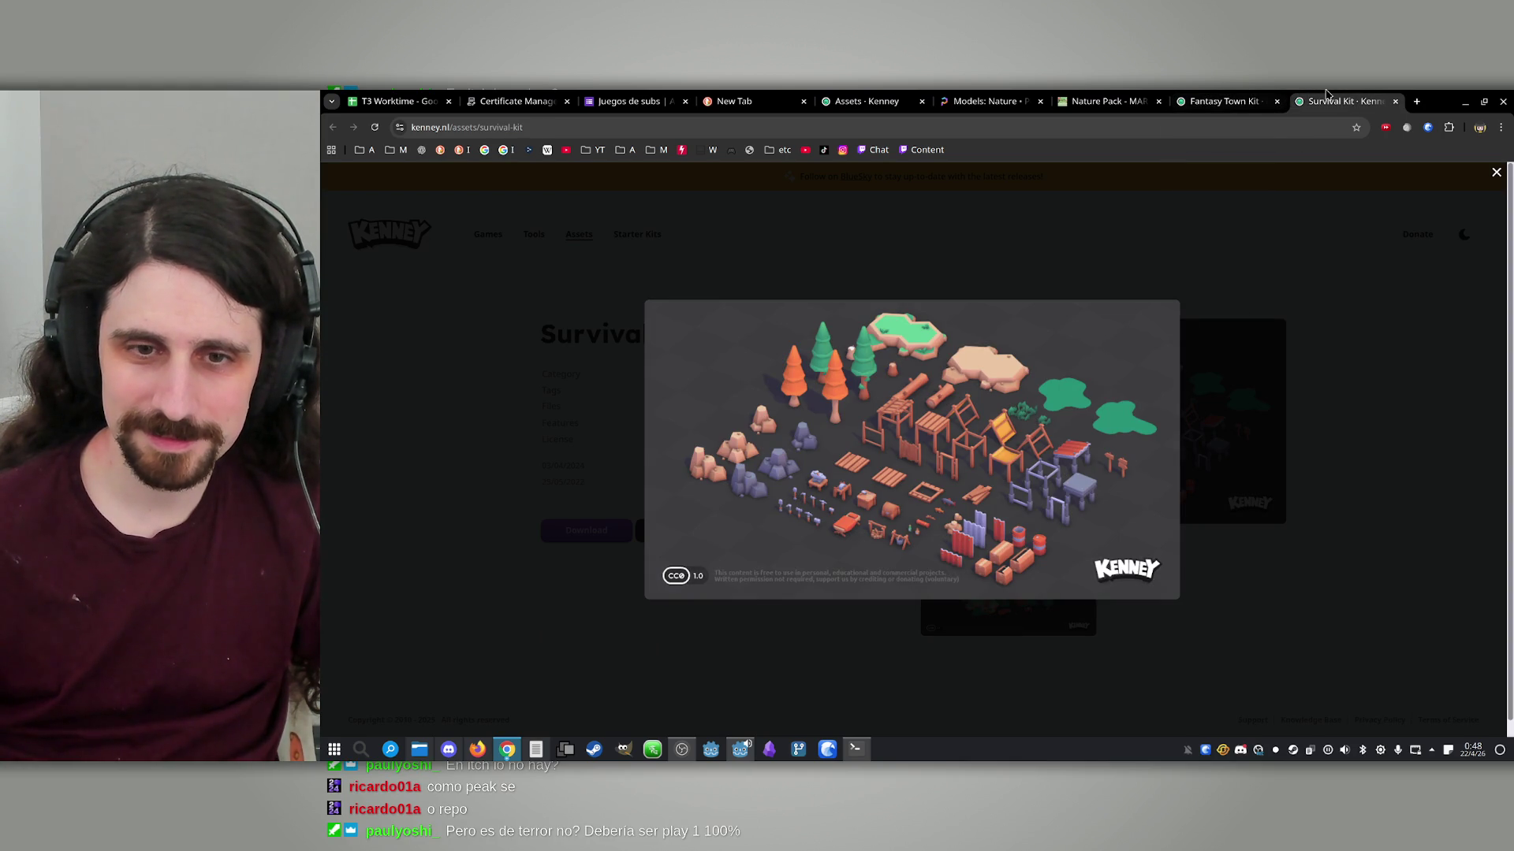
middle_click(1327, 94)
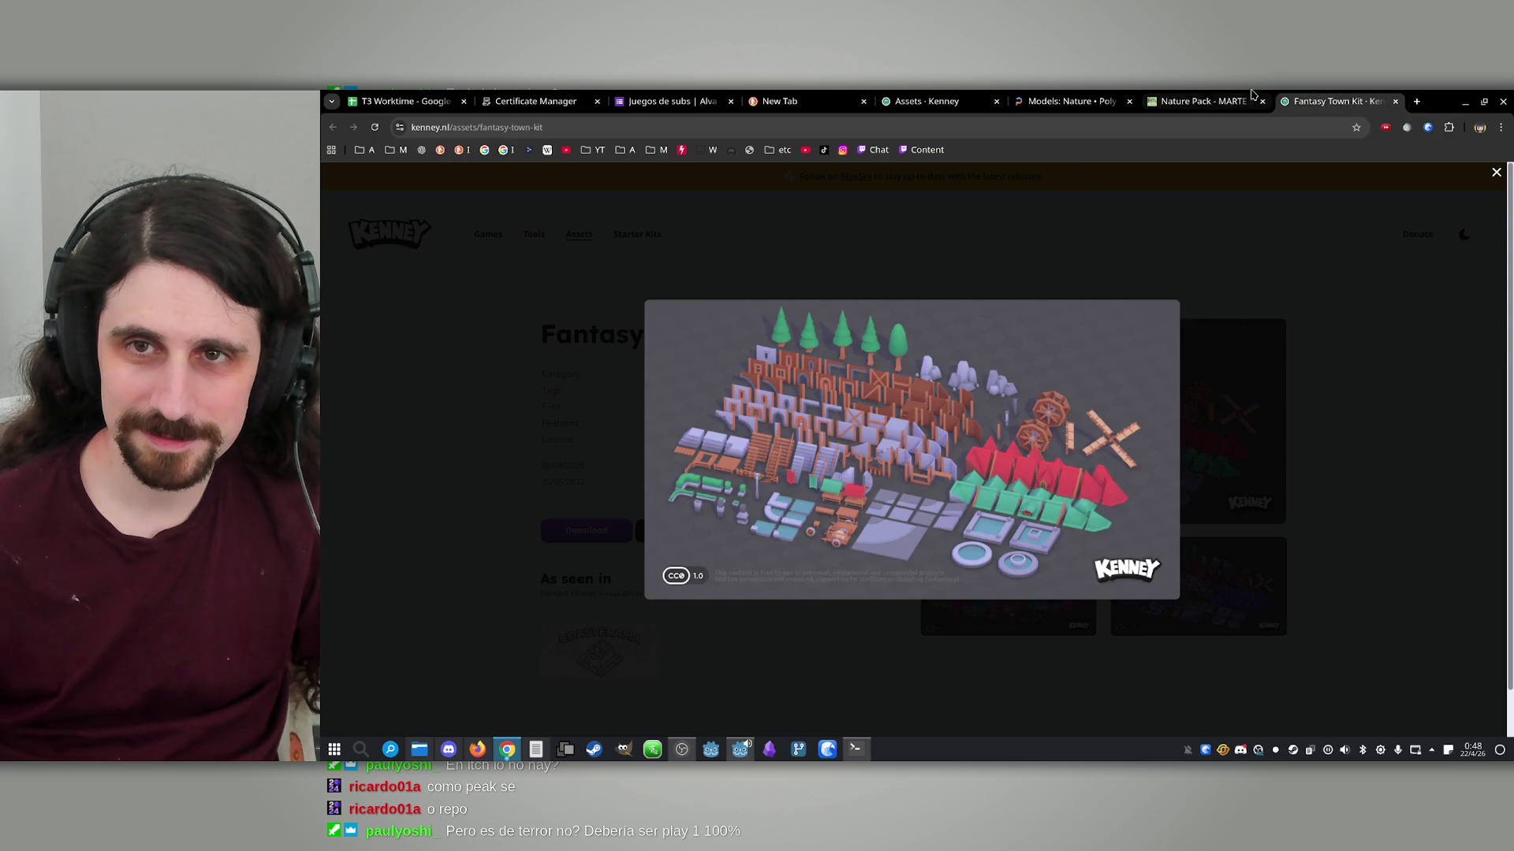
click(1198, 94)
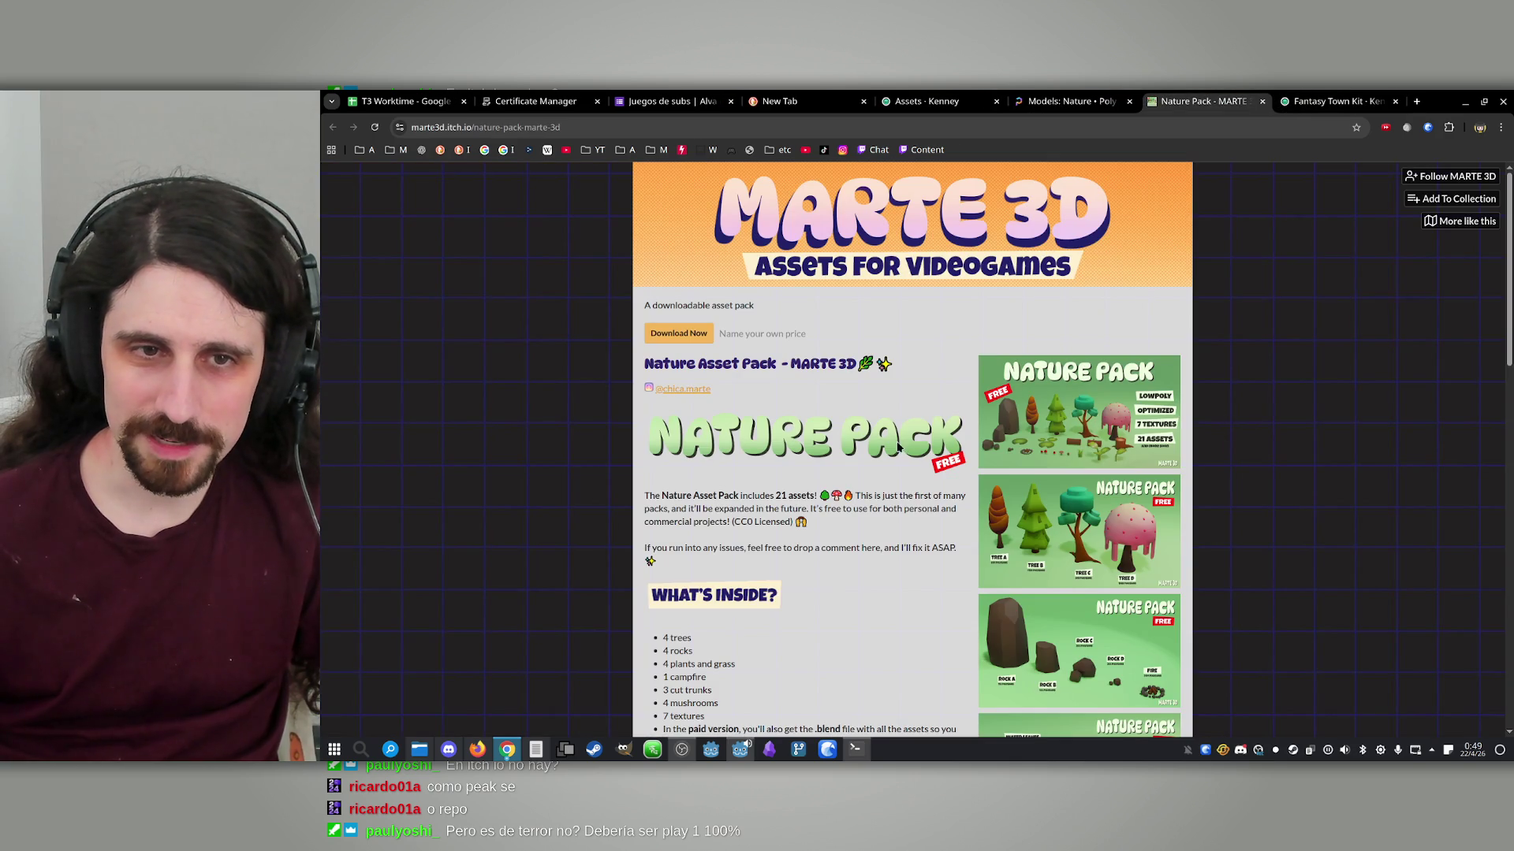
Browse Poly Haven's 109 Nature models after dismissing the cookie notice
scroll(886, 444, down, 4)
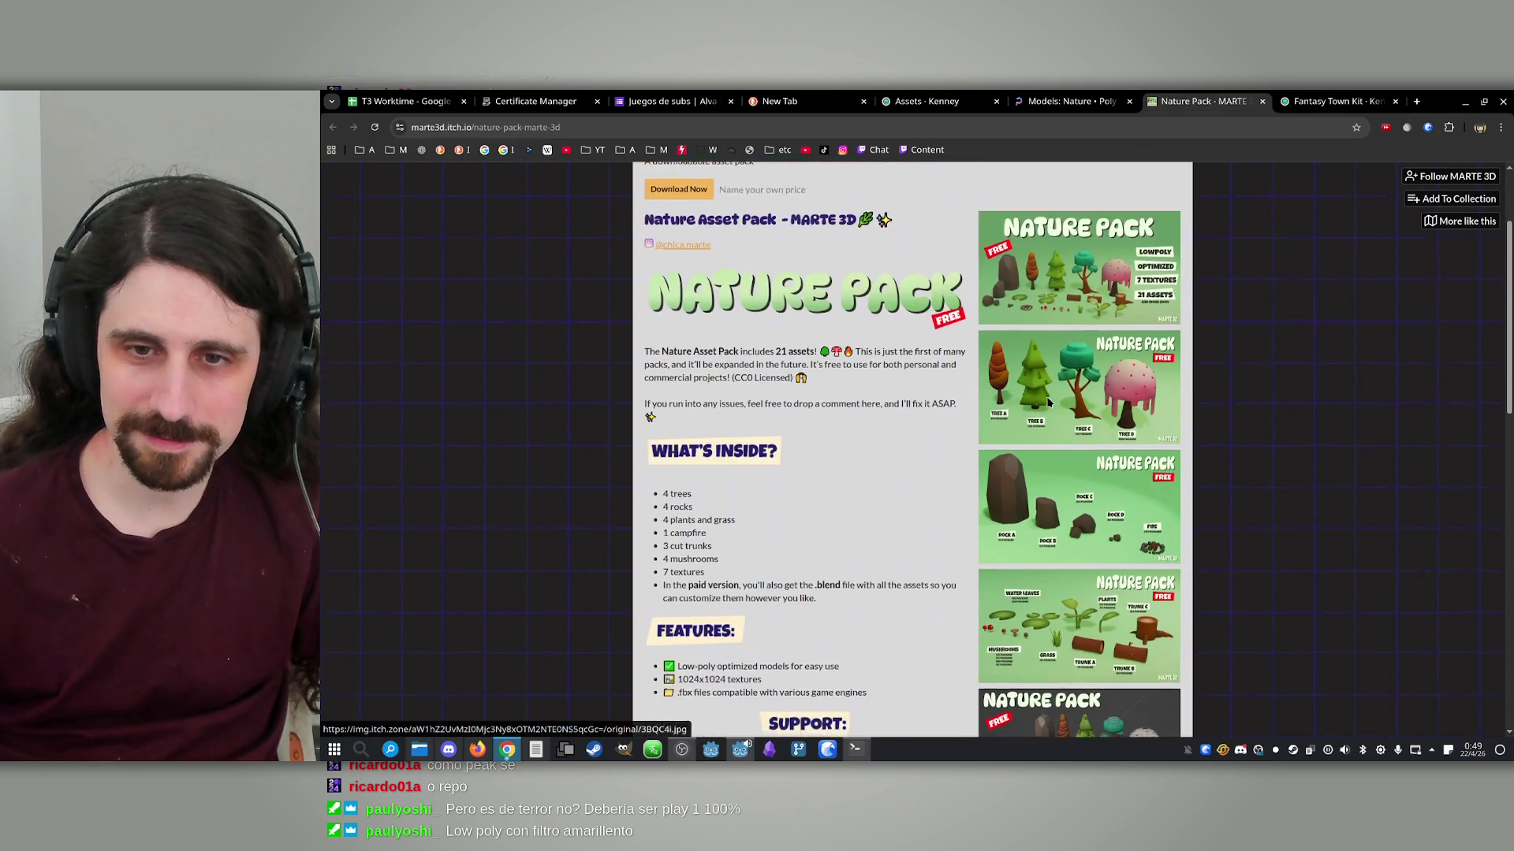
scroll(1047, 404, down, 4)
scroll(1064, 408, up, 8)
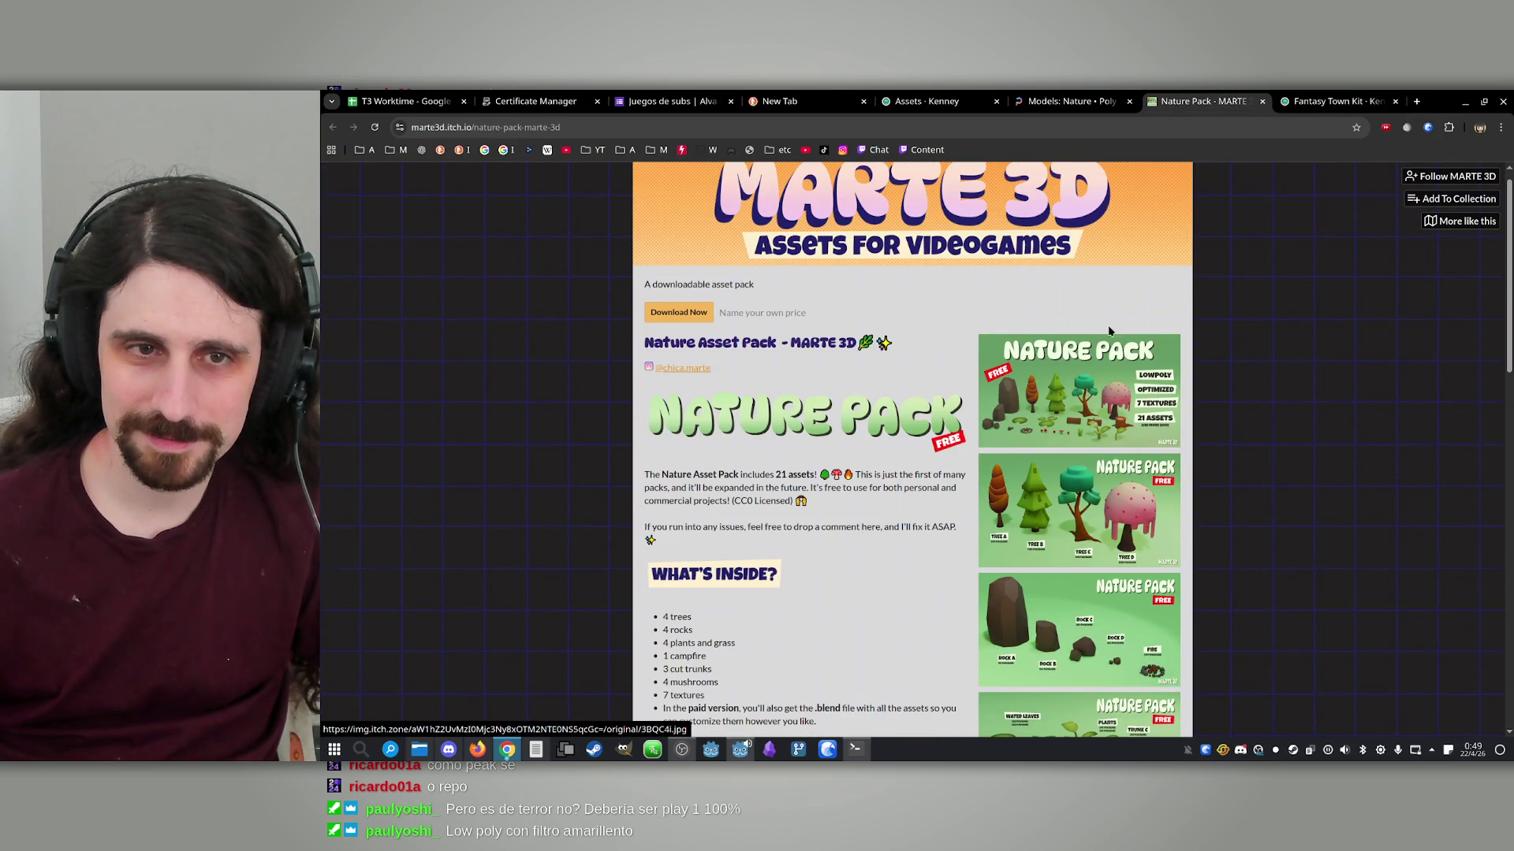
scroll(1108, 331, up, 1)
click(1071, 100)
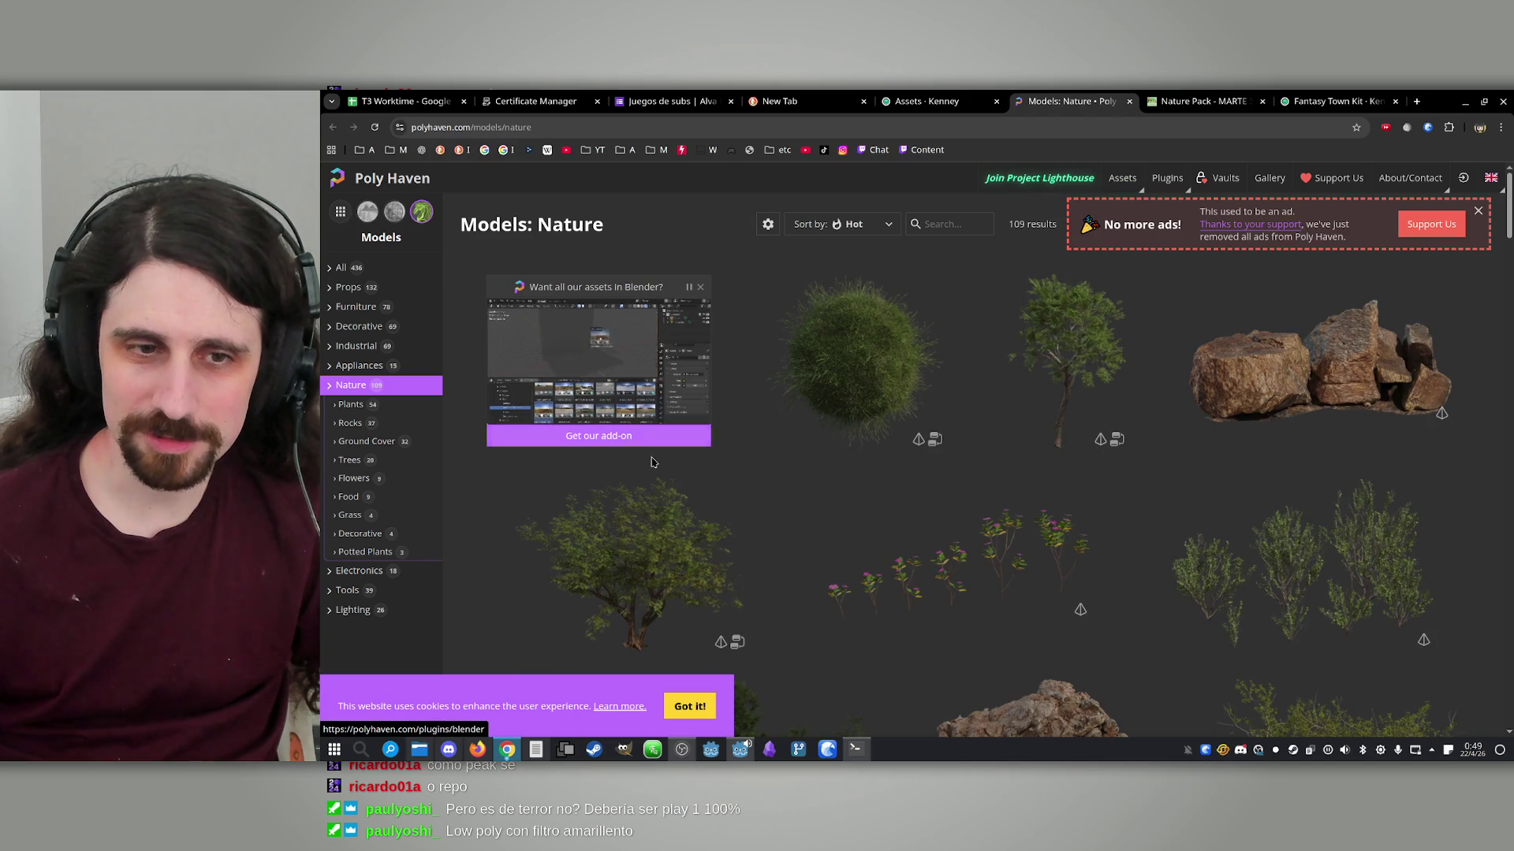
scroll(630, 551, down, 1)
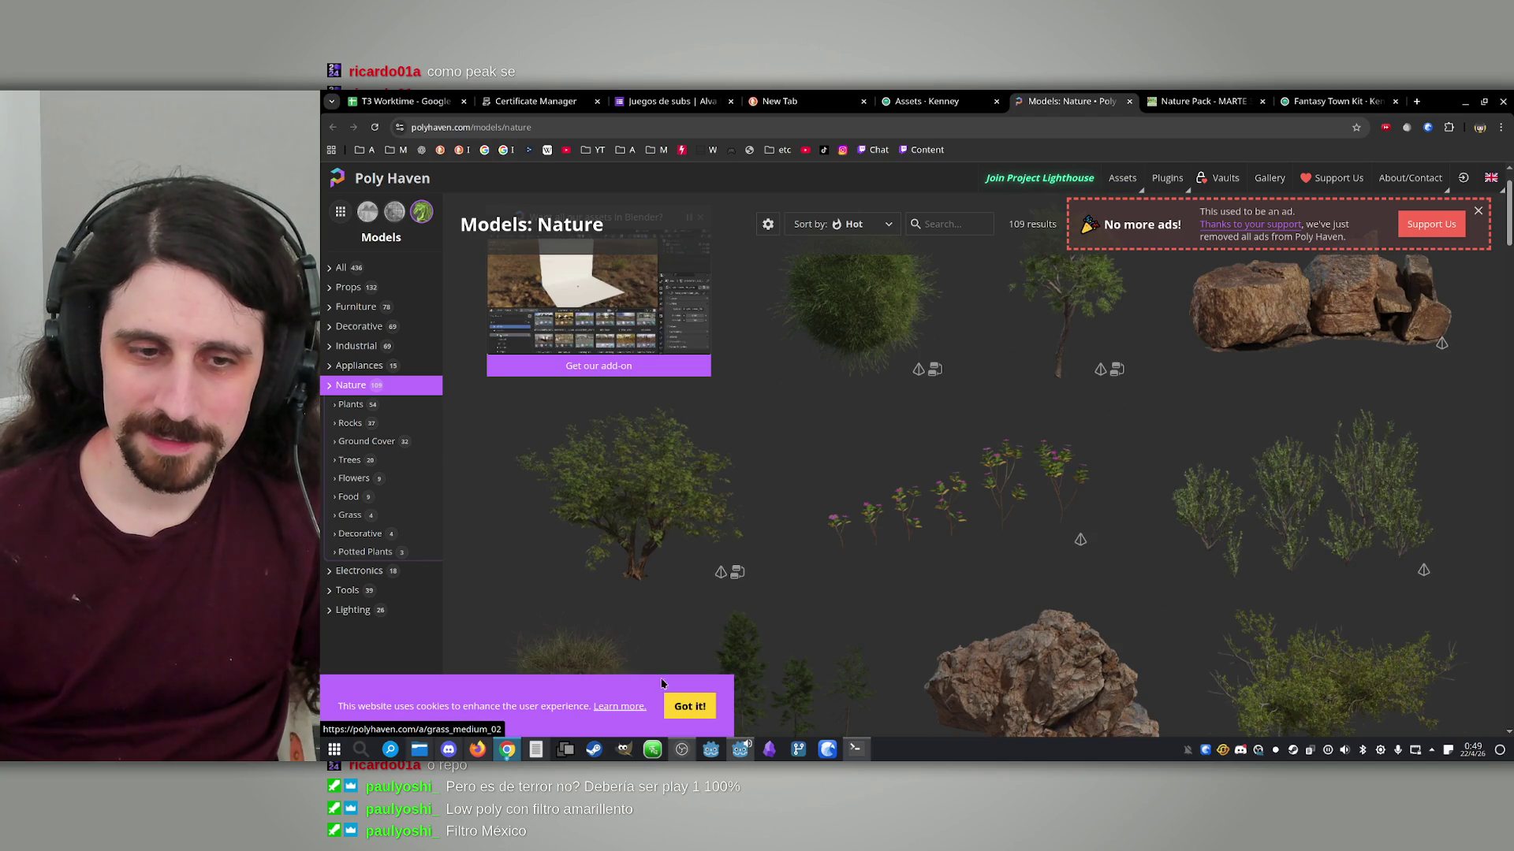
click(690, 705)
scroll(788, 512, up, 1)
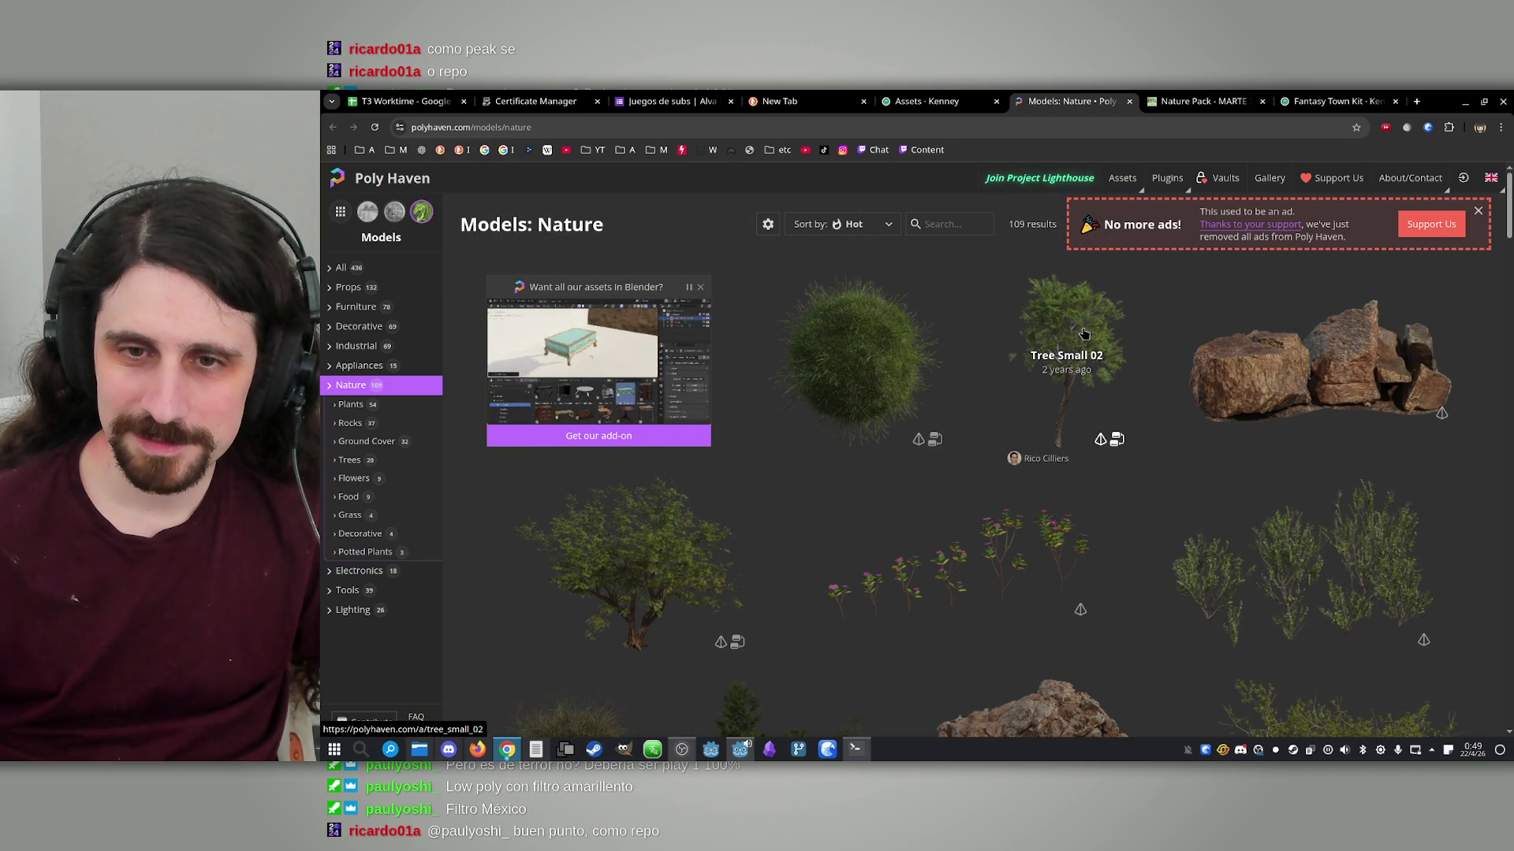
scroll(1103, 379, down, 10)
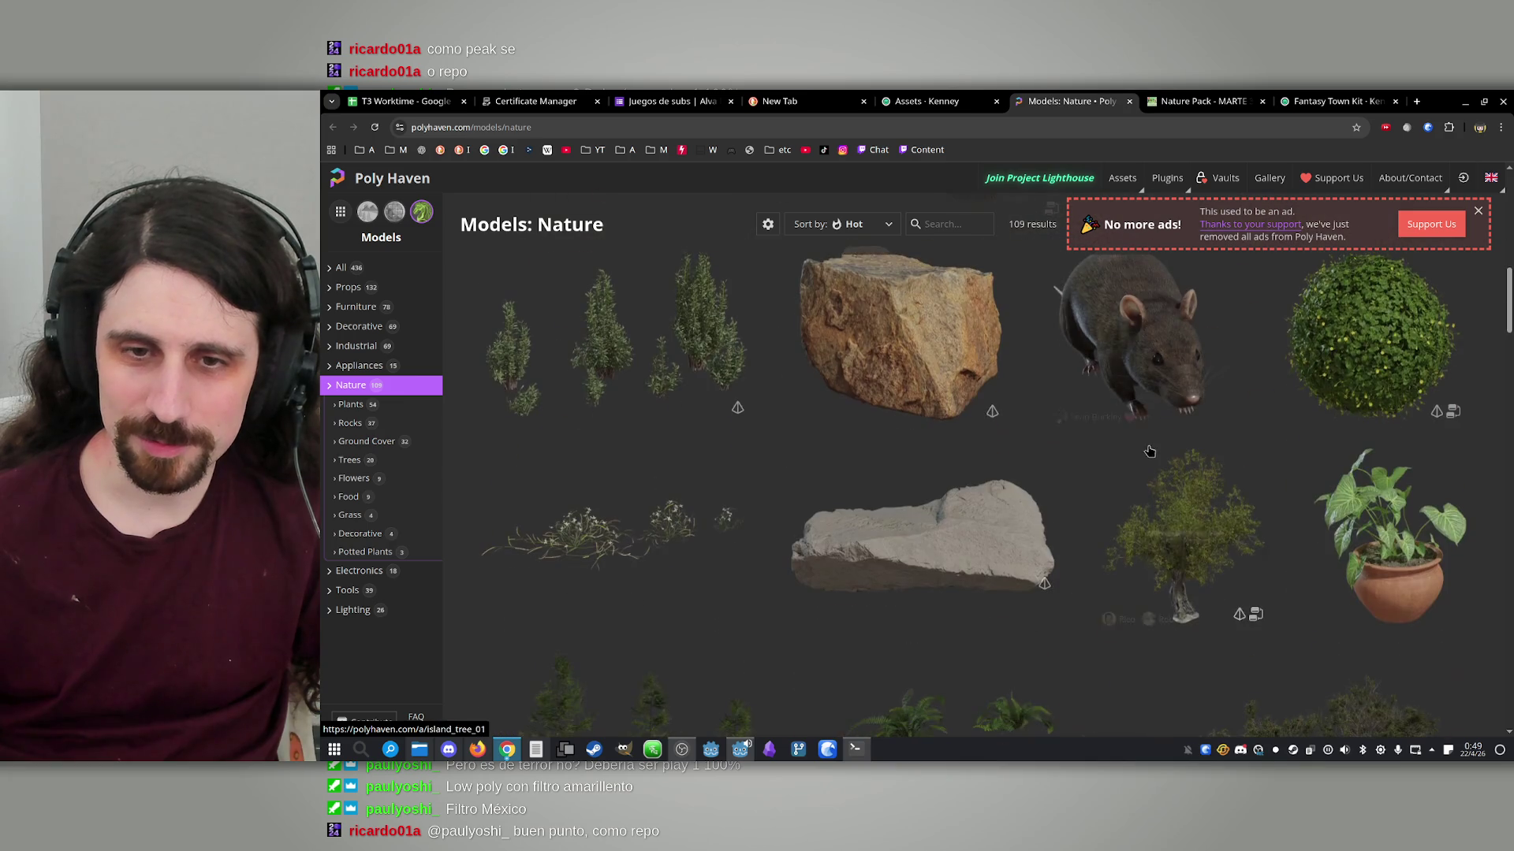
scroll(1149, 451, down, 8)
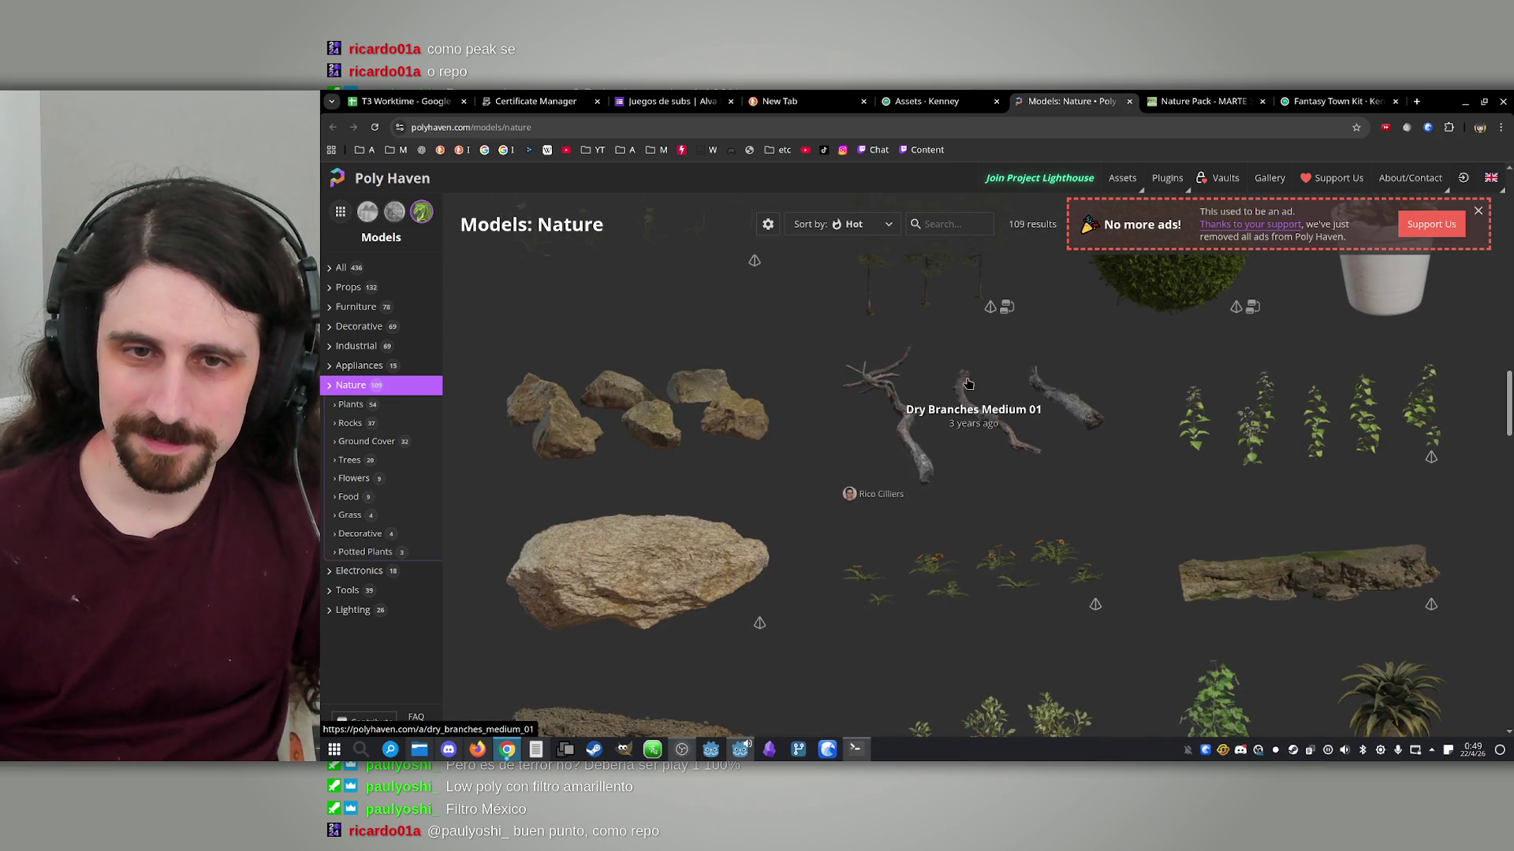
scroll(968, 384, down, 10)
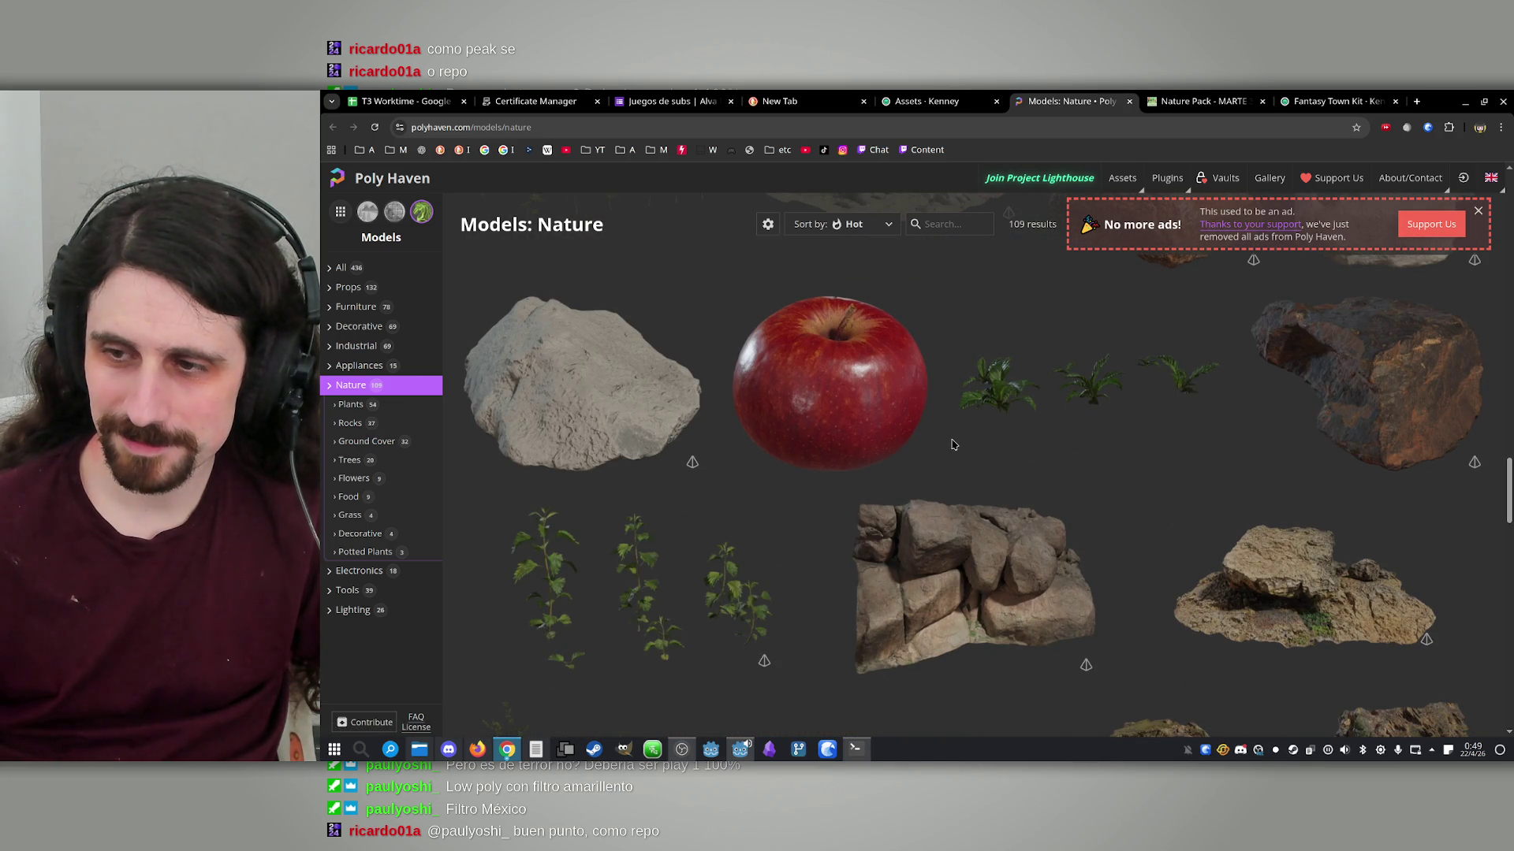
scroll(952, 445, down, 3)
scroll(952, 445, up, 15)
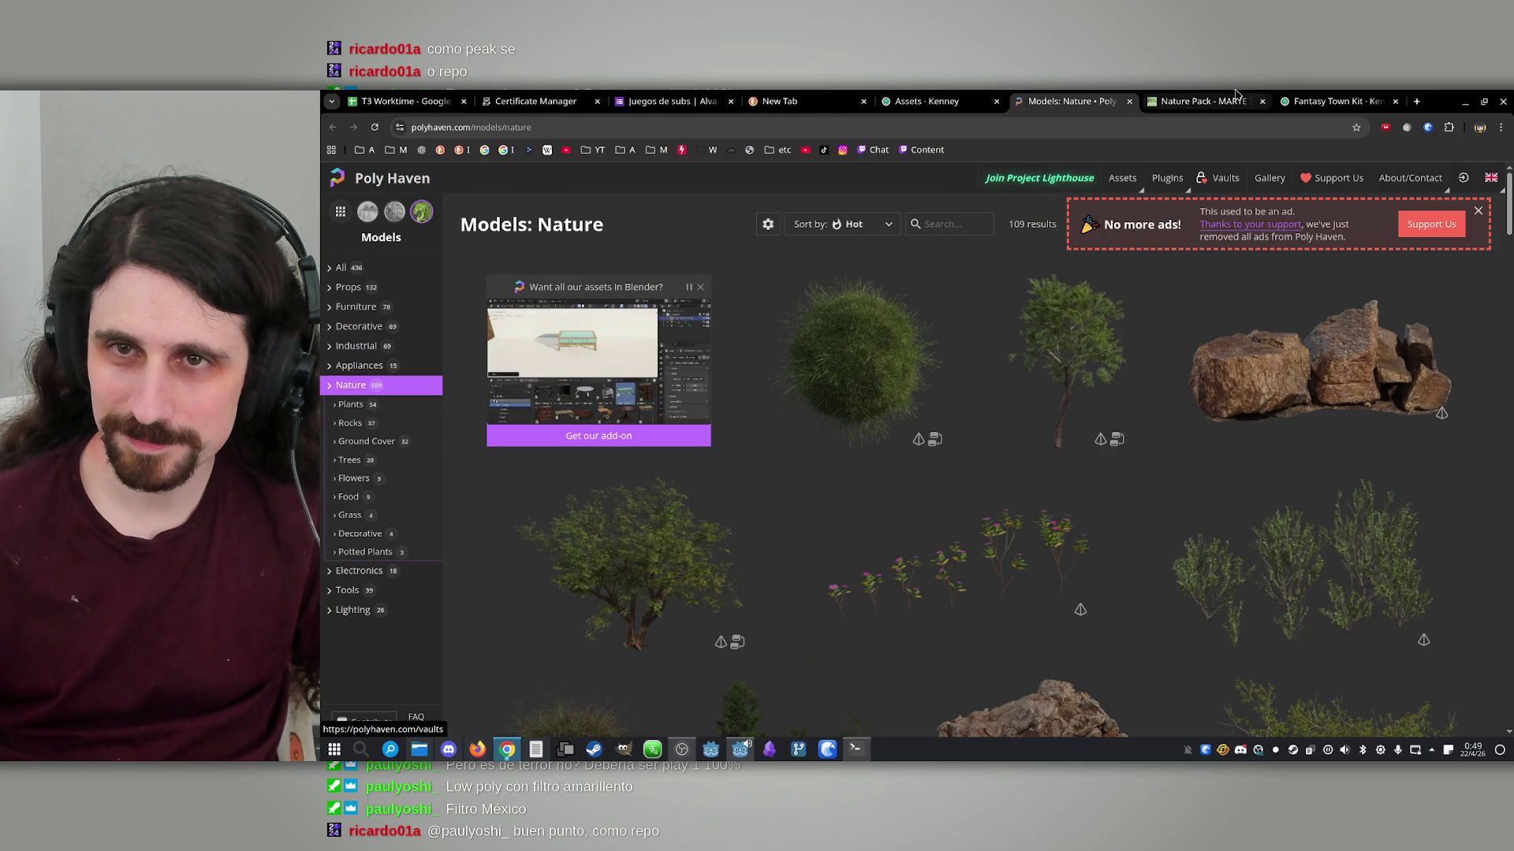
Return to the MARTE 3D Nature Pack page and delete the creator's subdomain from its URL
click(1236, 94)
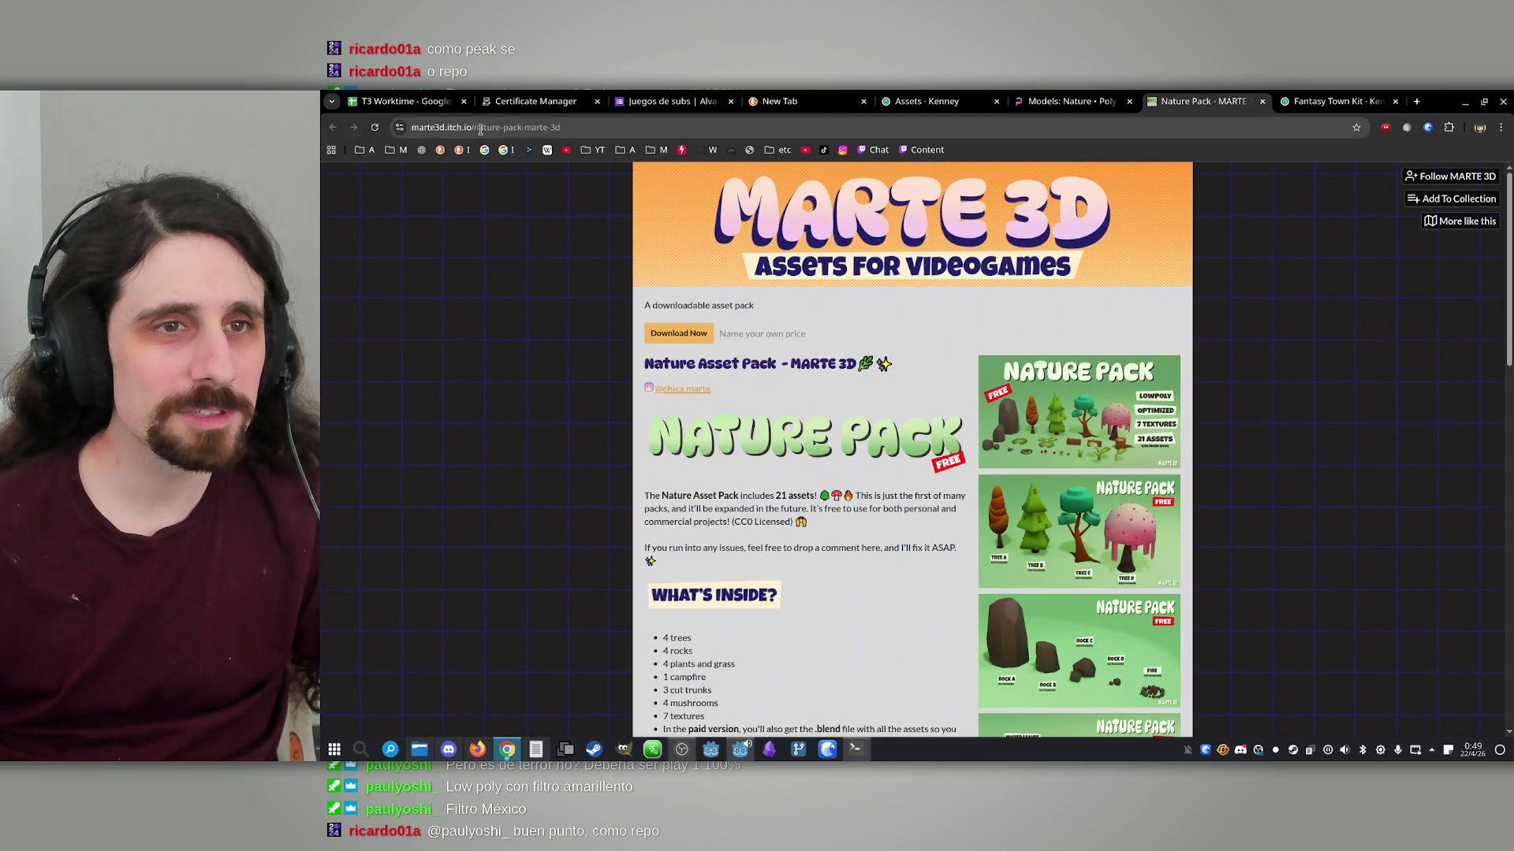
click(446, 126)
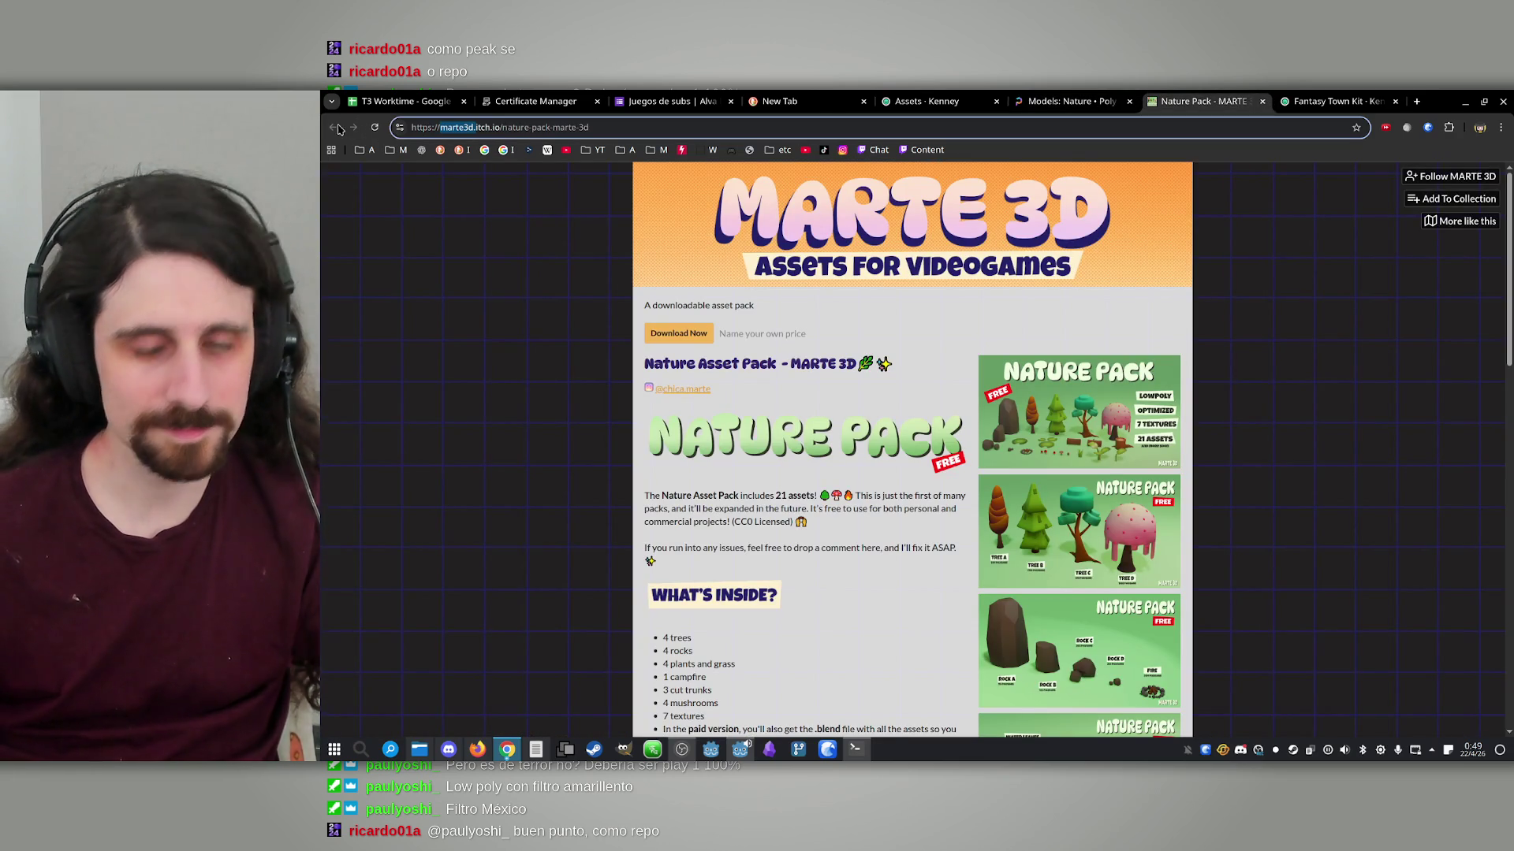
drag(446, 127, 470, 127)
key(BackSpace)
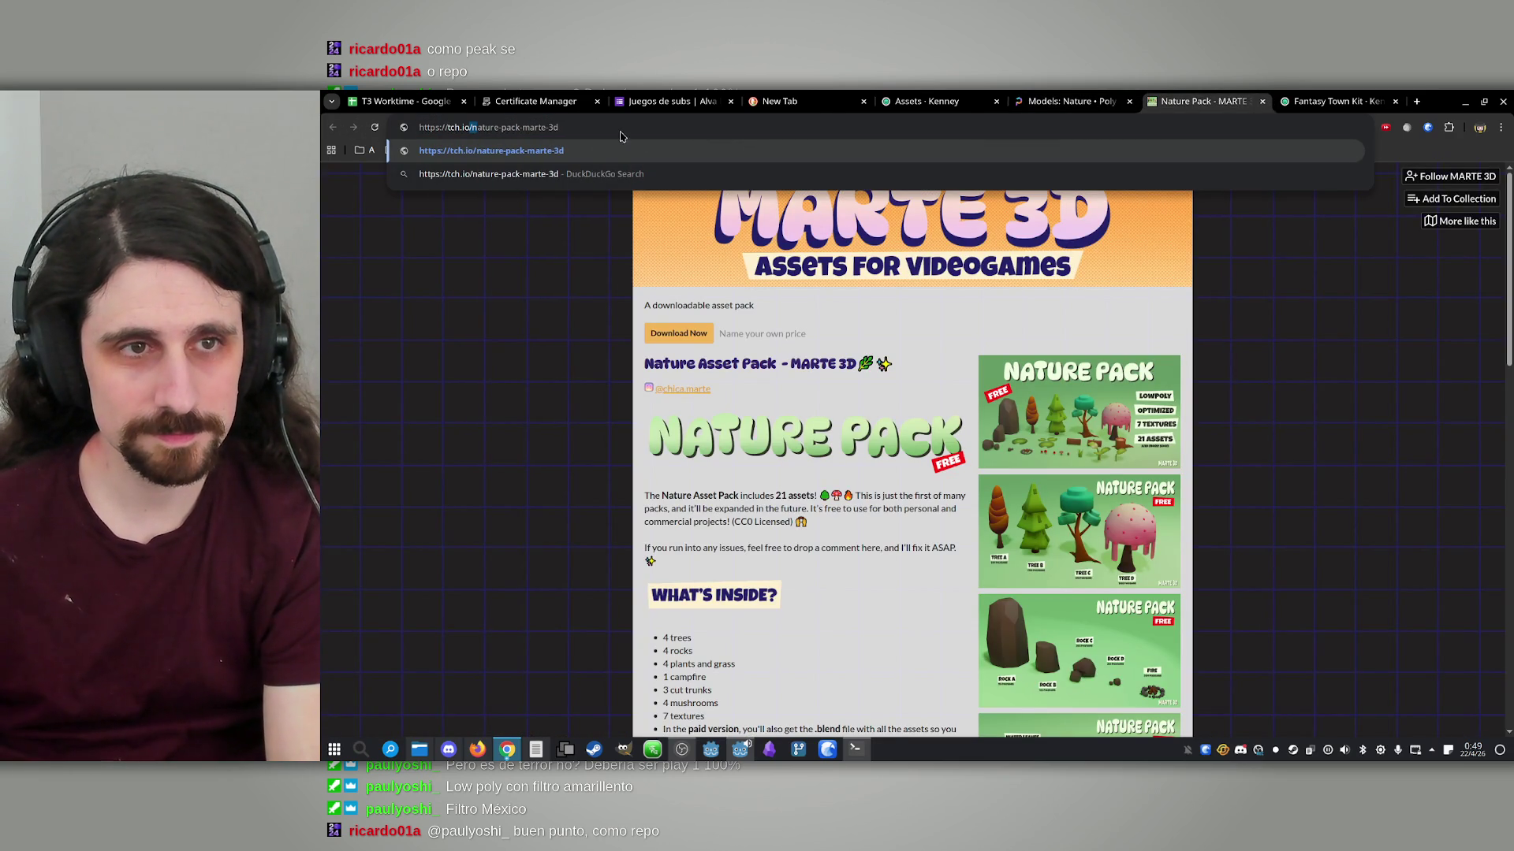
Strip the pack path from the URL and correct the address to load itch.io's homepage
drag(568, 127, 486, 129)
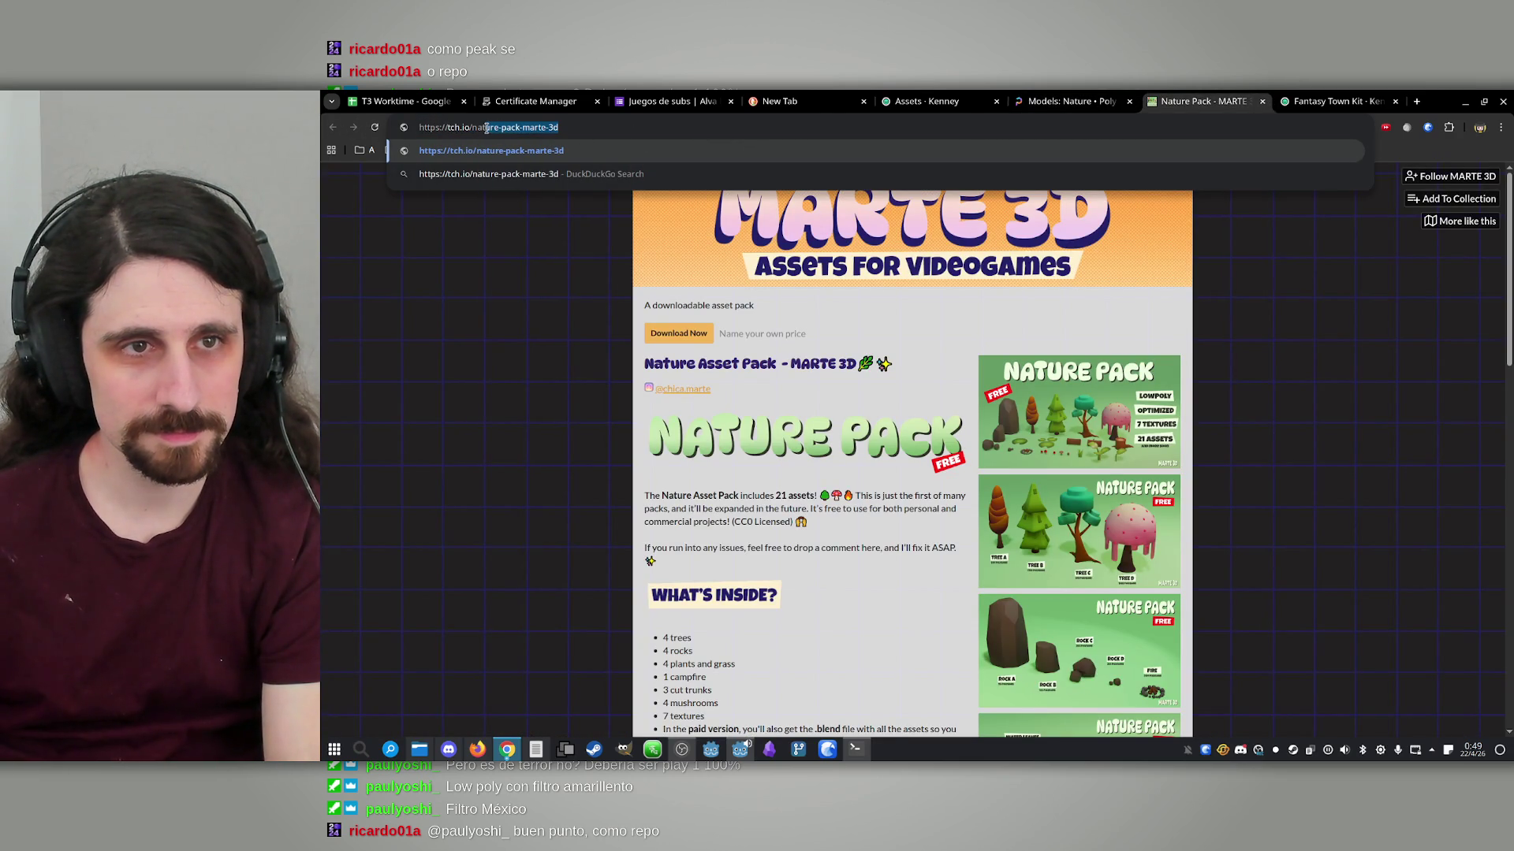
key(BackSpace)
key(Return)
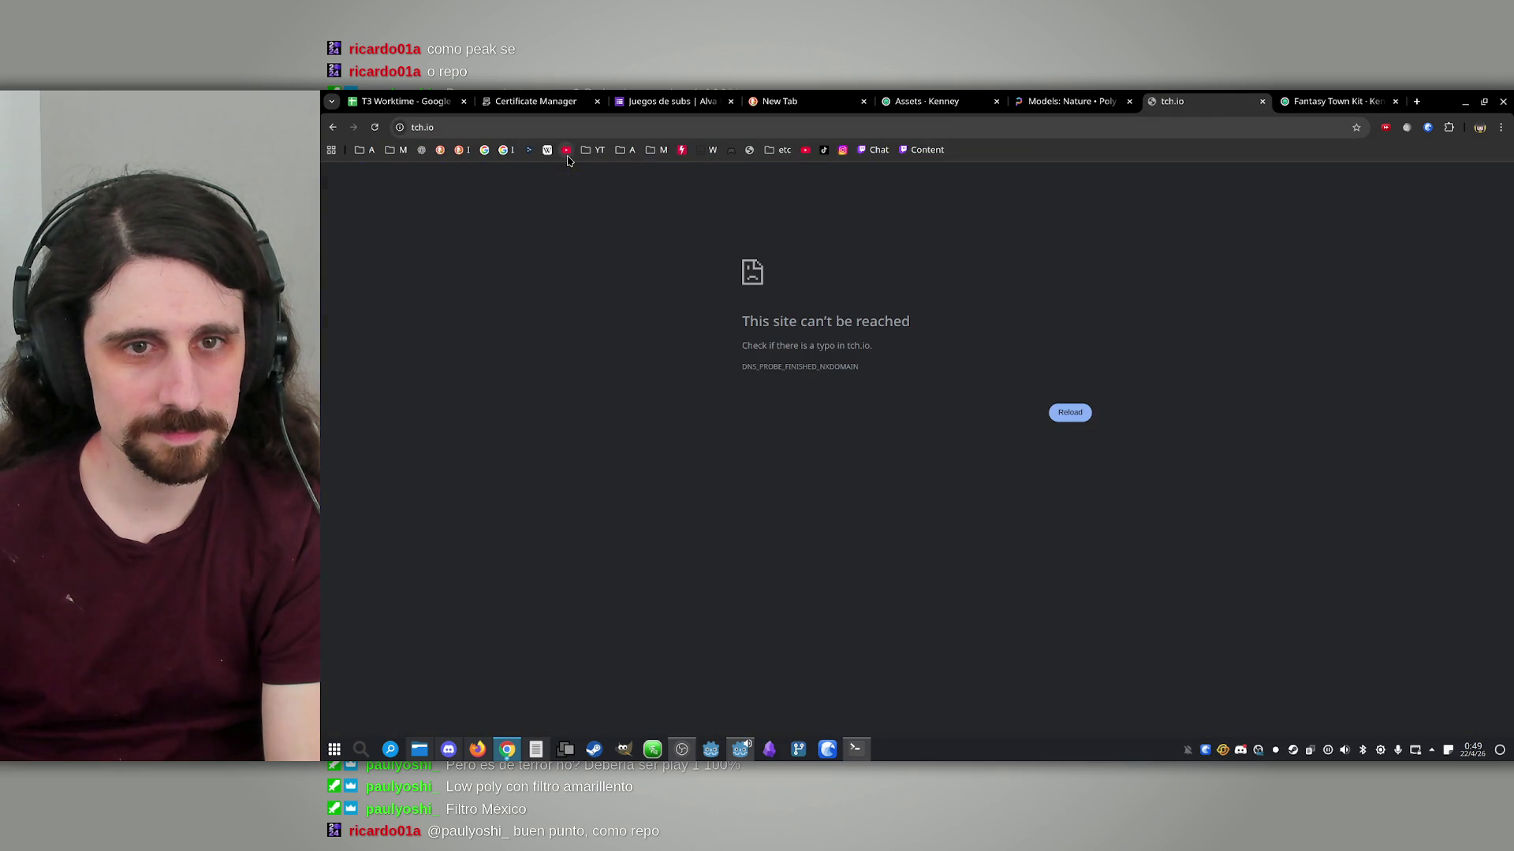
click(453, 128)
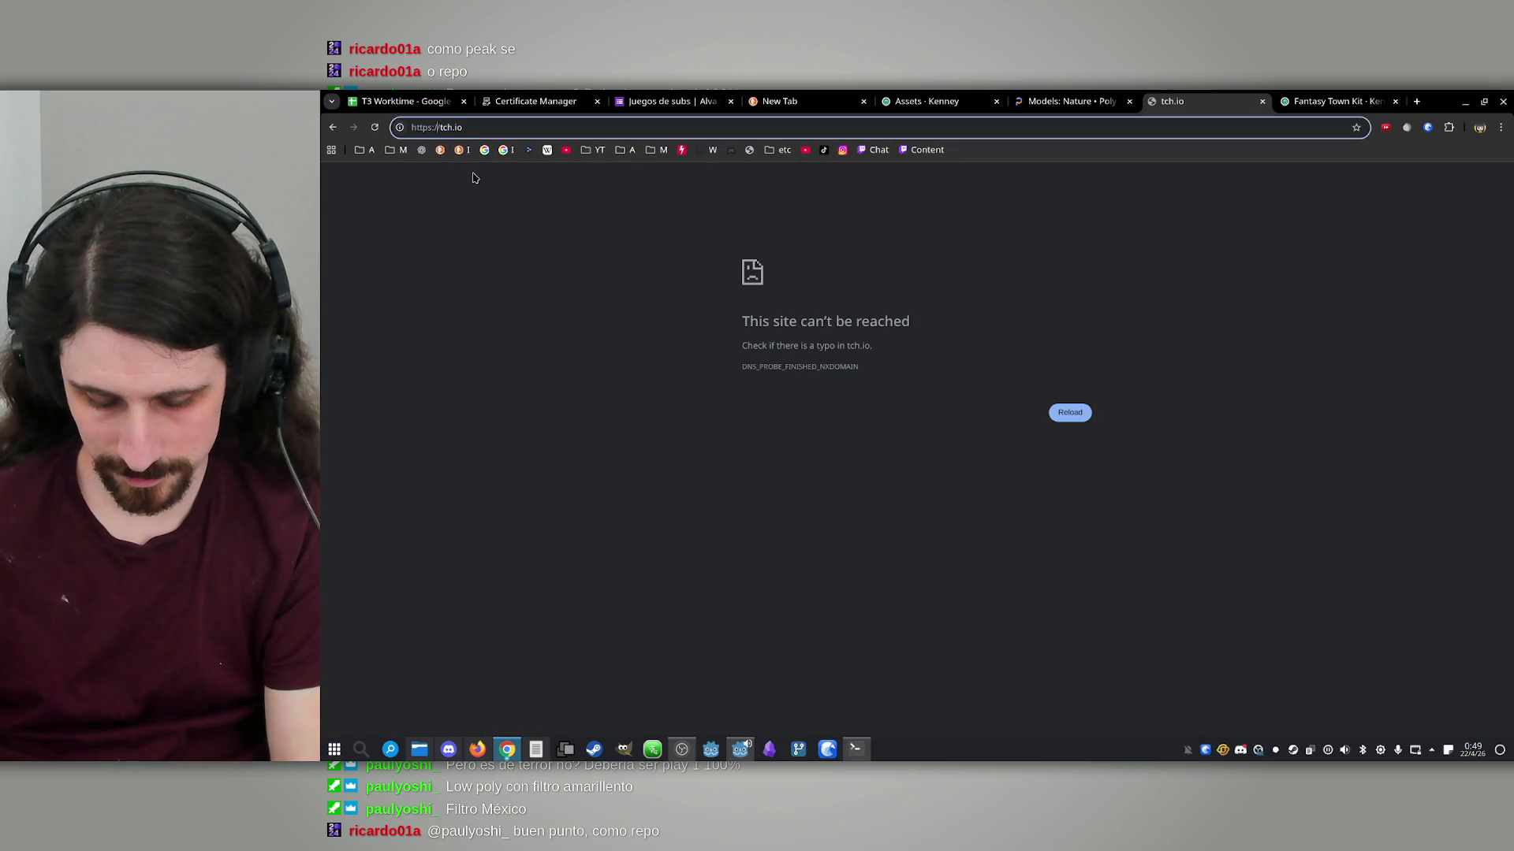
text(i)
key(Return)
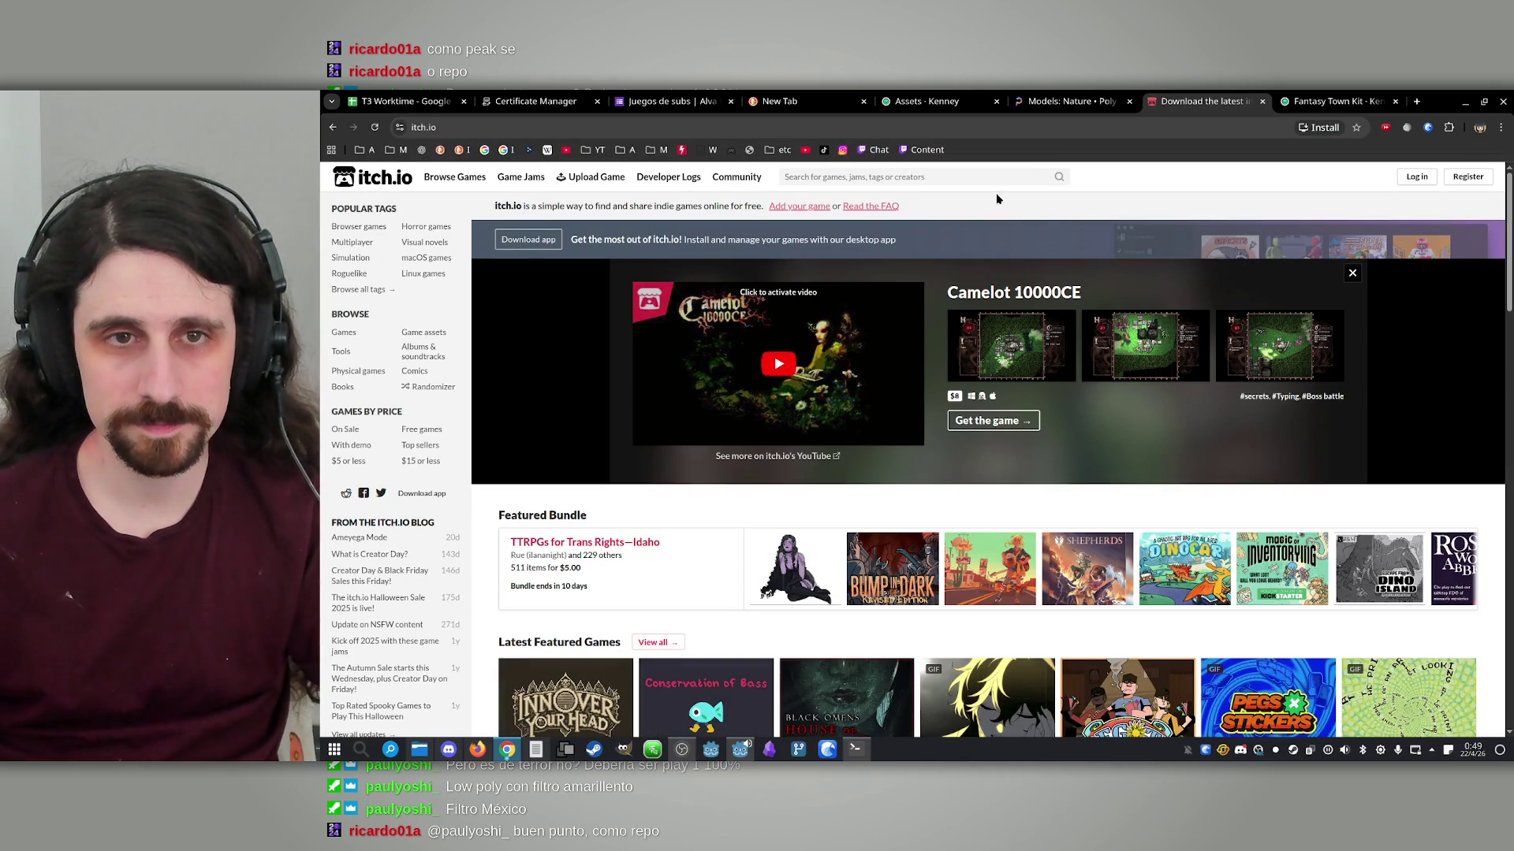
Search itch.io for 'forest 3d model'
click(829, 180)
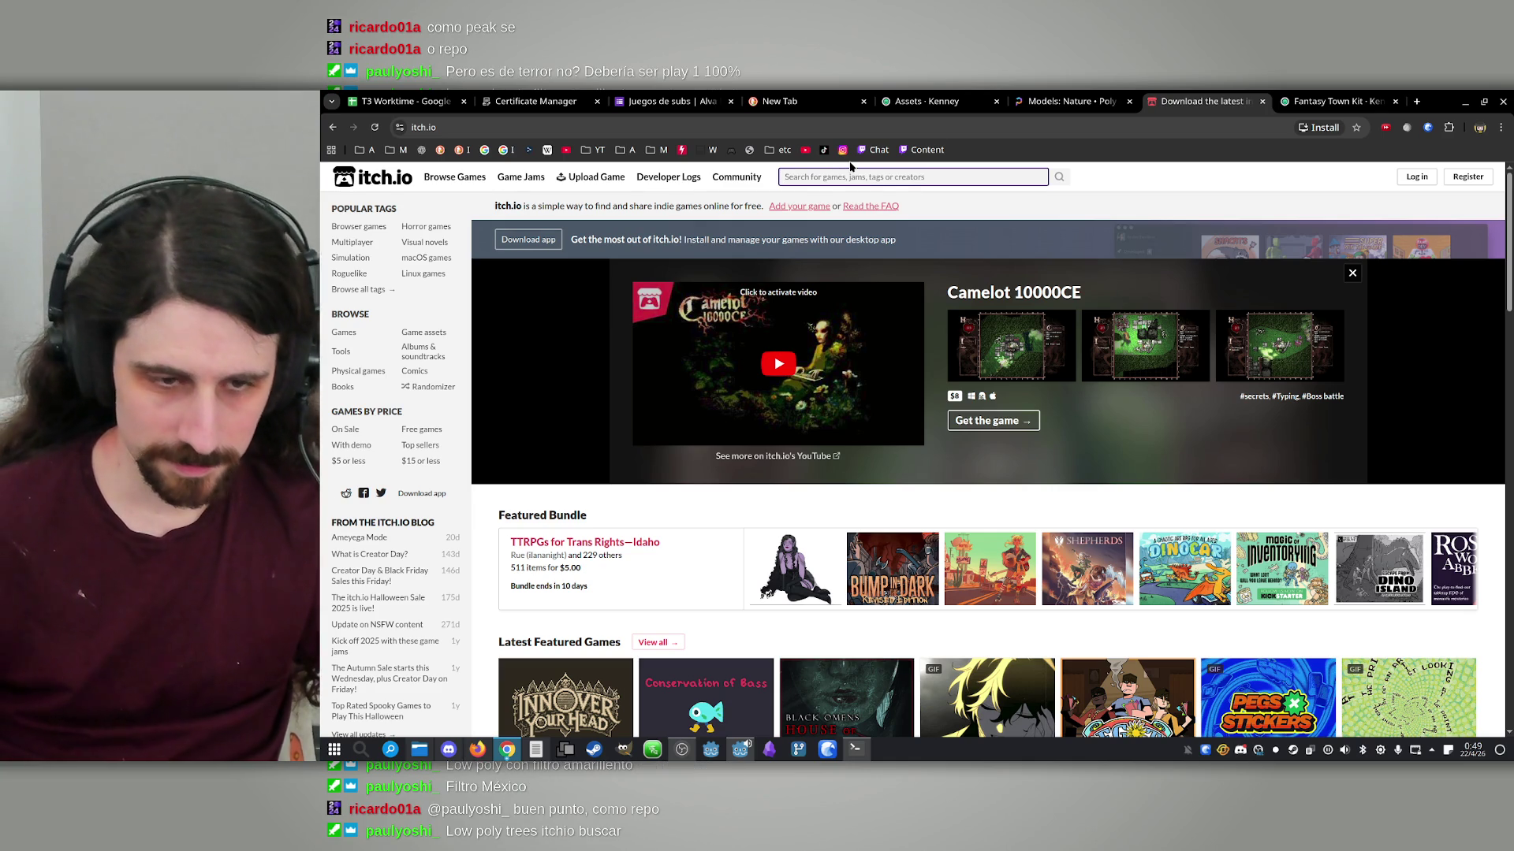
text(forest )
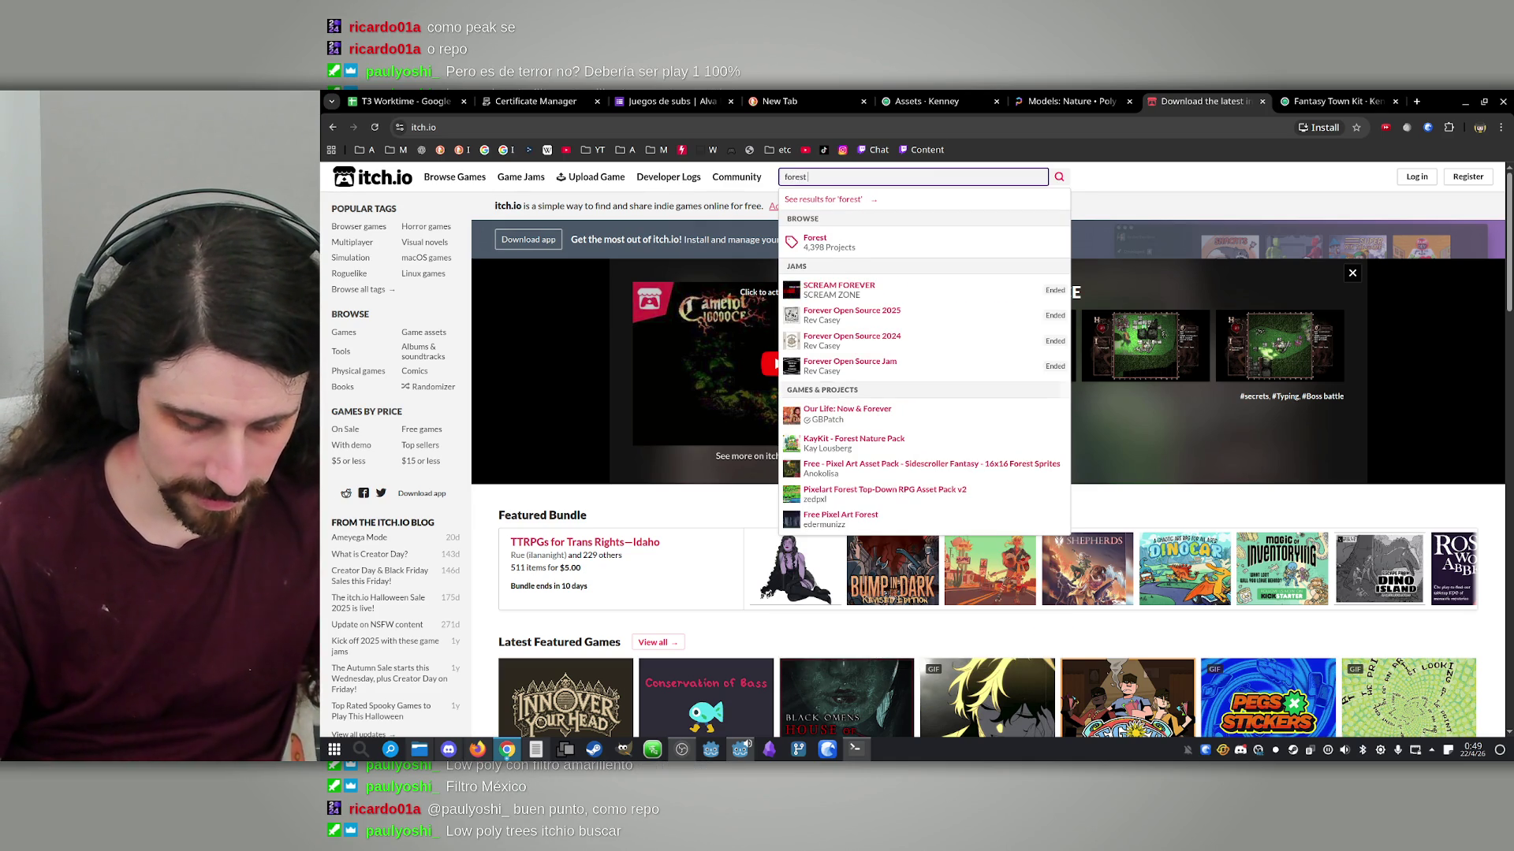
text(3d model)
key(Return)
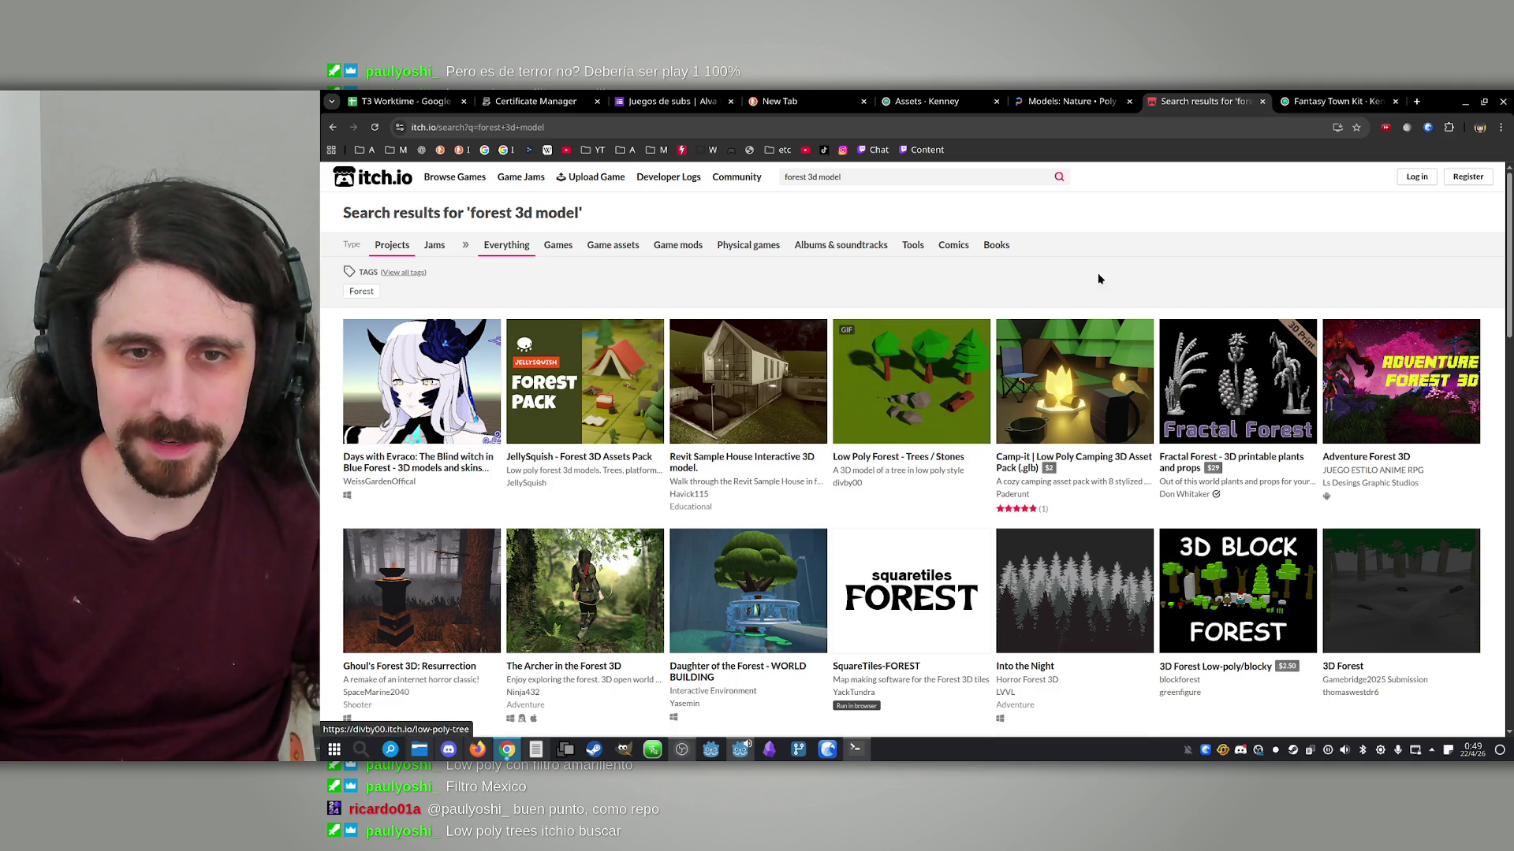
Browse the results and open 'The Forest - Low Poly 3D assets' in a new tab
mouse_move(747, 396)
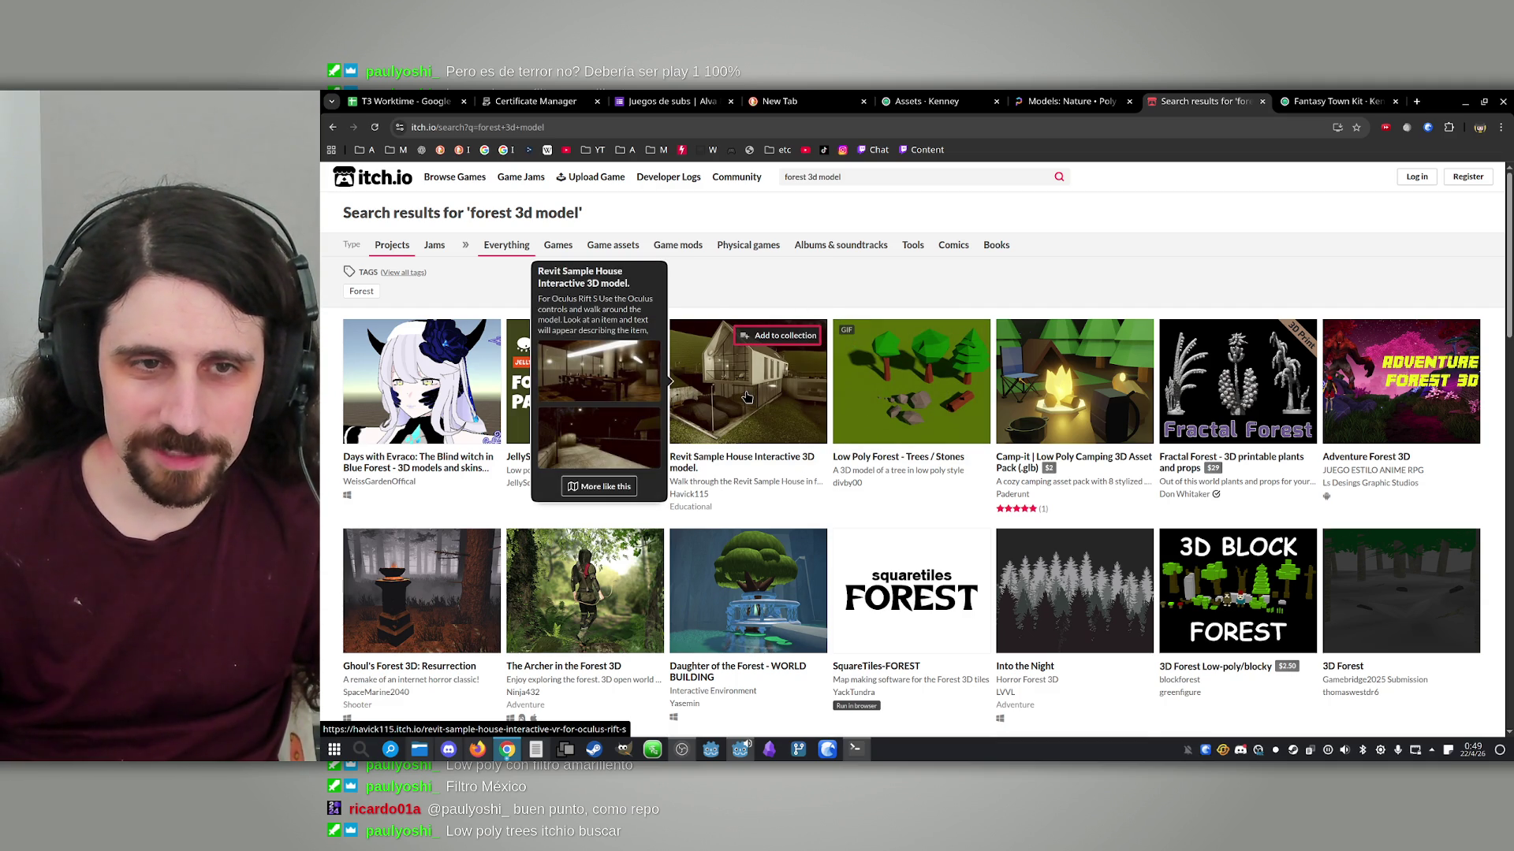
mouse_move(1044, 376)
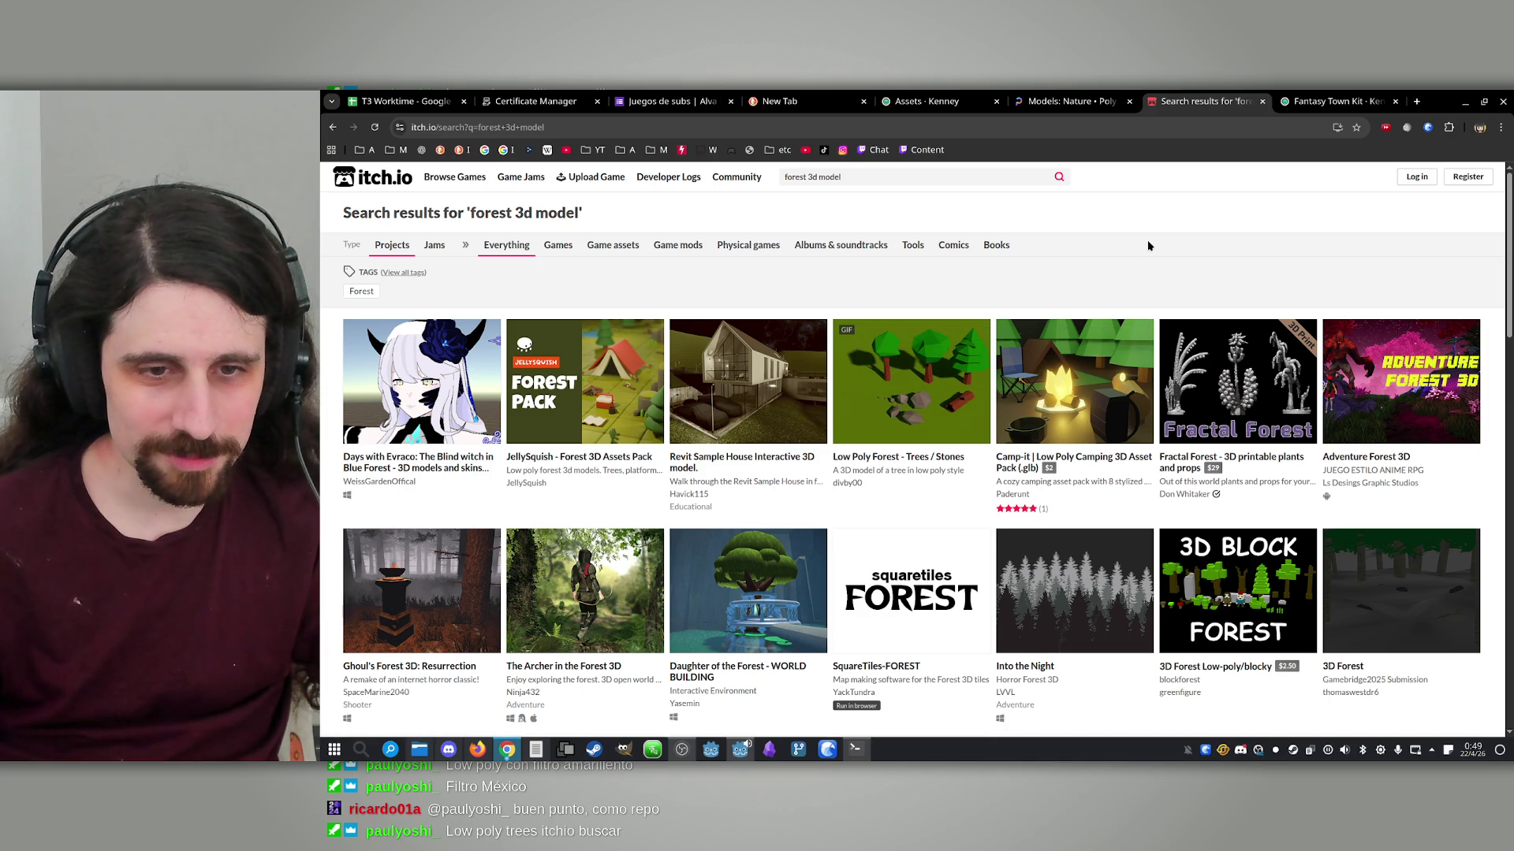
mouse_move(580, 615)
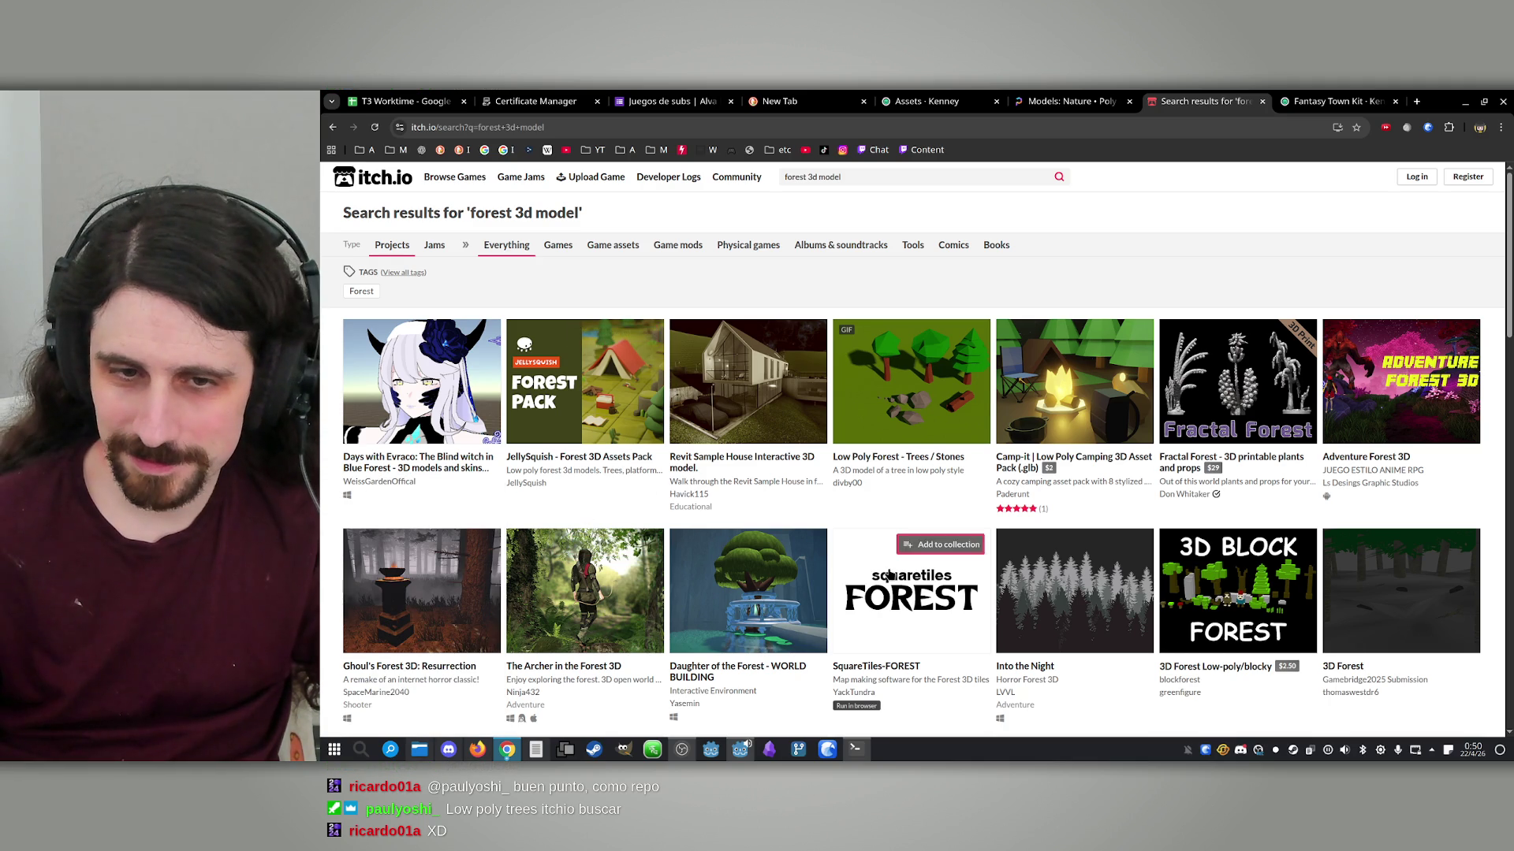
mouse_move(890, 547)
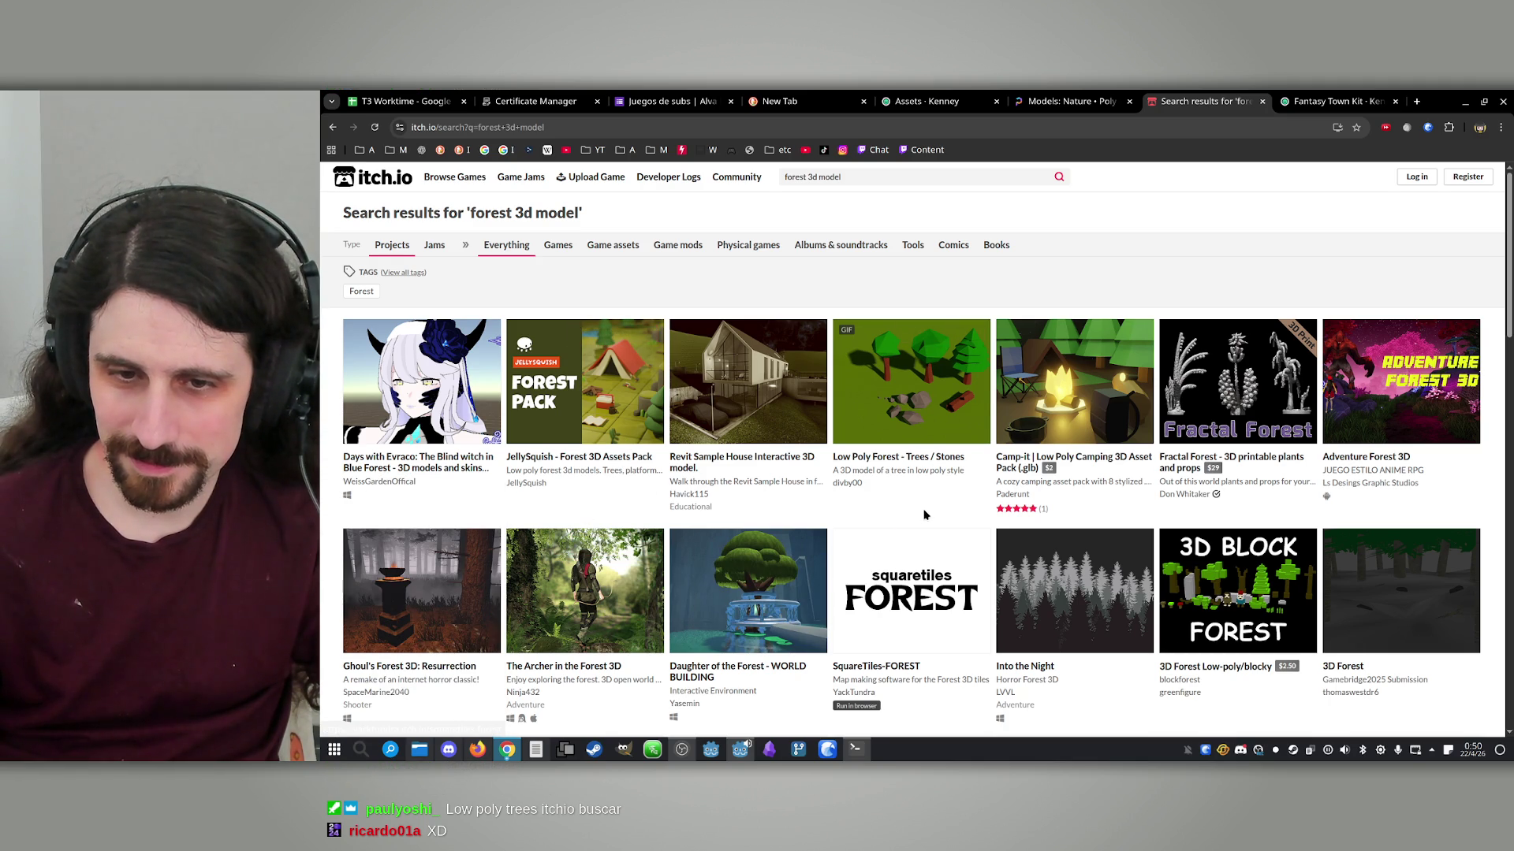
scroll(925, 512, down, 4)
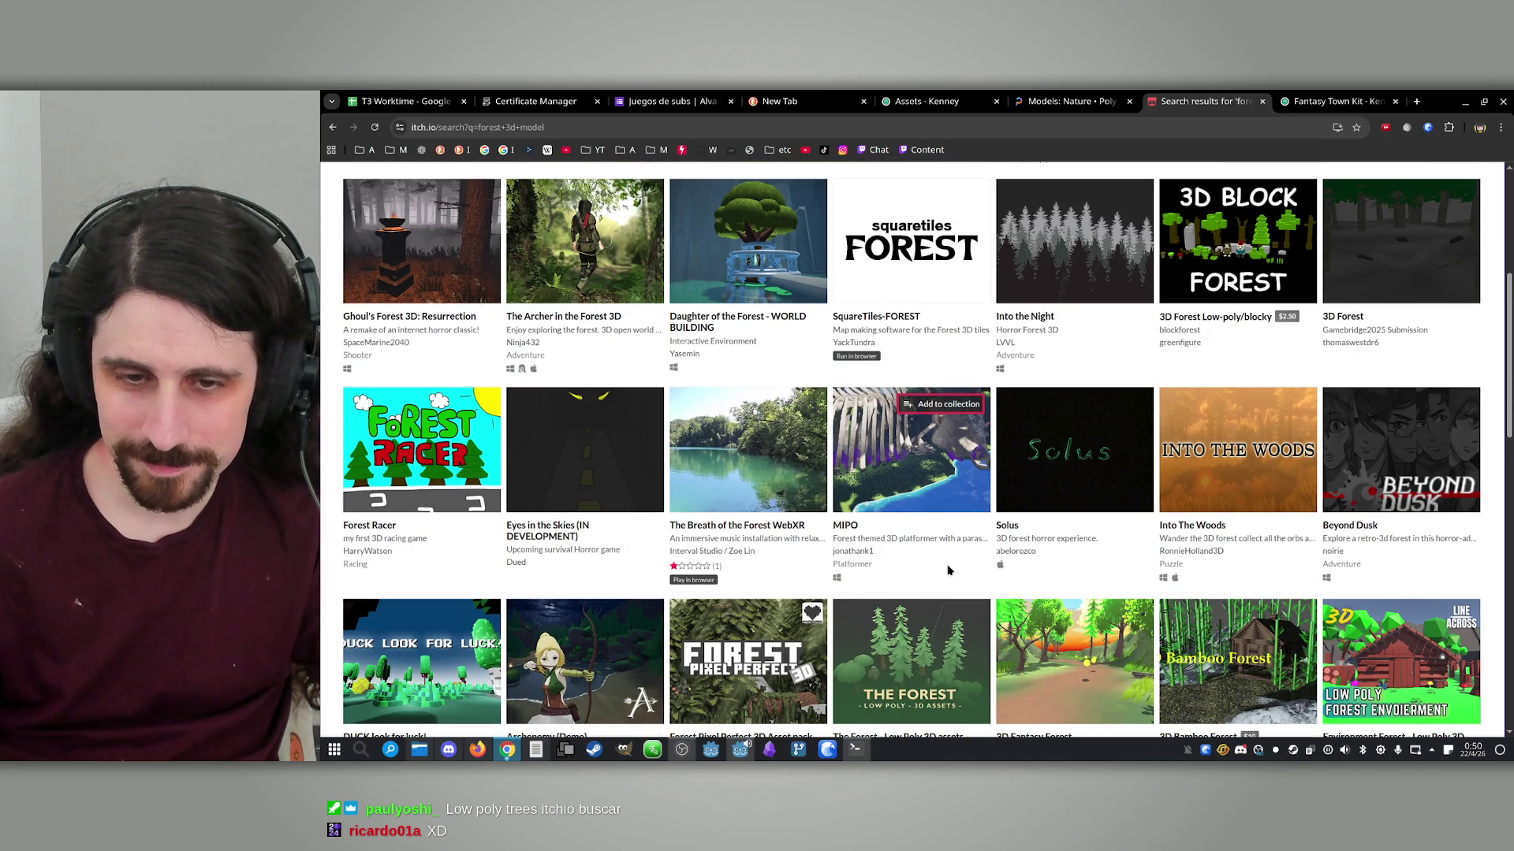
scroll(948, 570, down, 1)
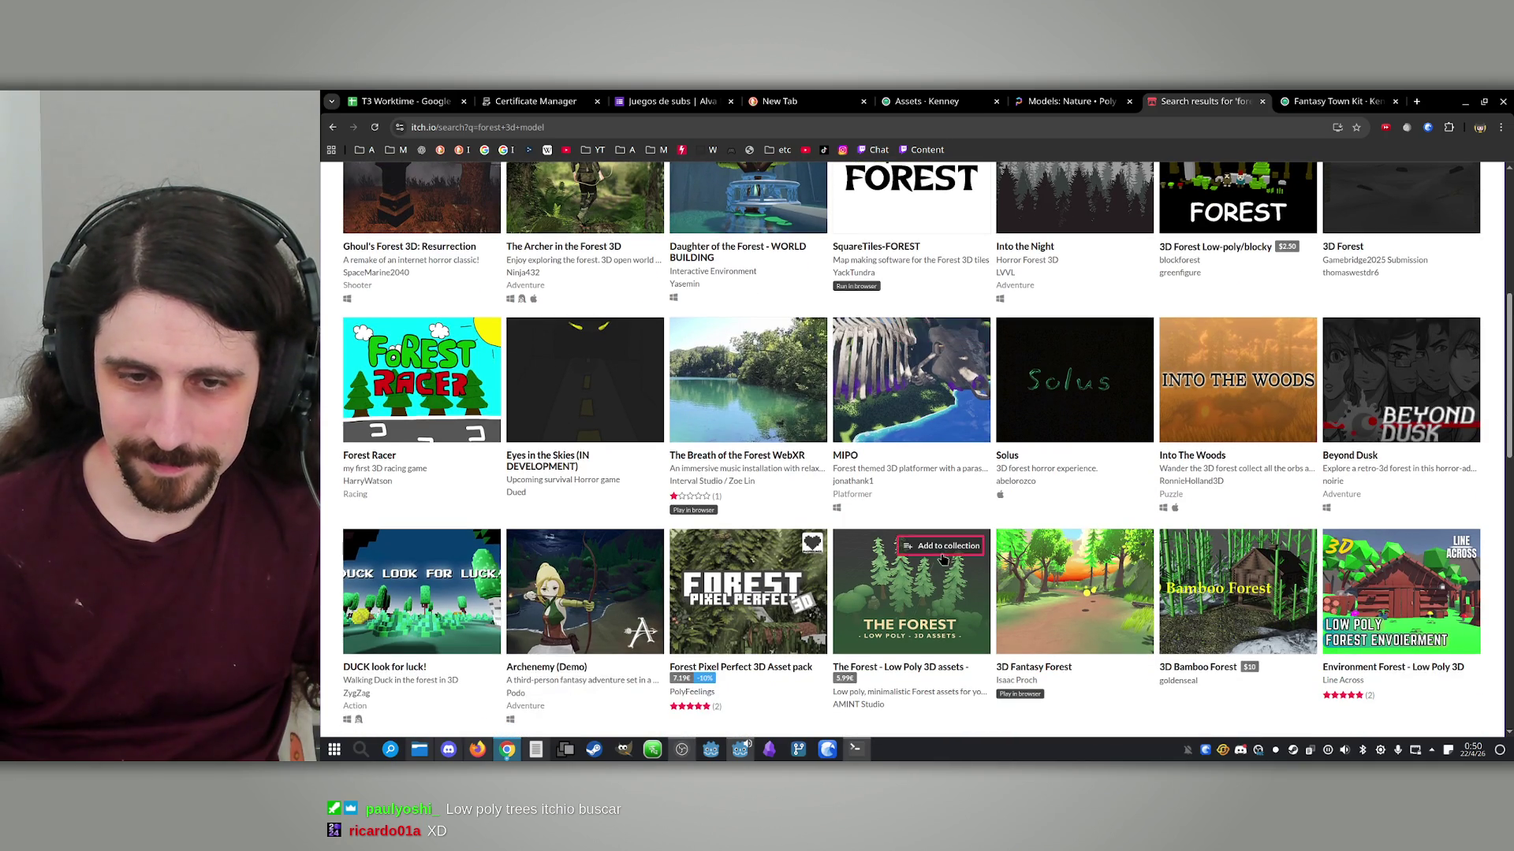
middle_click(916, 599)
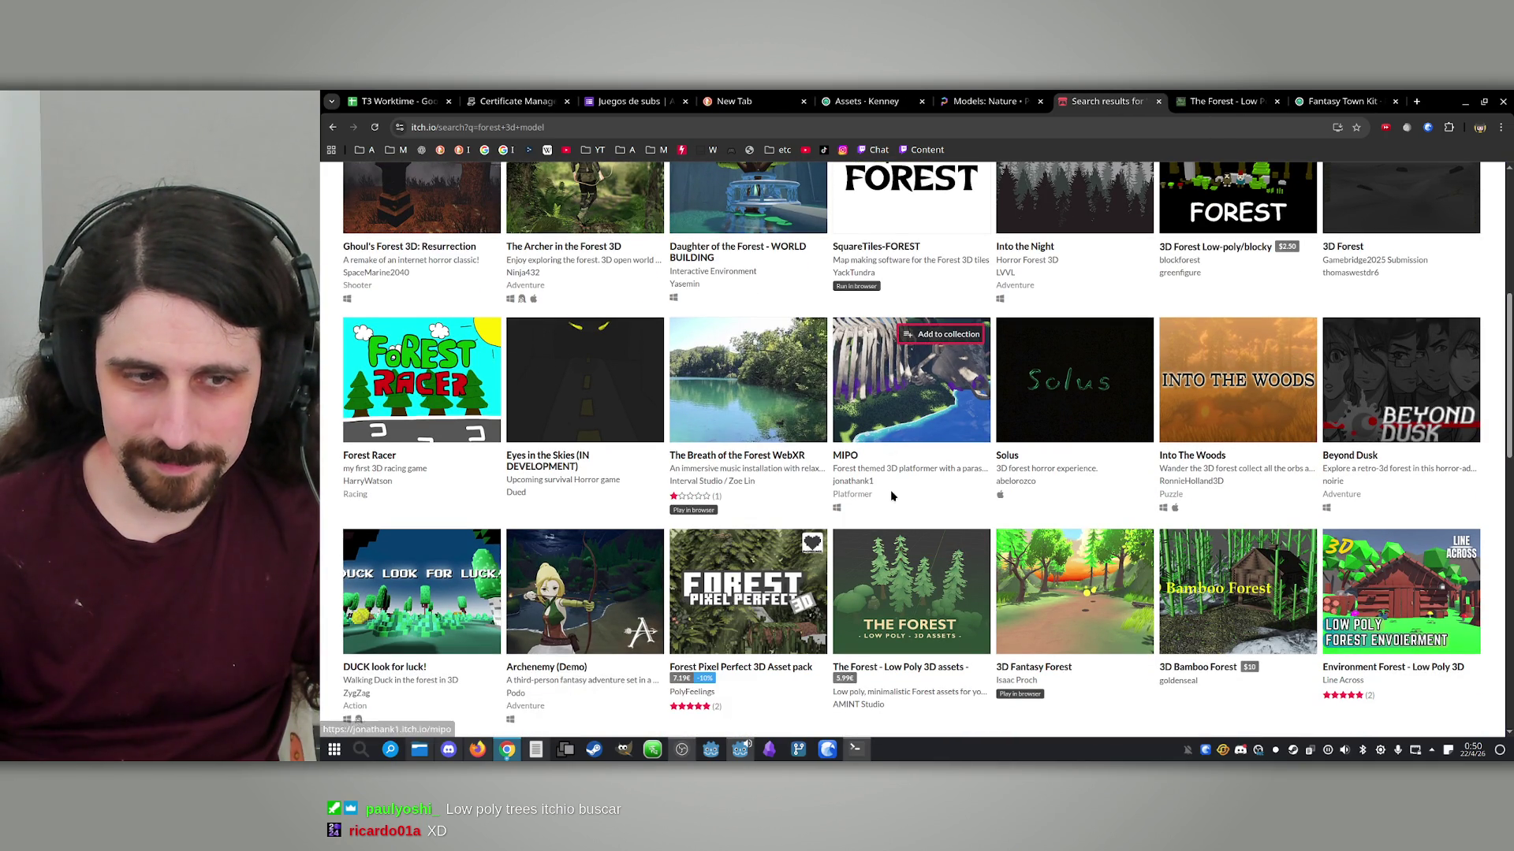
scroll(890, 501, down, 5)
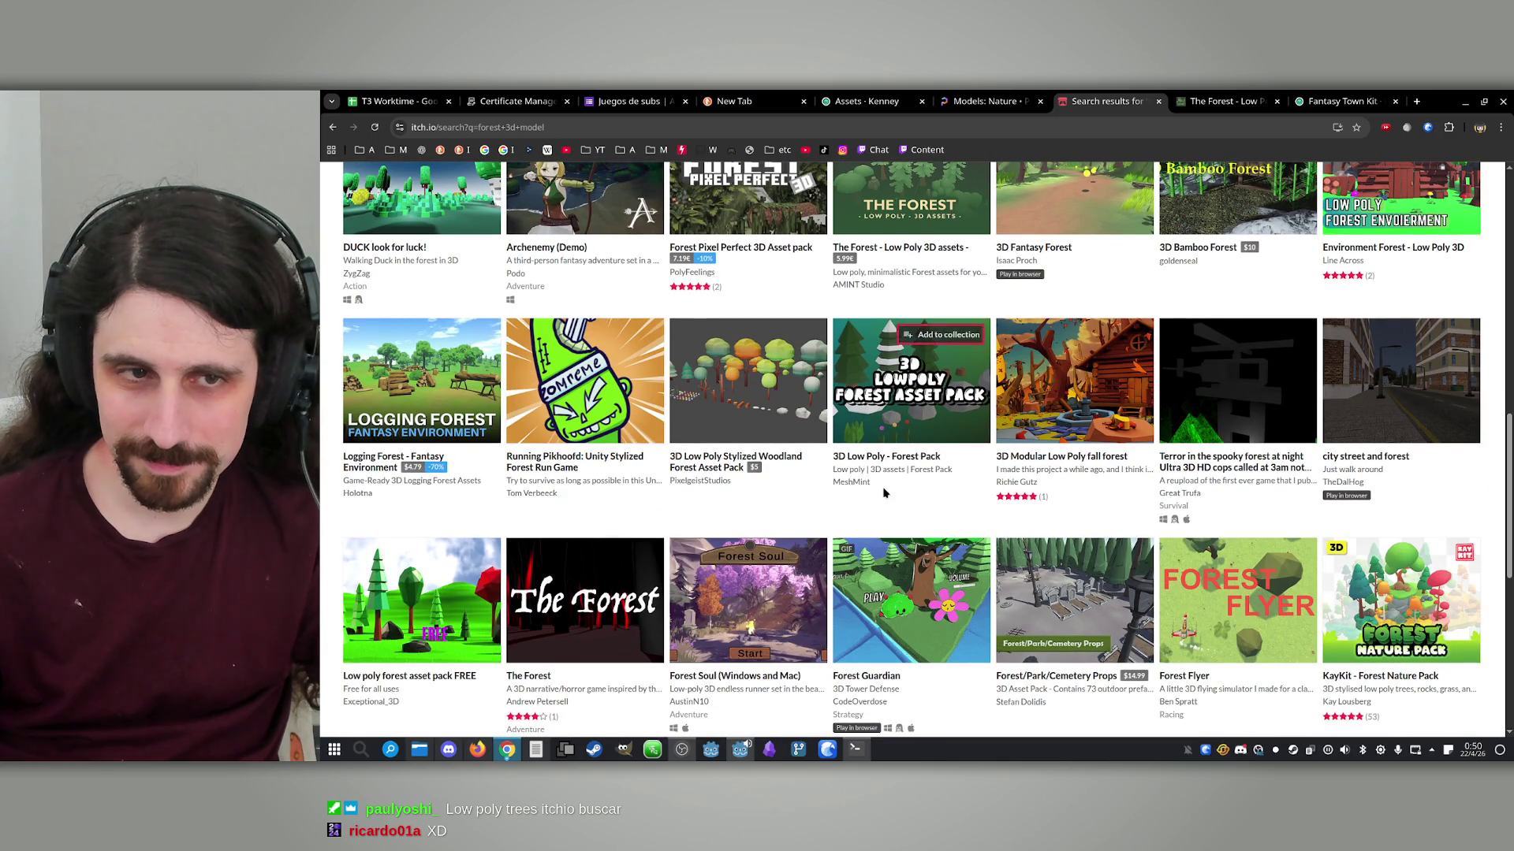
scroll(808, 511, up, 10)
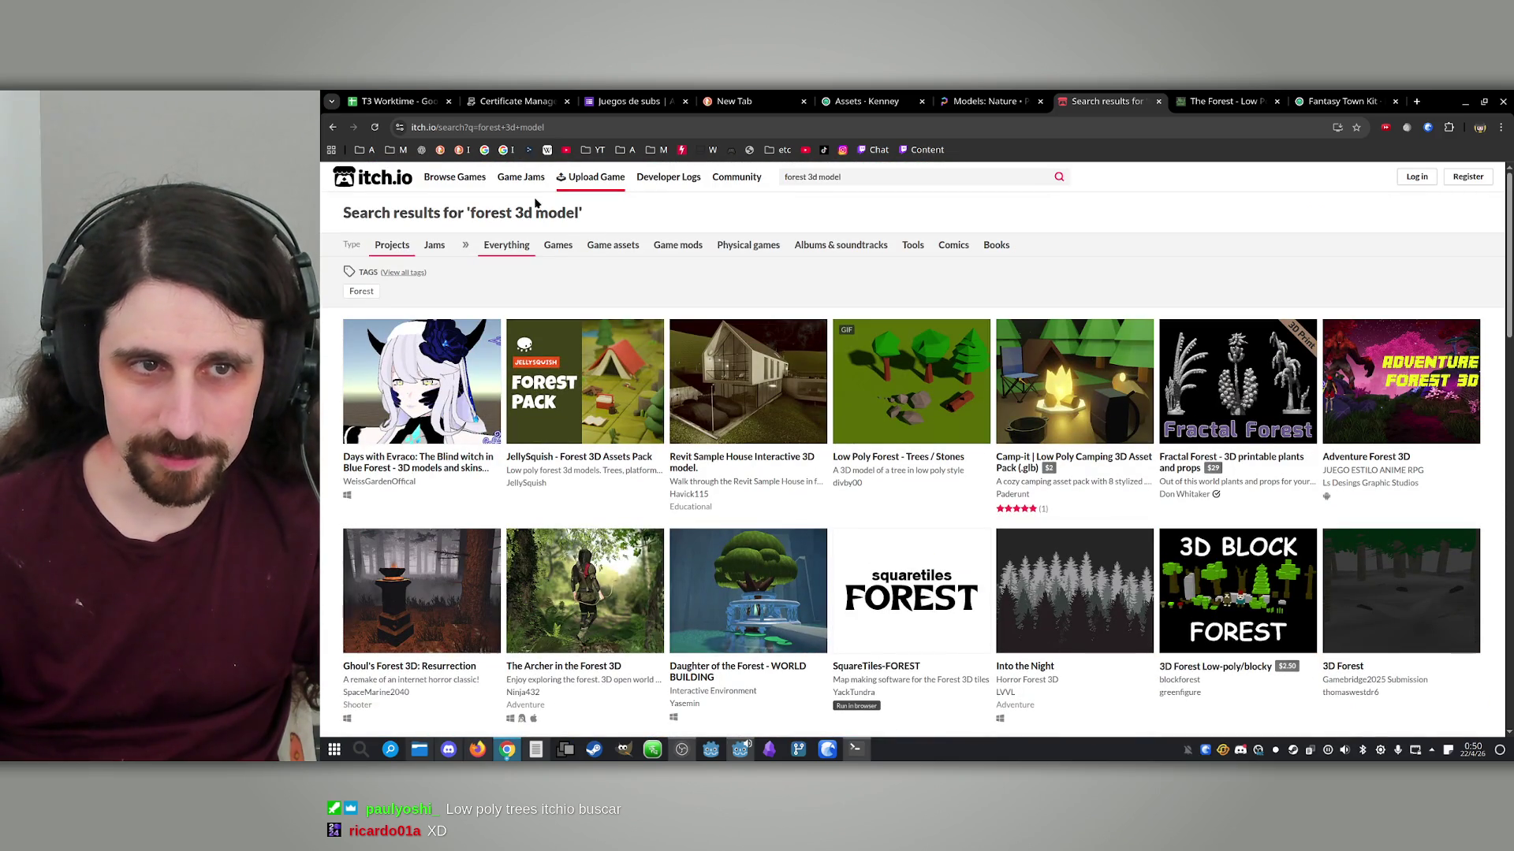
Change the search to 'forest 3d assets' and open the Forest Pixel Perfect 3D Asset pack
click(998, 180)
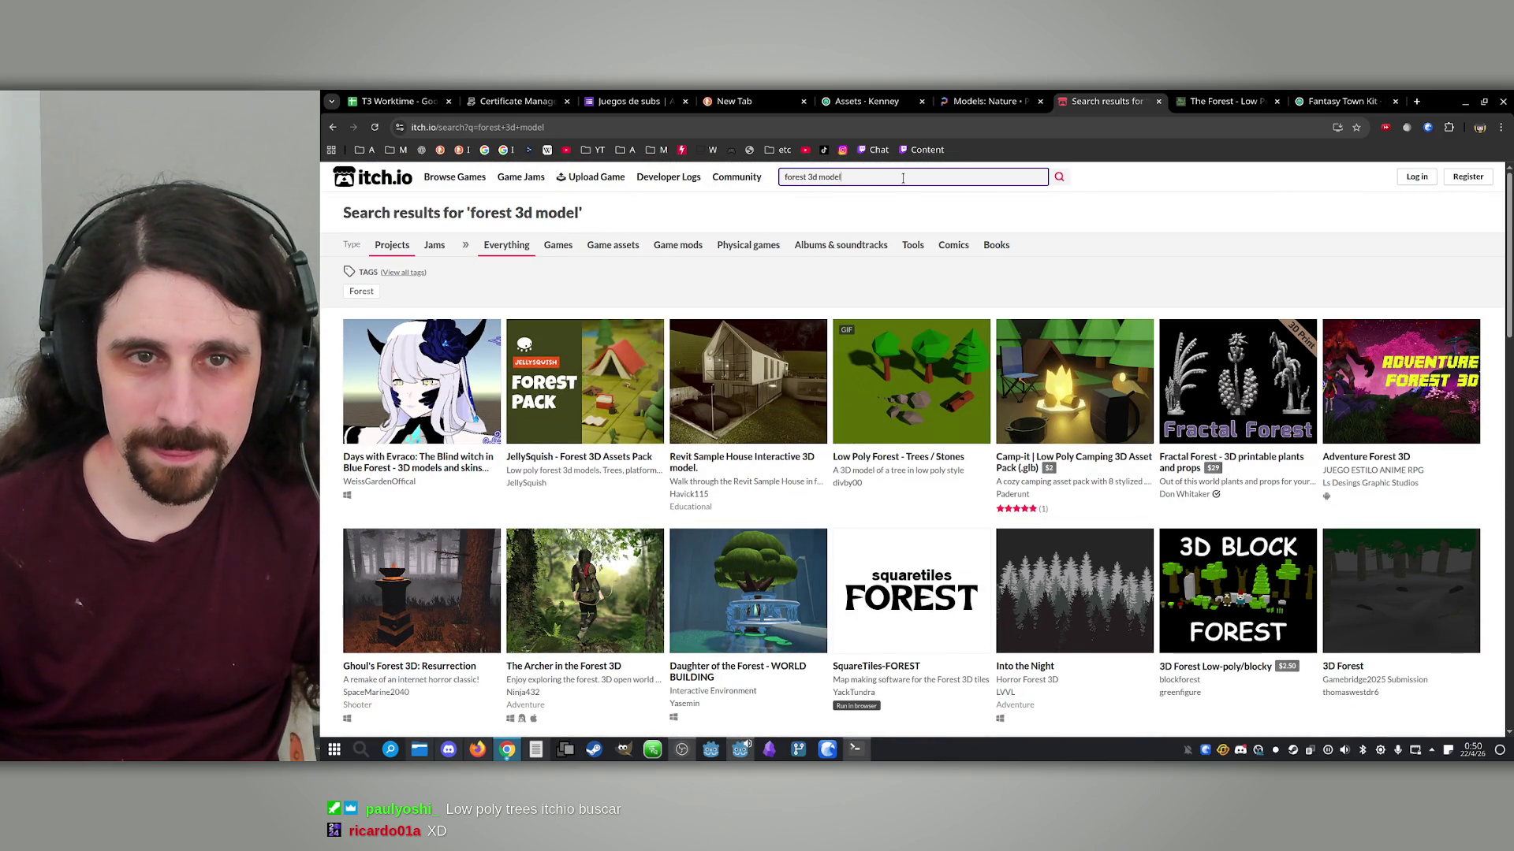
double_click(827, 178)
text(assets)
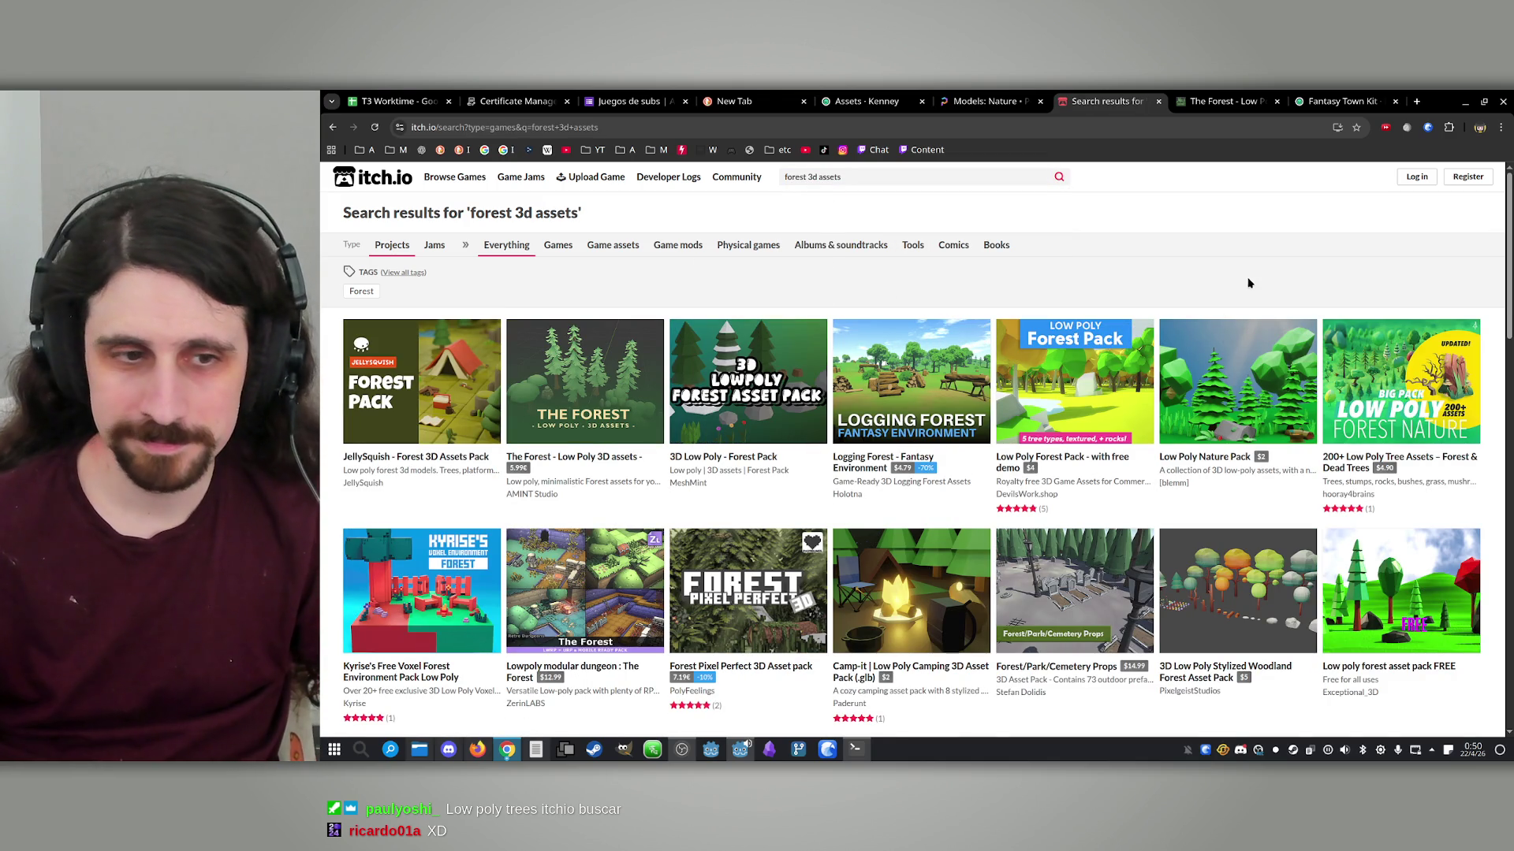
scroll(1226, 277, down, 1)
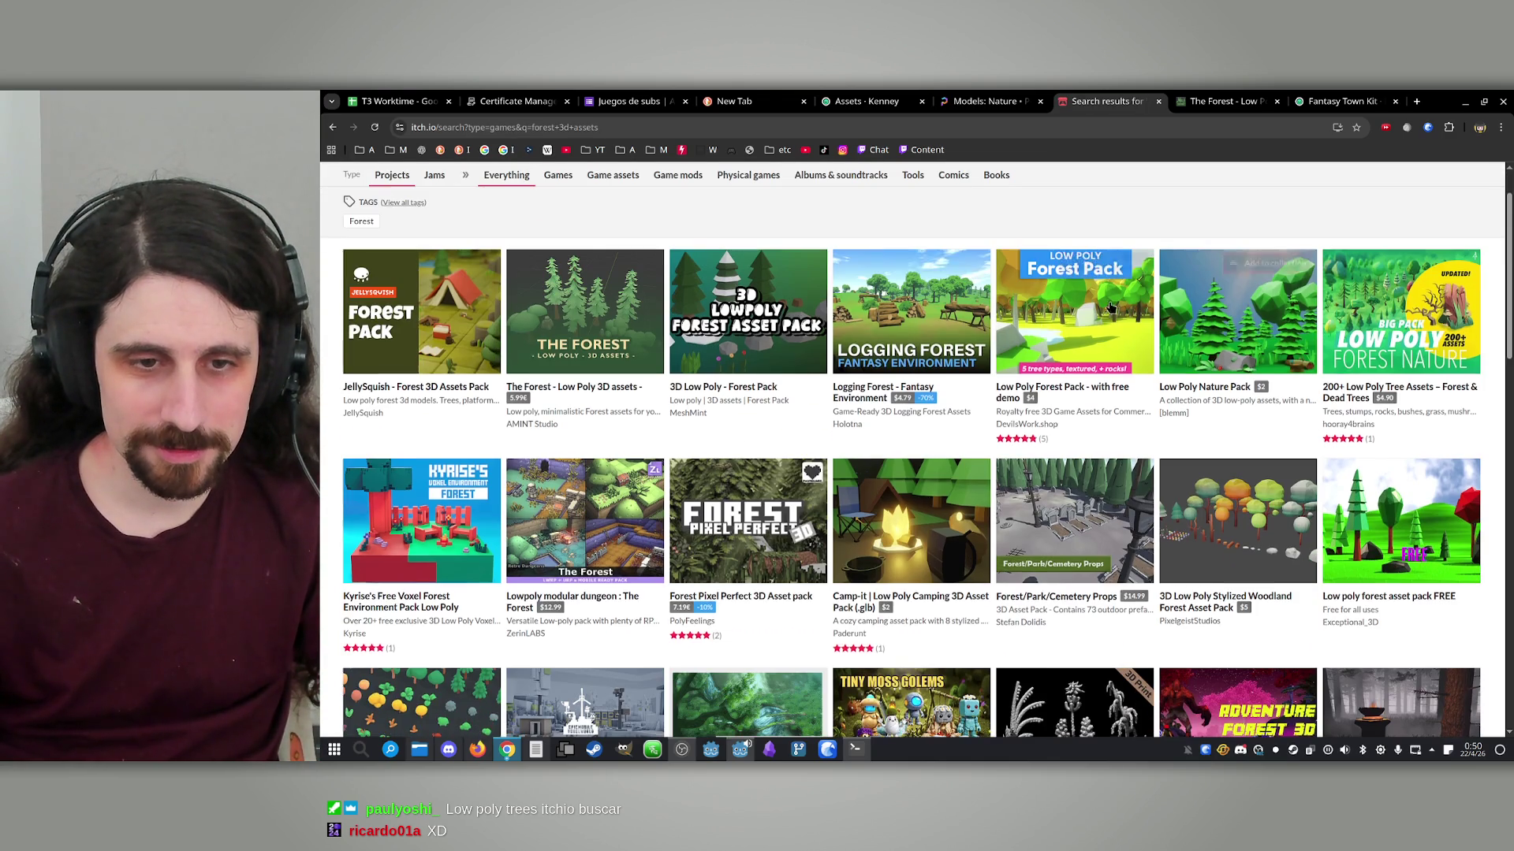
middle_click(773, 550)
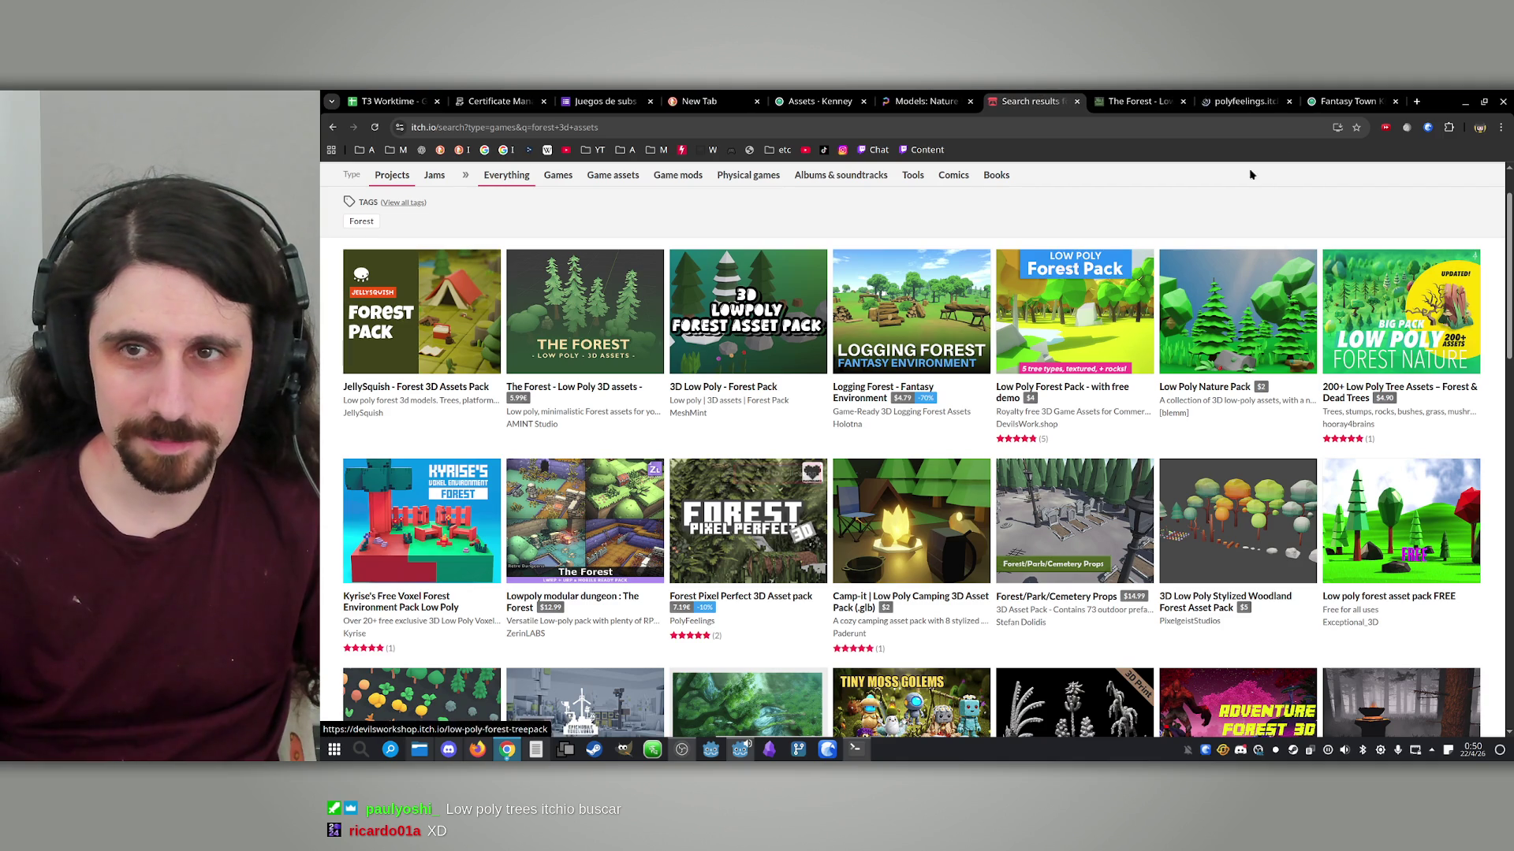
click(1270, 99)
View the pack's screenshots full size: forest, autumn forest, birch forest, asset overview
scroll(1169, 492, down, 5)
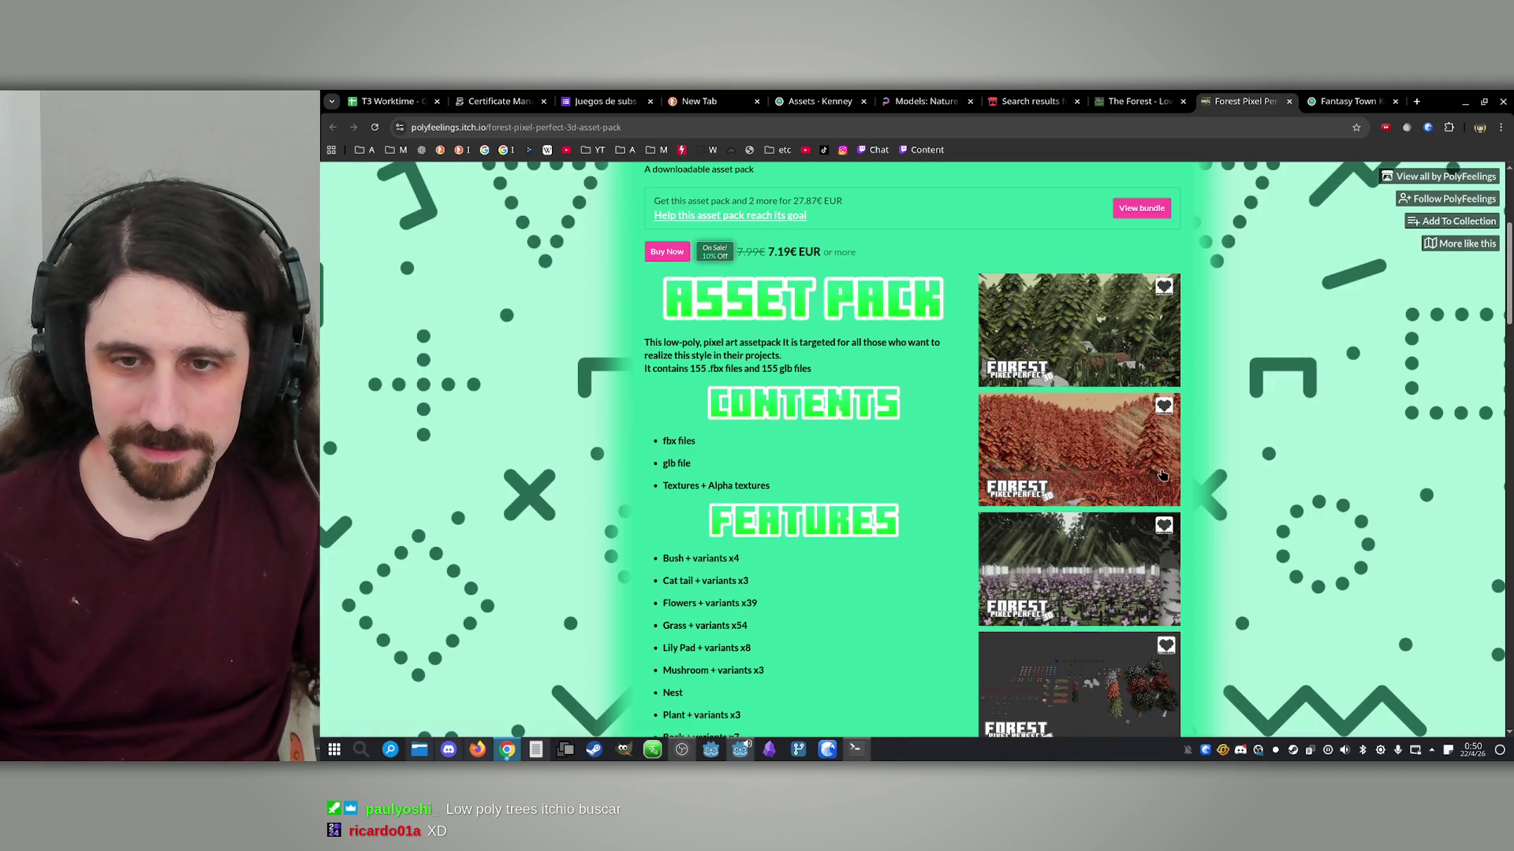
scroll(1110, 374, up, 2)
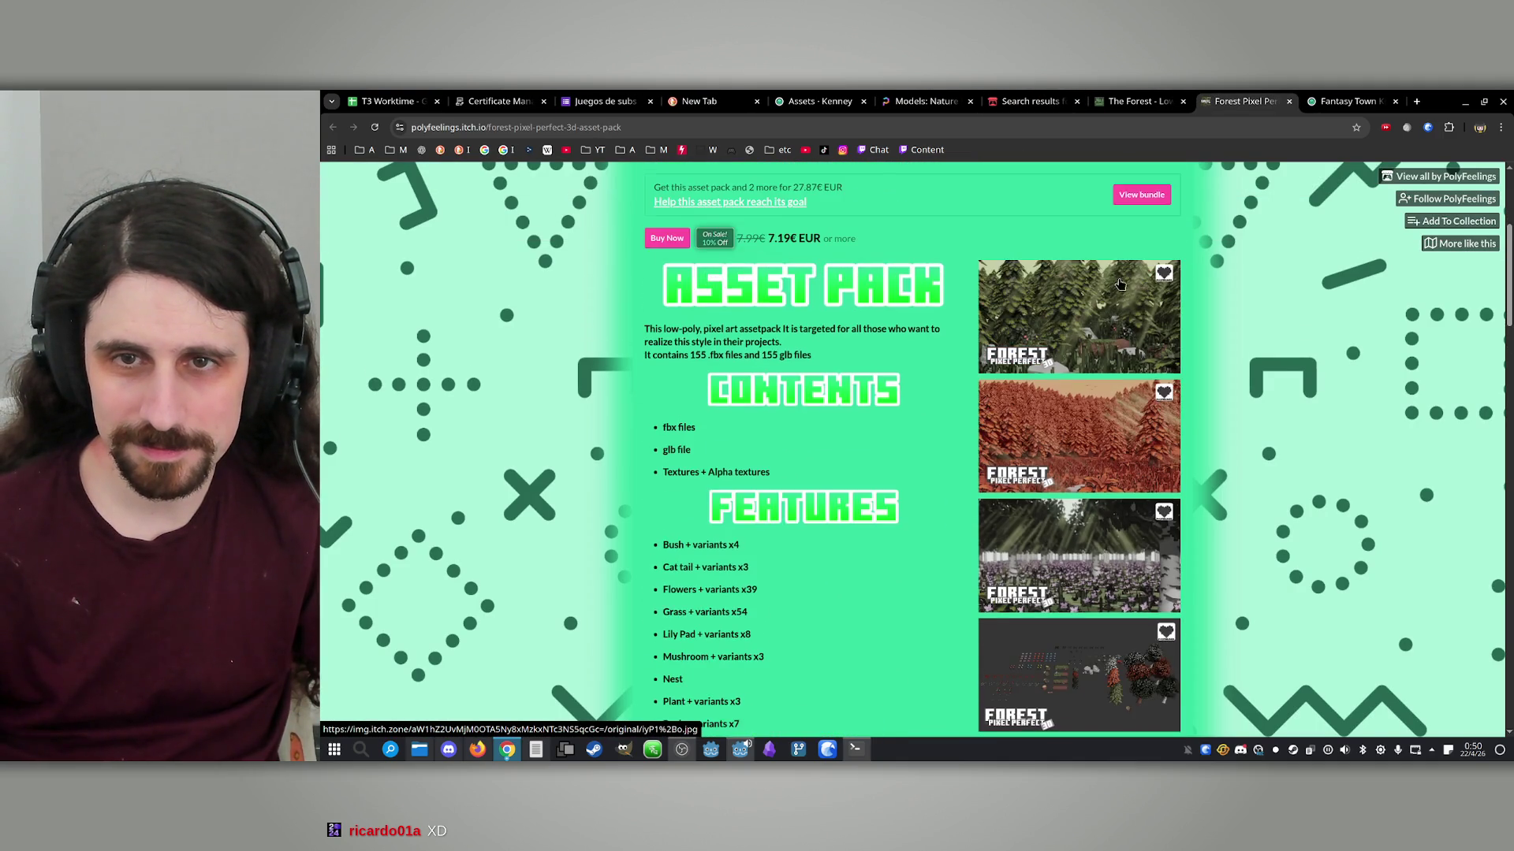
click(1104, 369)
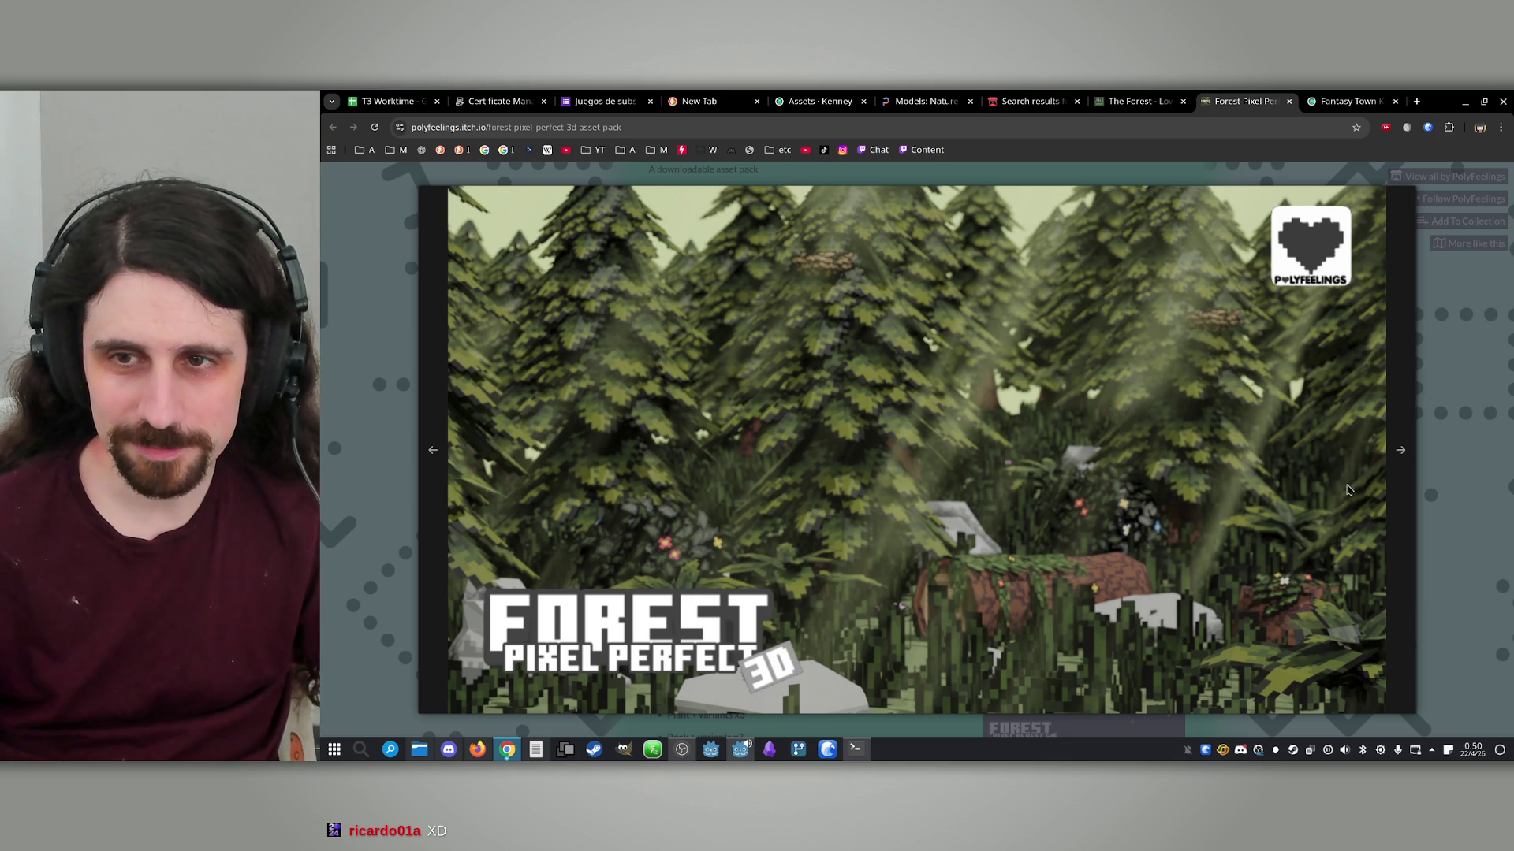
click(1406, 457)
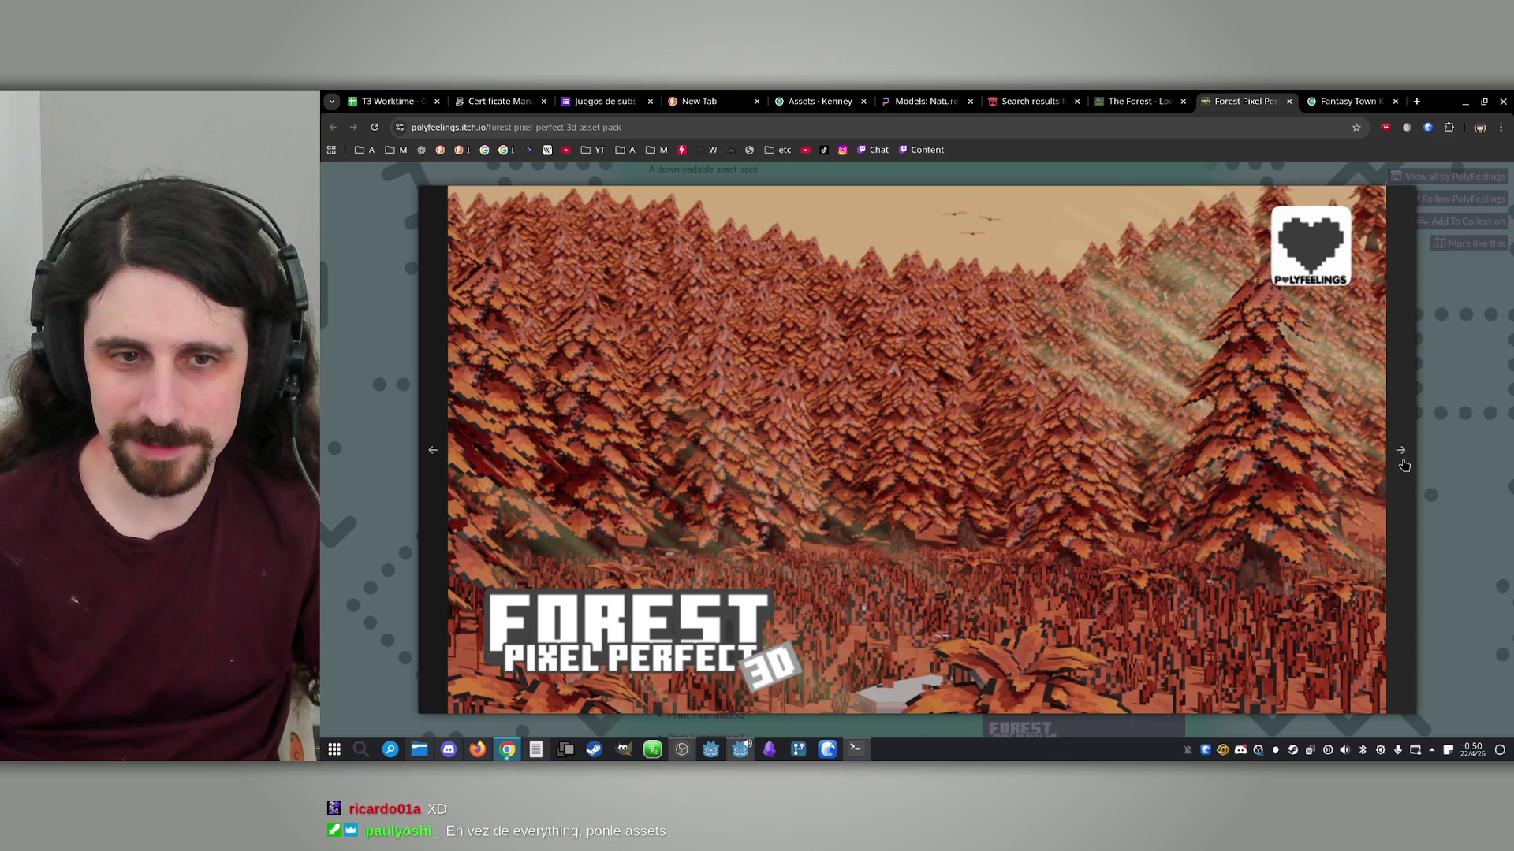
click(1403, 465)
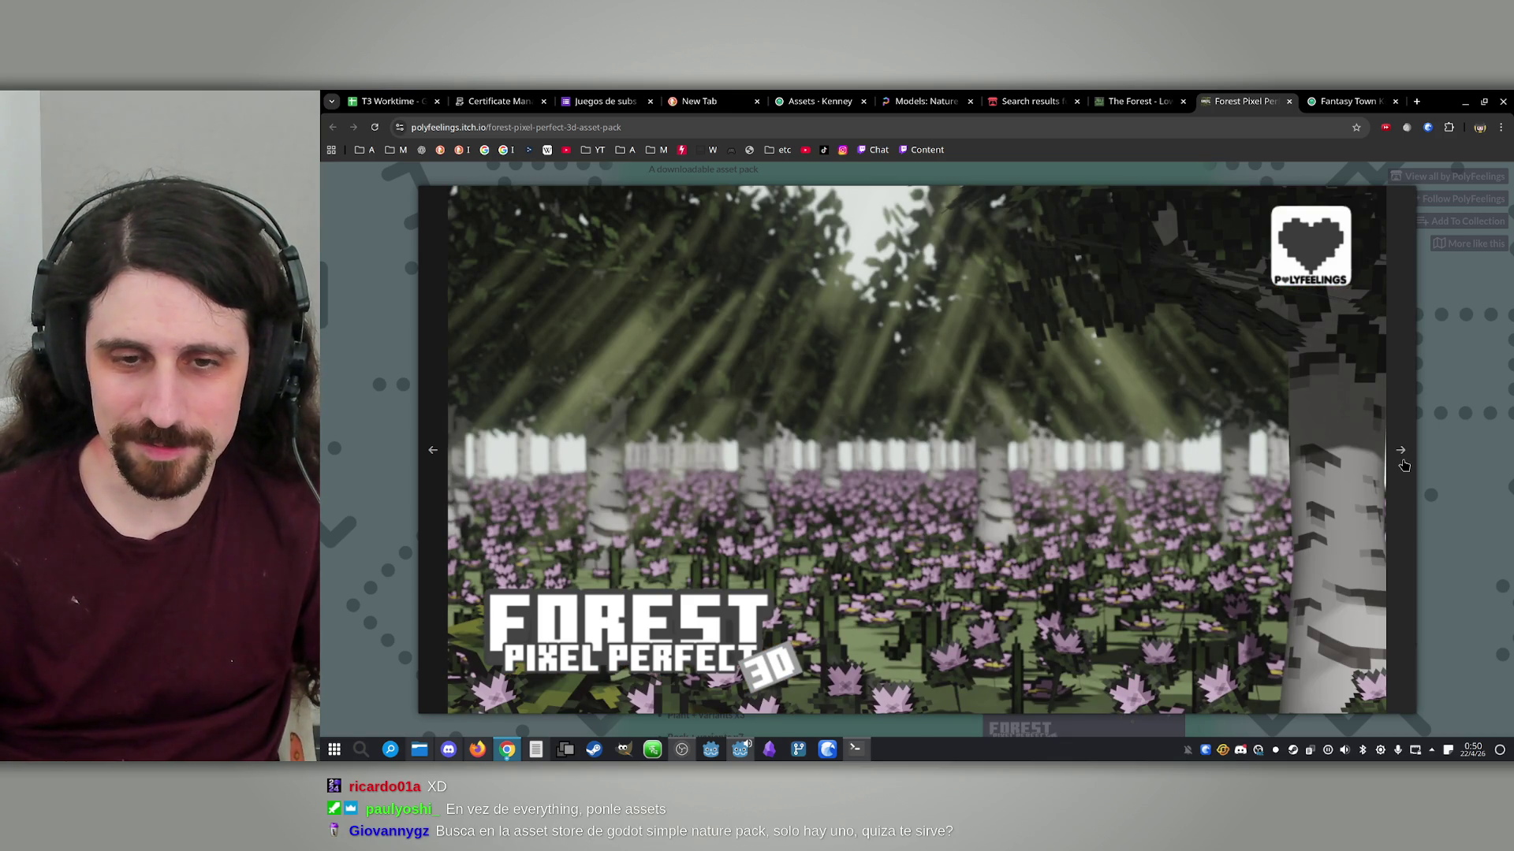
click(1403, 465)
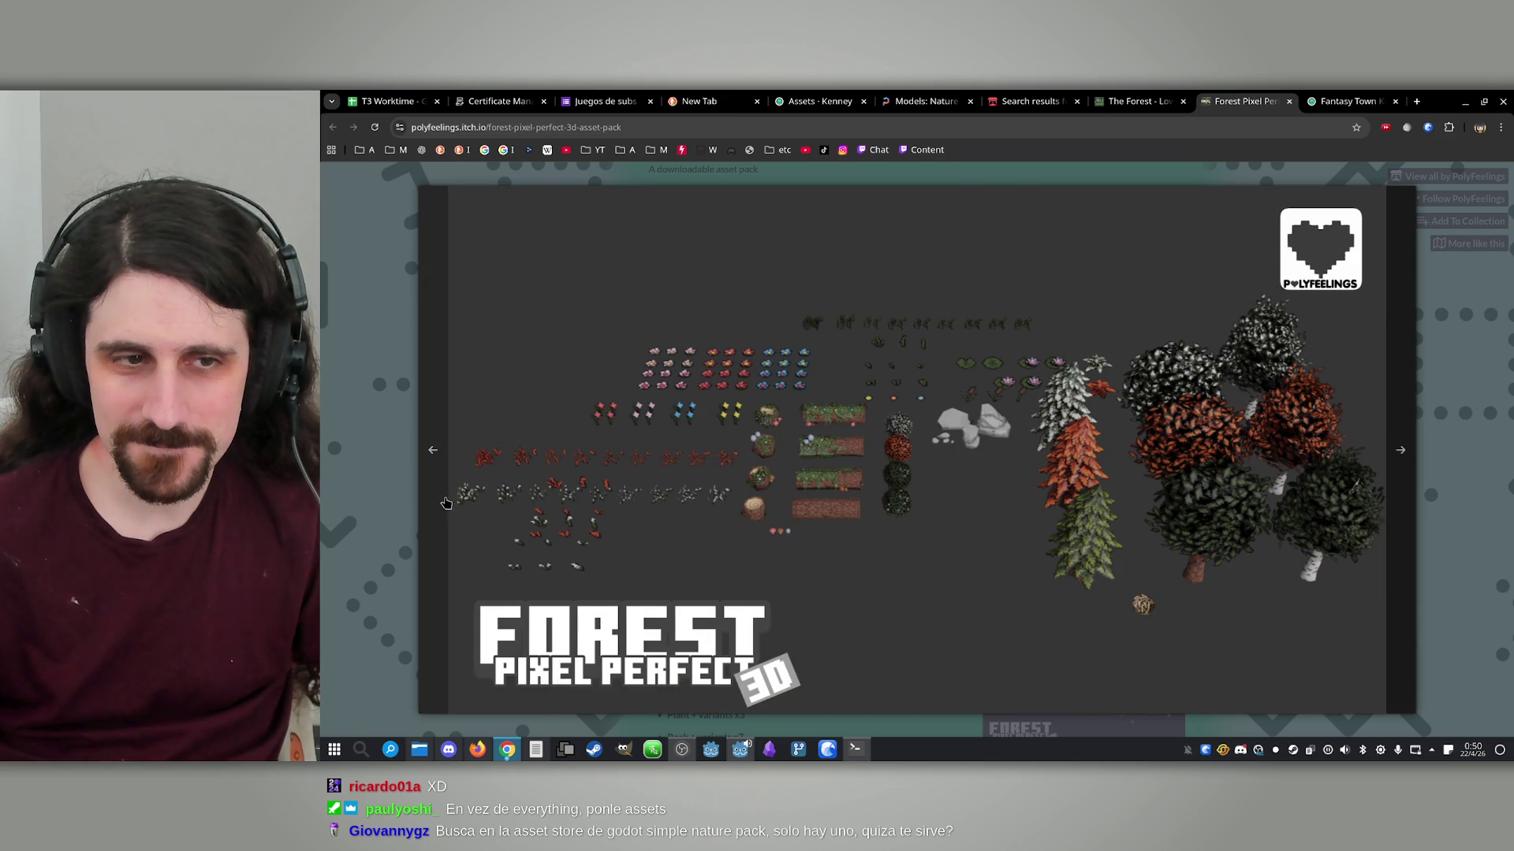
Step back to the autumn forest screenshot, then close the viewer to see the description
click(440, 502)
click(440, 502)
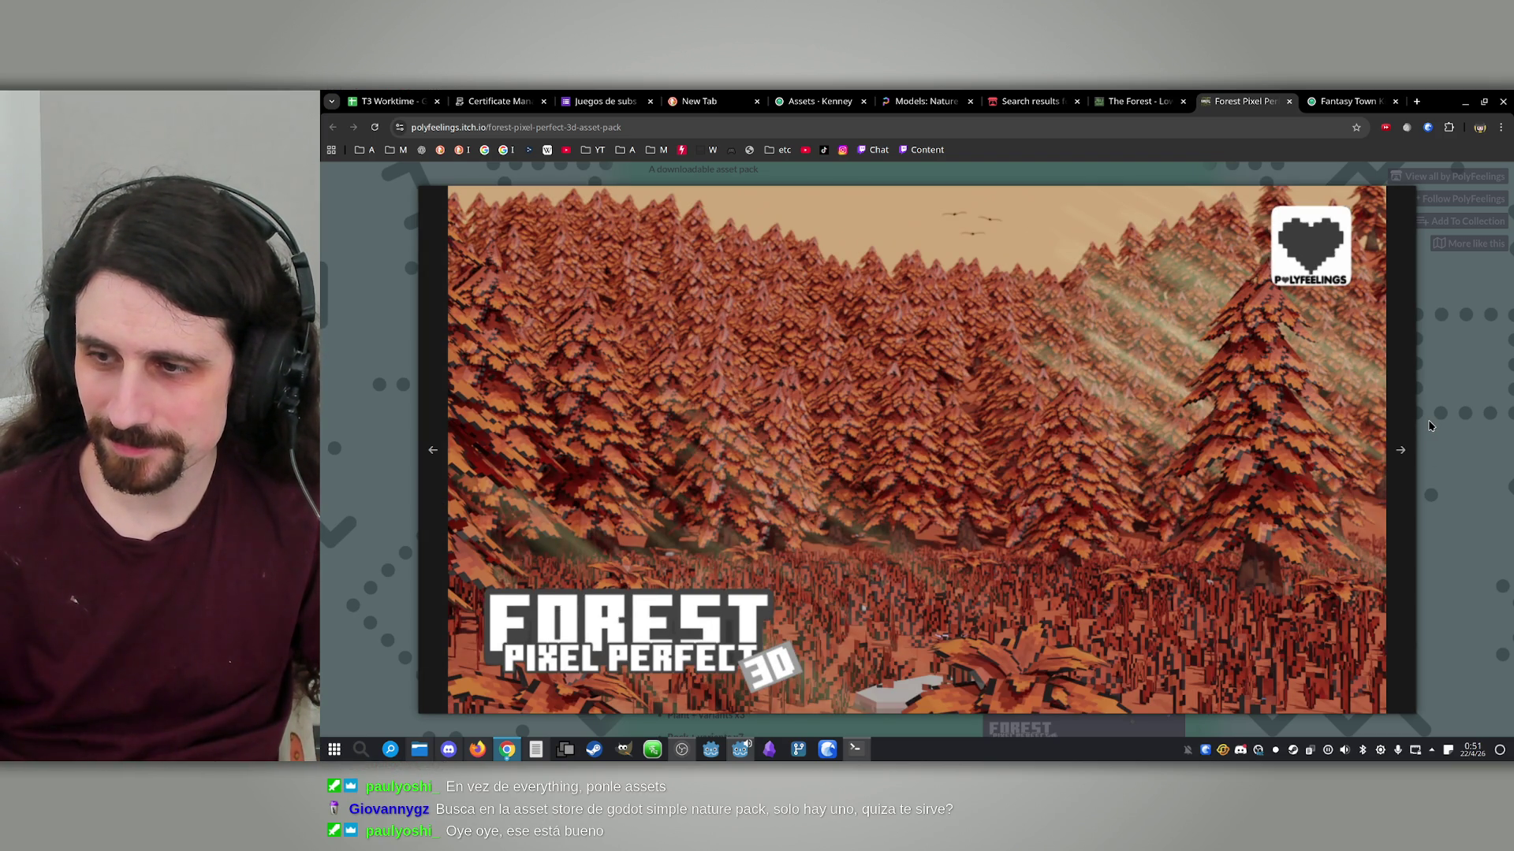
click(1436, 386)
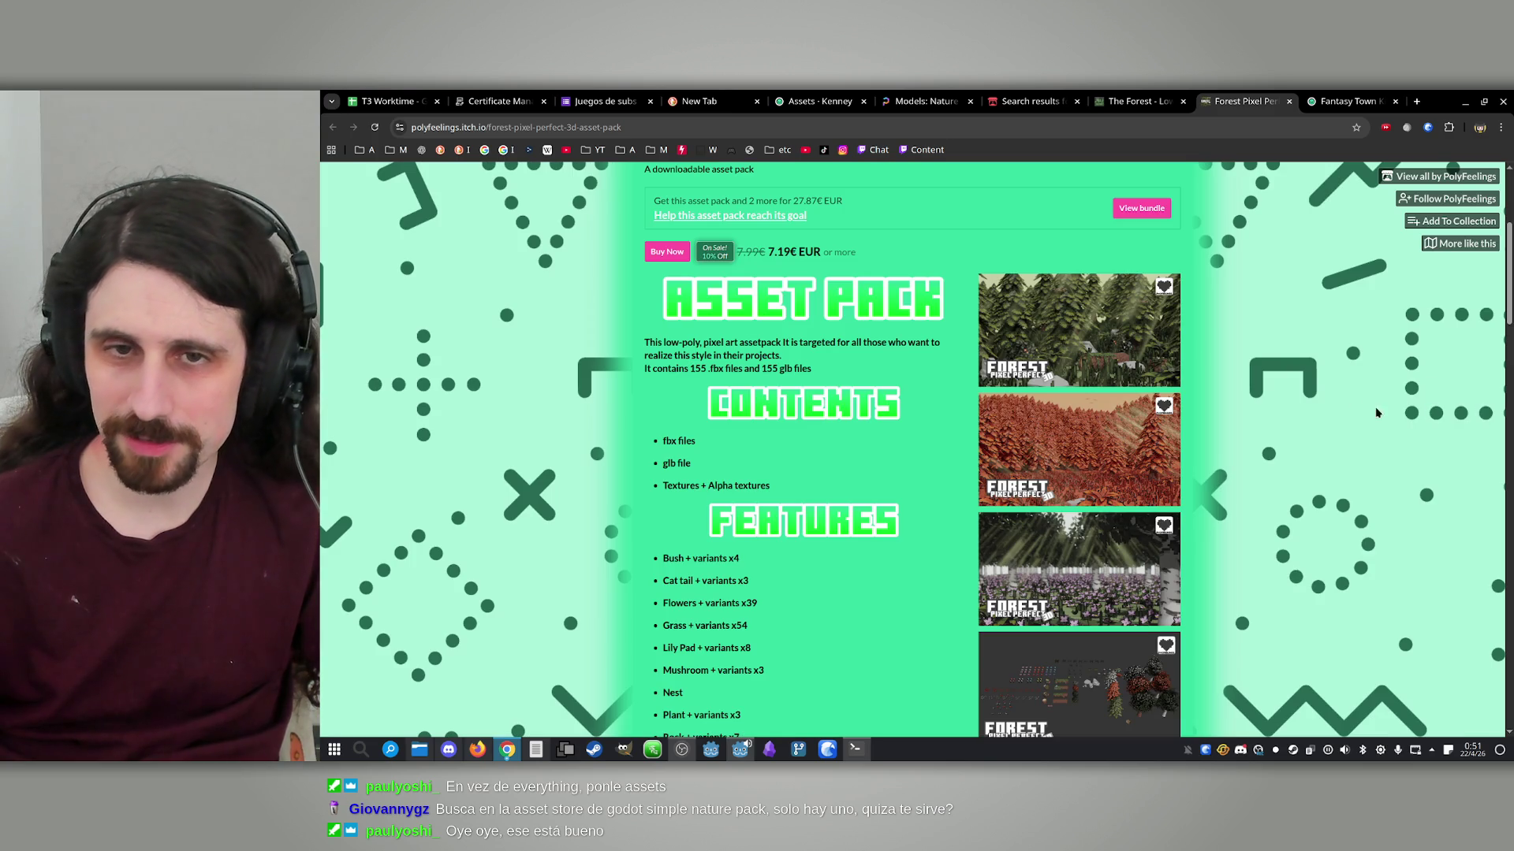
middle_click(455, 155)
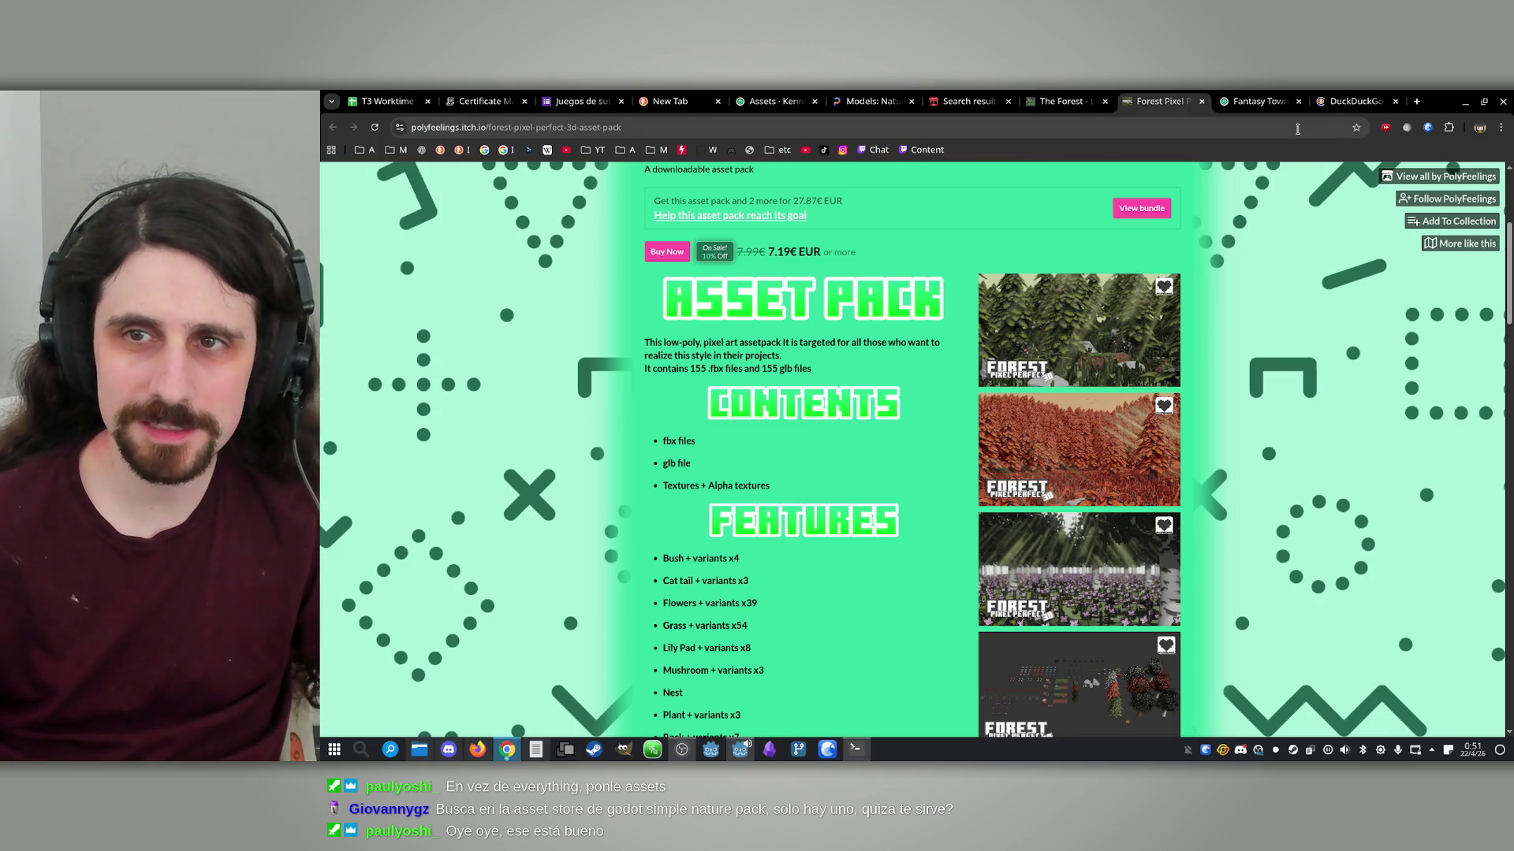
Search DuckDuckGo for 'asset store godot' and open the store.godotengine.org result
key(ctrl+9)
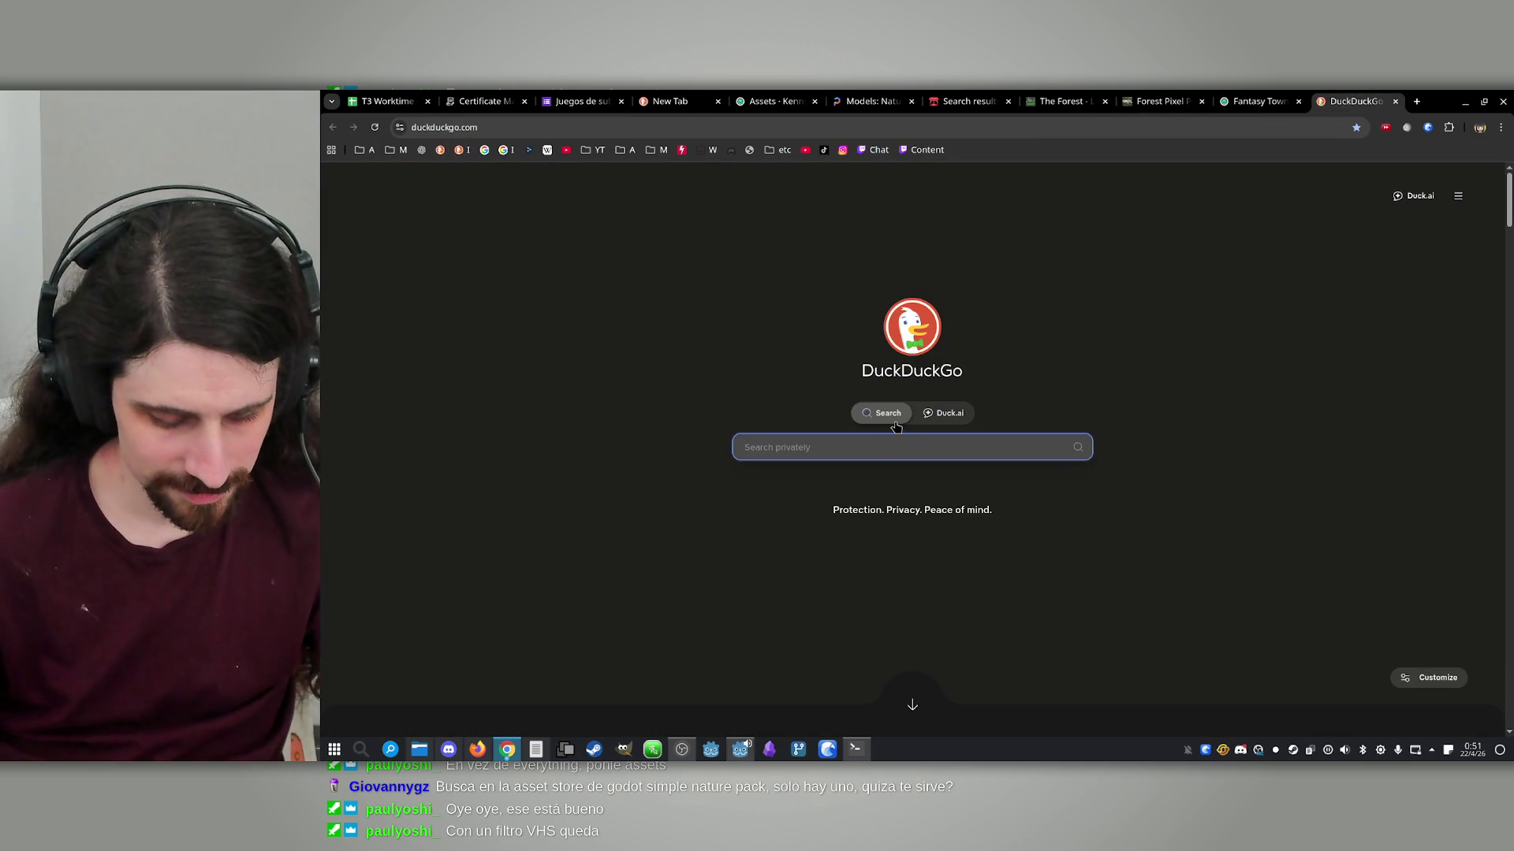
text(asset st)
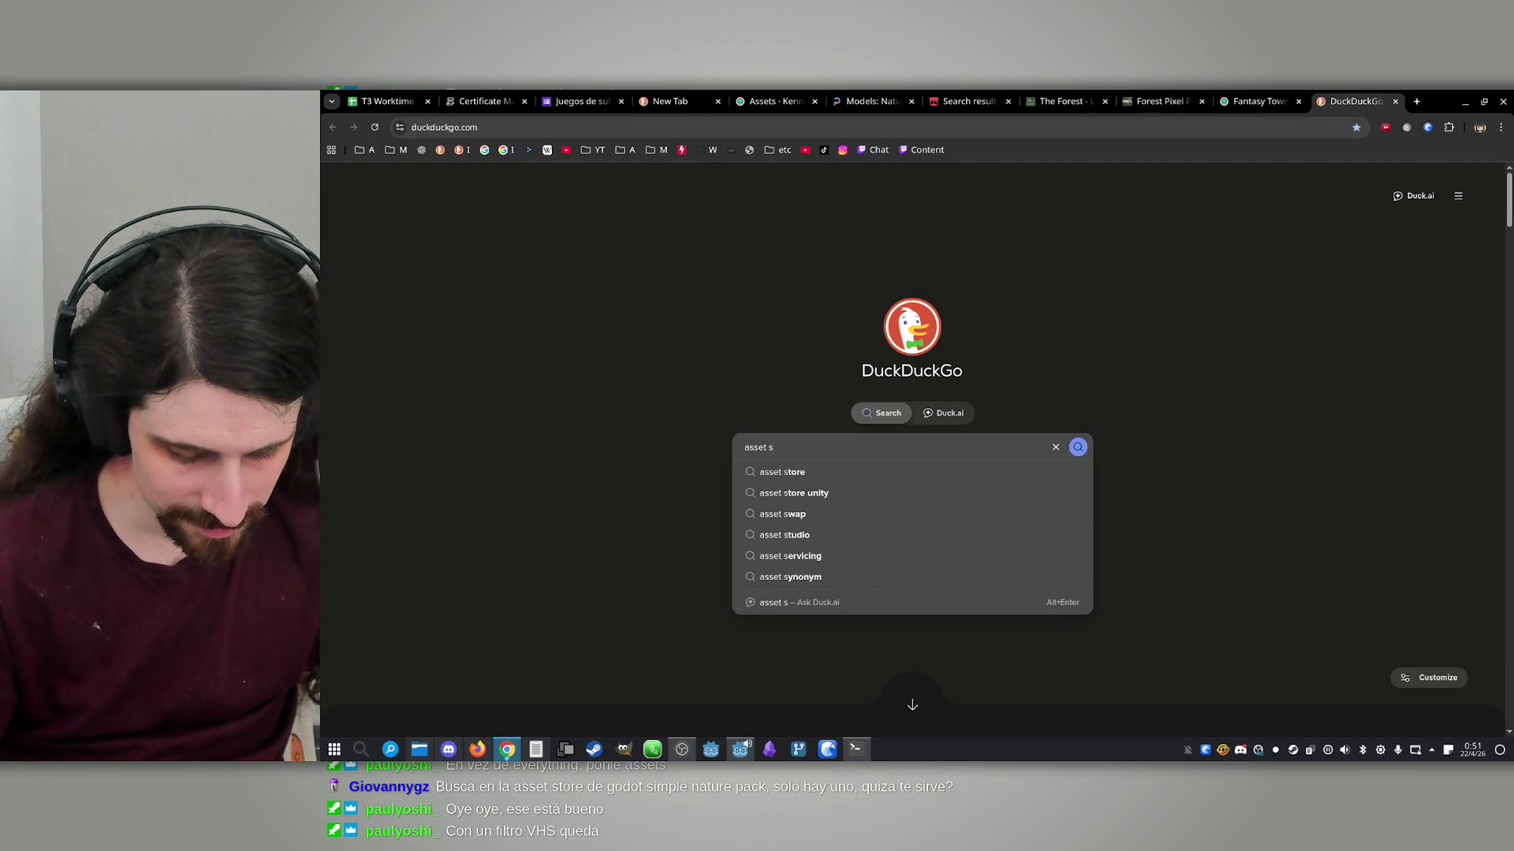
text(ore godot)
key(Return)
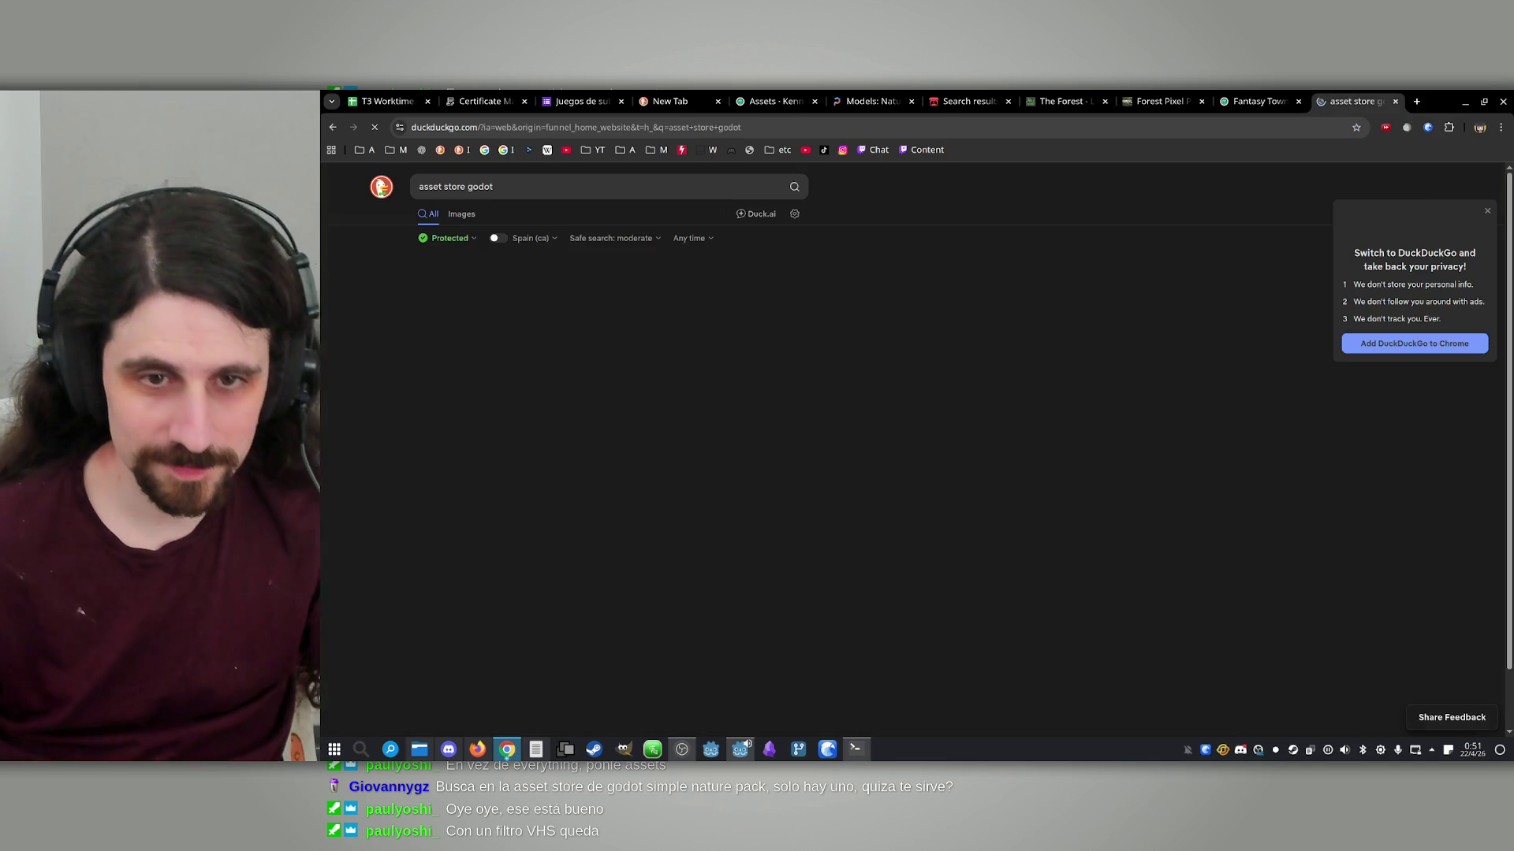
click(489, 290)
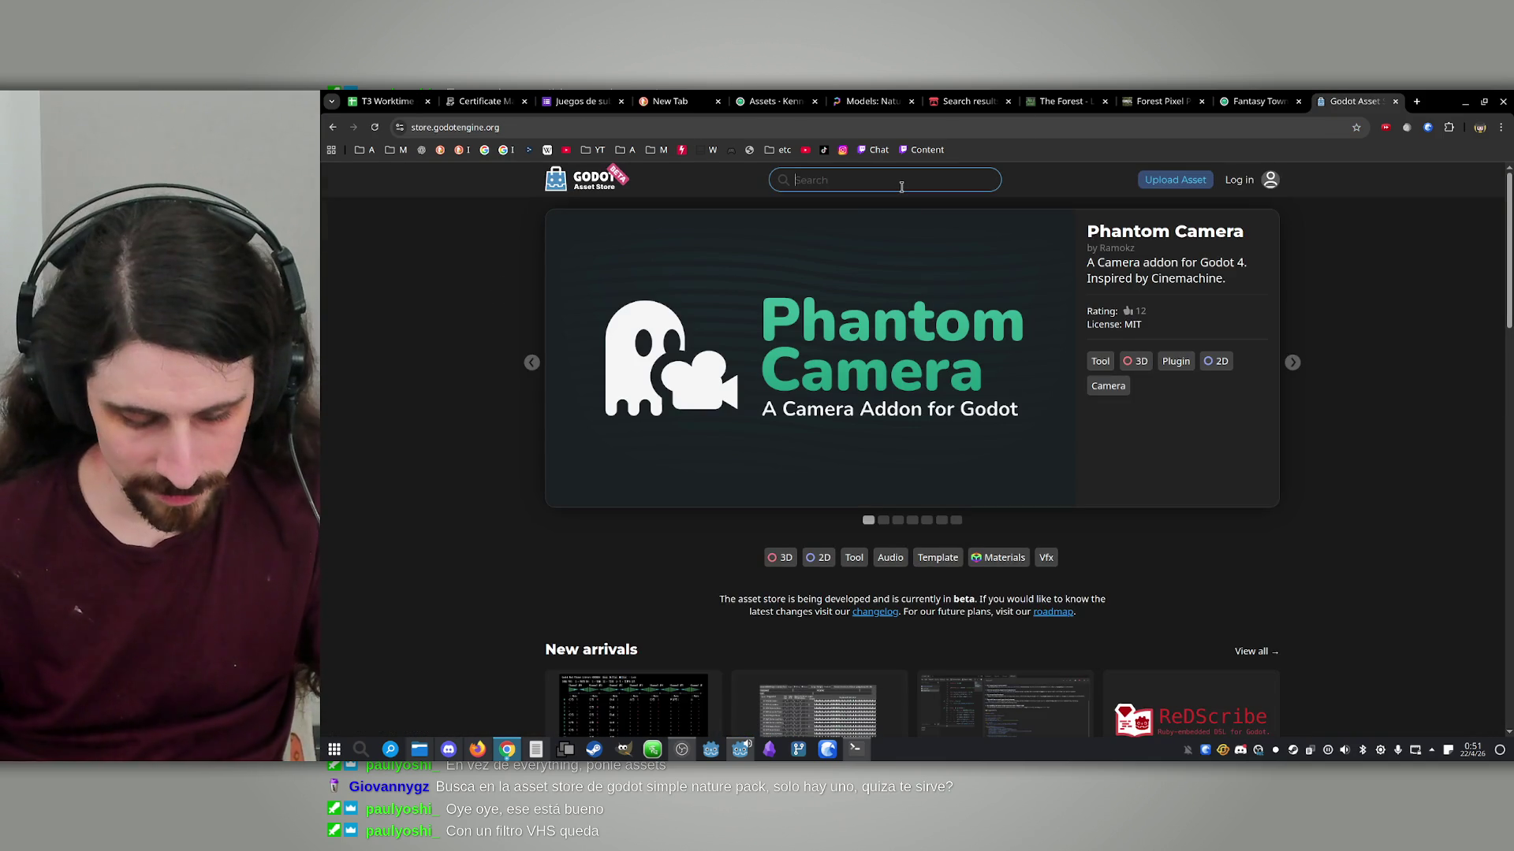
Search the Godot Asset Store for 'simple nature pack' and browse the simple nature pack results
text(simple natu)
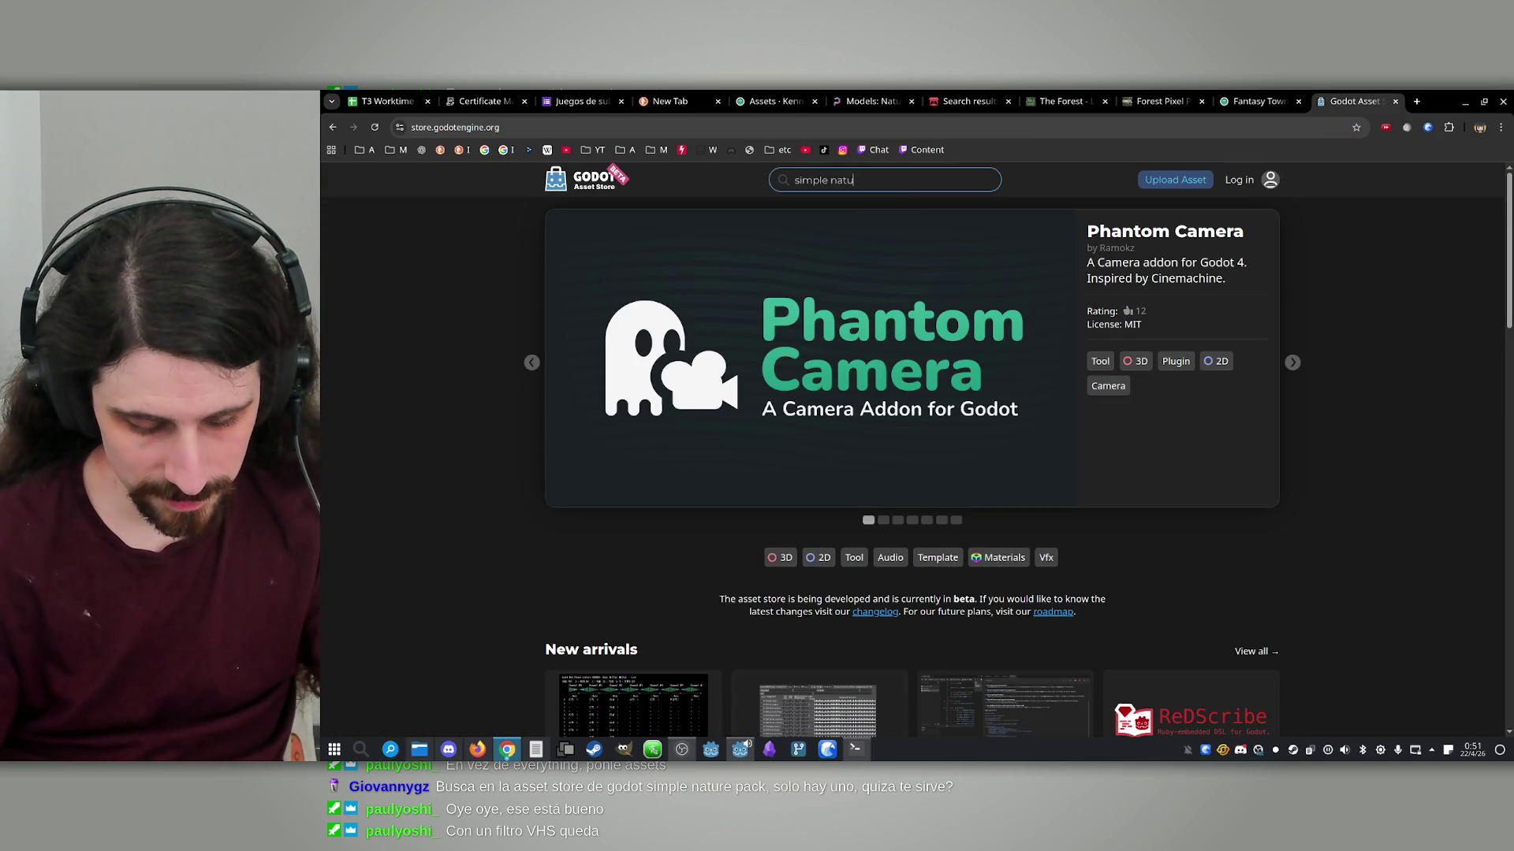
text(re pack)
key(Return)
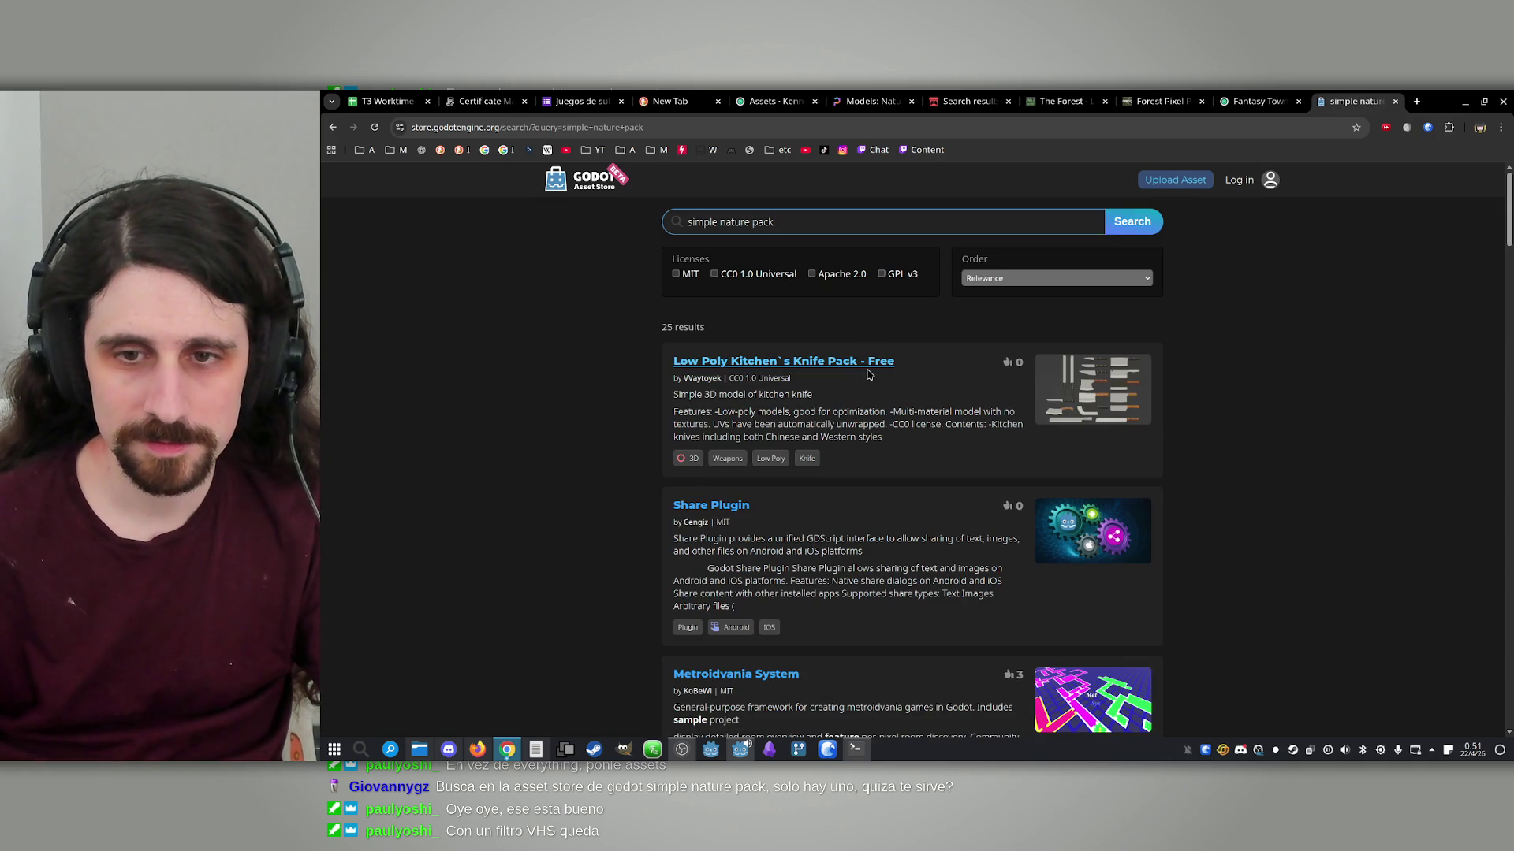
scroll(864, 353, down, 4)
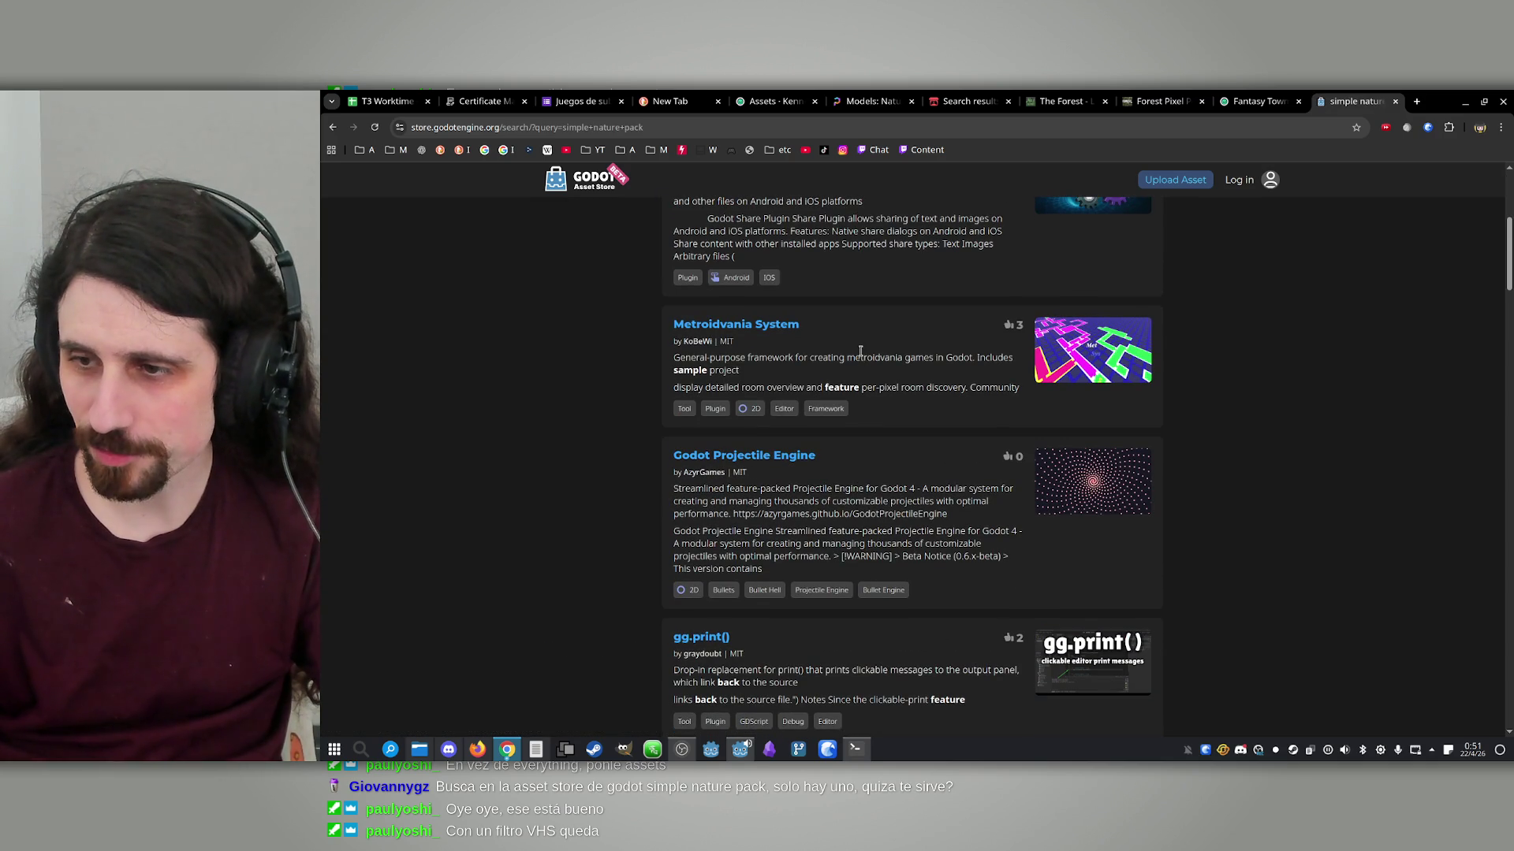
scroll(870, 380, up, 4)
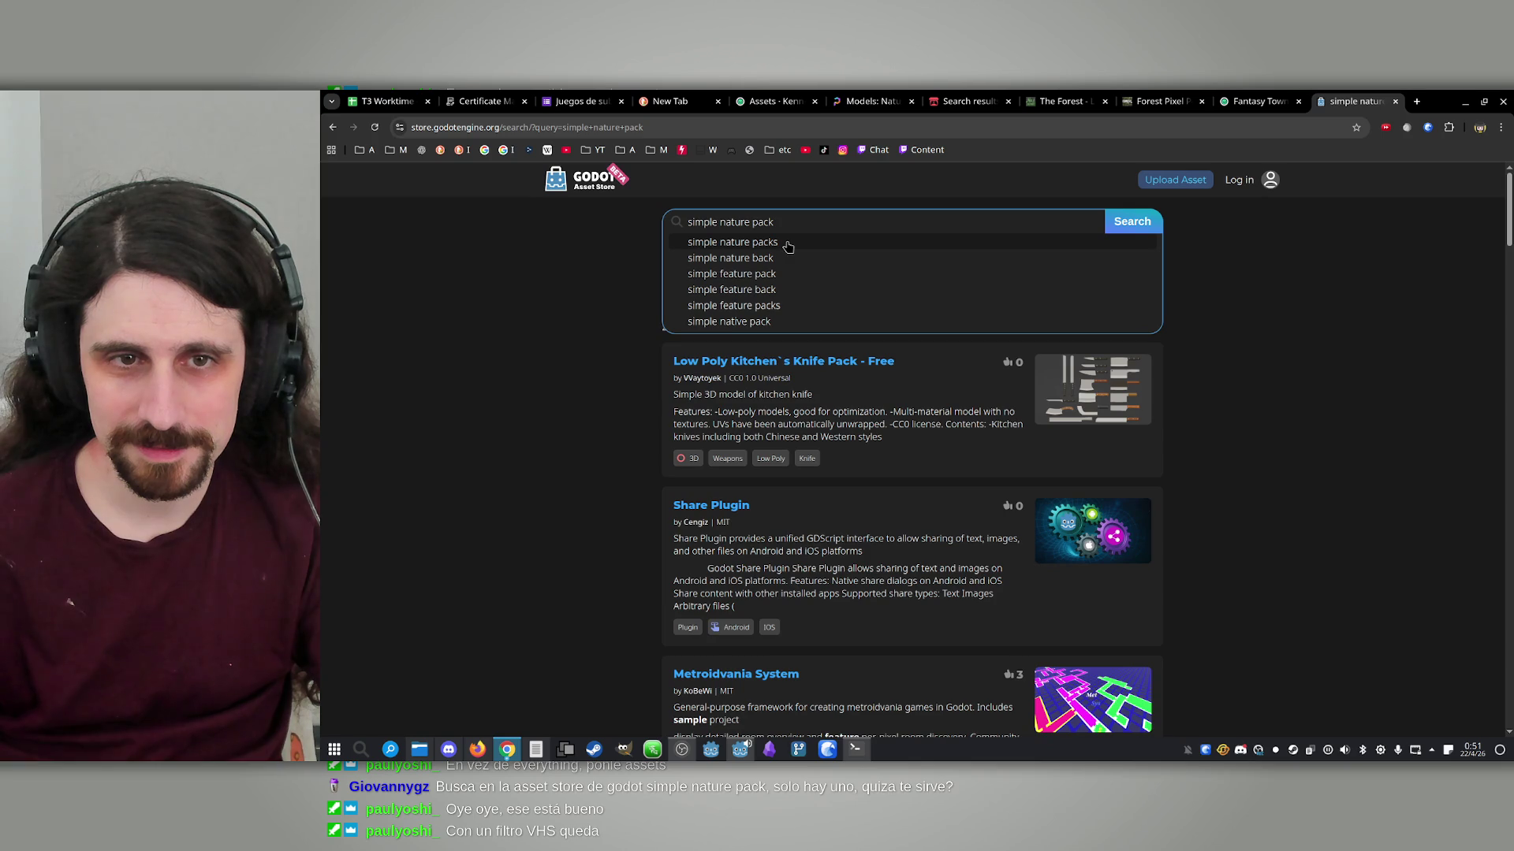
click(787, 245)
scroll(789, 250, down, 5)
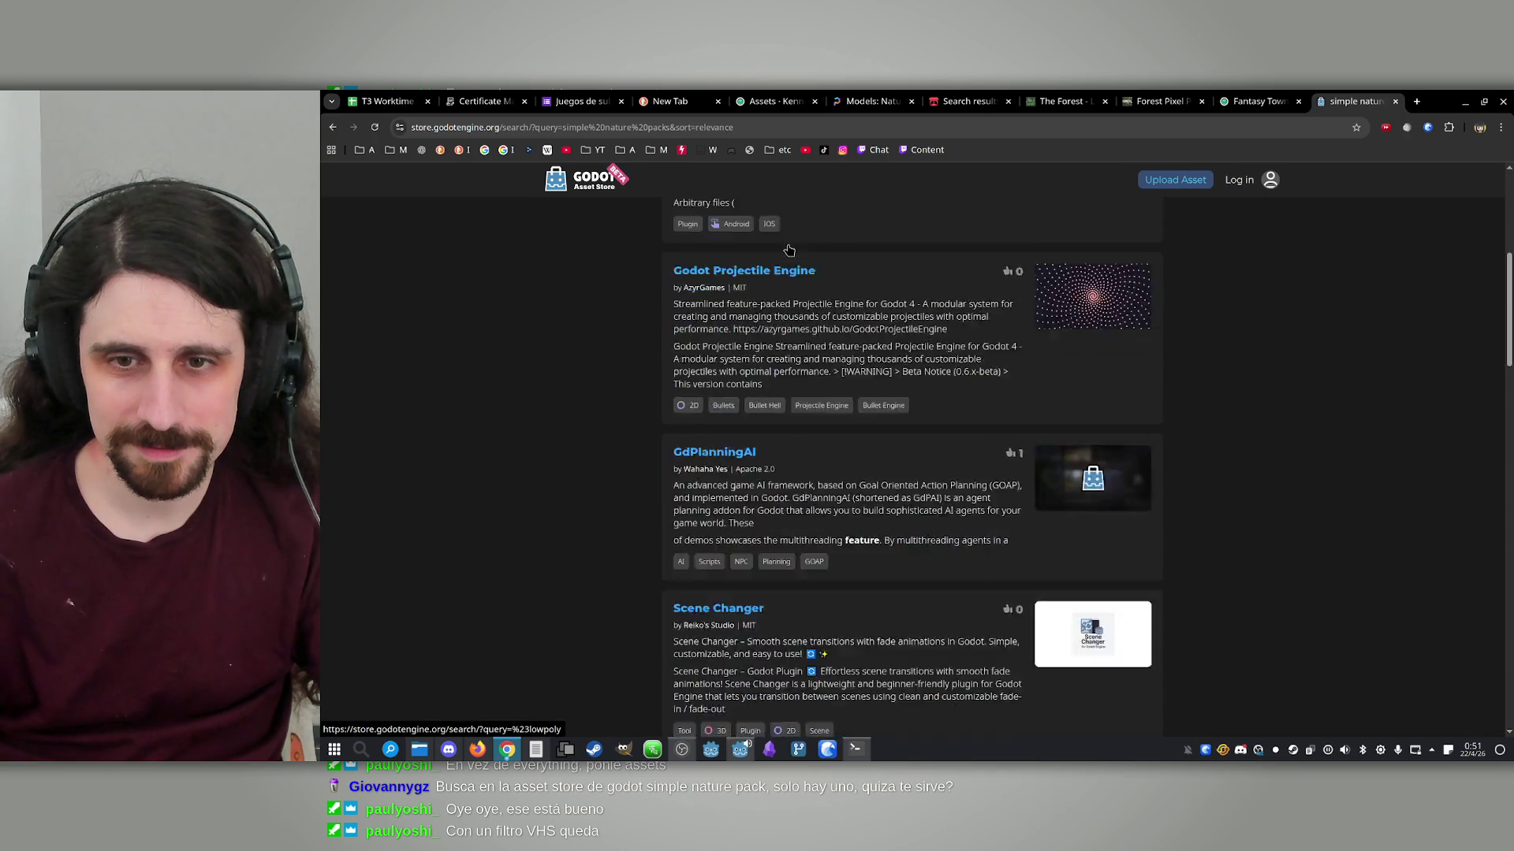
scroll(789, 250, down, 12)
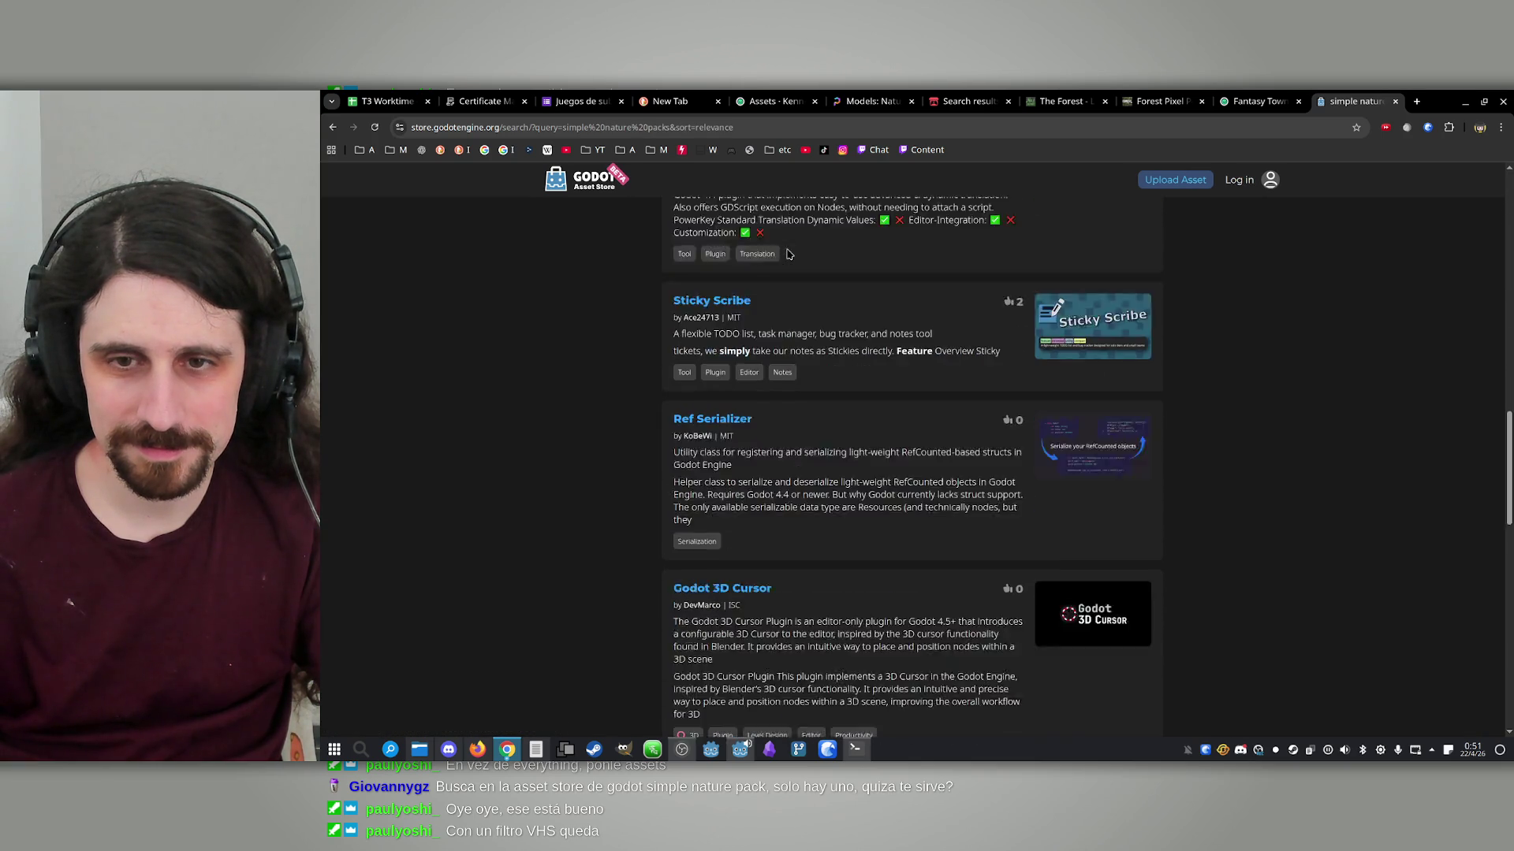
scroll(788, 254, down, 10)
scroll(807, 294, up, 20)
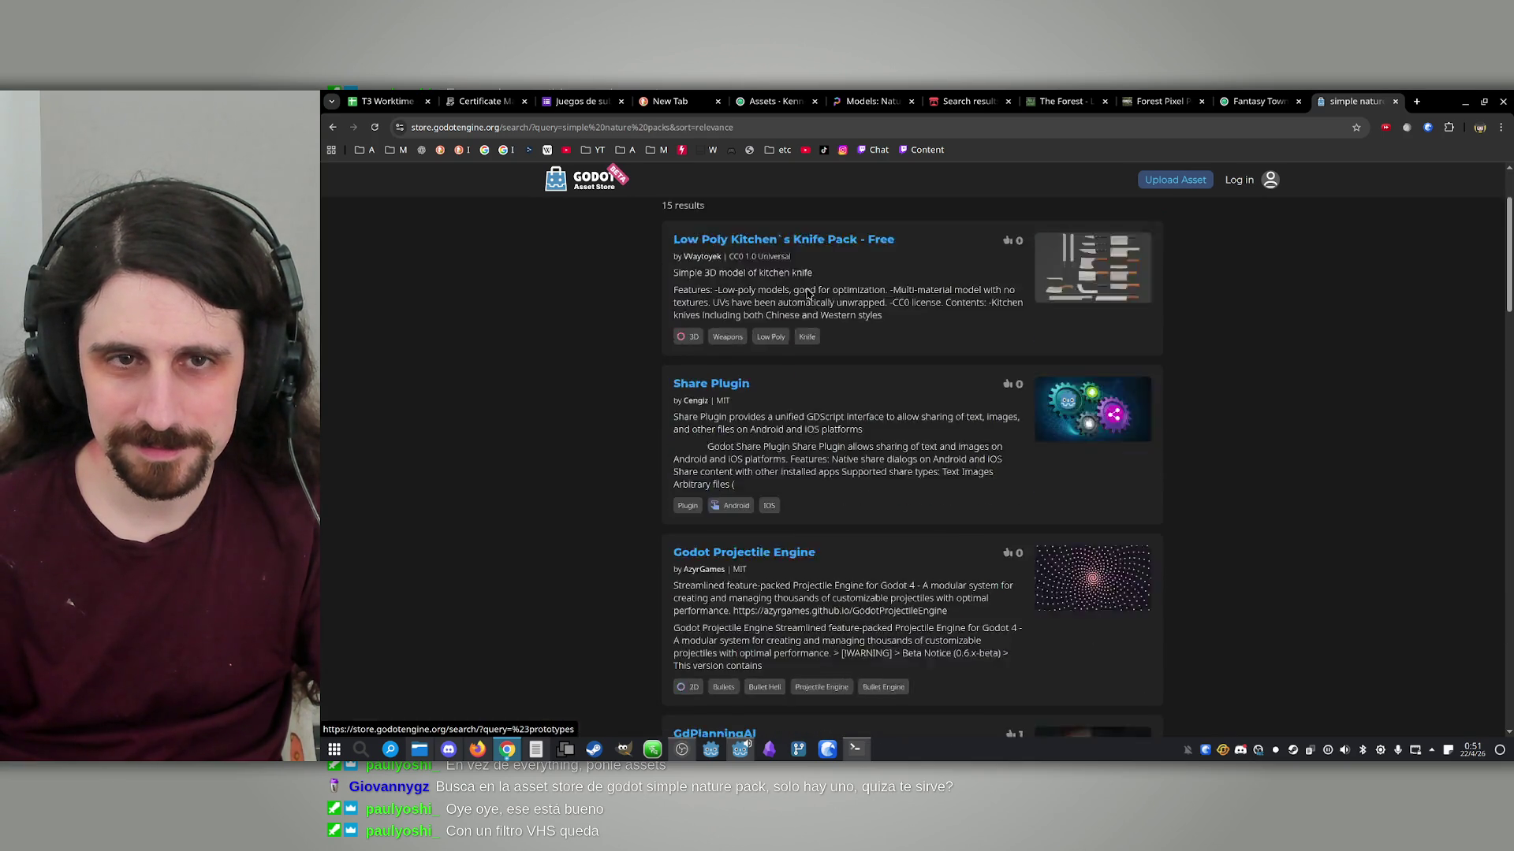
scroll(808, 294, up, 2)
Replace the query with 'forest' and scroll through the 124 forest results
click(815, 223)
text(nnn)
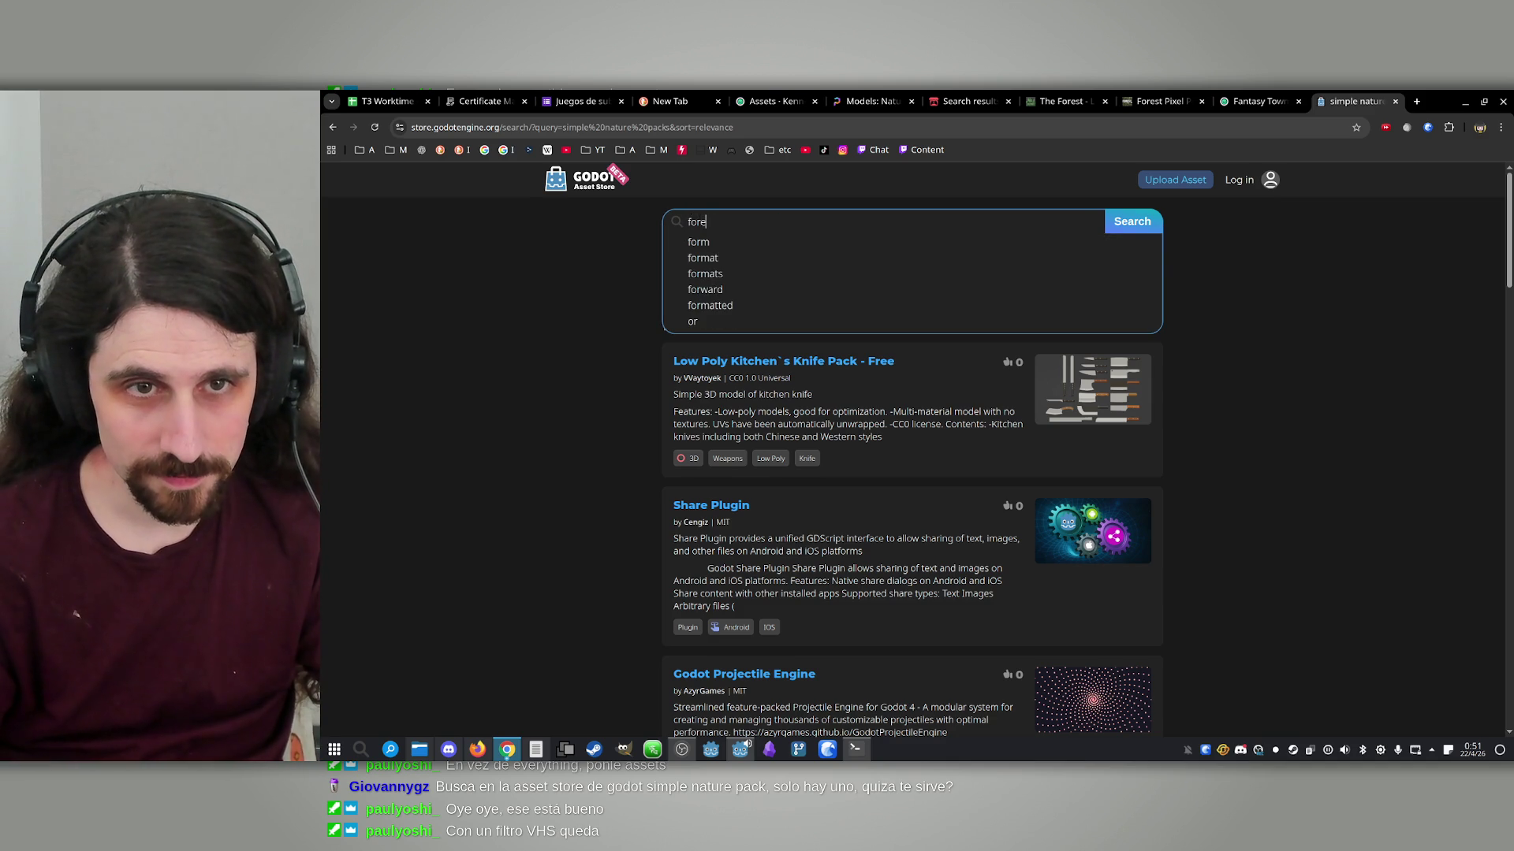
text(st)
key(Return)
scroll(1088, 450, down, 1)
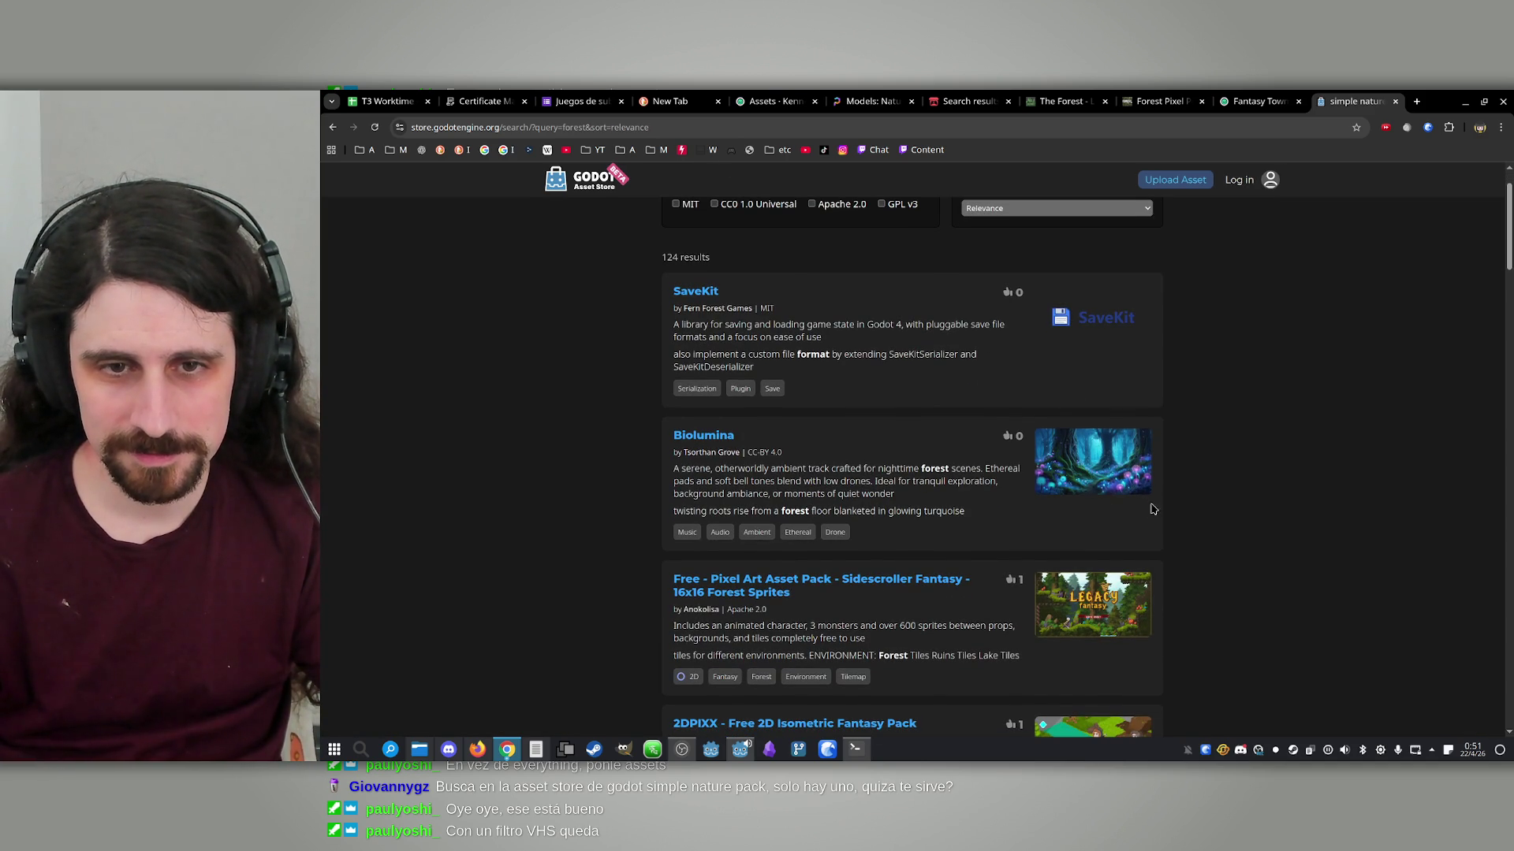
scroll(1152, 509, down, 3)
scroll(1232, 473, down, 12)
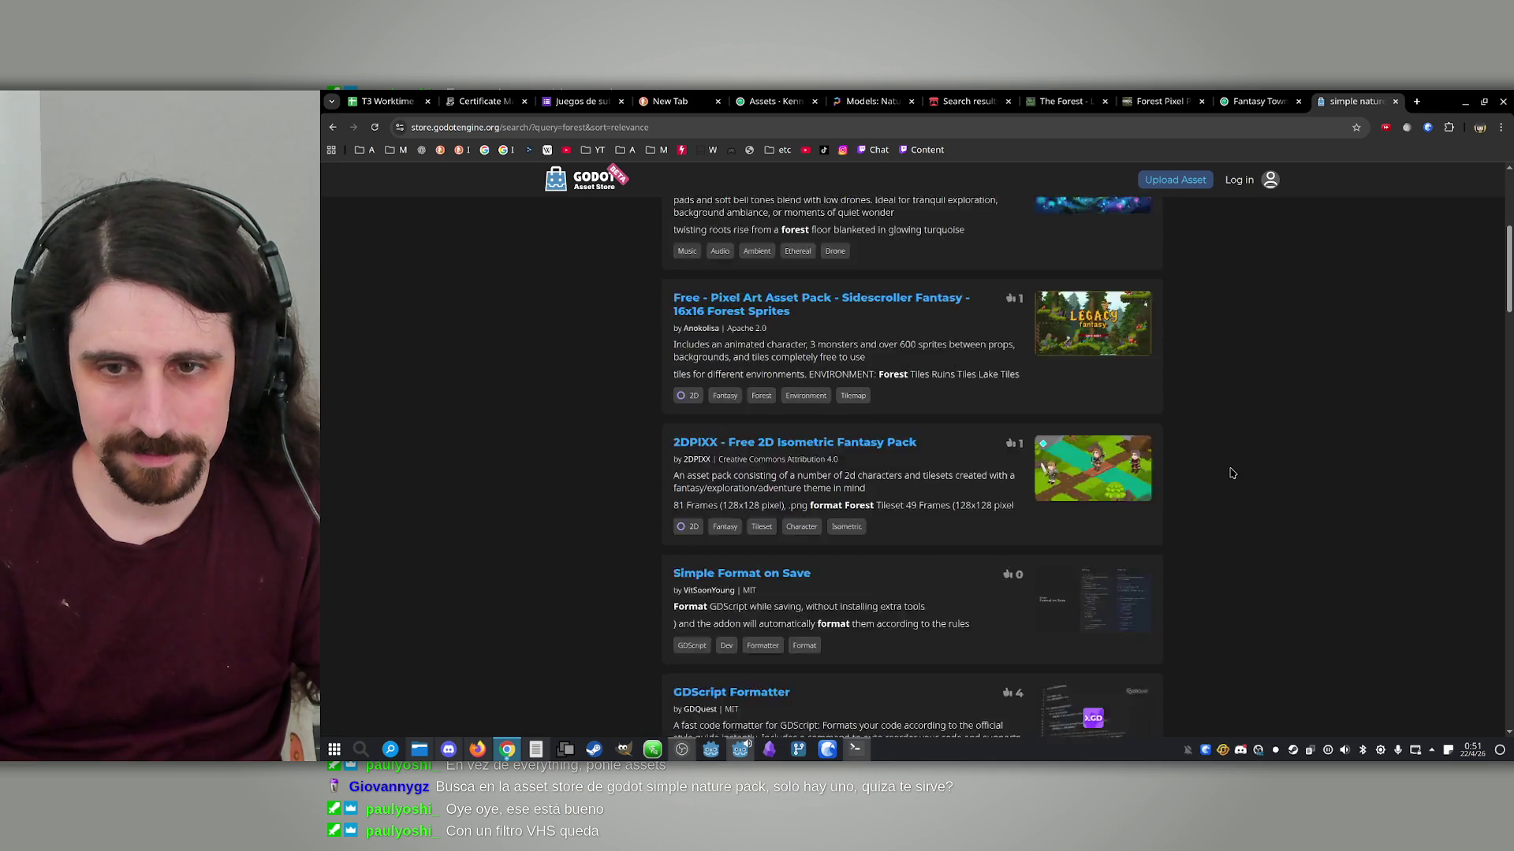
click(1228, 105)
Revisit the Forest Pixel Perfect page, enlarge its green forest screenshot, then close the page
click(1182, 95)
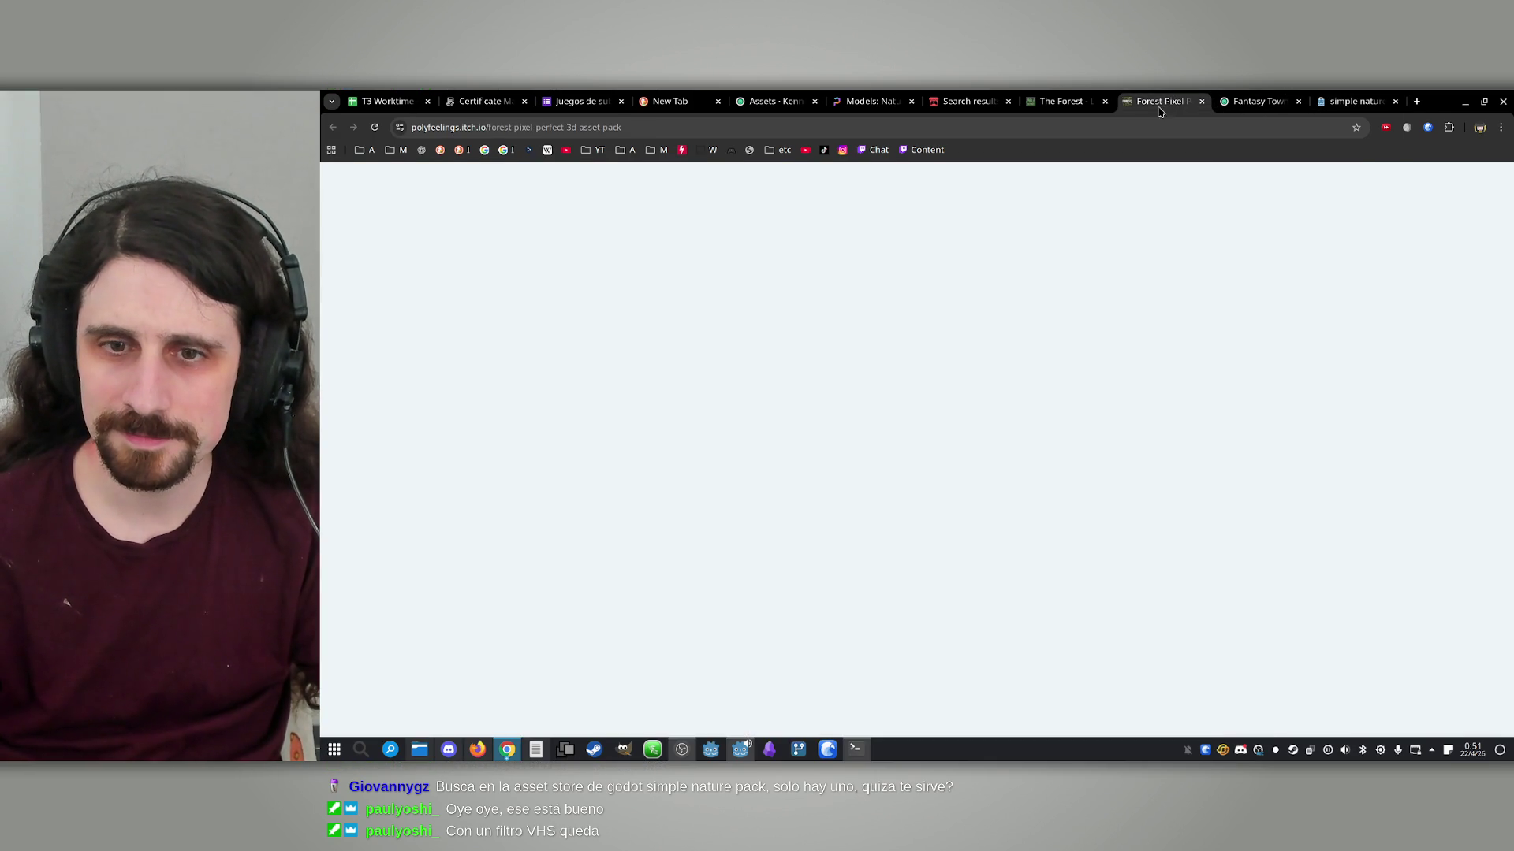
scroll(1103, 330, down, 10)
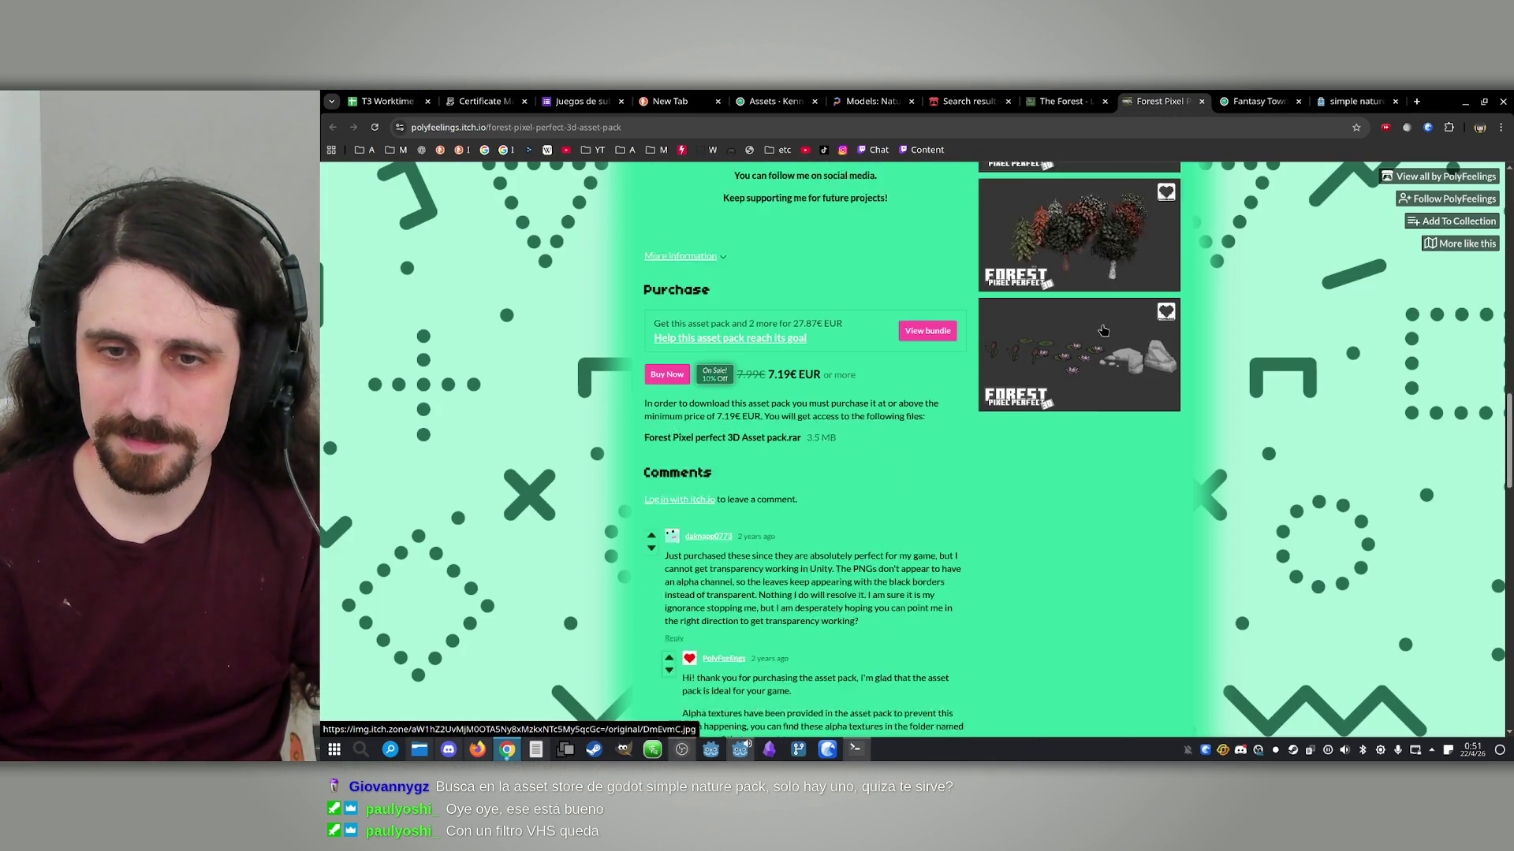
scroll(1103, 331, up, 10)
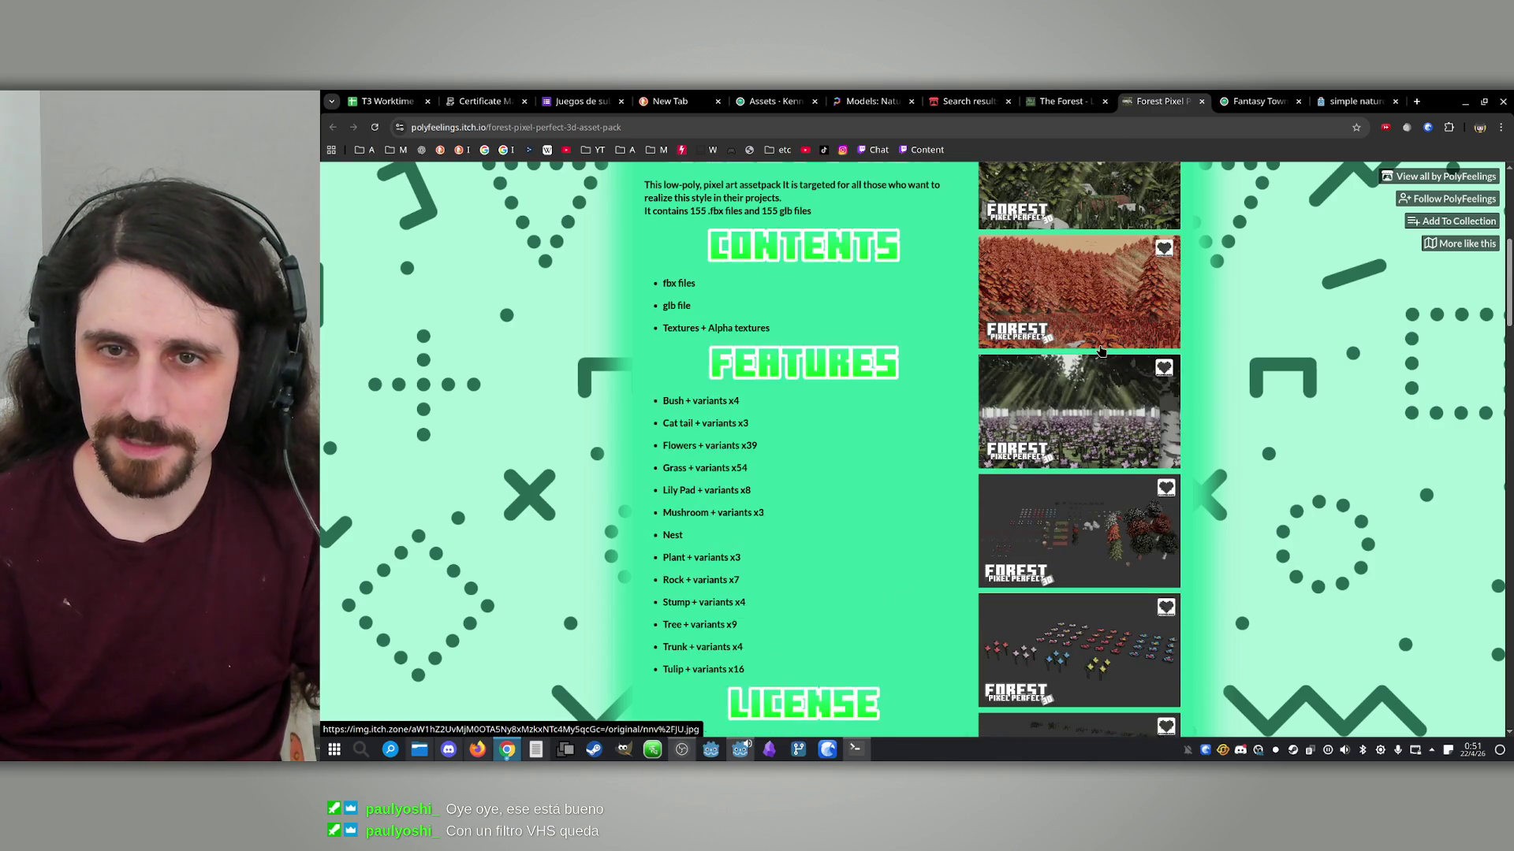
scroll(1101, 350, up, 5)
click(1107, 434)
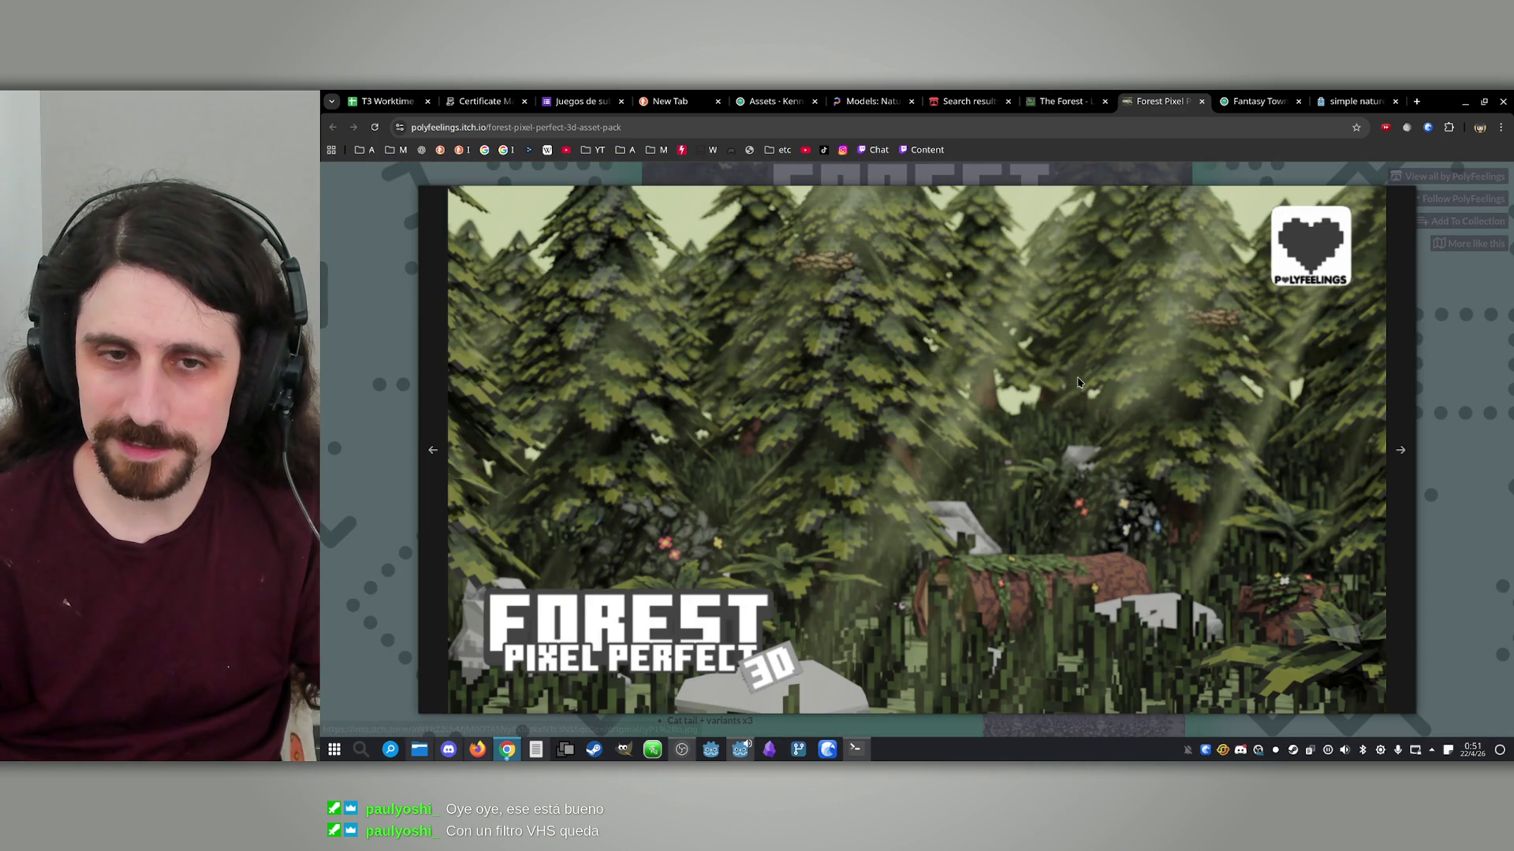
key(ctrl+w)
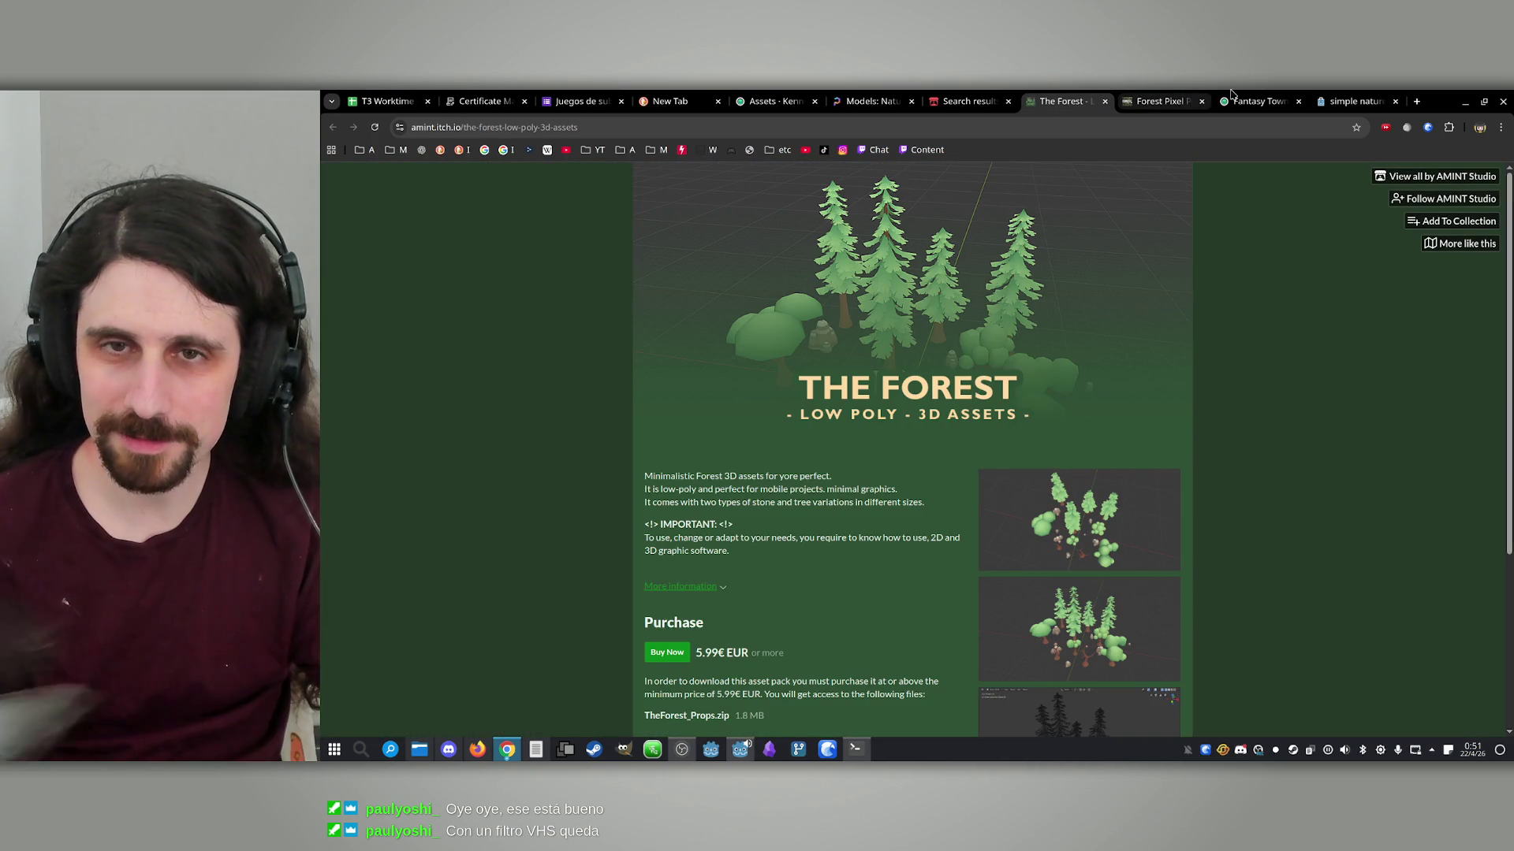
Preview The Forest pack's first two screenshots enlarged, then close the viewer
scroll(1179, 410, down, 3)
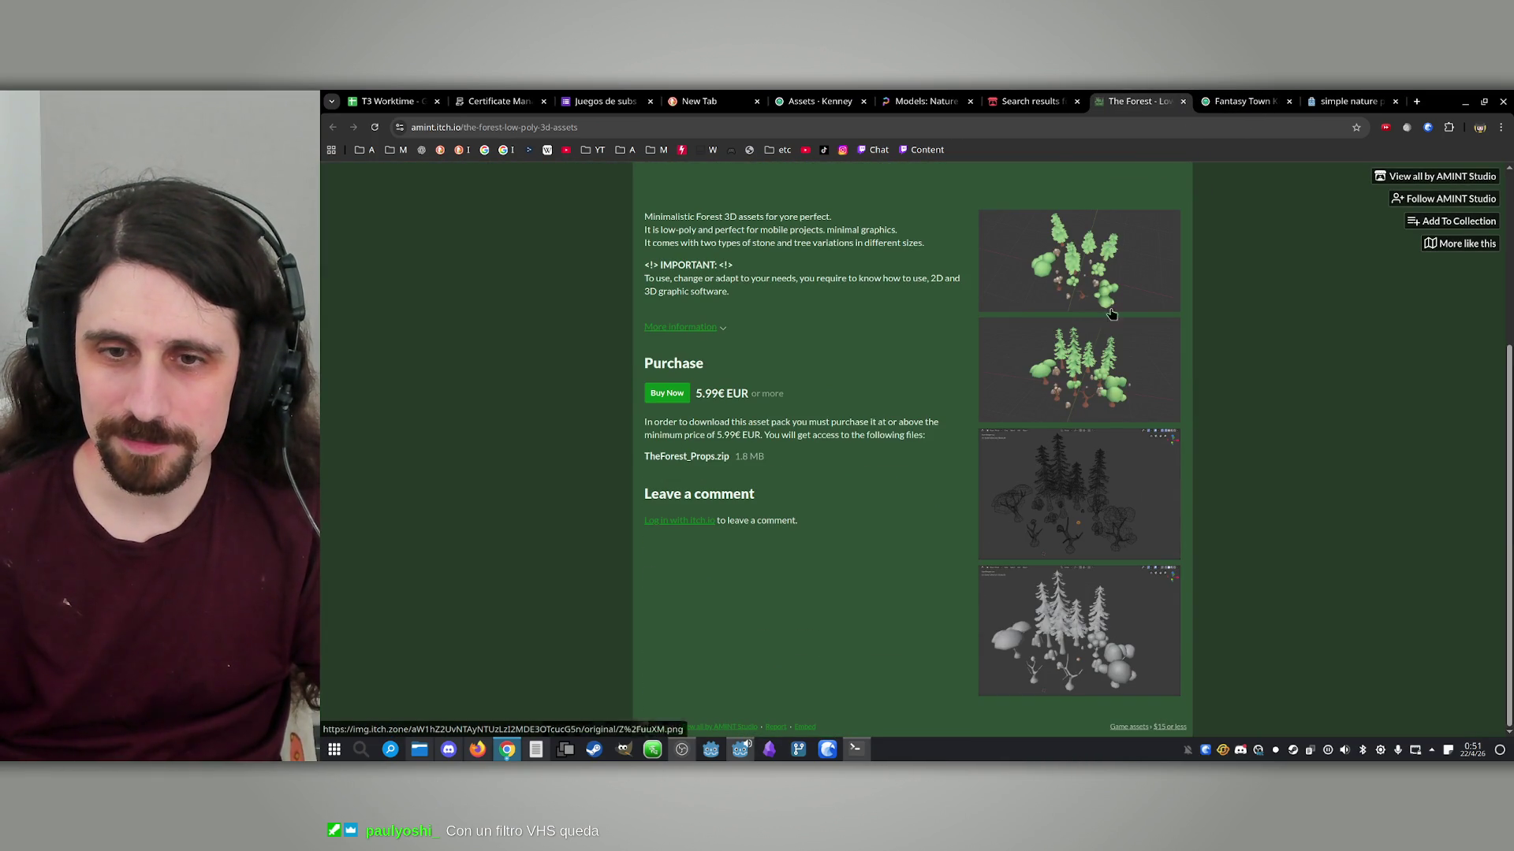
click(1102, 254)
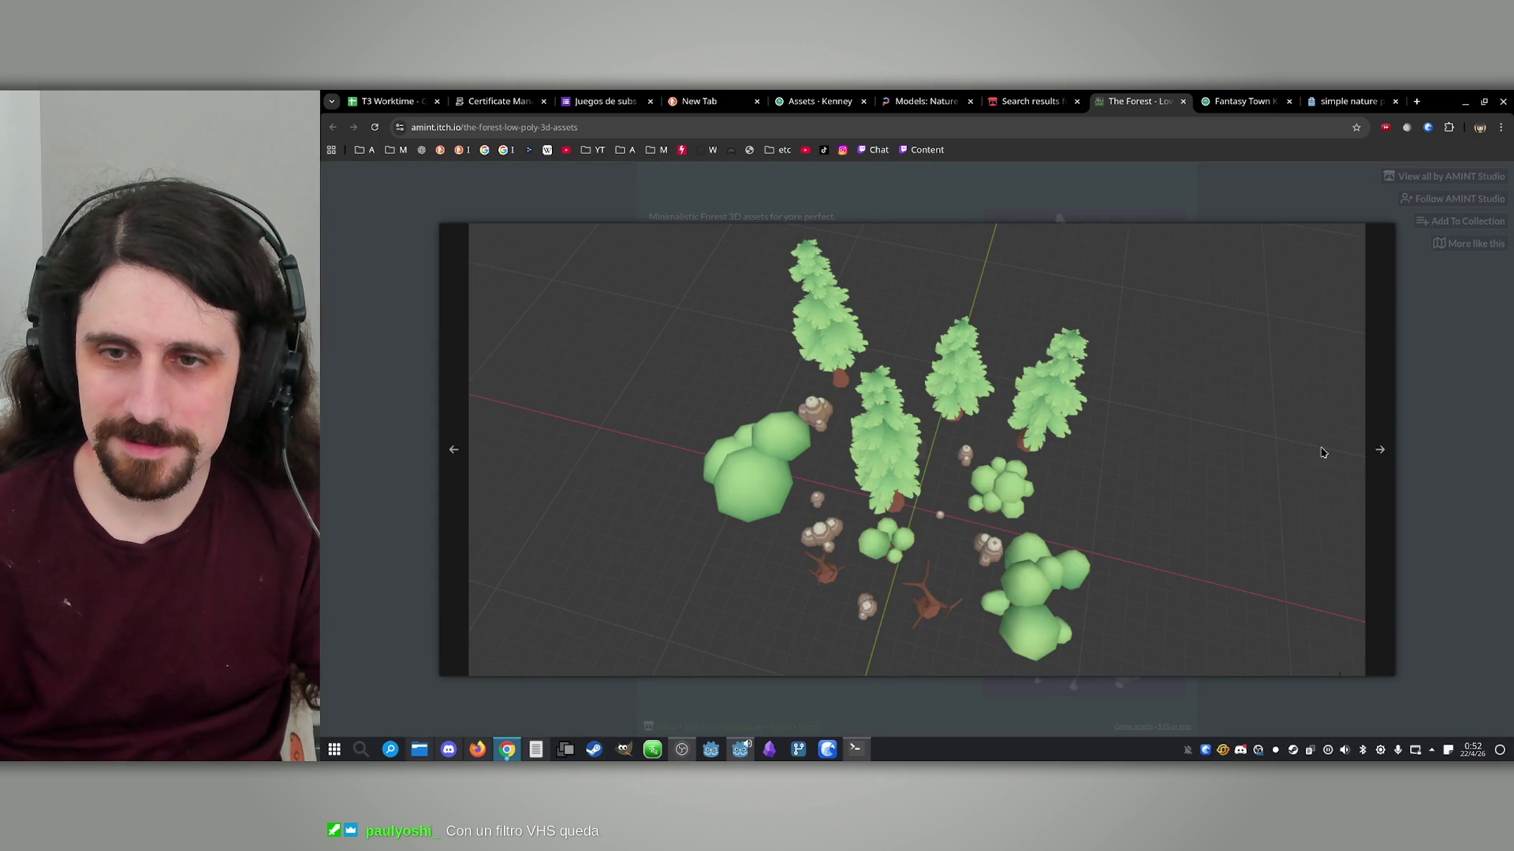
click(1379, 457)
click(1404, 387)
From the forest 3D asset results, open the 'Forests & Flowers' Asset Pack in a background tab
click(1058, 96)
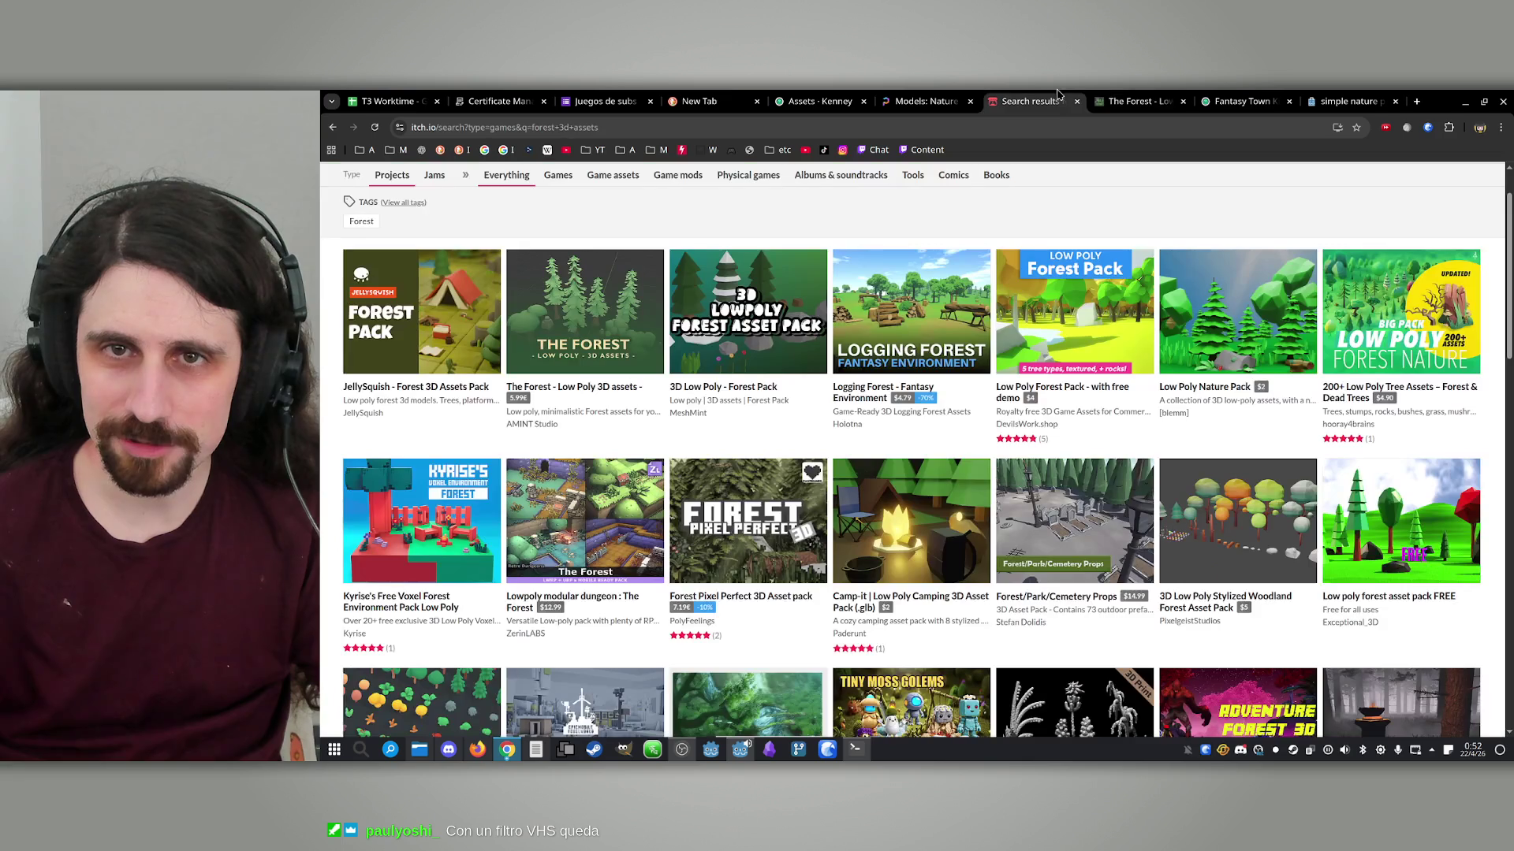
scroll(1143, 224, down, 2)
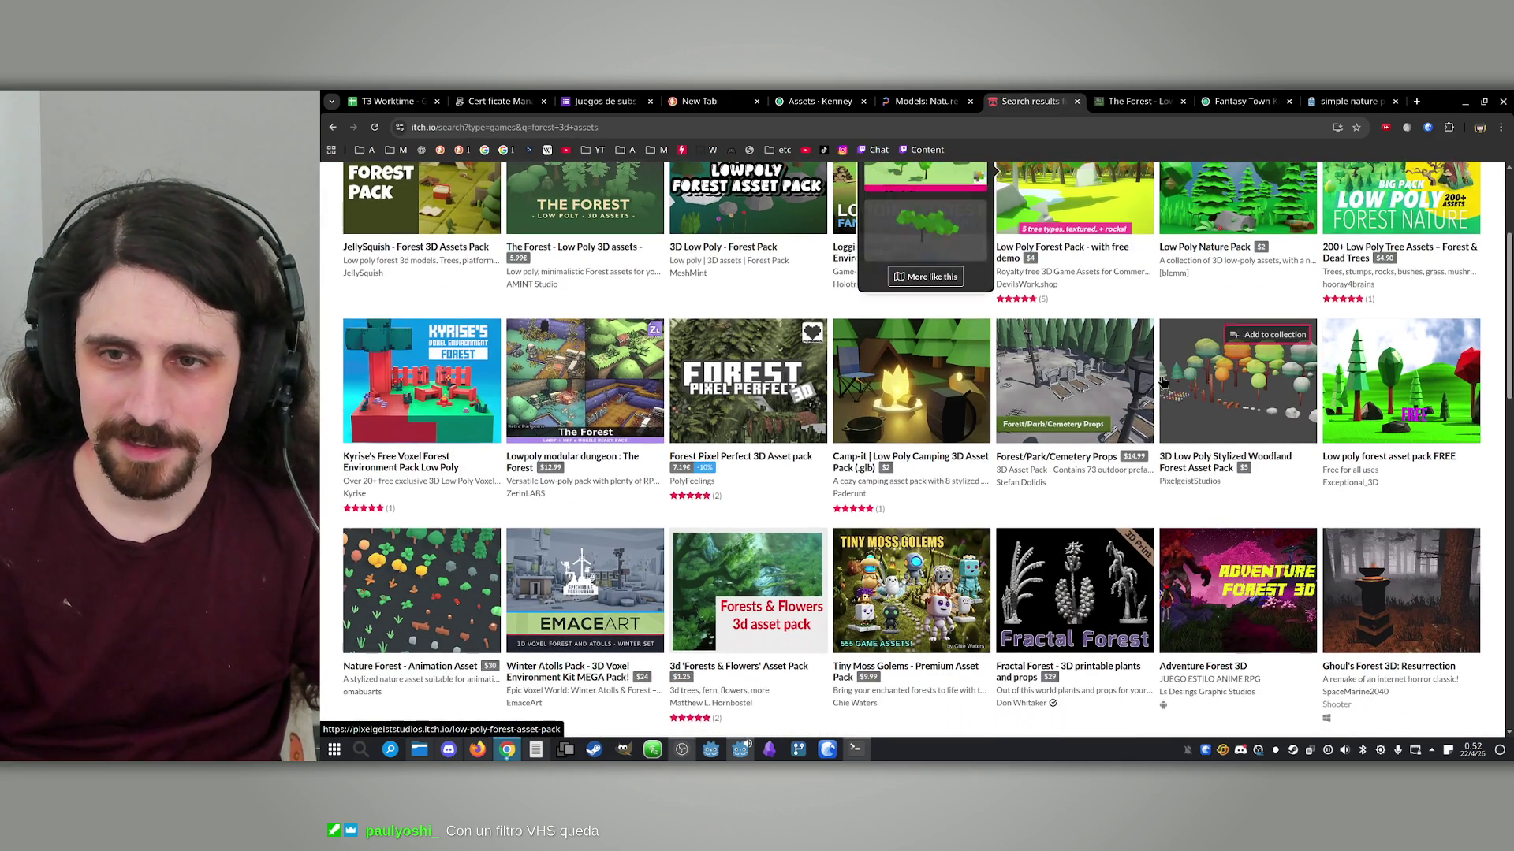
mouse_move(1097, 388)
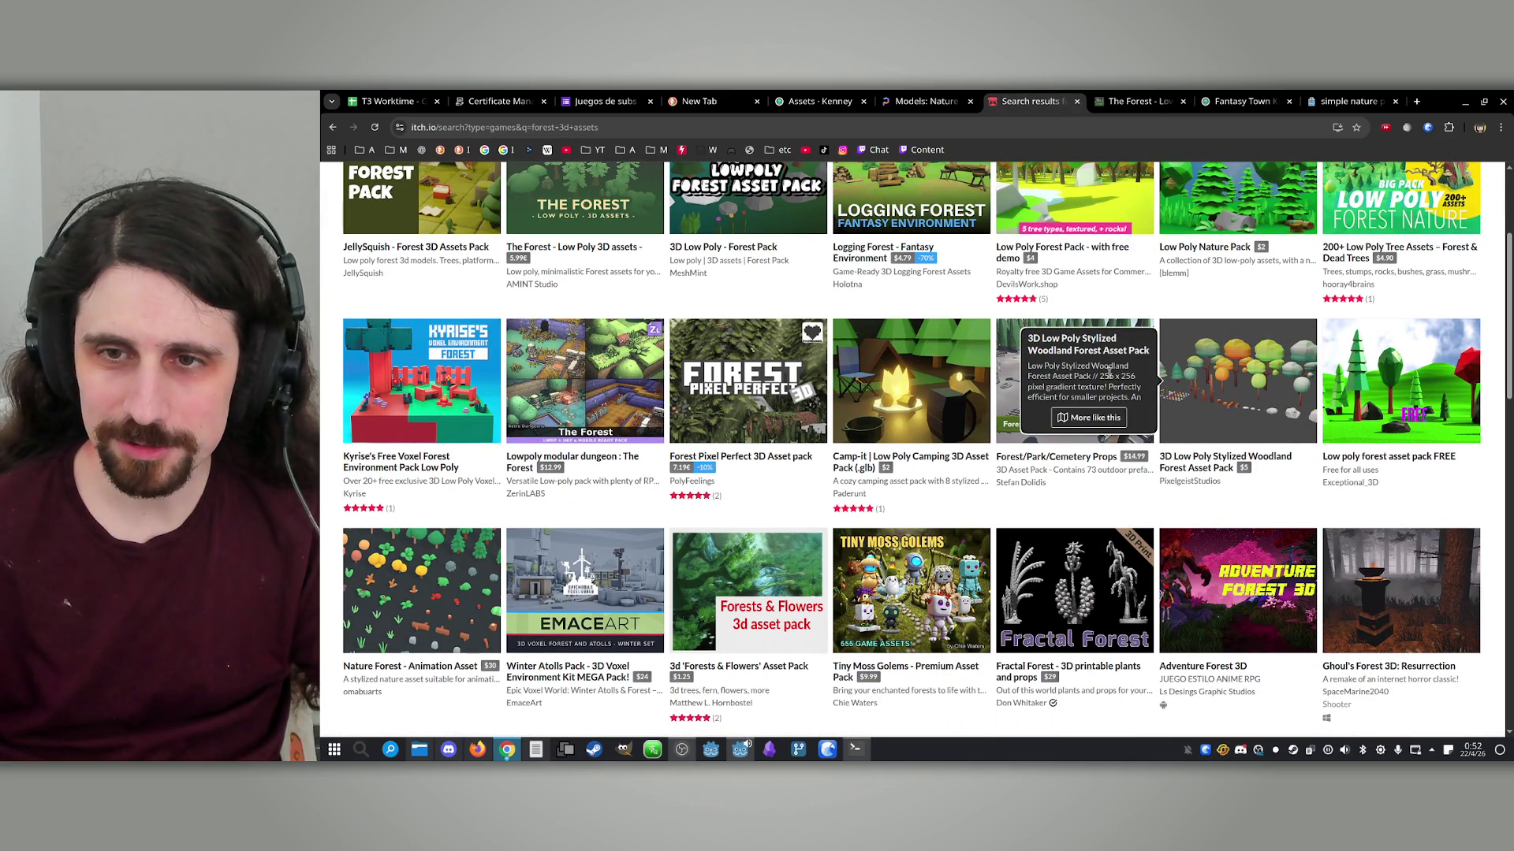
scroll(1108, 374, up, 3)
scroll(1023, 469, down, 5)
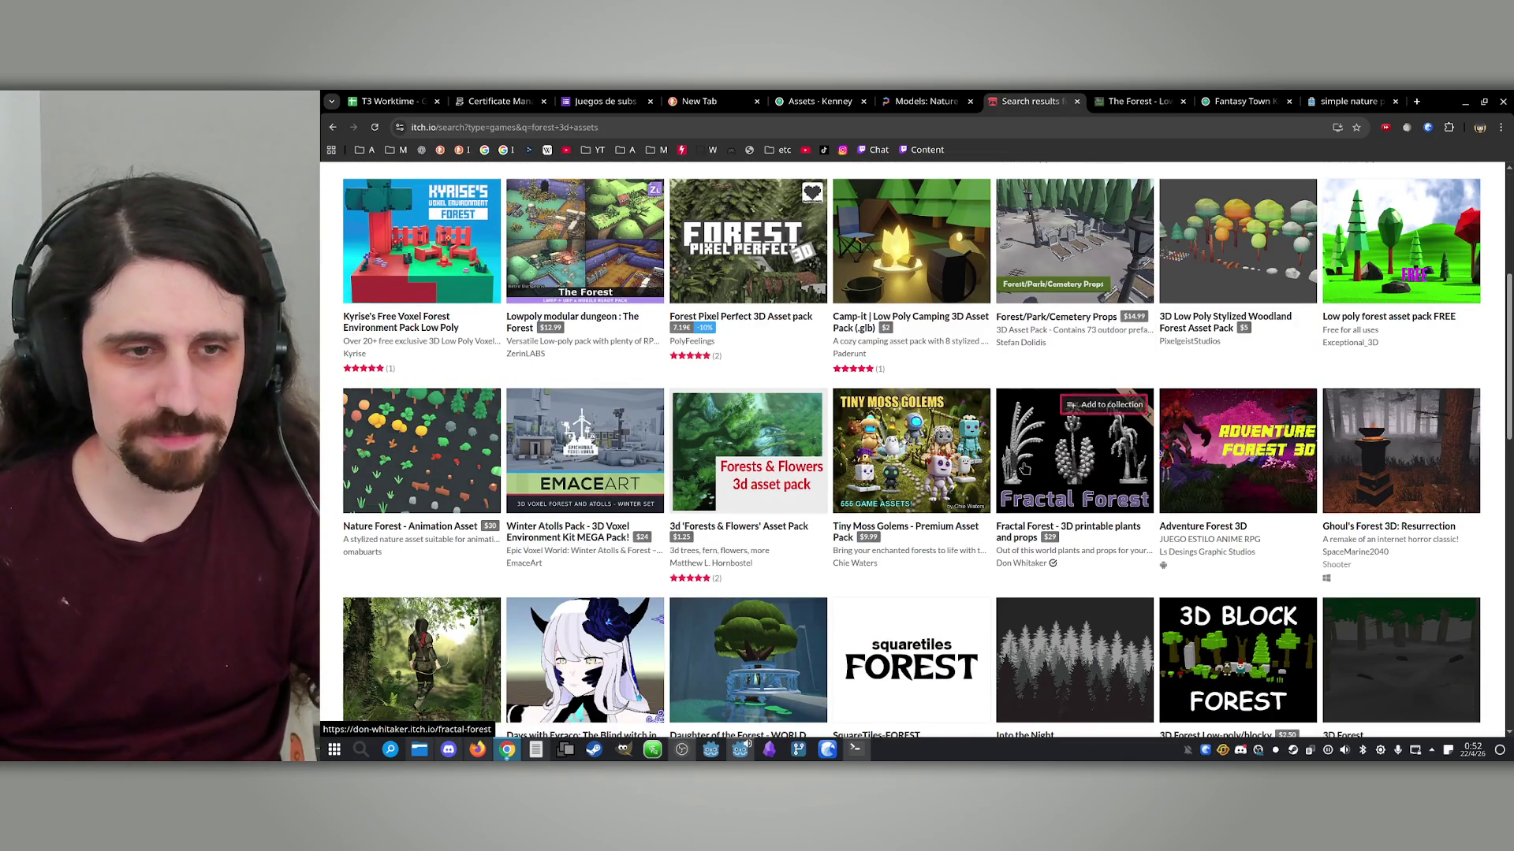
middle_click(724, 444)
scroll(724, 442, down, 1)
scroll(724, 444, down, 5)
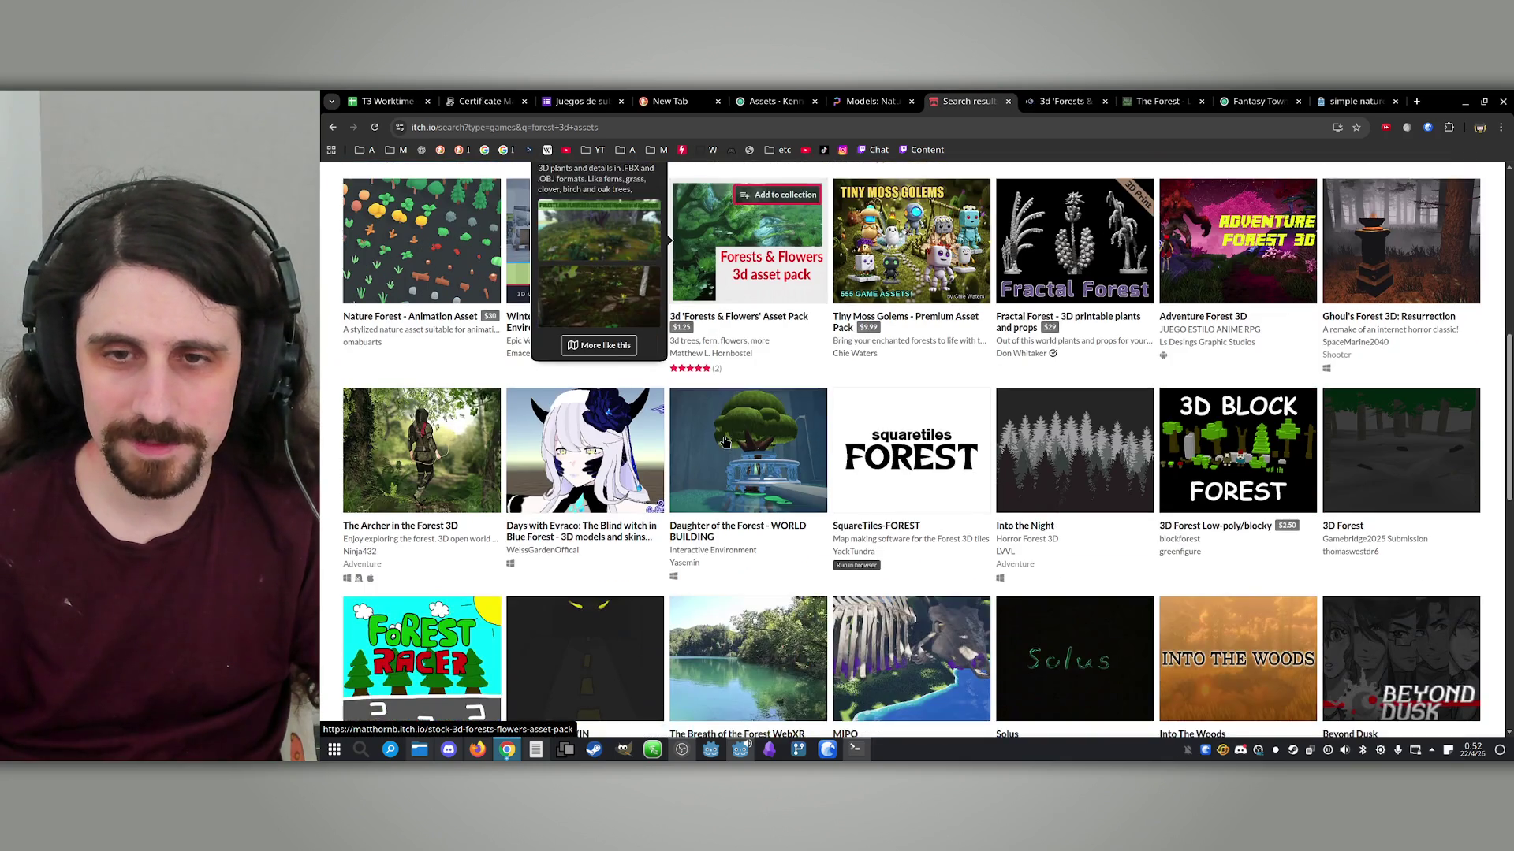
scroll(734, 380, down, 3)
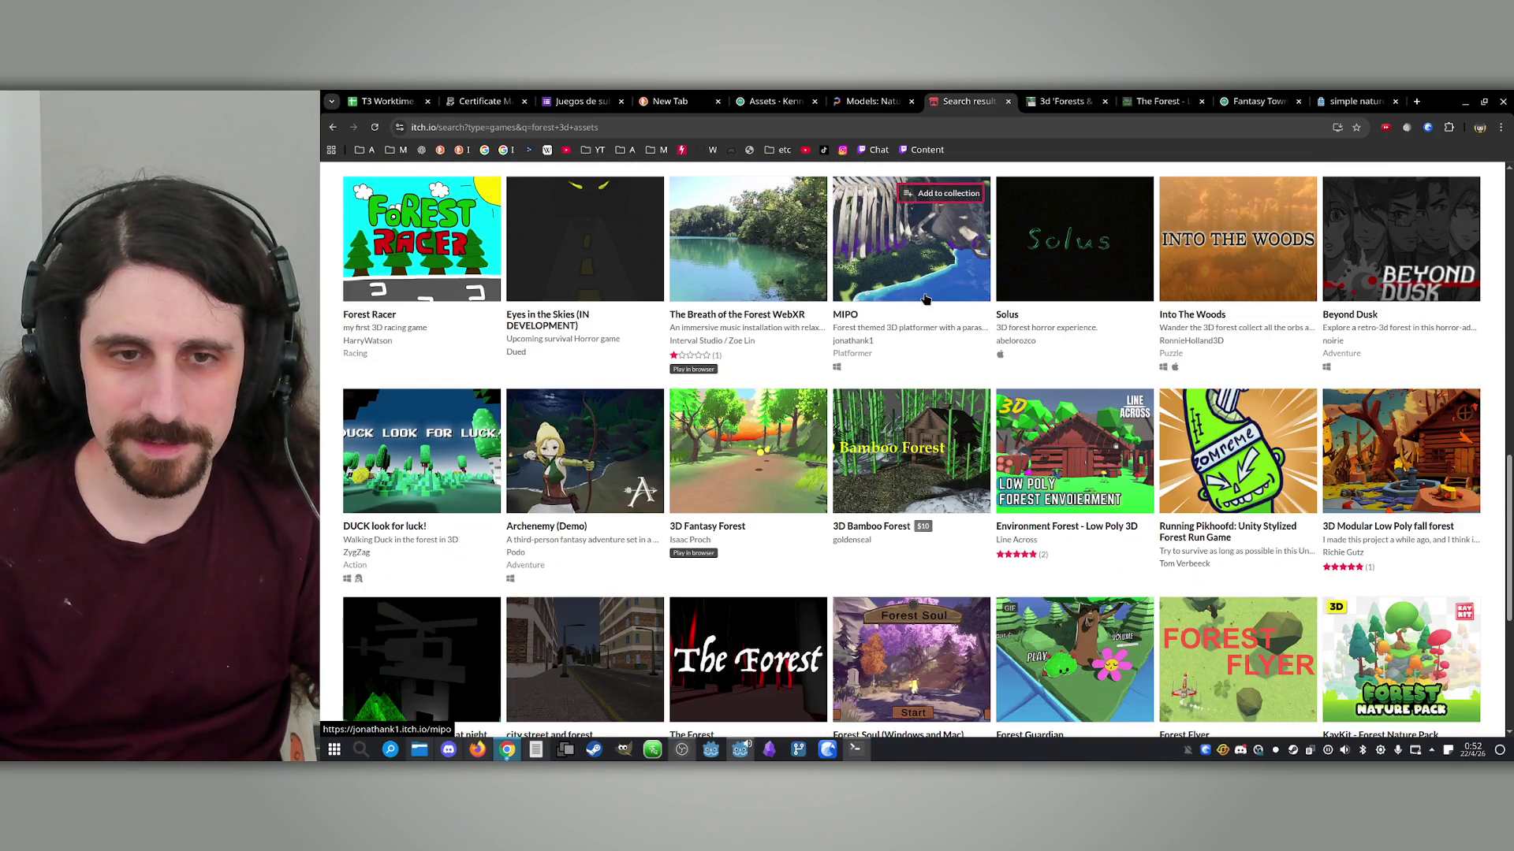
On the Forests & Flowers pack page, step through its flower meadow, forest floor and banner gallery images
key(ctrl+Tab)
scroll(1080, 354, down, 1)
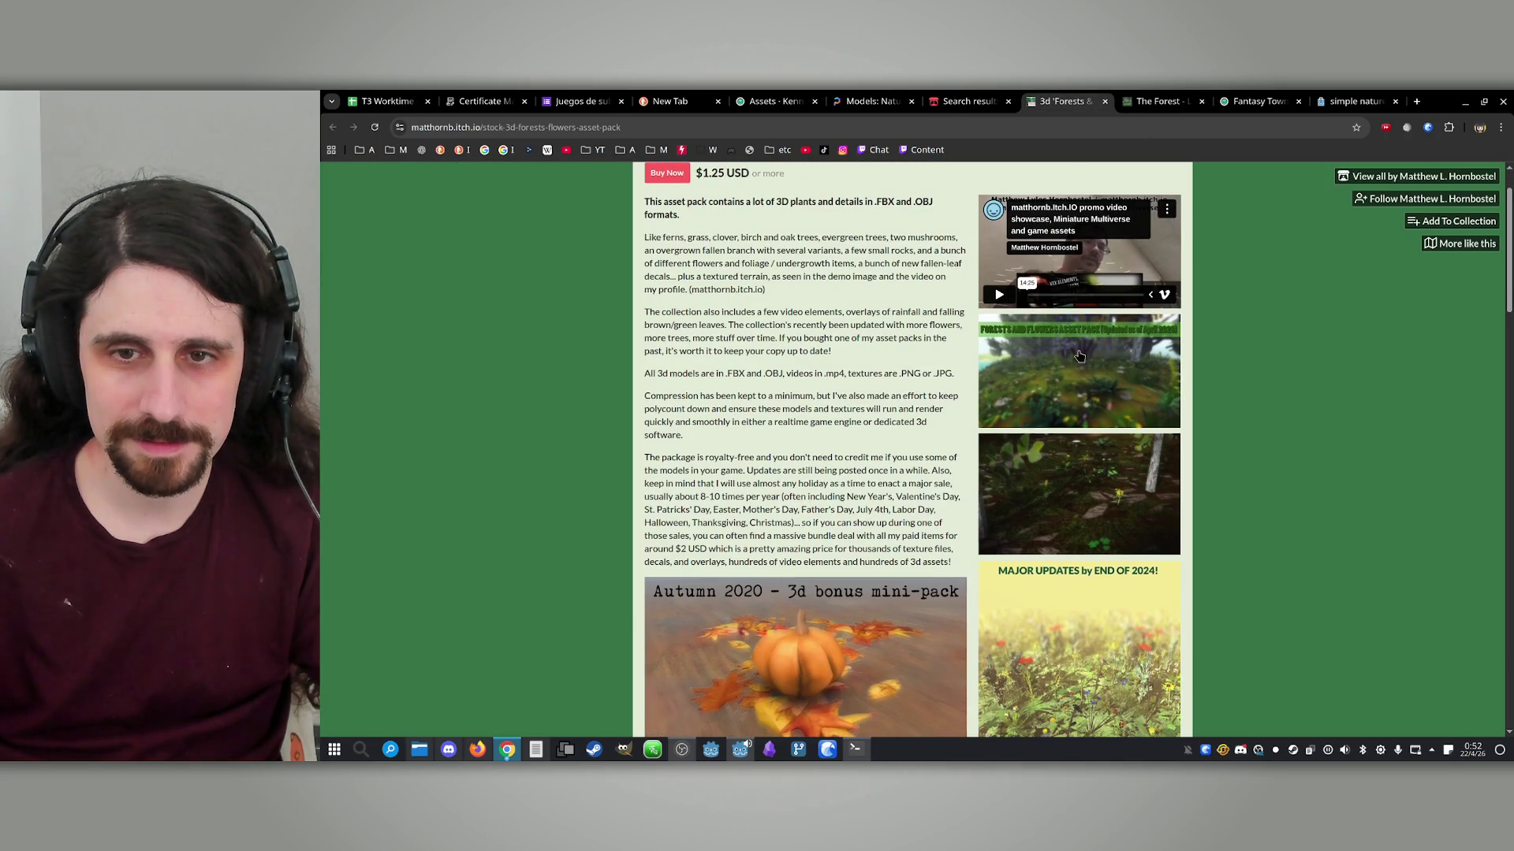
scroll(1078, 492, down, 4)
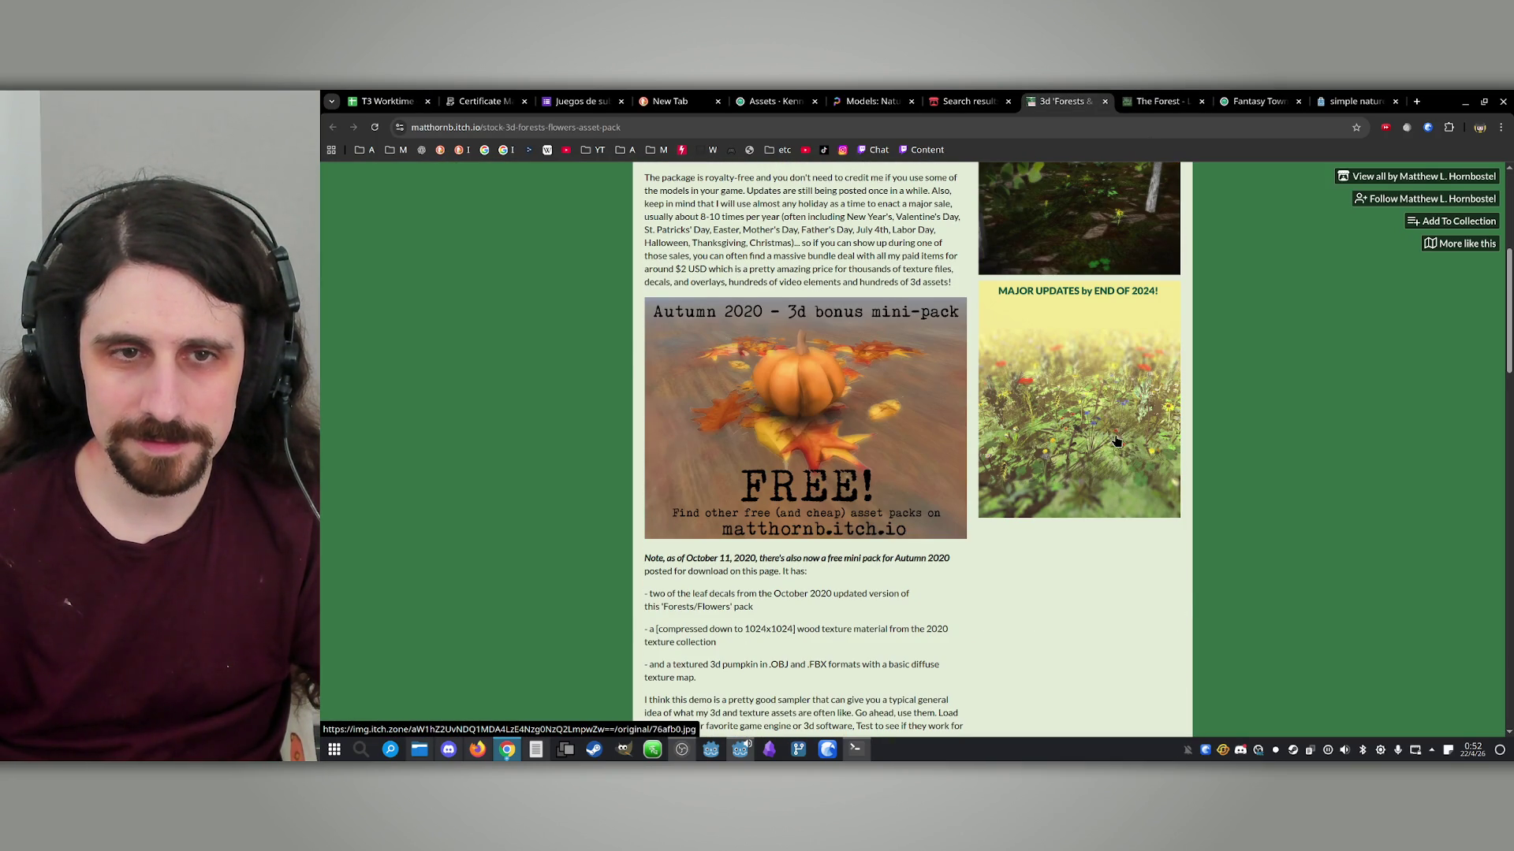
scroll(1108, 442, up, 1)
click(1091, 449)
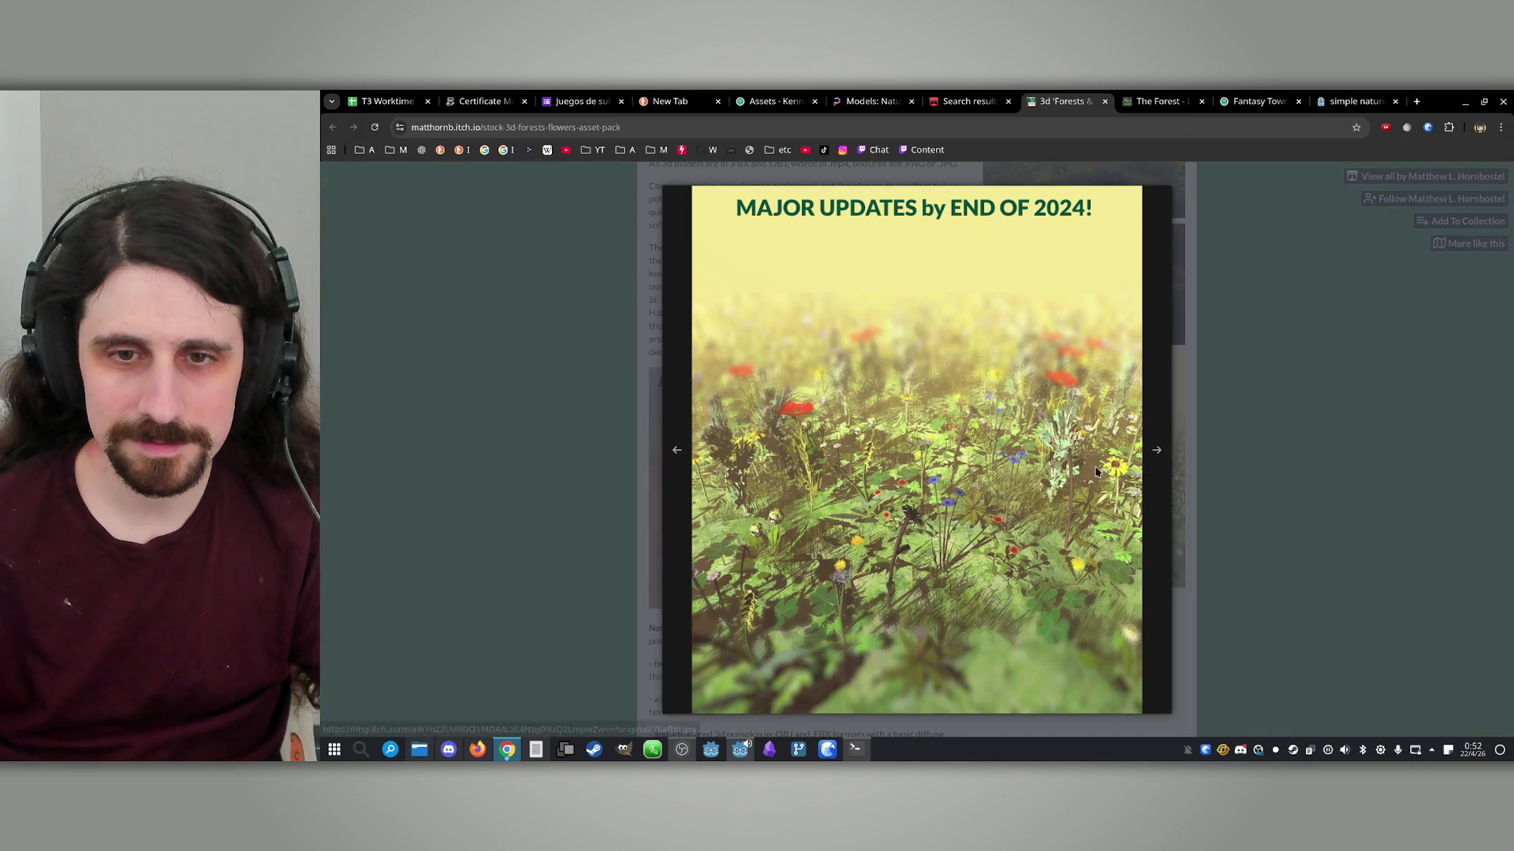
click(1243, 415)
scroll(1243, 415, up, 1)
click(1043, 439)
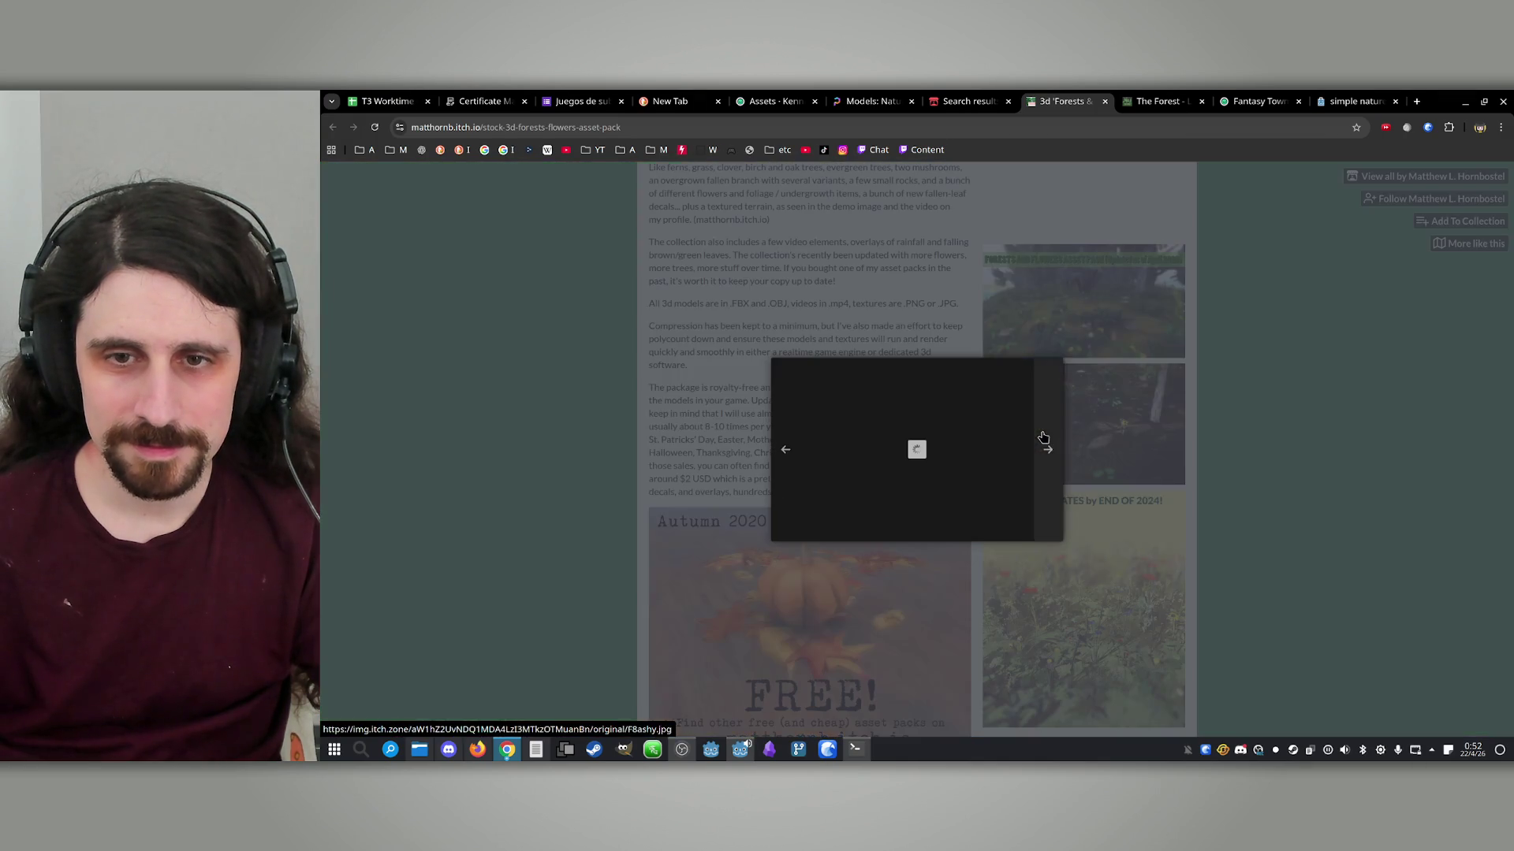
click(668, 449)
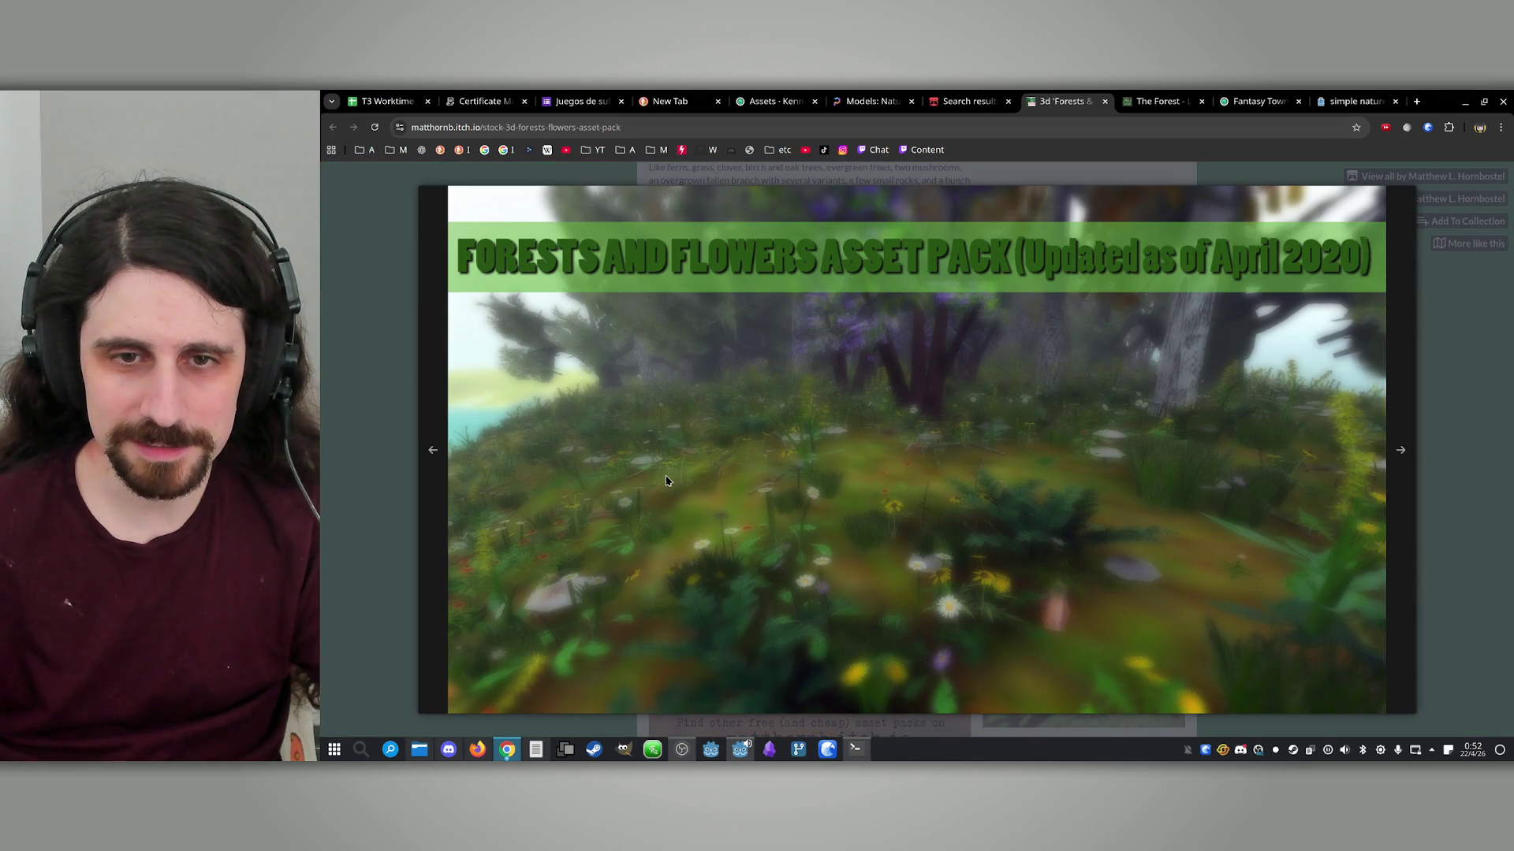
click(417, 543)
click(621, 533)
Play and pause the promo video, close the pack page, and open a DuckDuckGo image search tab
scroll(1057, 359, up, 2)
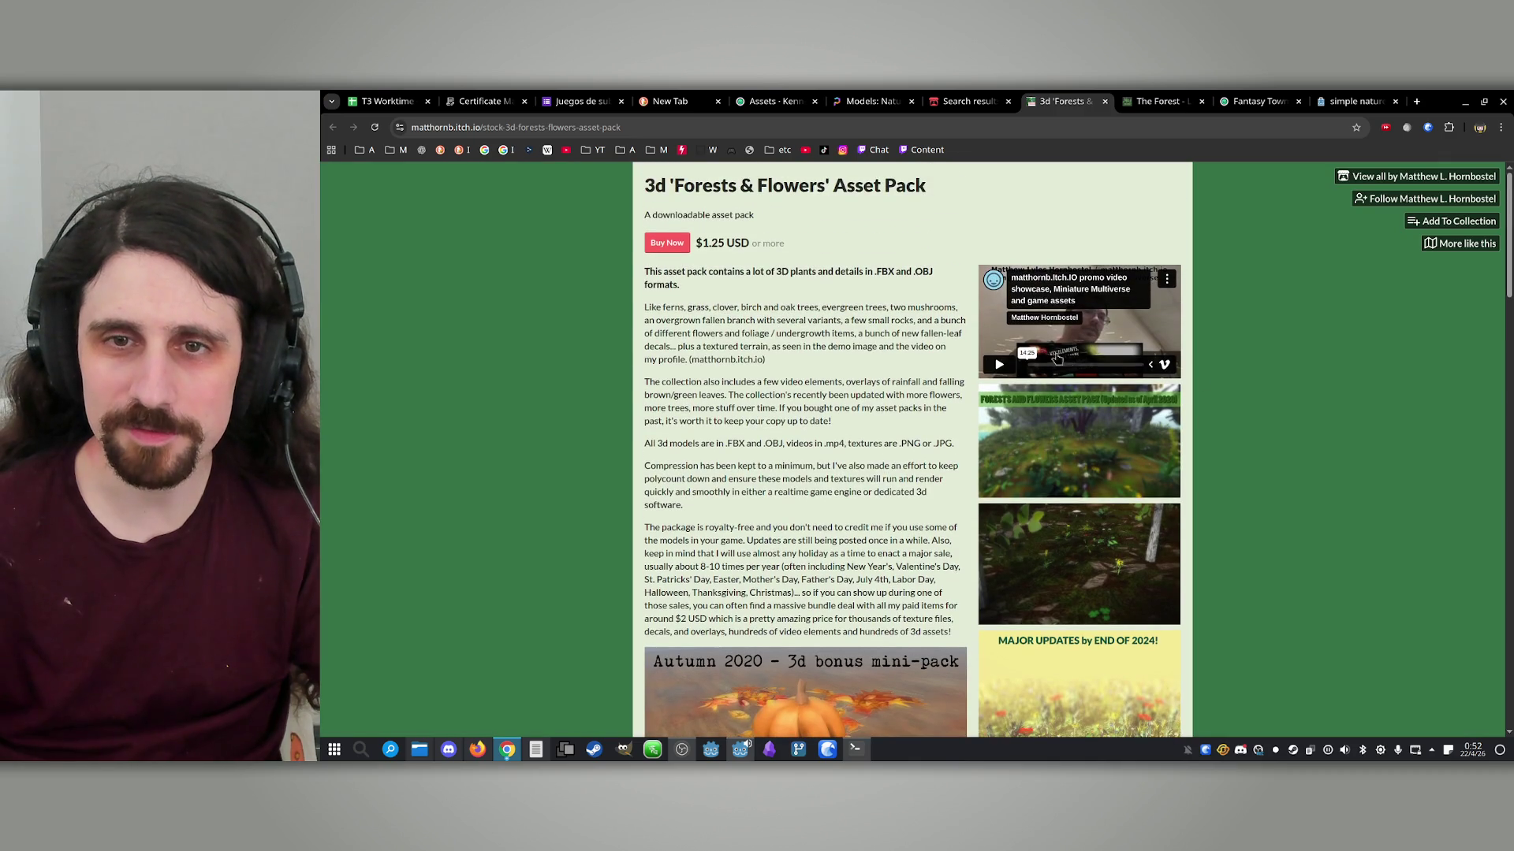
click(1000, 365)
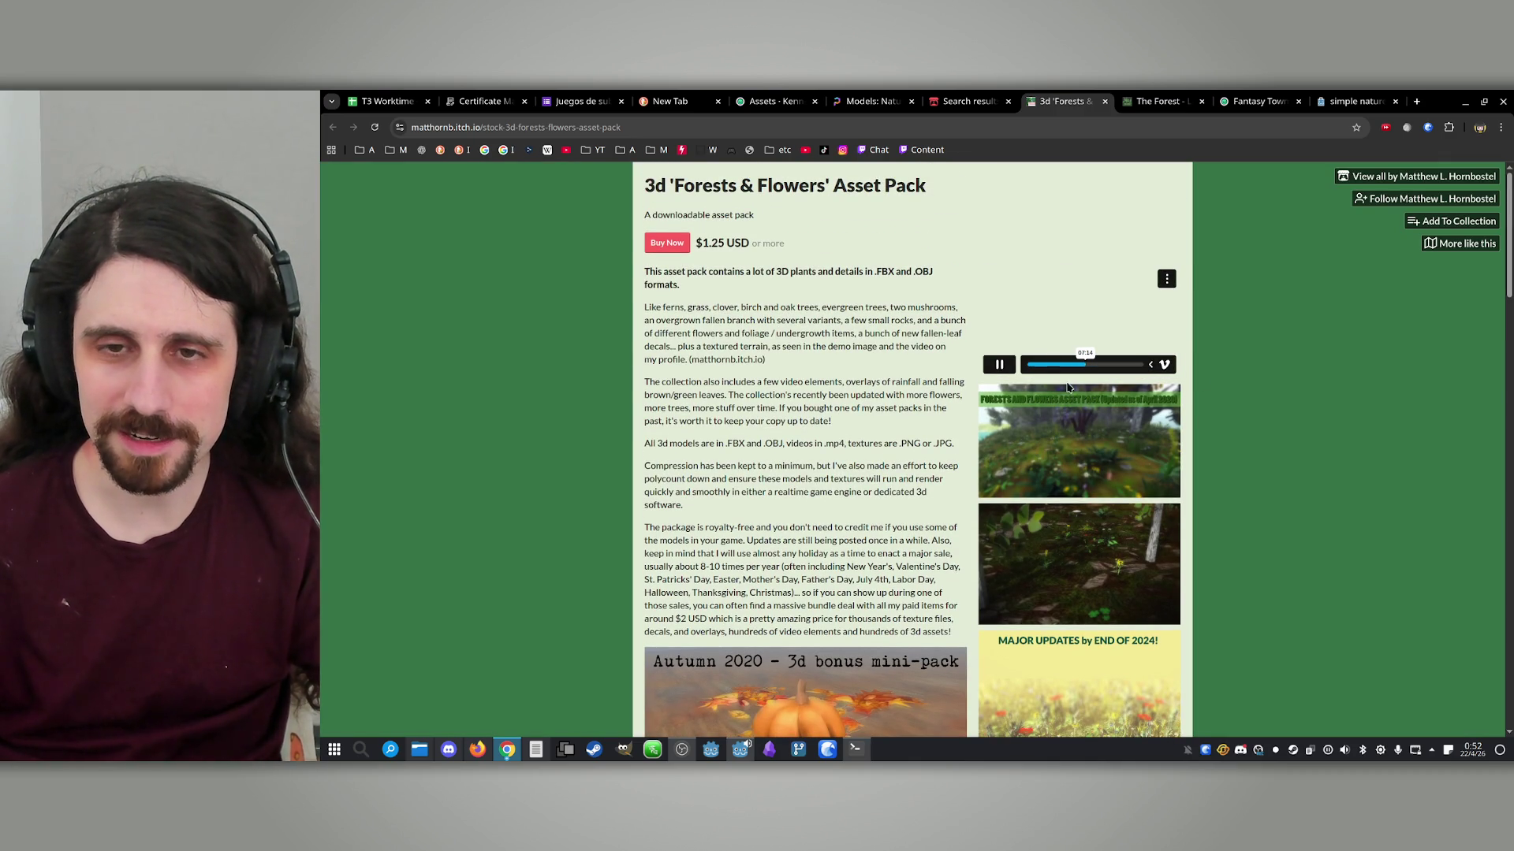
click(999, 364)
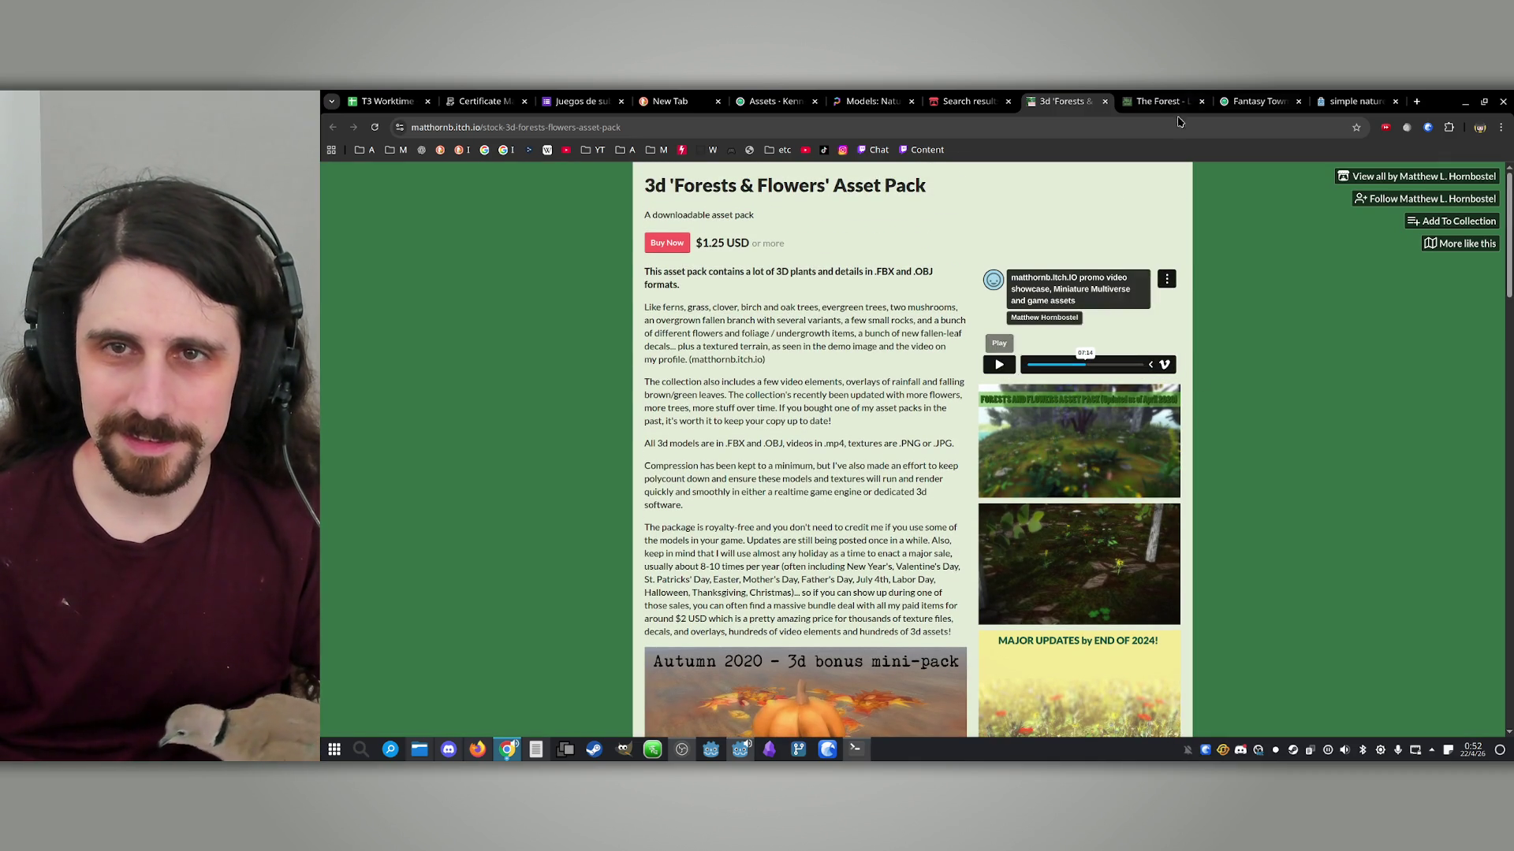
click(1104, 100)
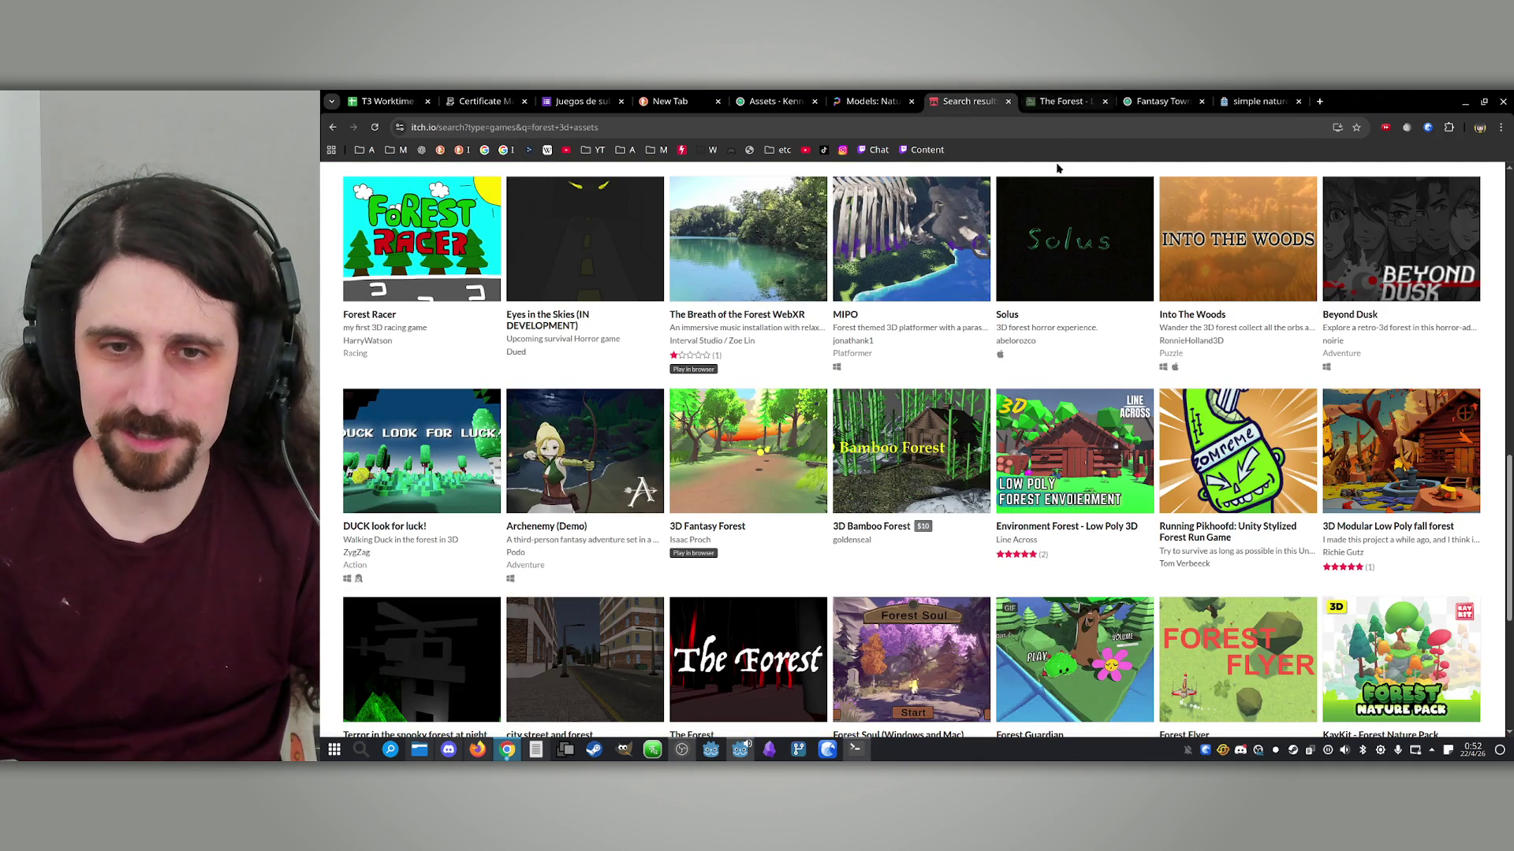
scroll(1025, 315, down, 3)
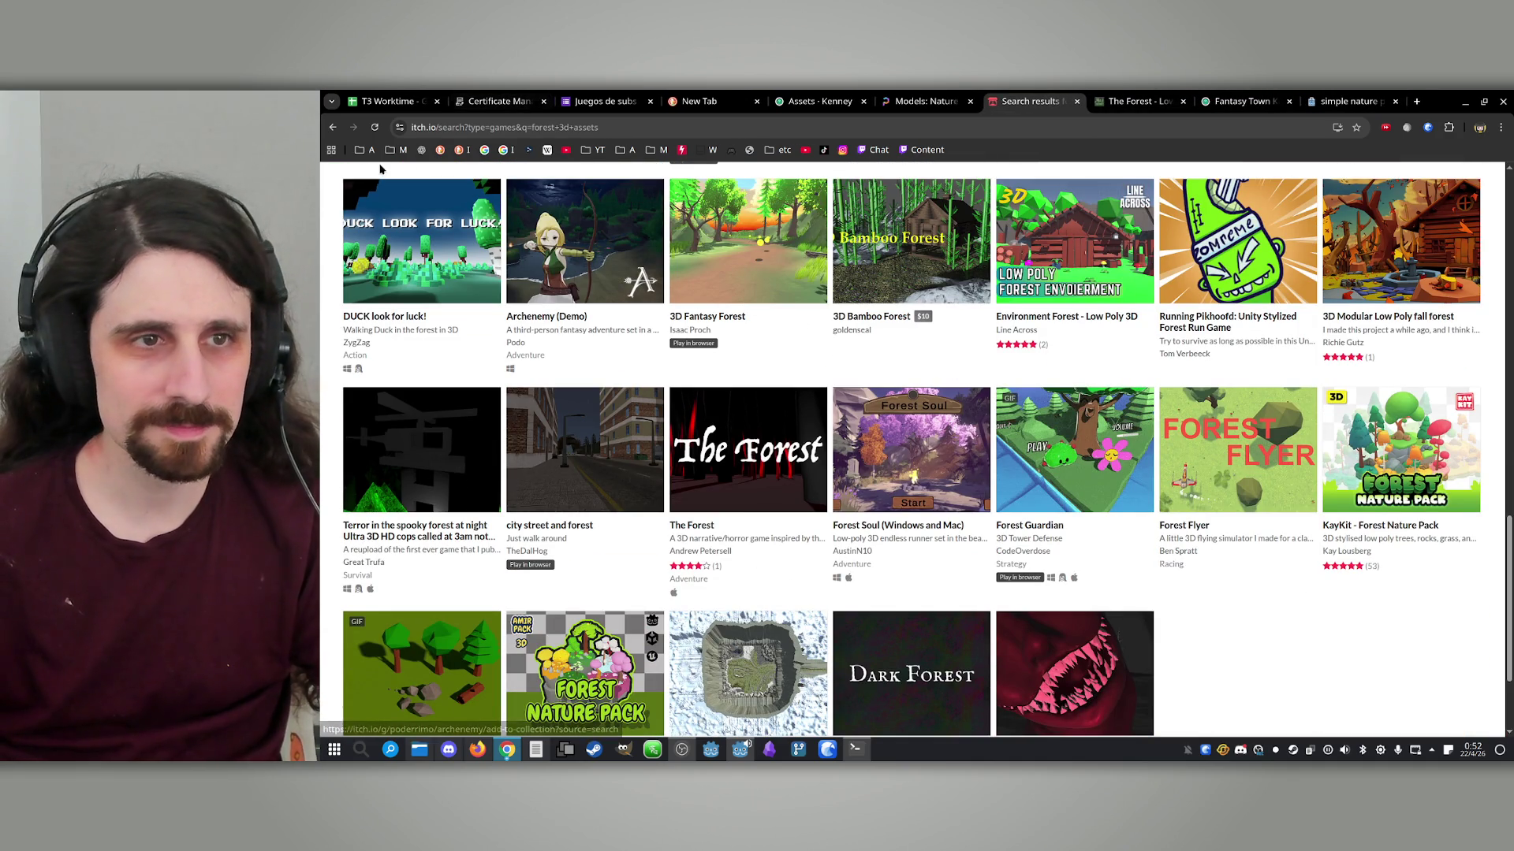
middle_click(463, 150)
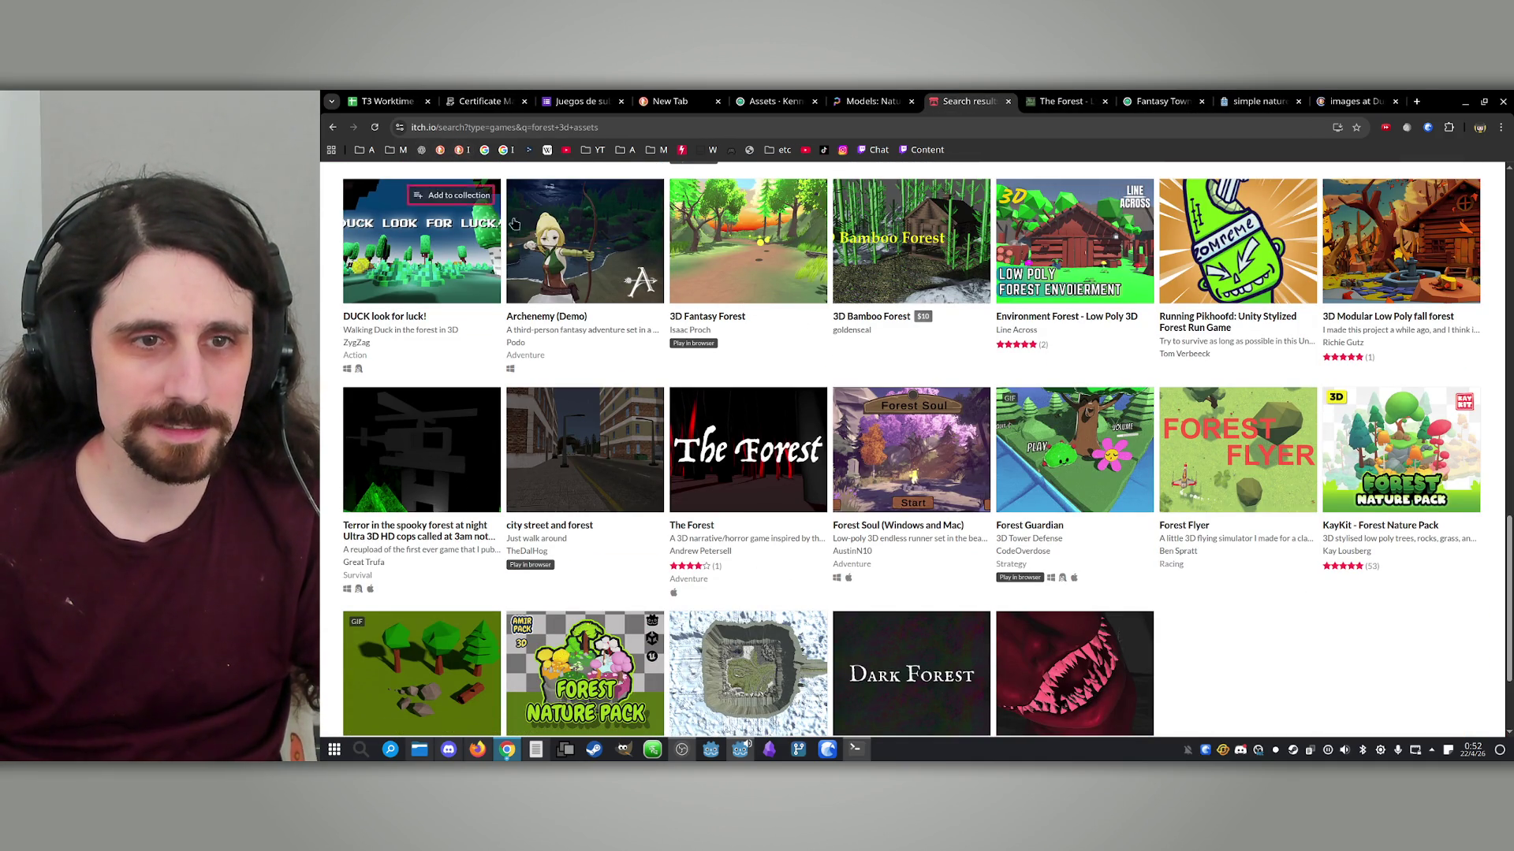
Search DuckDuckGo images for 'scary forest game' and preview the first result
click(1337, 99)
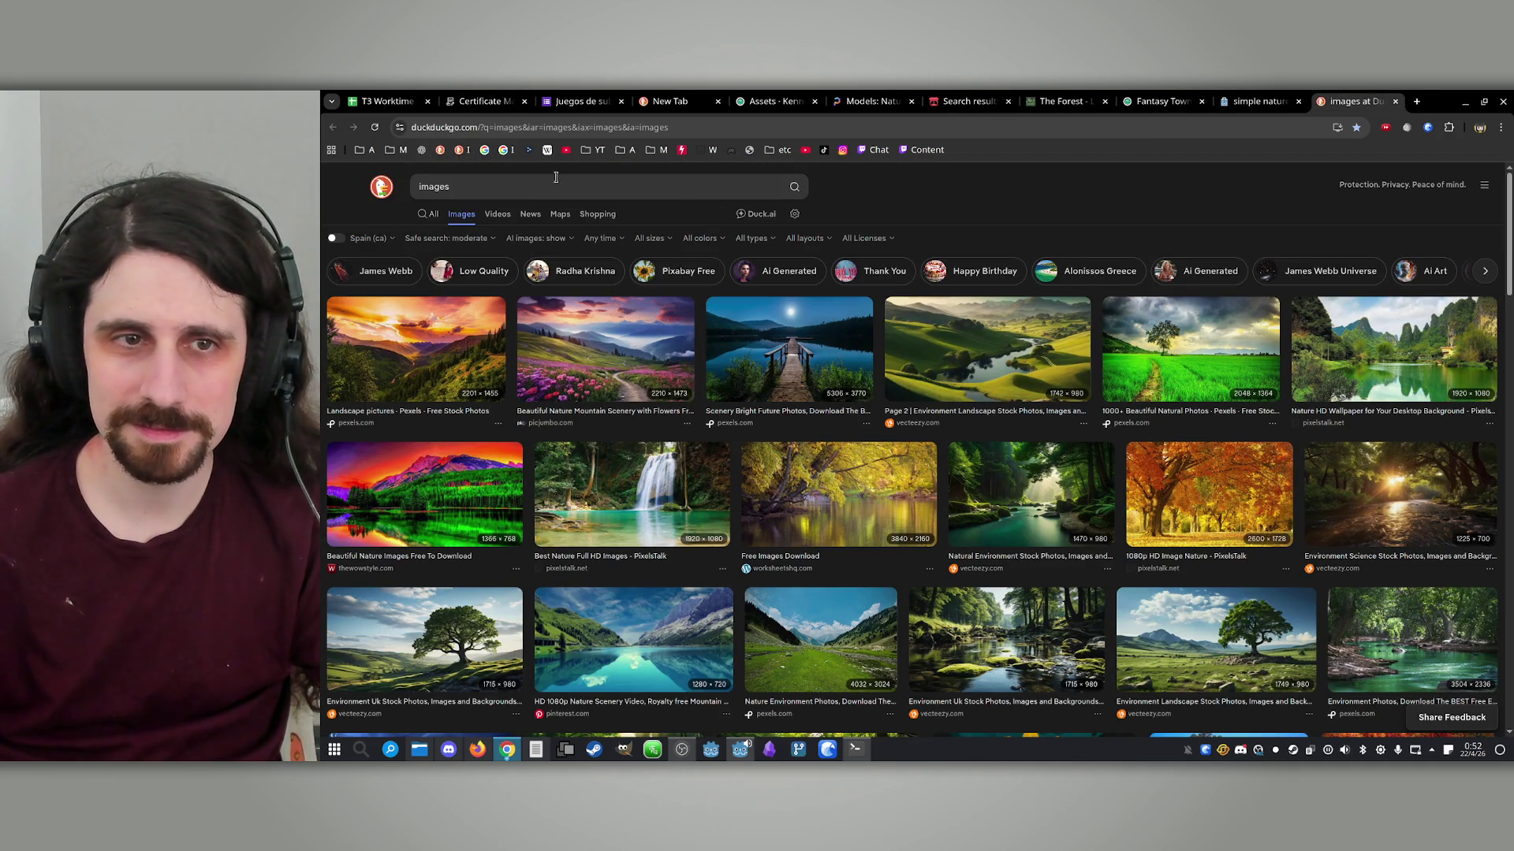
key(ctrl+a)
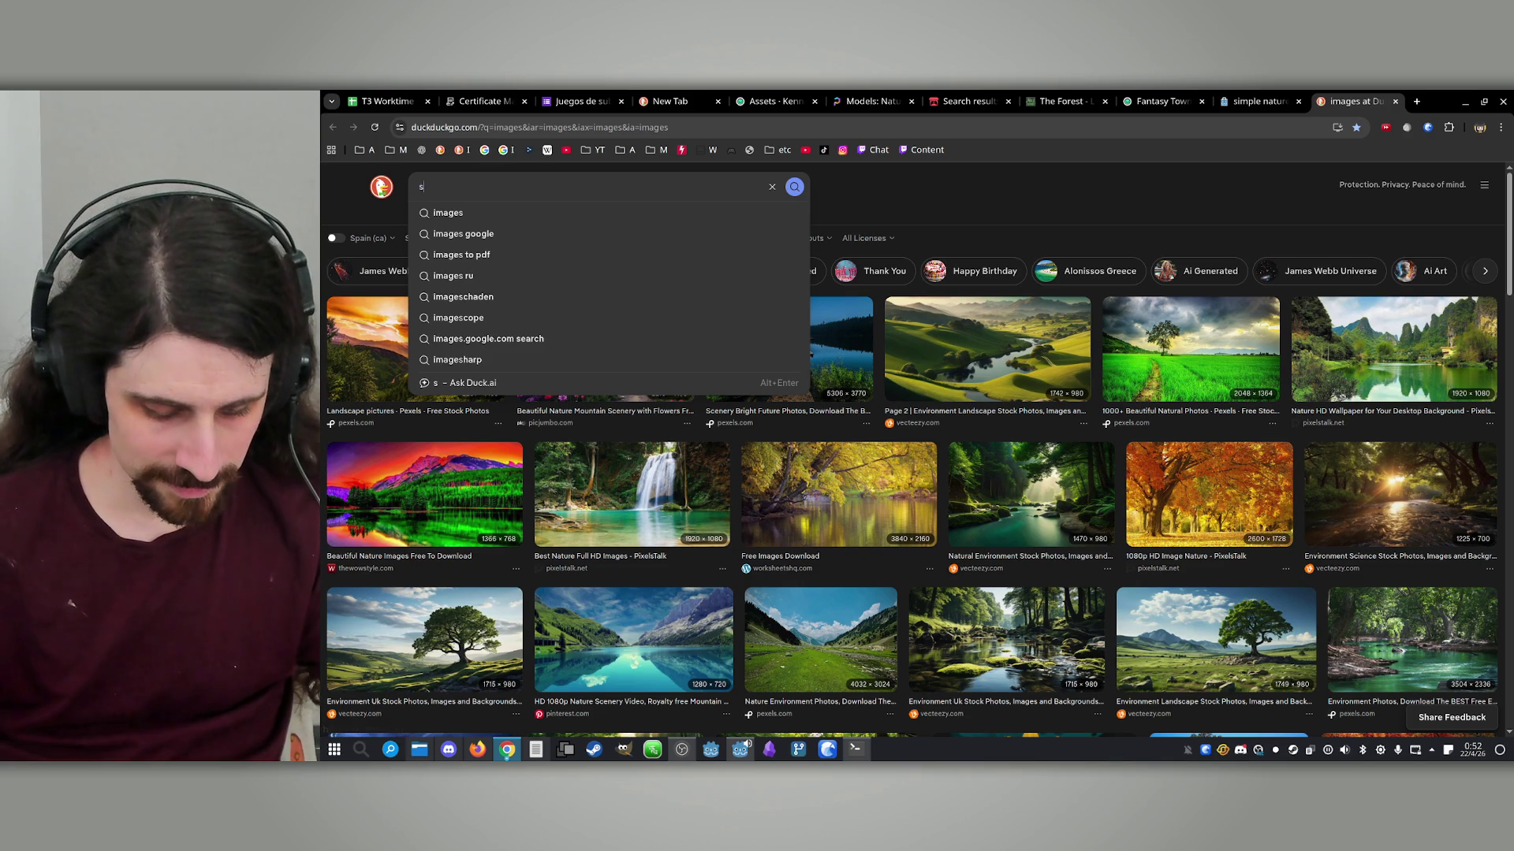
text(scary fores)
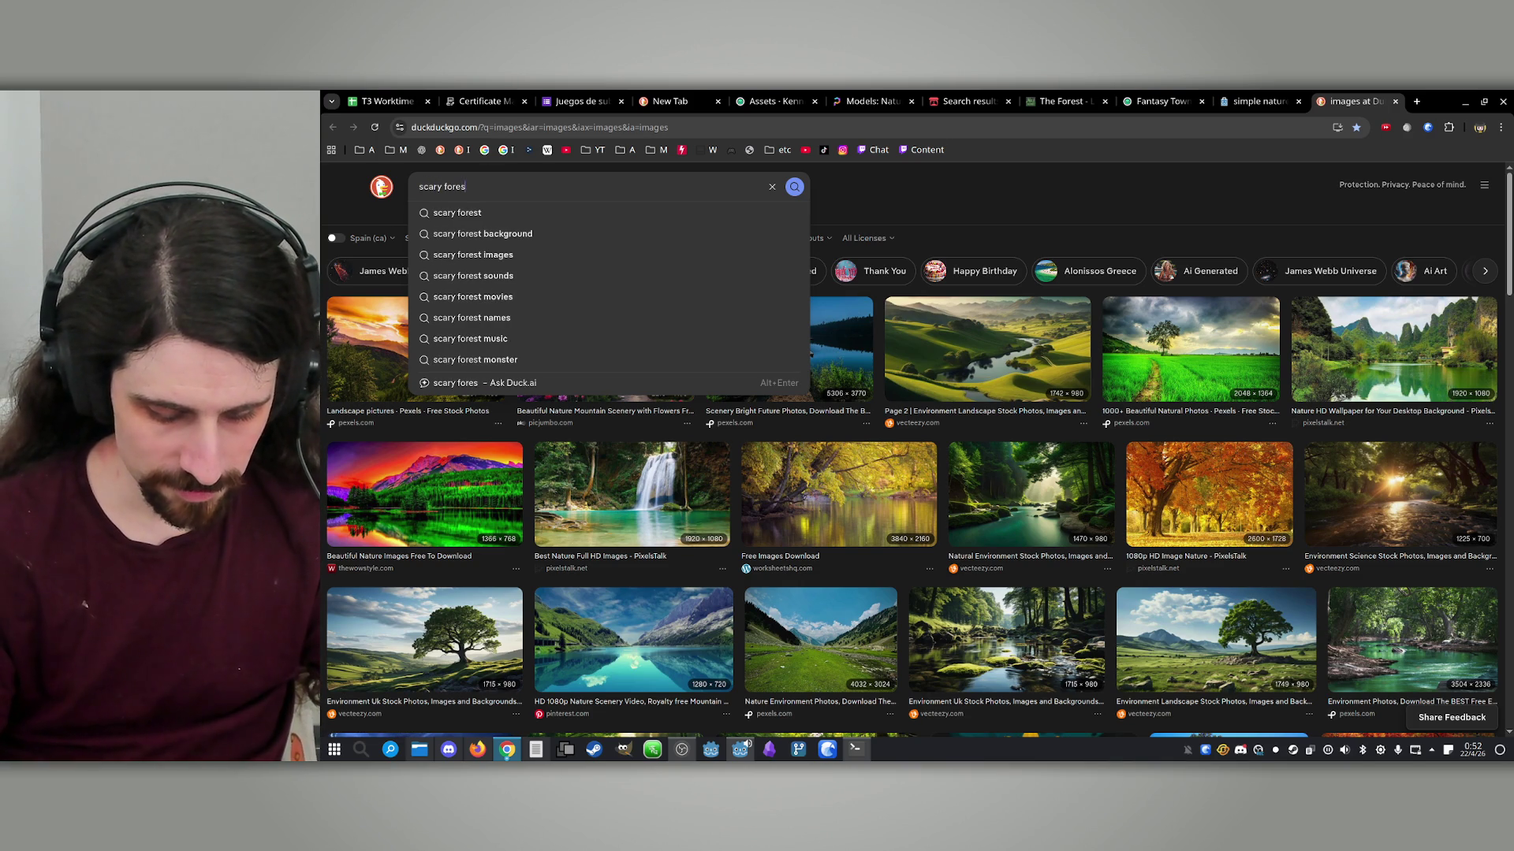
text(t game)
key(Return)
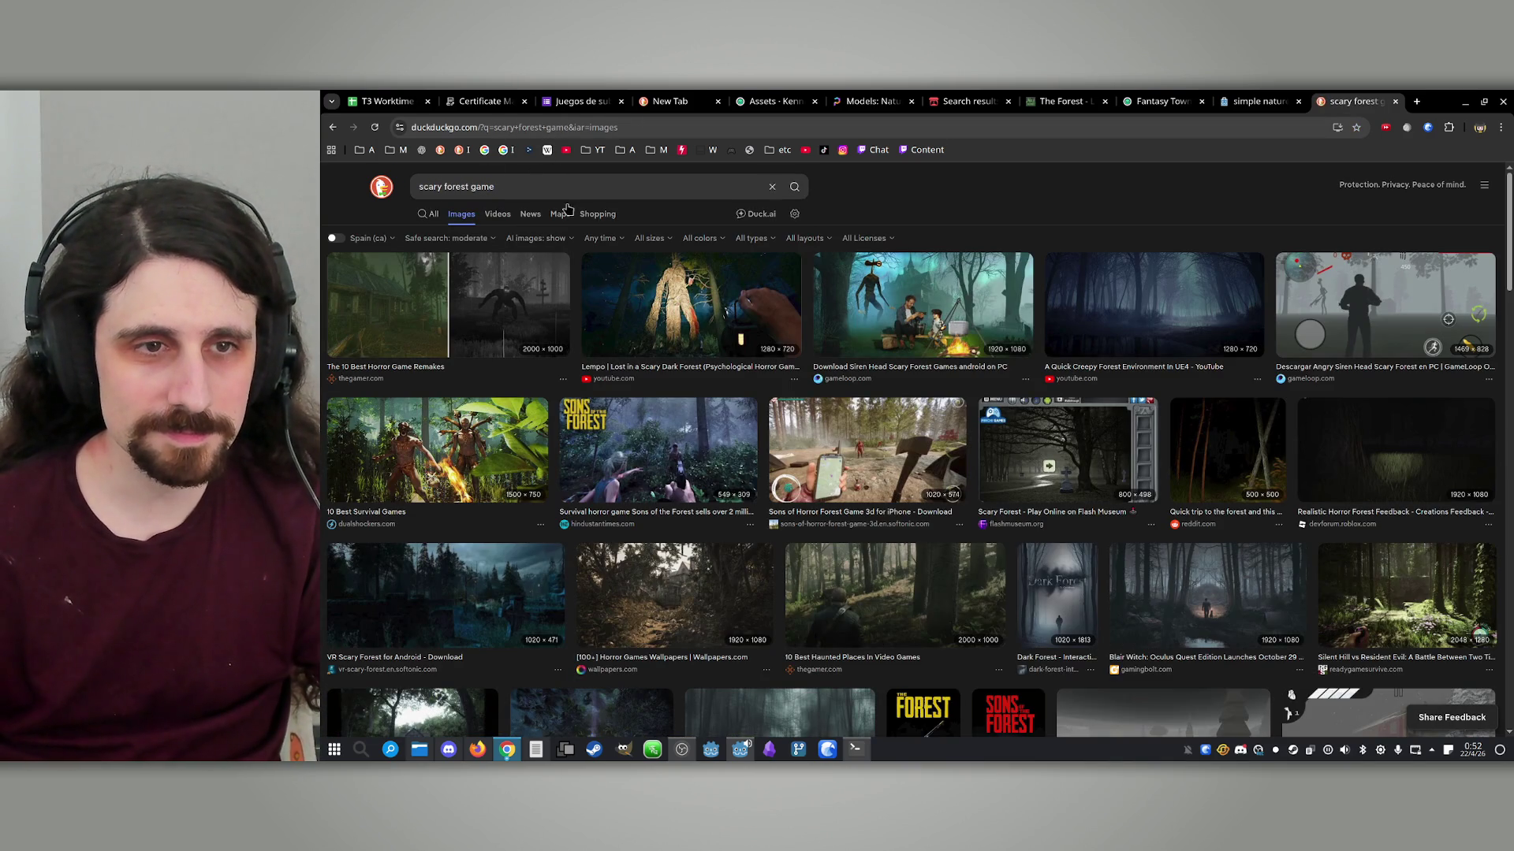
click(520, 316)
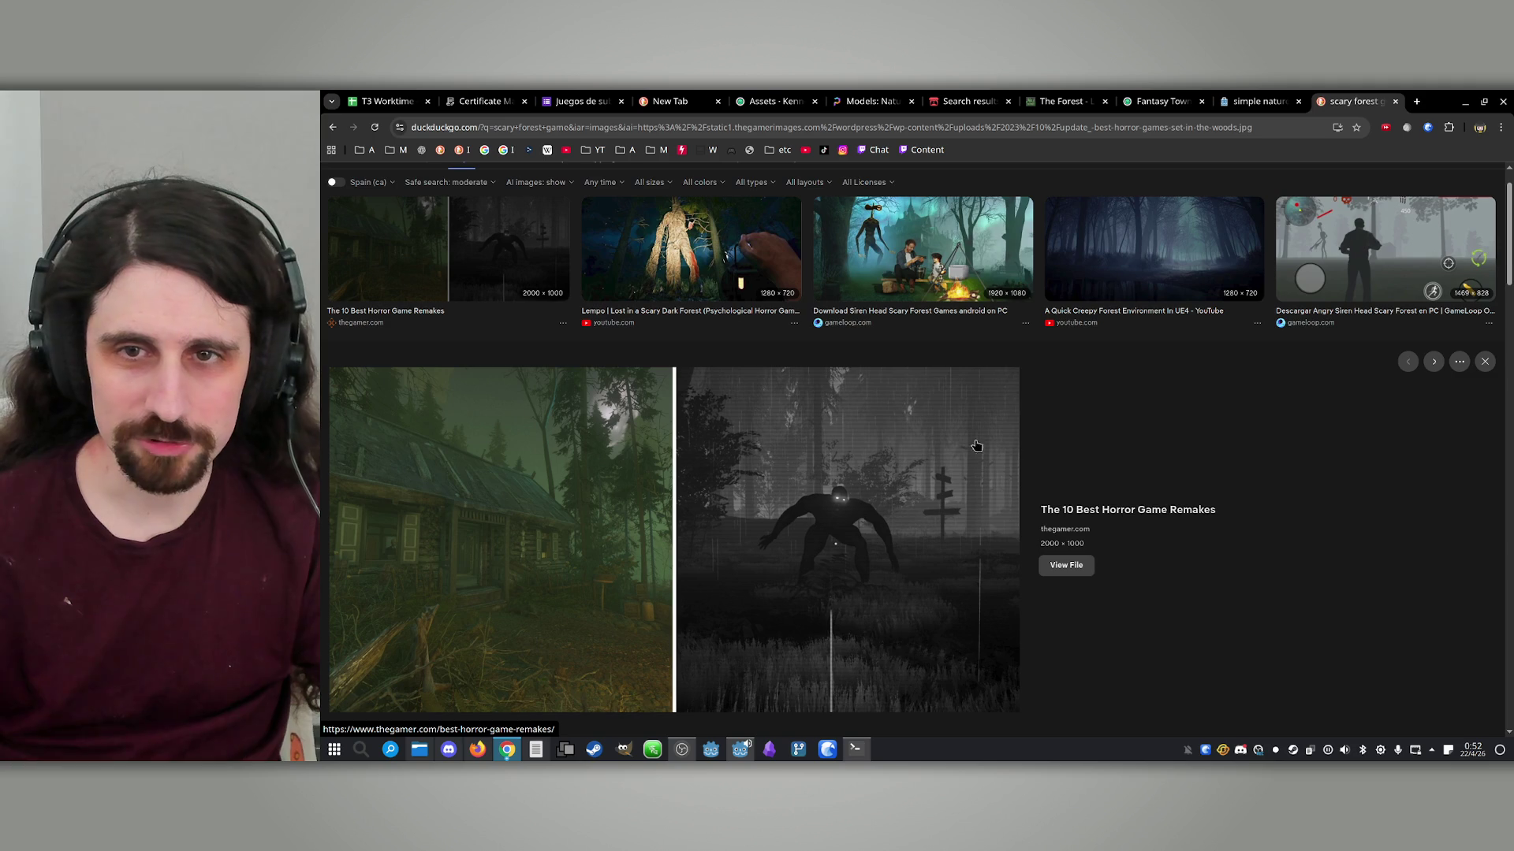
scroll(976, 446, up, 1)
Preview the Quick Creepy Forest Environment, Siren Head and Sons of the Forest images
click(1178, 312)
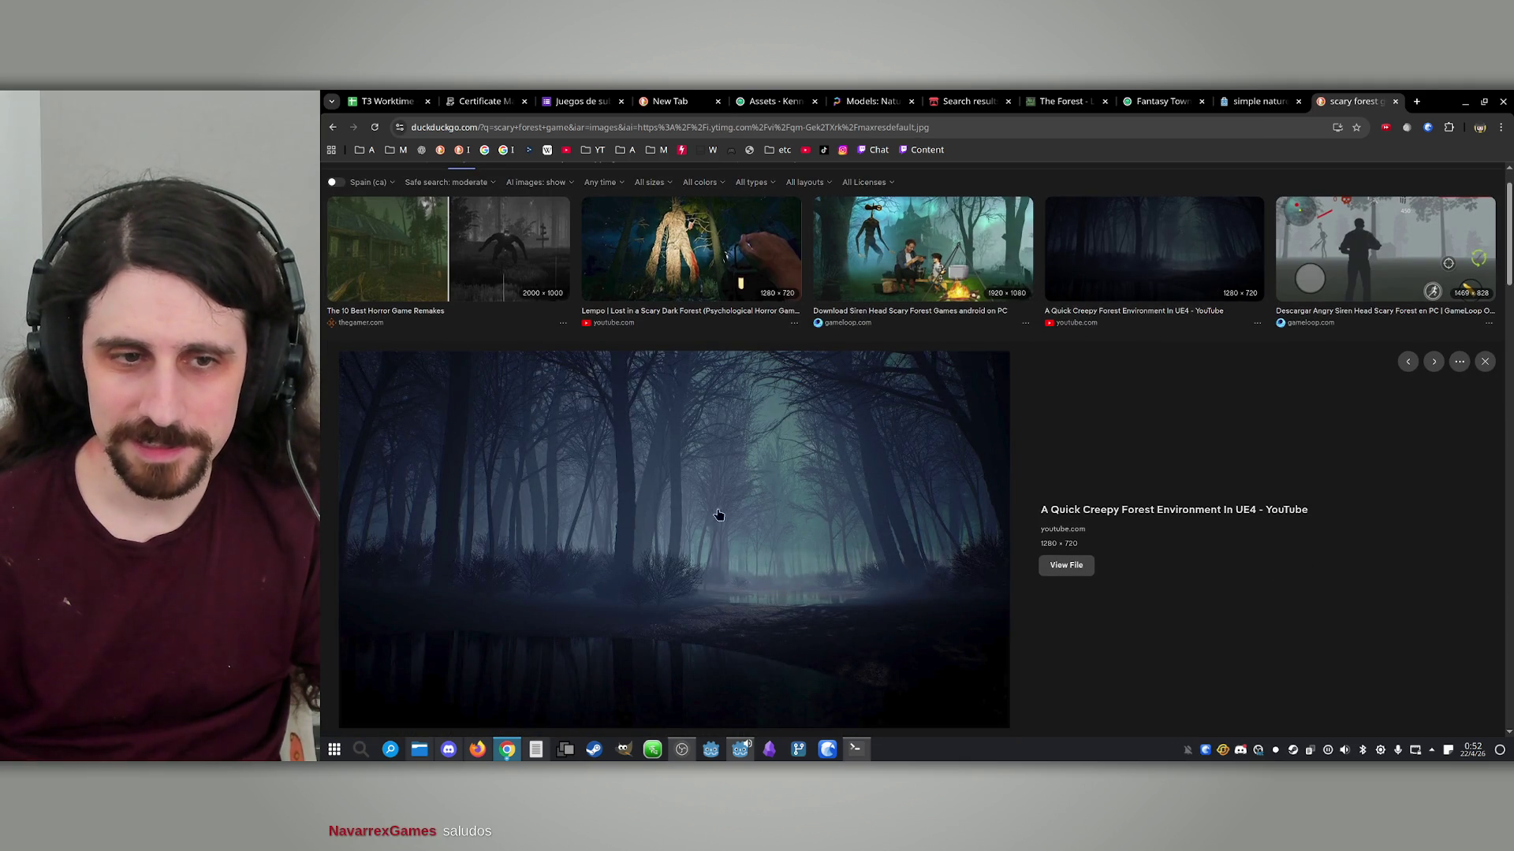
scroll(812, 481, down, 2)
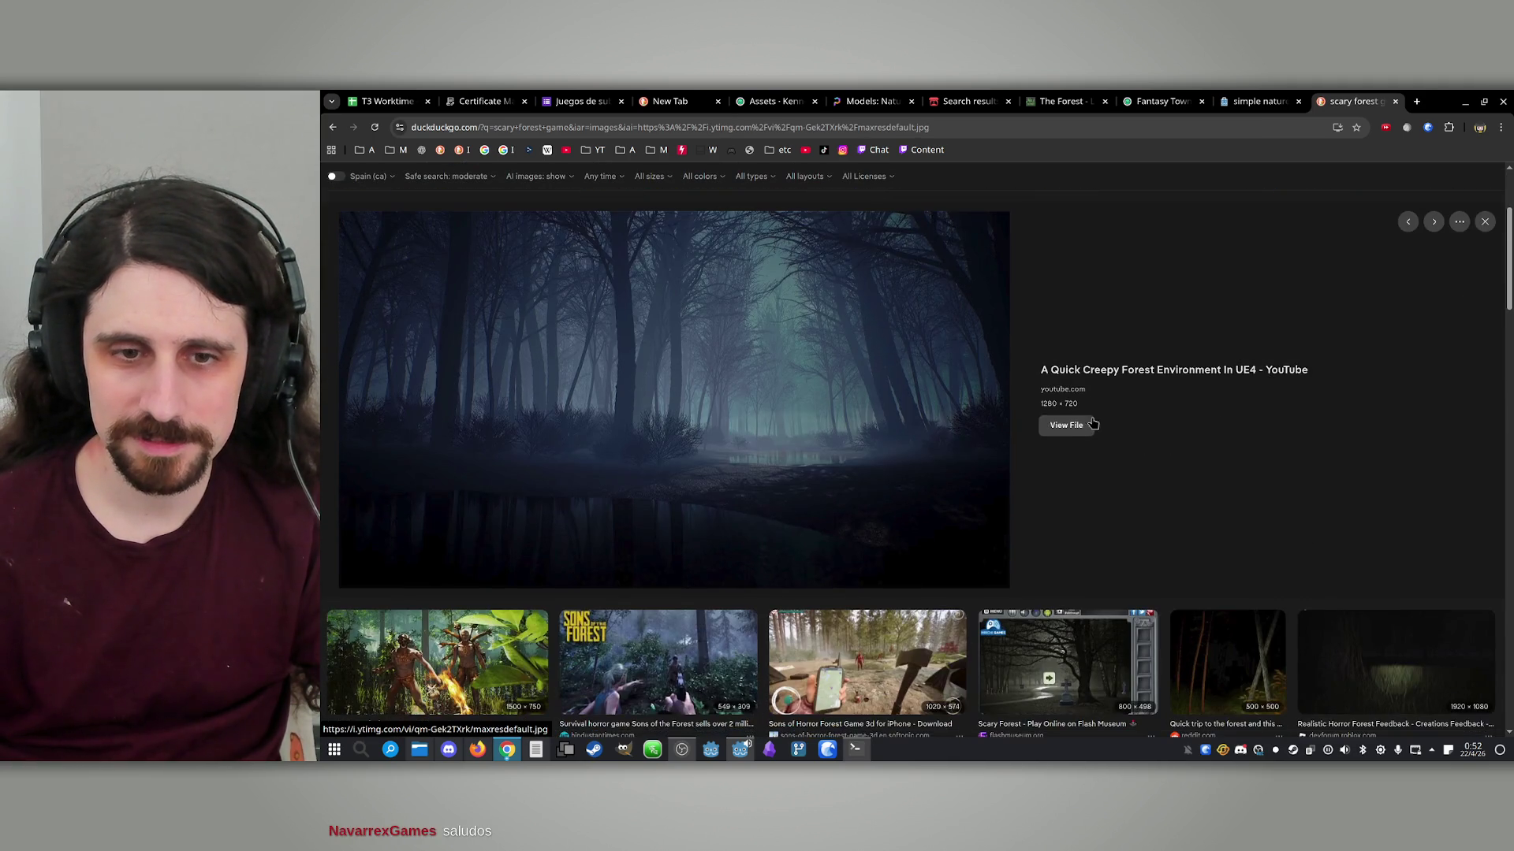
scroll(867, 394, up, 2)
click(959, 288)
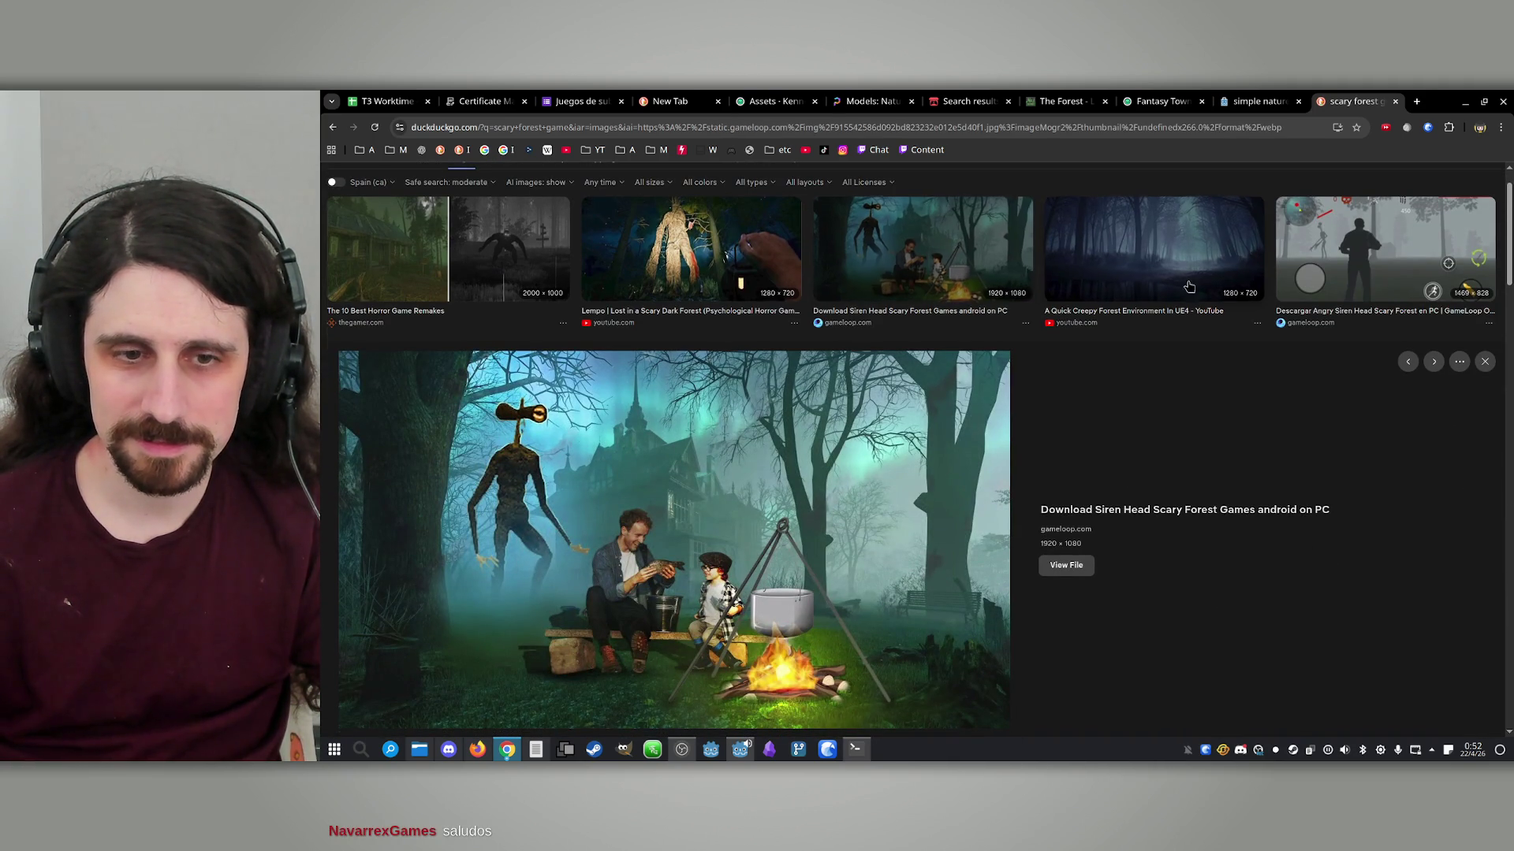
click(1415, 221)
scroll(408, 455, down, 4)
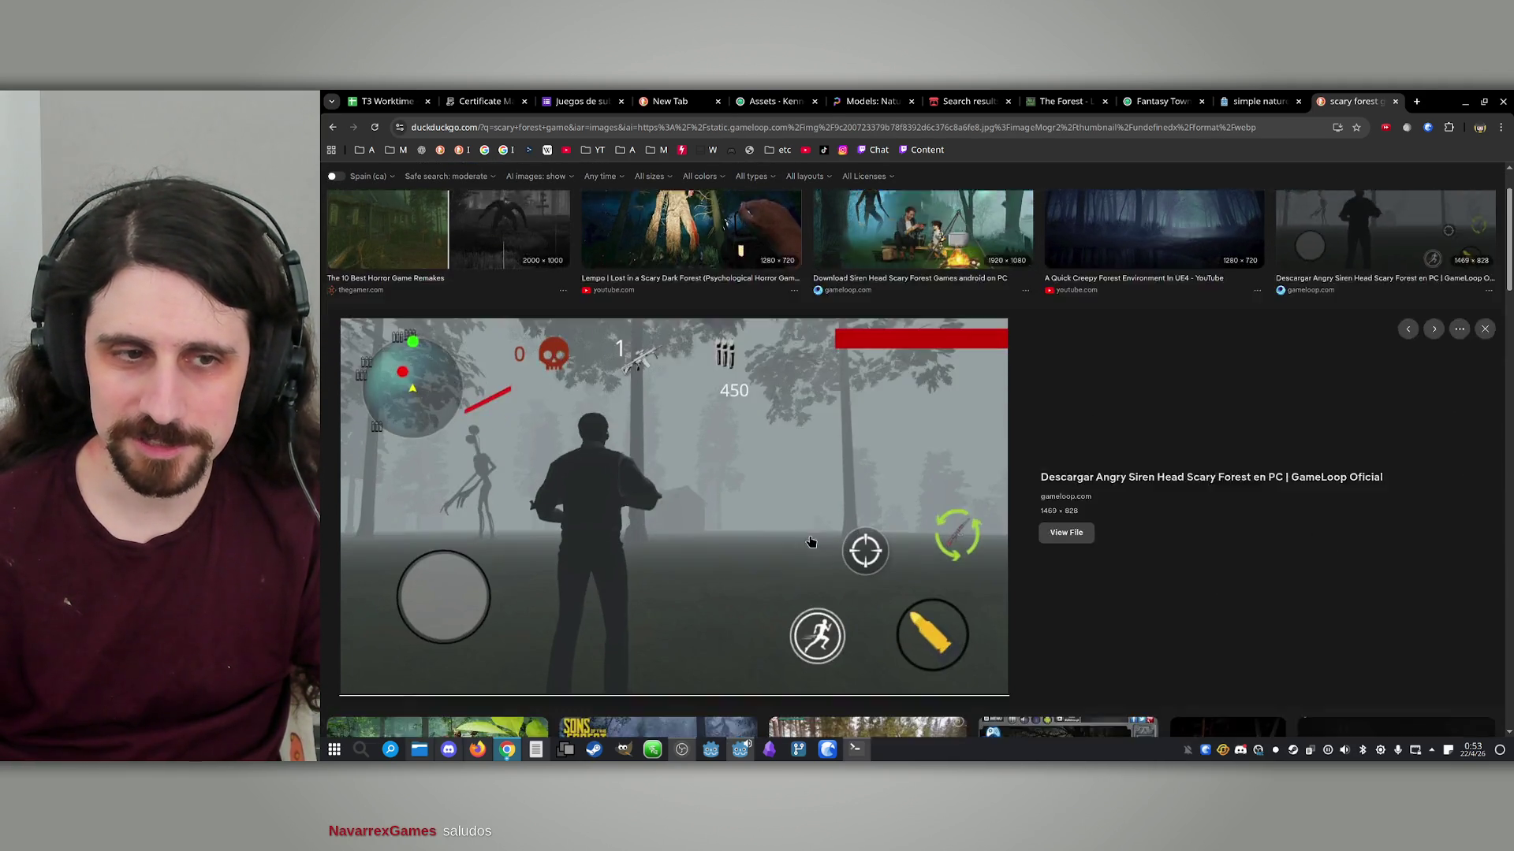
click(646, 461)
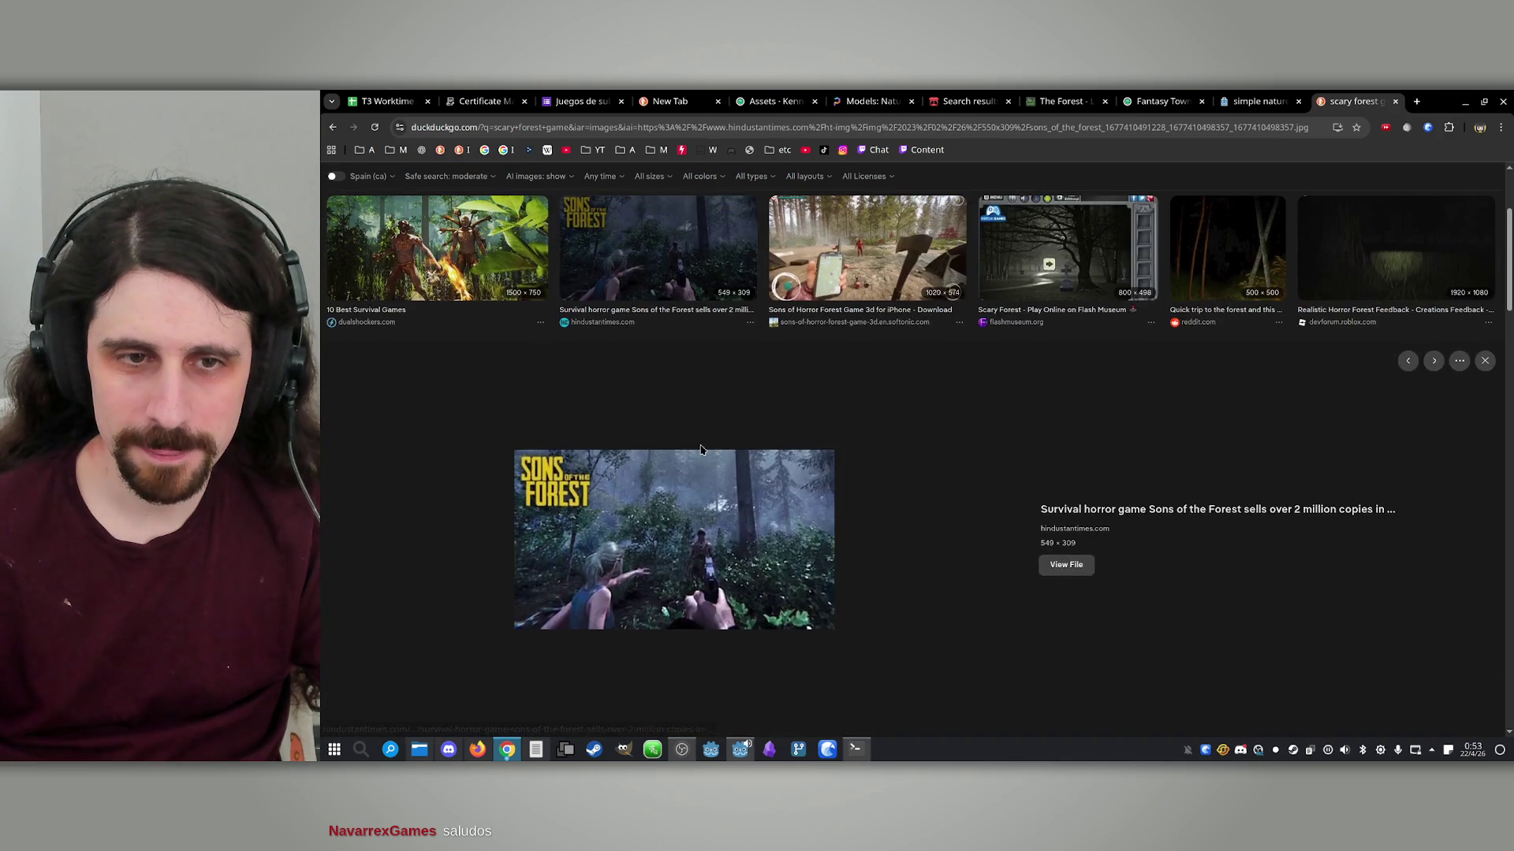
click(910, 486)
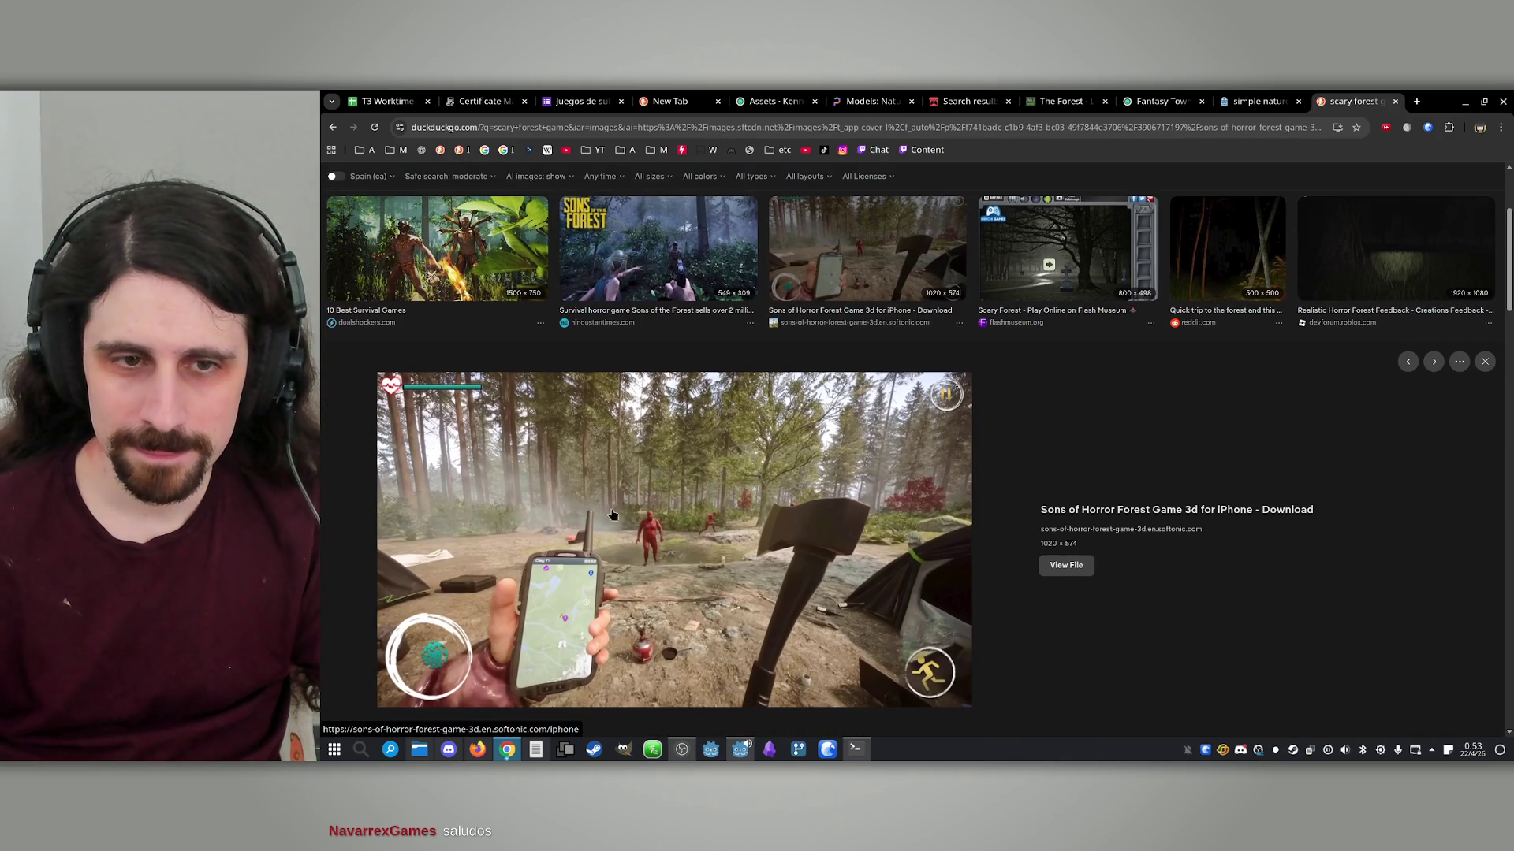
Preview the Scary Forest Flash Museum, Blair Witch and '10 Best Haunted Places' images
scroll(766, 483, up, 2)
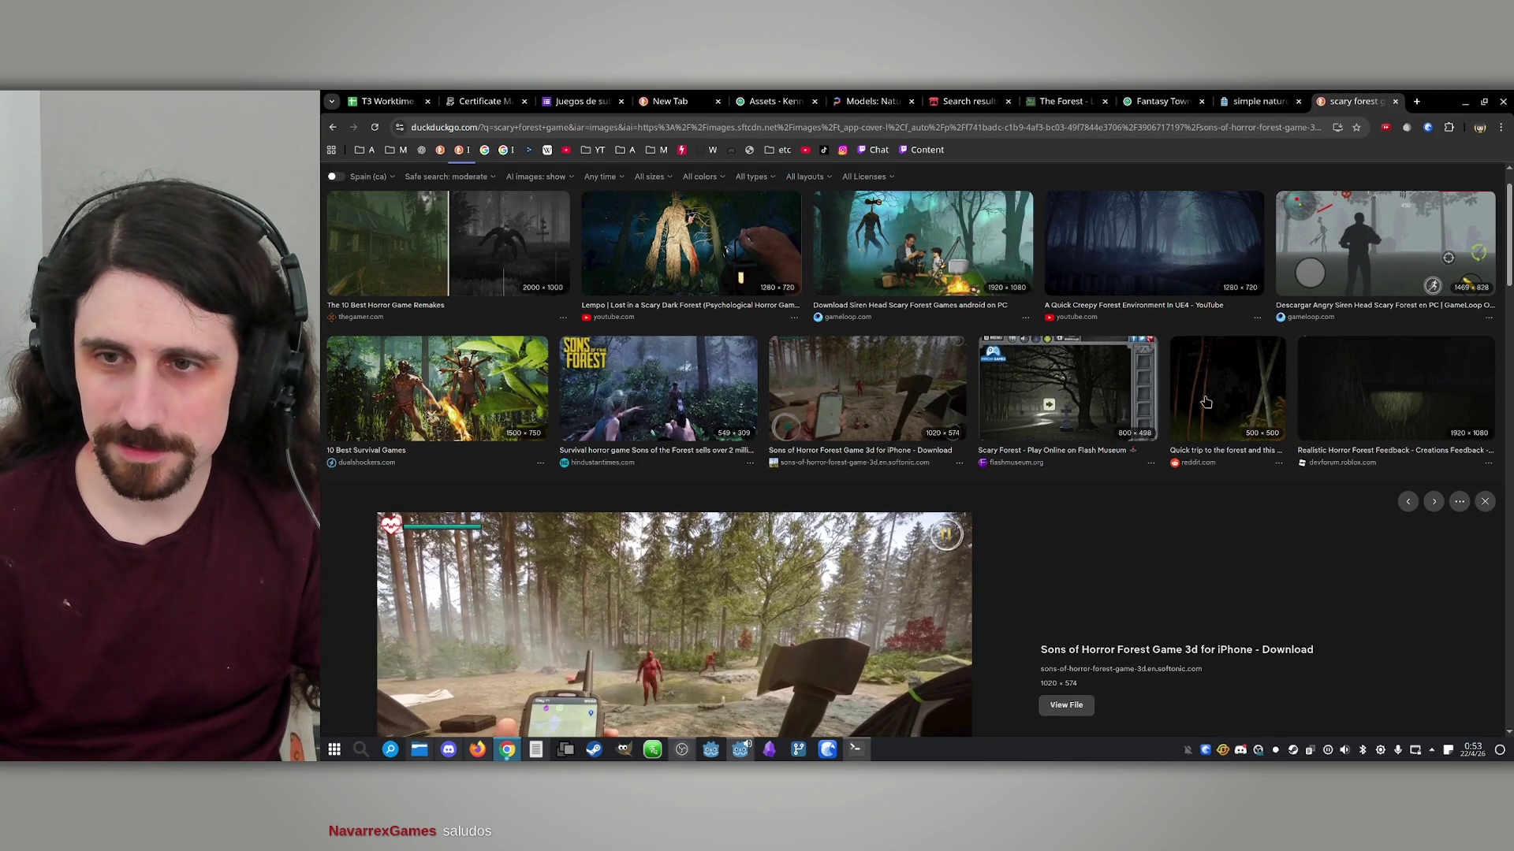
click(1119, 398)
scroll(1004, 465, down, 5)
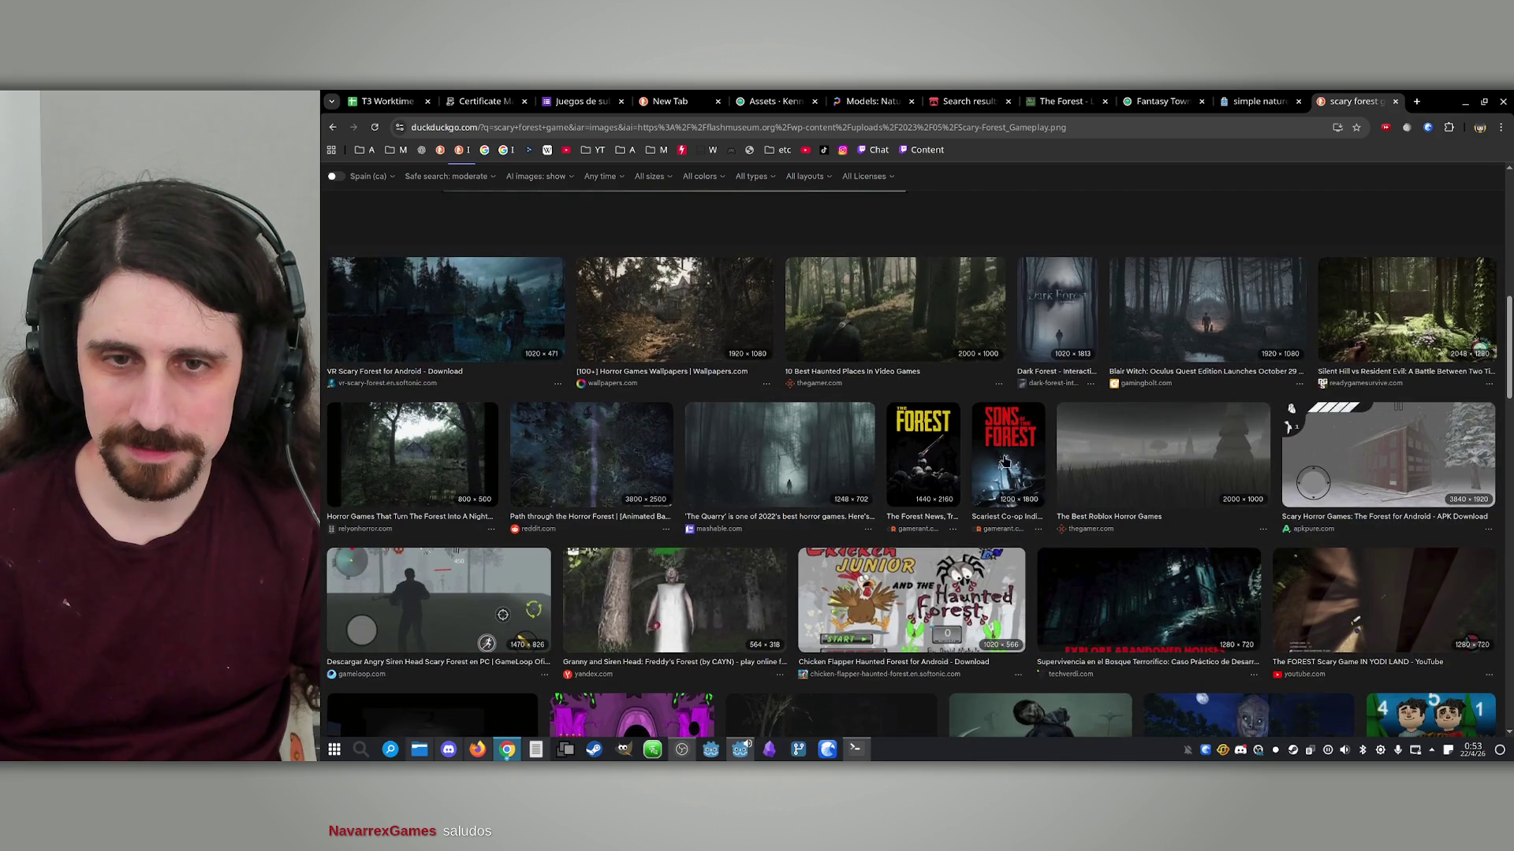
click(1191, 304)
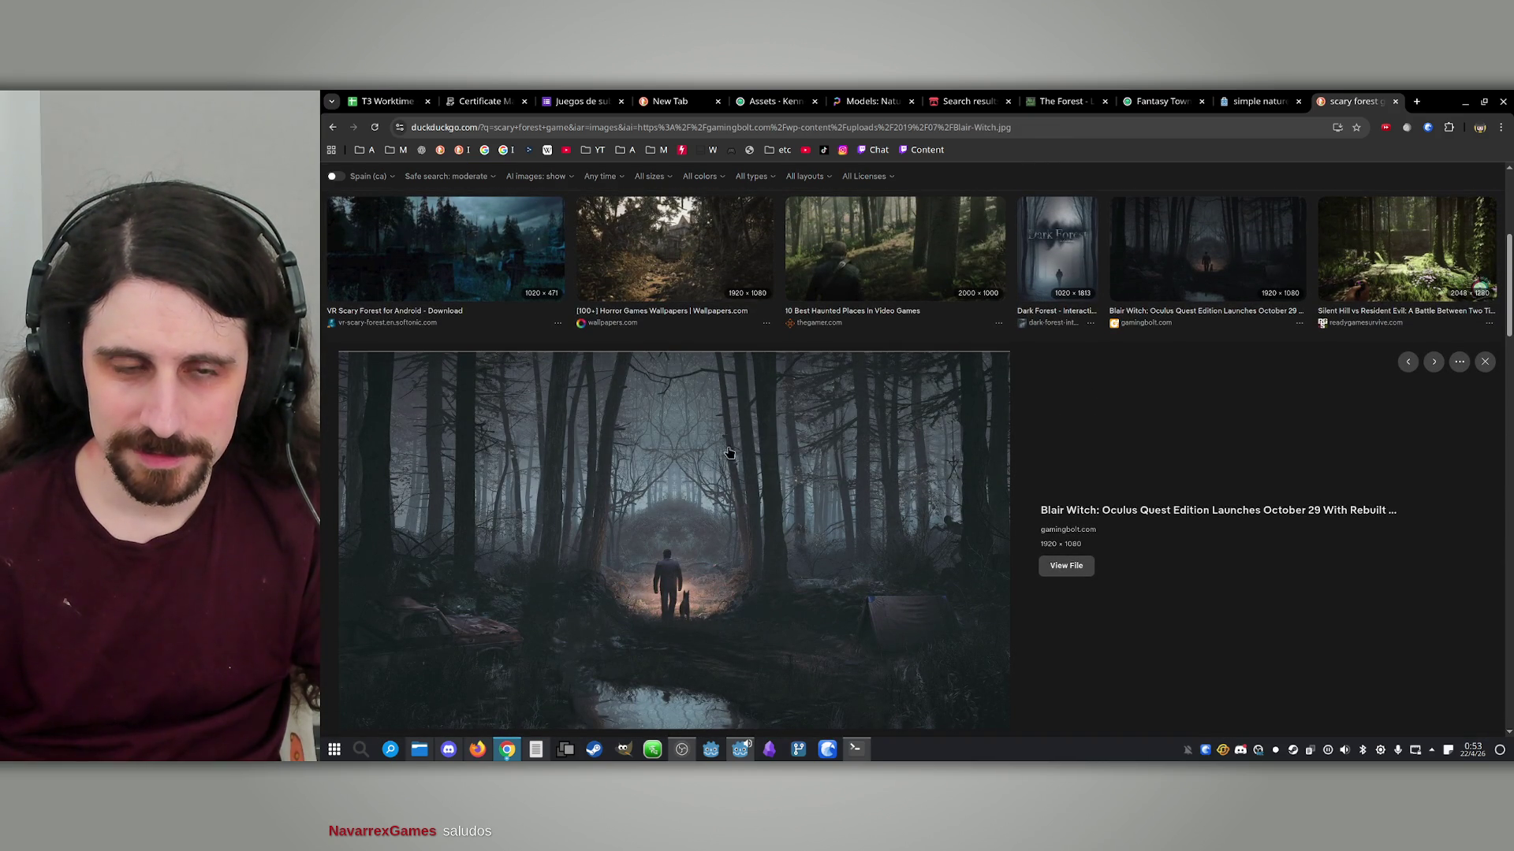
scroll(726, 385, up, 2)
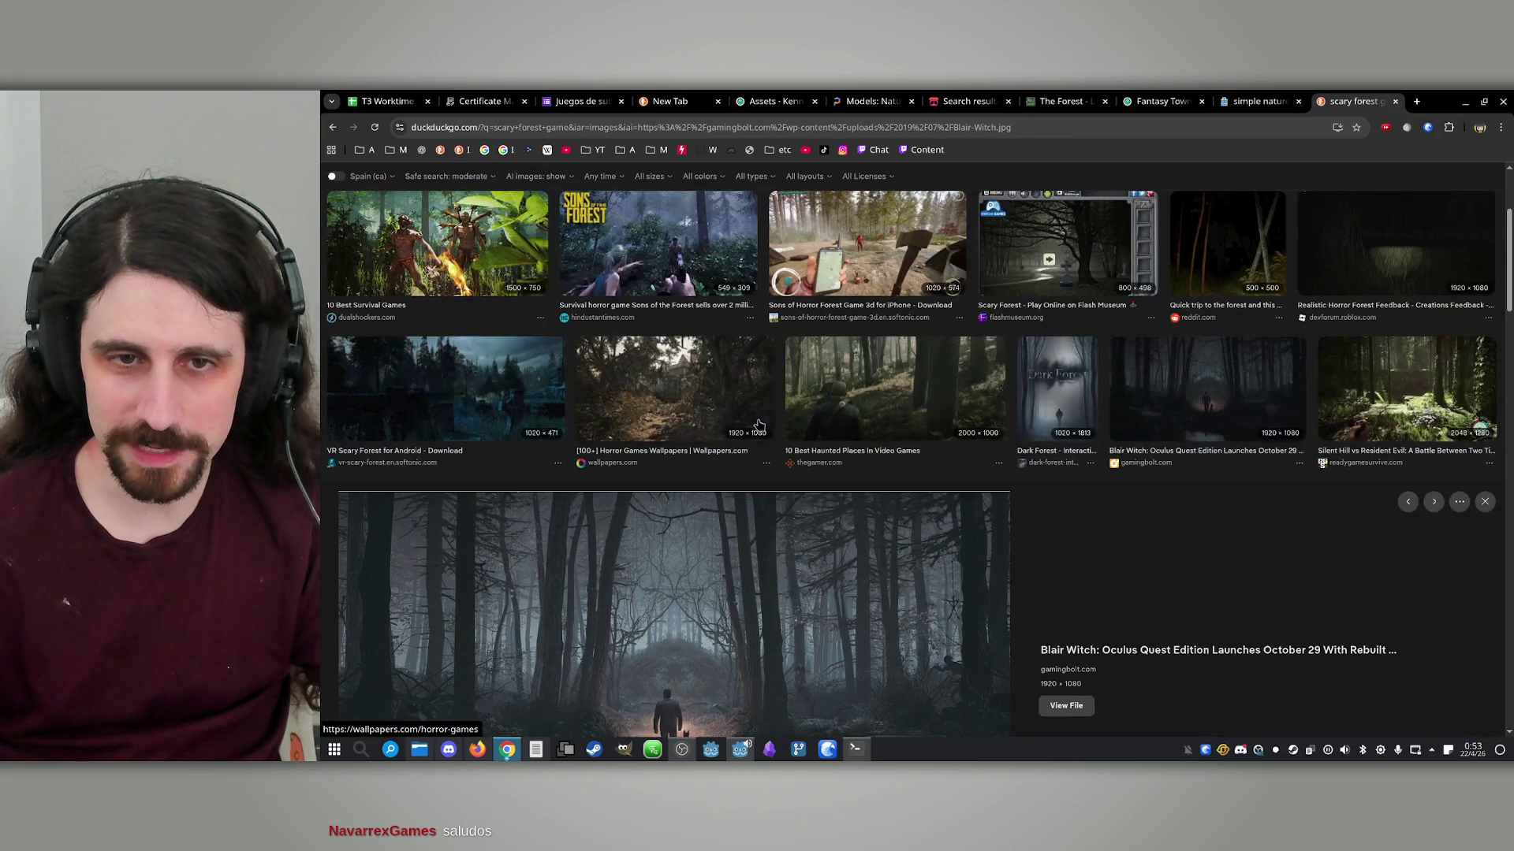
click(858, 456)
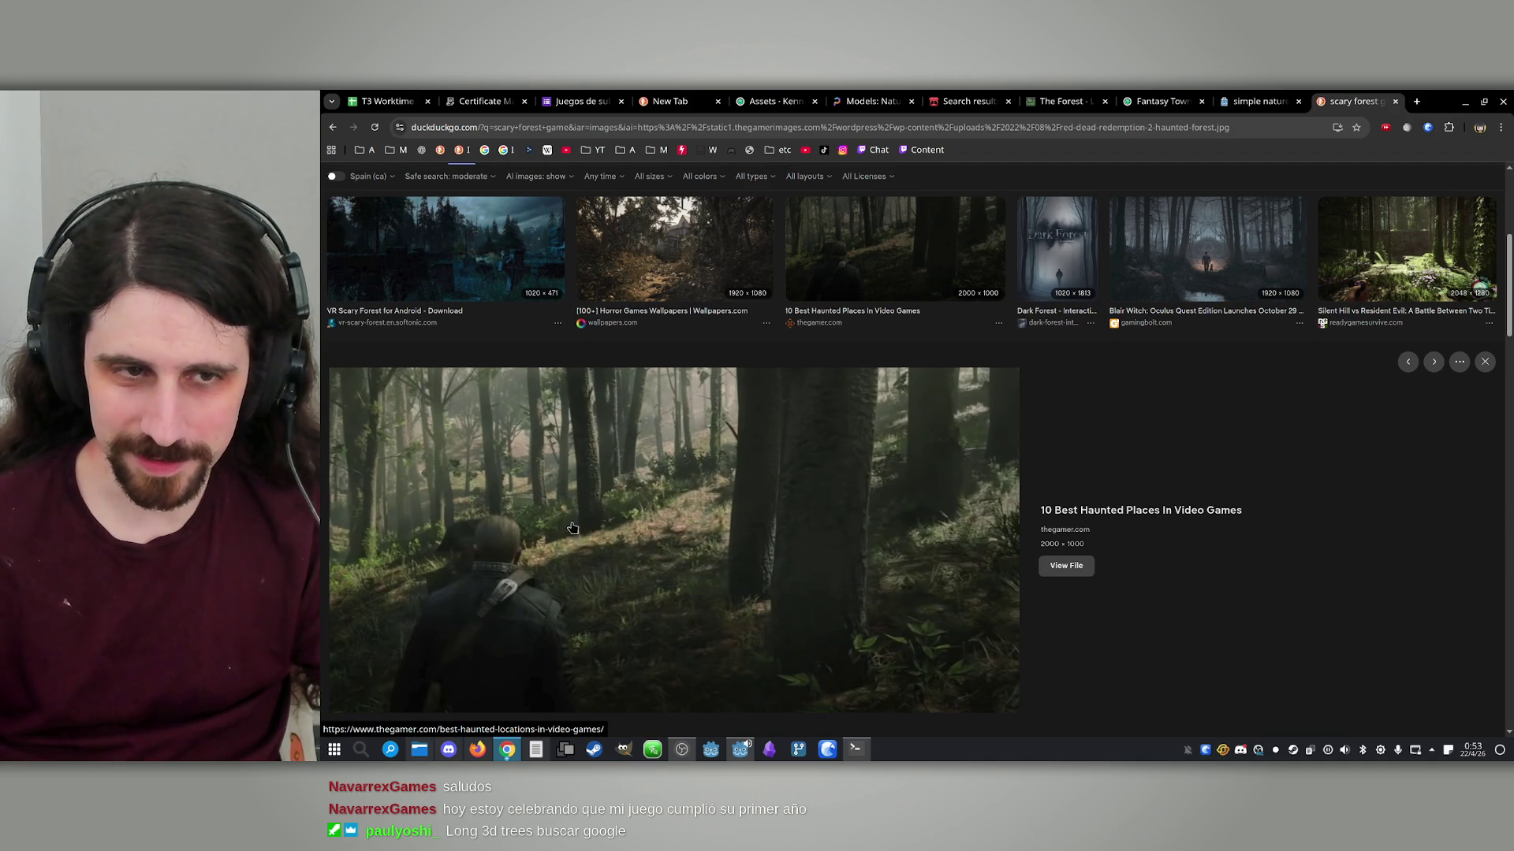
Close the scary forest search and flip through the Fantasy Town, The Forest and itch.io results tabs
click(1395, 100)
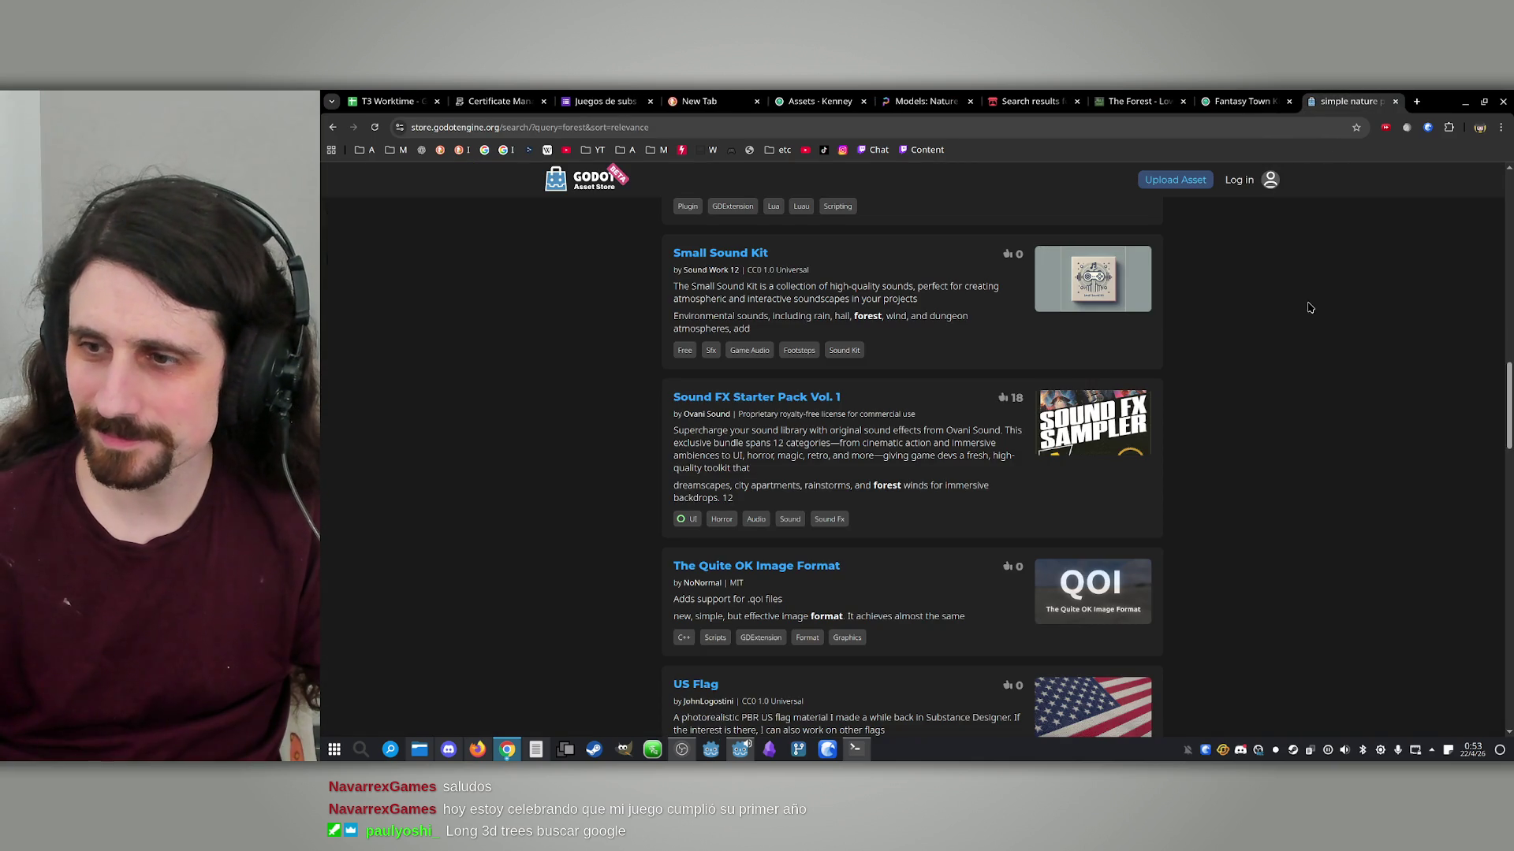
scroll(1314, 338, down, 12)
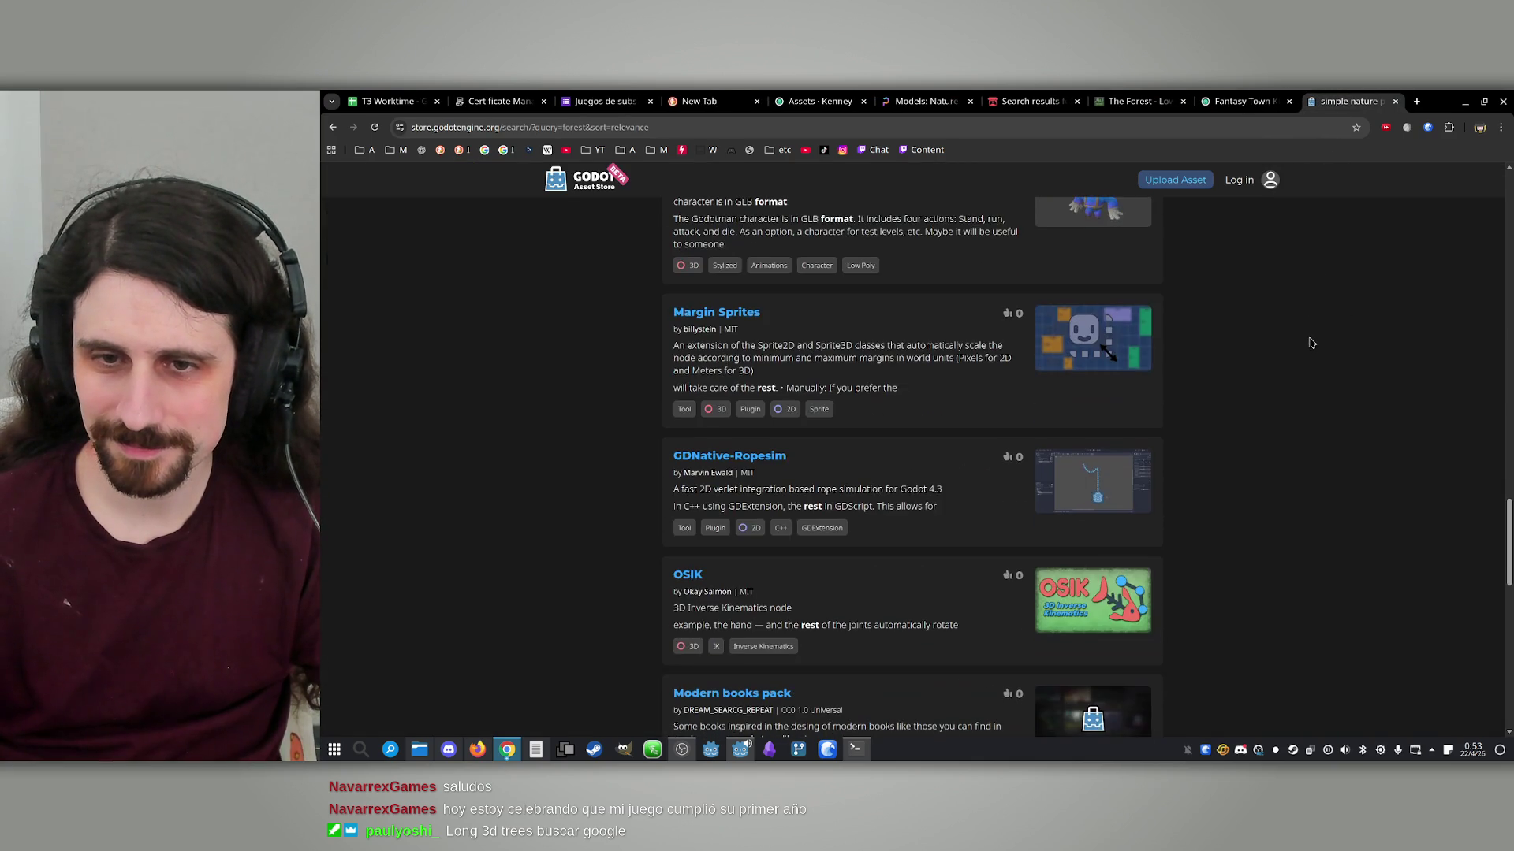
scroll(1321, 326, up, 3)
scroll(1321, 327, up, 10)
click(1242, 101)
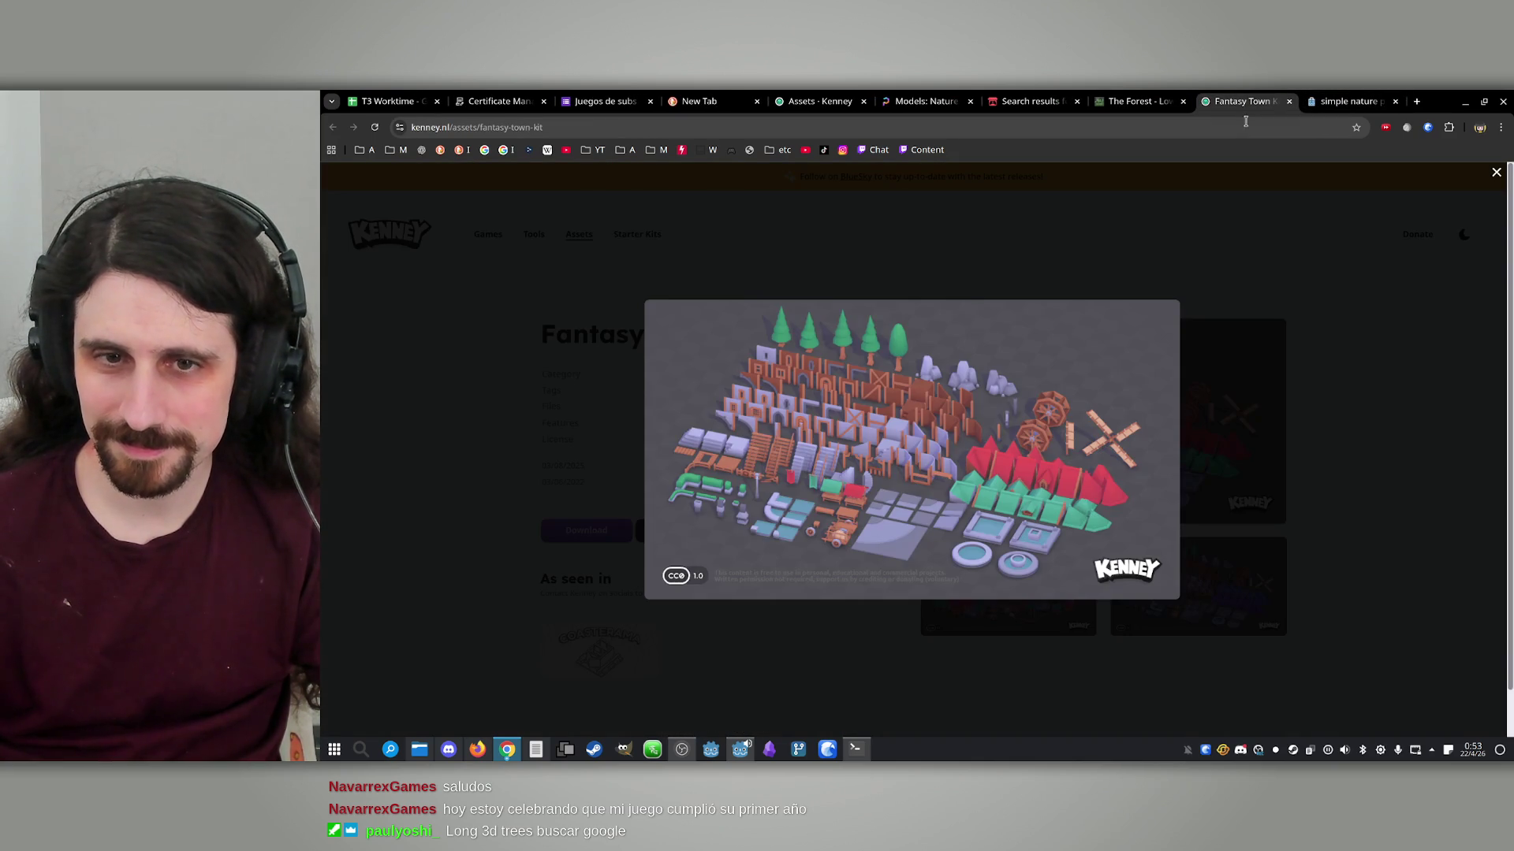
click(1140, 101)
click(1033, 101)
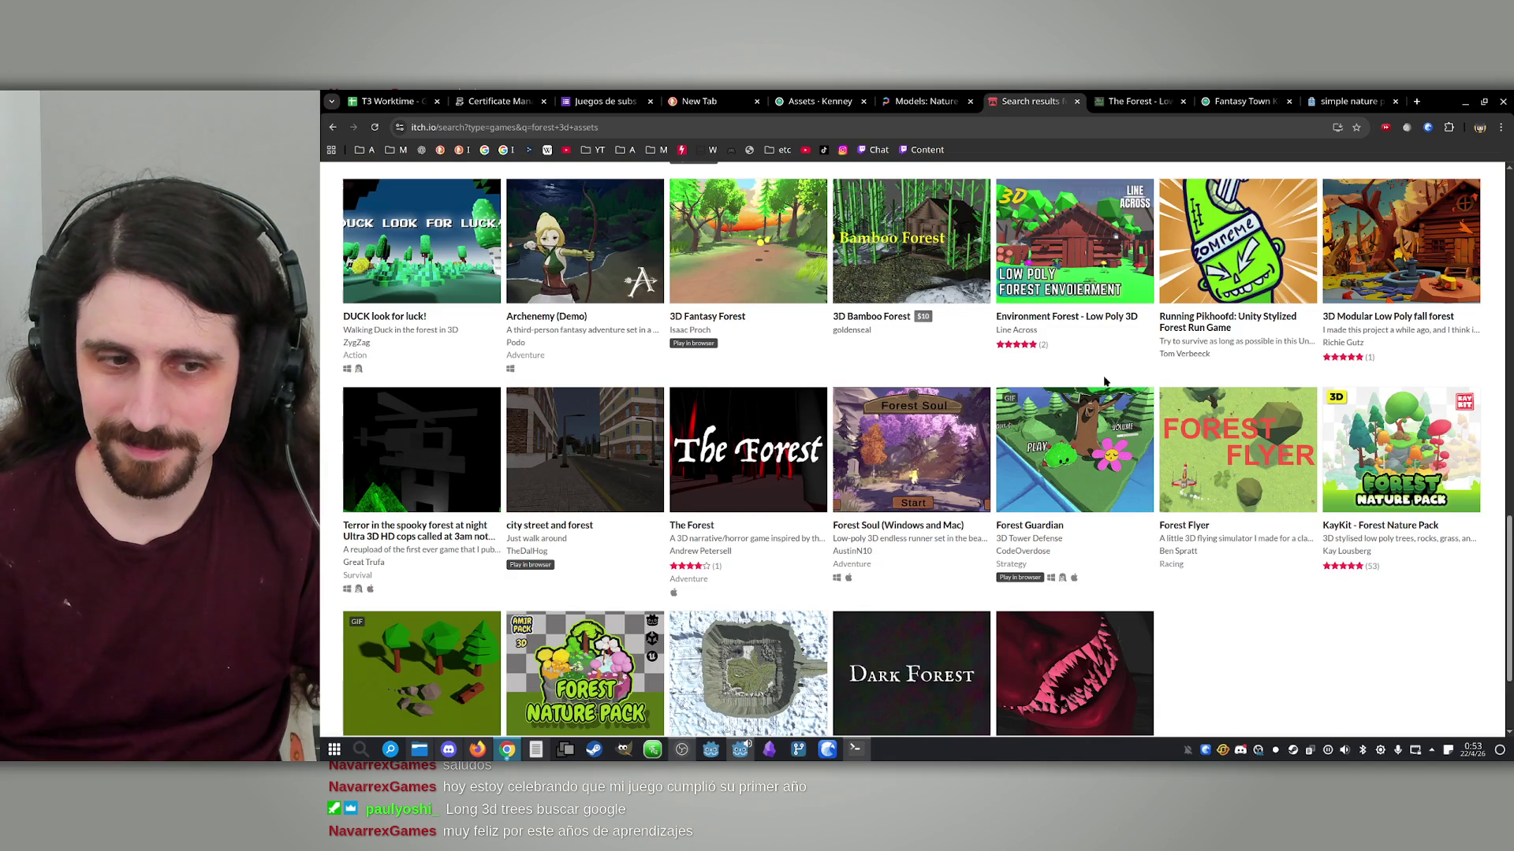
Open and close the Forest Soul game page, then check the Poly Haven and Kenney tabs
scroll(1104, 381, down, 3)
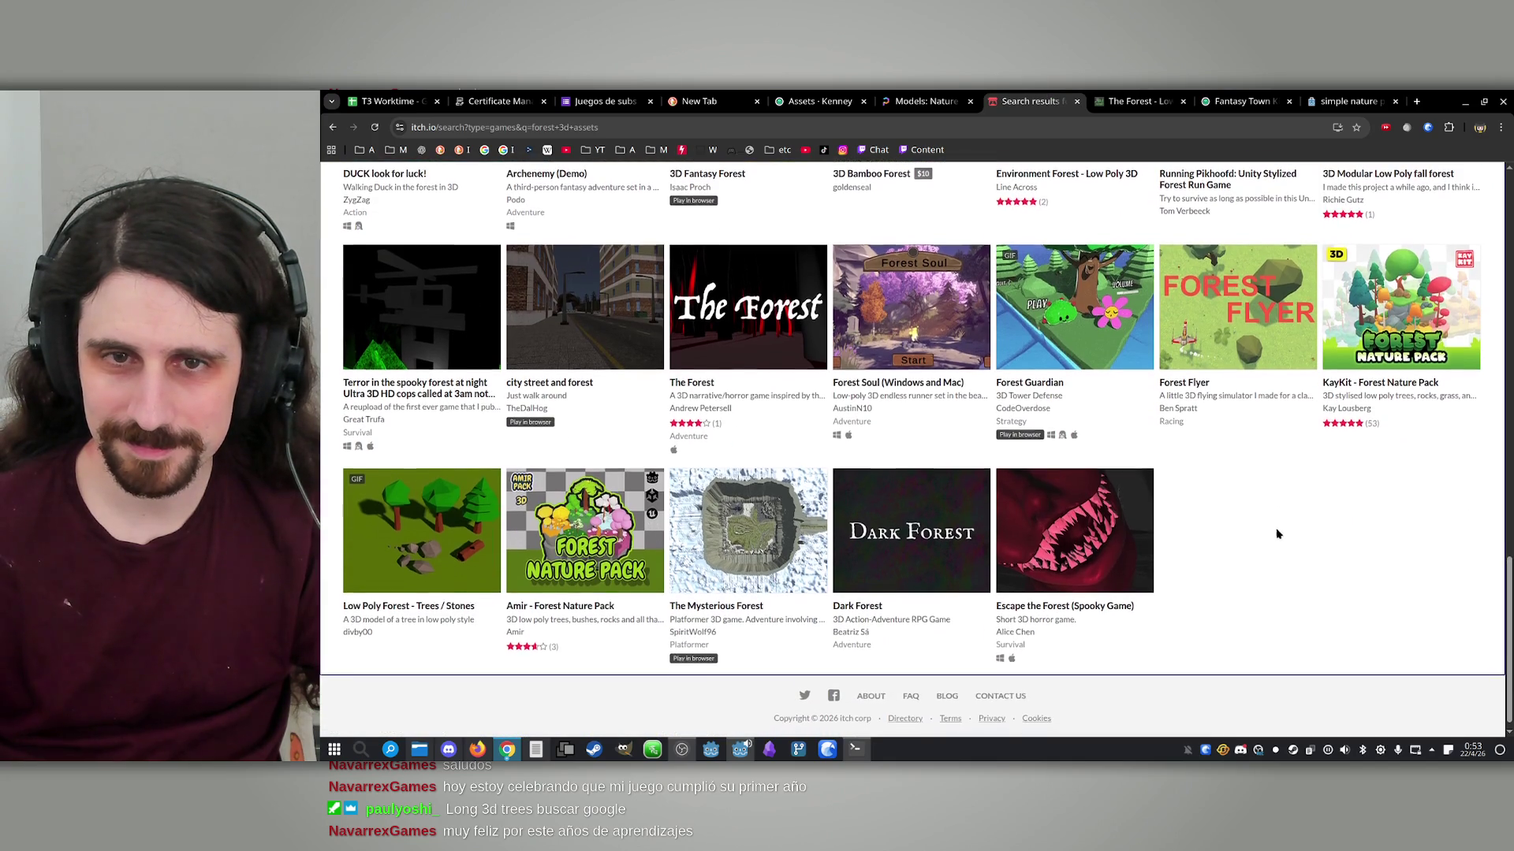
middle_click(918, 301)
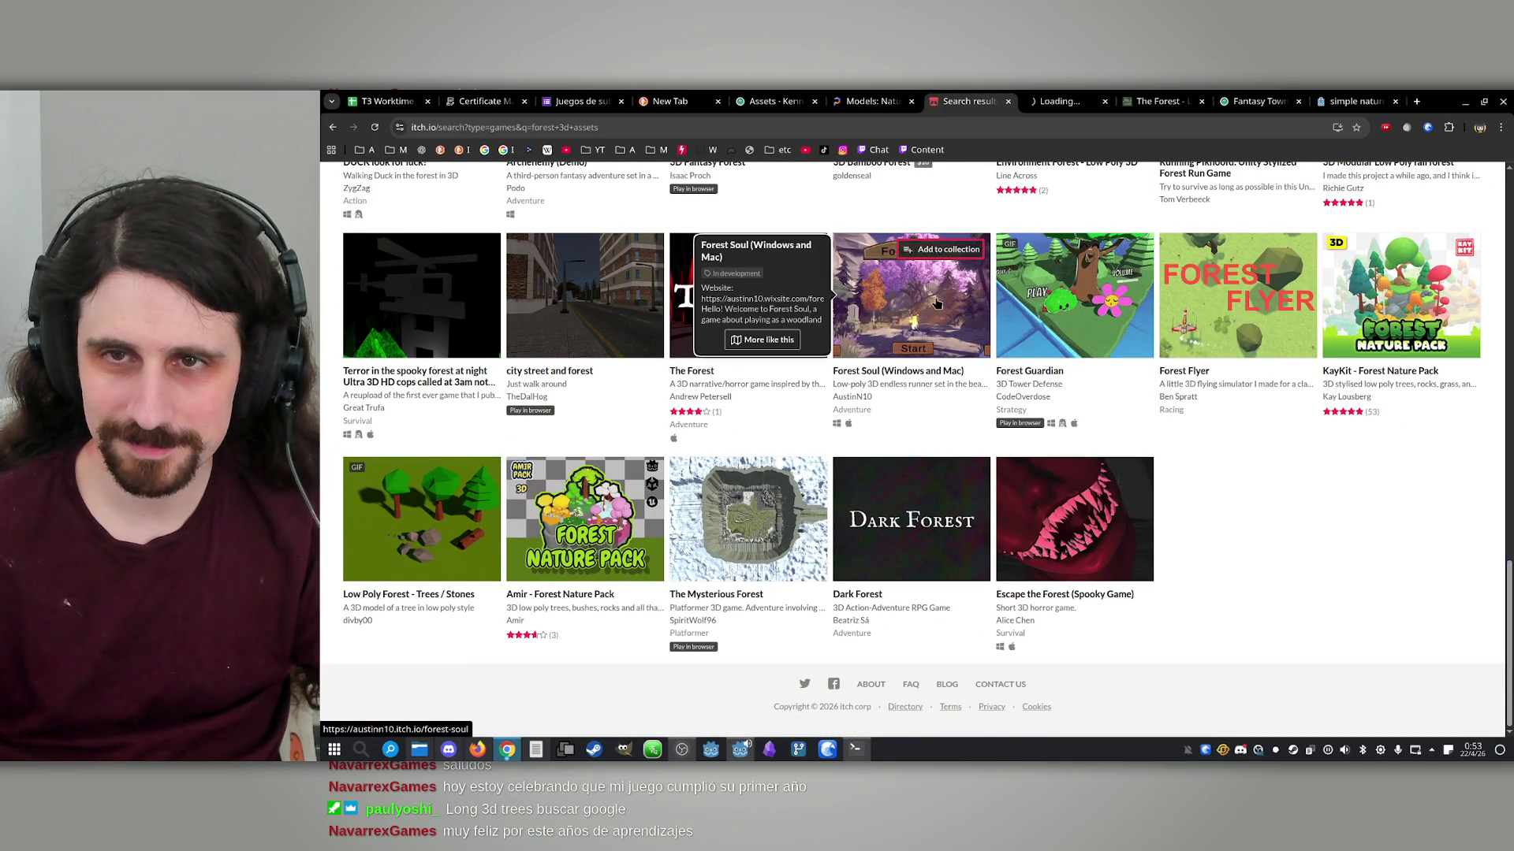
click(1057, 99)
middle_click(1051, 95)
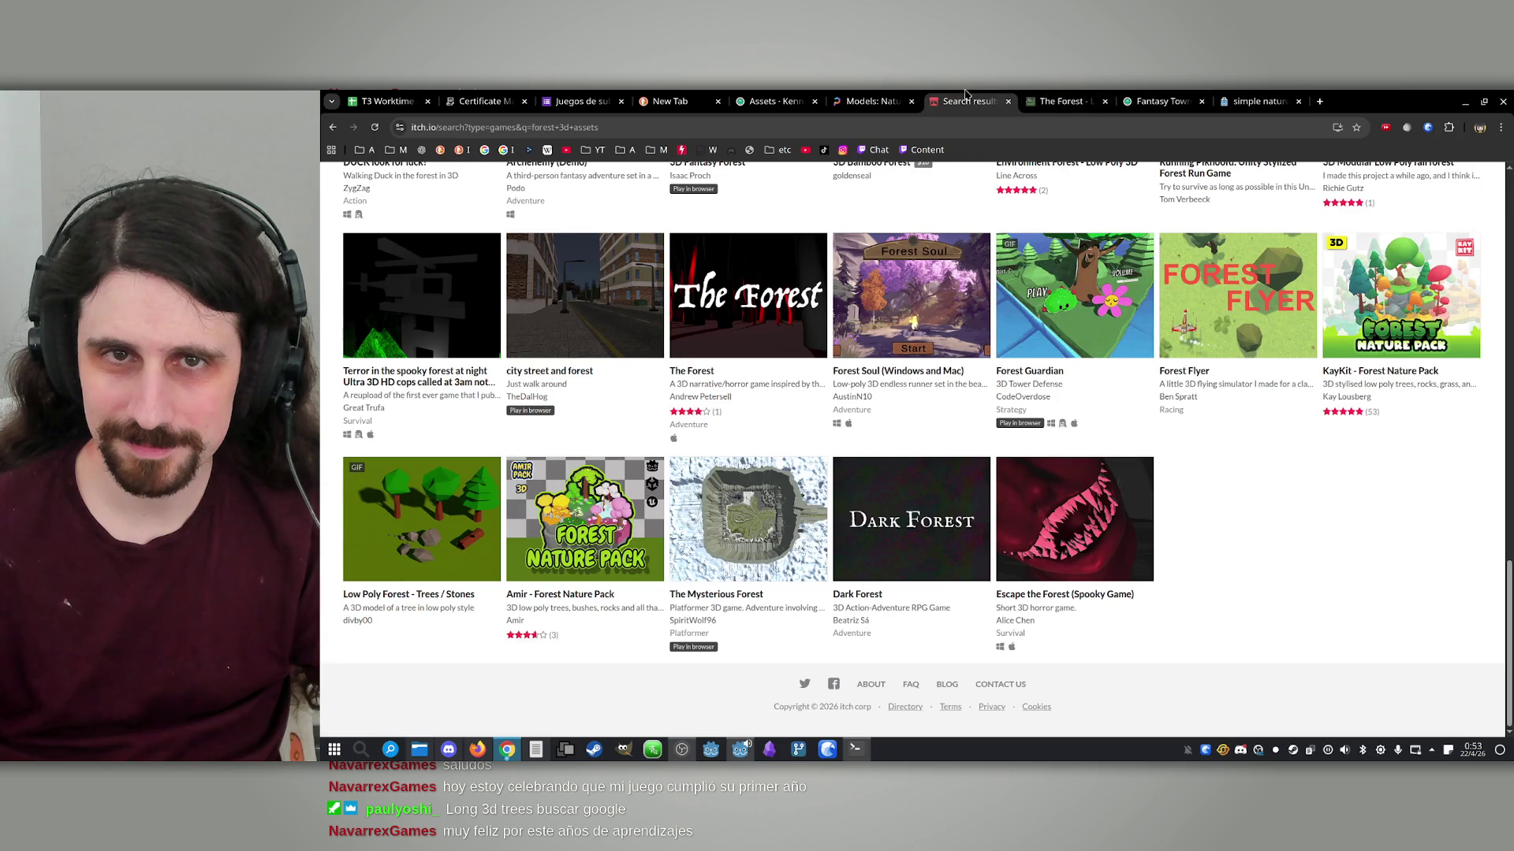
click(859, 96)
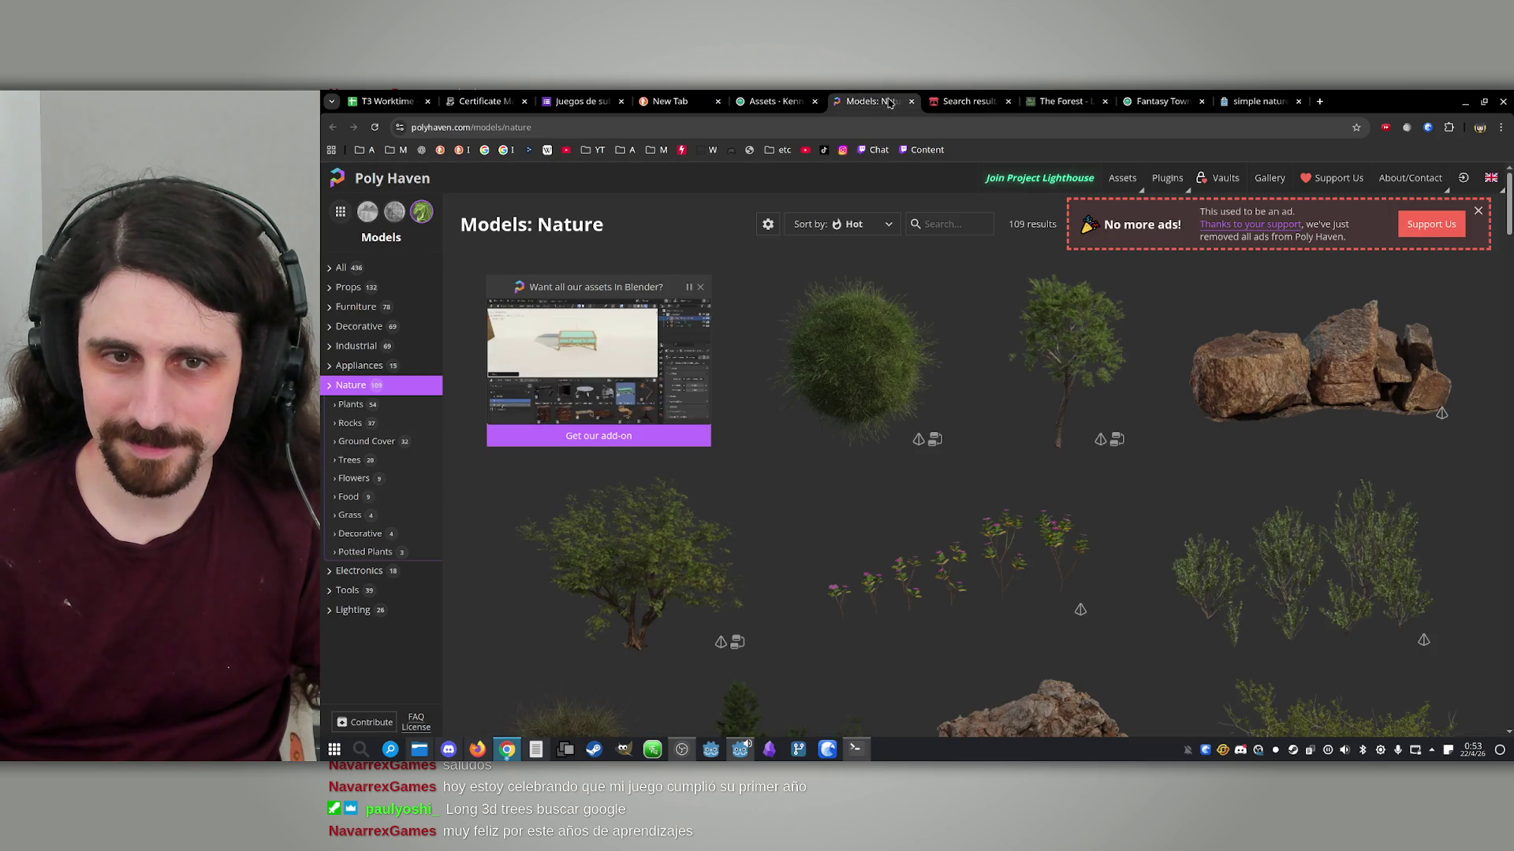
click(793, 101)
On the new tab, search DuckDuckGo for 'scary forest 3d assets pack'
click(707, 94)
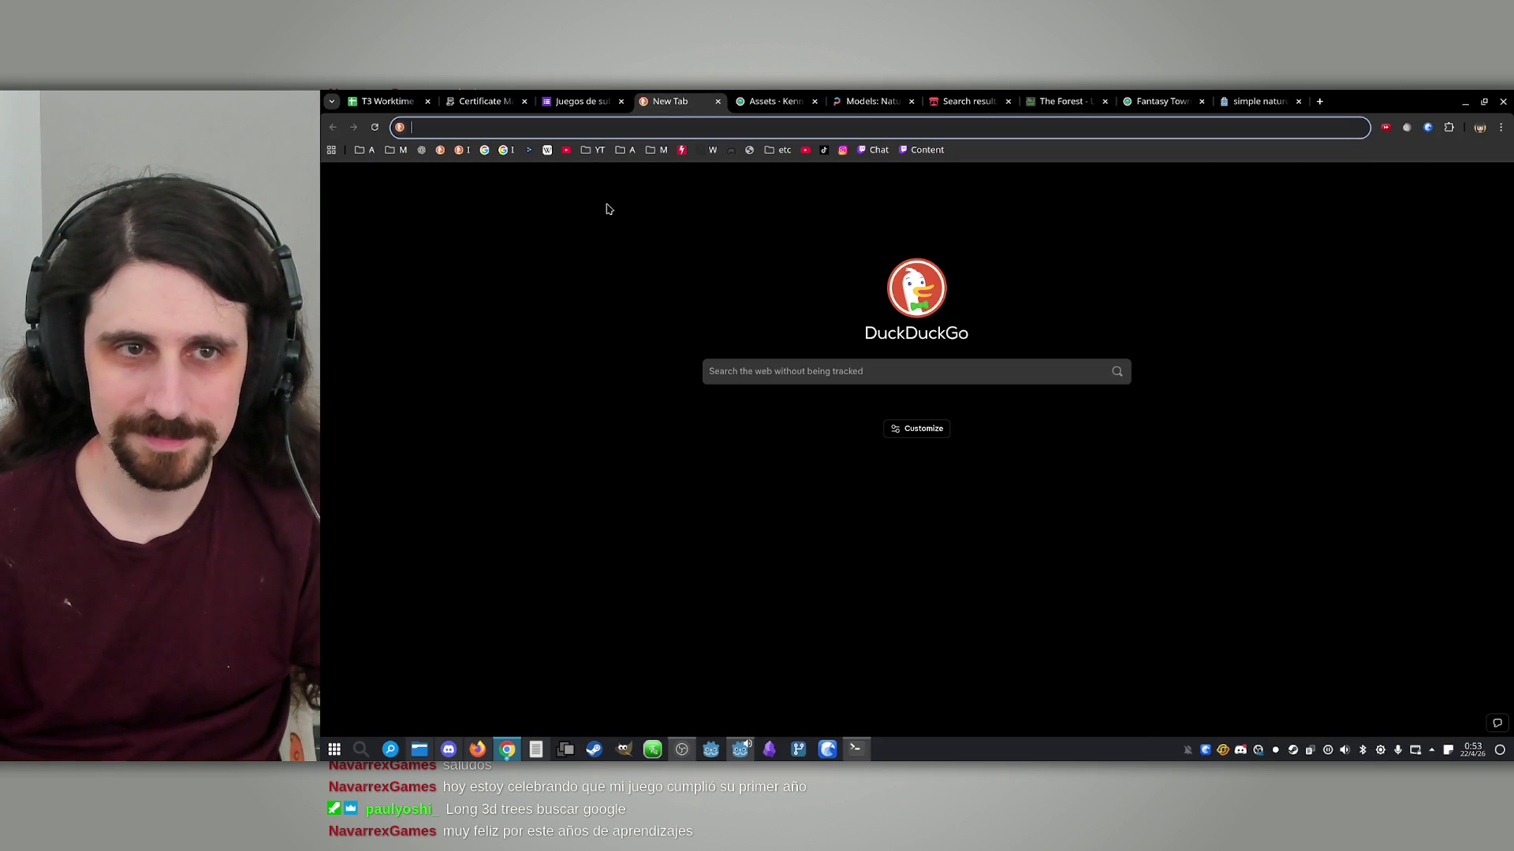
click(757, 373)
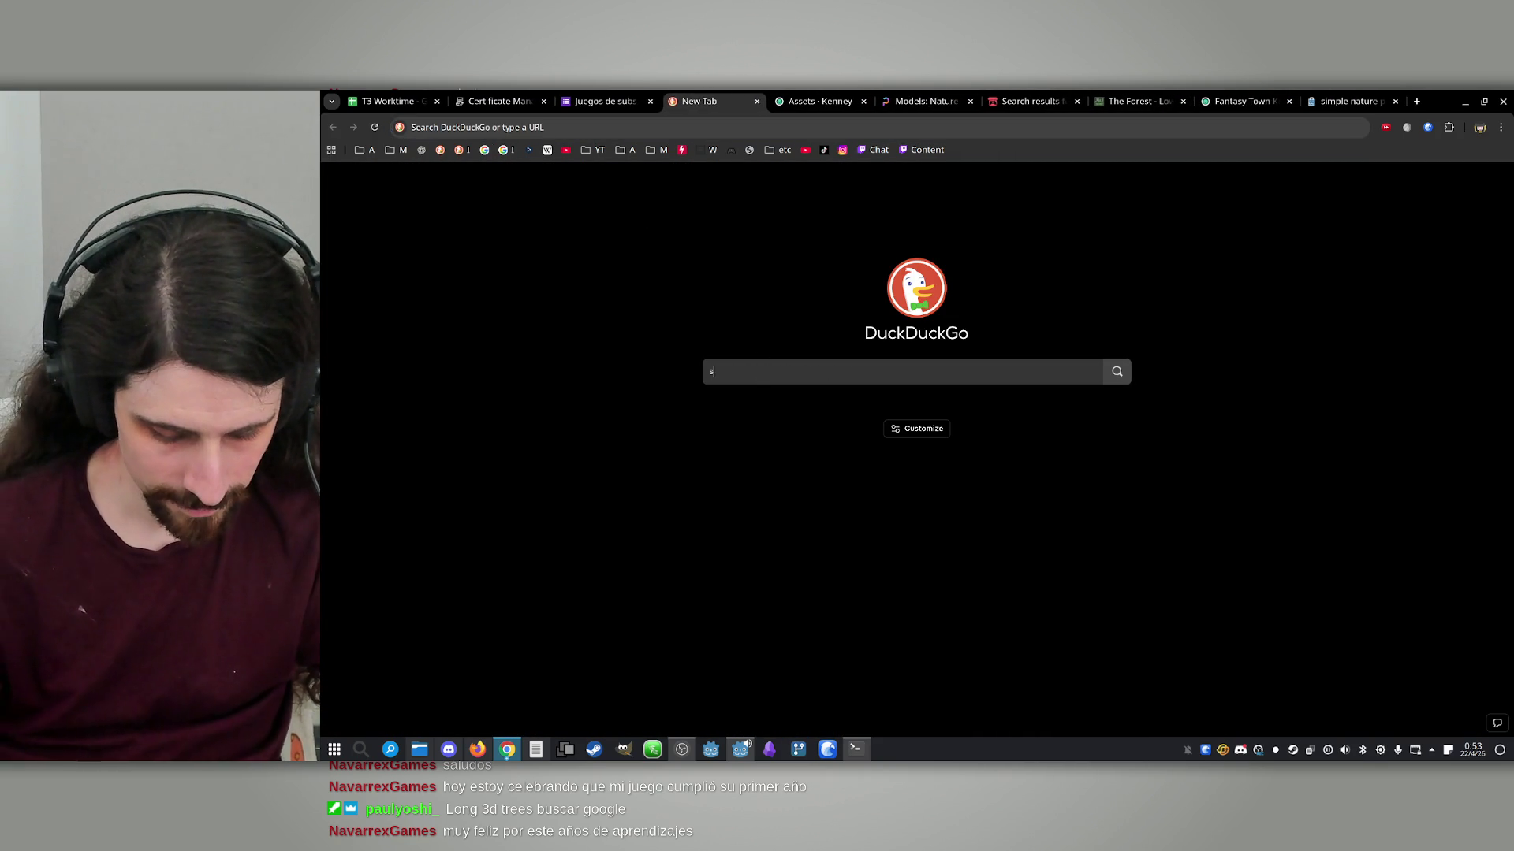
text(scary forest 3)
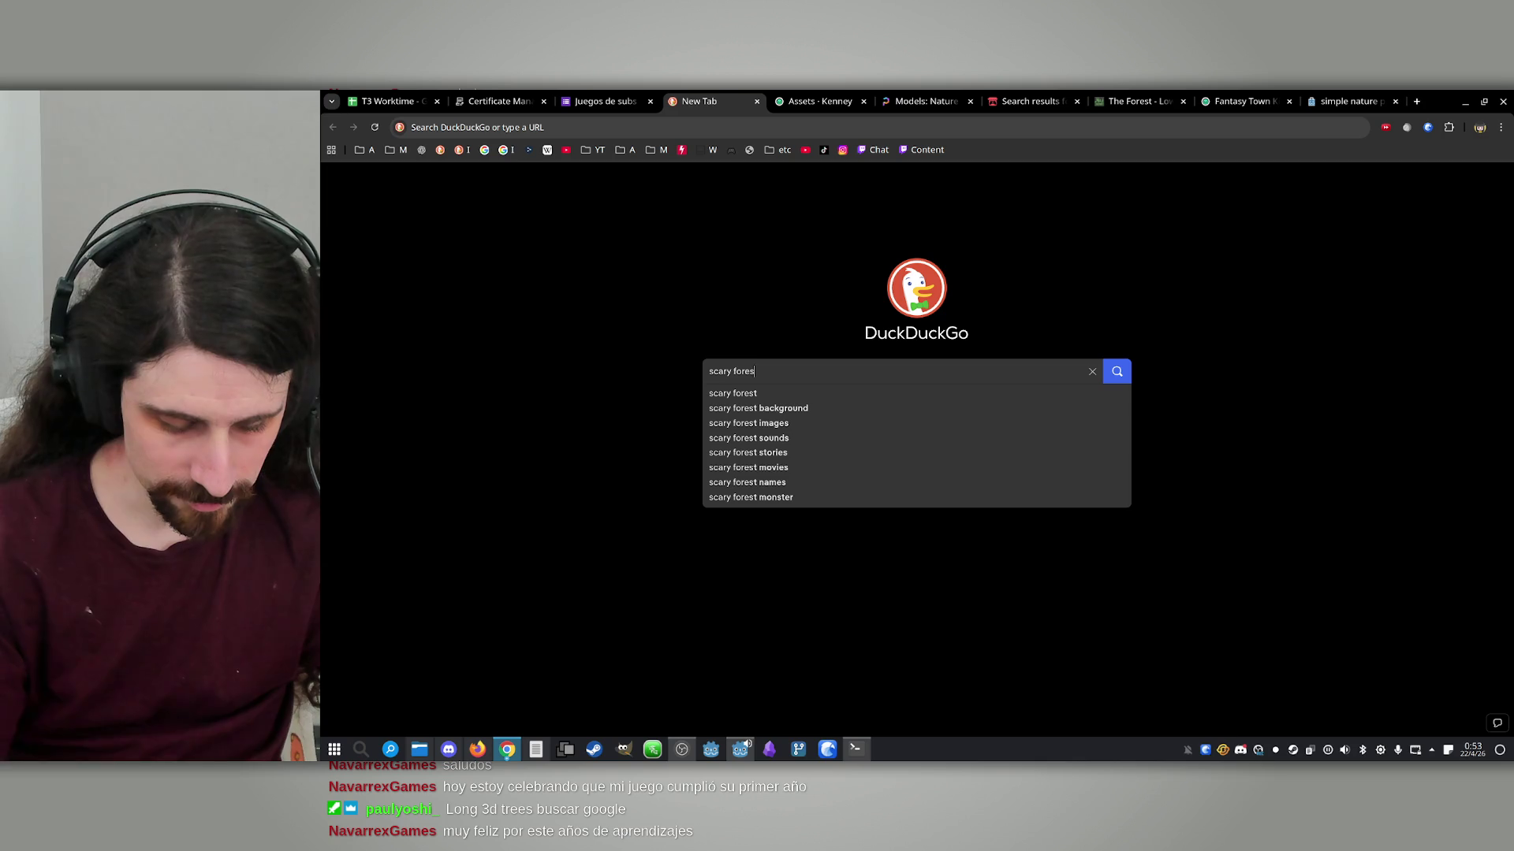
text(d asset)
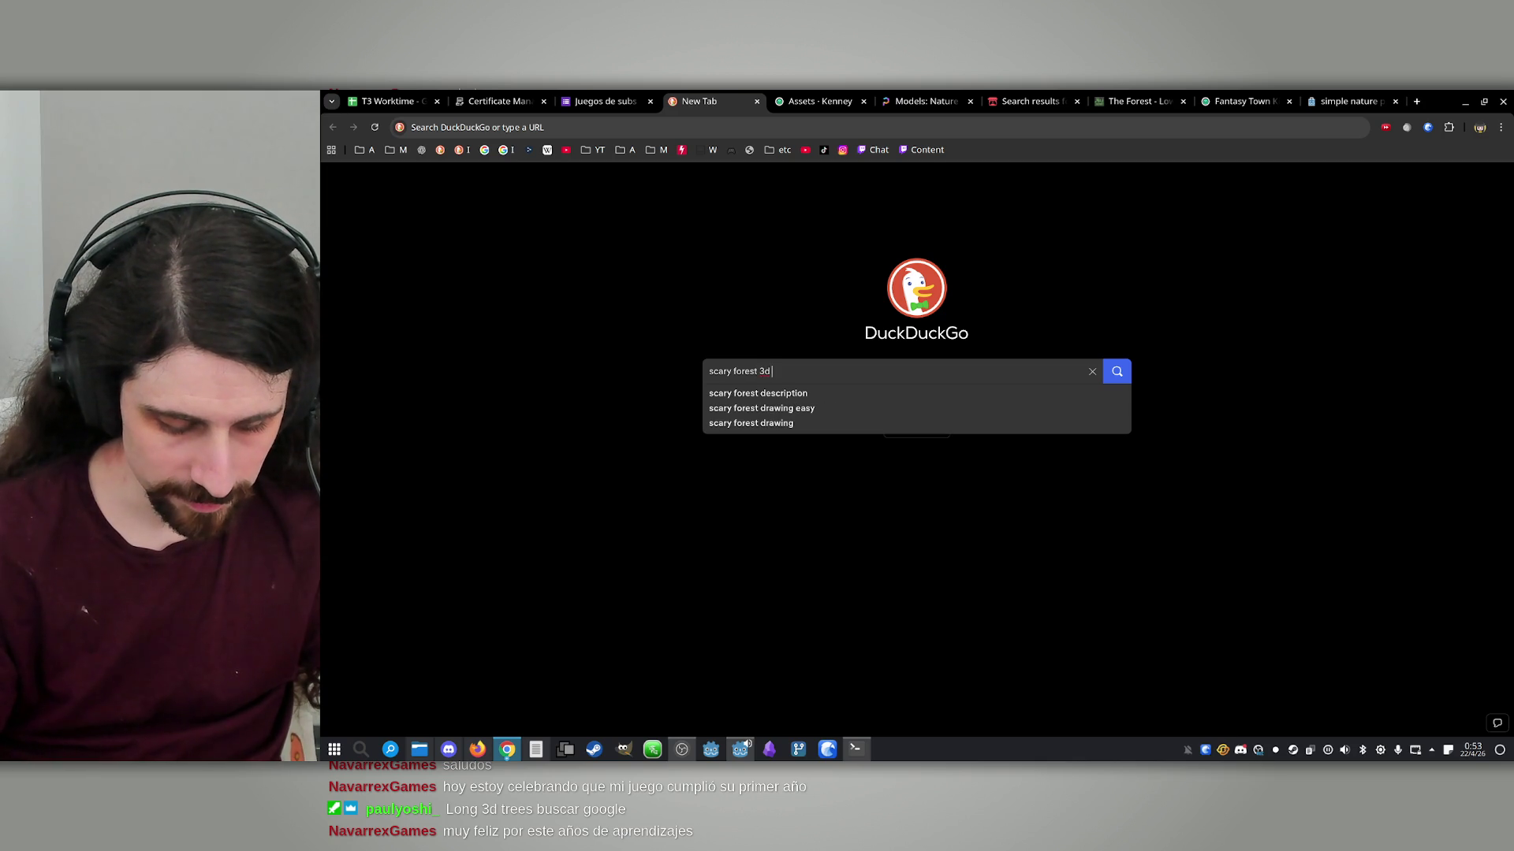
text(s pack+)
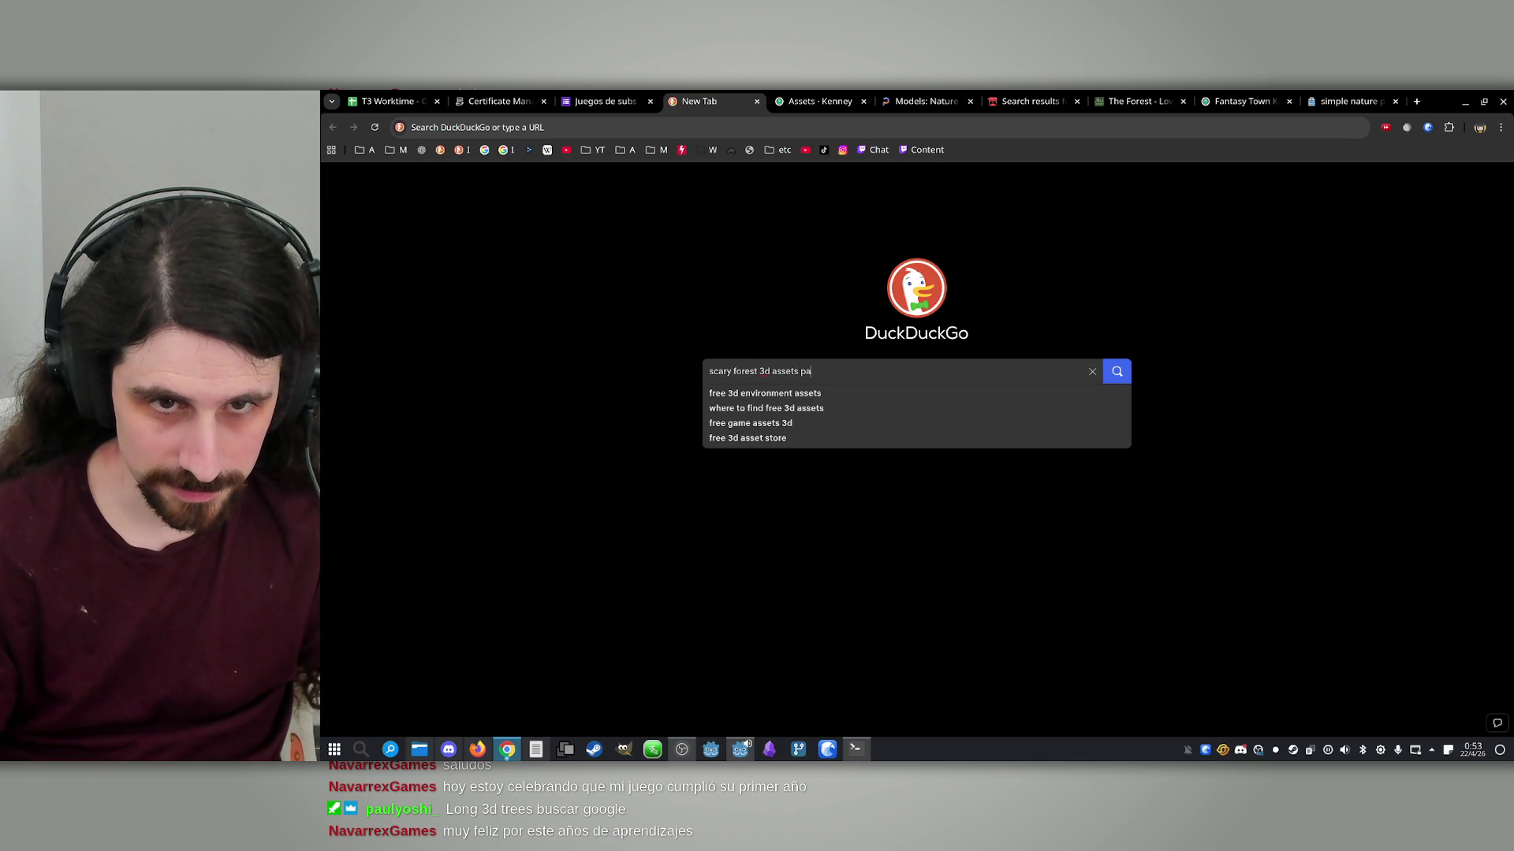
key(BackSpace)
key(Return)
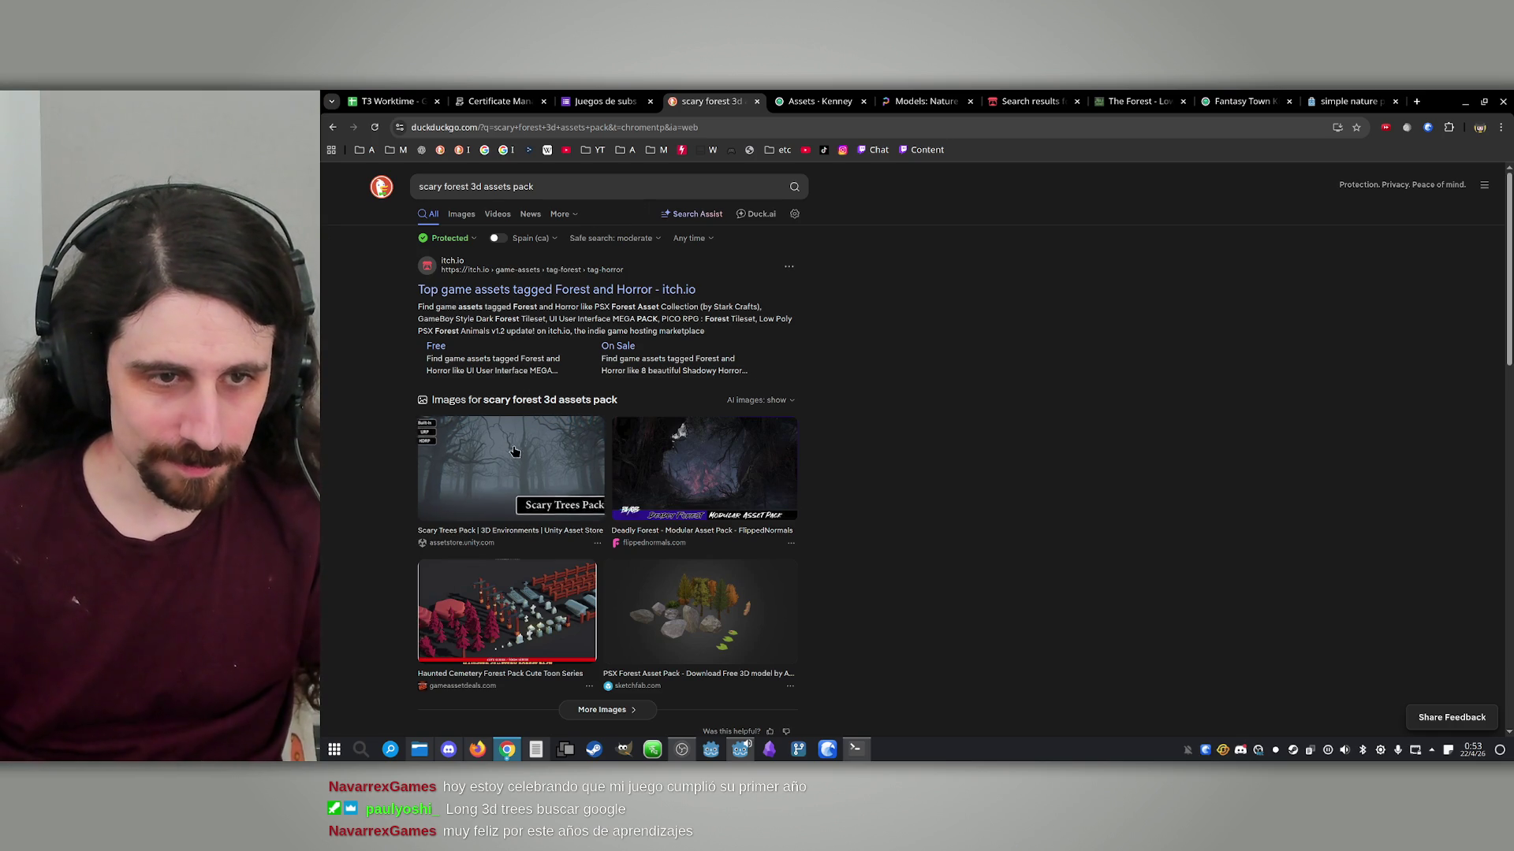
Open the itch.io, Scary Trees Pack, PSX Forest, Low Poly Horror Forest and TurboSquid results in background tabs
middle_click(536, 289)
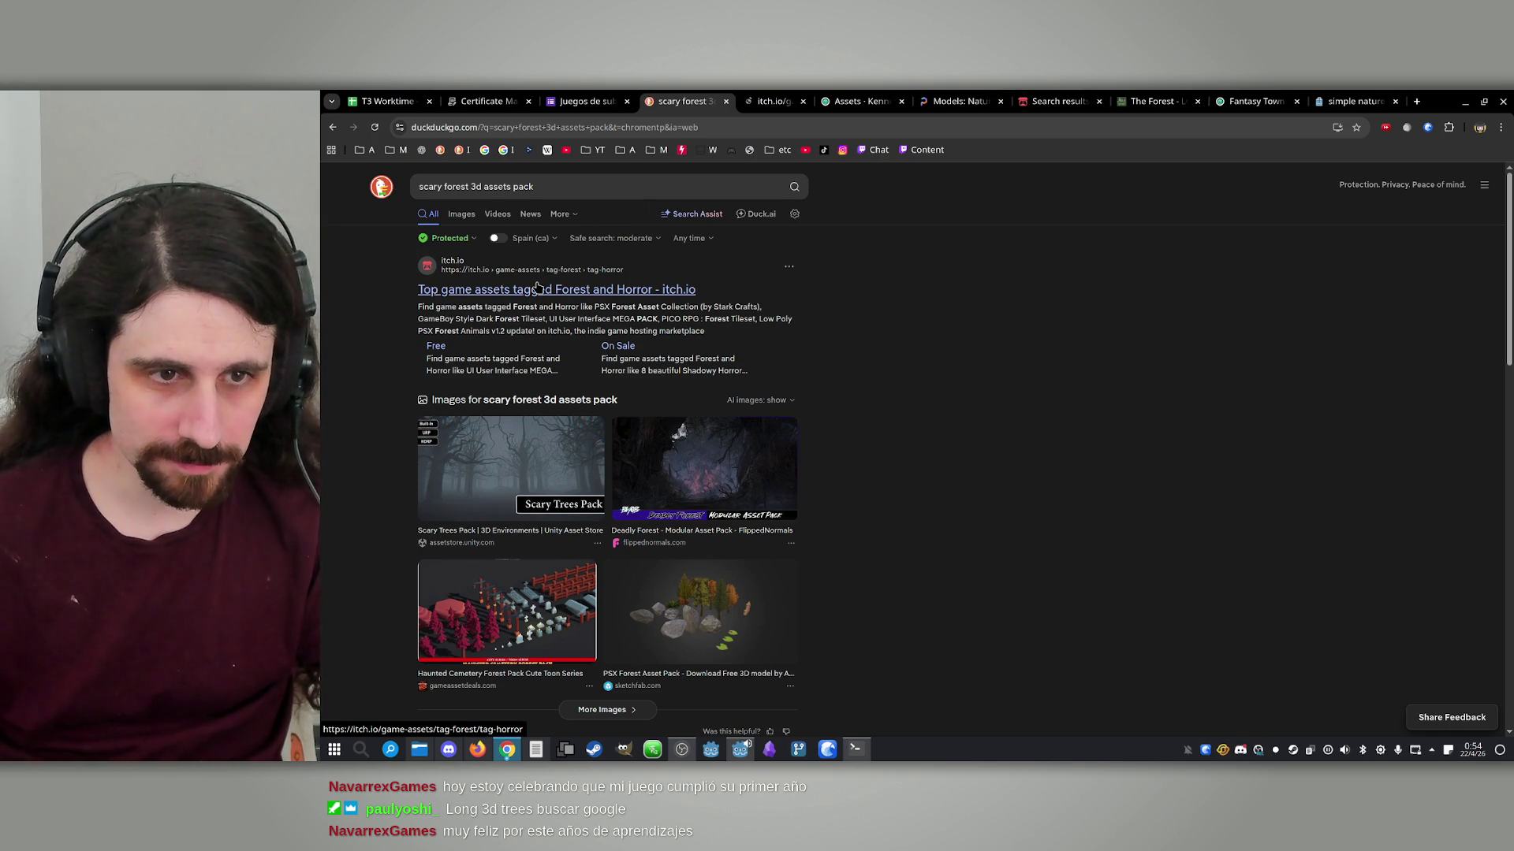
middle_click(514, 530)
scroll(930, 510, down, 2)
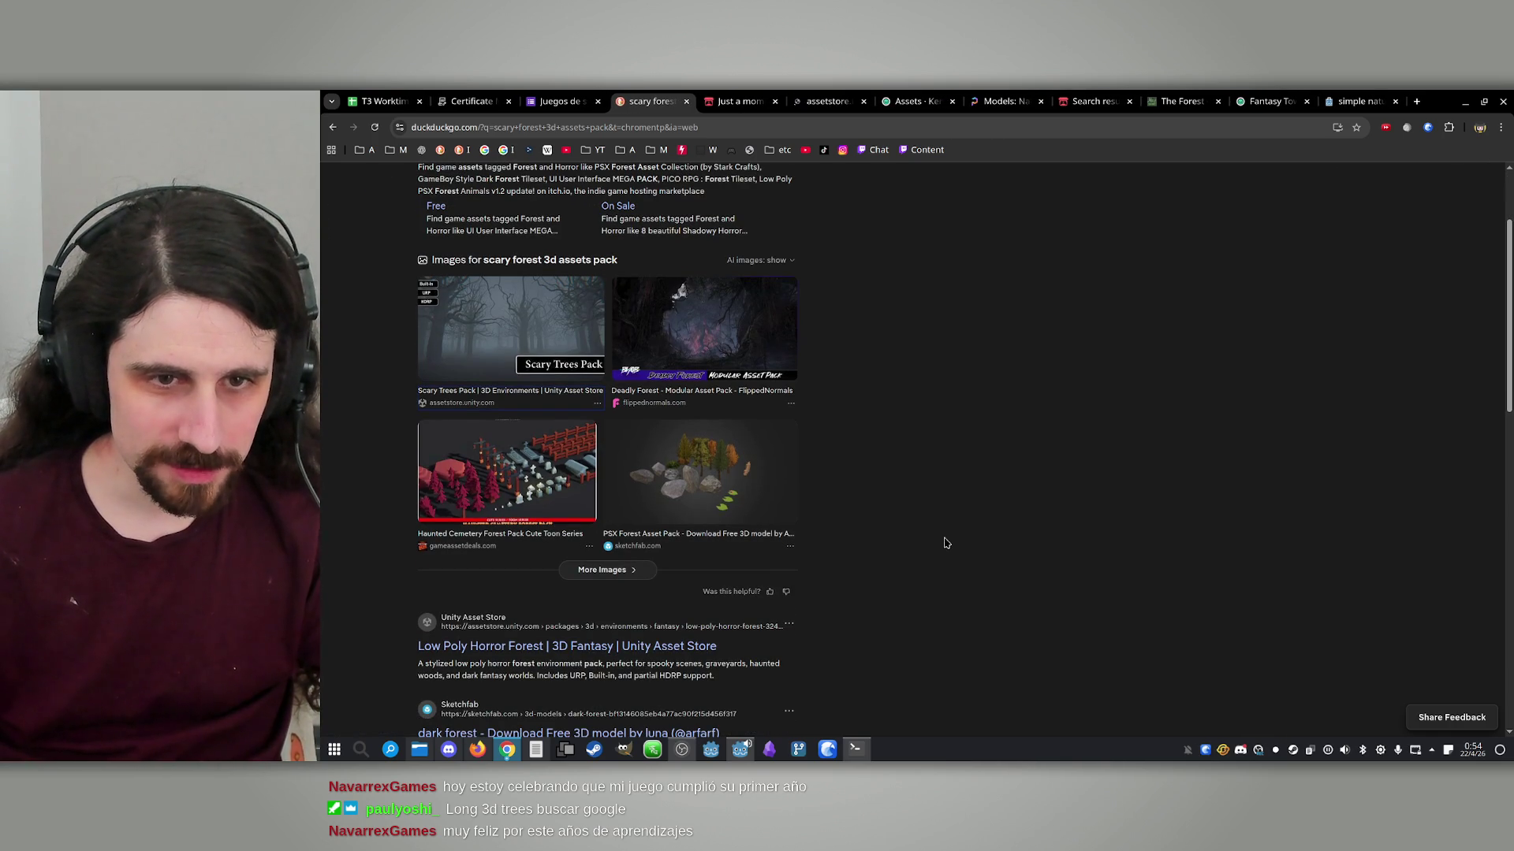
scroll(847, 535, down, 1)
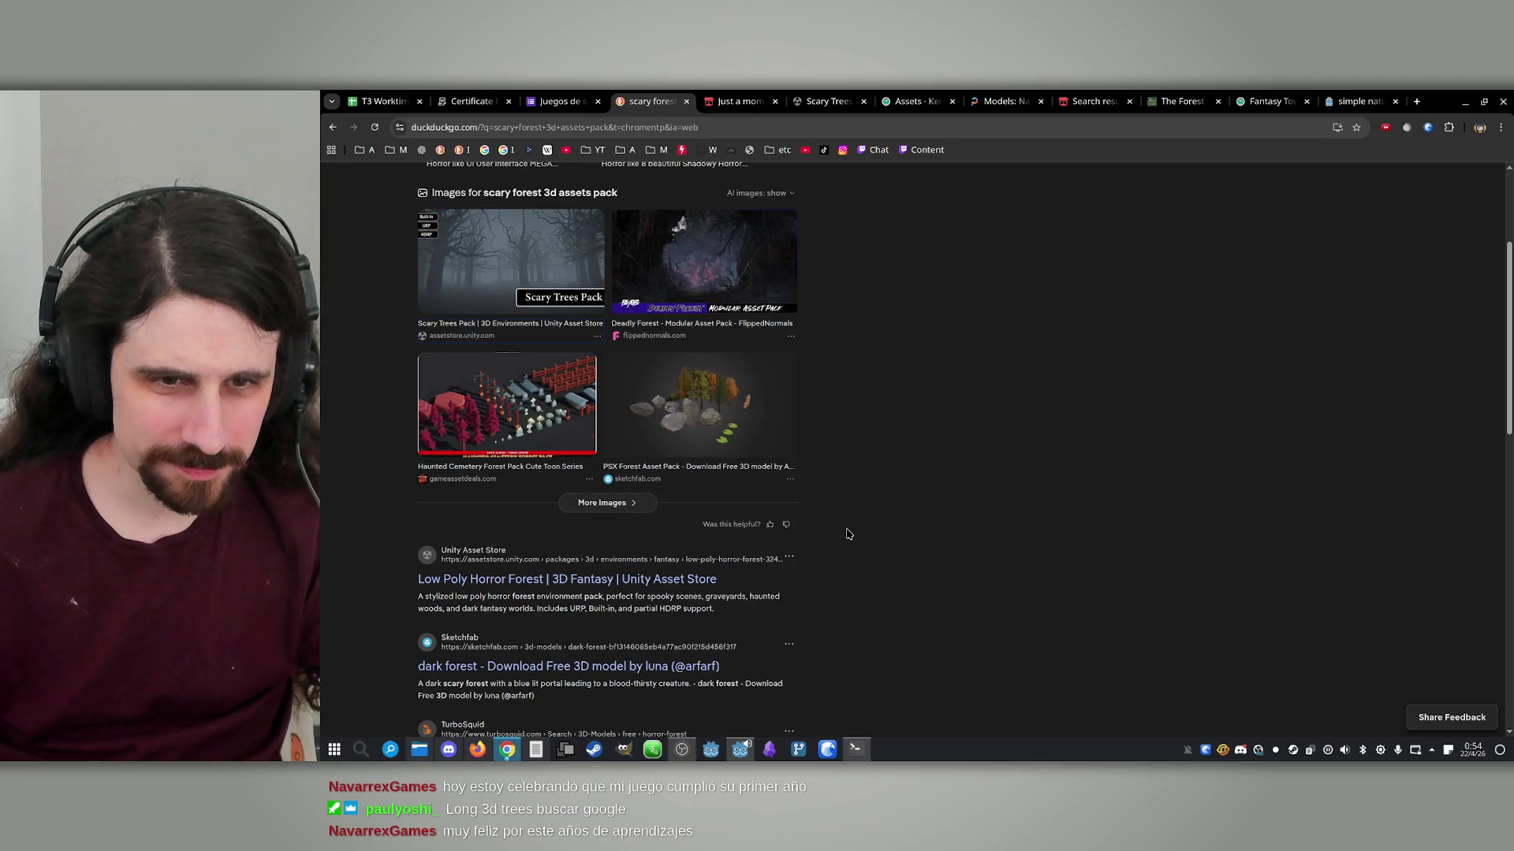
middle_click(694, 464)
scroll(608, 454, down, 2)
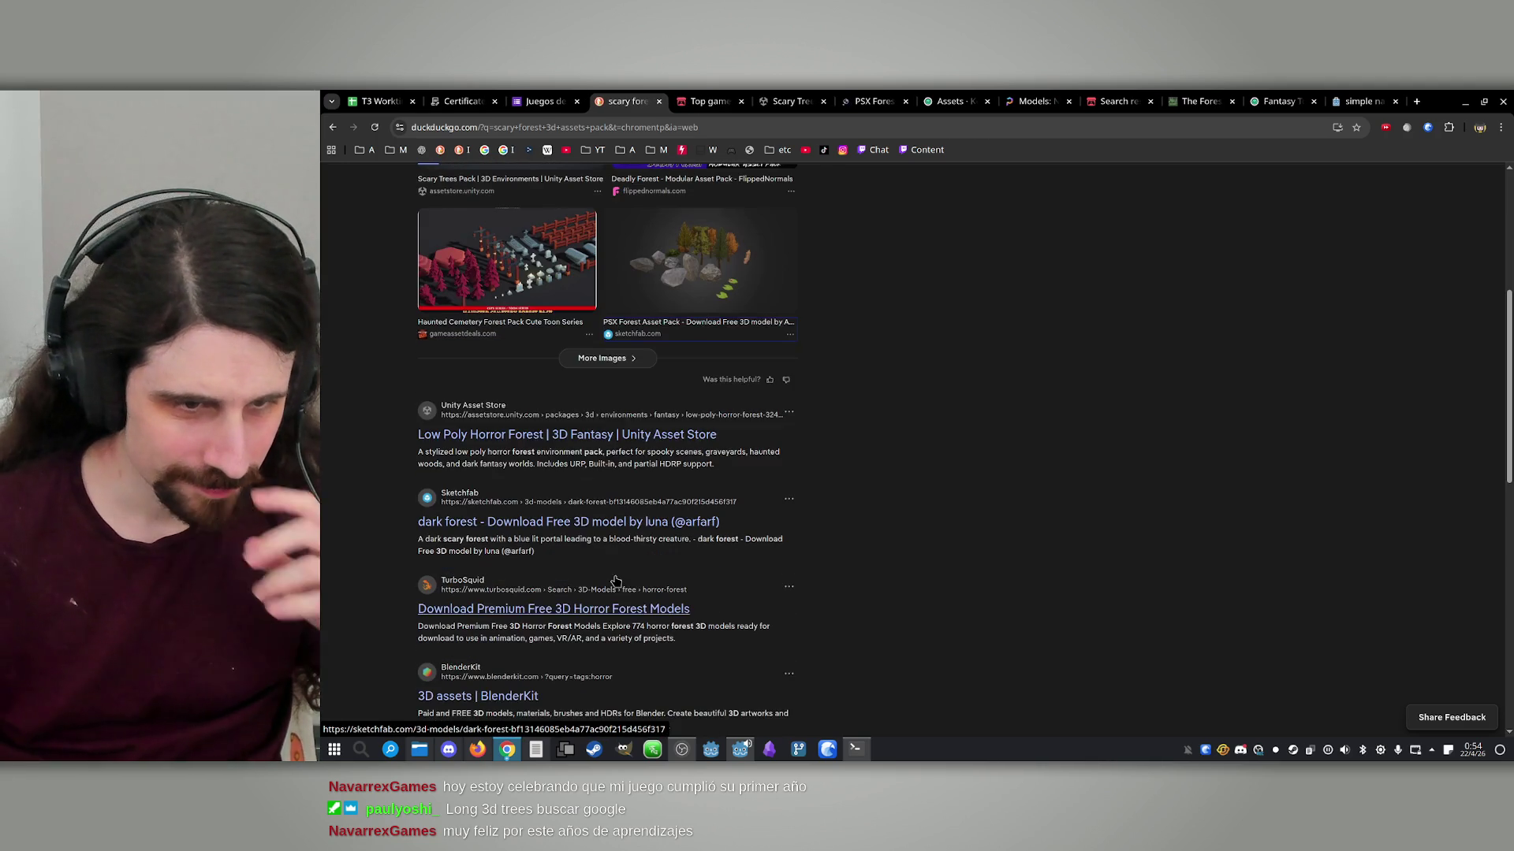
middle_click(604, 435)
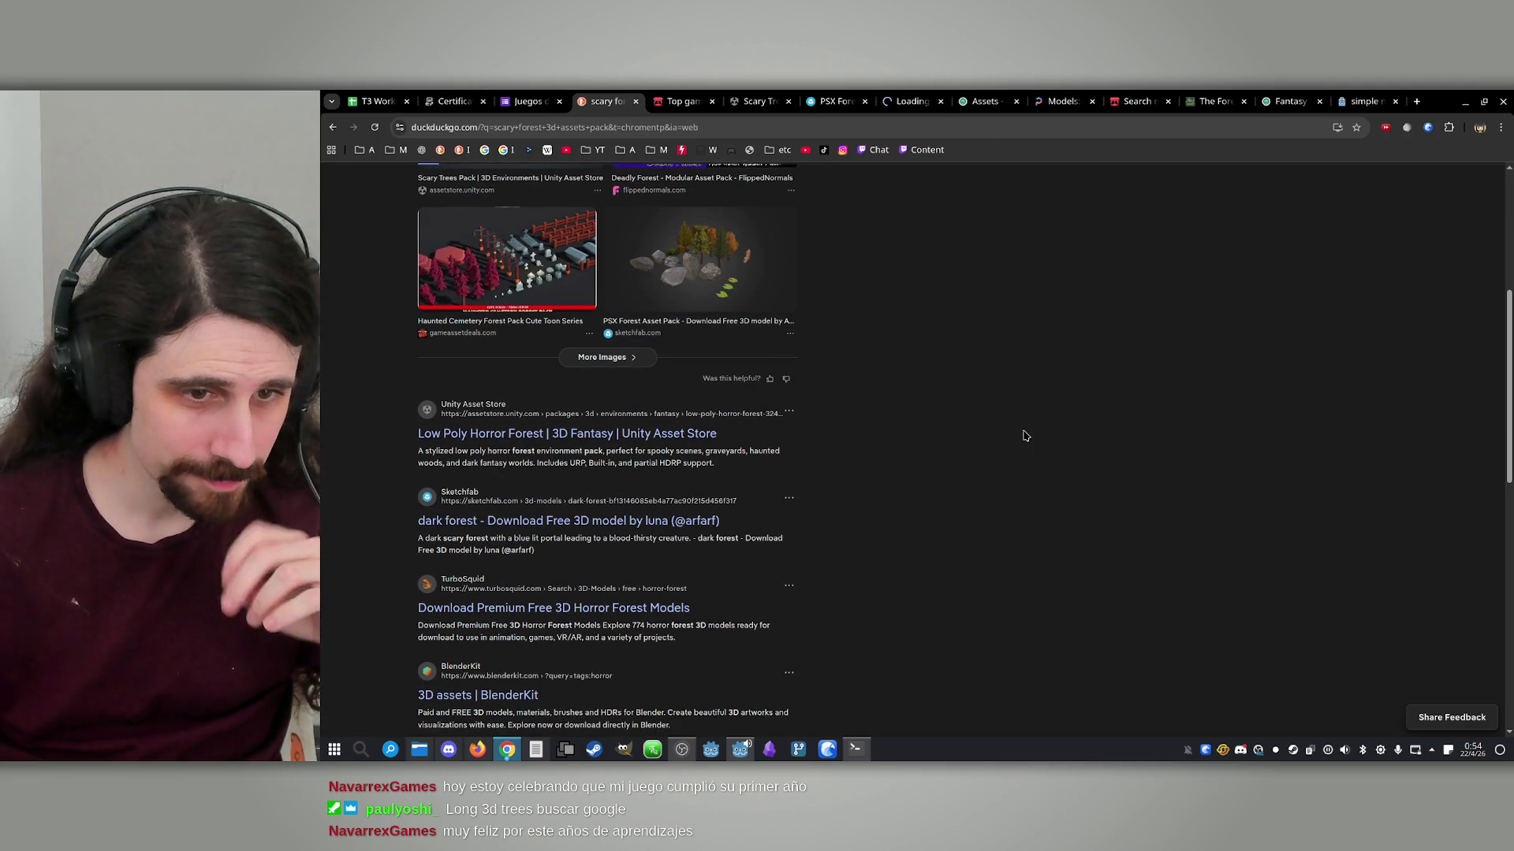
middle_click(562, 609)
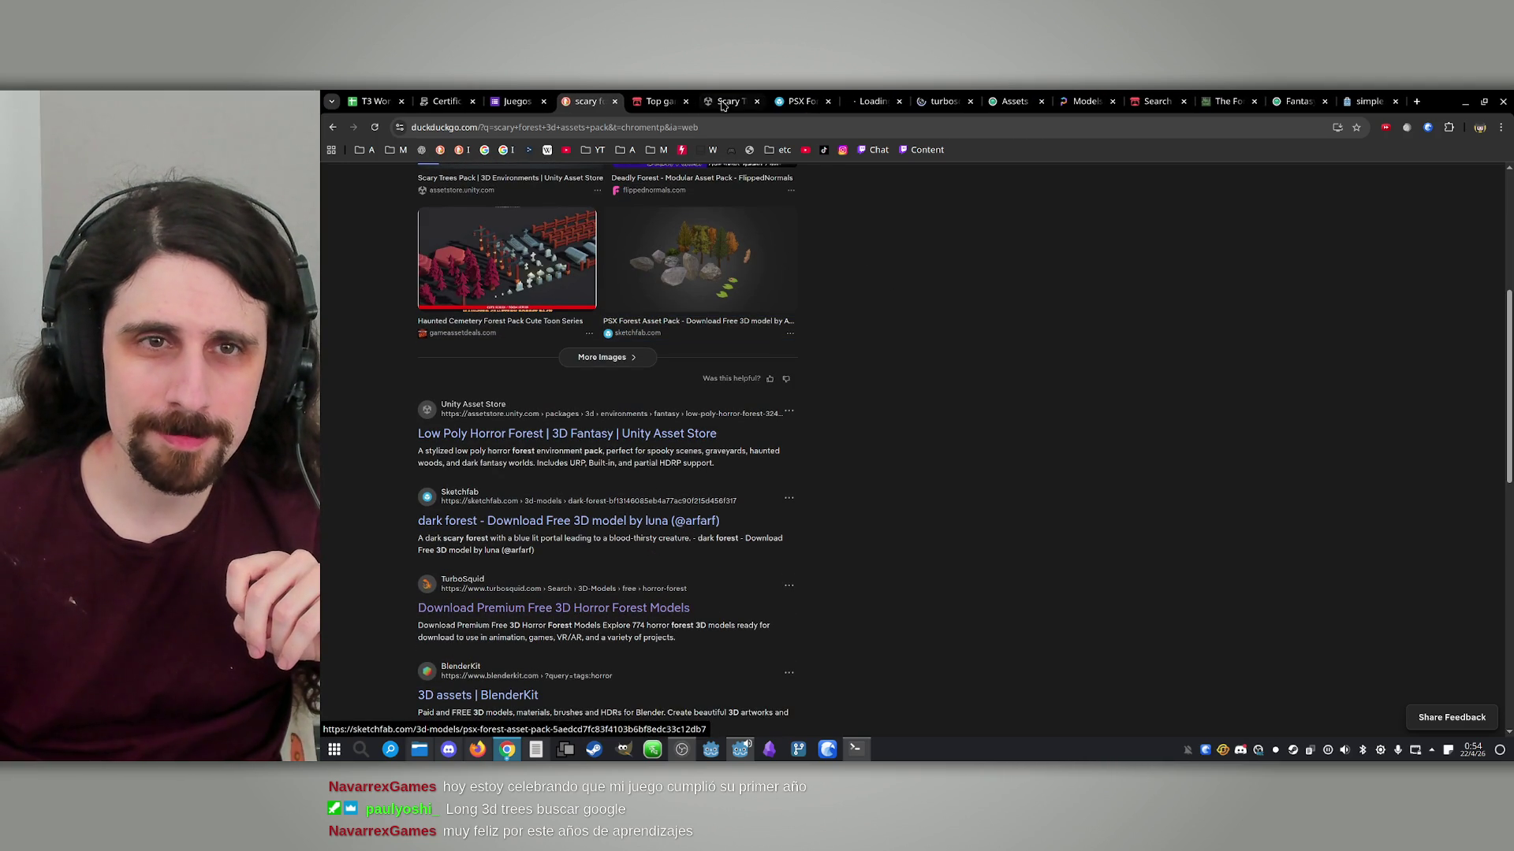
Open the PSX Forest Asset Collection page and cycle its screenshots full size back to the moonlit night forest
click(634, 96)
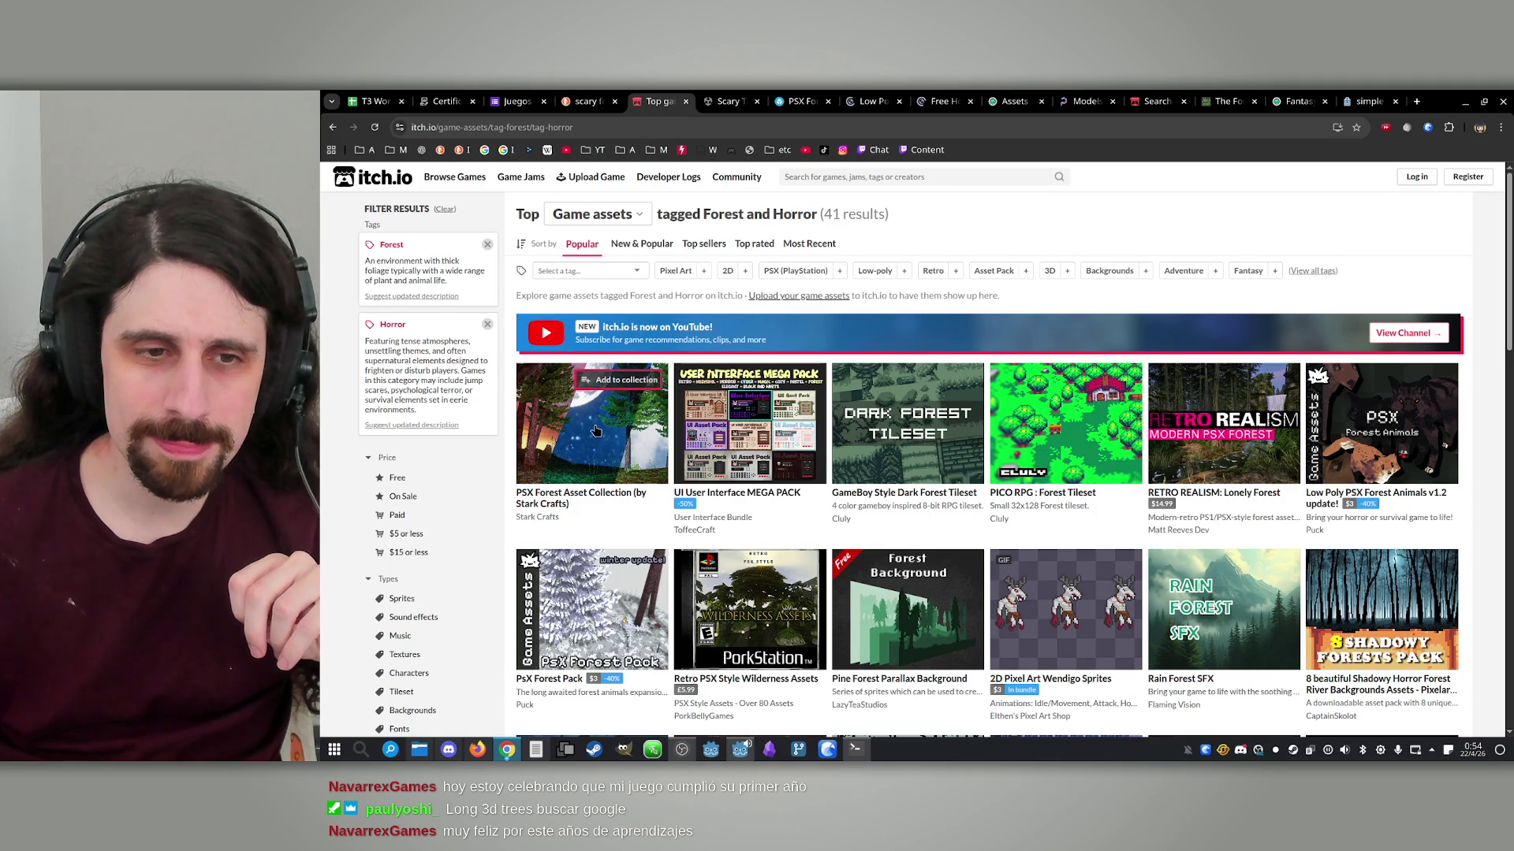
click(583, 462)
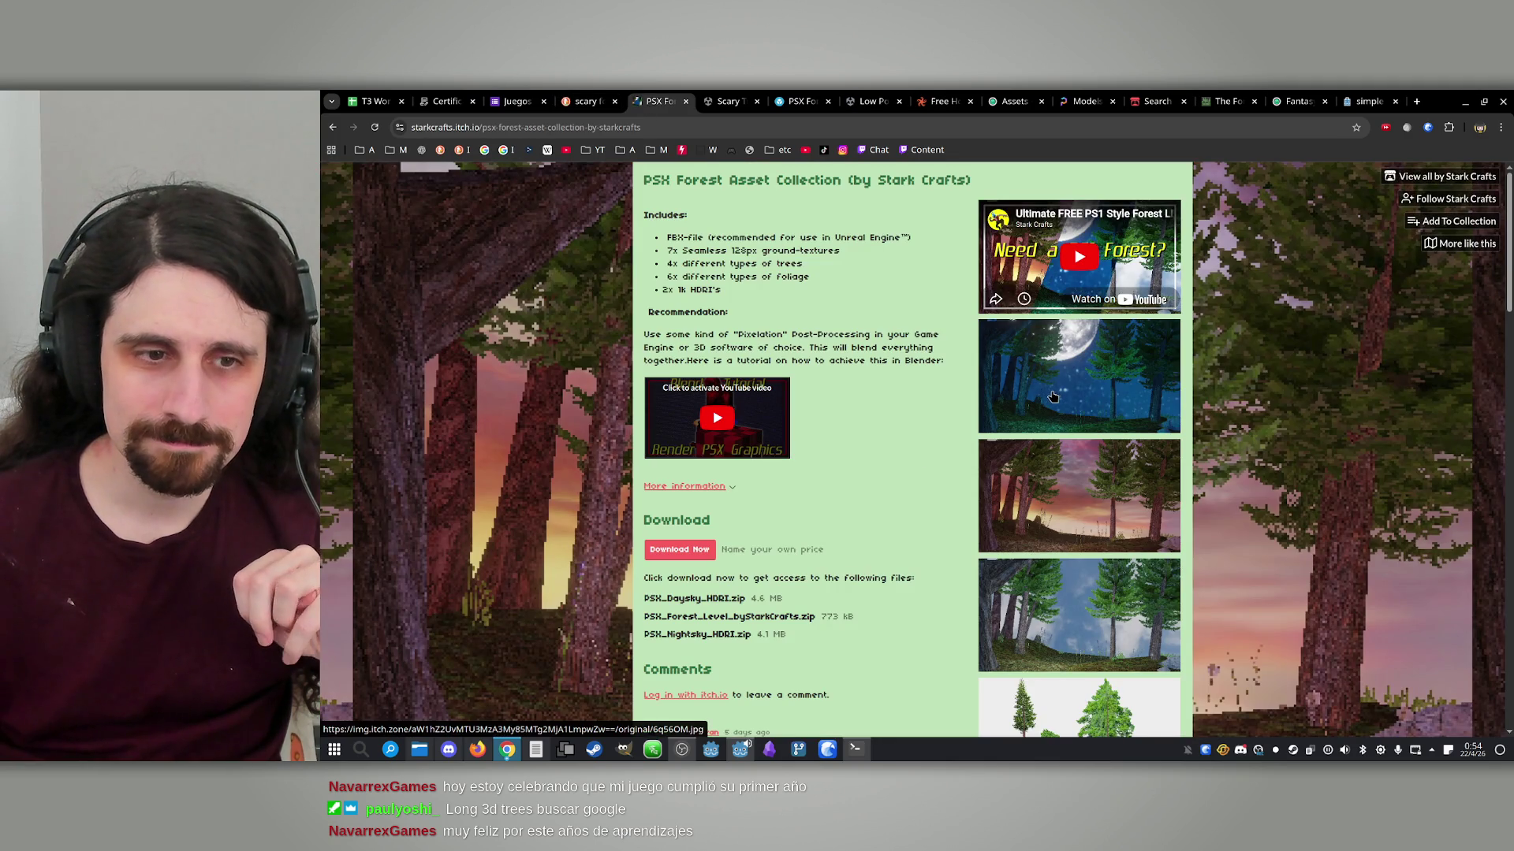
click(1055, 397)
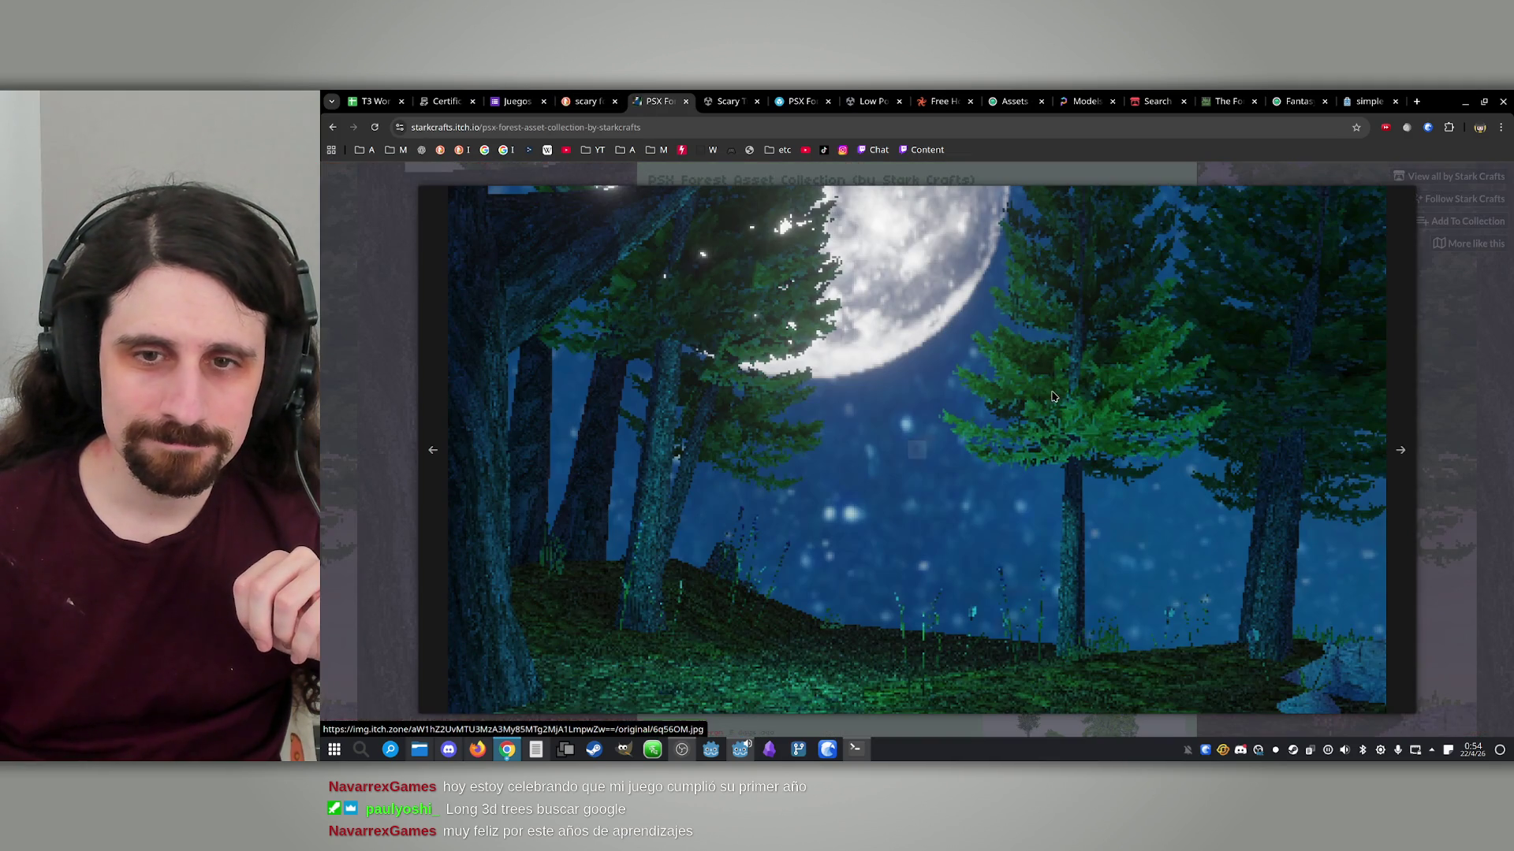
click(1402, 457)
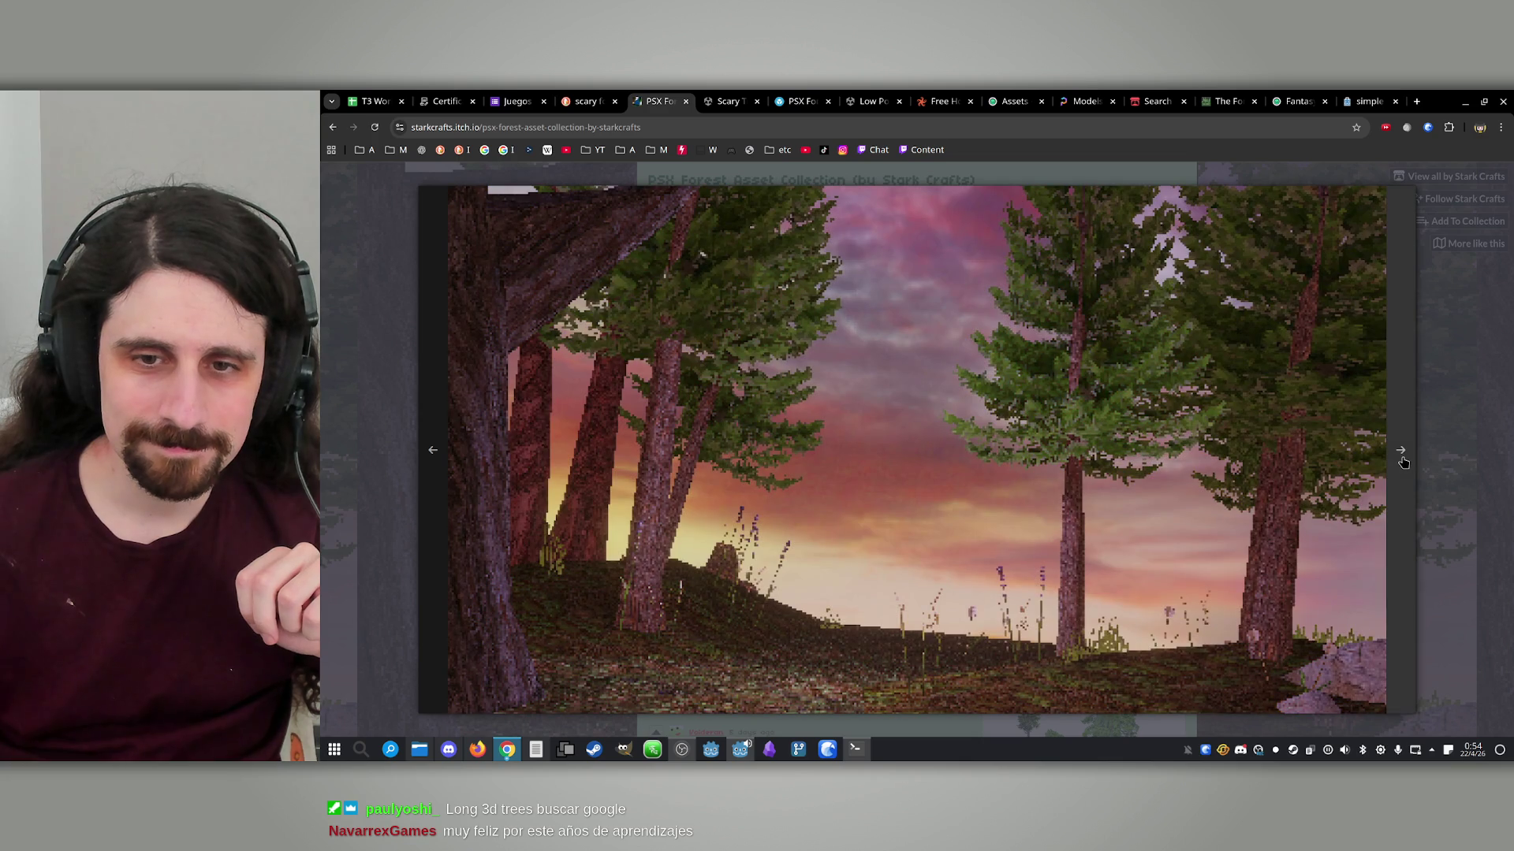
click(1403, 461)
click(1402, 461)
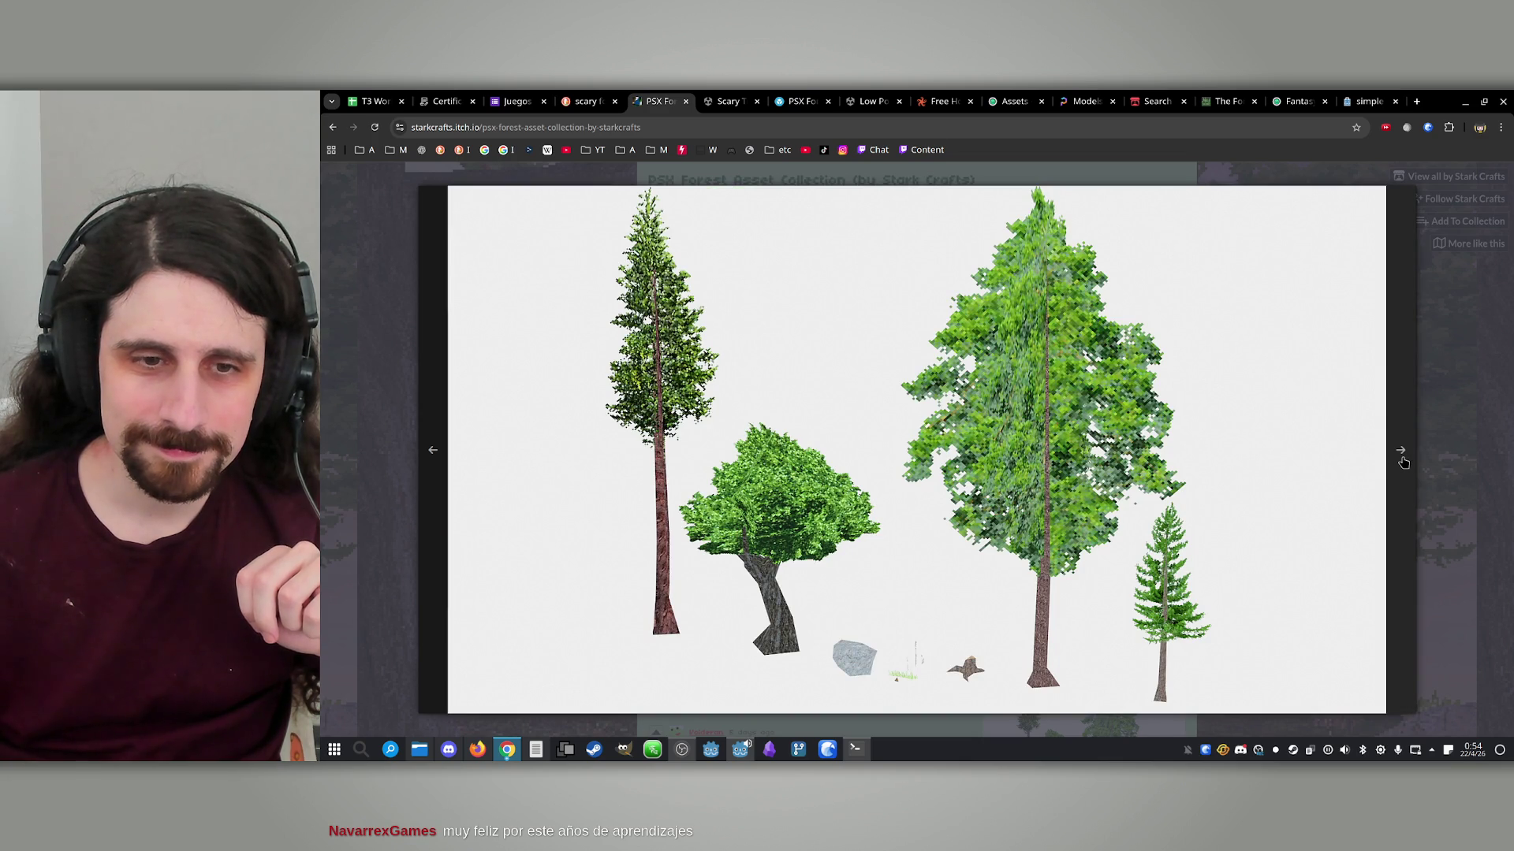
click(1402, 461)
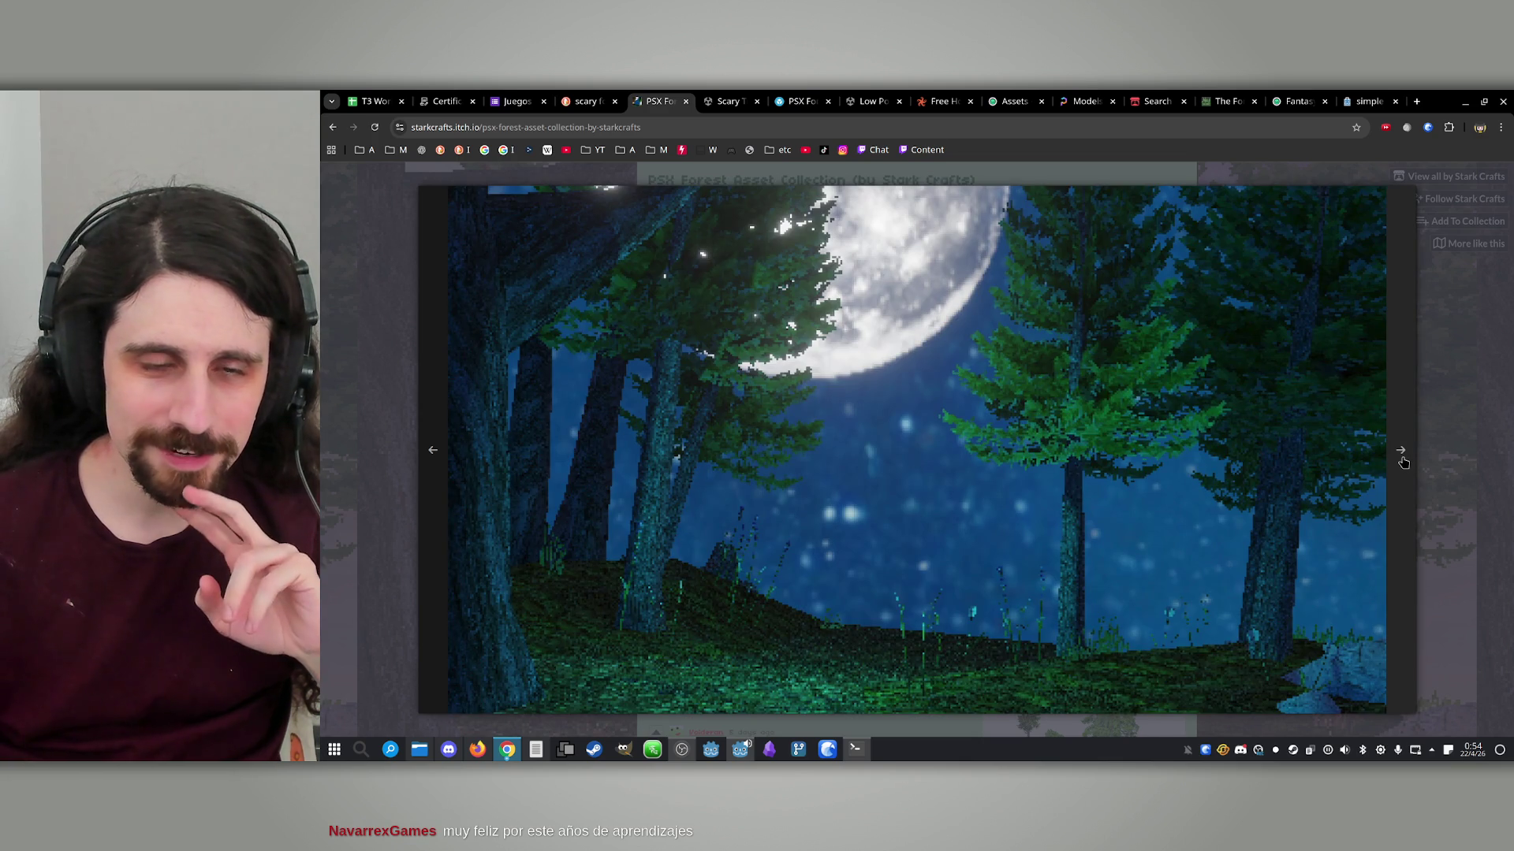
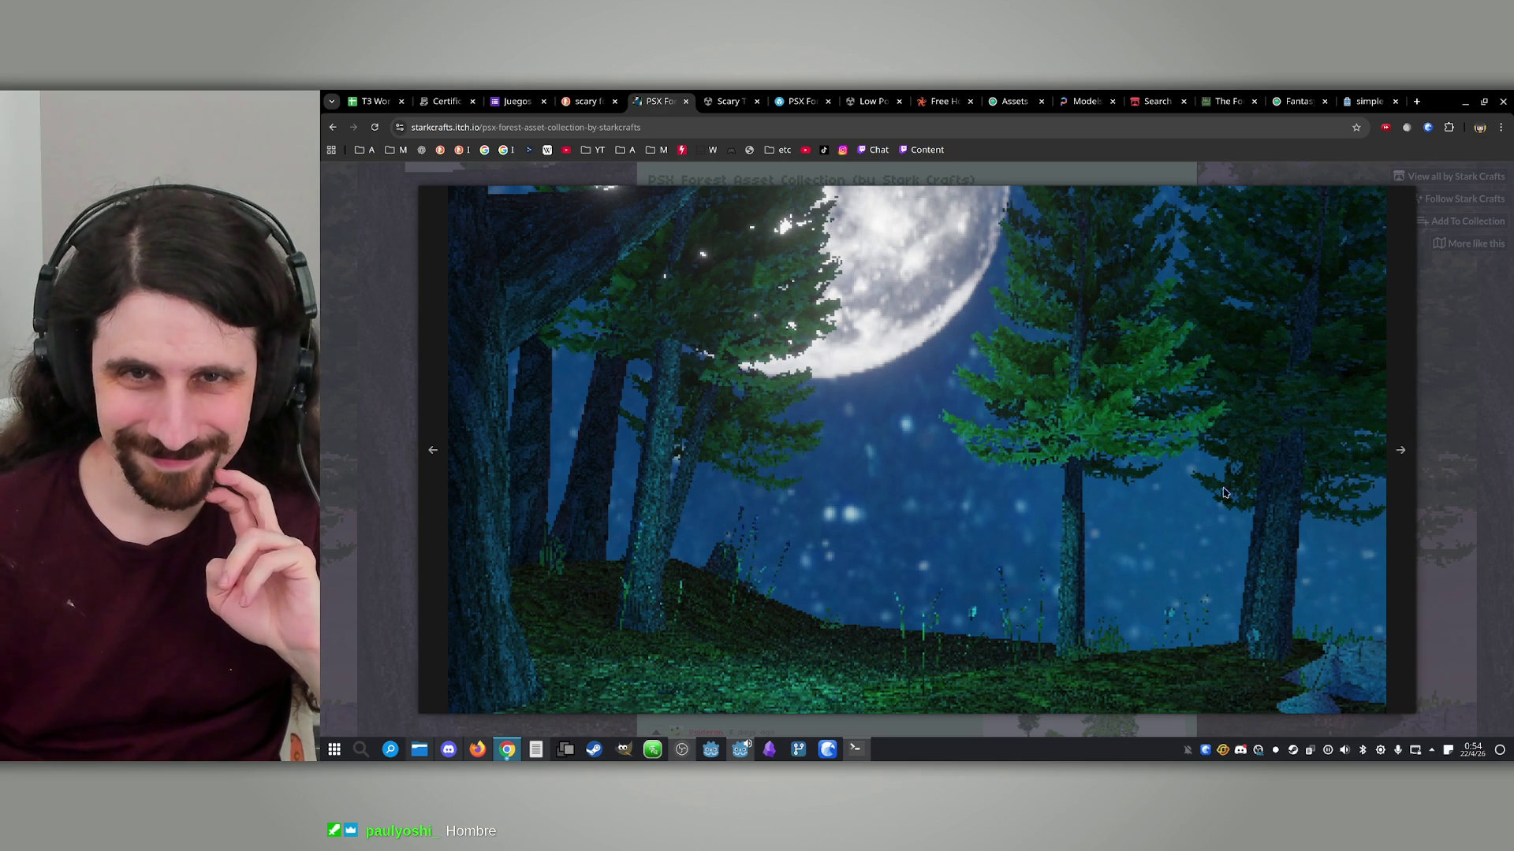
Allow cookies on the Scary Trees Pack listing so its preview video loads, skim the video, then close it
click(732, 101)
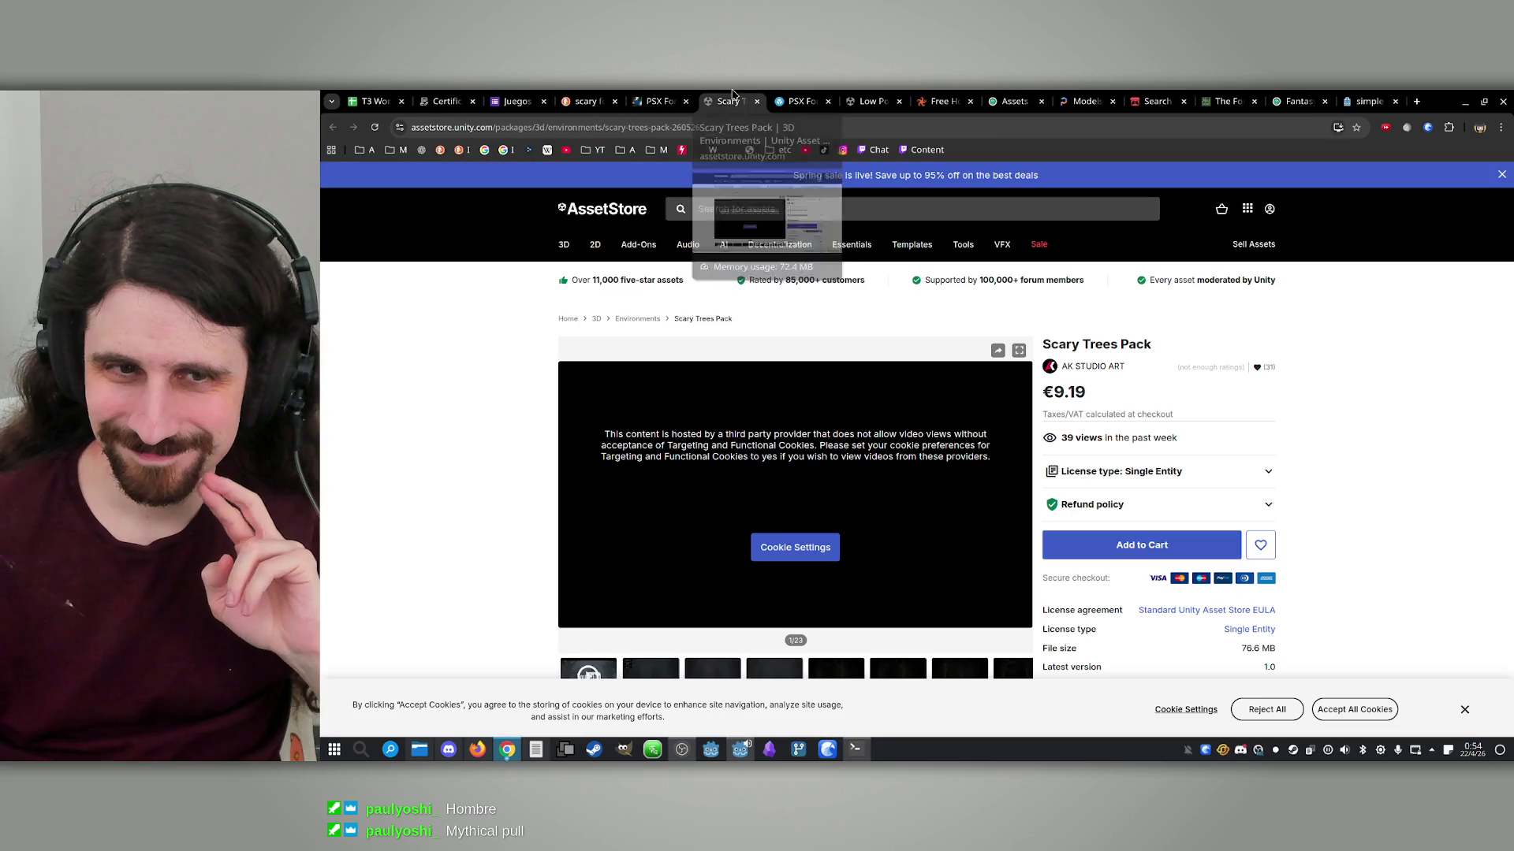
scroll(791, 384, down, 3)
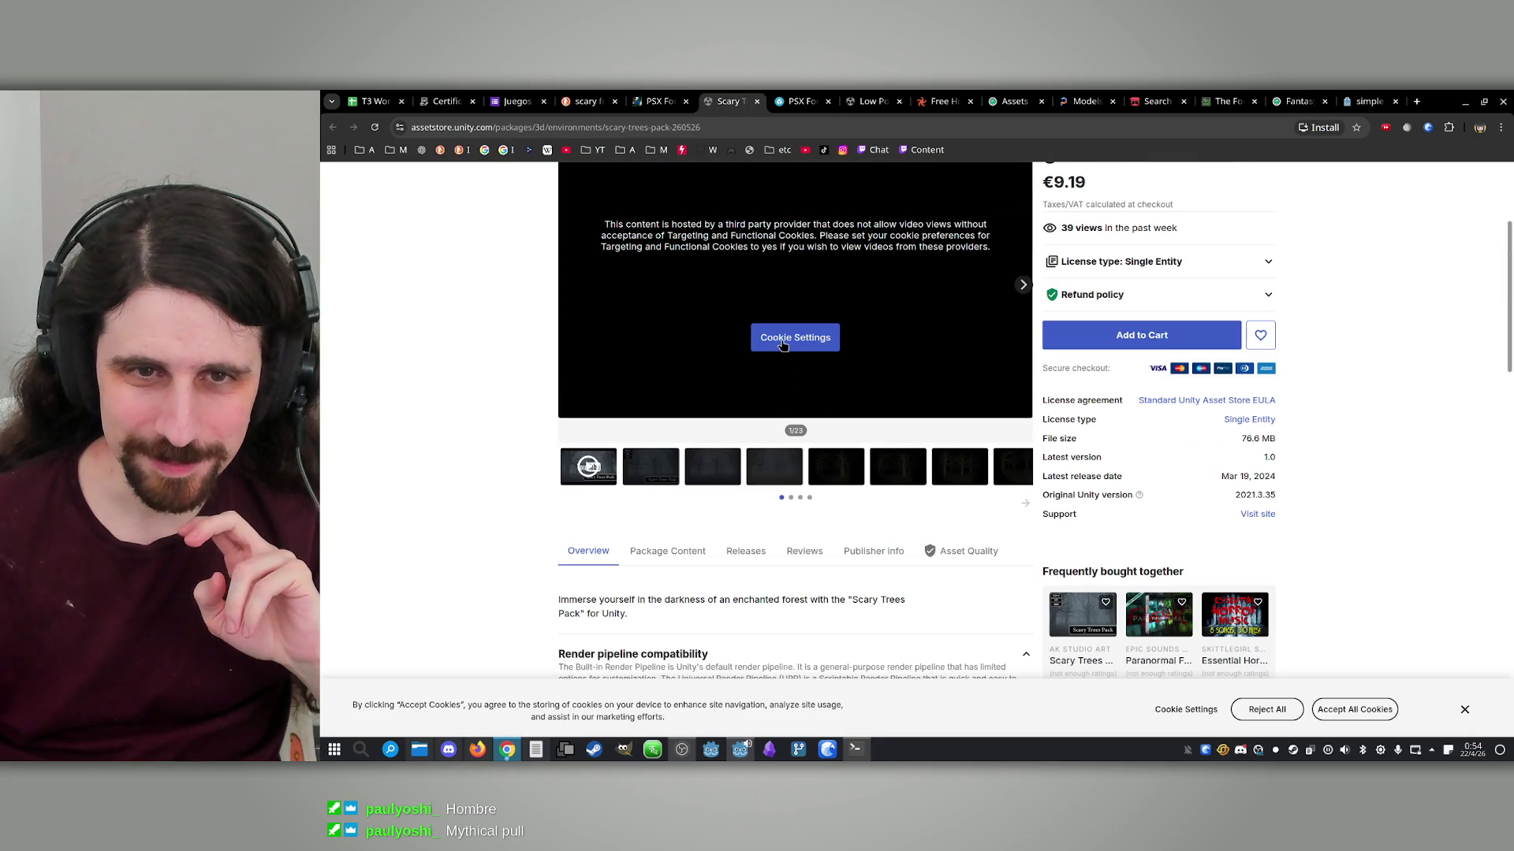
click(783, 346)
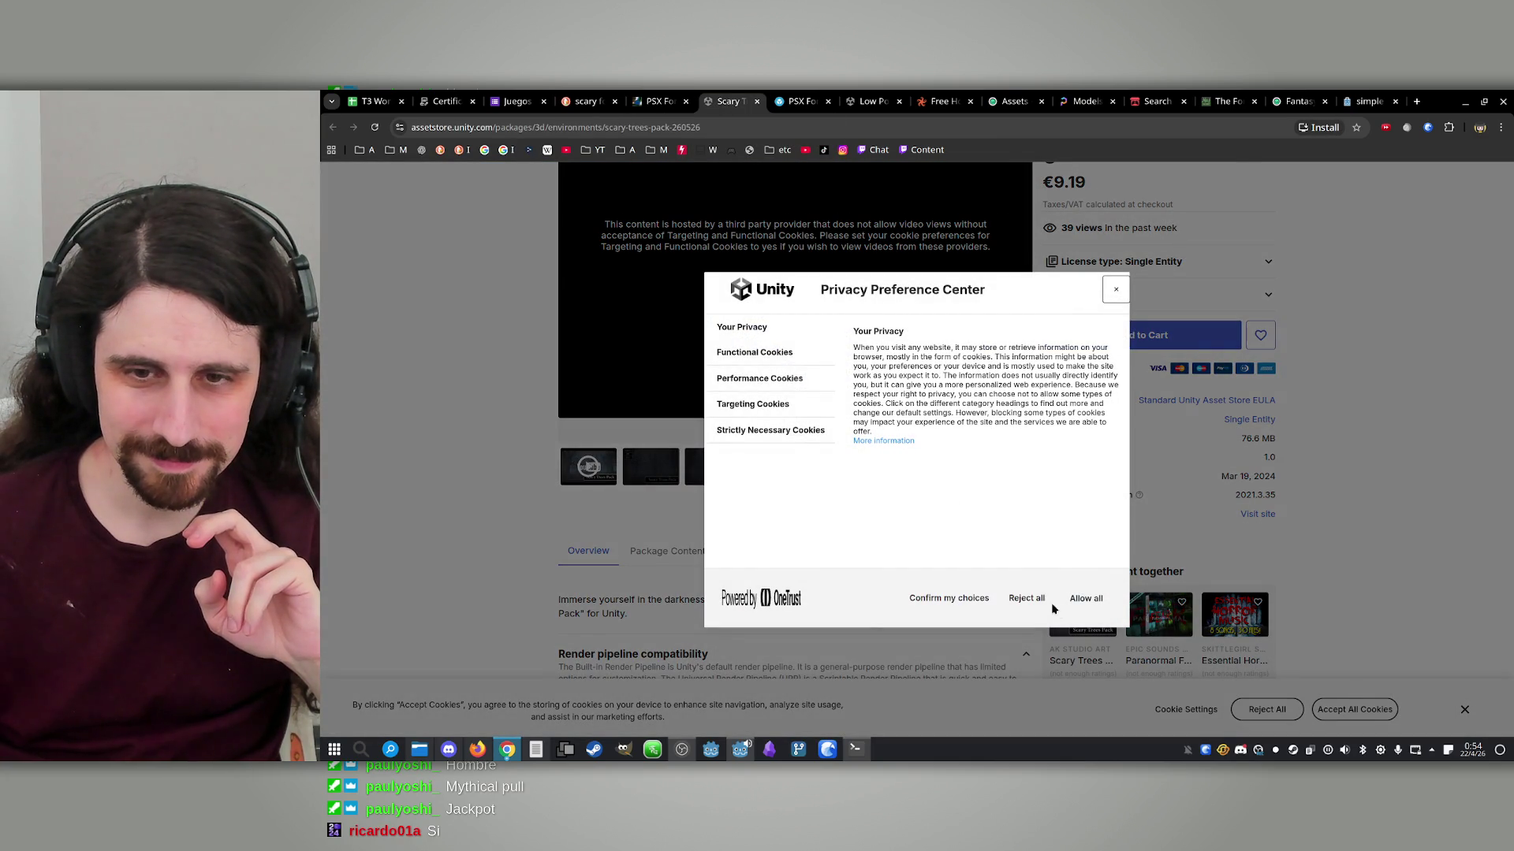
click(1085, 598)
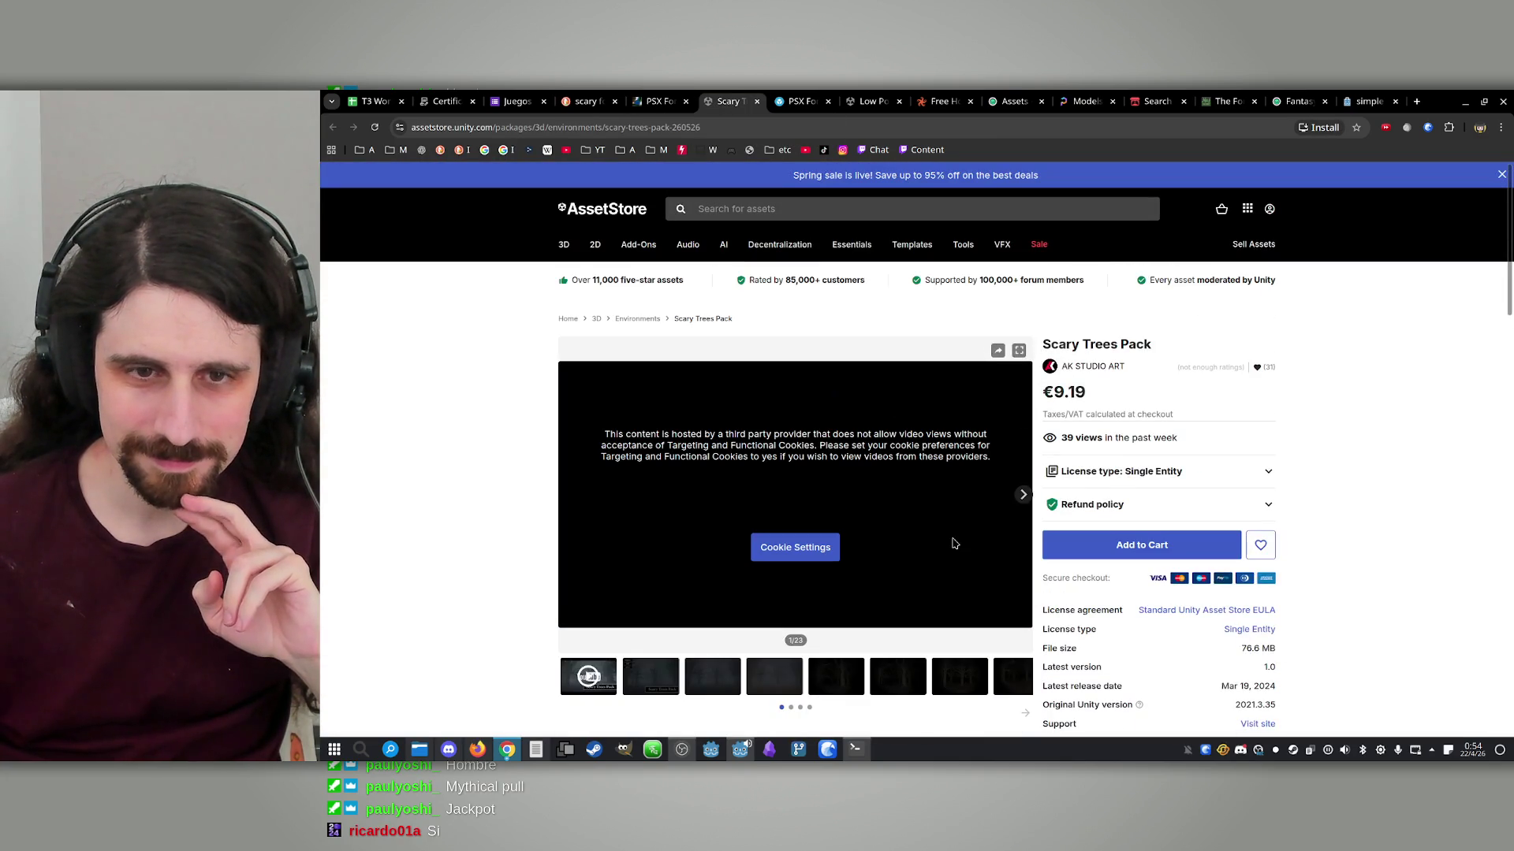
click(372, 128)
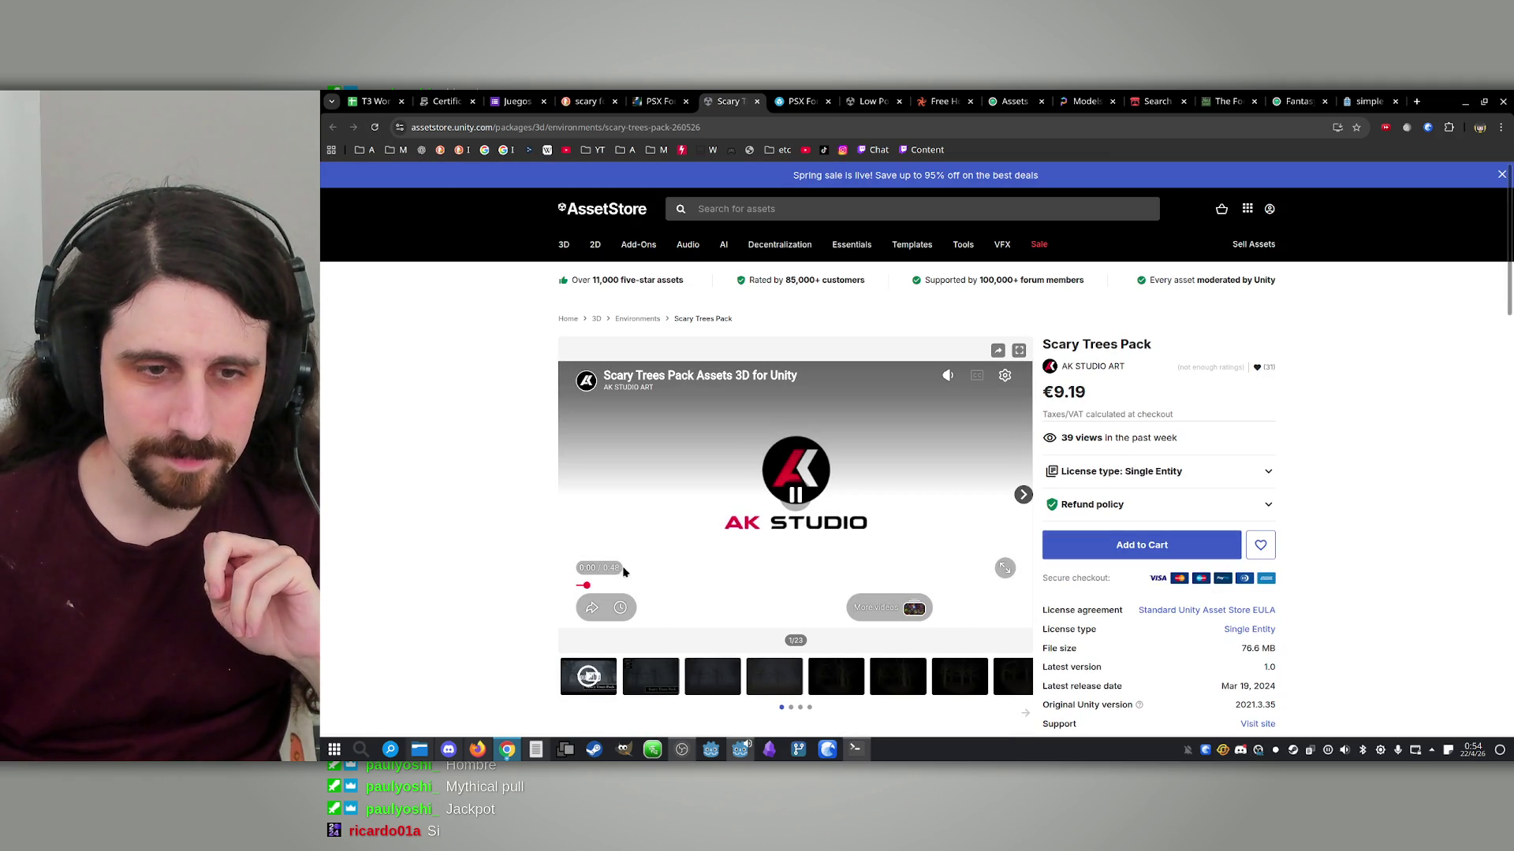
click(684, 587)
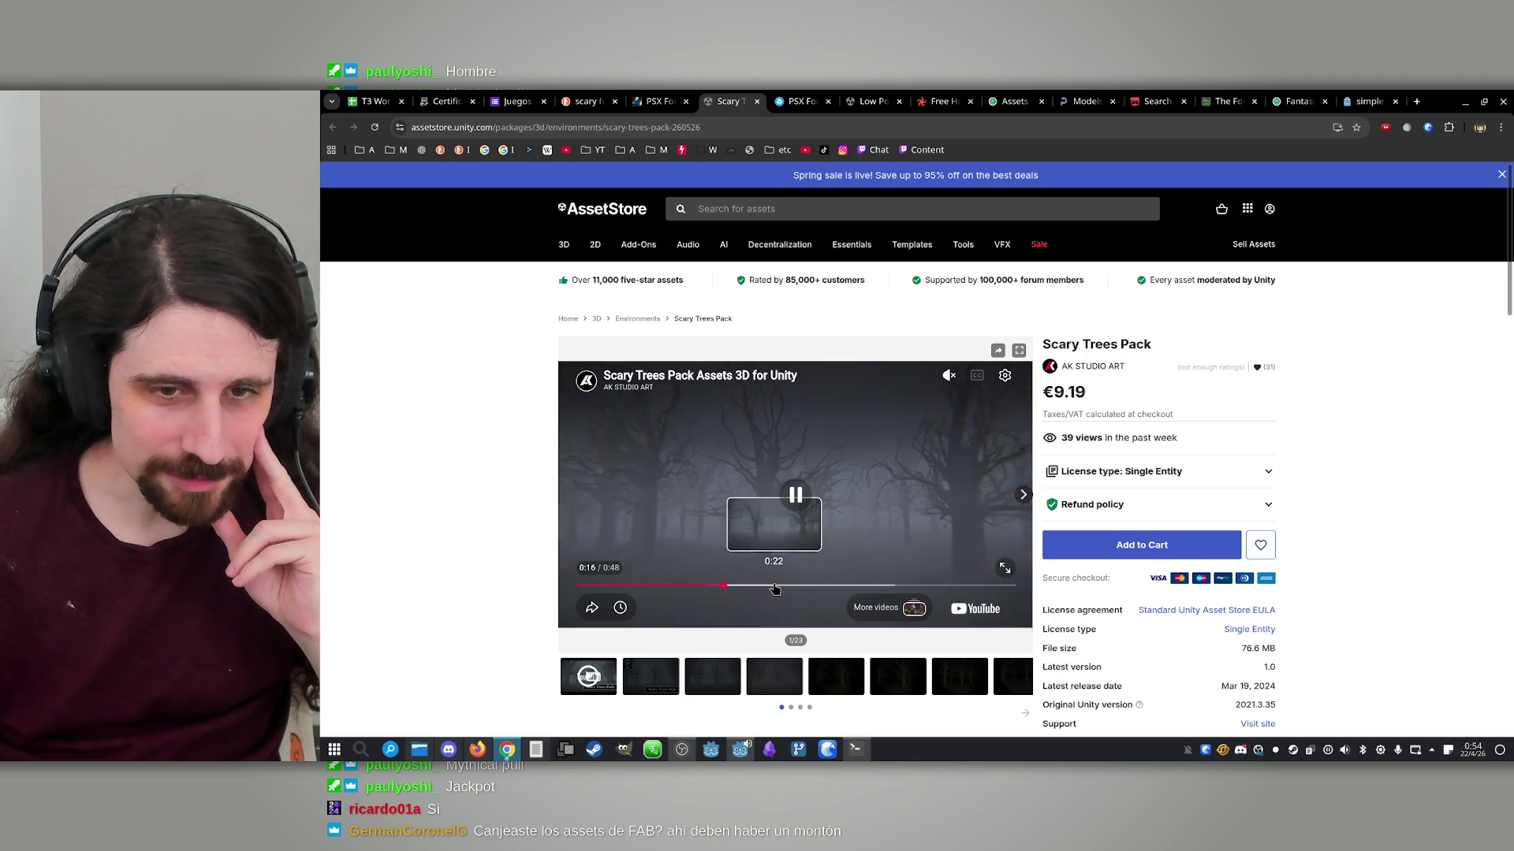
click(757, 101)
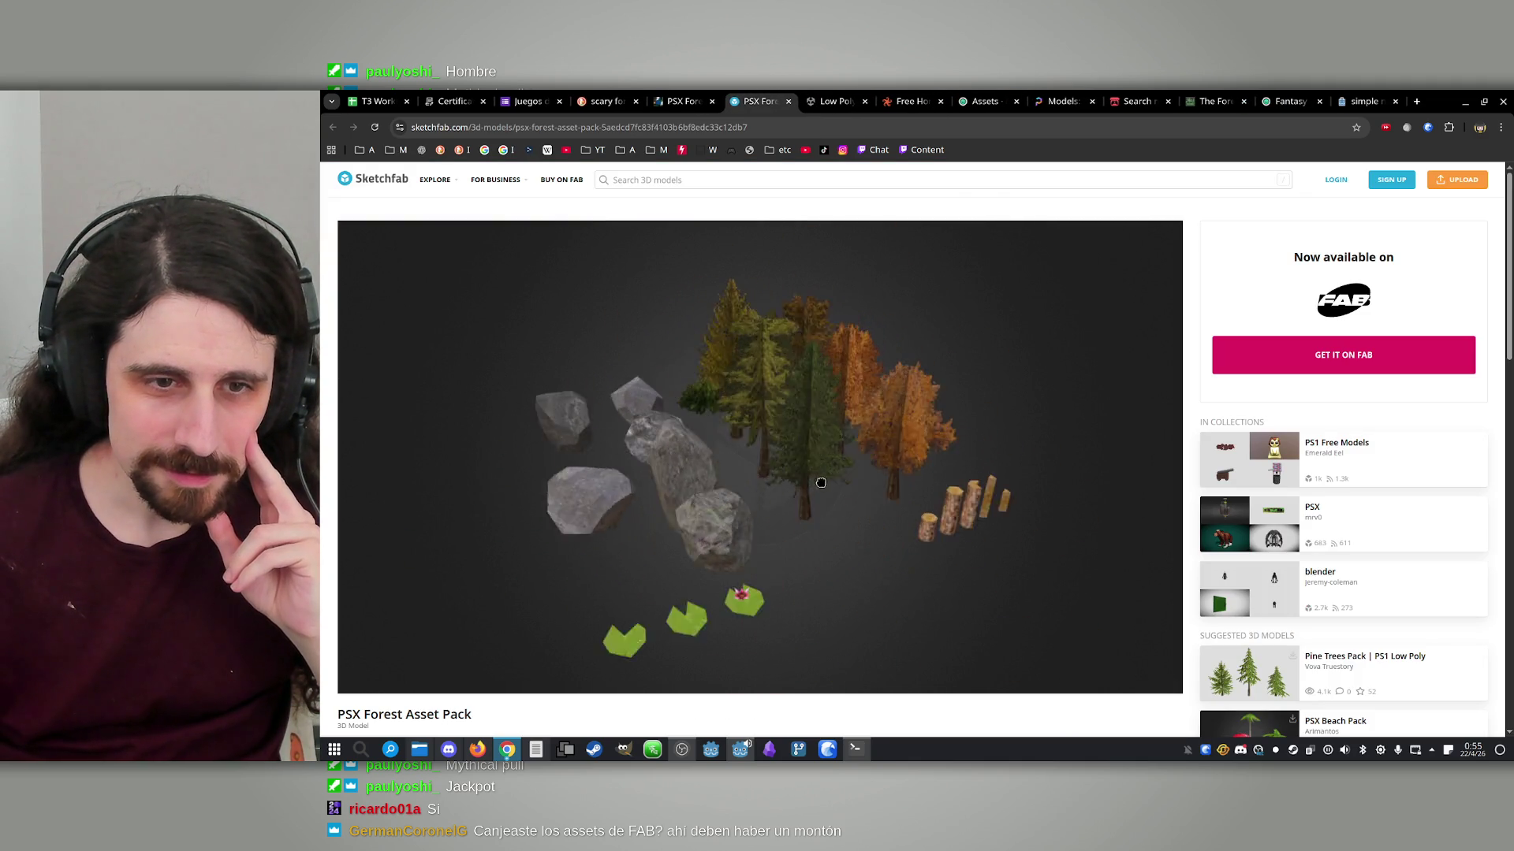
Rotate the Sketchfab PSX Forest model, skim the Low Poly Horror Forest video, then close that listing
drag(820, 482, 950, 468)
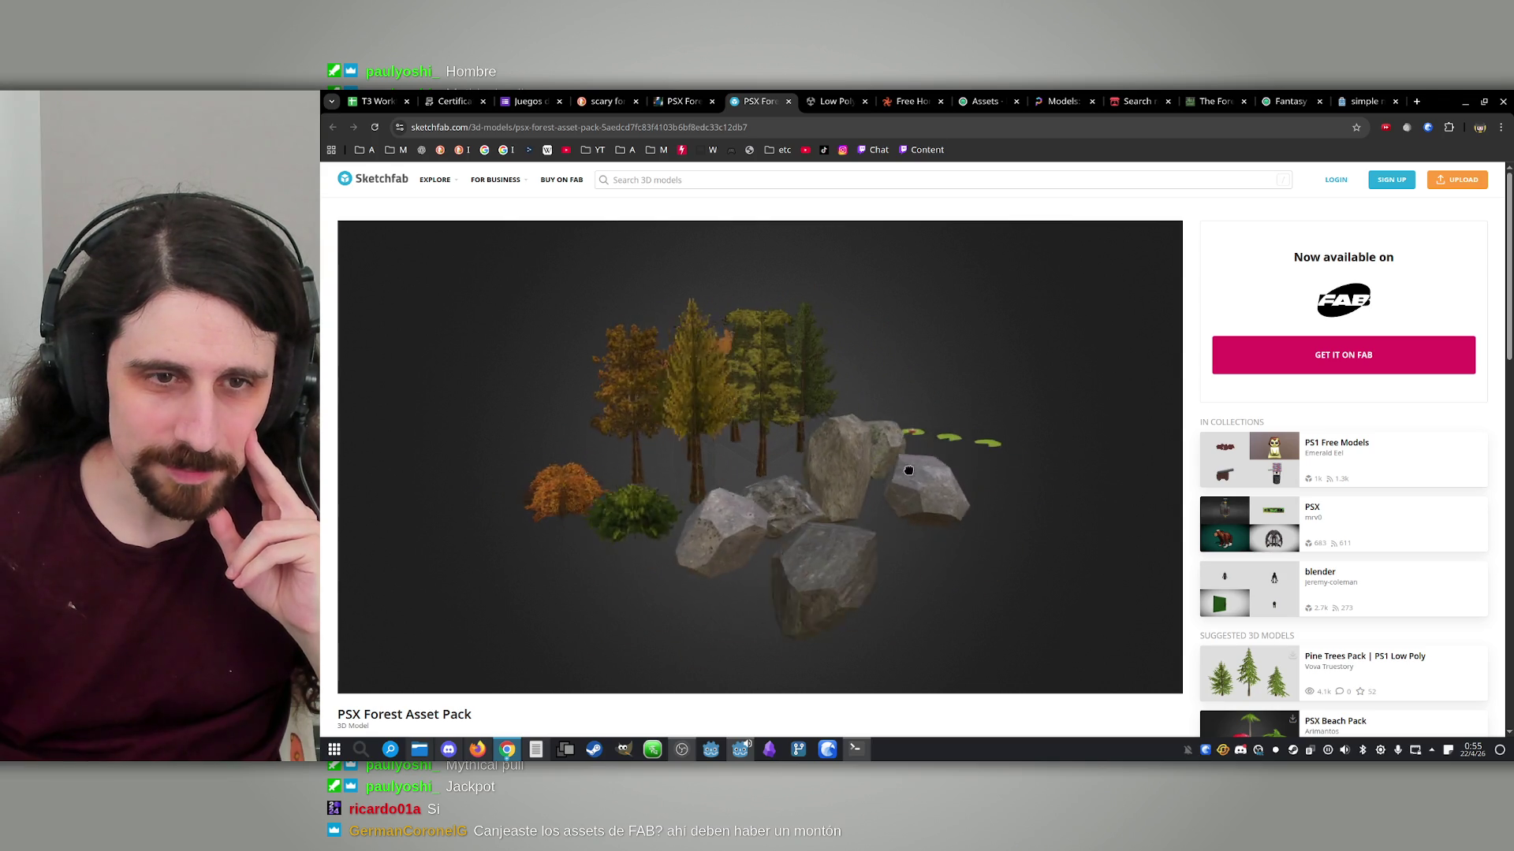
key(ctrl+Tab)
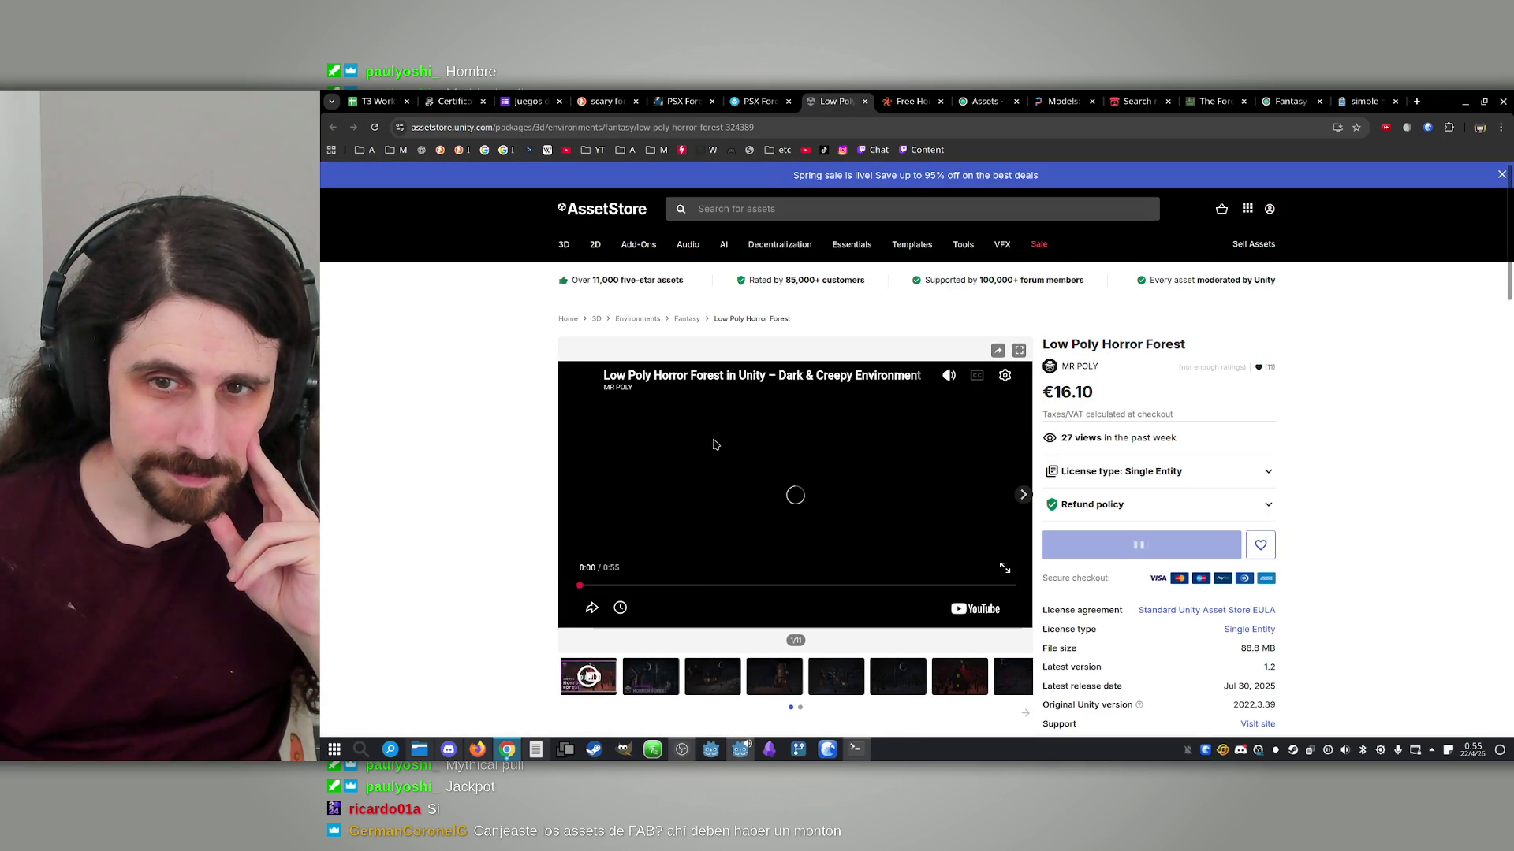
click(648, 587)
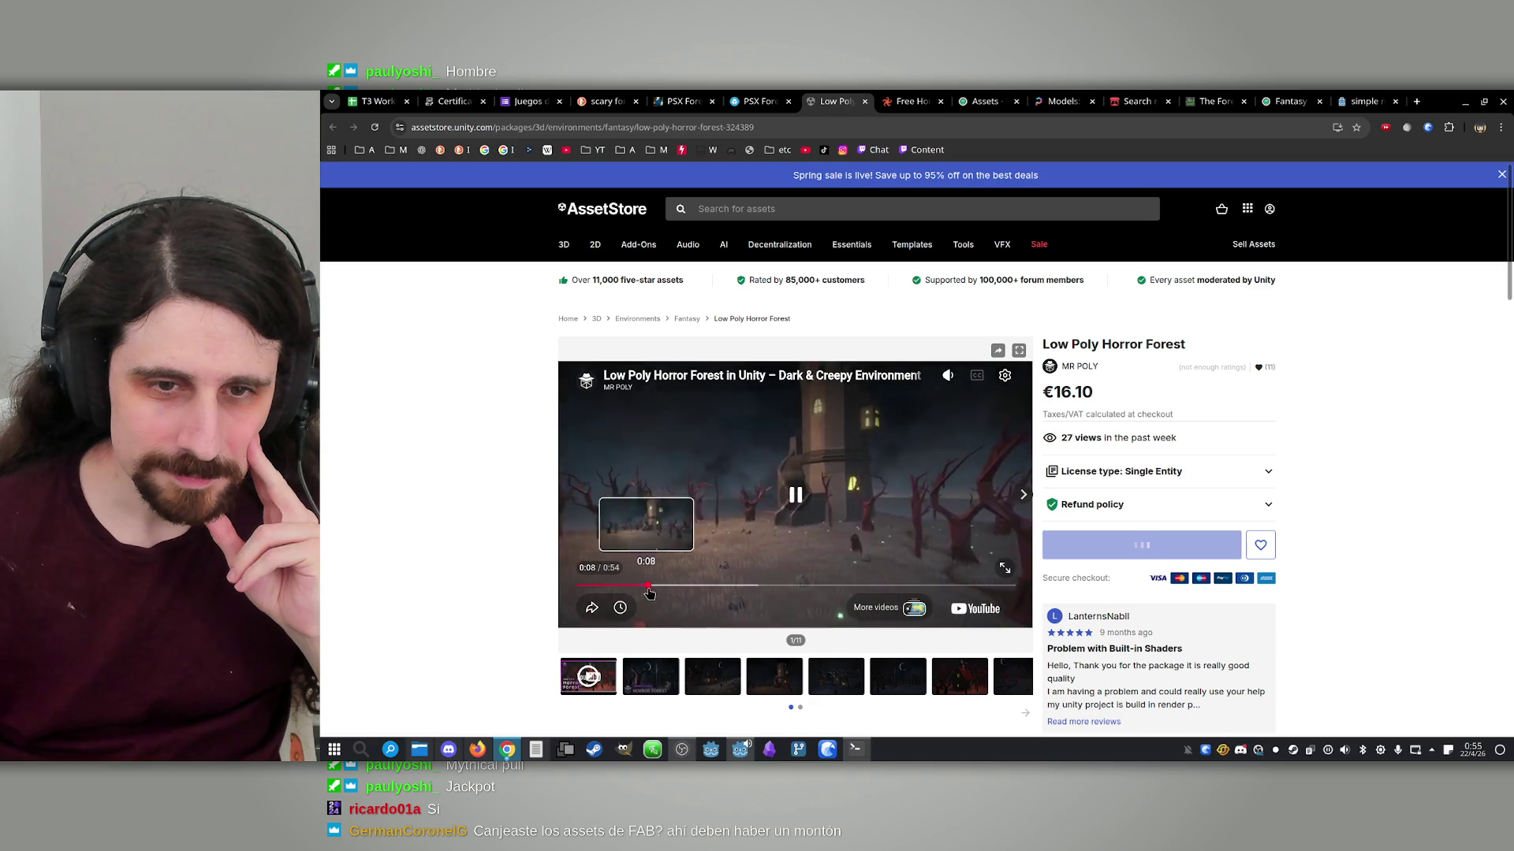
click(747, 586)
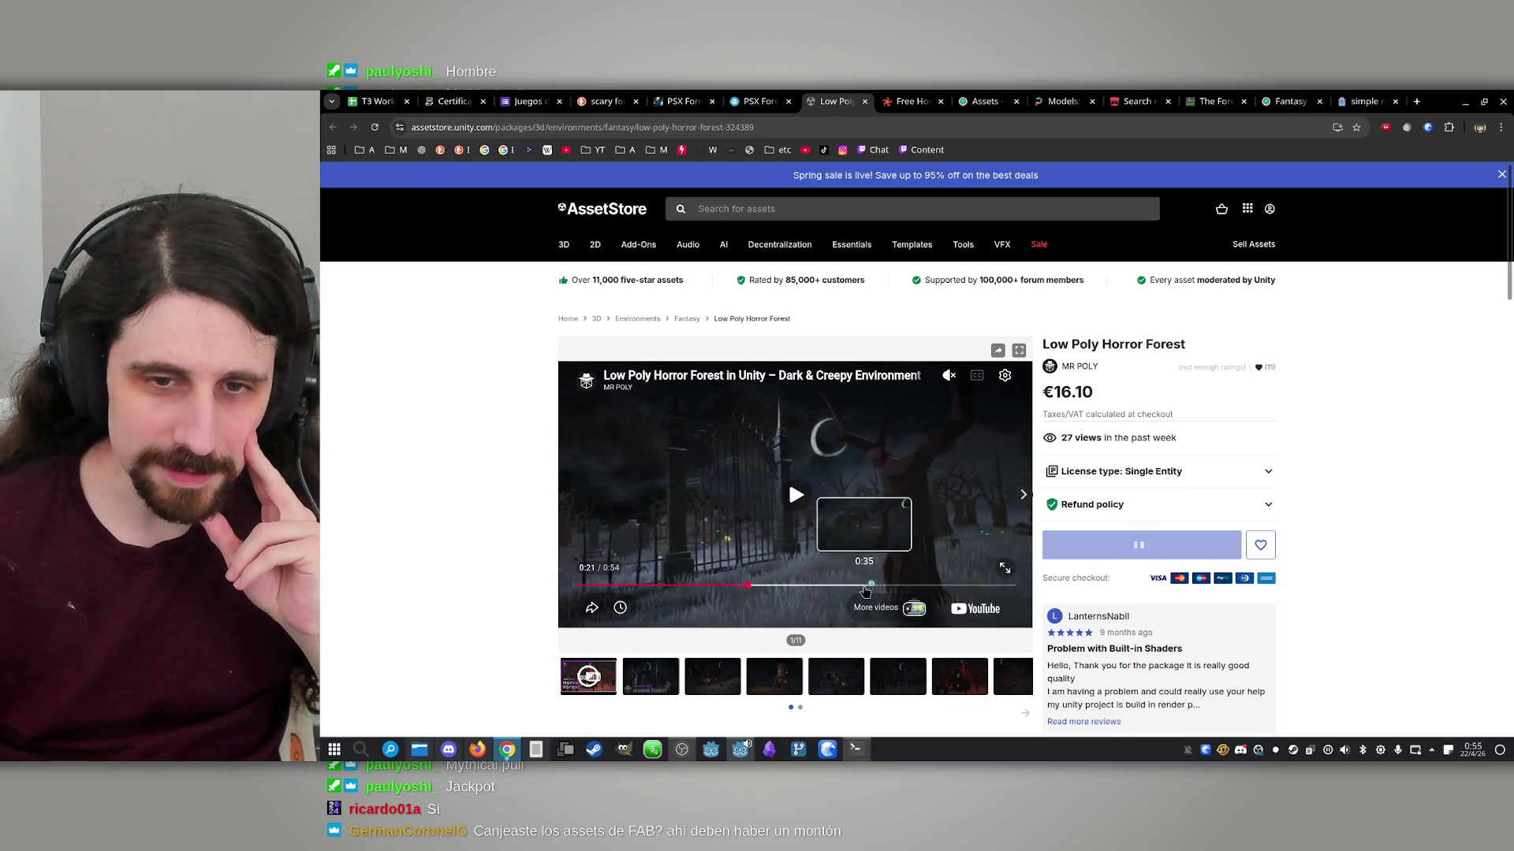
click(865, 101)
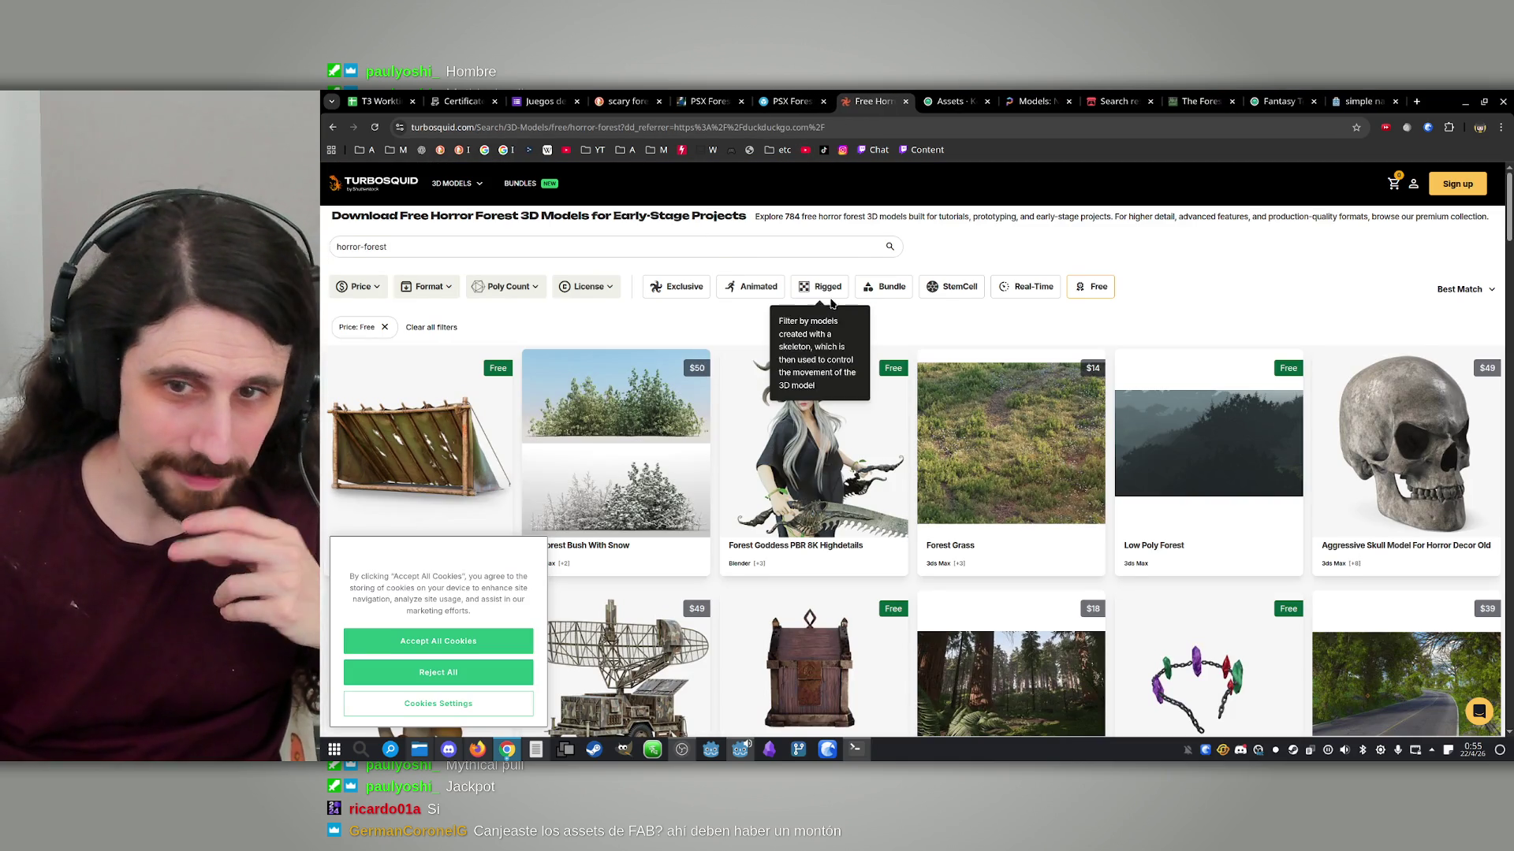
Close the TurboSquid free horror forest results and move to the scary forest search results
scroll(831, 303, down, 6)
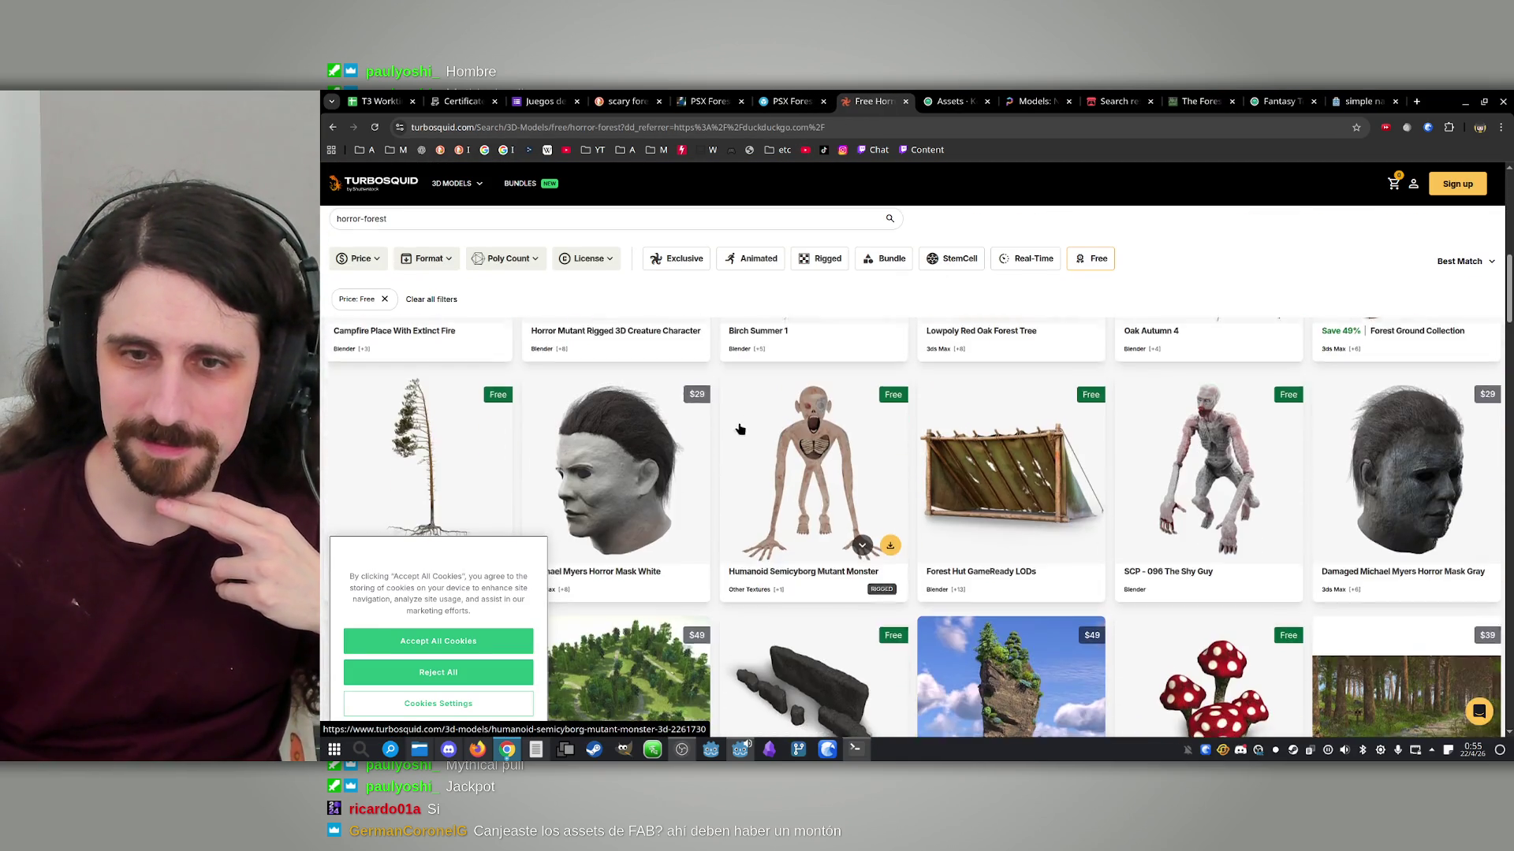
scroll(740, 429, down, 8)
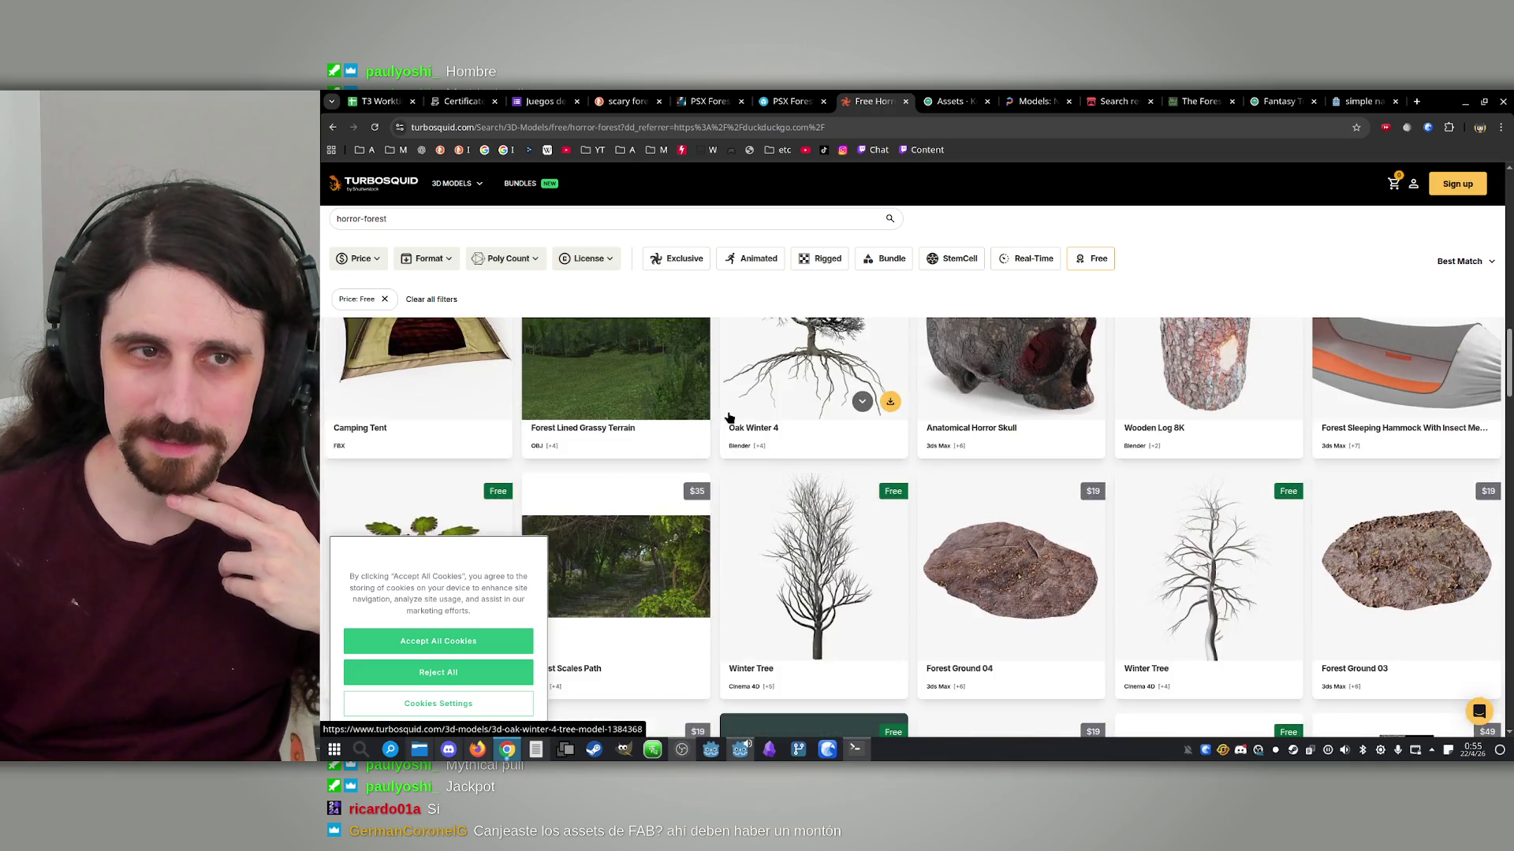
scroll(729, 418, down, 10)
click(789, 101)
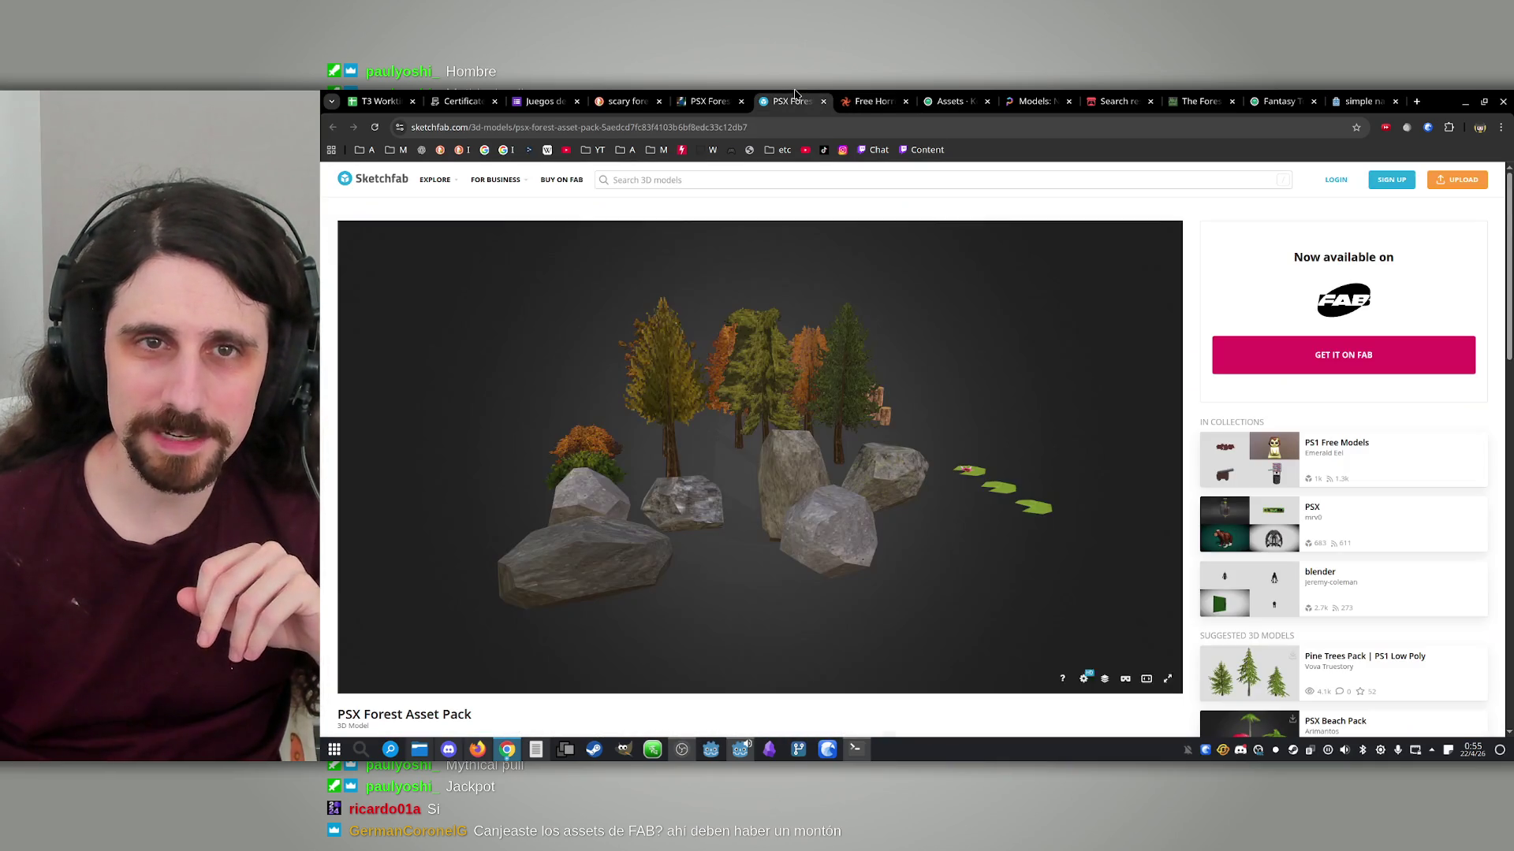
middle_click(883, 94)
click(623, 101)
click(709, 101)
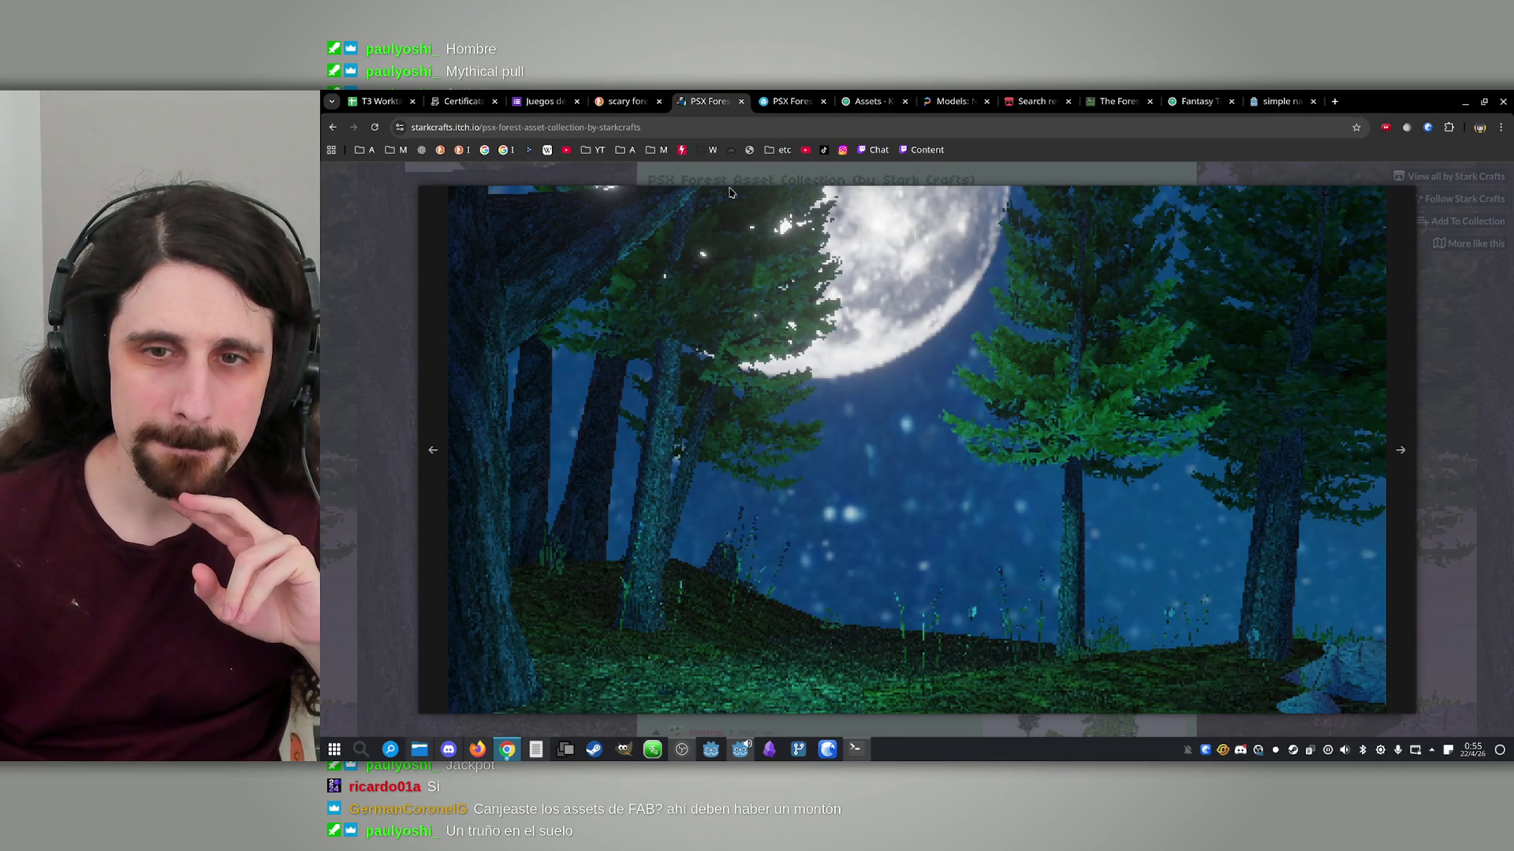
click(666, 97)
scroll(872, 410, down, 5)
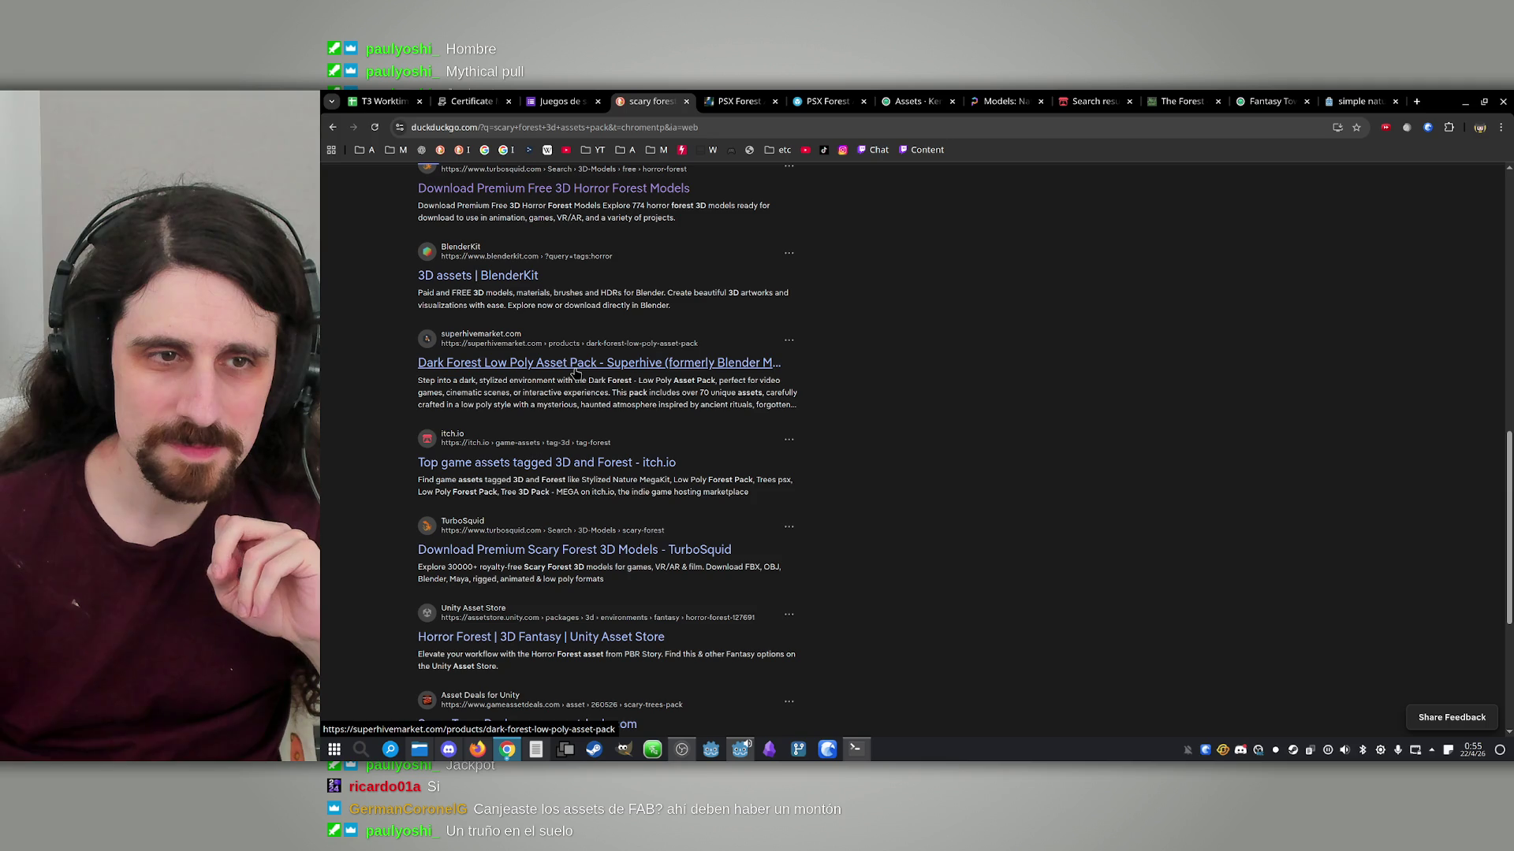
Browse the Dark Forest Low Poly Asset Pack gallery up to the red-totem scene, then close it
middle_click(567, 369)
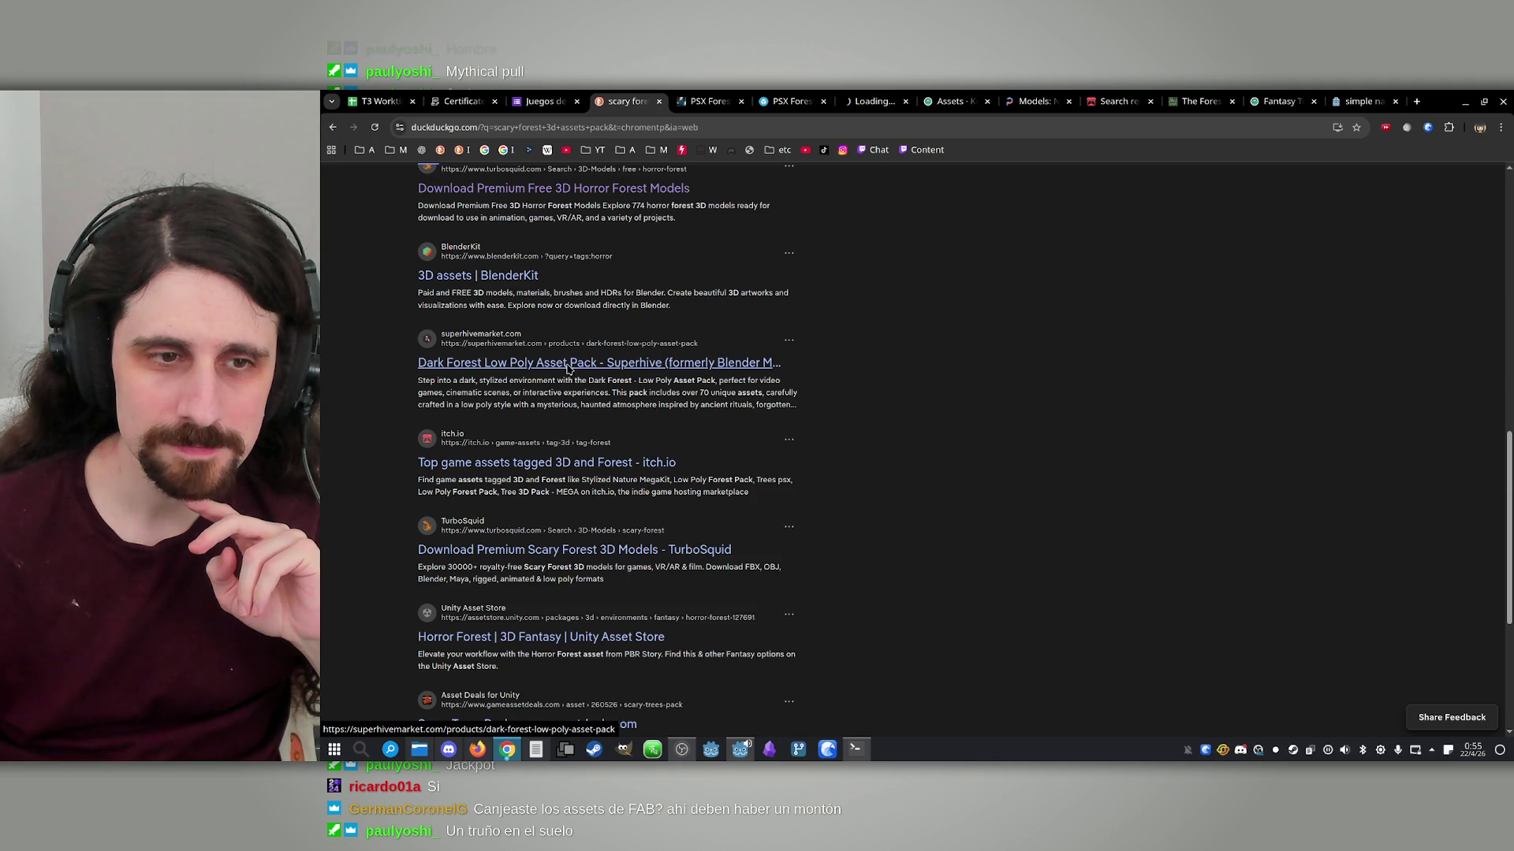
click(873, 101)
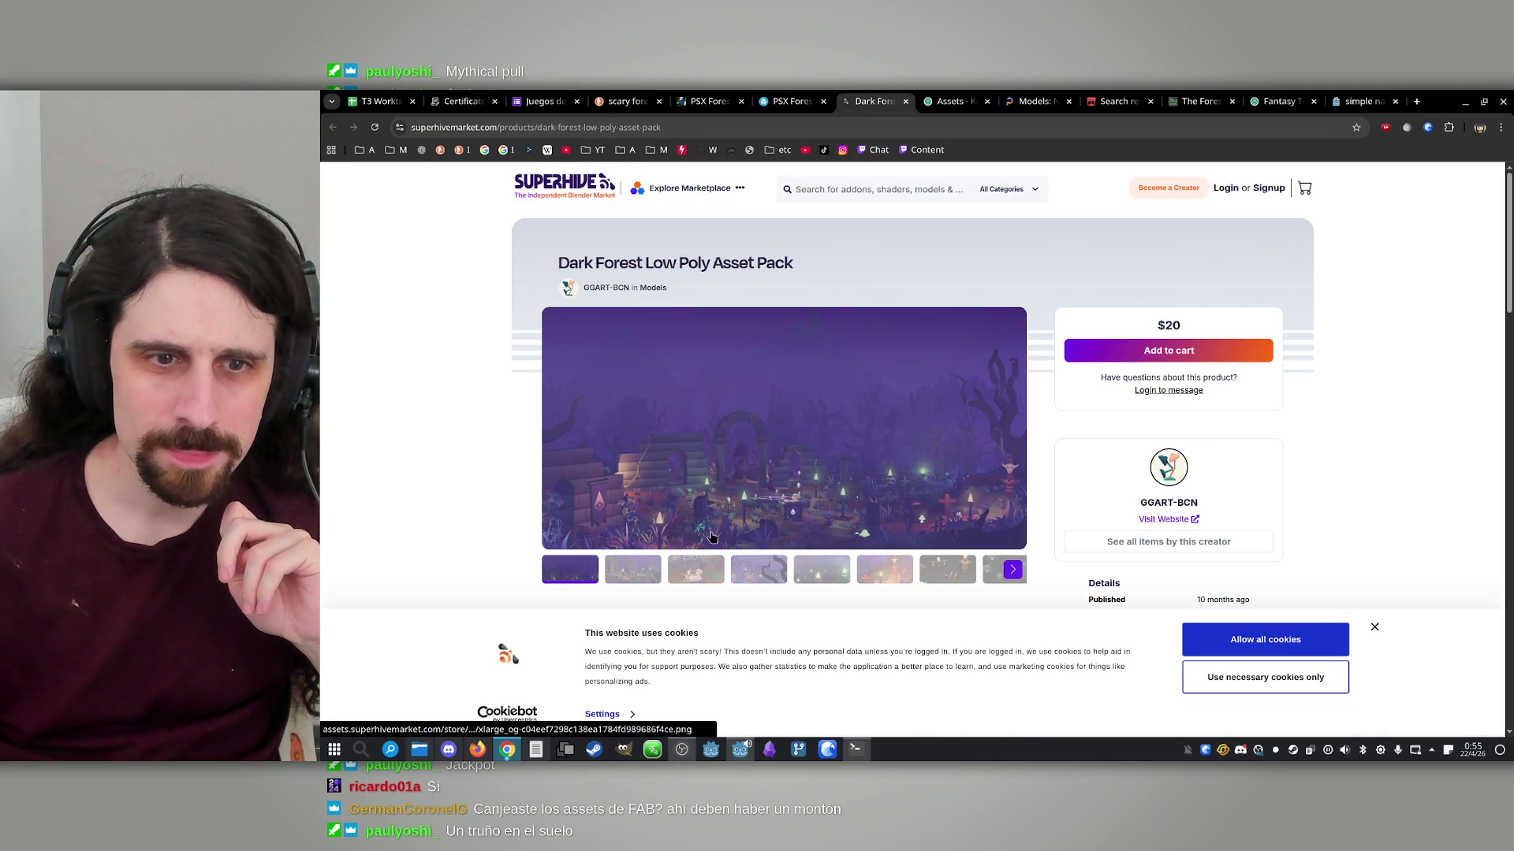
click(696, 569)
click(751, 569)
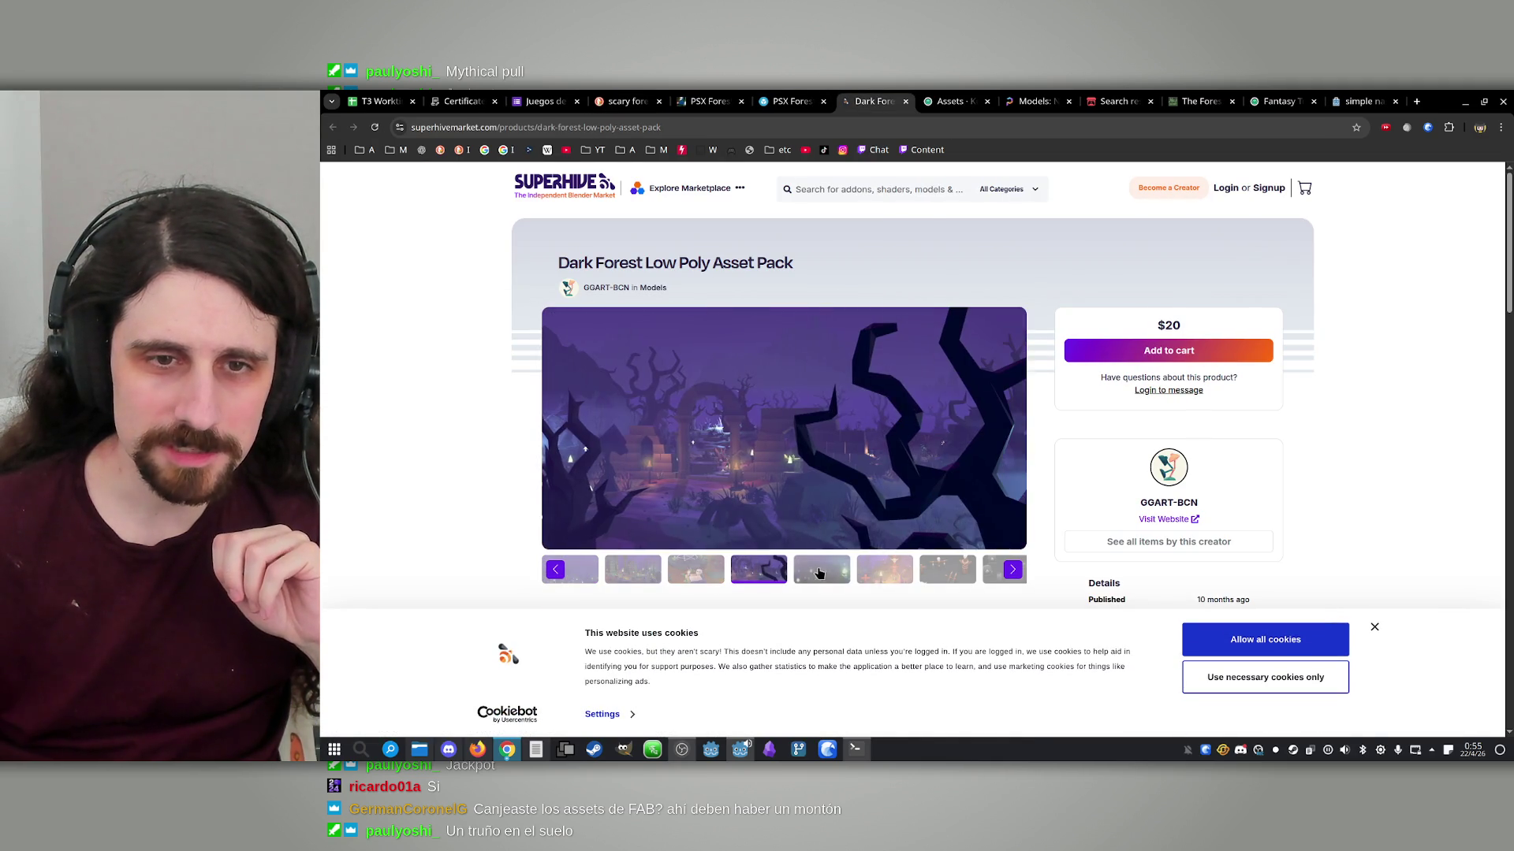
click(822, 570)
click(884, 569)
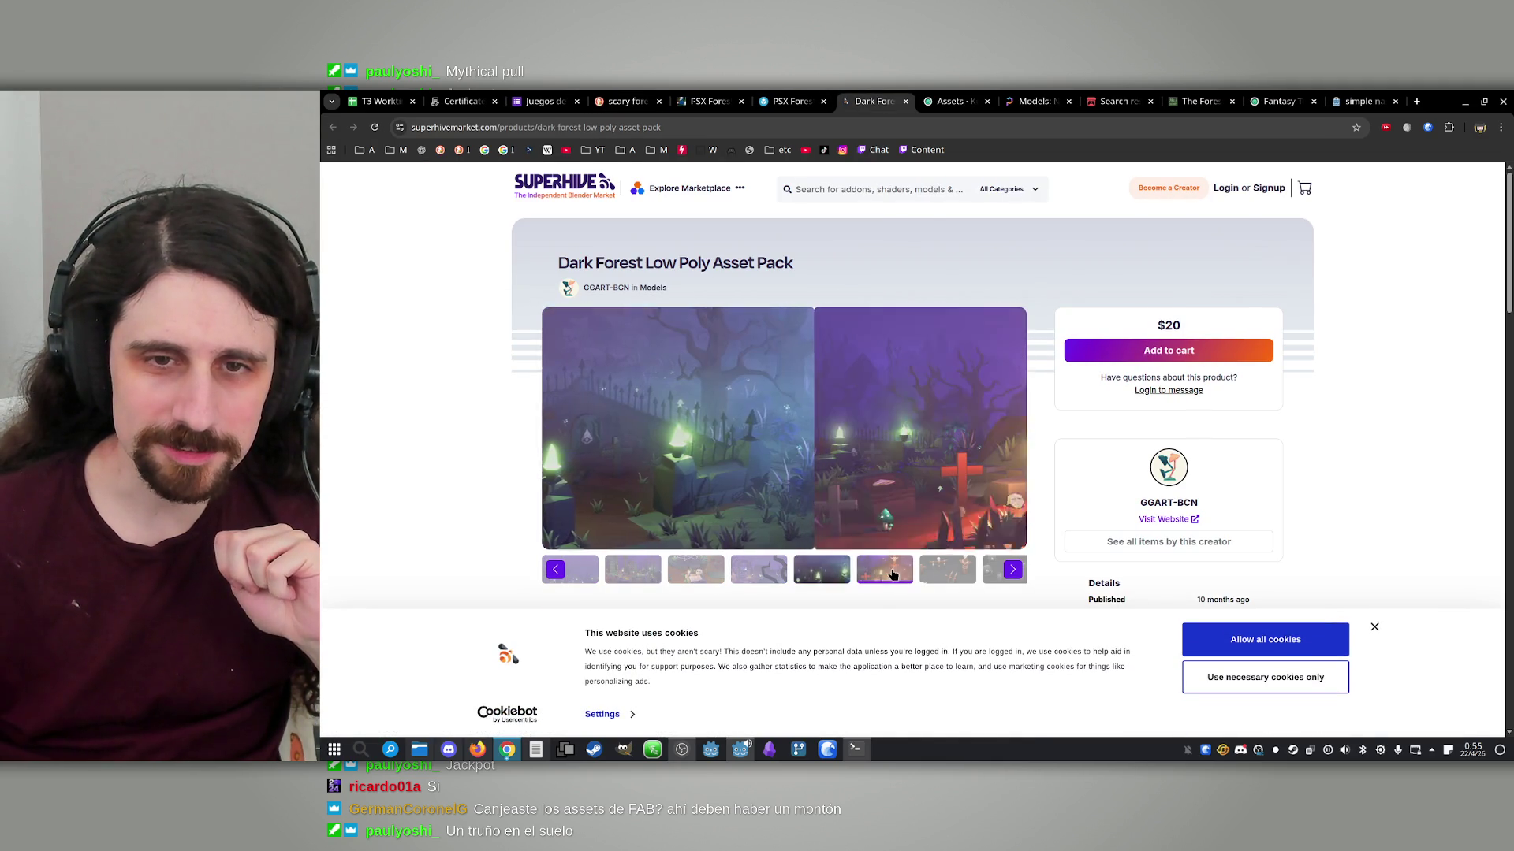
click(905, 100)
click(719, 93)
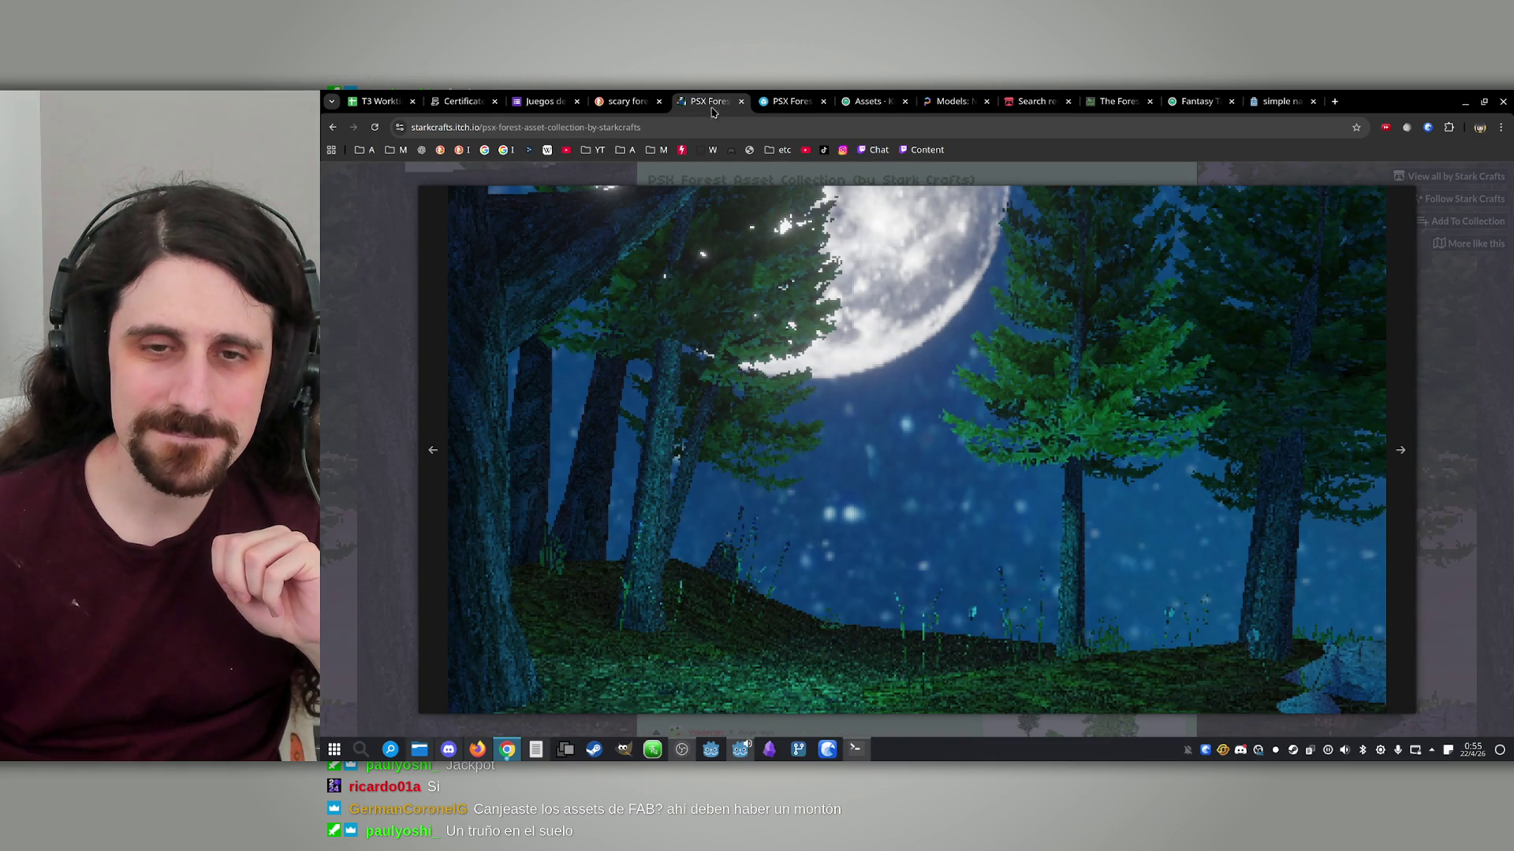
Cycle through the PSX Forest Collection screenshots: night, daytime, tree lineup and plants
click(1406, 461)
click(1406, 461)
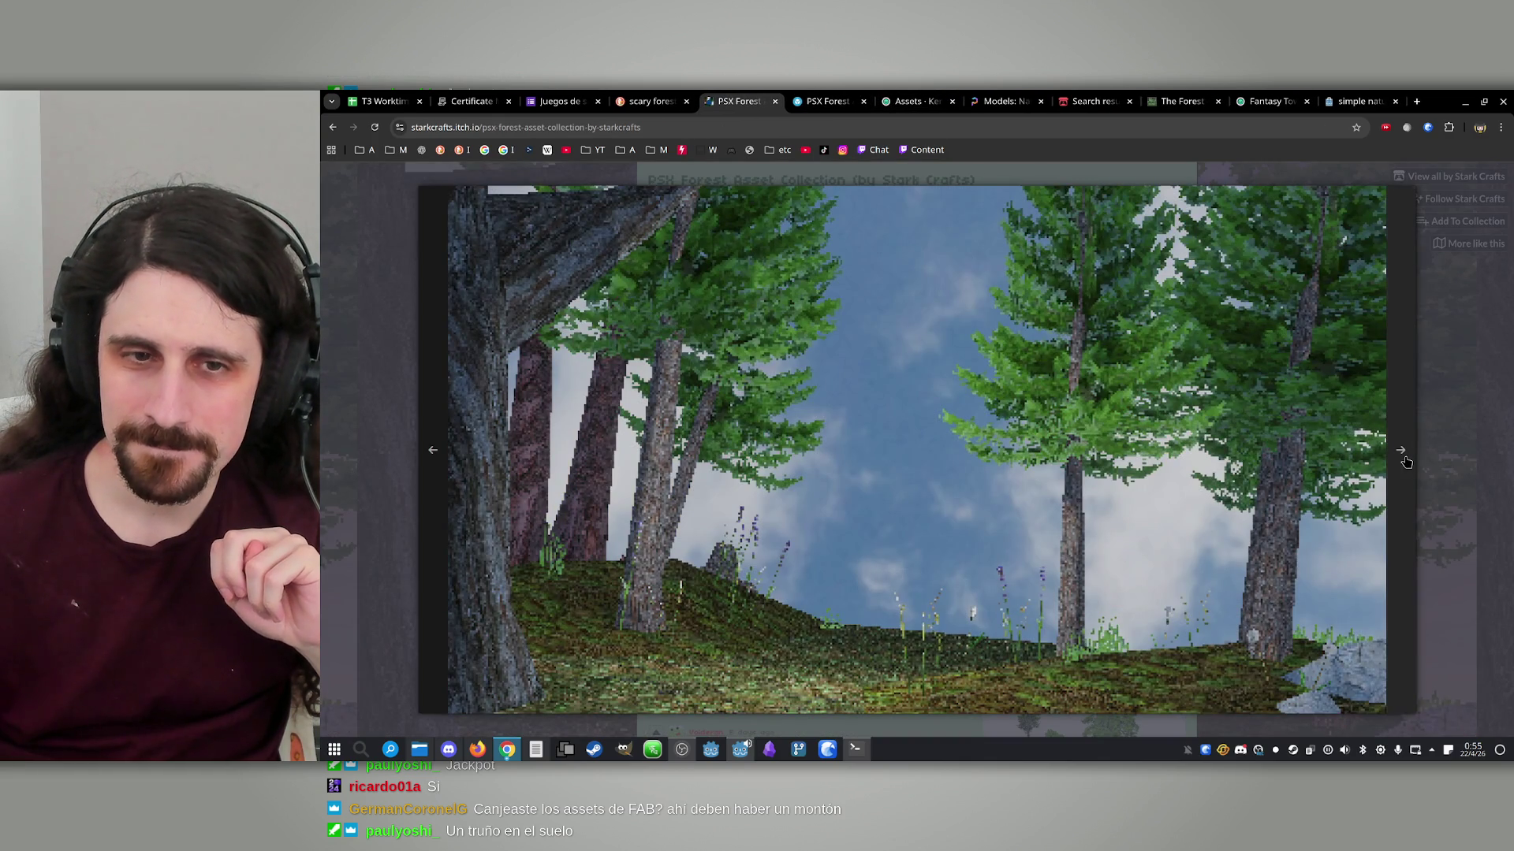
click(1406, 461)
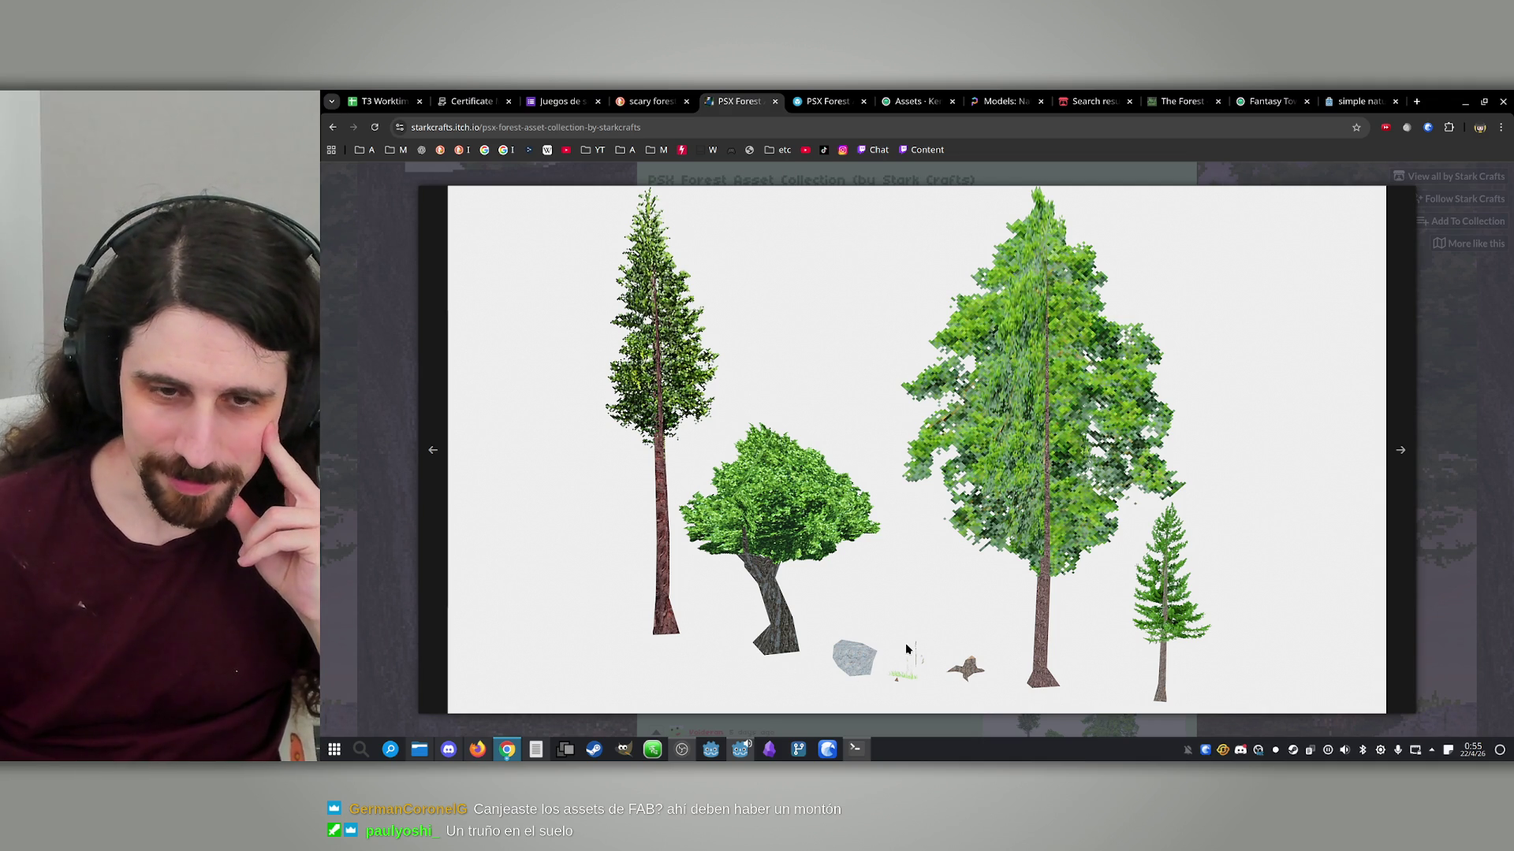
click(1405, 492)
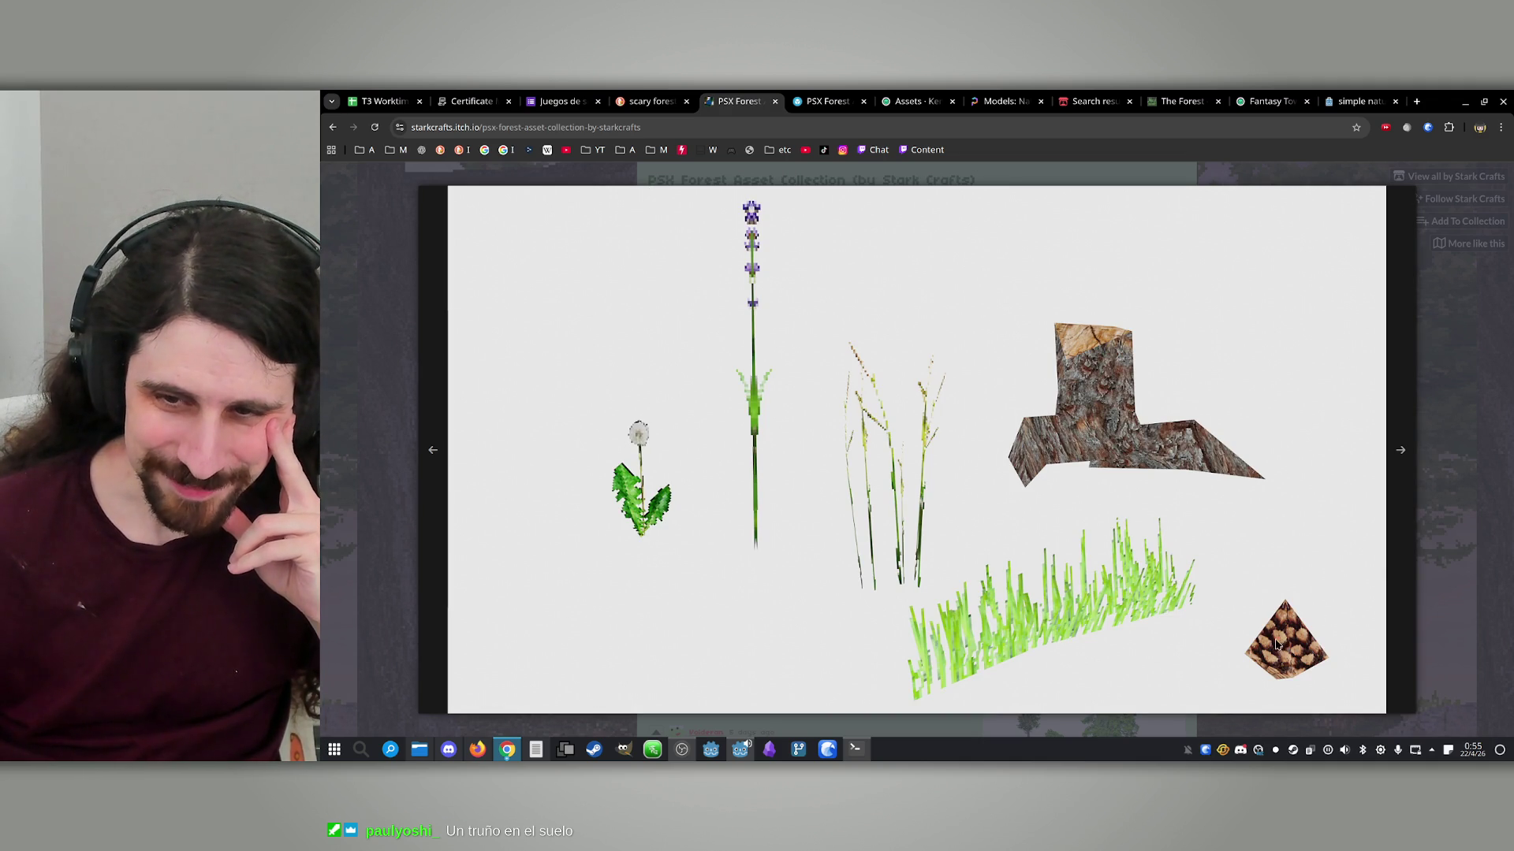
click(1400, 488)
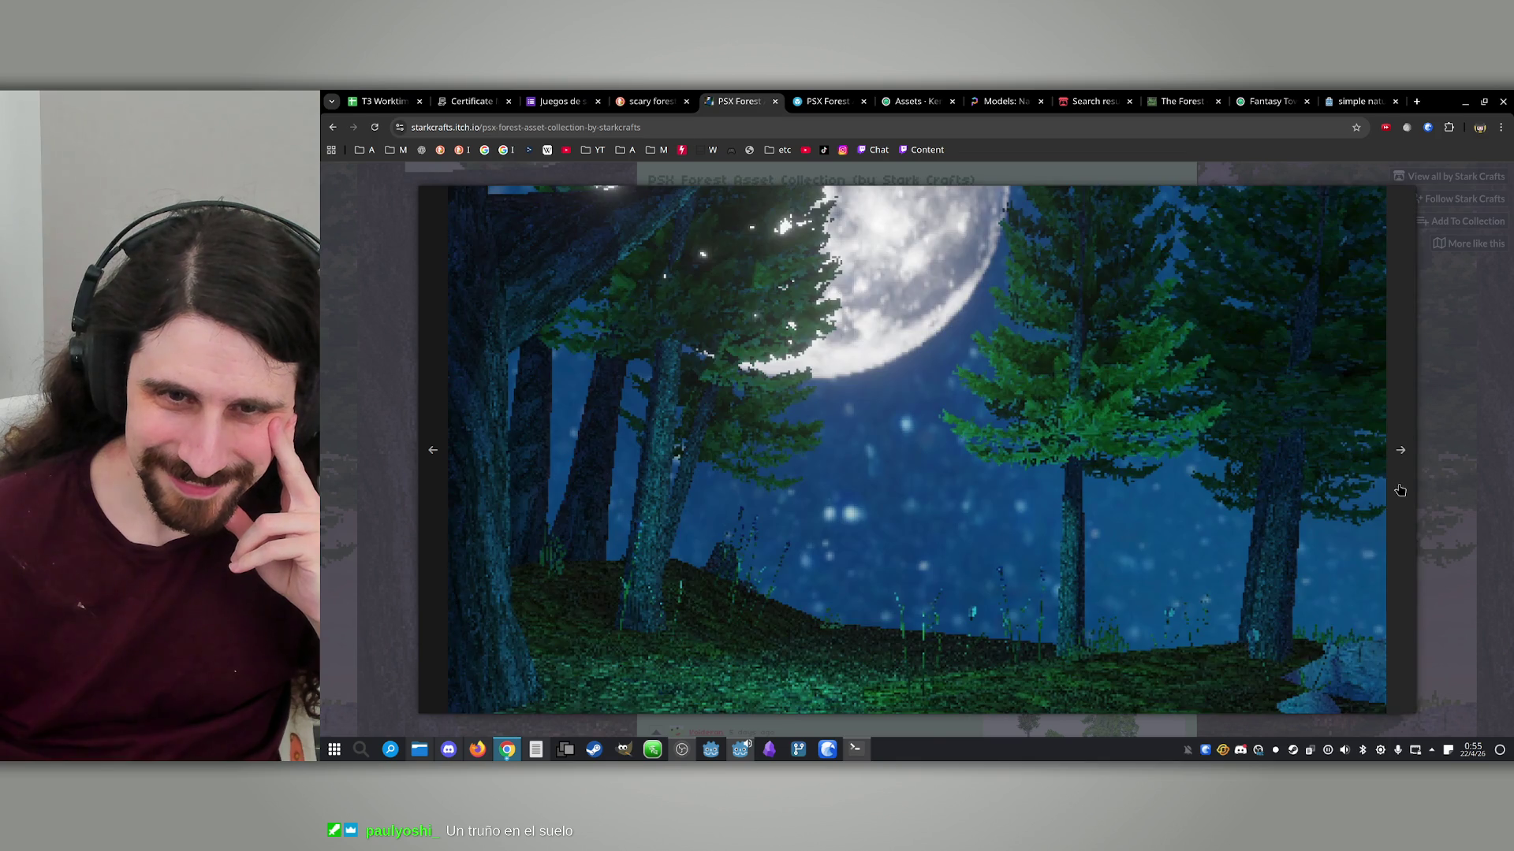
click(1466, 413)
scroll(877, 453, down, 5)
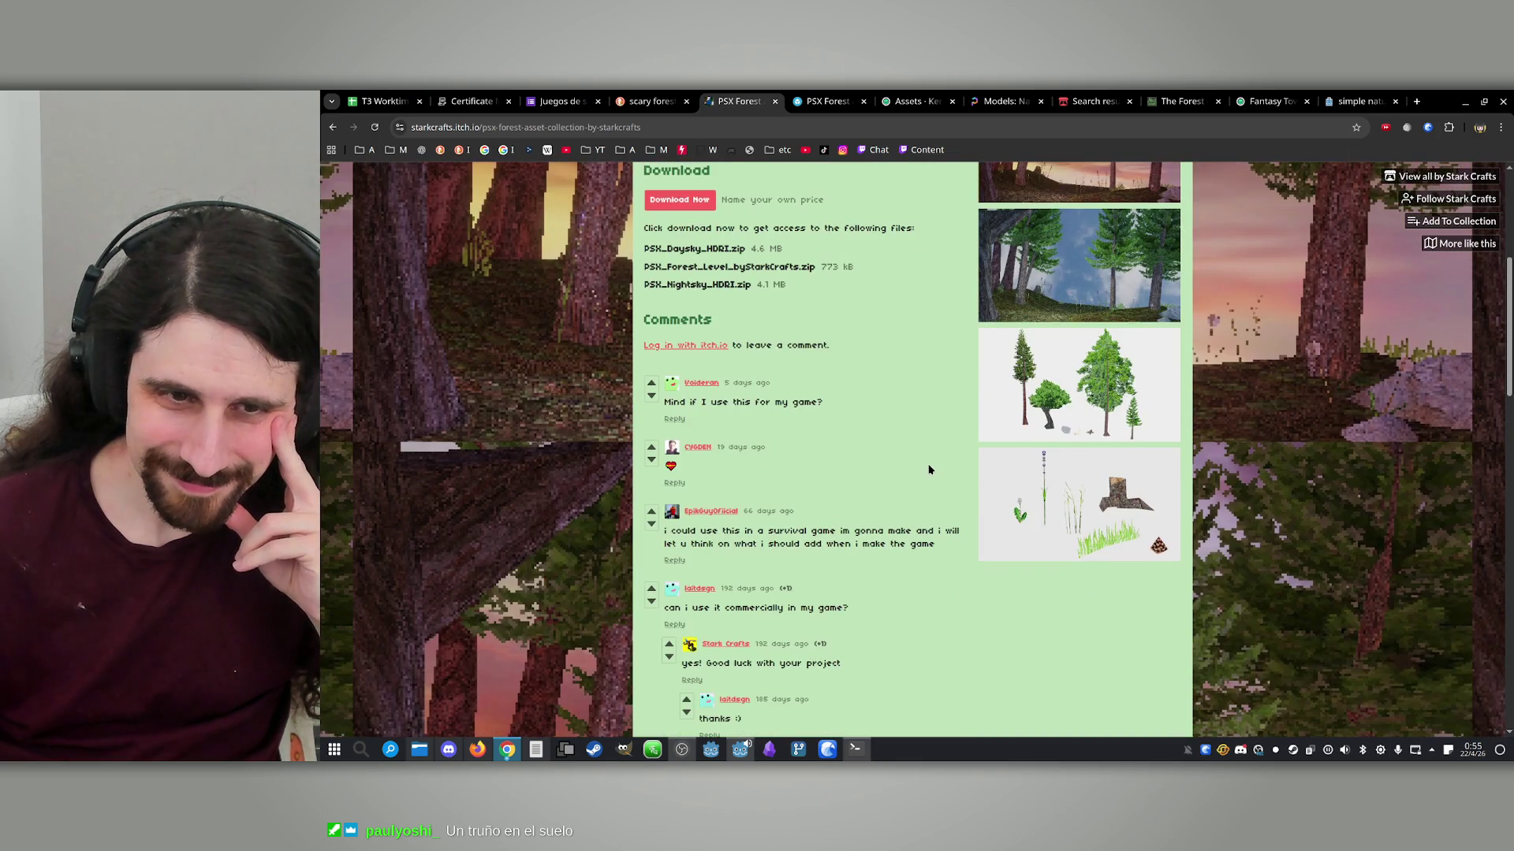
scroll(919, 470, up, 5)
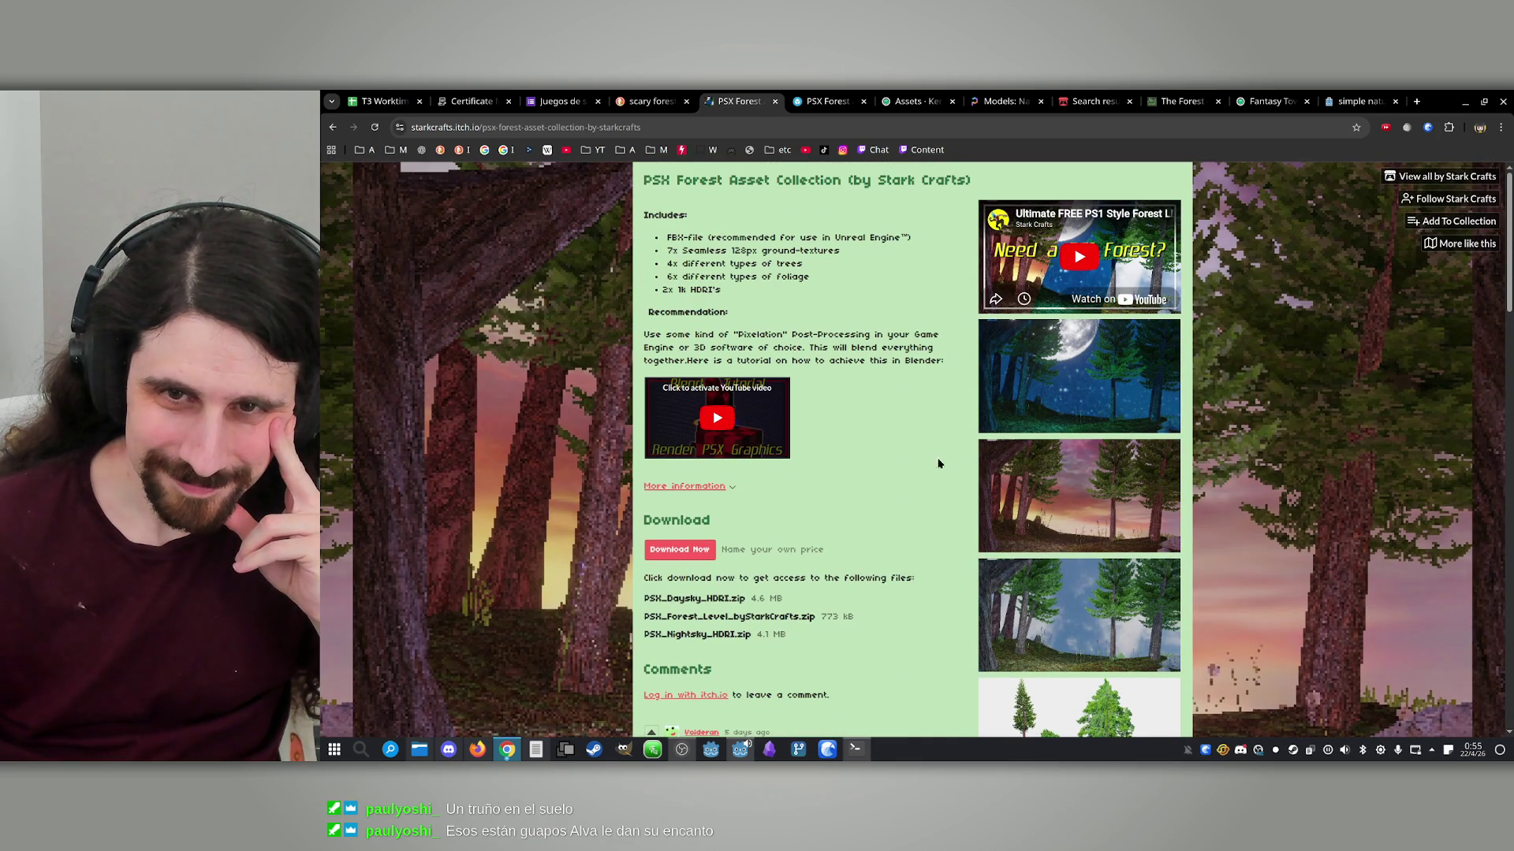
Watch the embedded video full screen at 2:01 and 8:57, then enlarge the night forest screenshot
click(1129, 284)
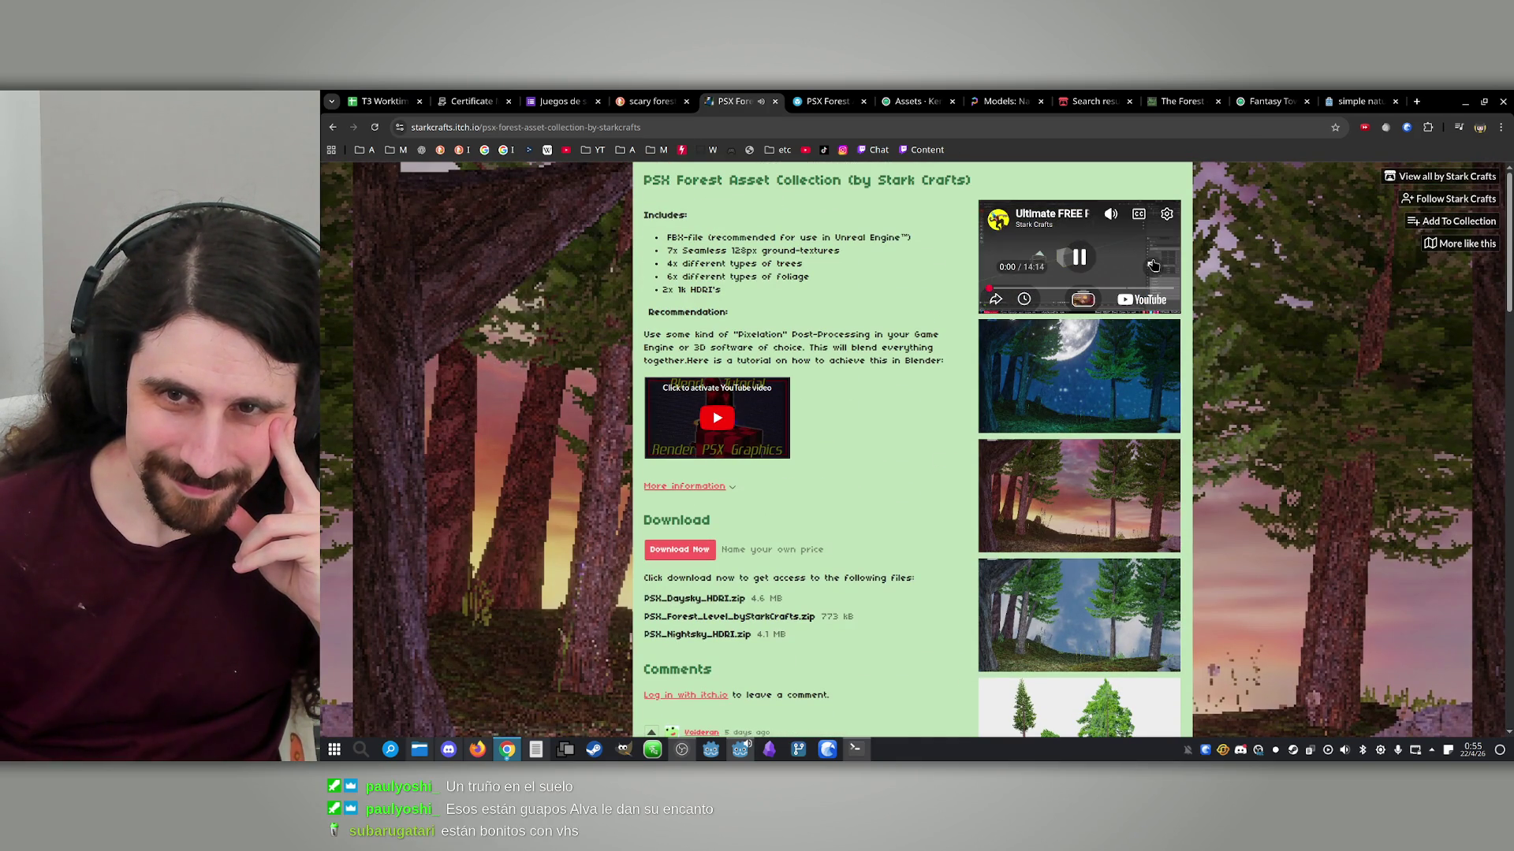
click(1152, 268)
click(505, 726)
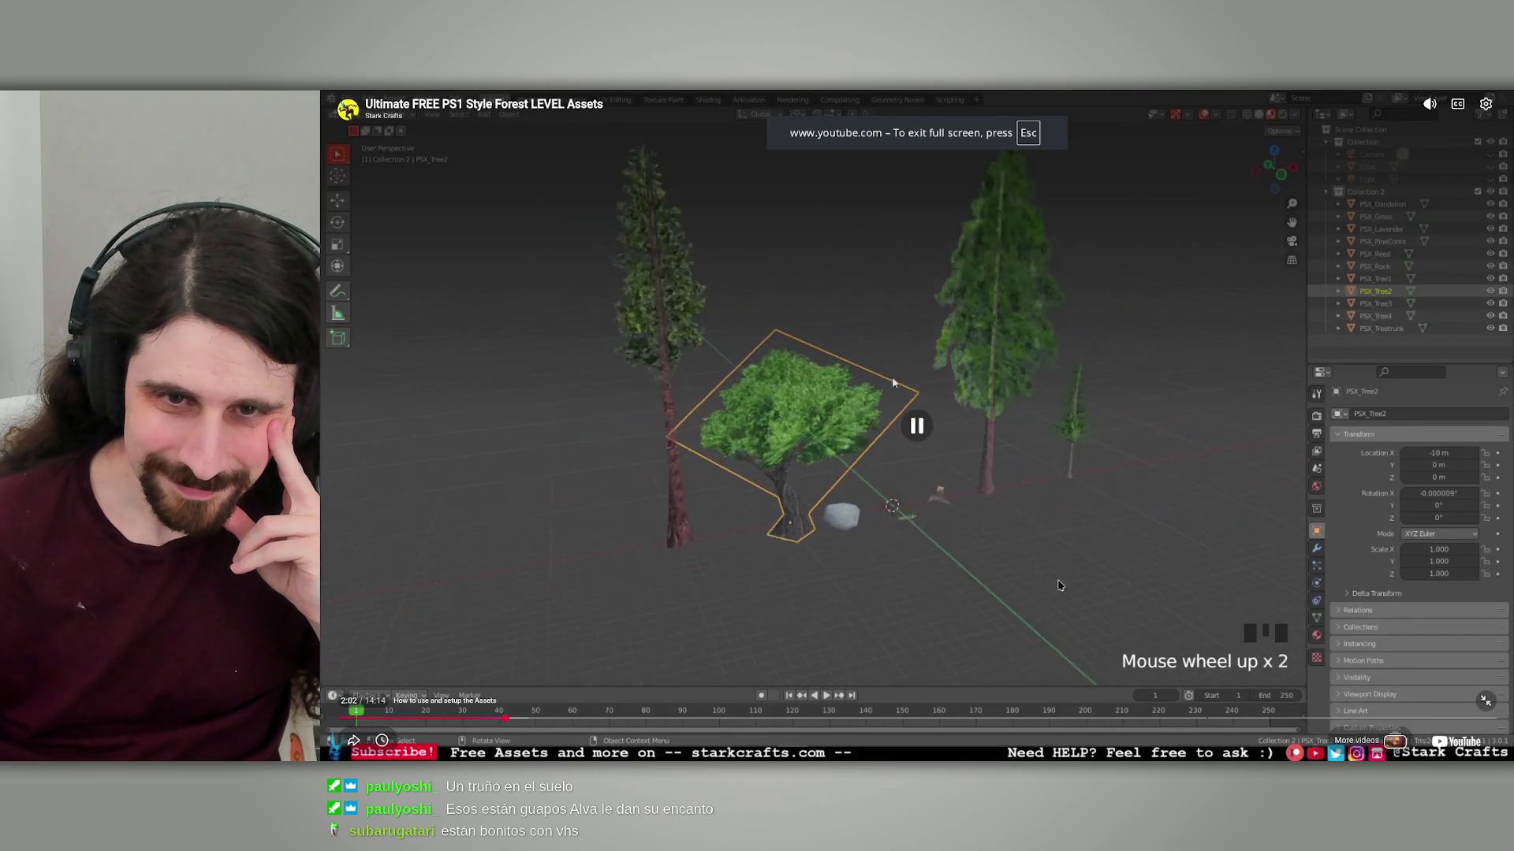
click(1021, 490)
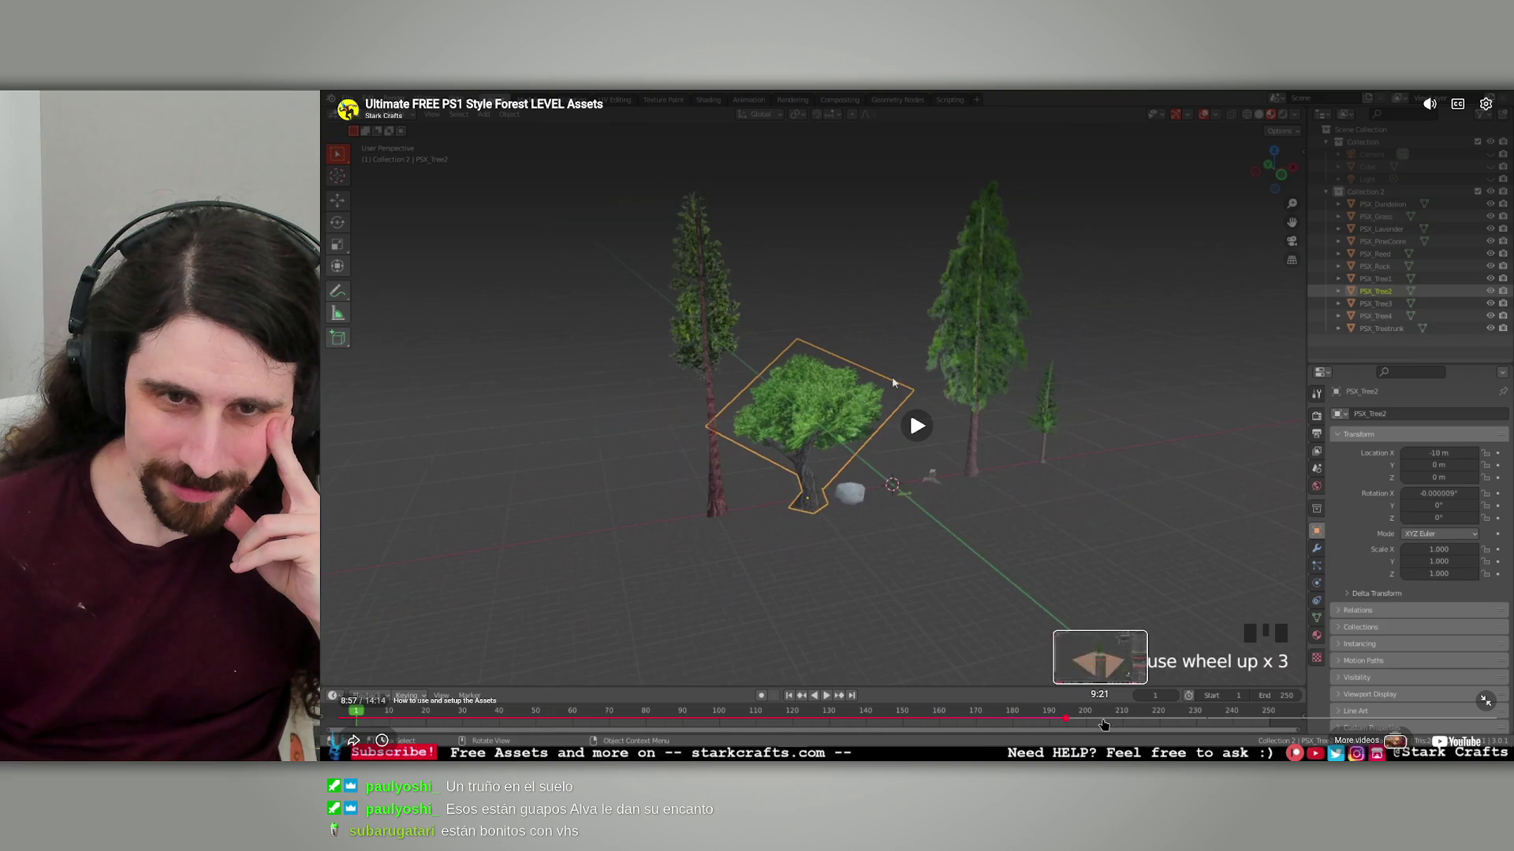
click(1066, 719)
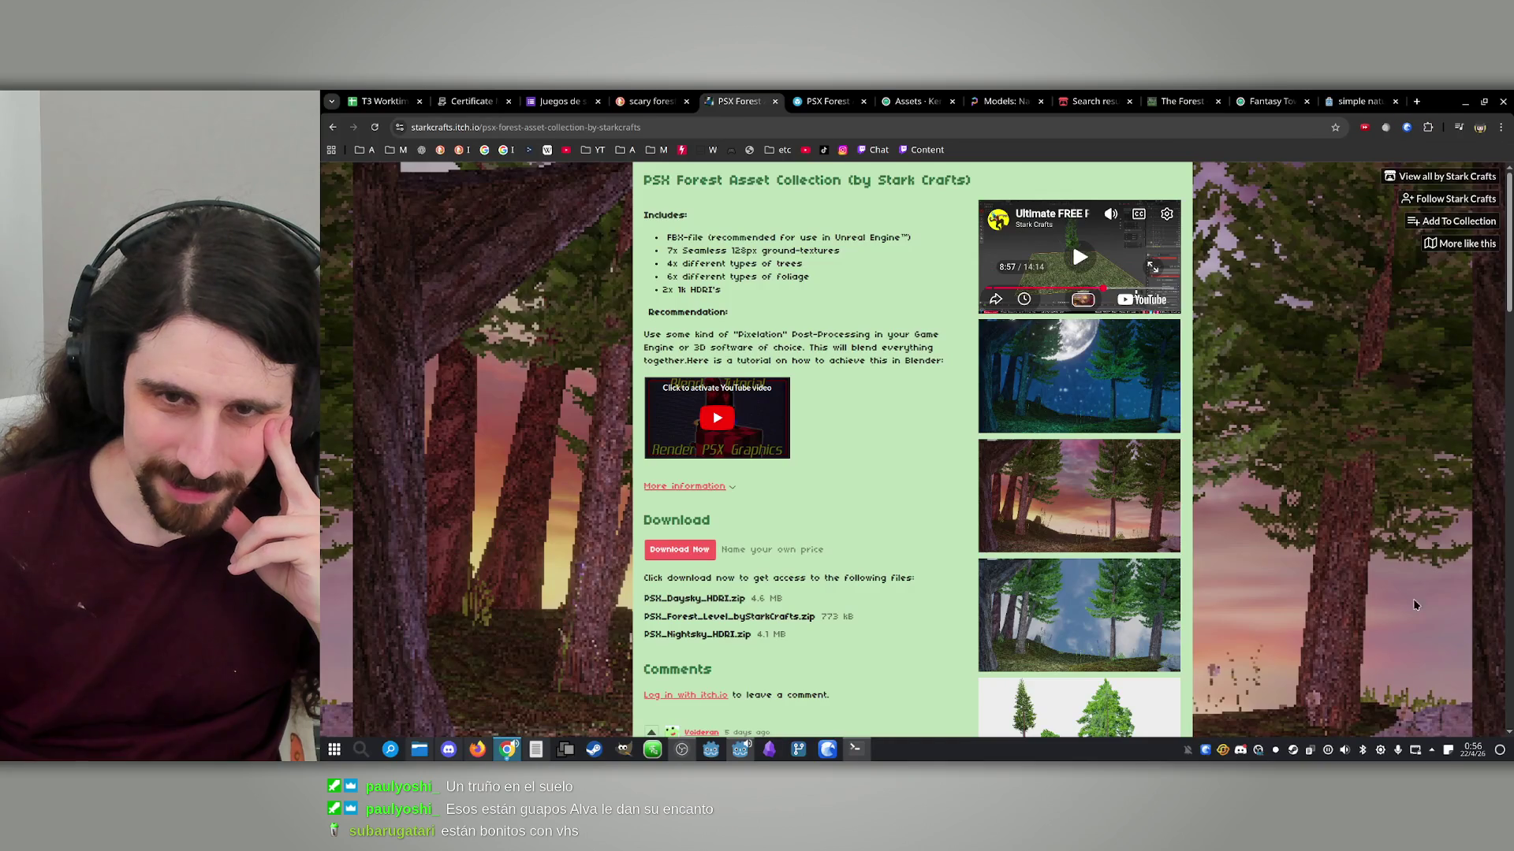
click(1485, 700)
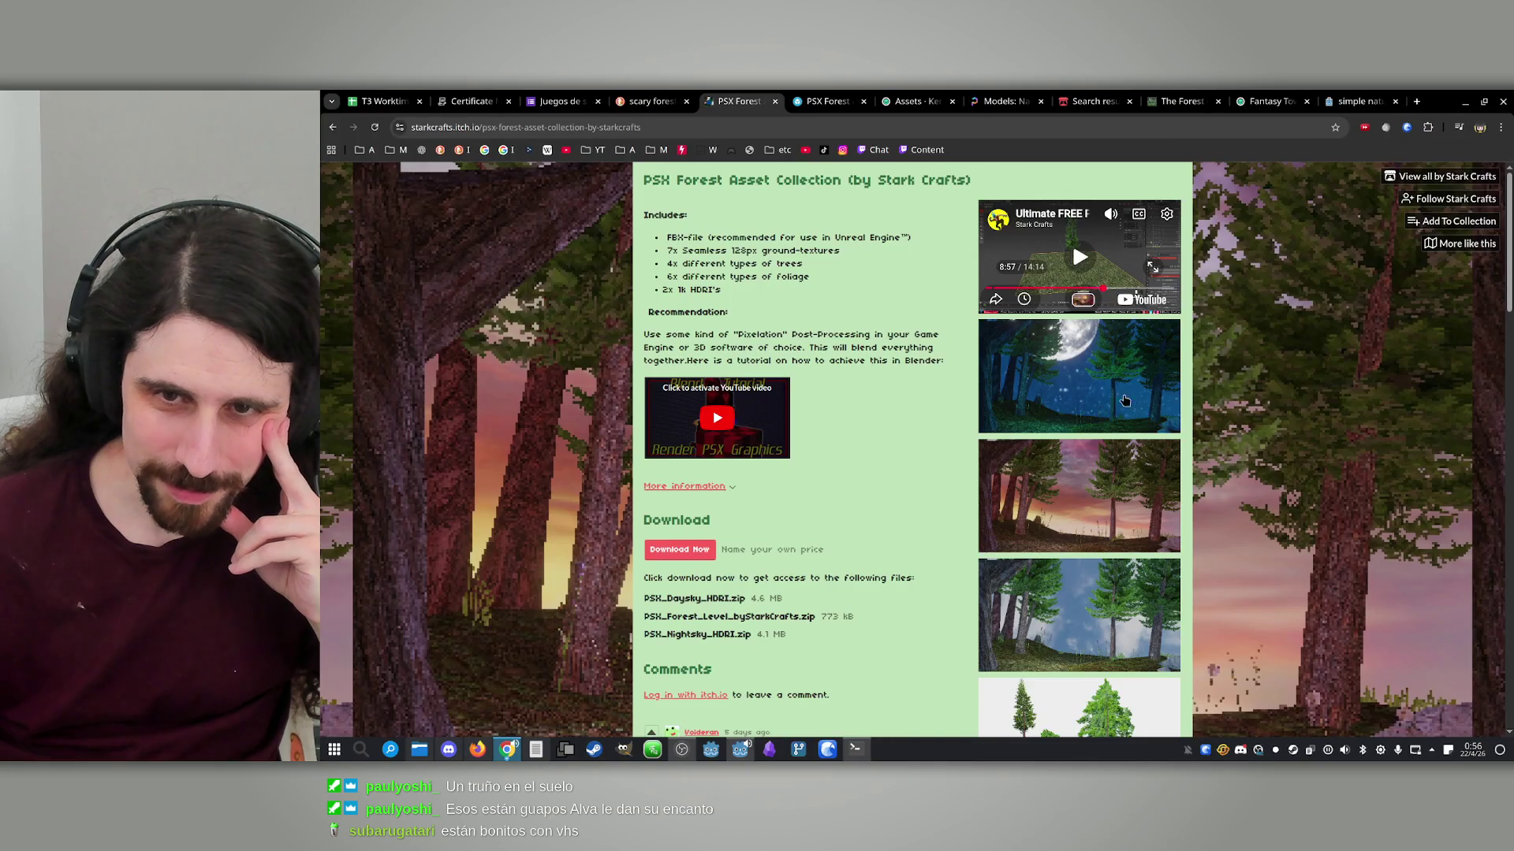
click(1125, 400)
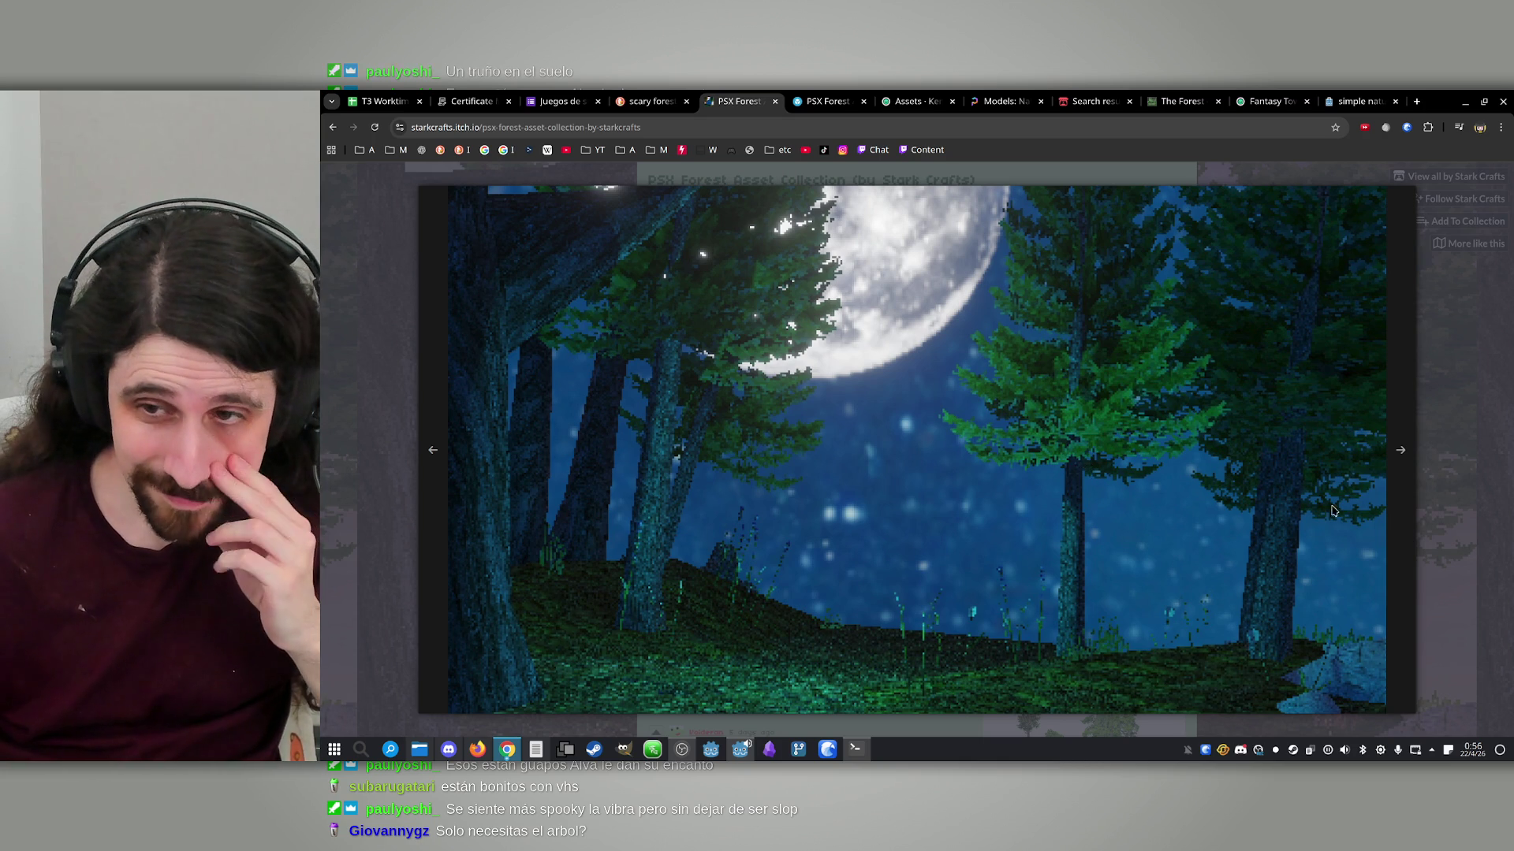
Highlight the Includes list lines and the Pixelation recommendation in the PSX Forest description
click(1400, 449)
click(1449, 433)
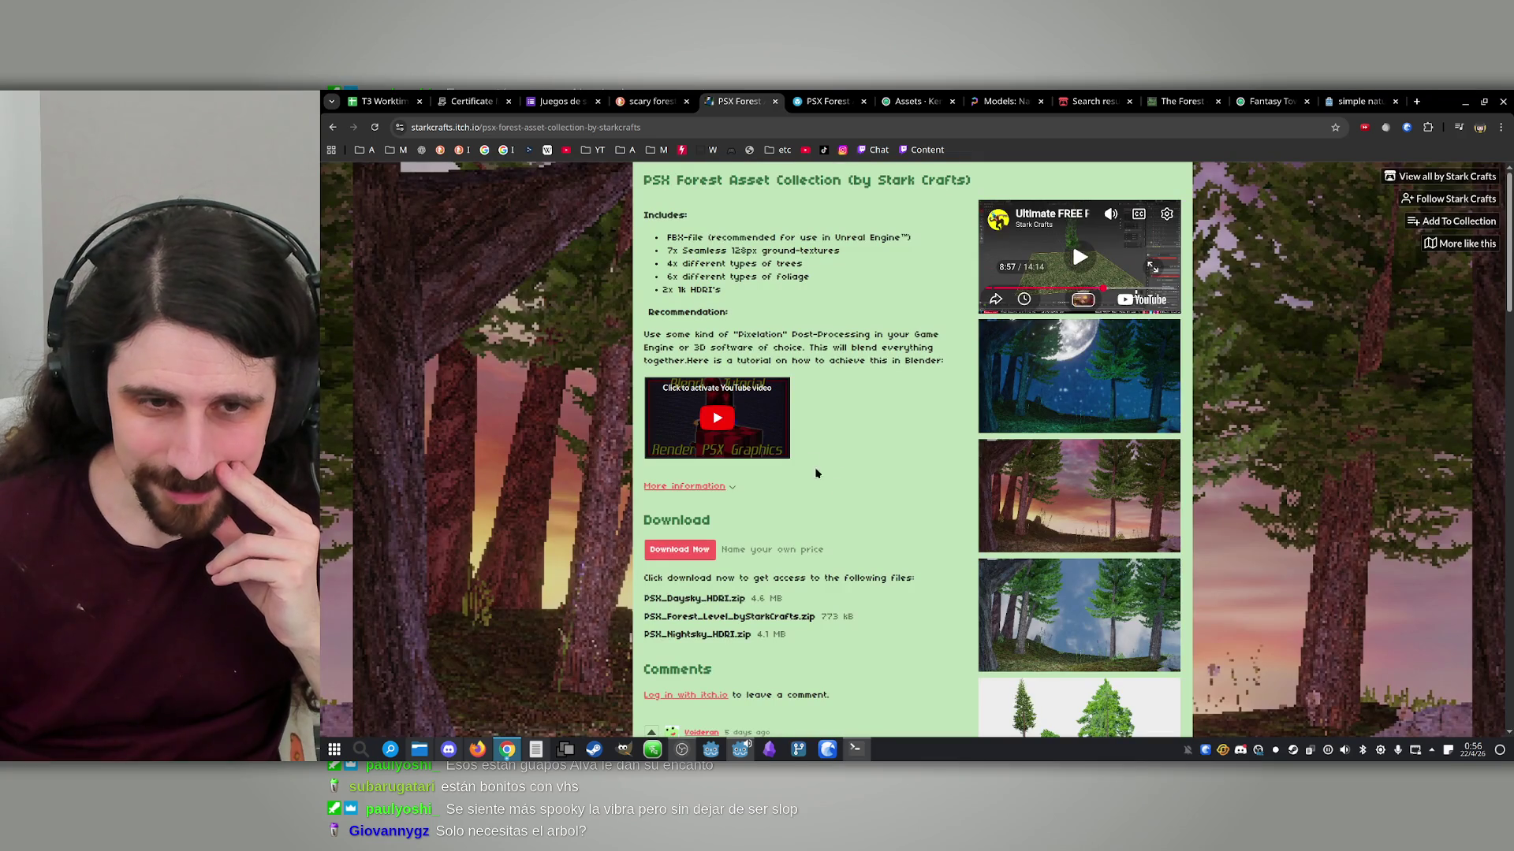
mouse_move(674, 236)
mouse_down()
mouse_move(847, 253)
mouse_move(715, 264)
mouse_move(804, 268)
mouse_move(796, 284)
mouse_up()
click(776, 255)
click(804, 268)
click(802, 272)
click(790, 292)
mouse_move(699, 264)
mouse_down()
mouse_move(707, 301)
mouse_move(726, 302)
mouse_up()
click(707, 301)
click(726, 281)
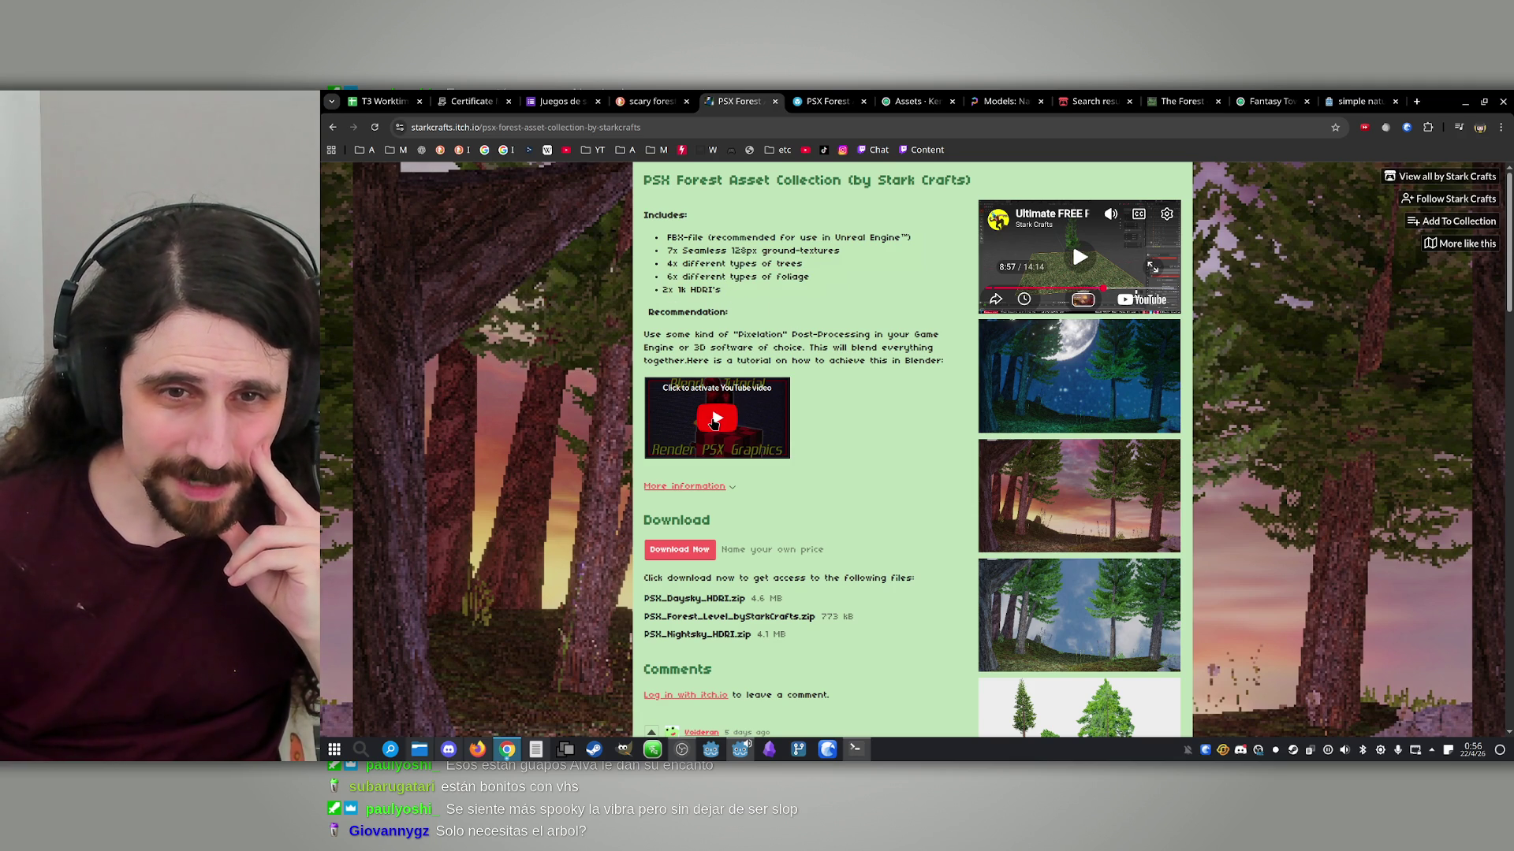
drag(643, 334, 762, 335)
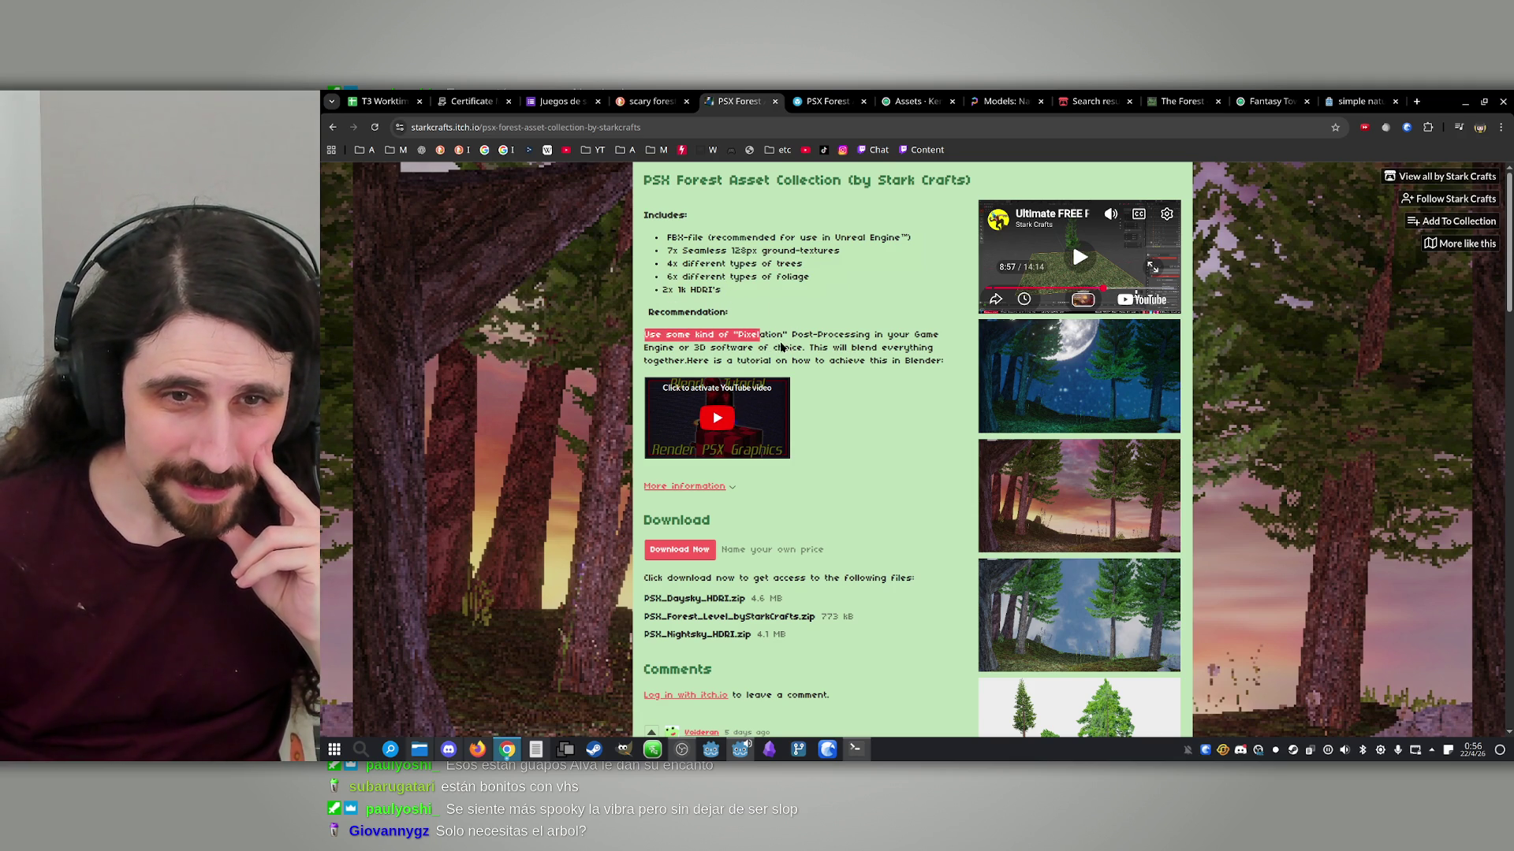
click(780, 348)
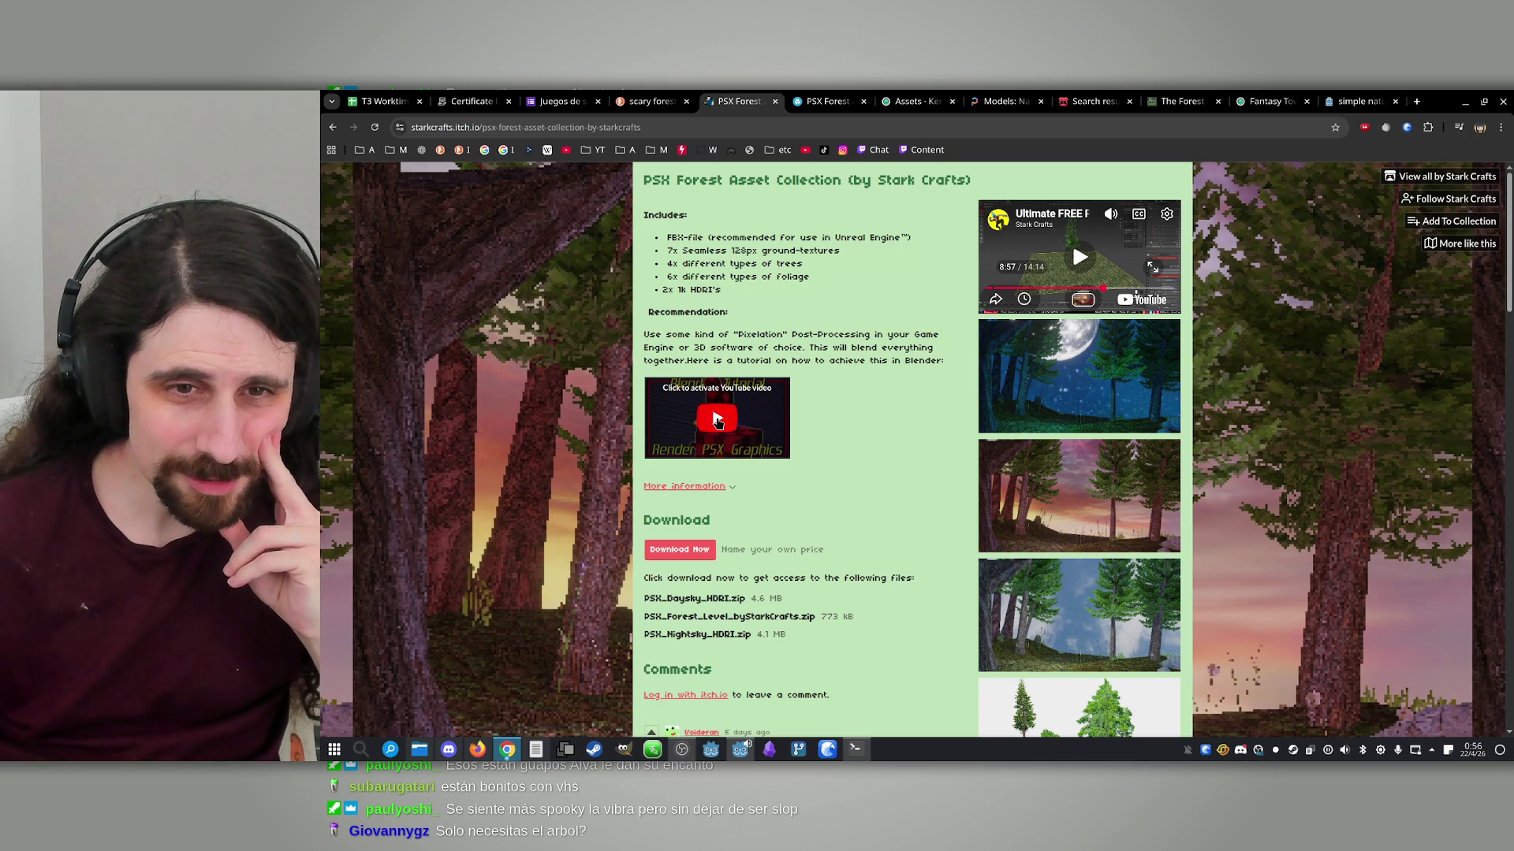
Load the Blender PSX graphics tutorial and page through the enlarged screenshots to the tree models image
click(717, 418)
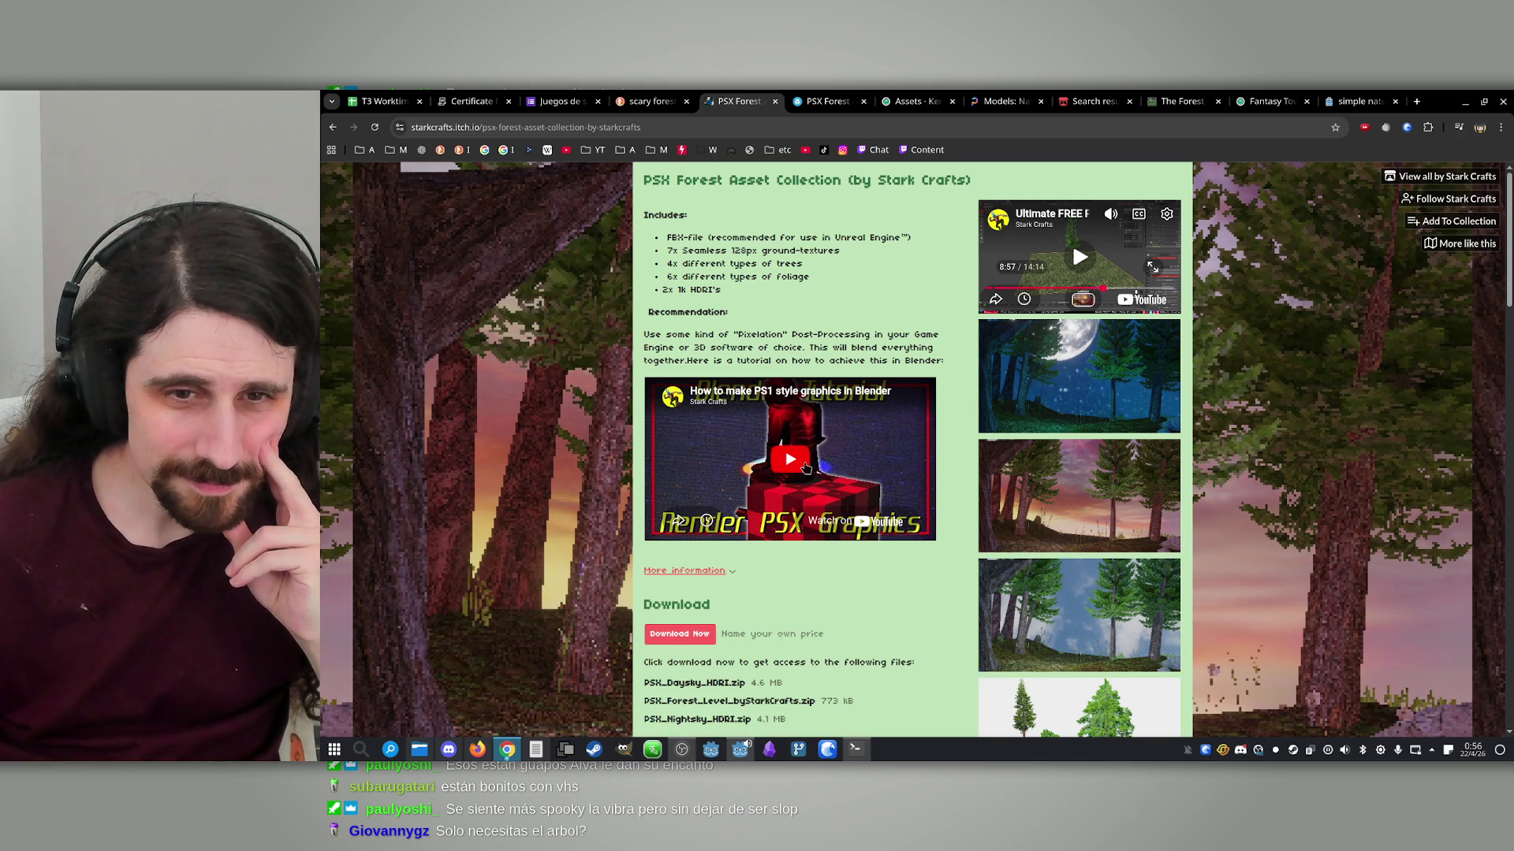
click(1100, 606)
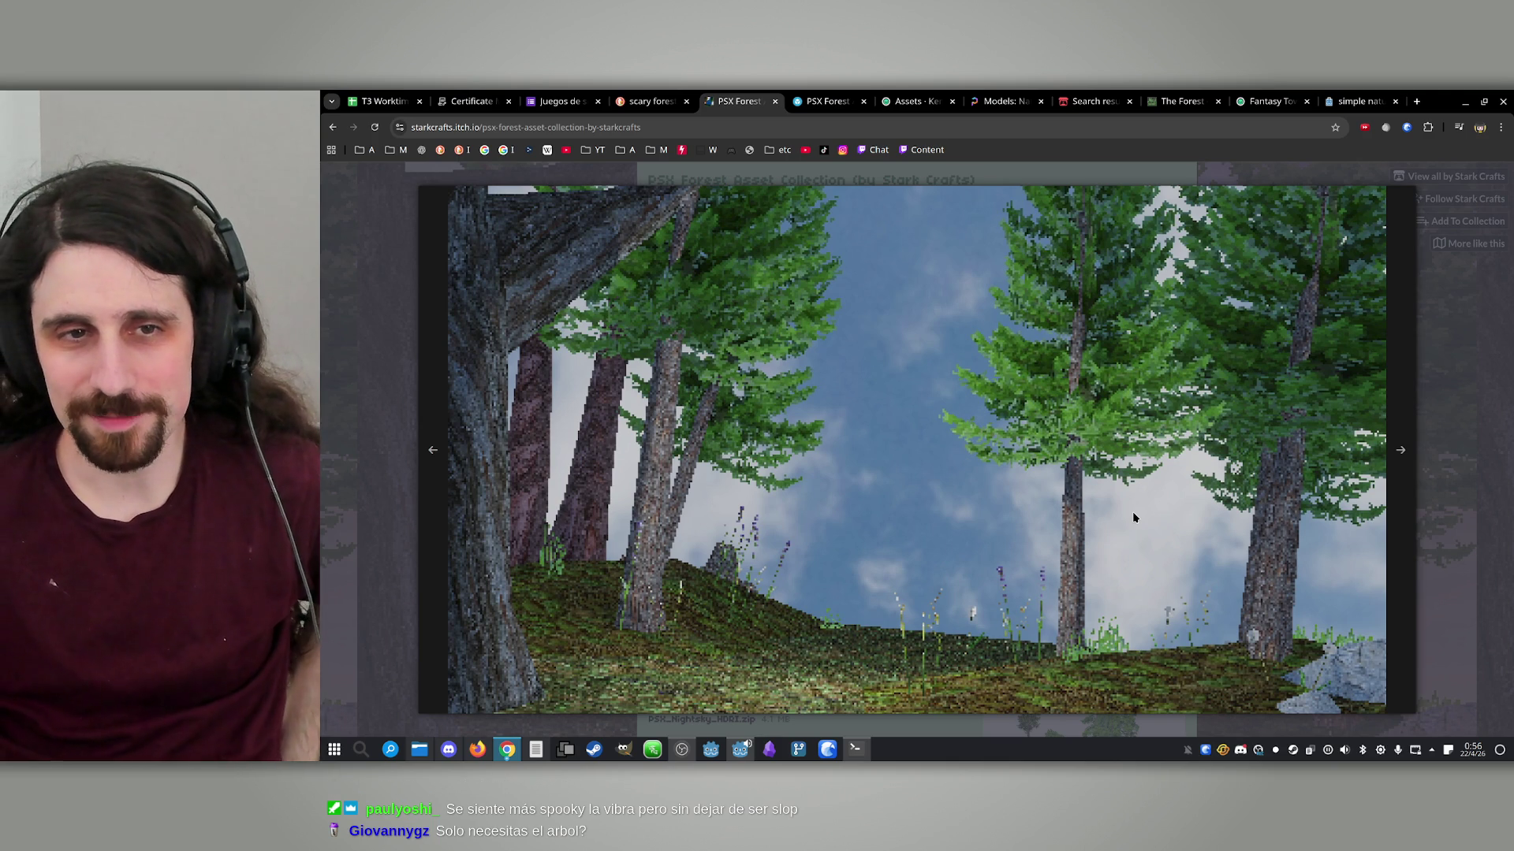
click(1403, 540)
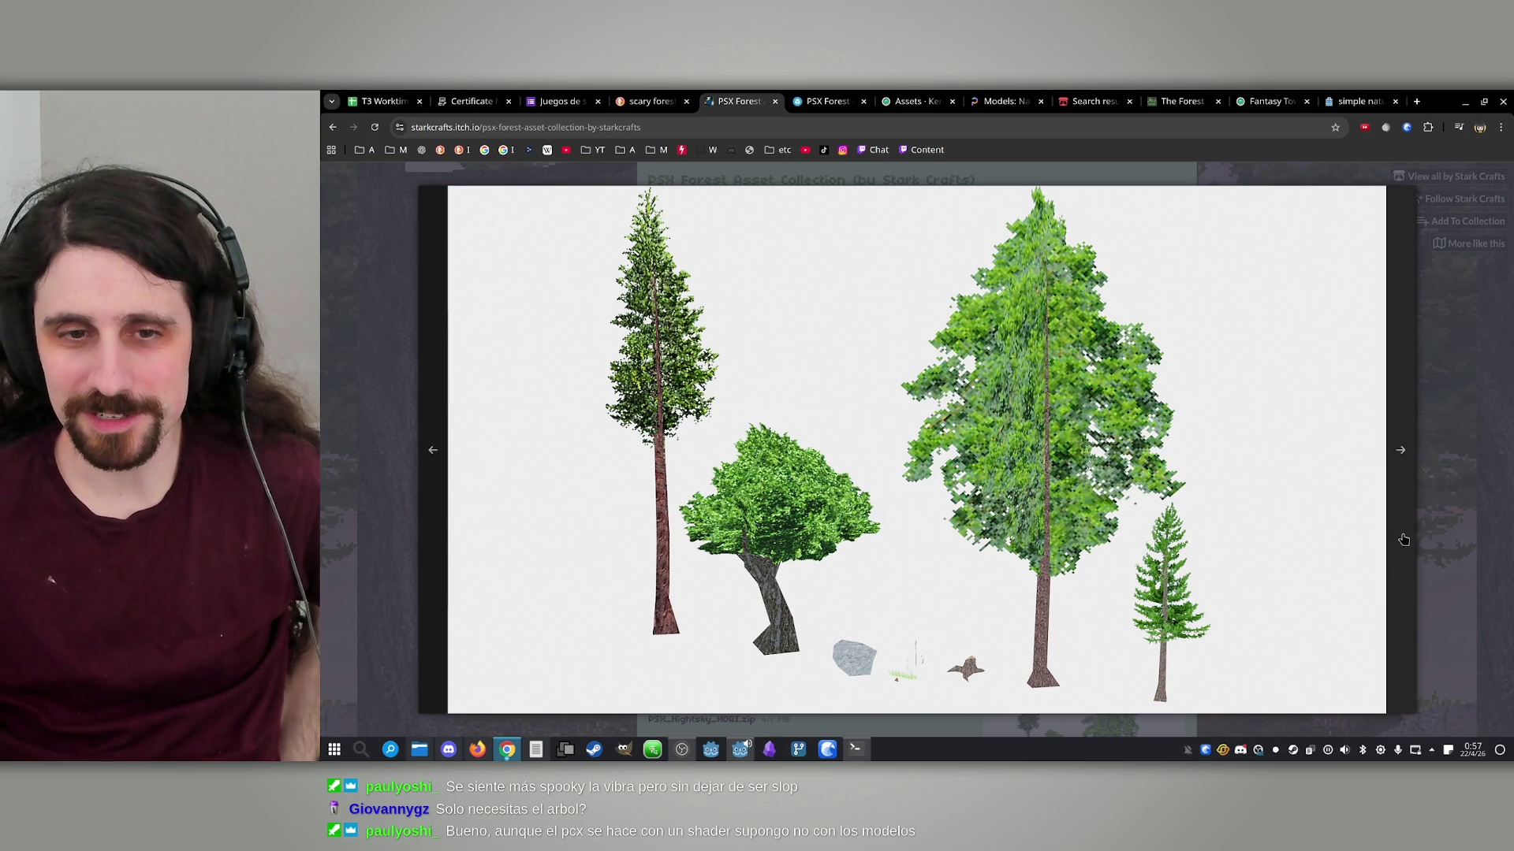
click(1404, 540)
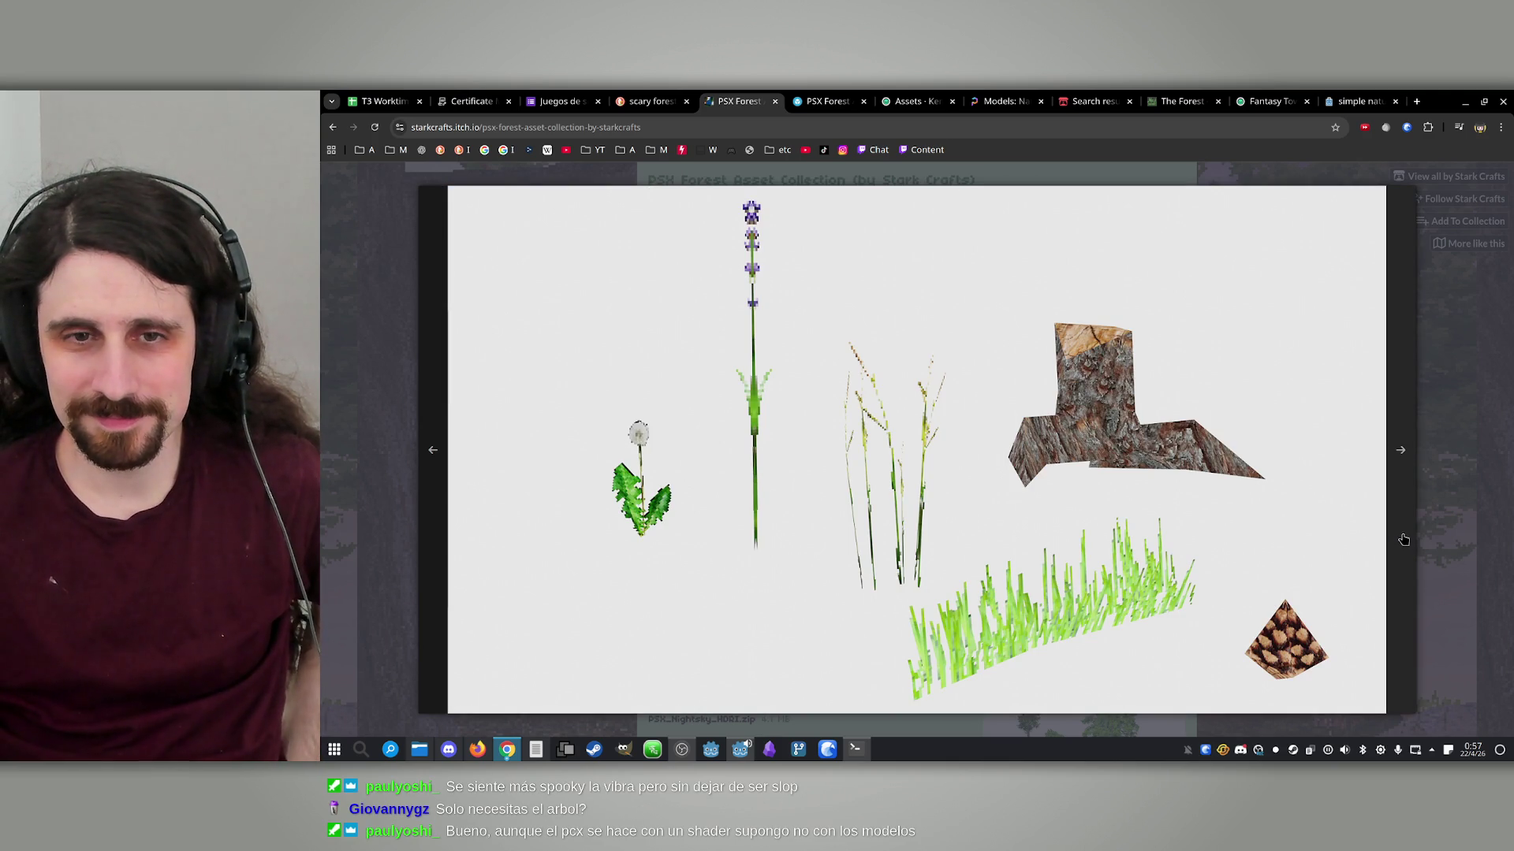
click(1404, 539)
click(1403, 539)
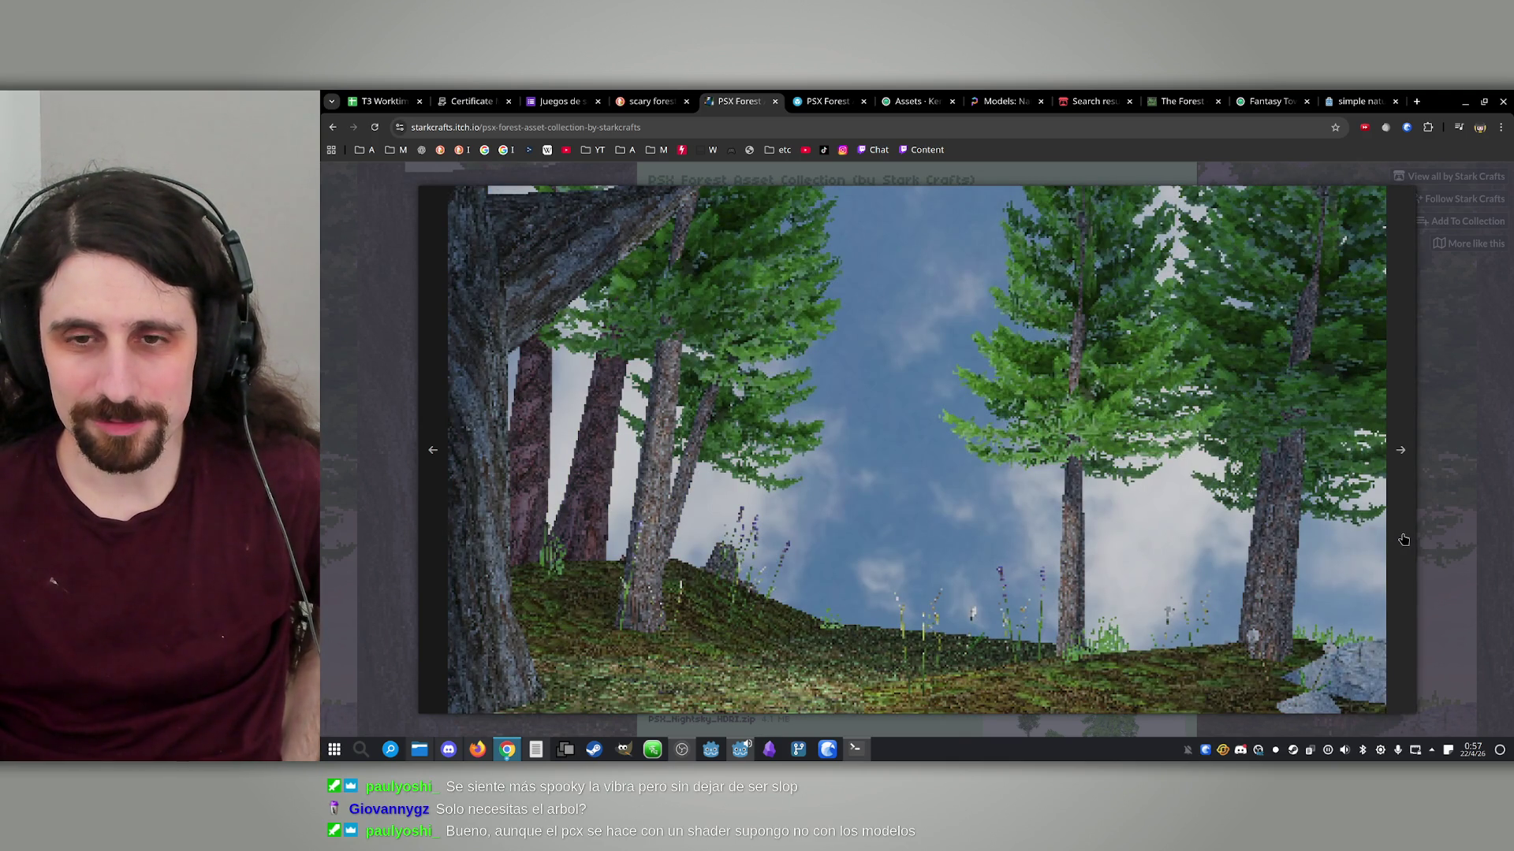
click(1403, 539)
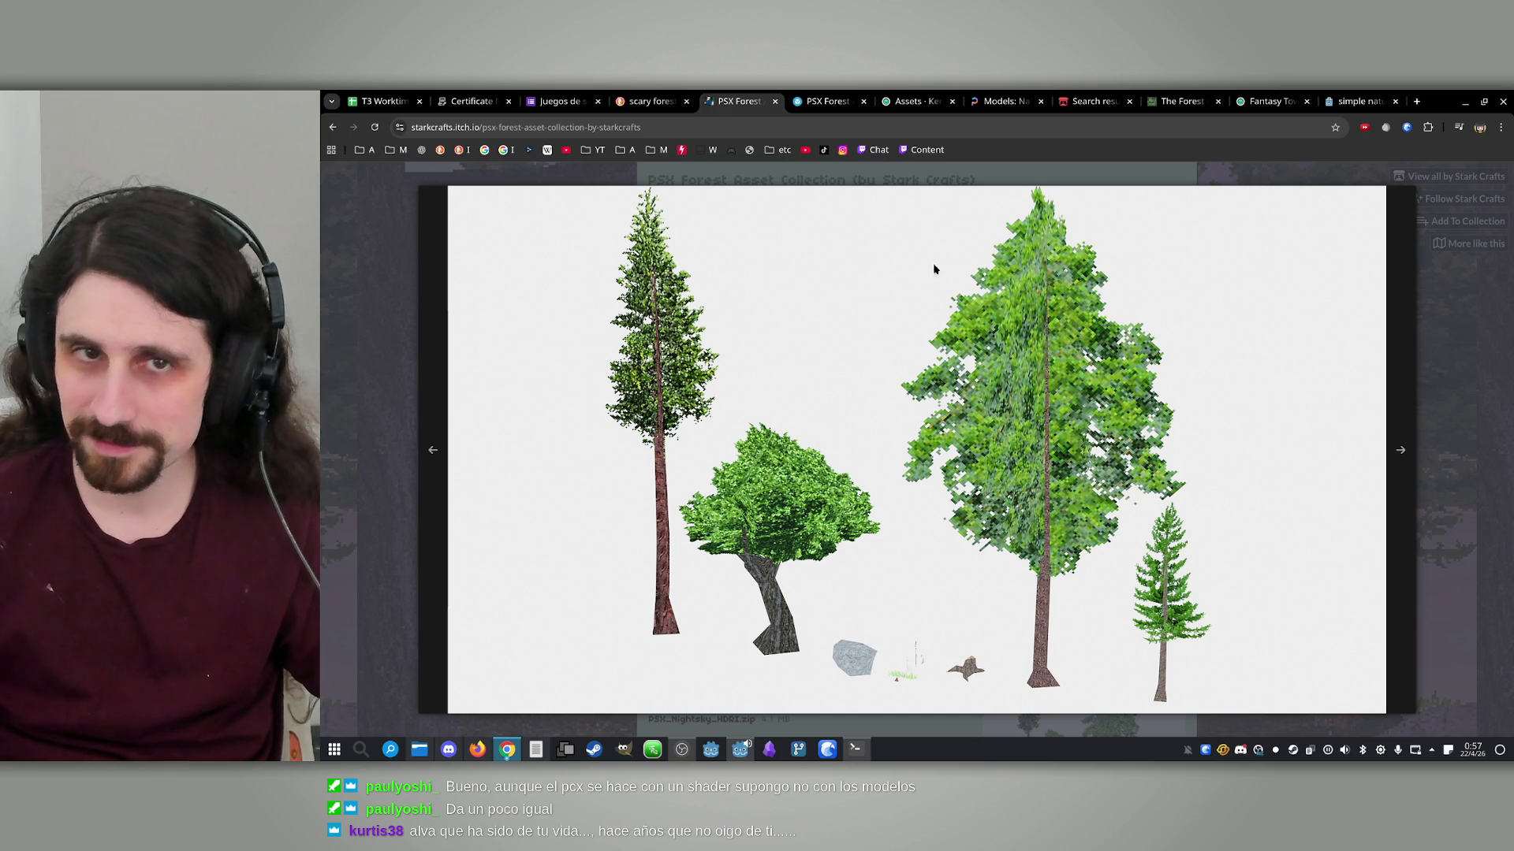
Glance between the scary forest search results and the PSX Forest page
click(652, 101)
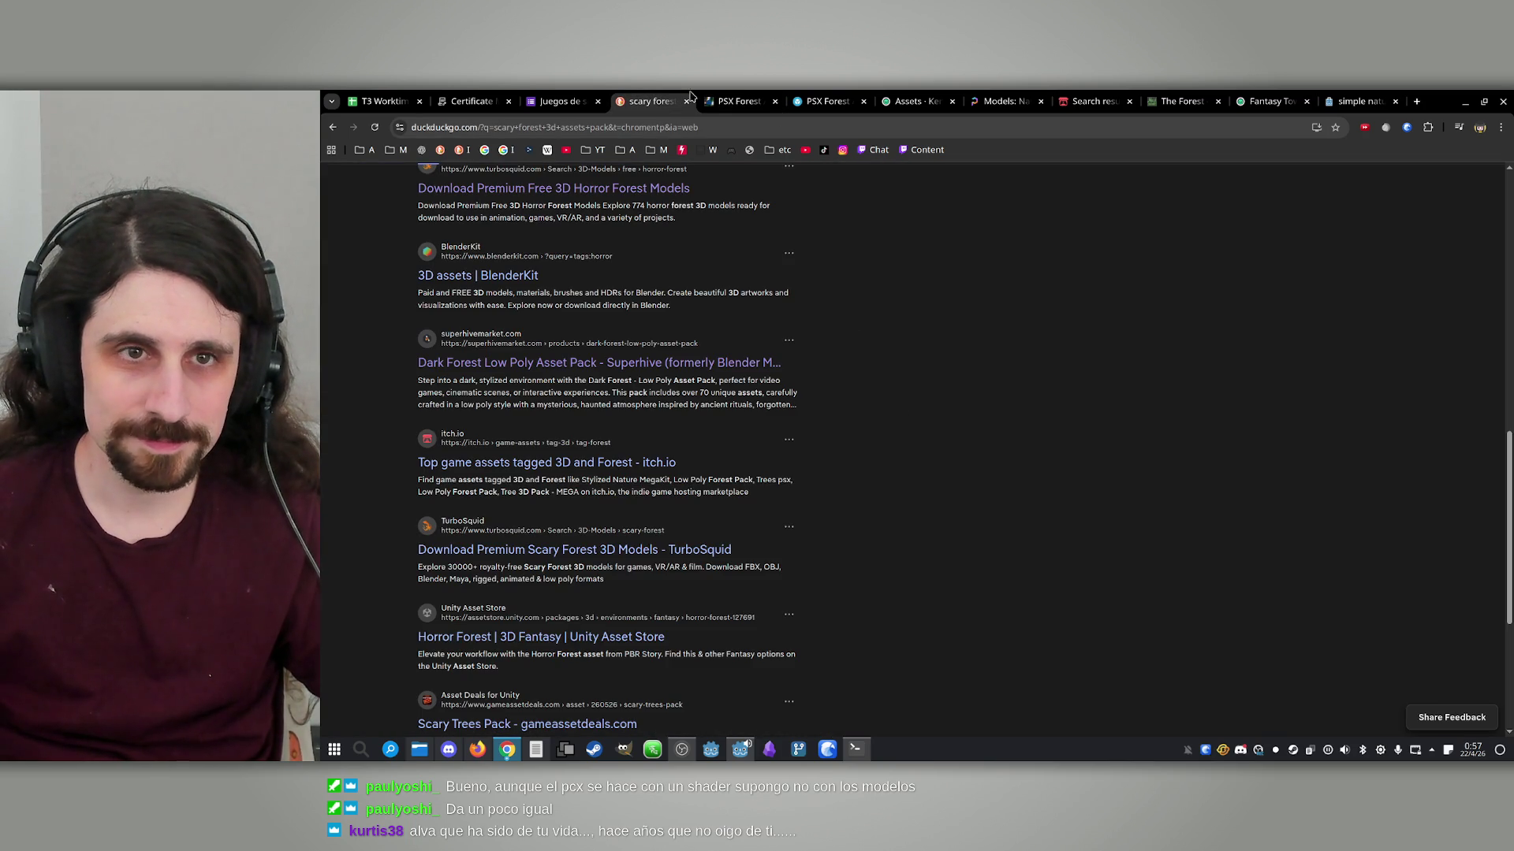
click(740, 101)
click(653, 101)
click(739, 101)
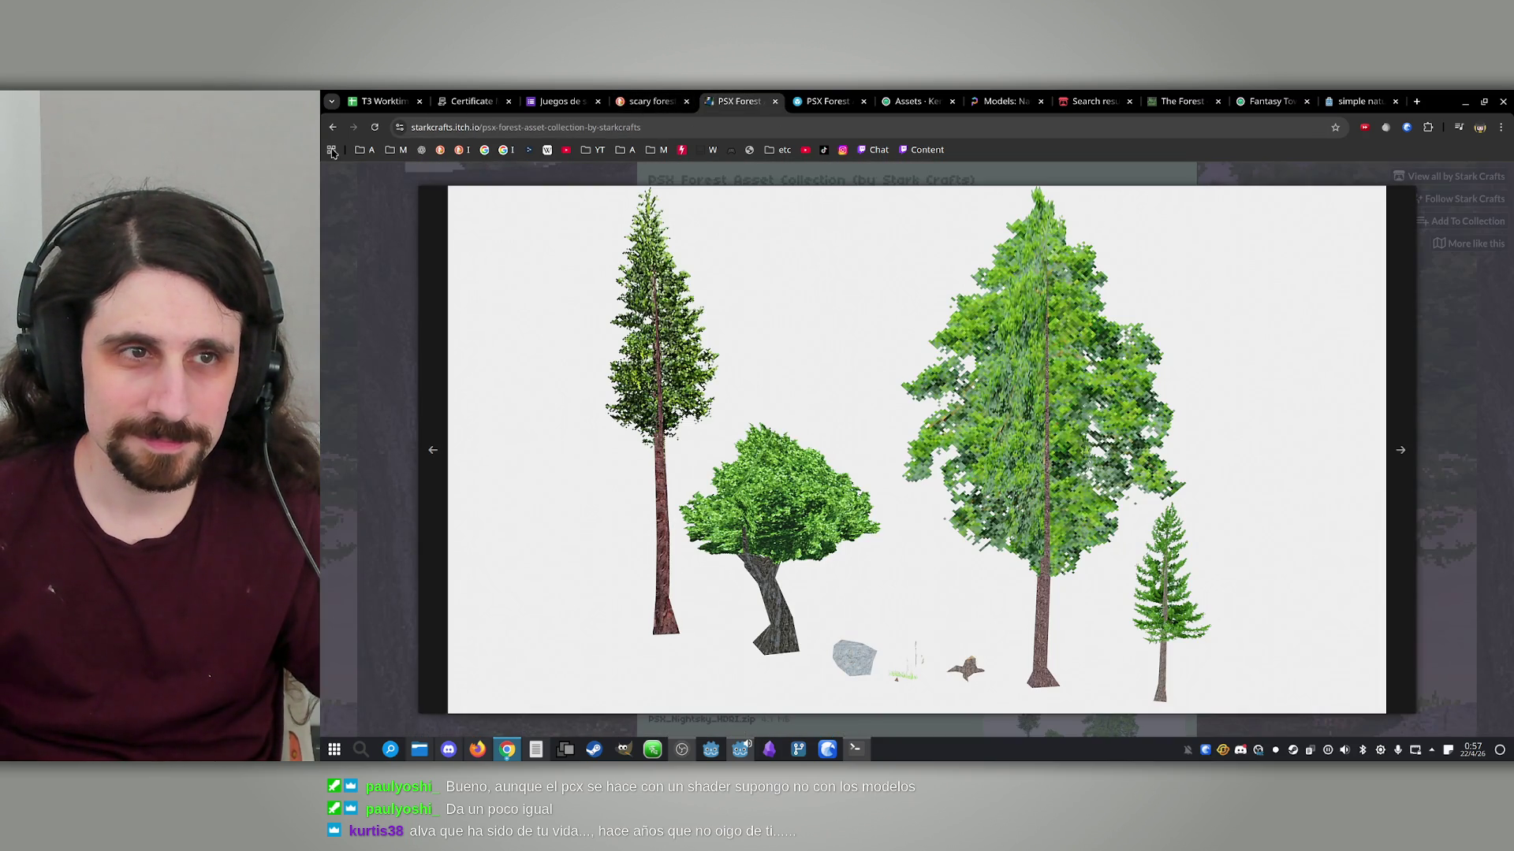
From the Forest and Horror game assets listing, open RETRO REALISM: Lonely Forest in a background tab and browse the grid
click(789, 101)
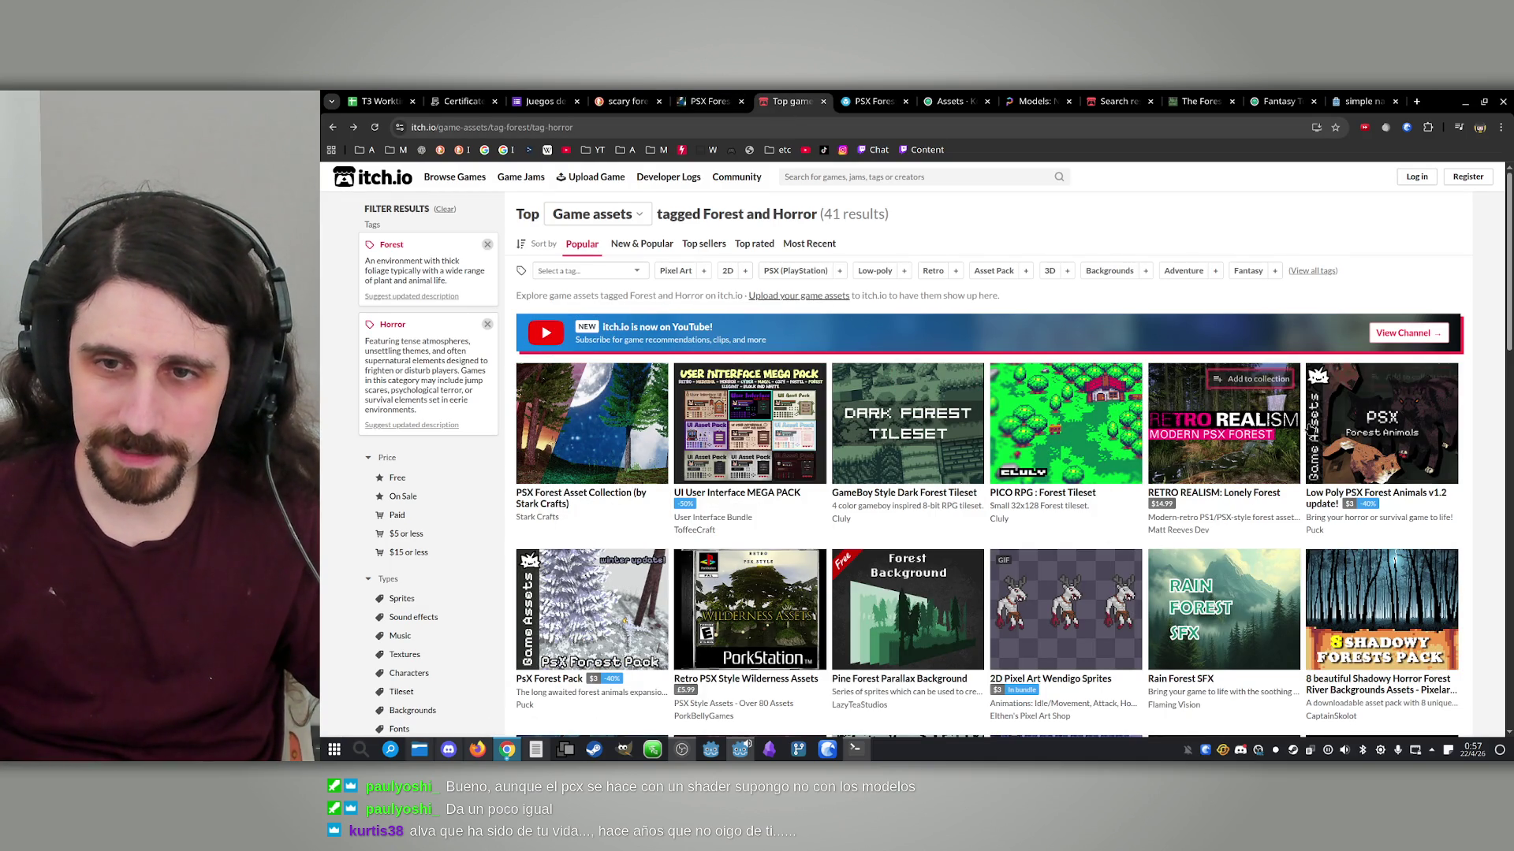
middle_click(1250, 417)
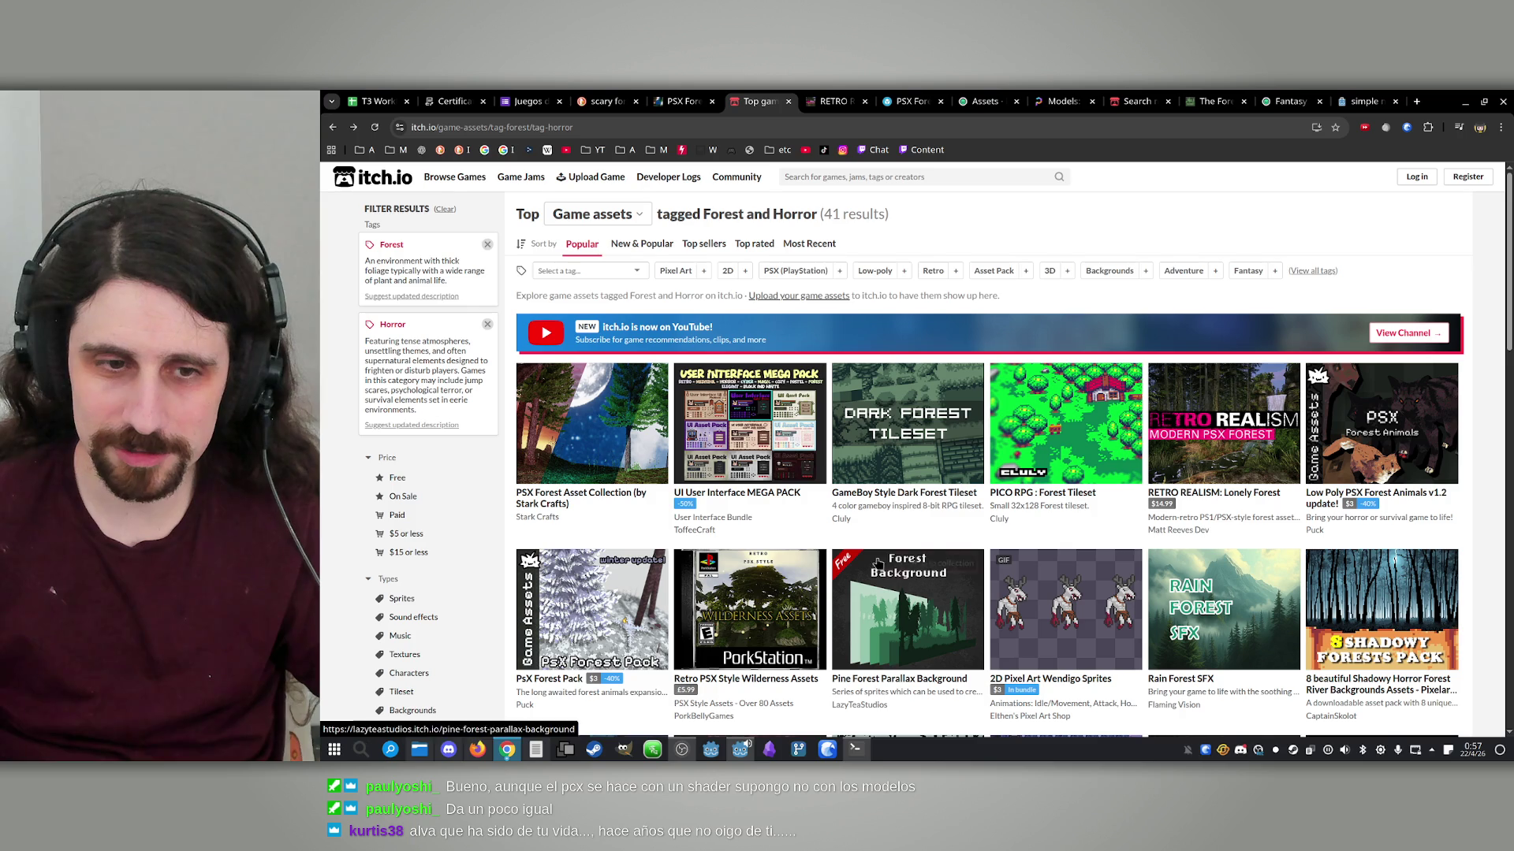
scroll(899, 552, down, 1)
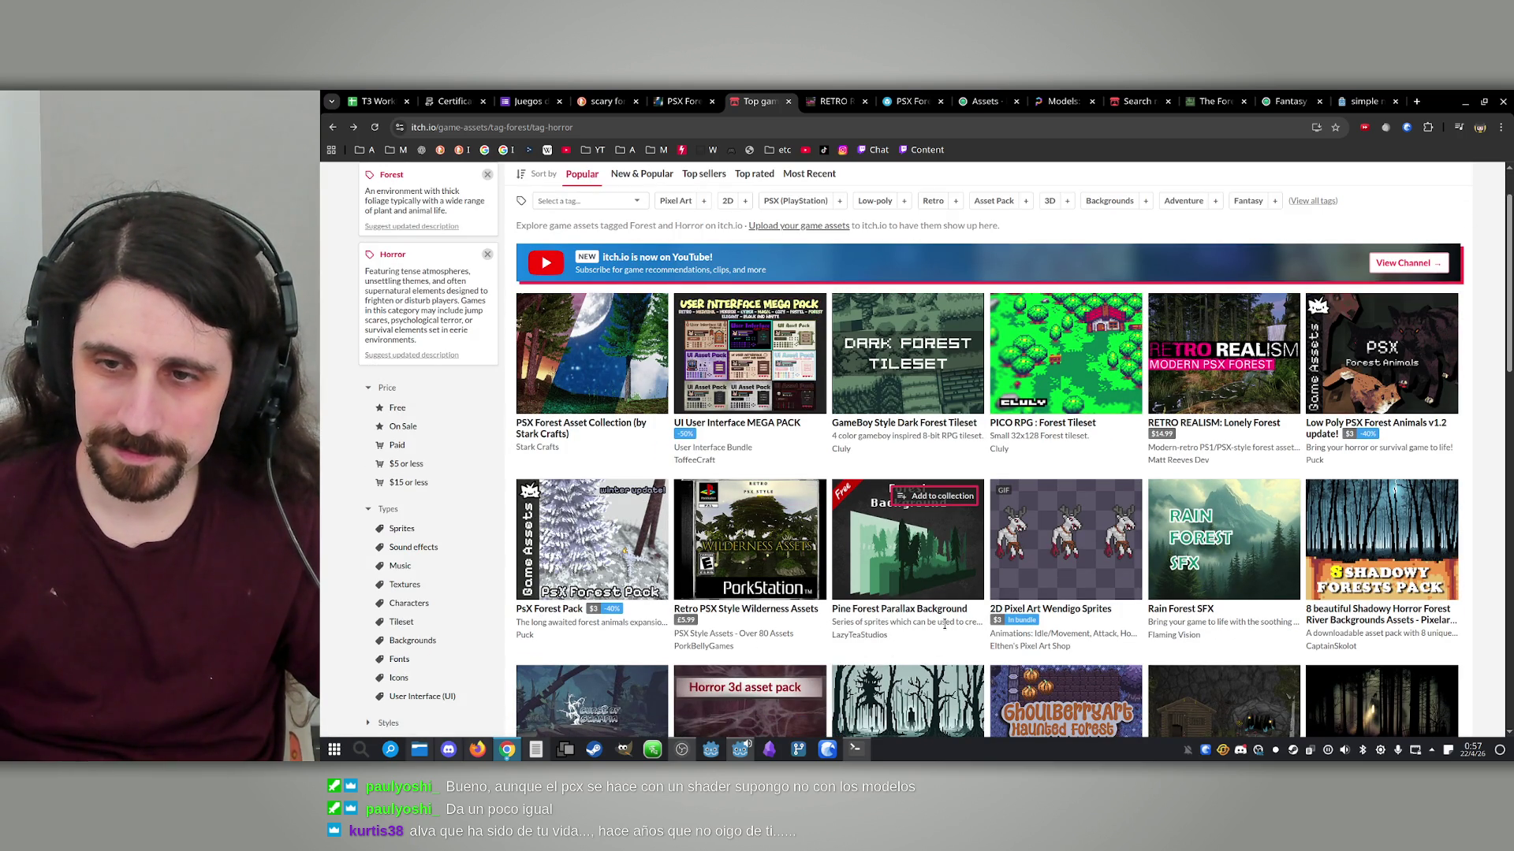
scroll(922, 565, down, 1)
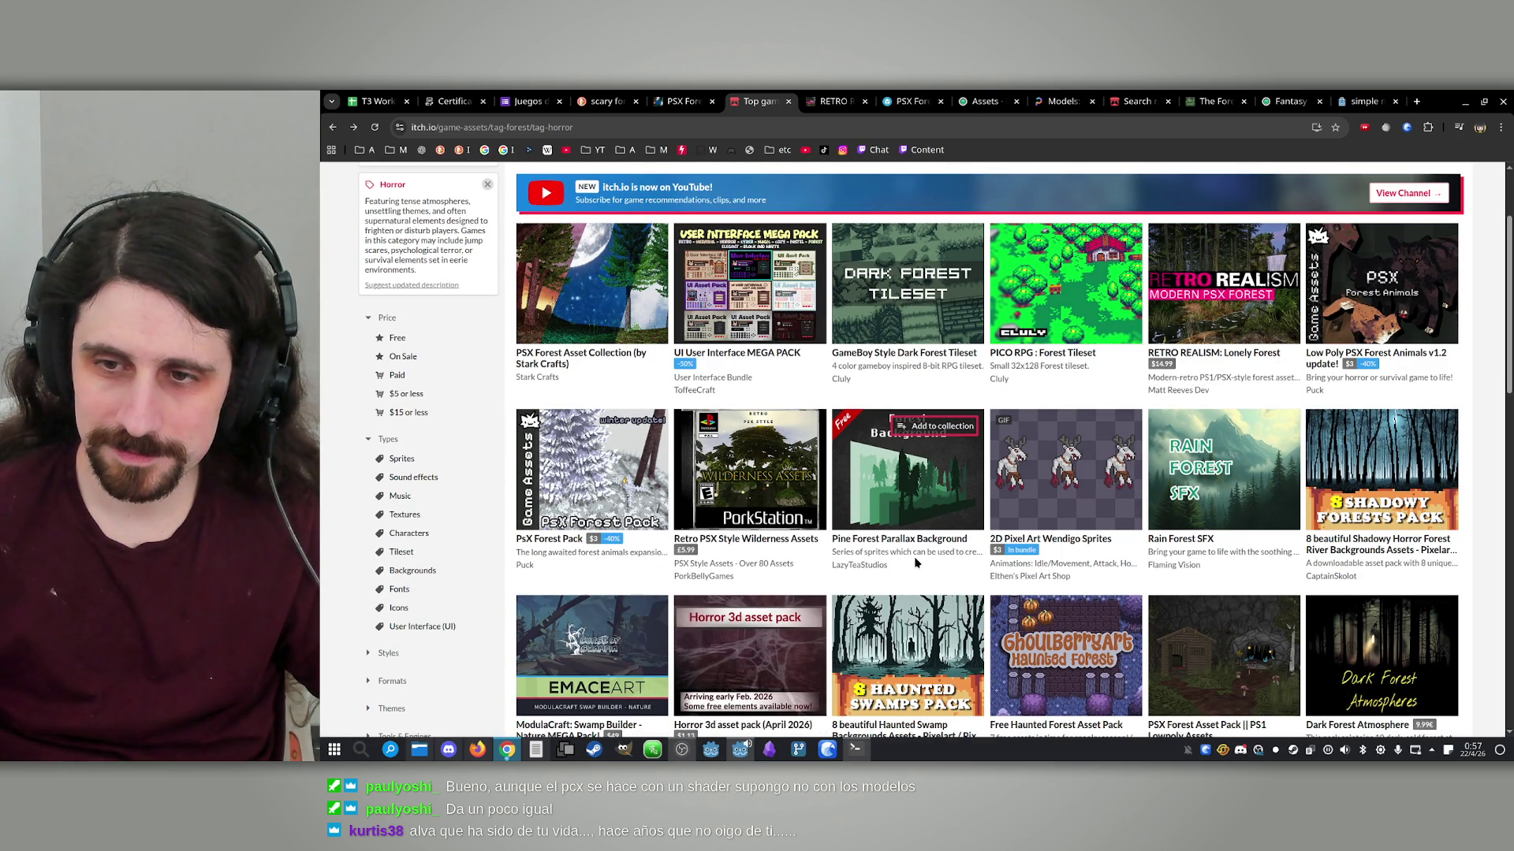
scroll(915, 560, down, 3)
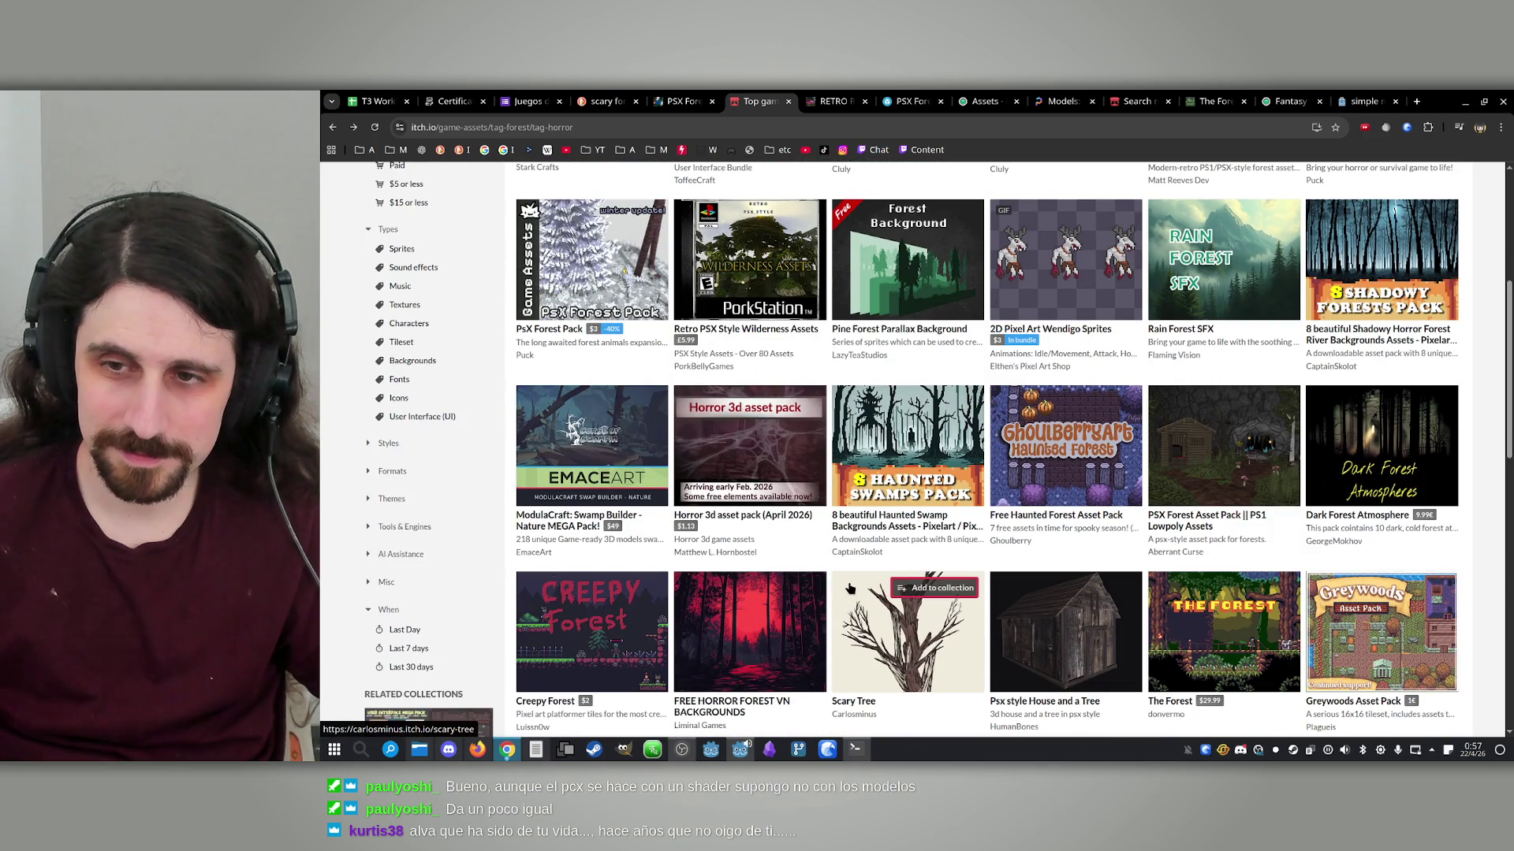
scroll(850, 588, down, 2)
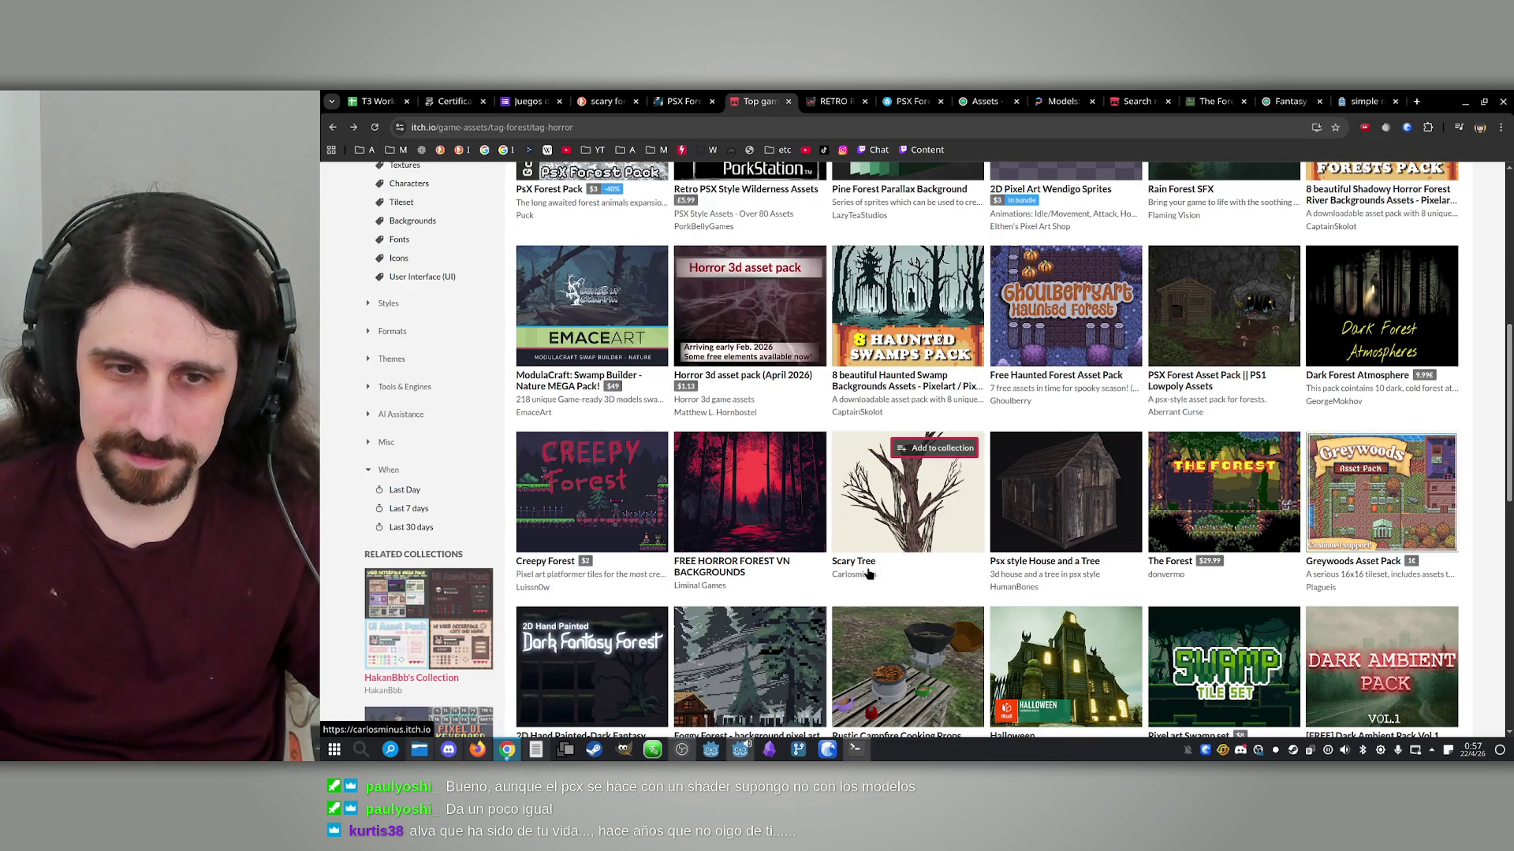
scroll(794, 591, down, 3)
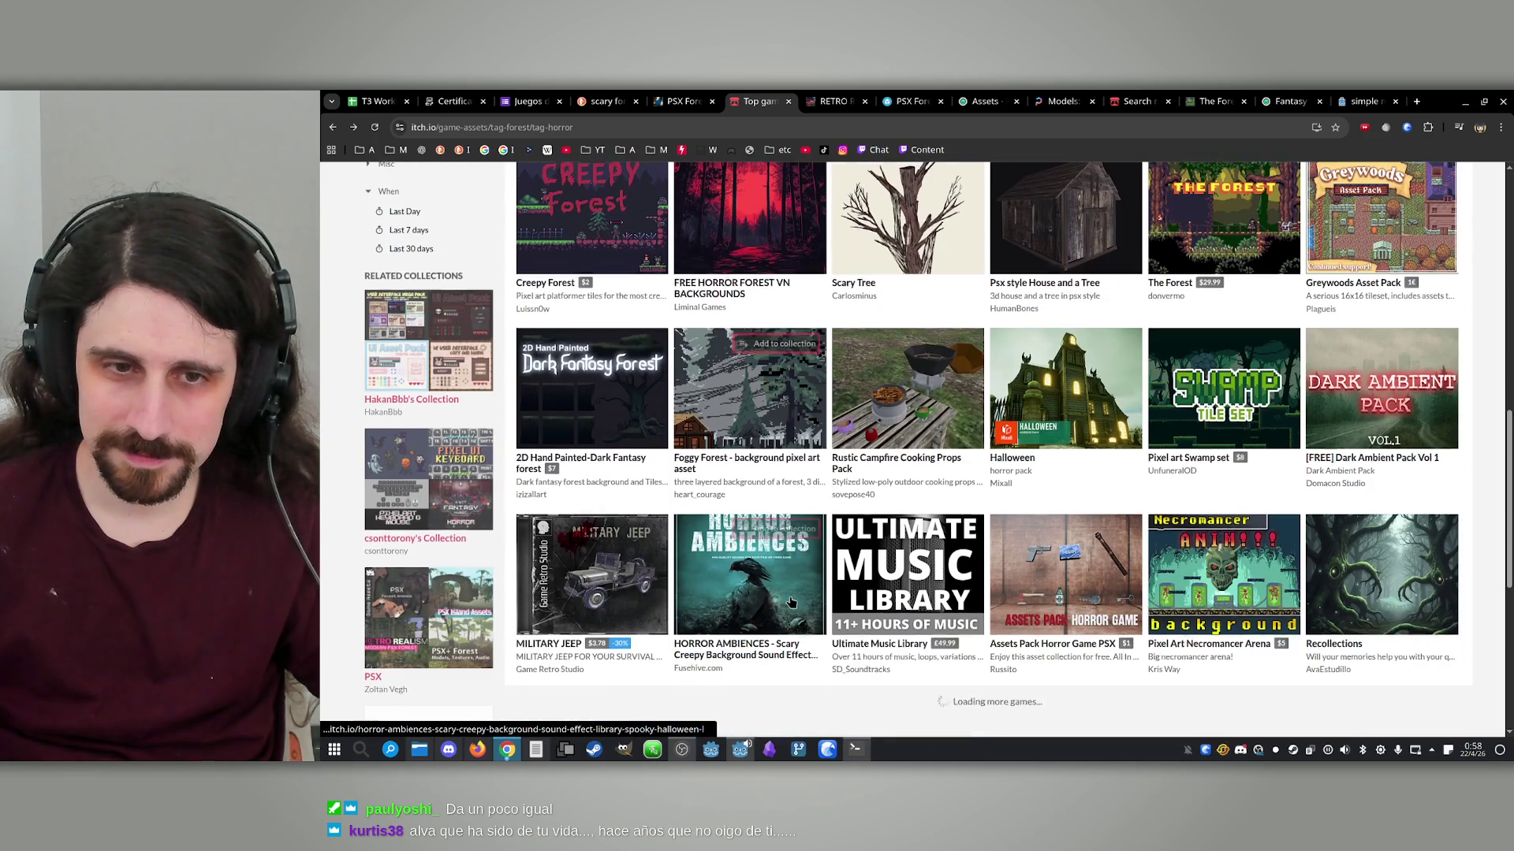
scroll(796, 499, down, 3)
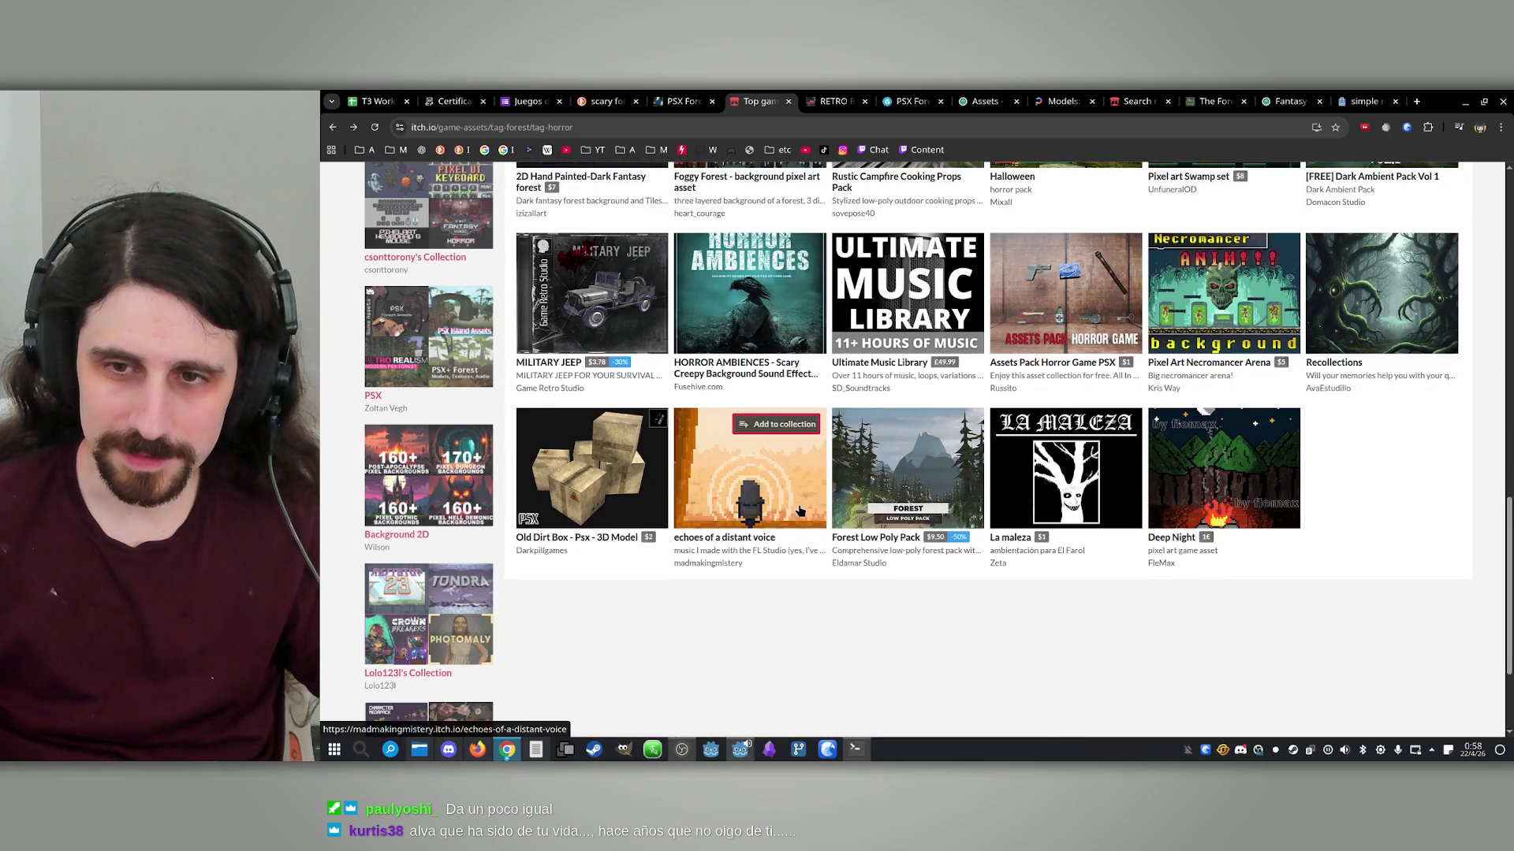
scroll(797, 499, up, 15)
View the Lonely Forest screenshots: waterfall, dusk, moonlit night, foggy path, snowy forest and red moon
click(832, 101)
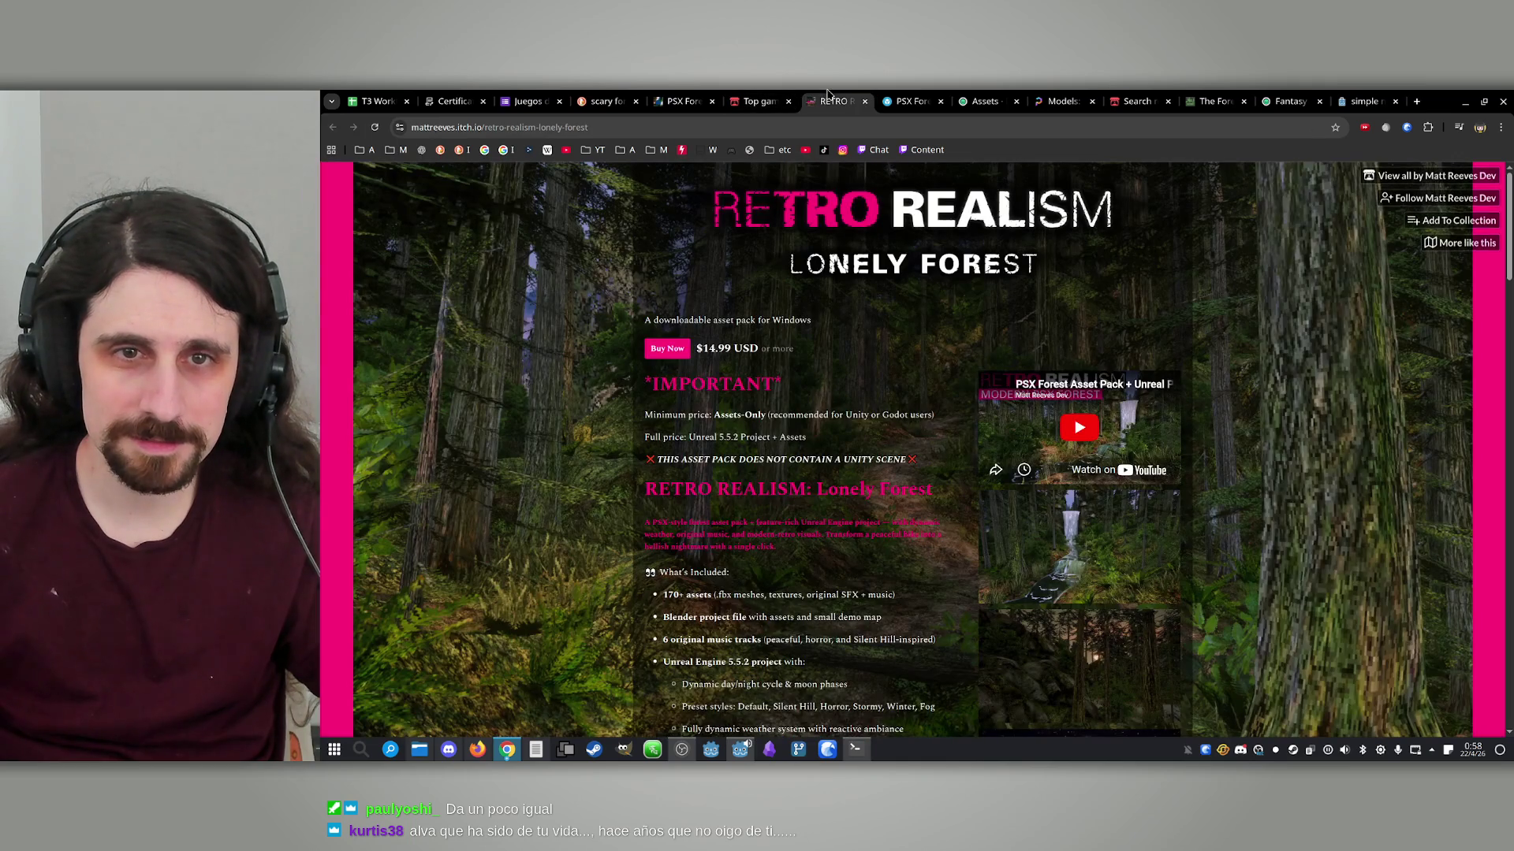
click(1065, 565)
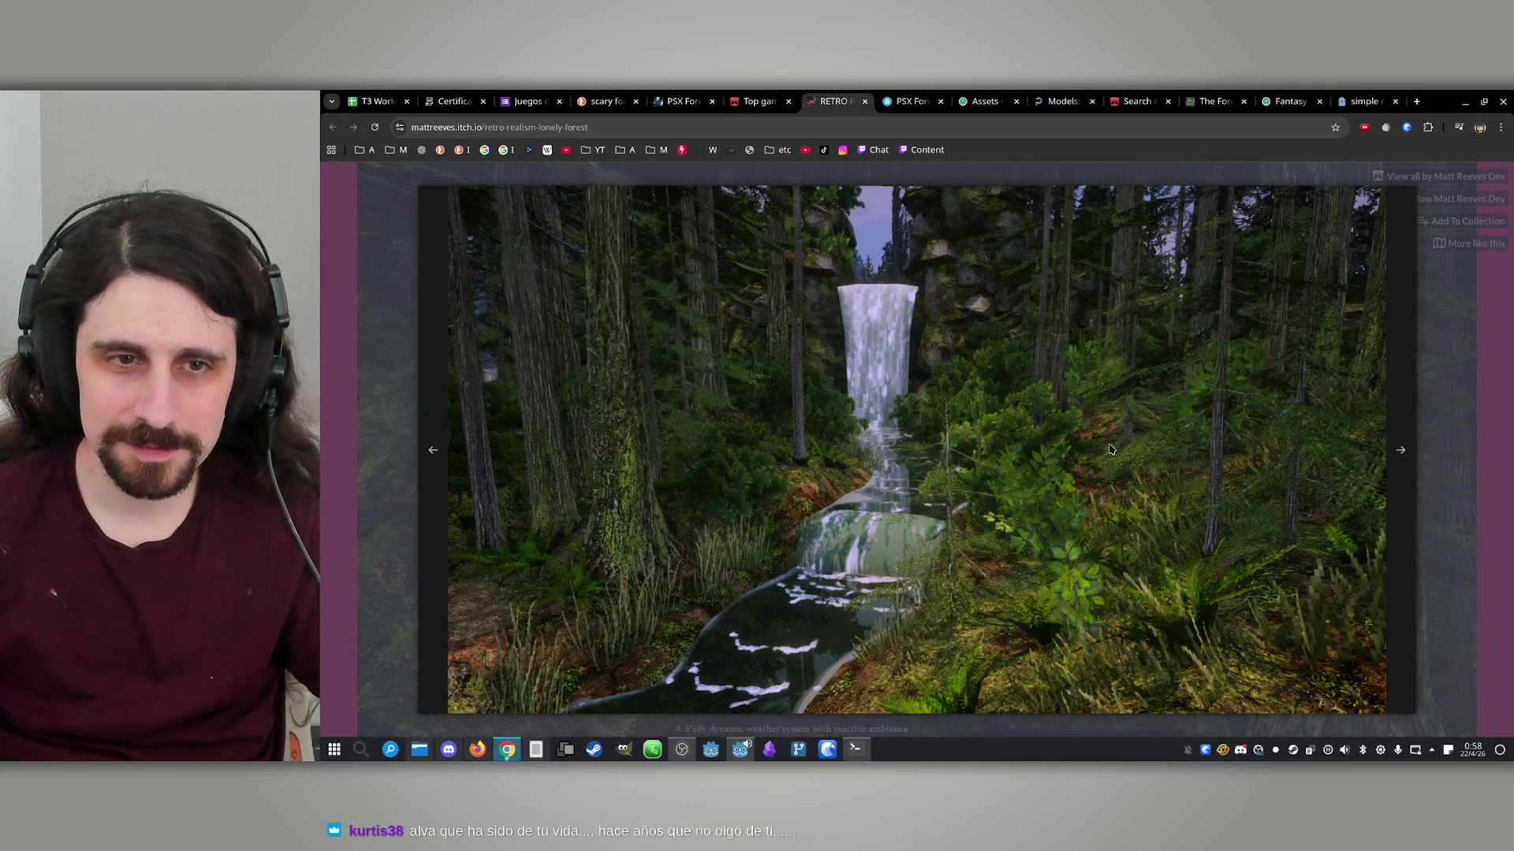
click(1401, 454)
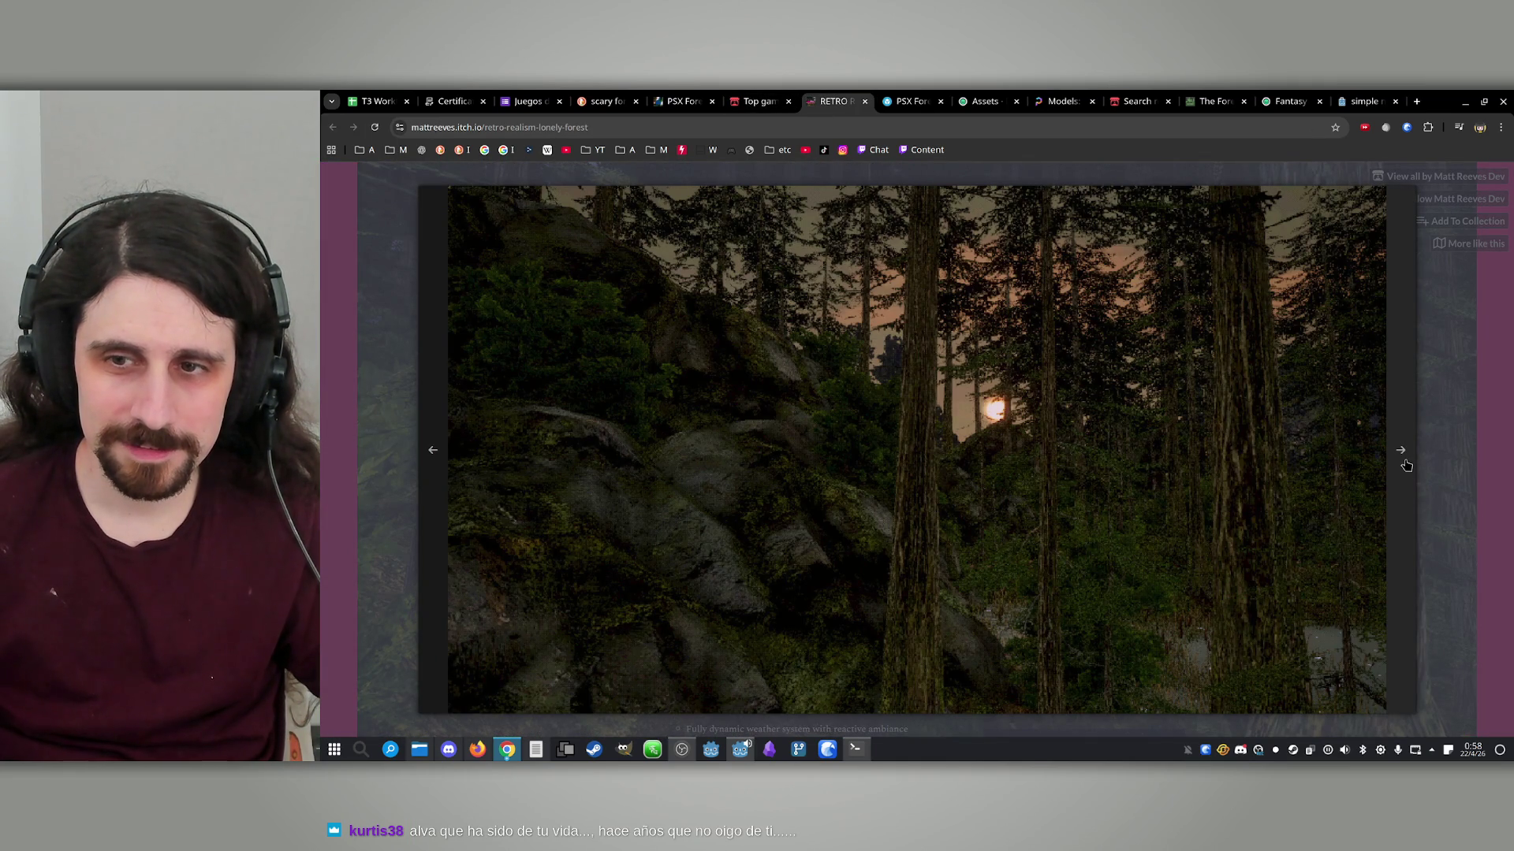
click(1406, 465)
click(1406, 466)
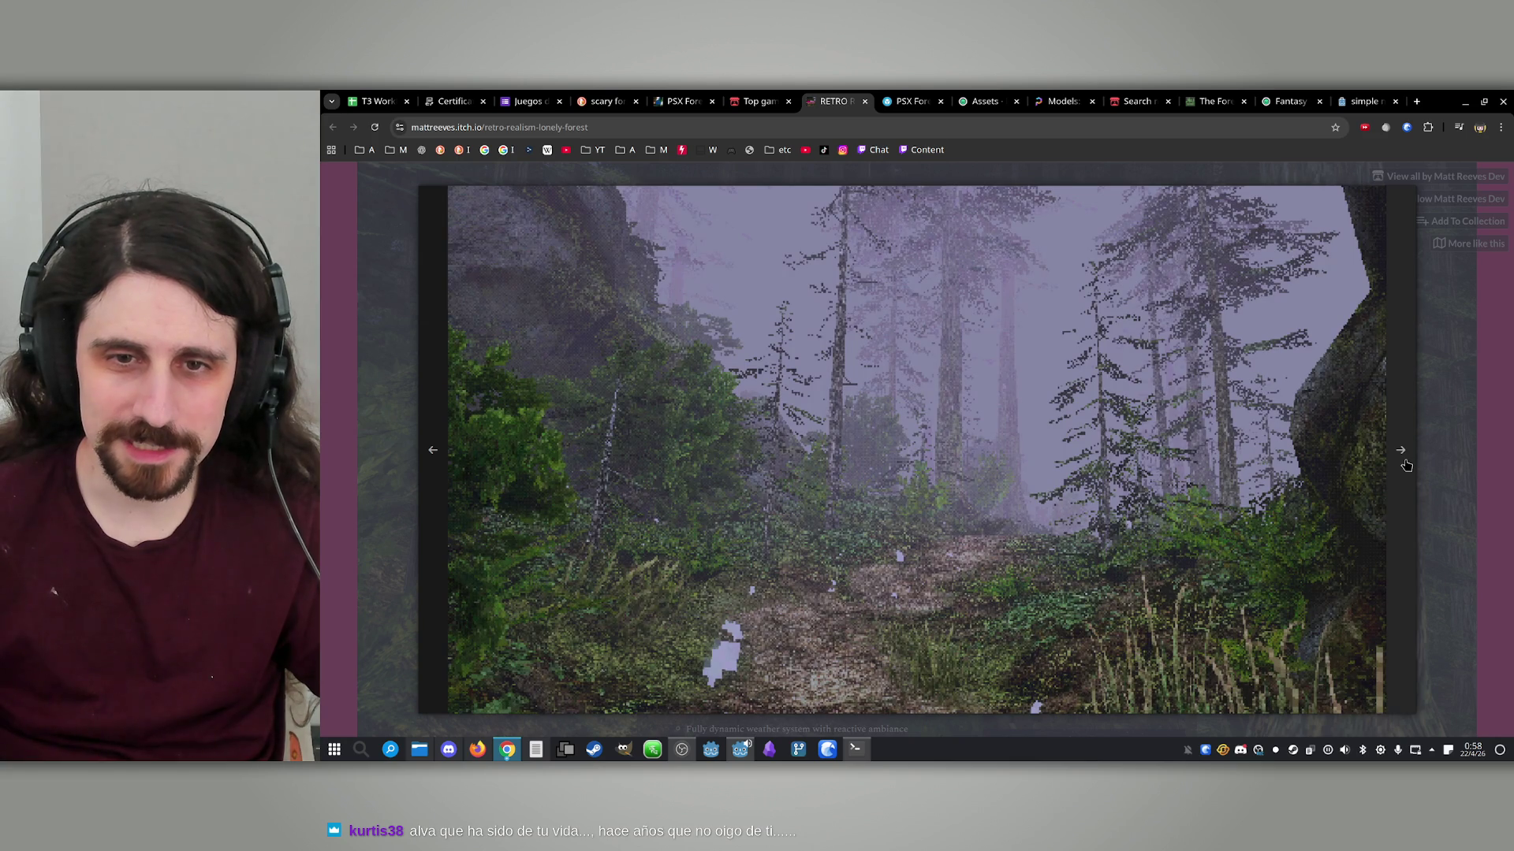
click(1406, 466)
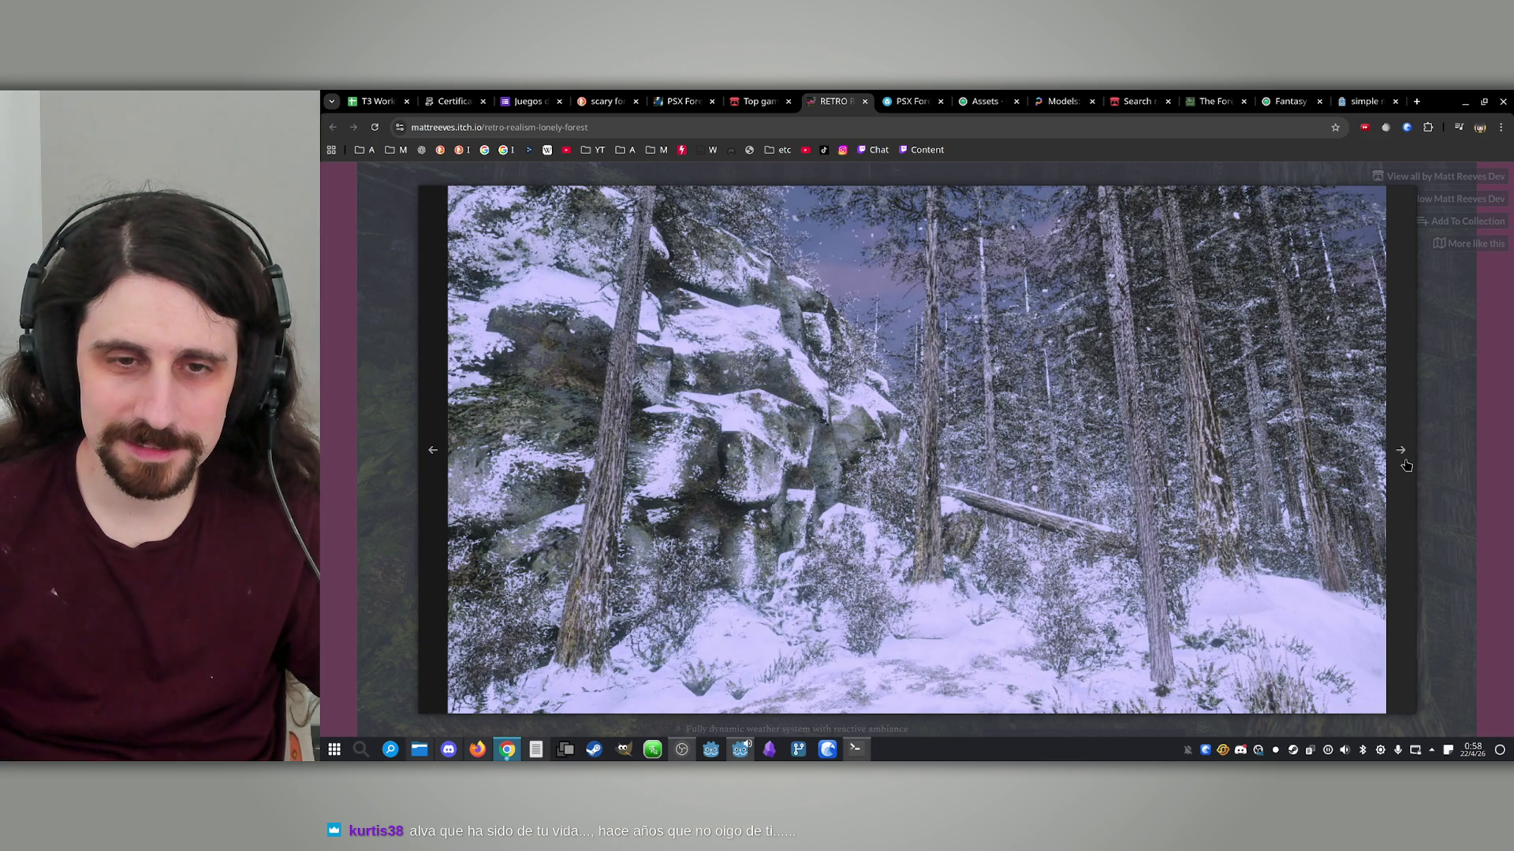
click(1406, 465)
key(Escape)
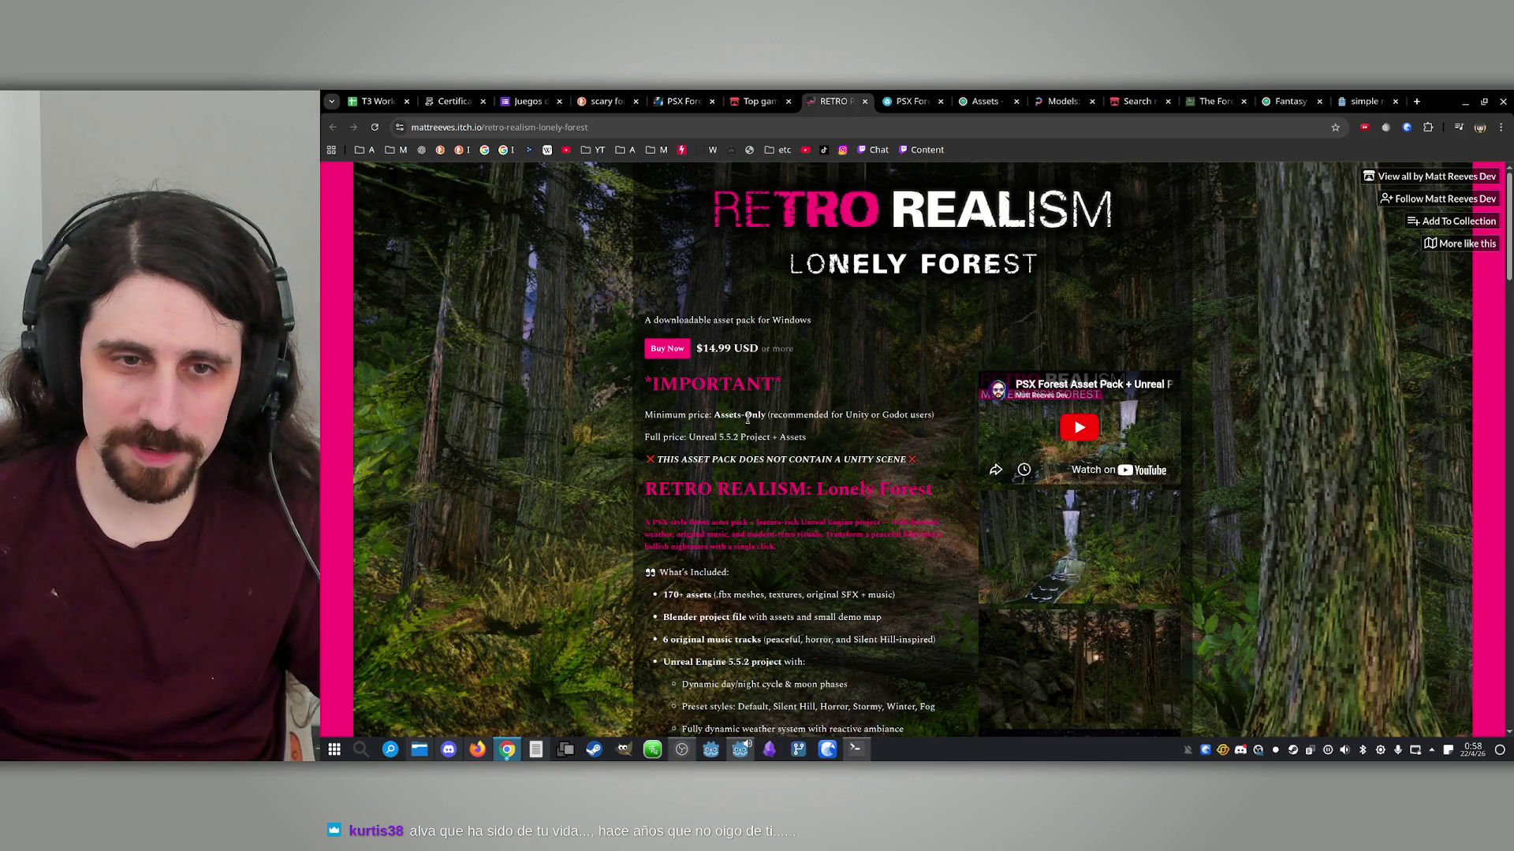
Highlight the Assets-Only price, no-Unity-scene warning, Unreal Engine 5.5.2 bullet and Purchase minimum price
drag(743, 416, 808, 417)
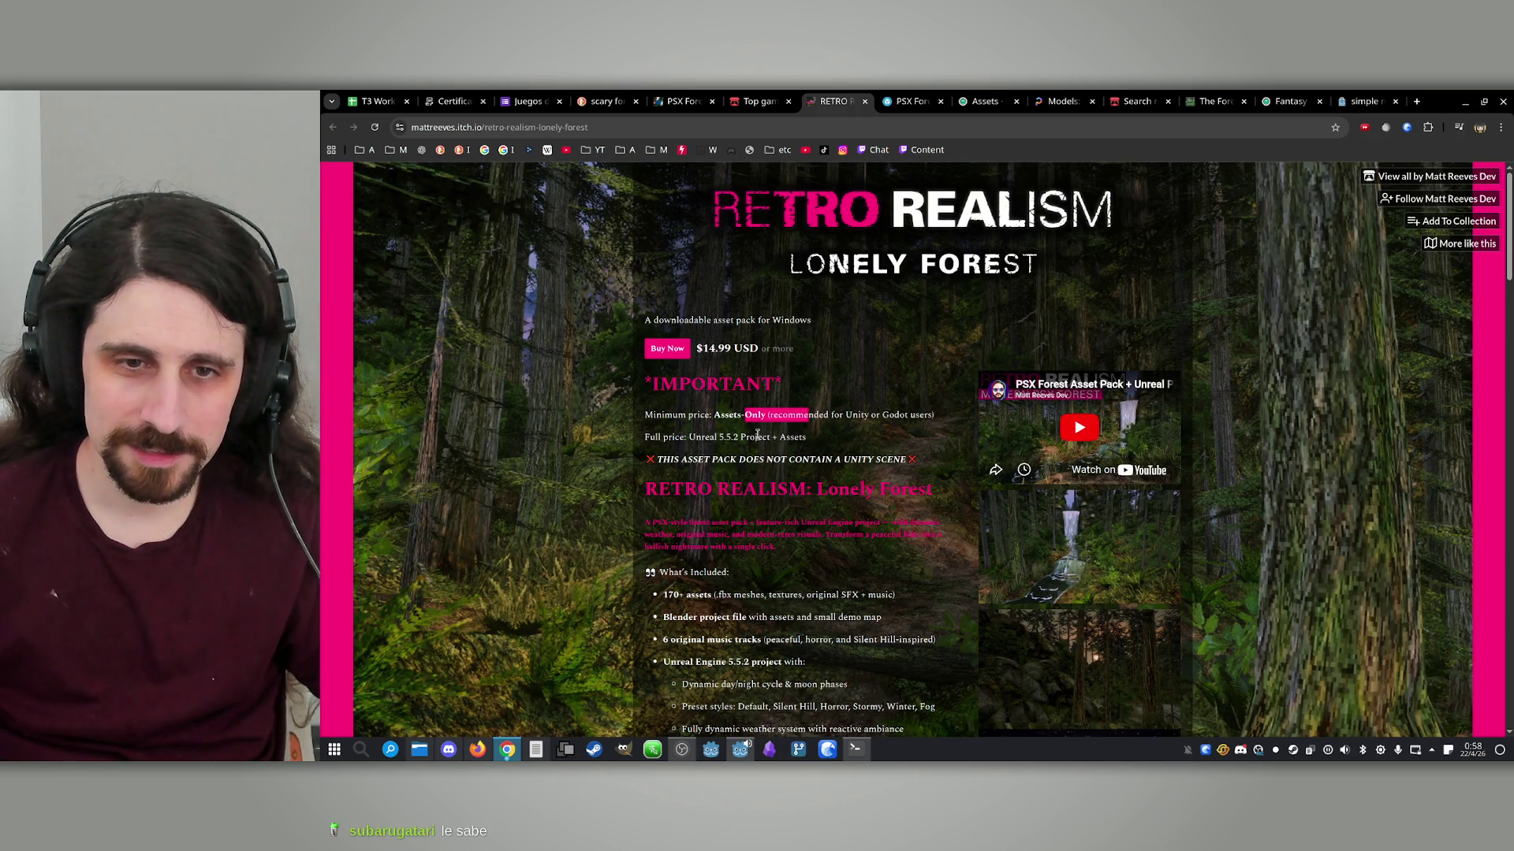
drag(694, 465, 833, 465)
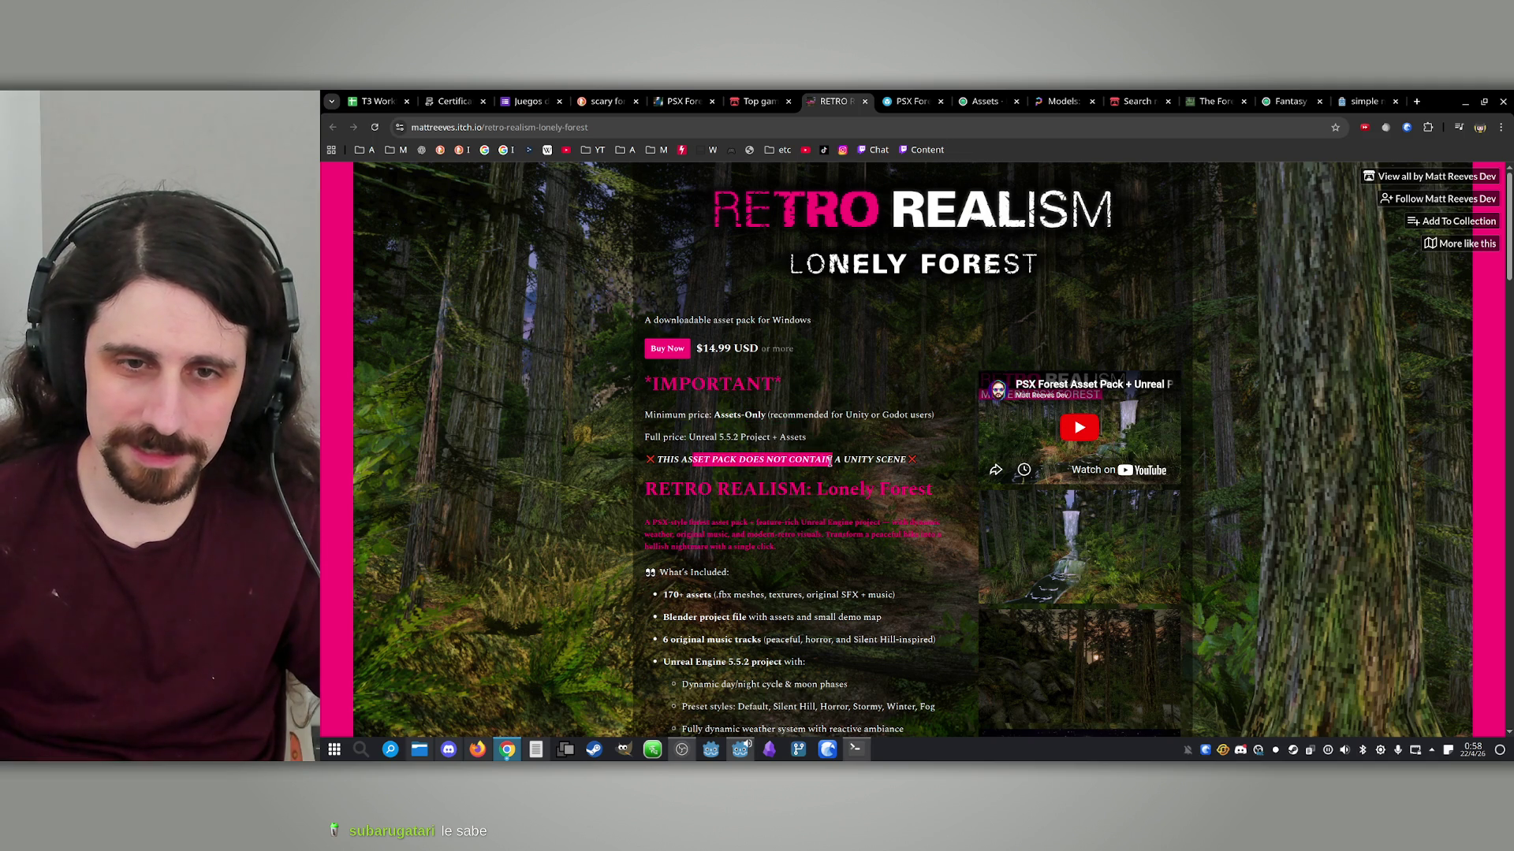
click(893, 464)
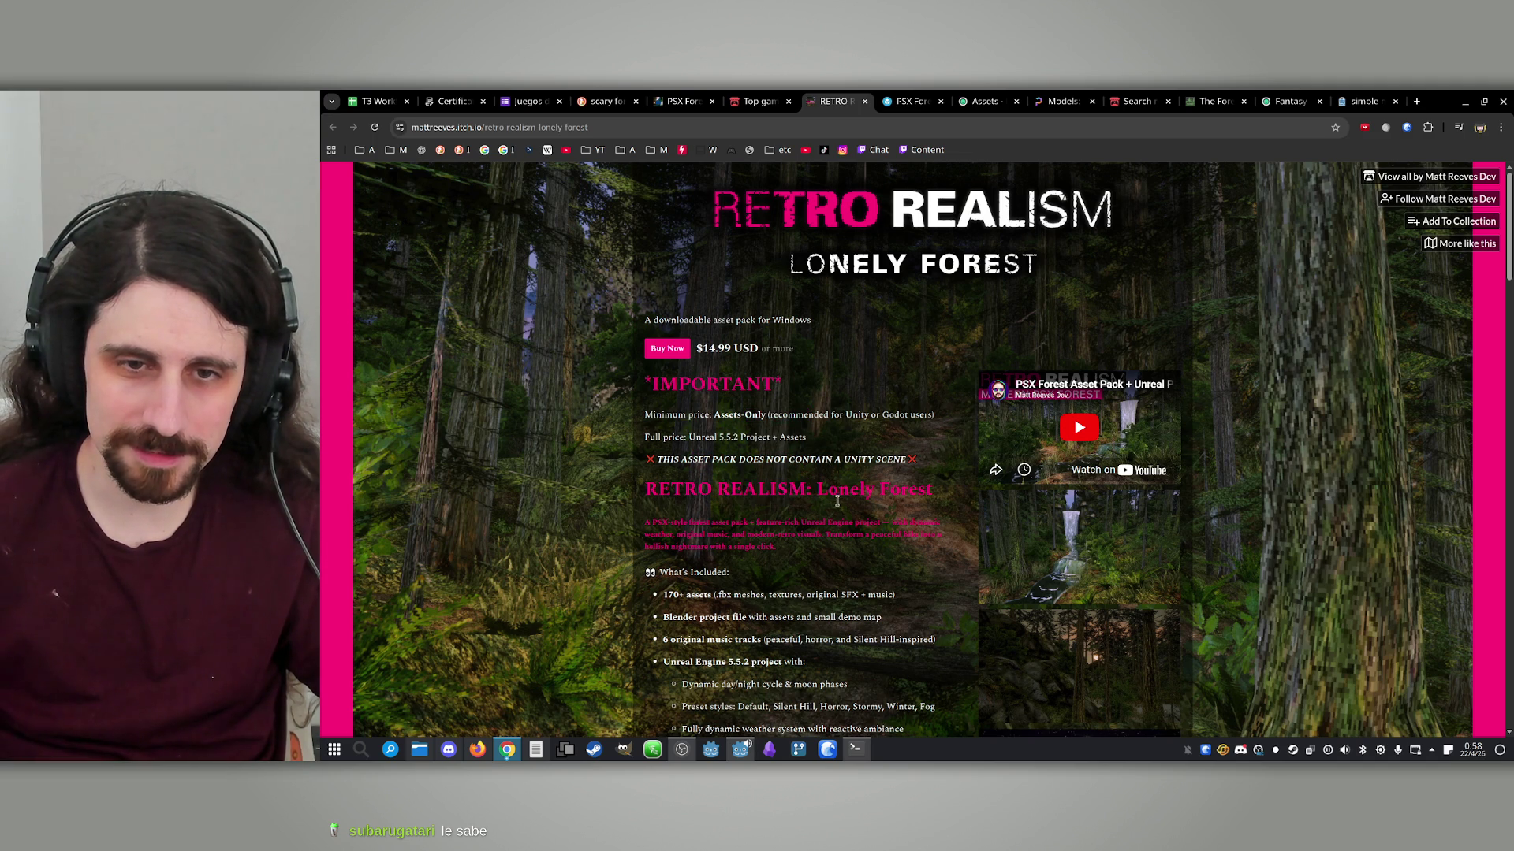
scroll(815, 516, down, 2)
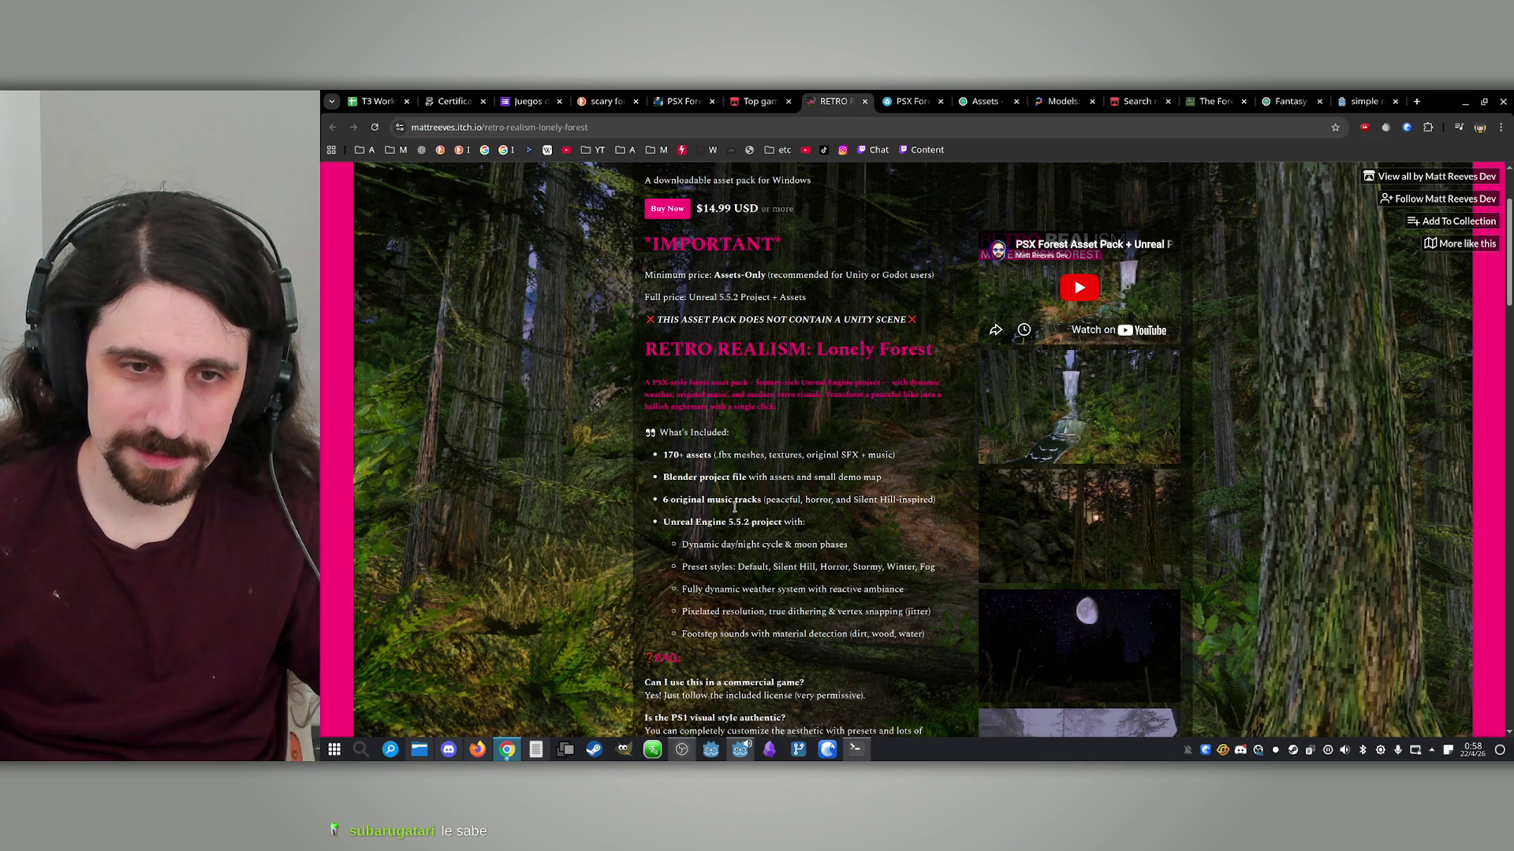
drag(708, 522, 829, 540)
click(830, 540)
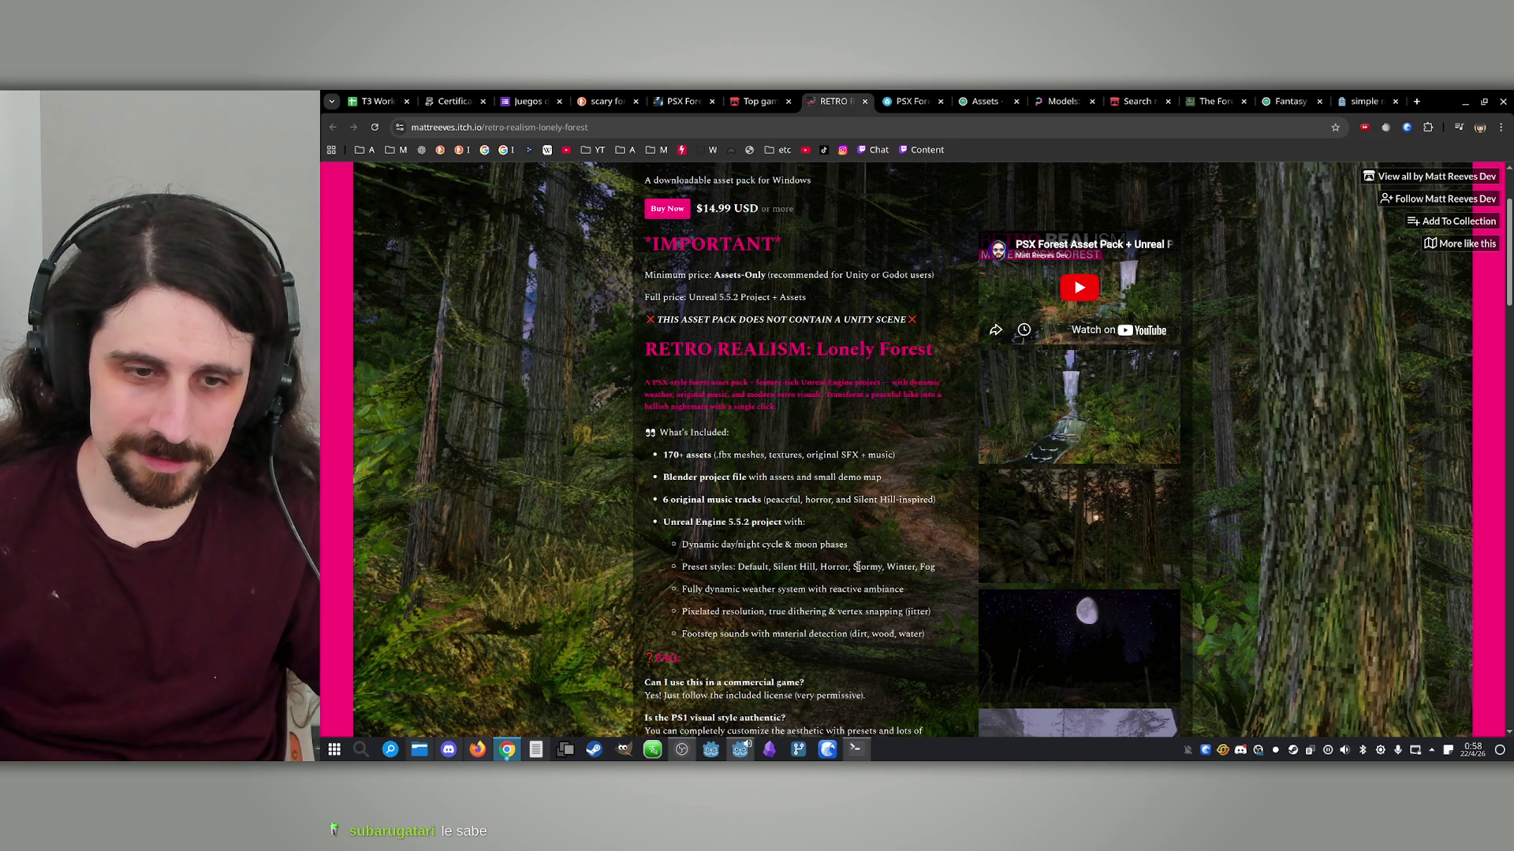
scroll(836, 540, down, 5)
scroll(848, 544, down, 1)
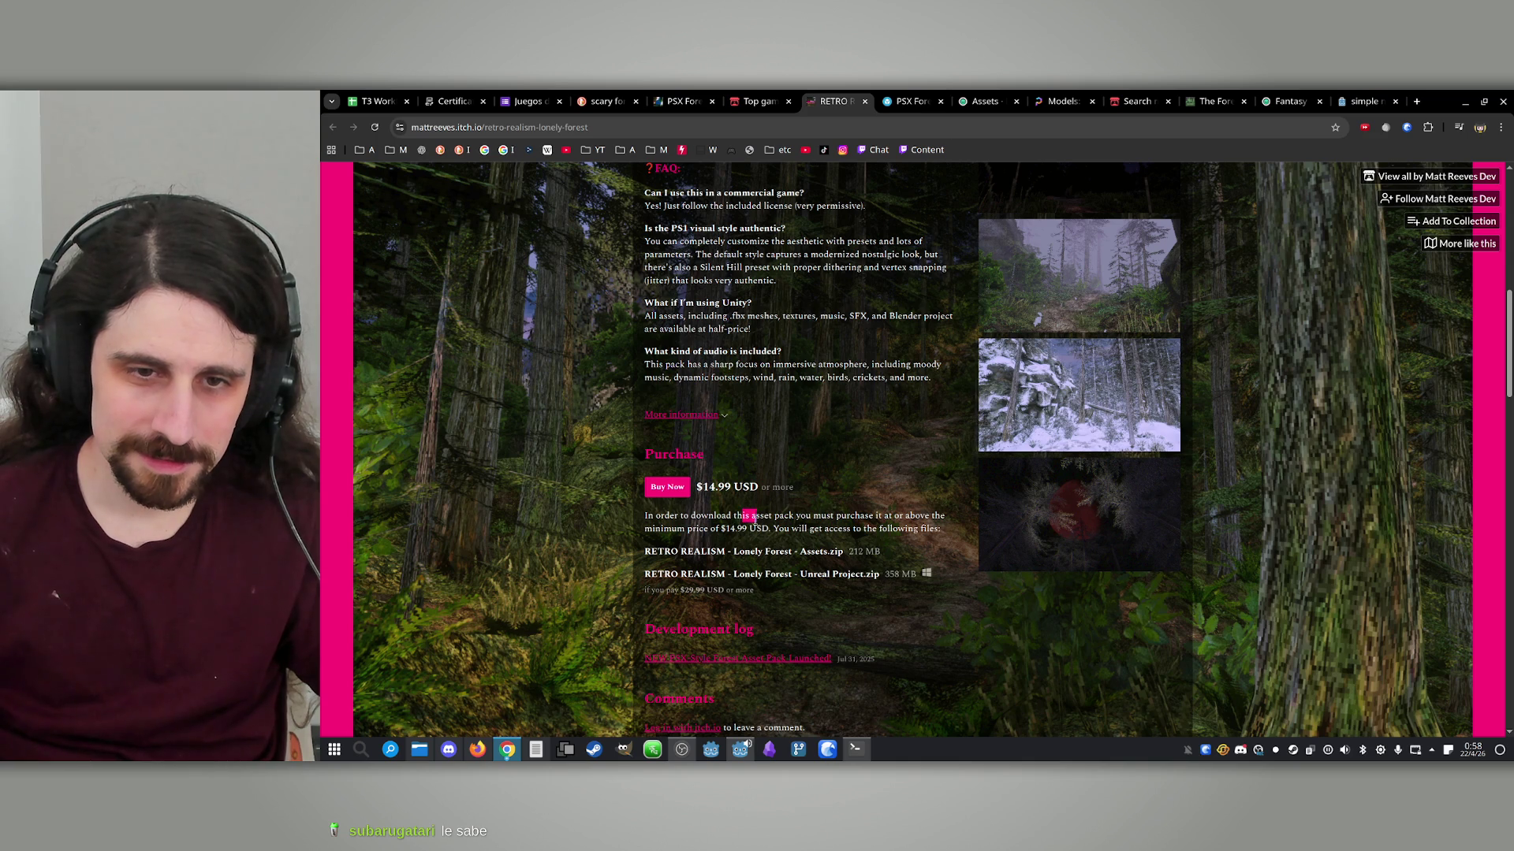
mouse_move(742, 517)
mouse_down()
mouse_move(837, 529)
mouse_move(808, 536)
mouse_up()
click(831, 525)
click(806, 539)
Scroll back to the embedded Lonely Forest trailer and start it playing
scroll(806, 542, down, 2)
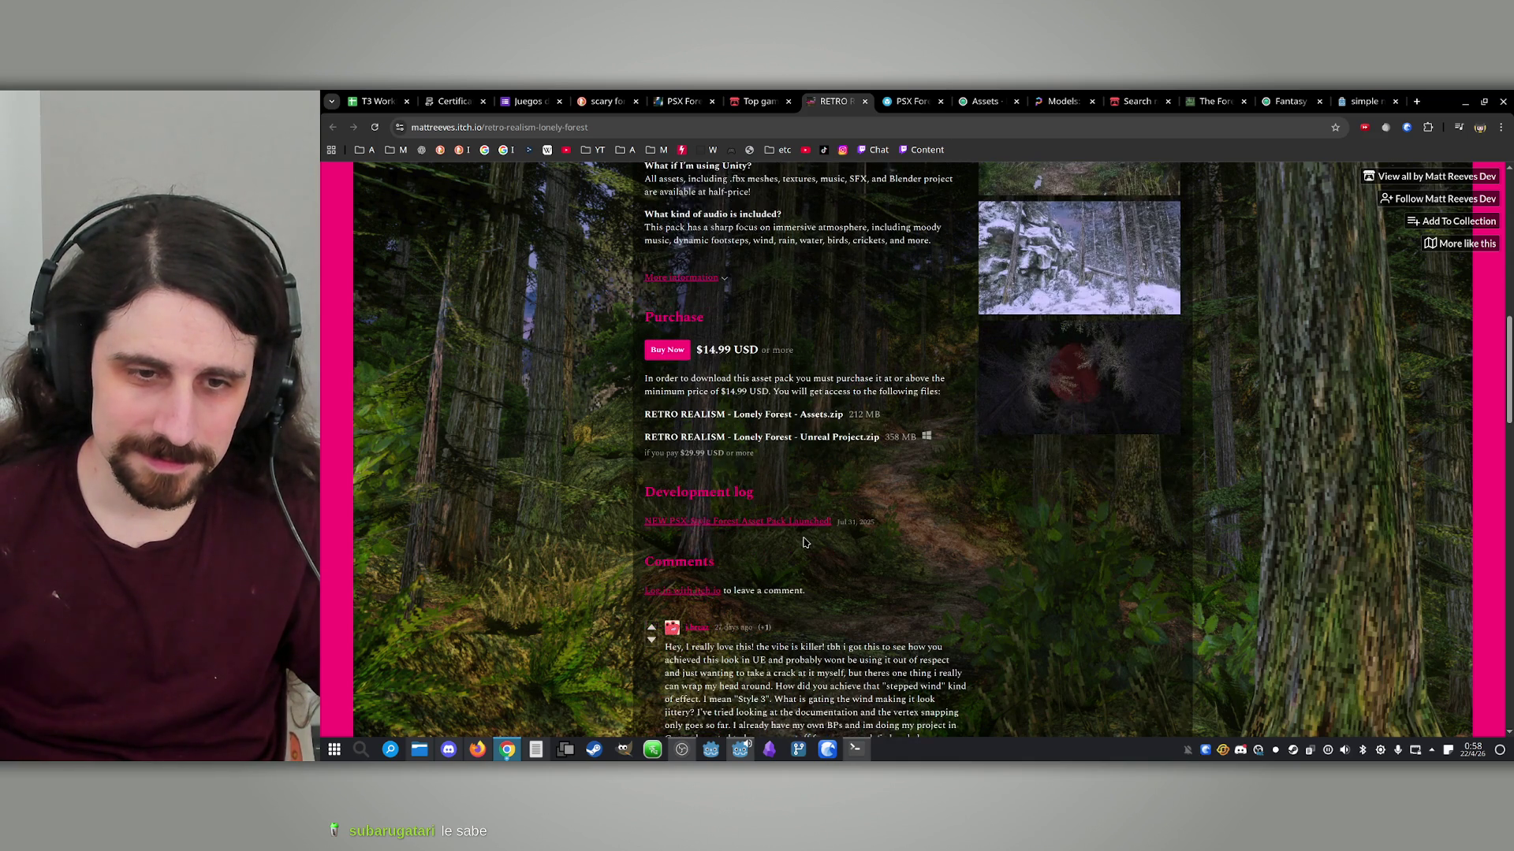
scroll(805, 542, down, 2)
scroll(804, 473, up, 20)
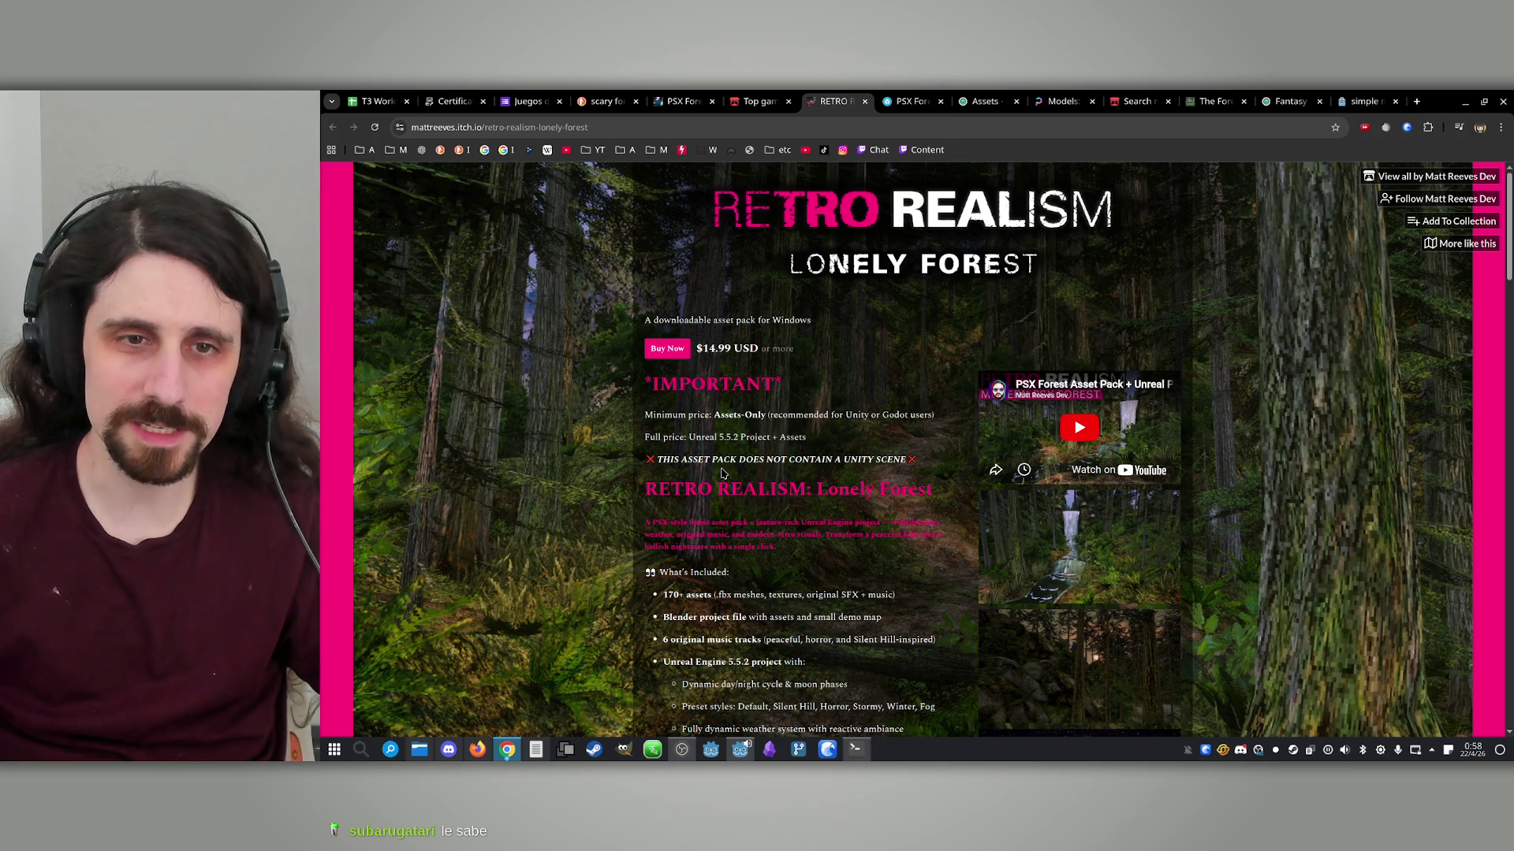
scroll(723, 449, down, 1)
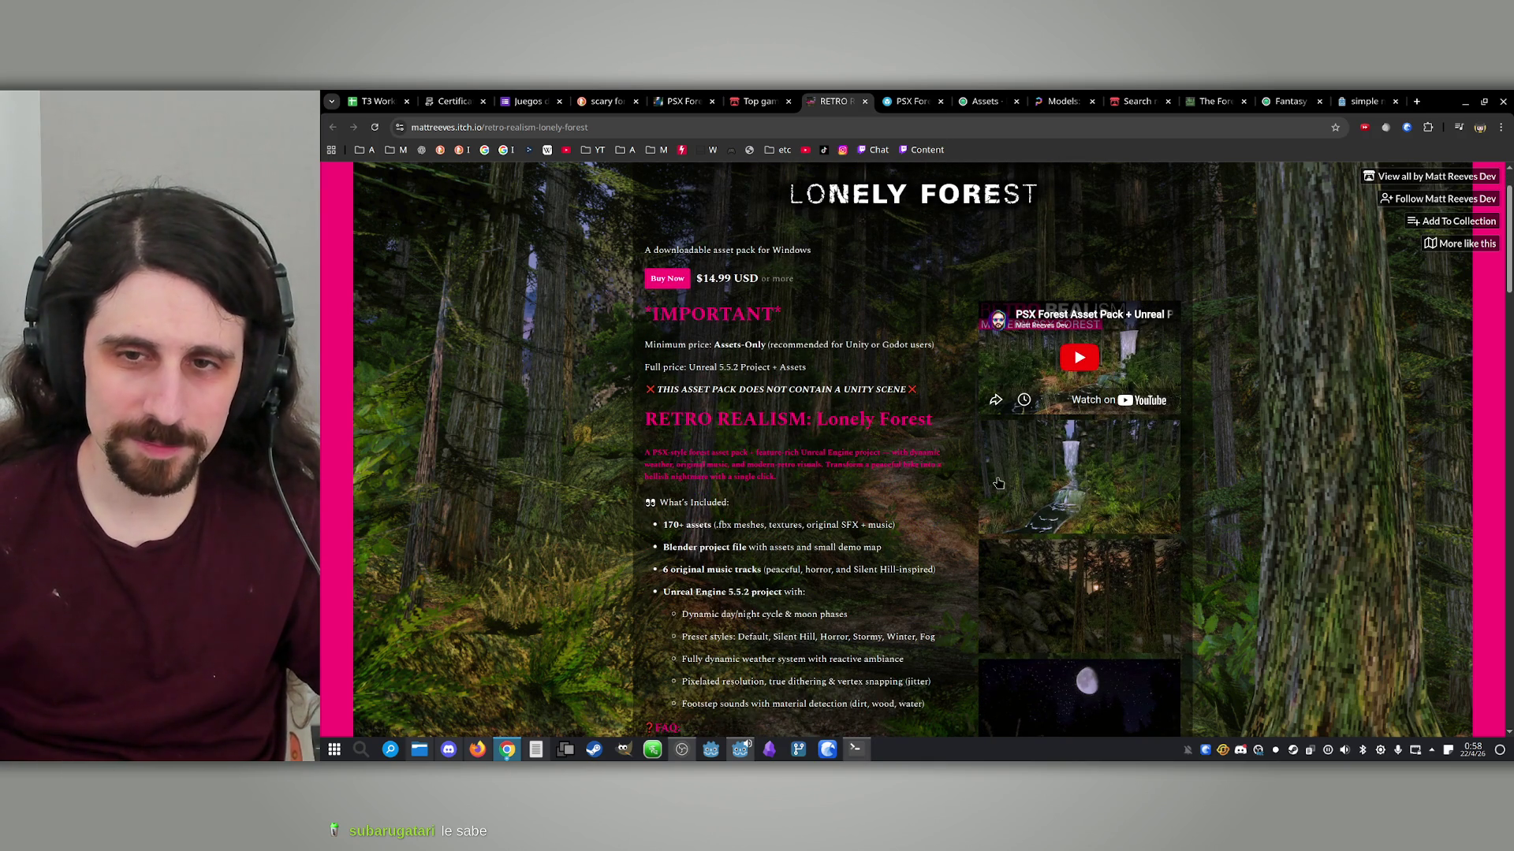
click(1162, 410)
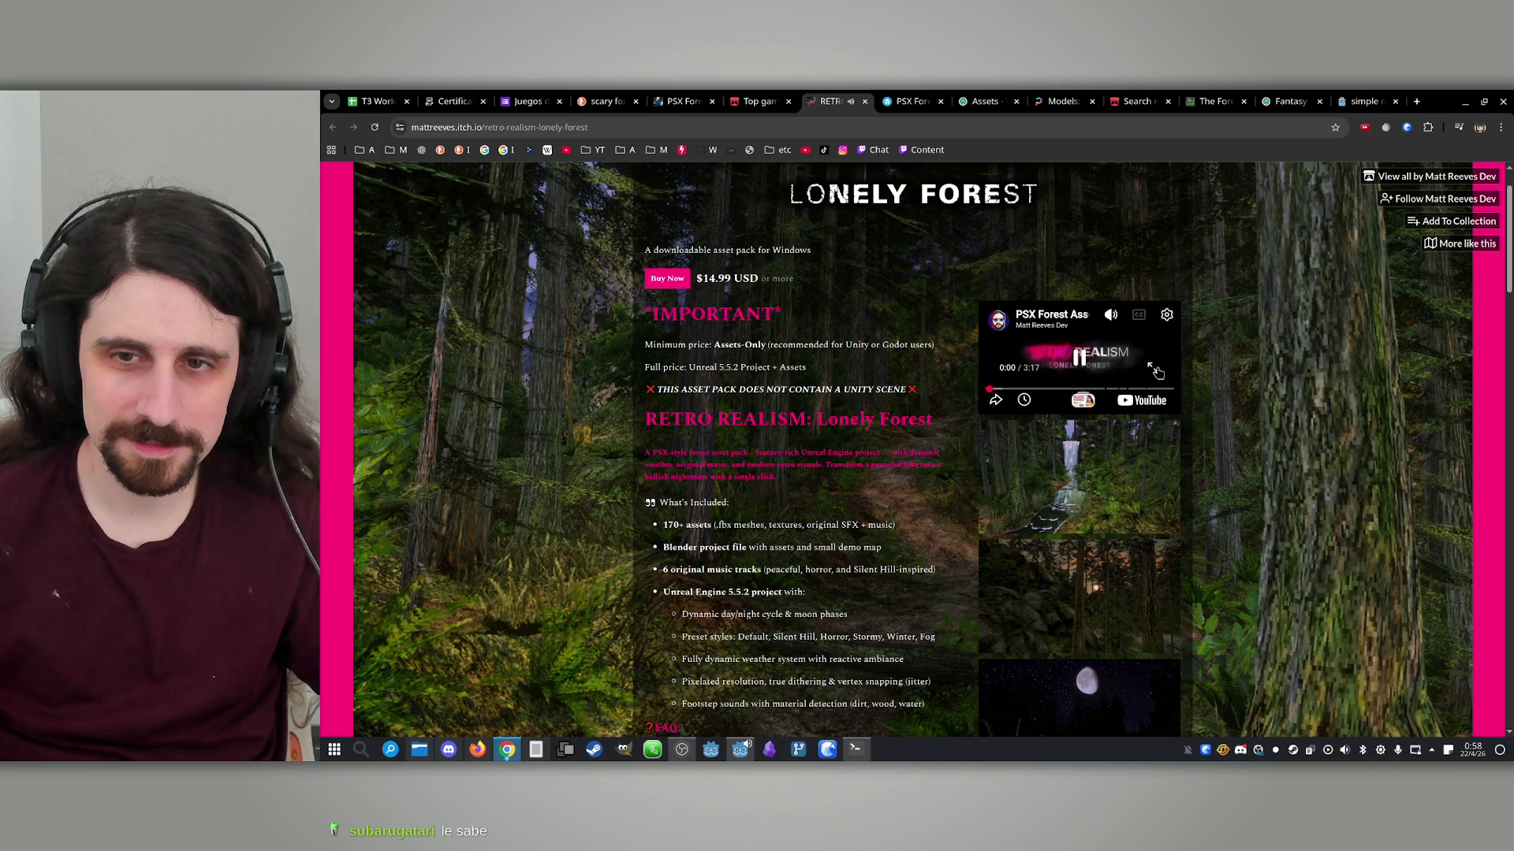
Play the Lonely Forest trailer fullscreen and jump ahead to the Preset 1: Default scene
click(1152, 368)
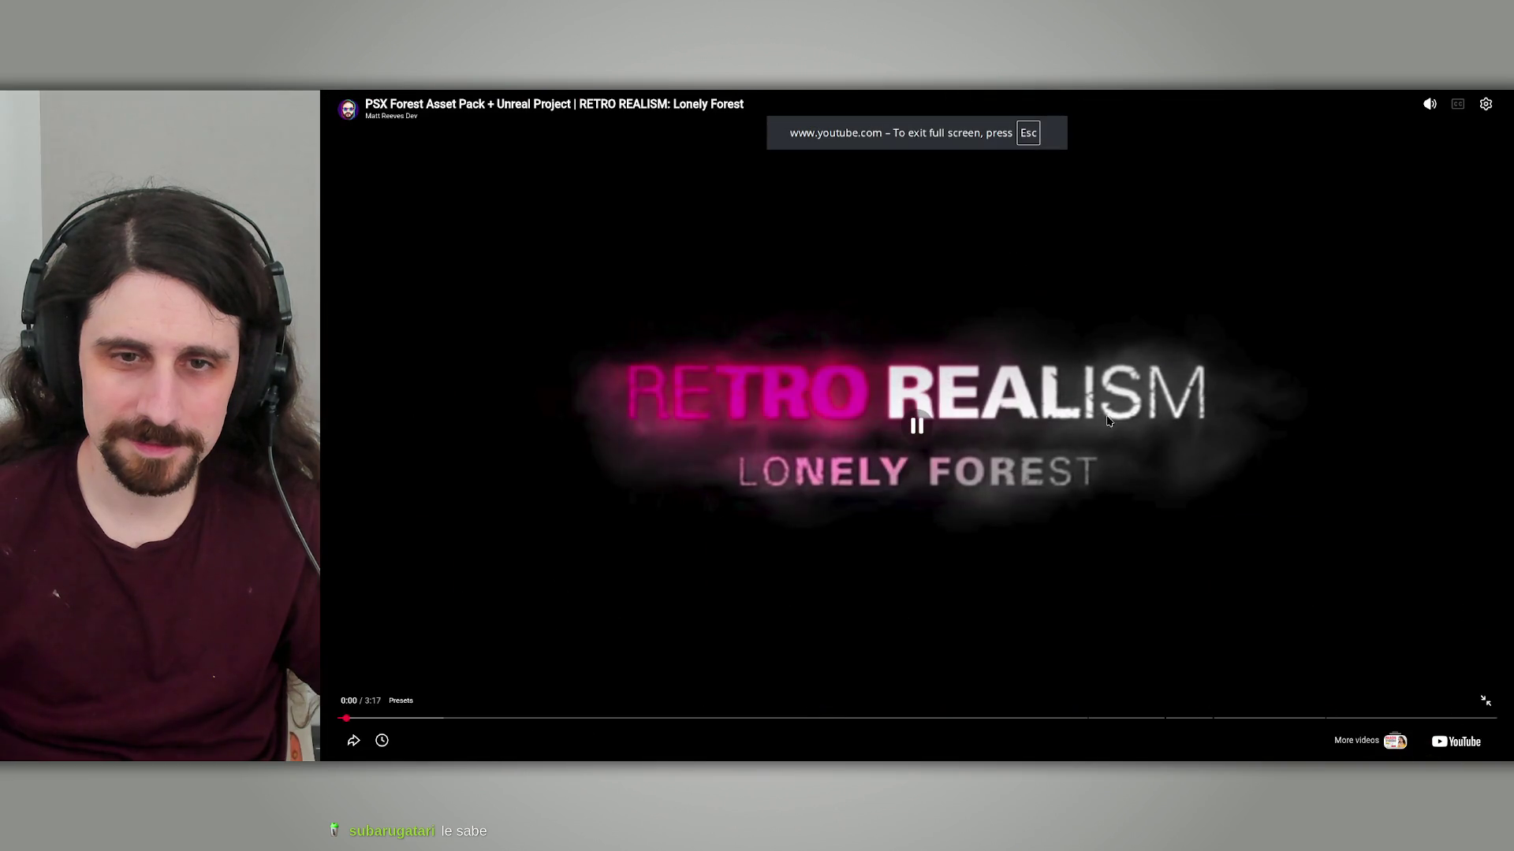
click(415, 720)
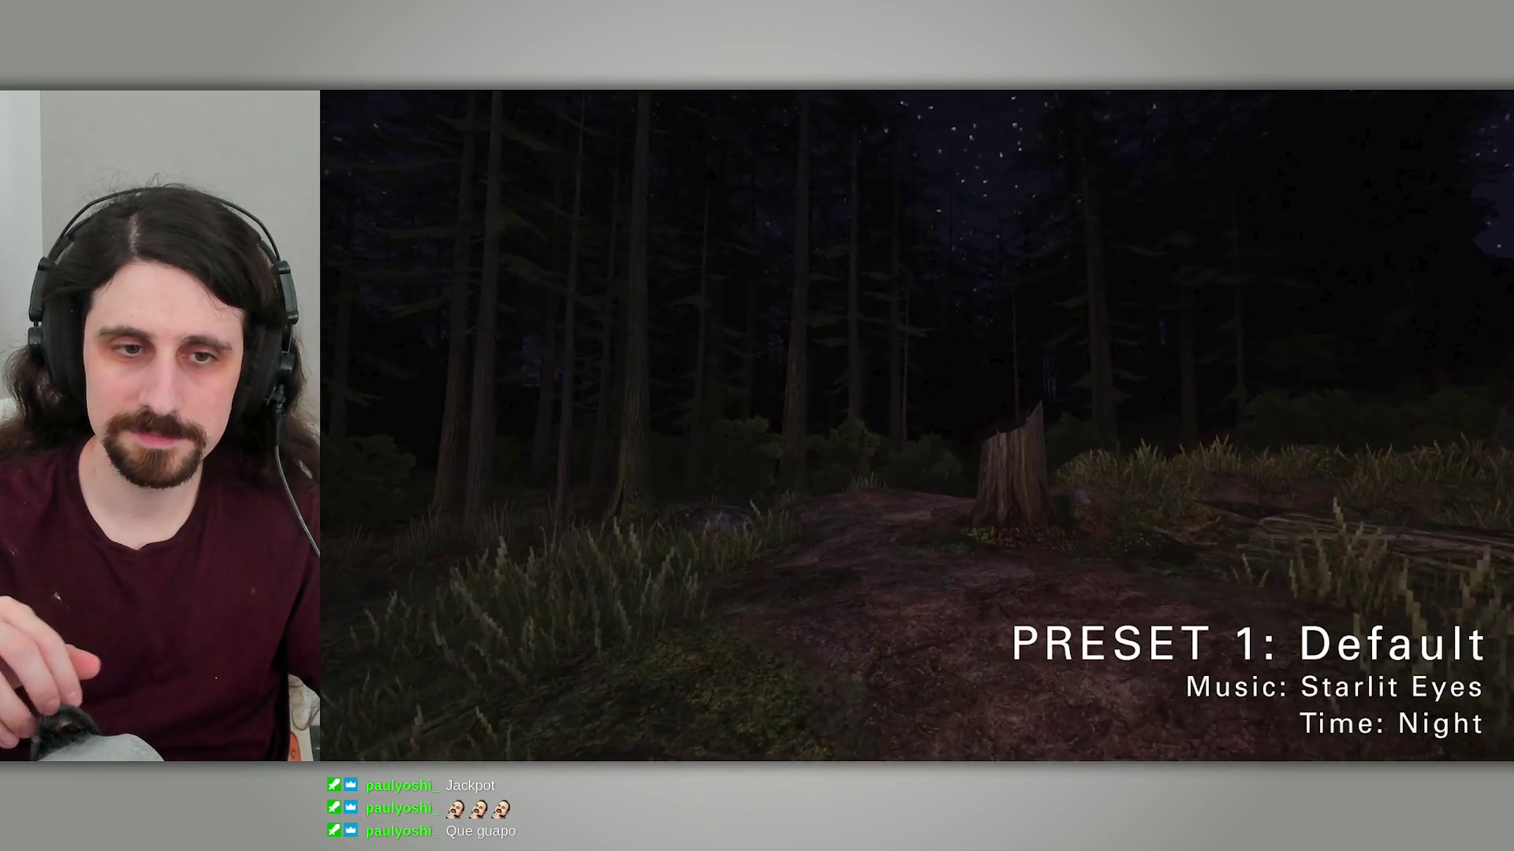
Pause and replay the default night scene around 1:13–1:17, then resume the trailer
click(1484, 699)
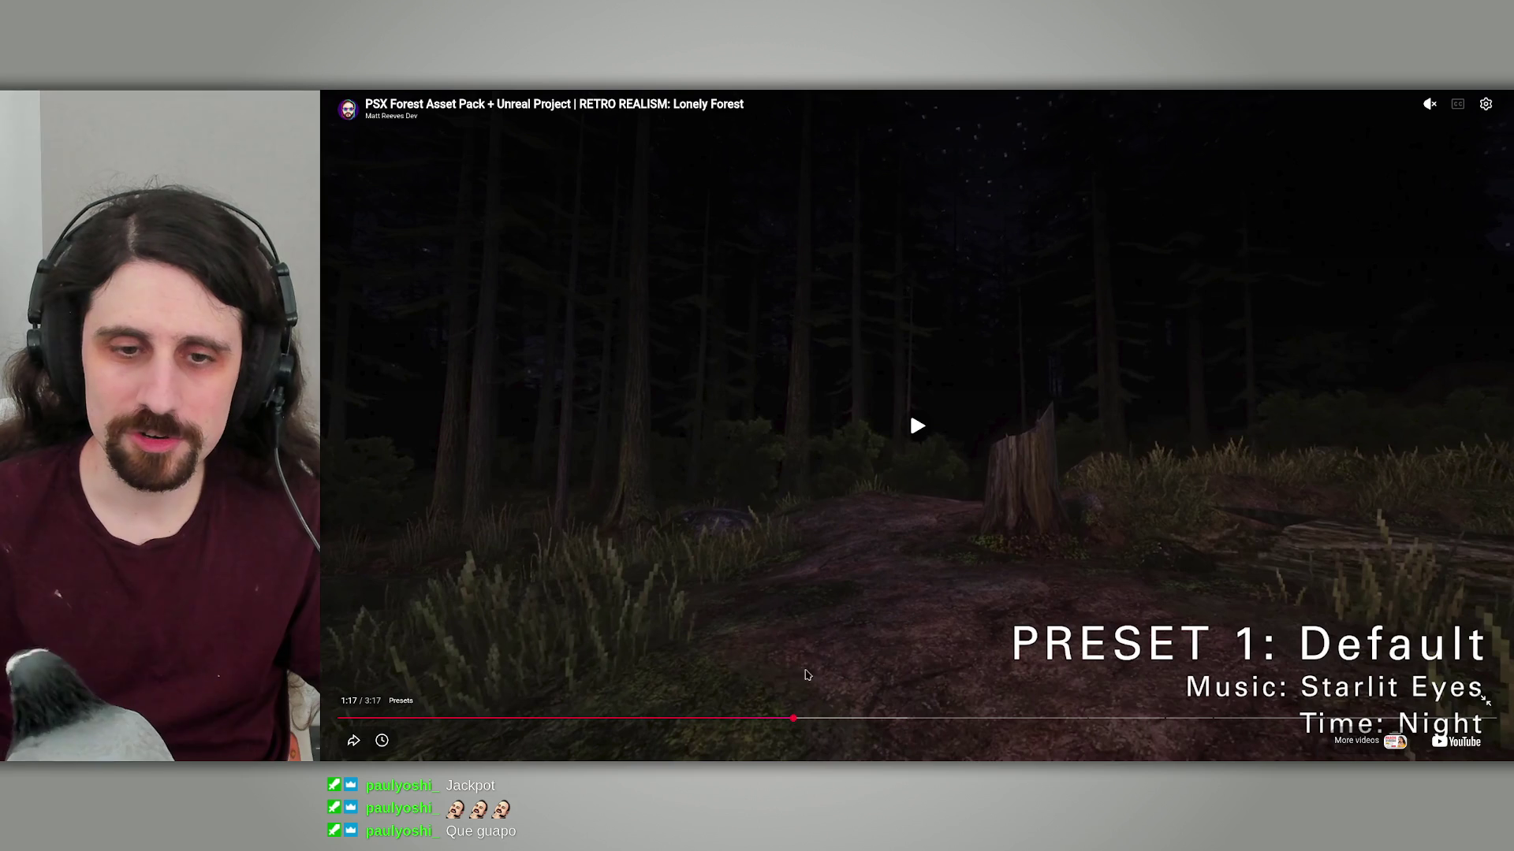
click(789, 719)
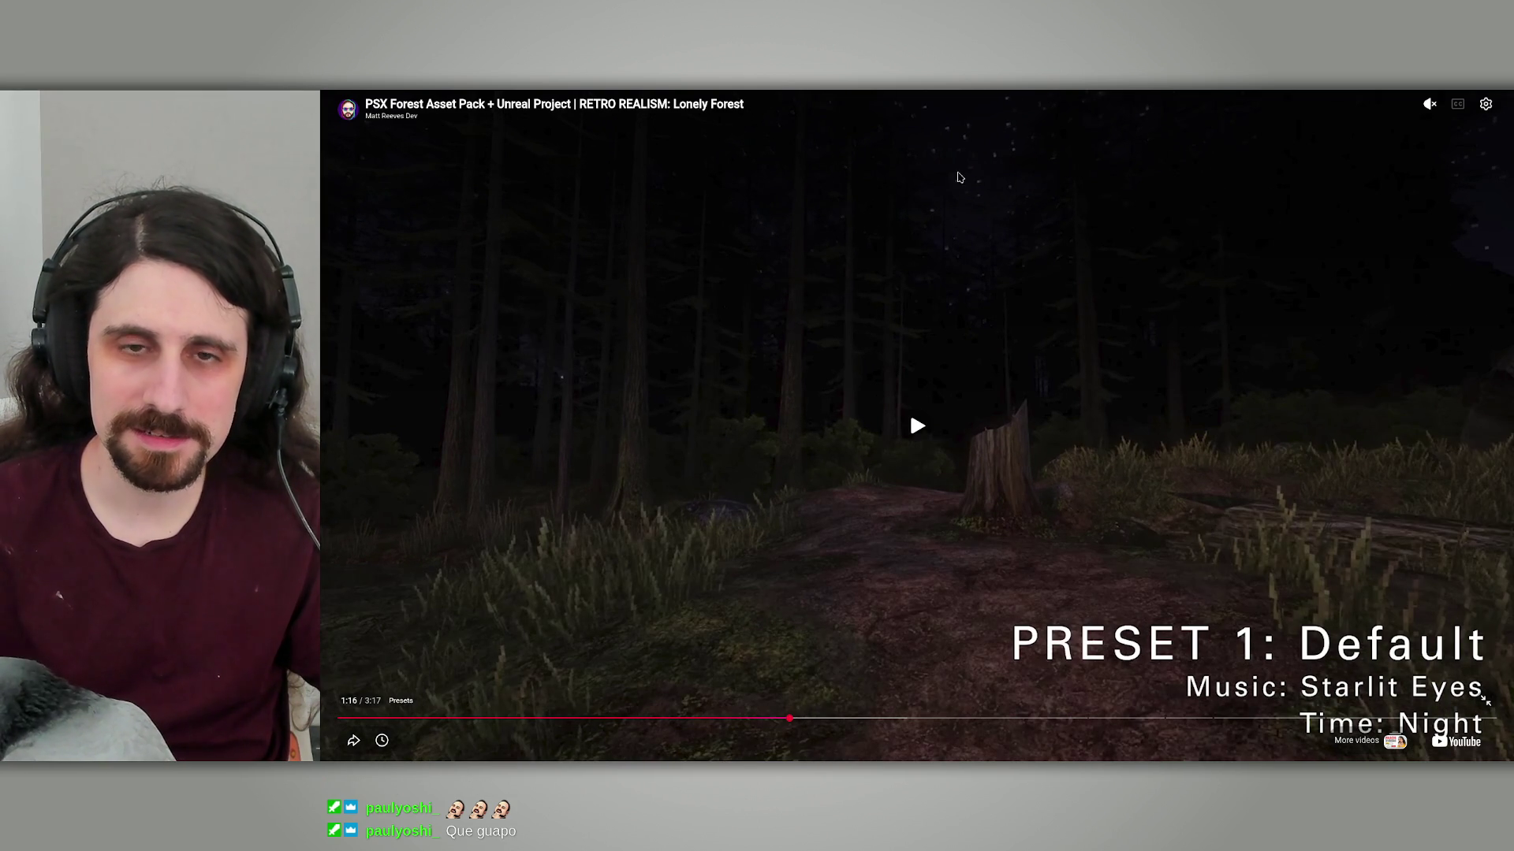
click(773, 722)
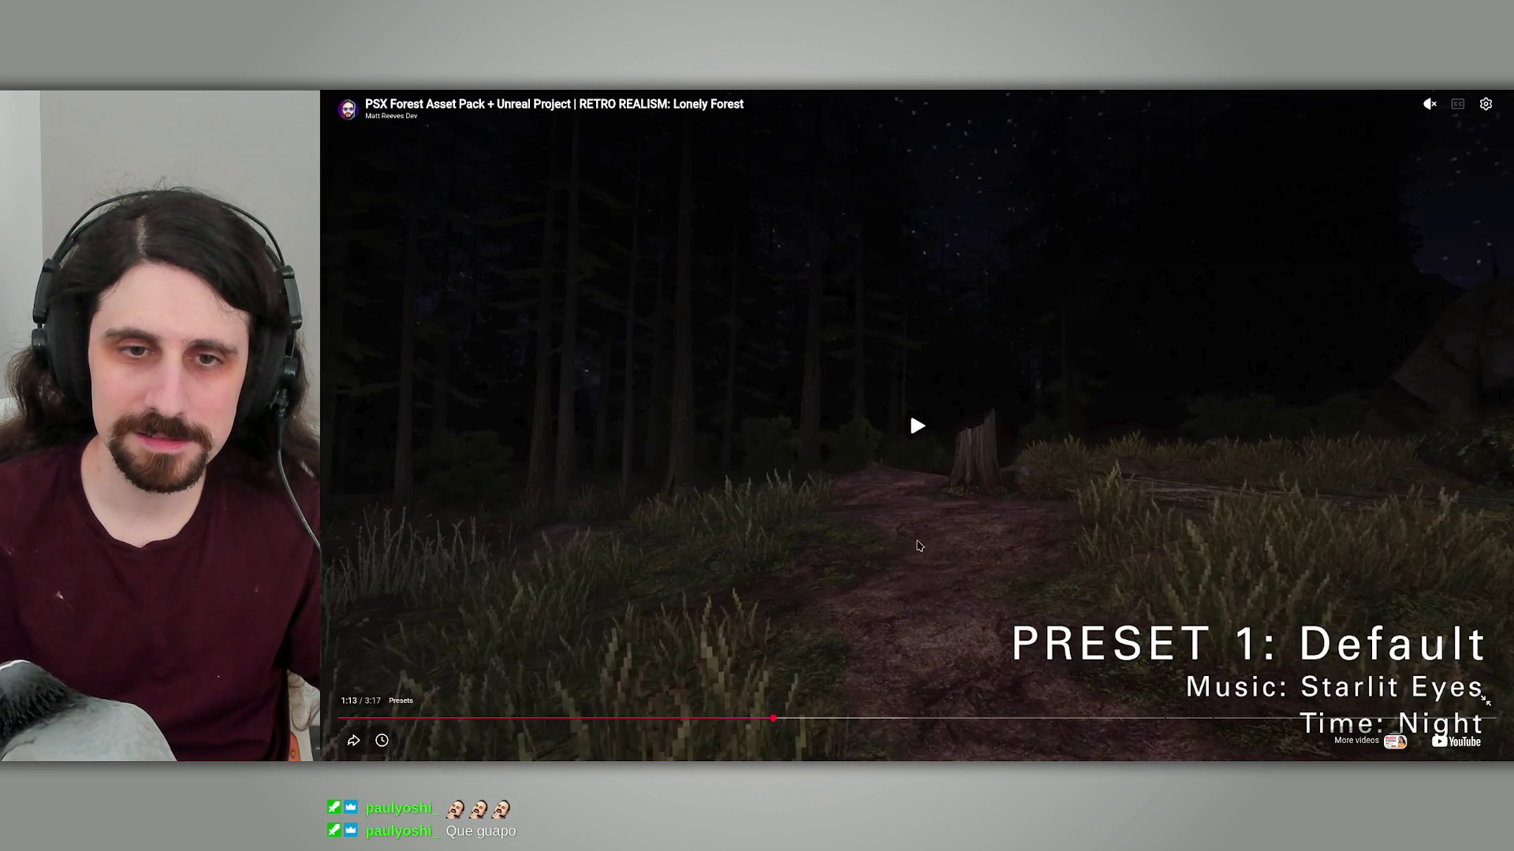
click(934, 480)
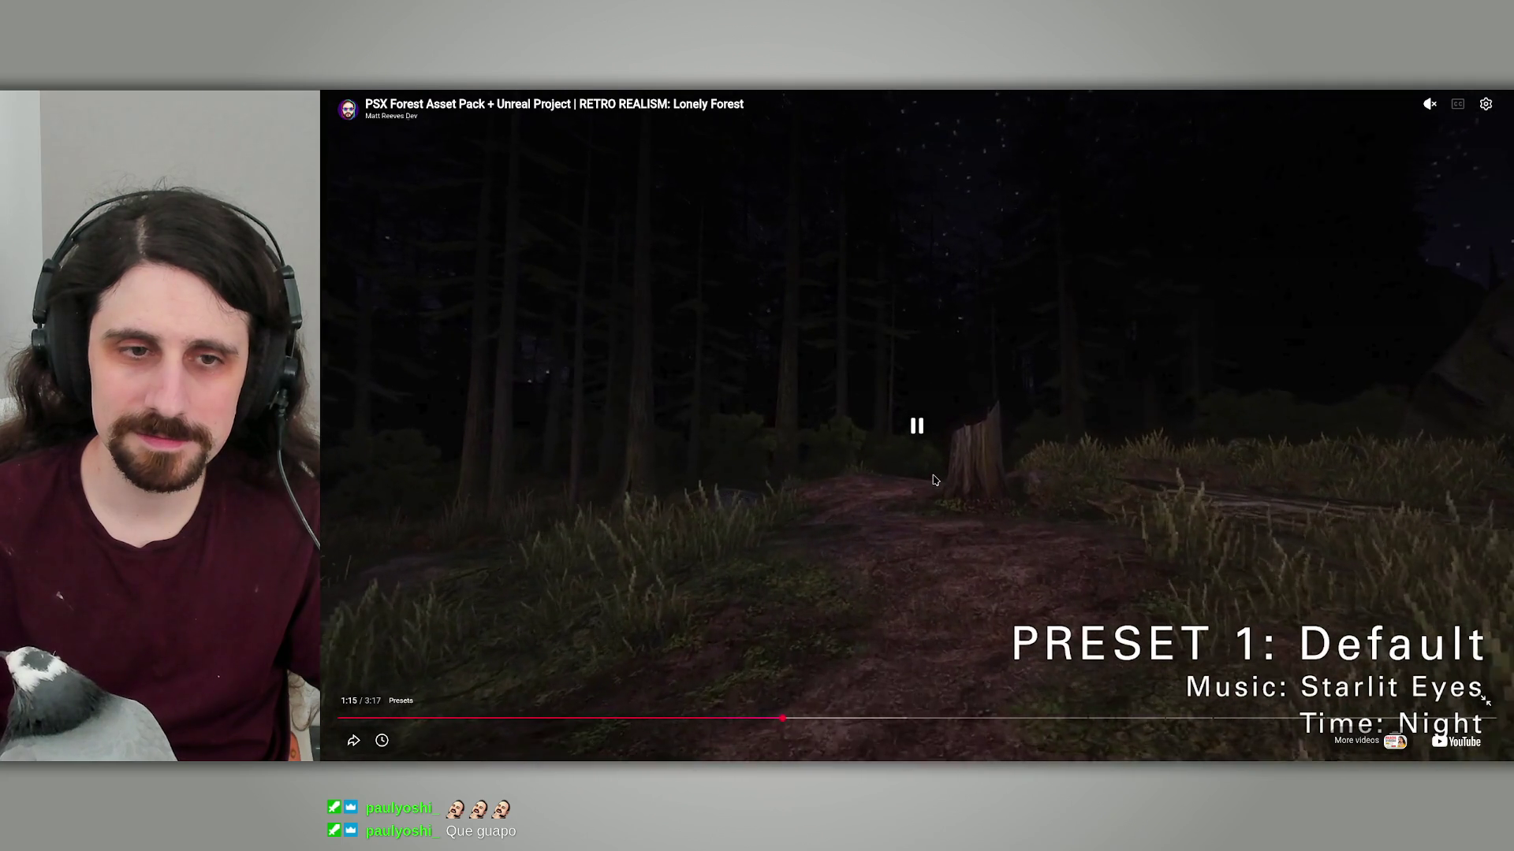
click(934, 480)
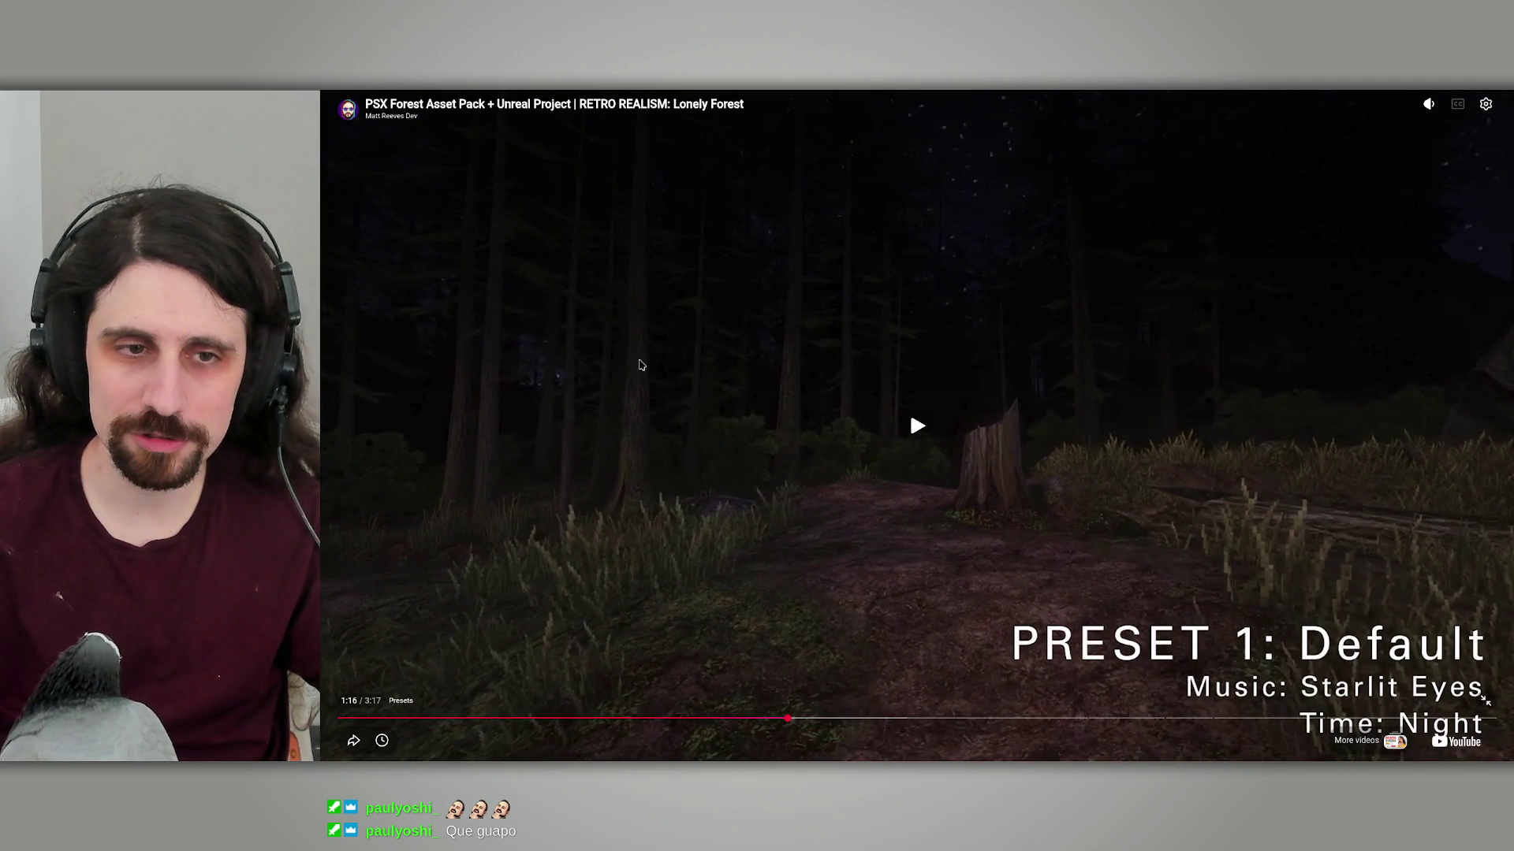
click(898, 418)
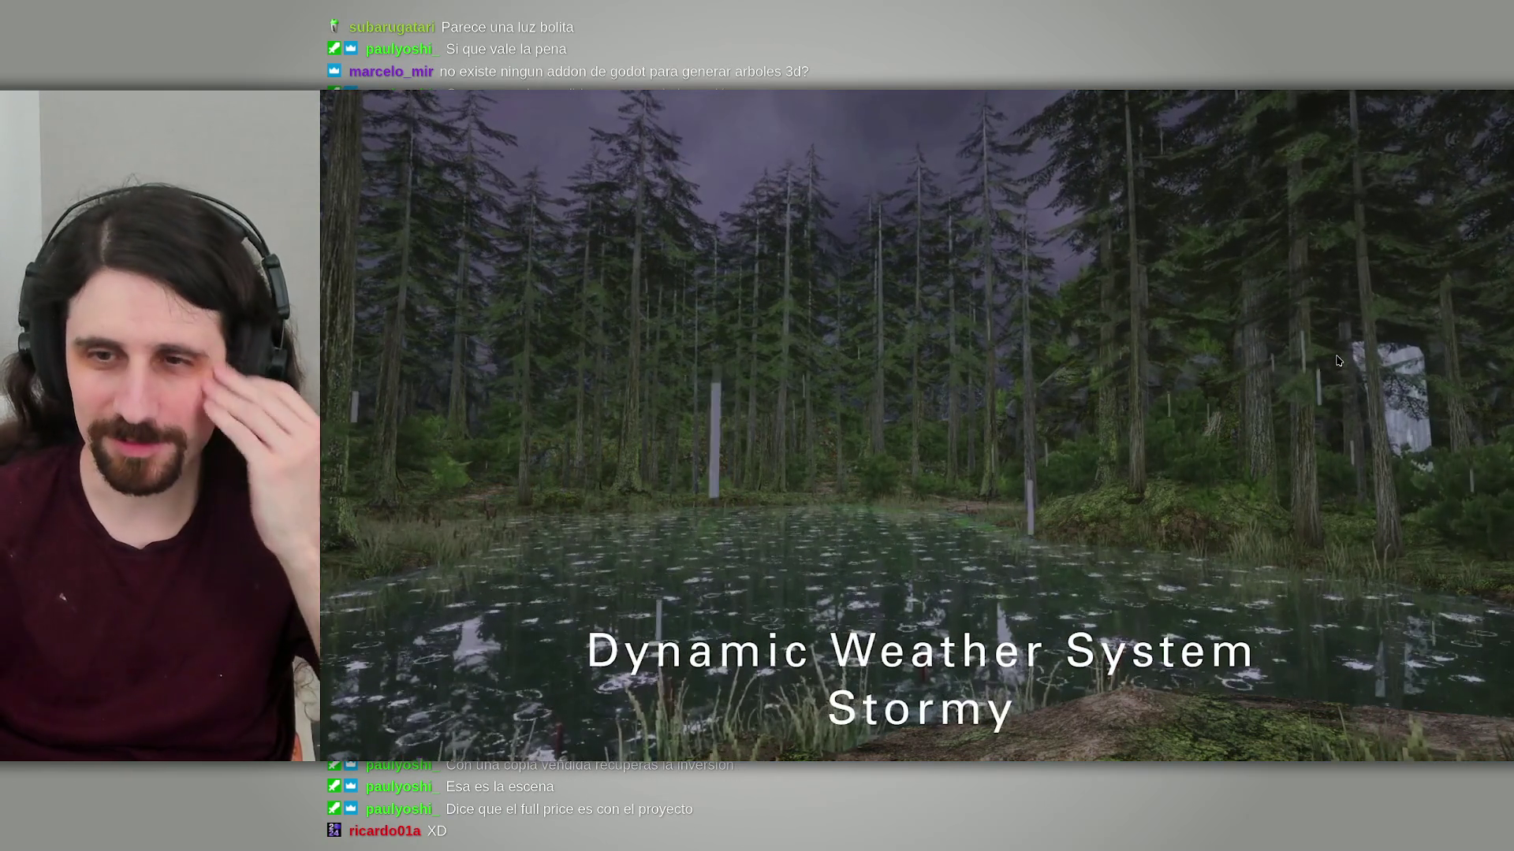
Skip through the Fog weather and Style 2: PS1 sections, then exit fullscreen
click(934, 502)
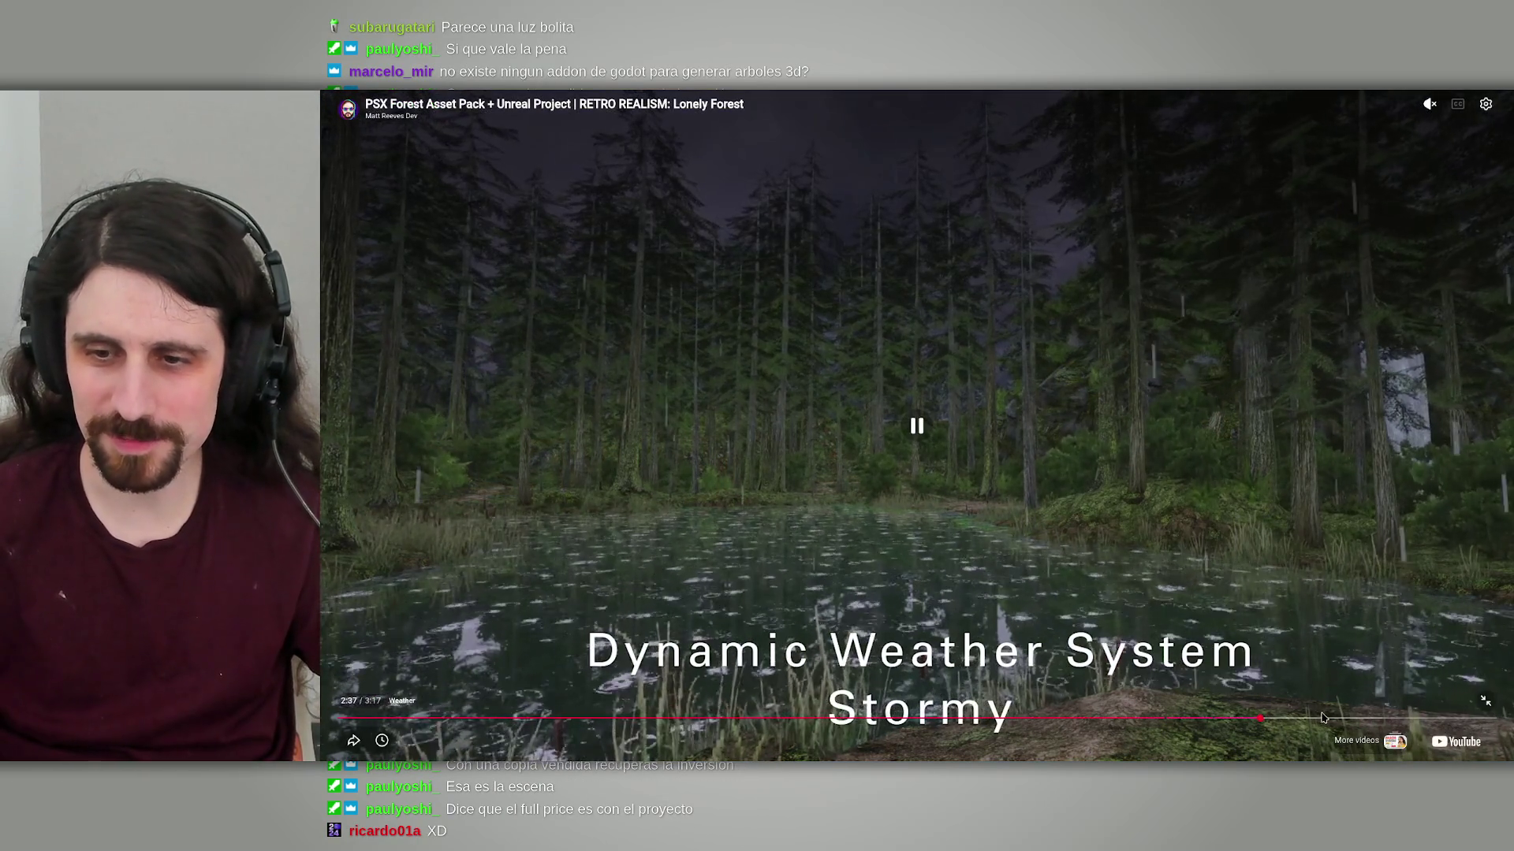
click(1319, 718)
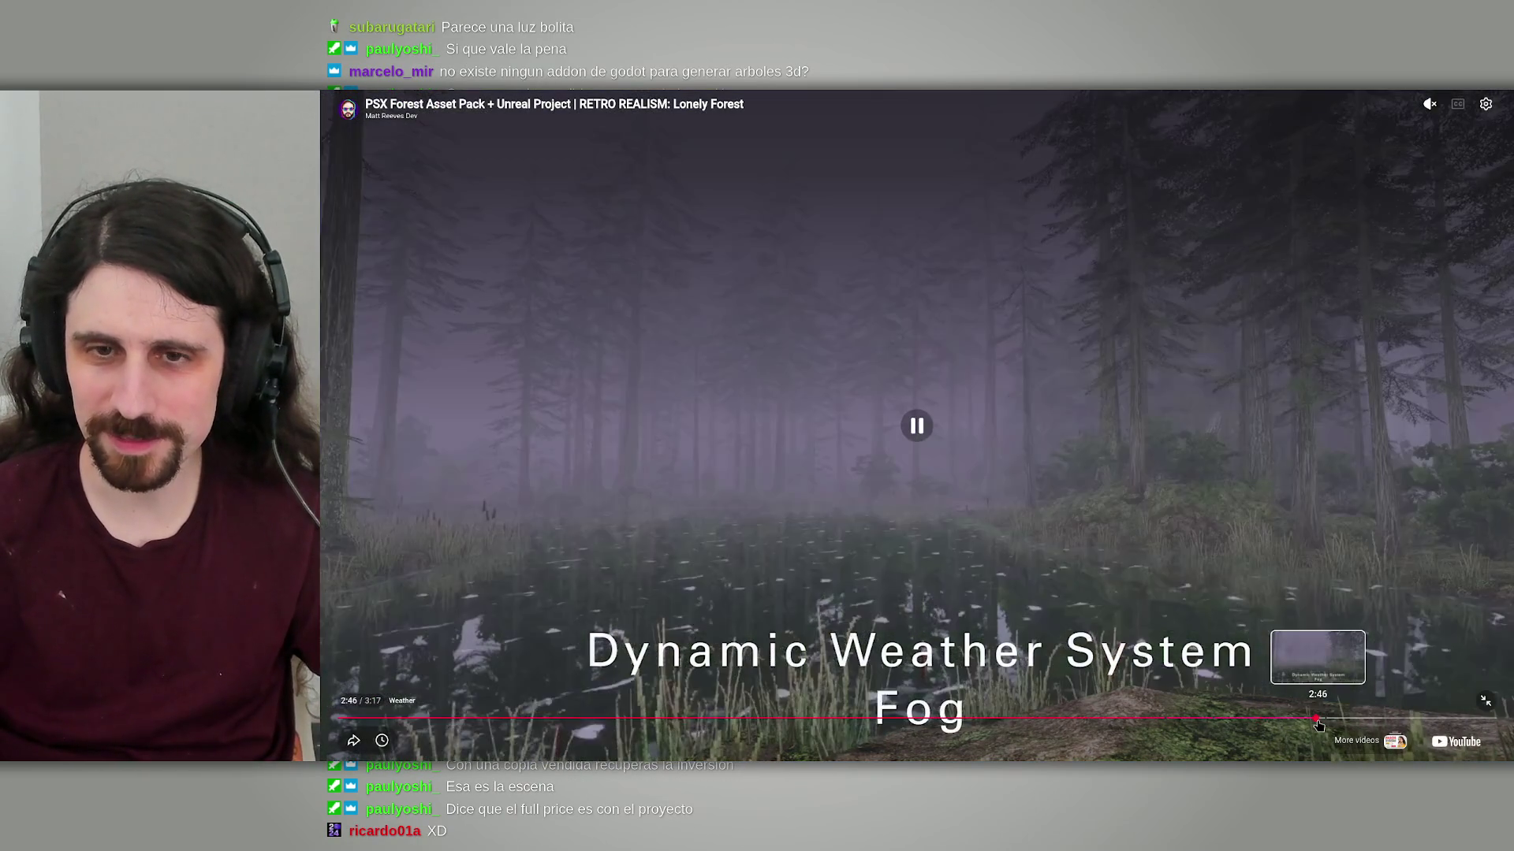
click(1344, 718)
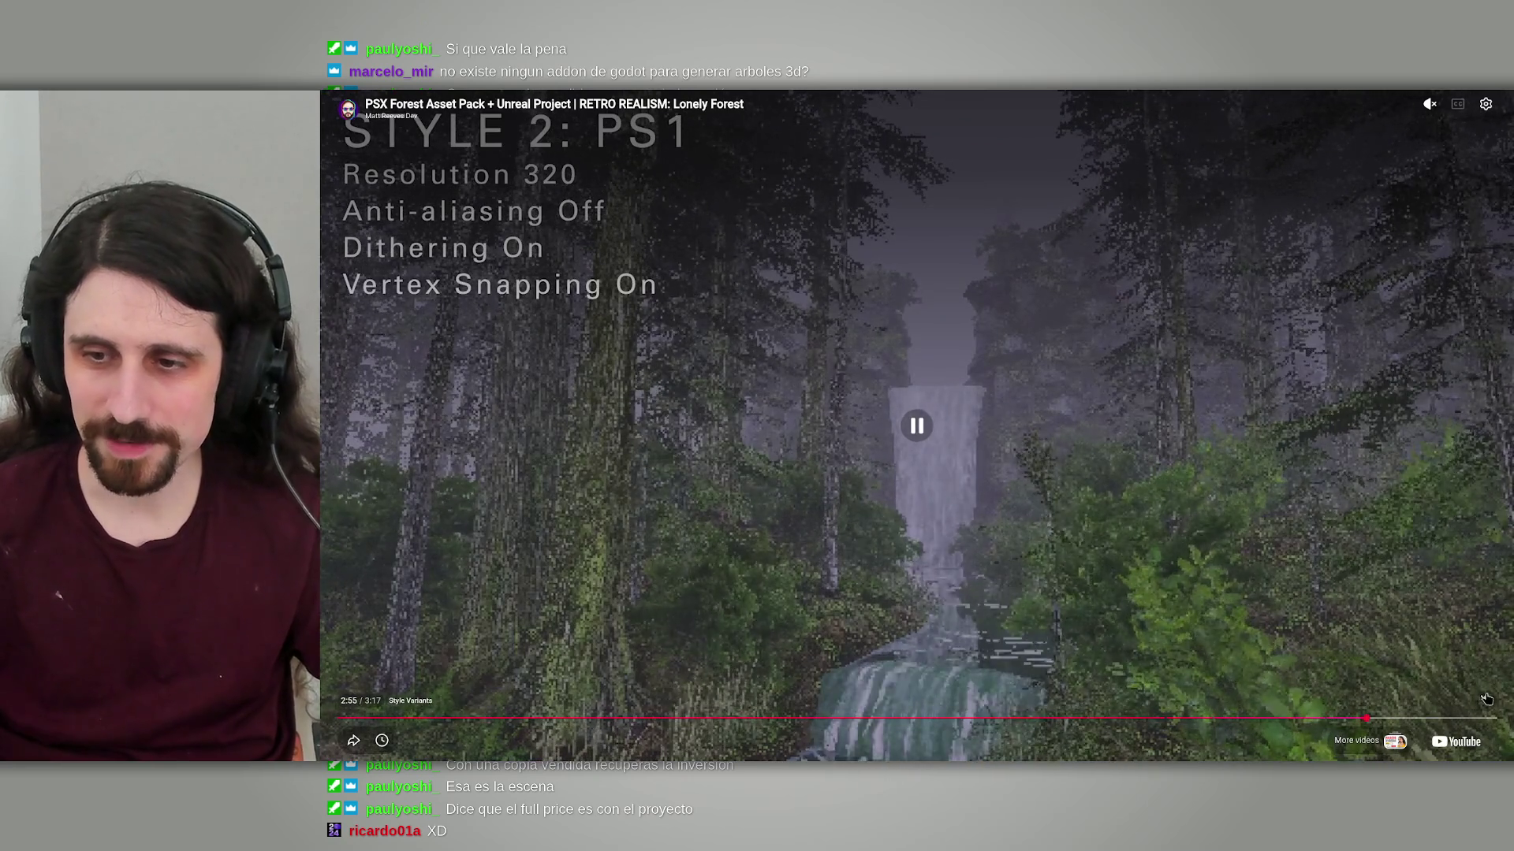
click(1486, 700)
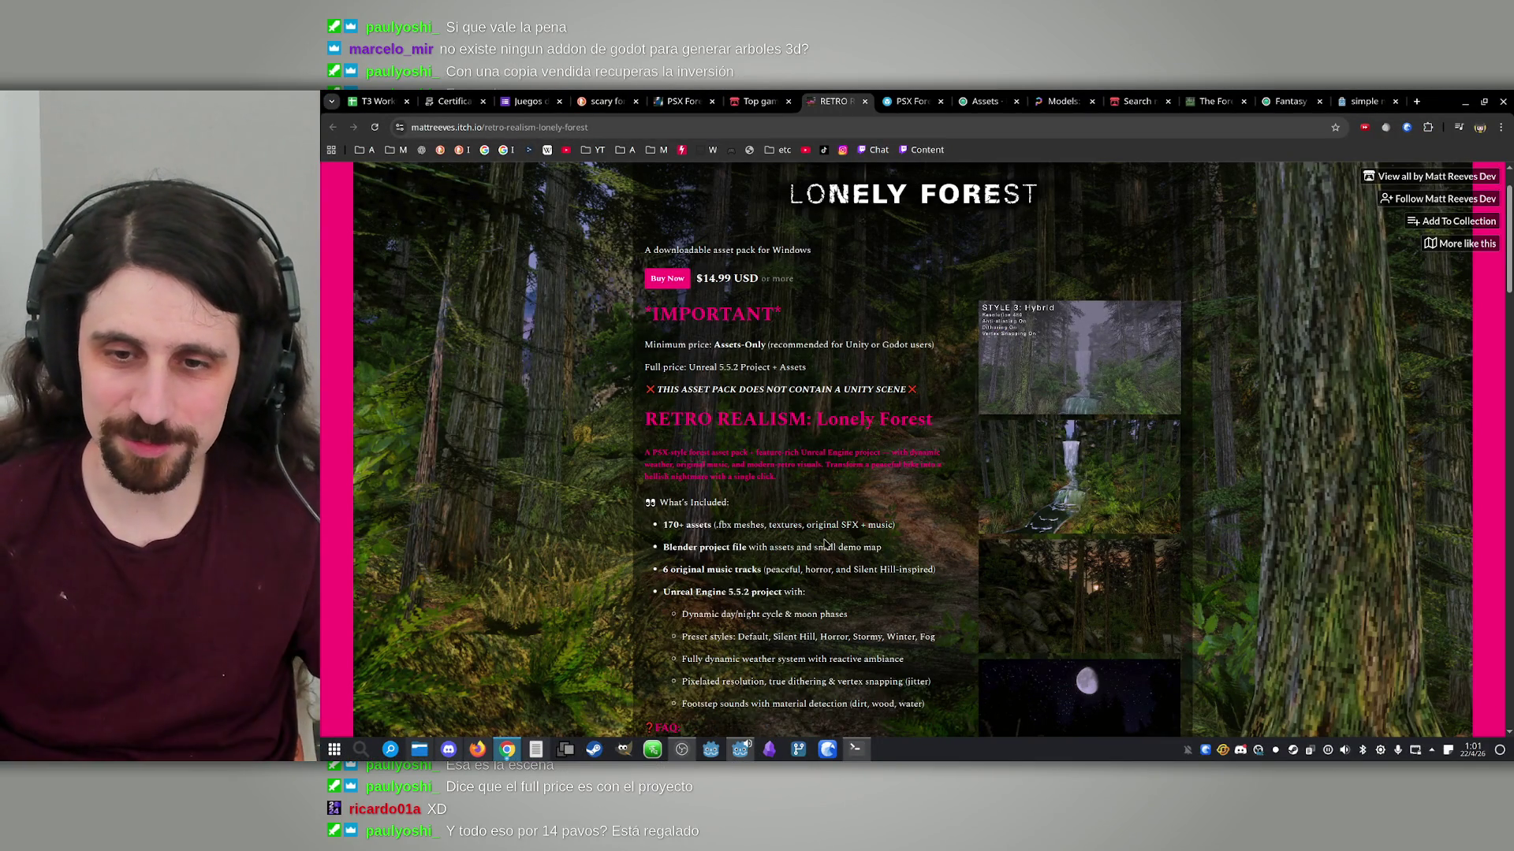
Read the Lonely Forest download requirements paragraph, then duplicate the page into a second tab
scroll(977, 539, down, 5)
scroll(978, 539, down, 5)
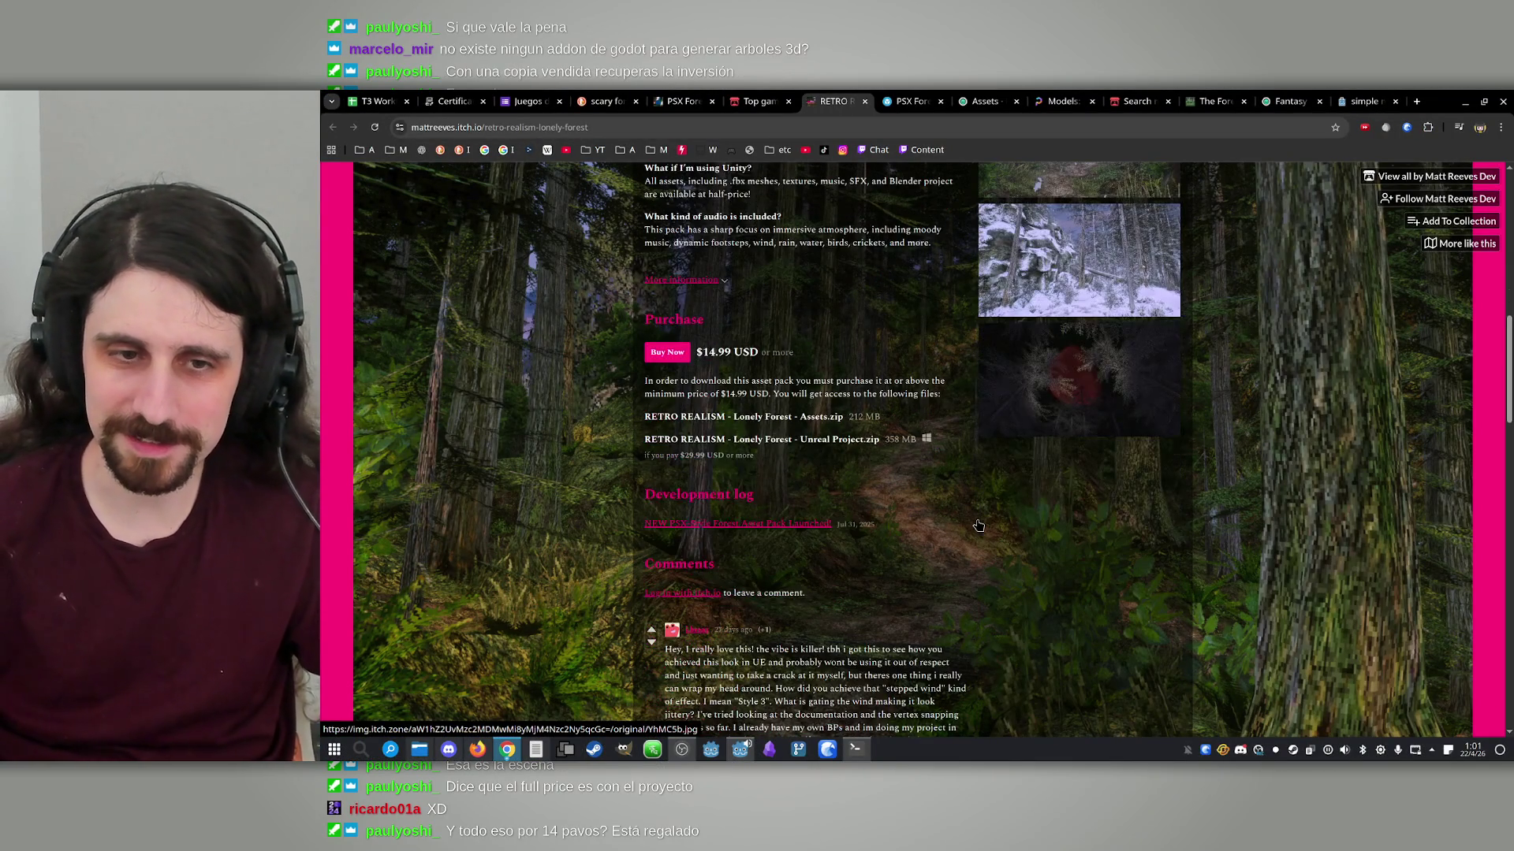
triple_click(794, 379)
click(795, 390)
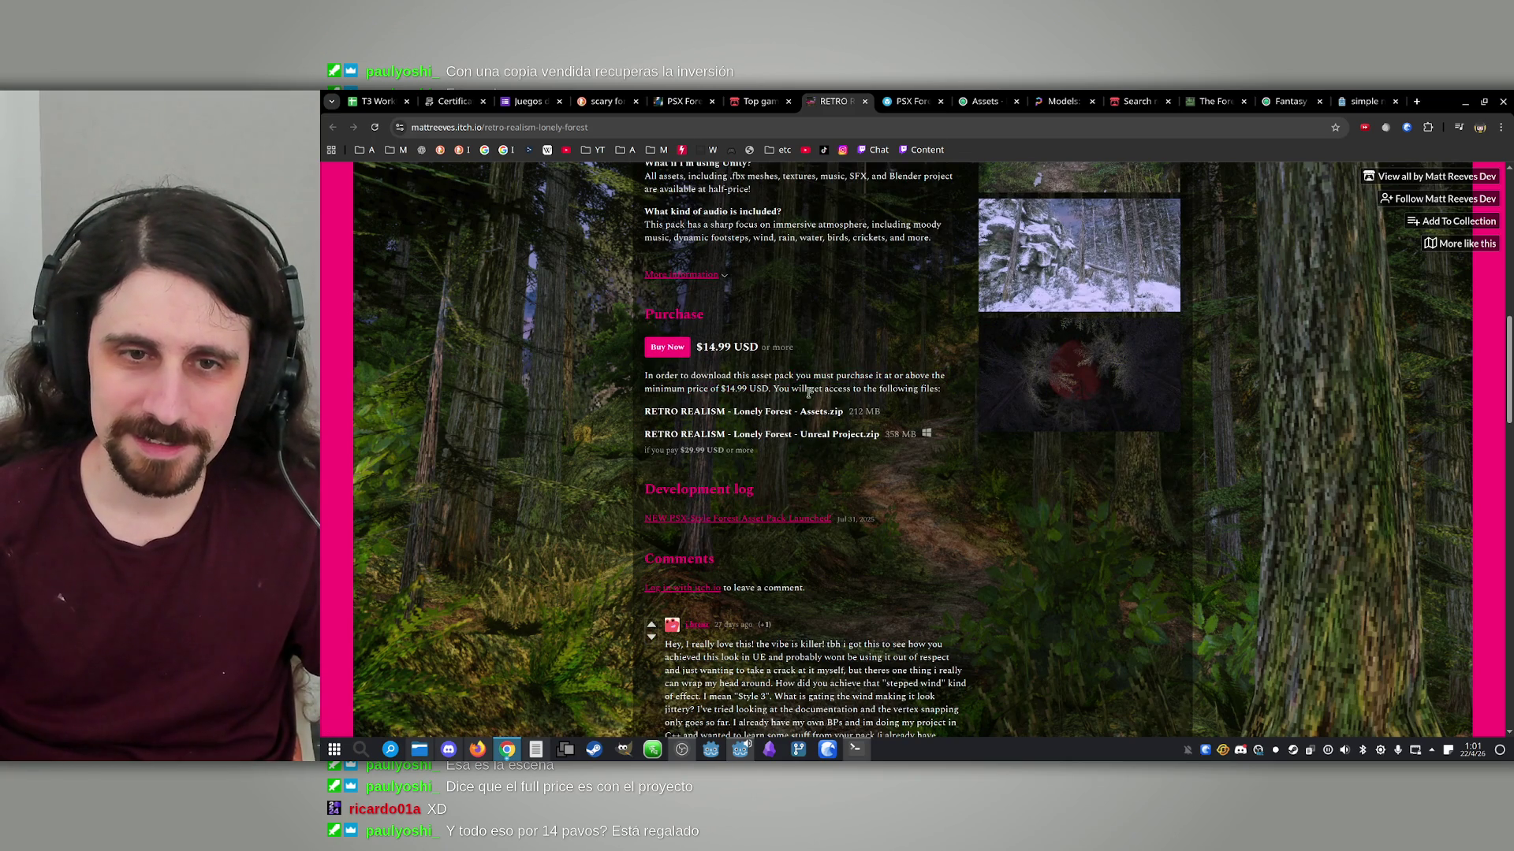
scroll(761, 409, up, 15)
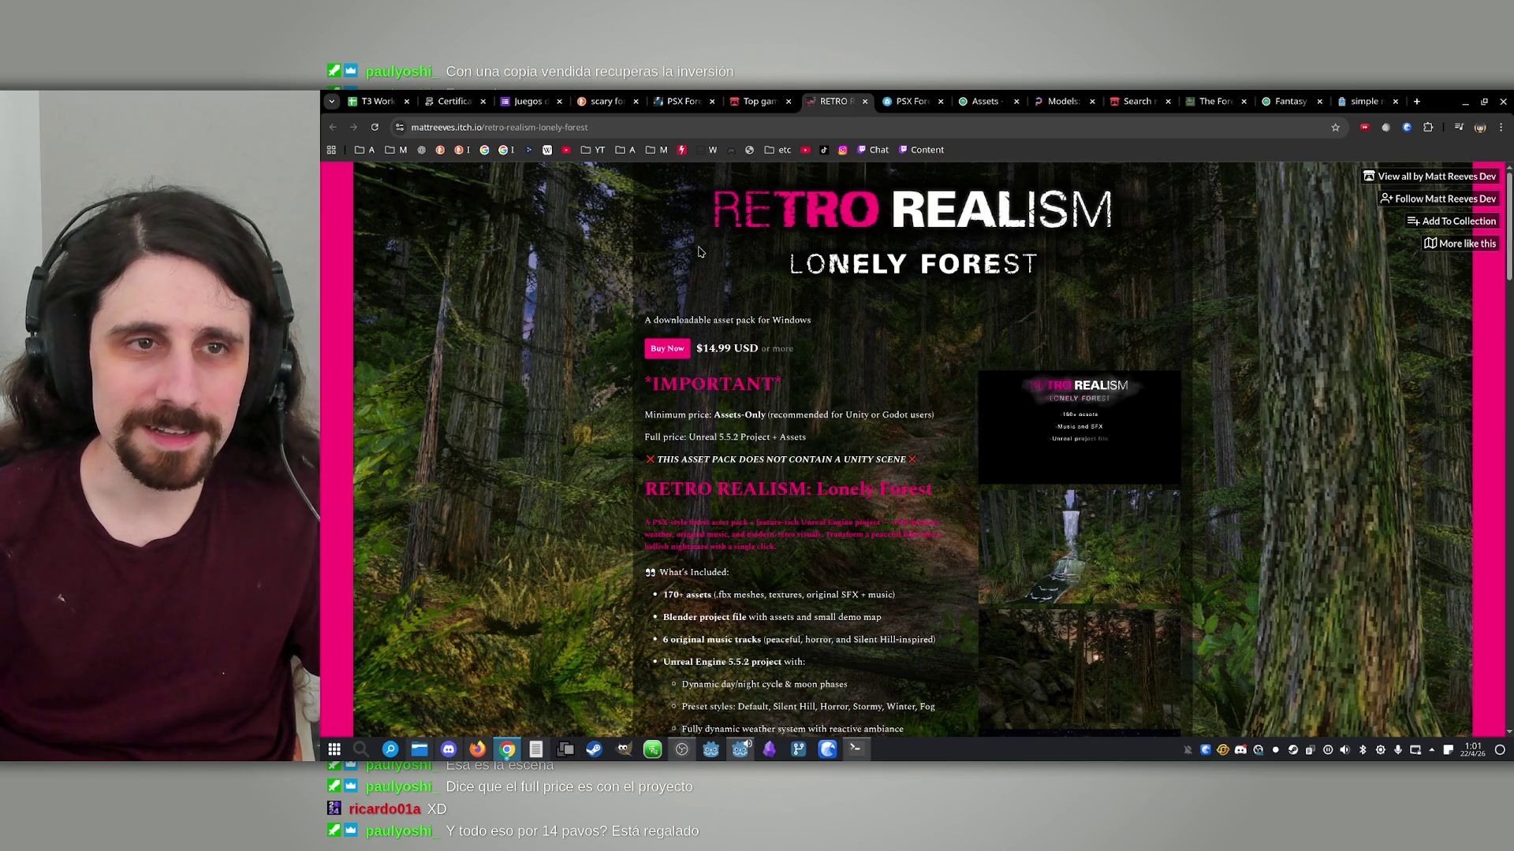
middle_click(375, 130)
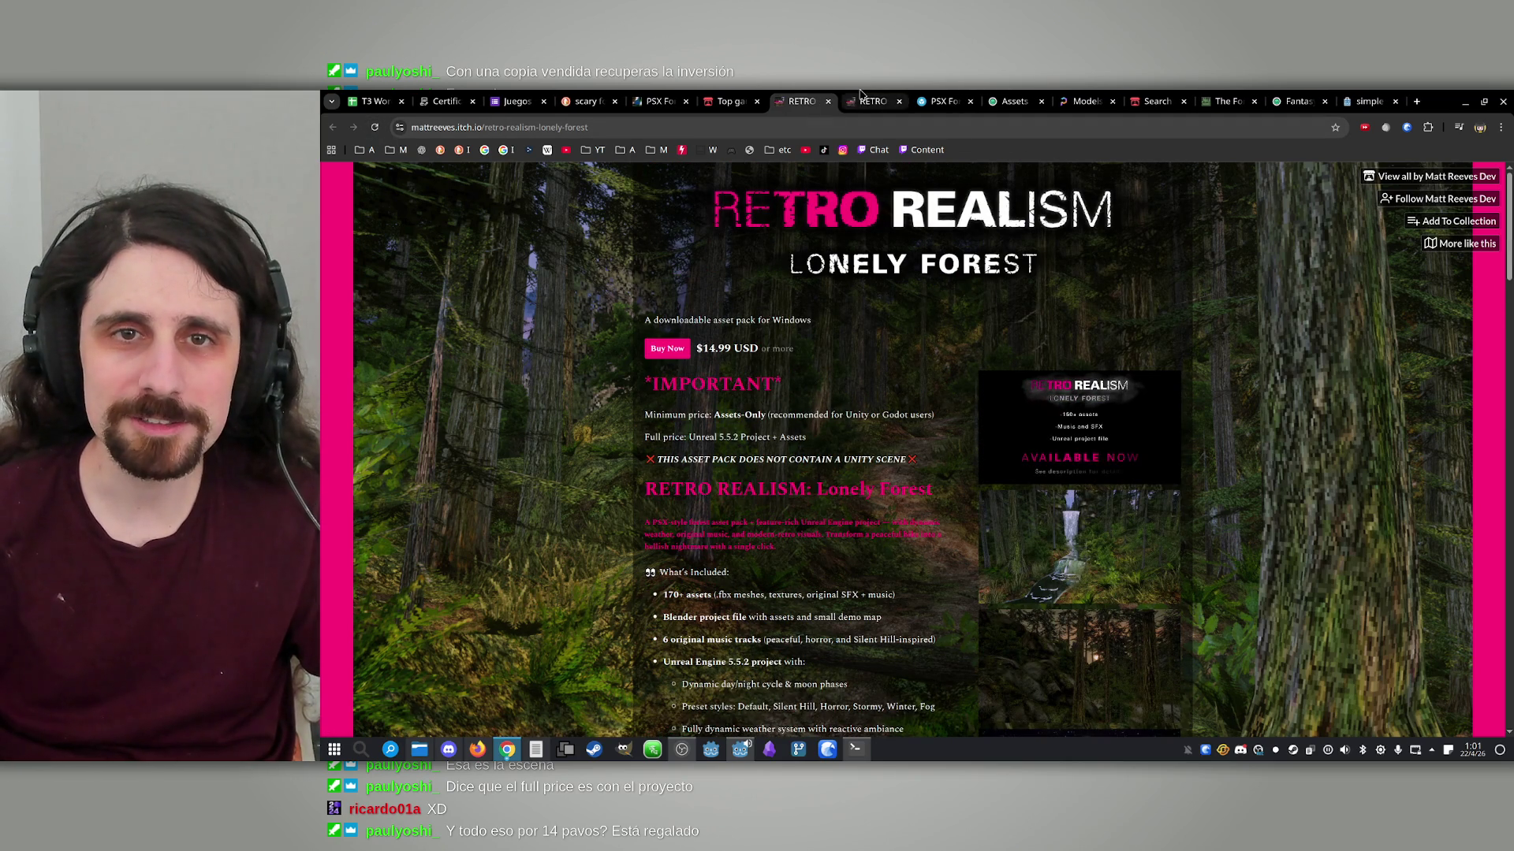
click(468, 131)
Trim the URL to the developer's itch.io profile, scroll through its games, then return to the Lonely Forest tab
drag(482, 127, 701, 130)
key(BackSpace)
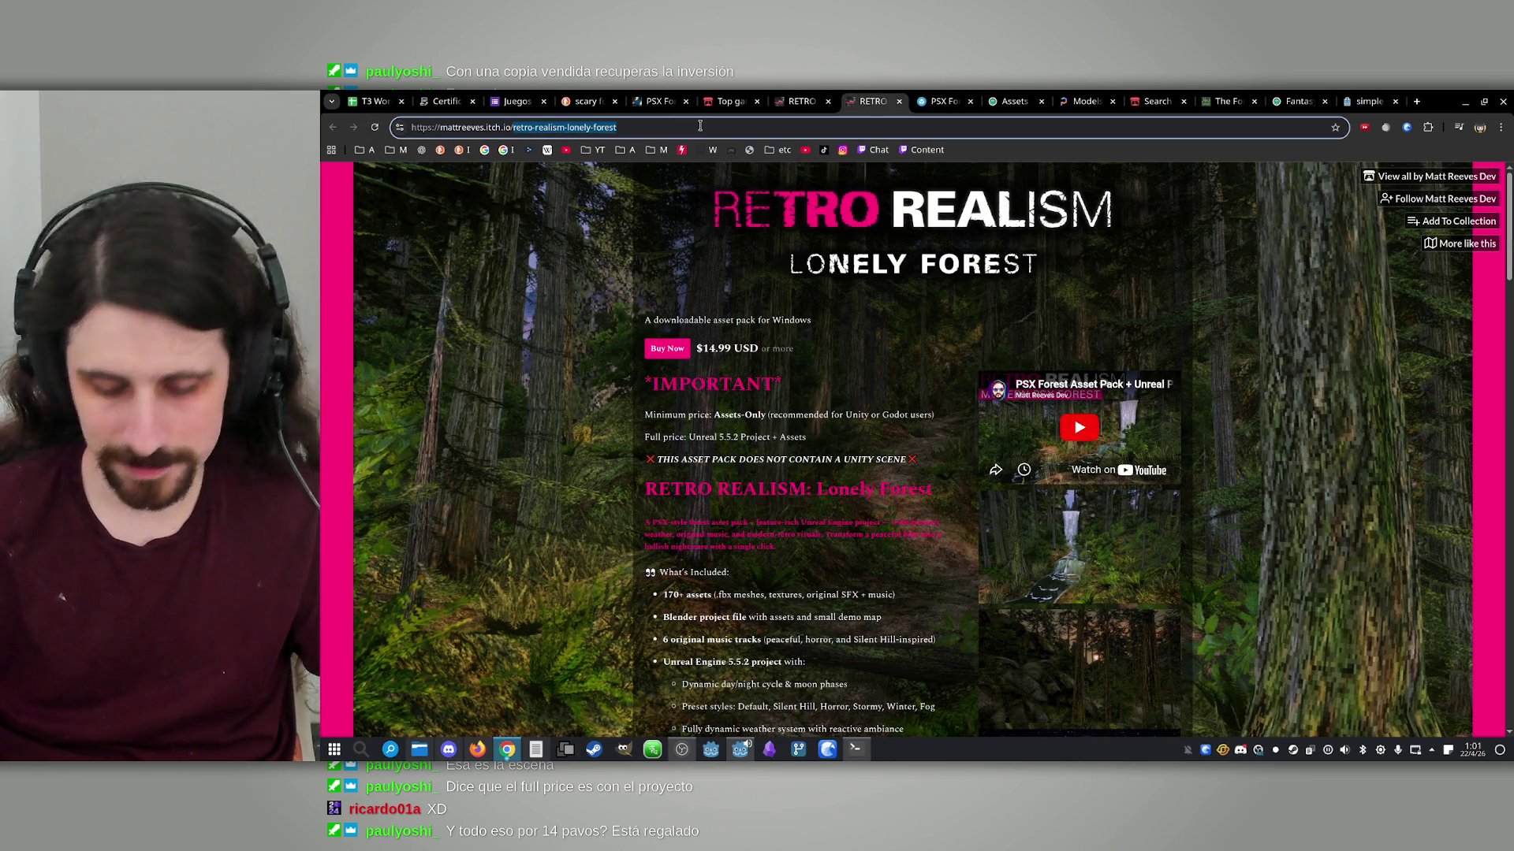
key(Return)
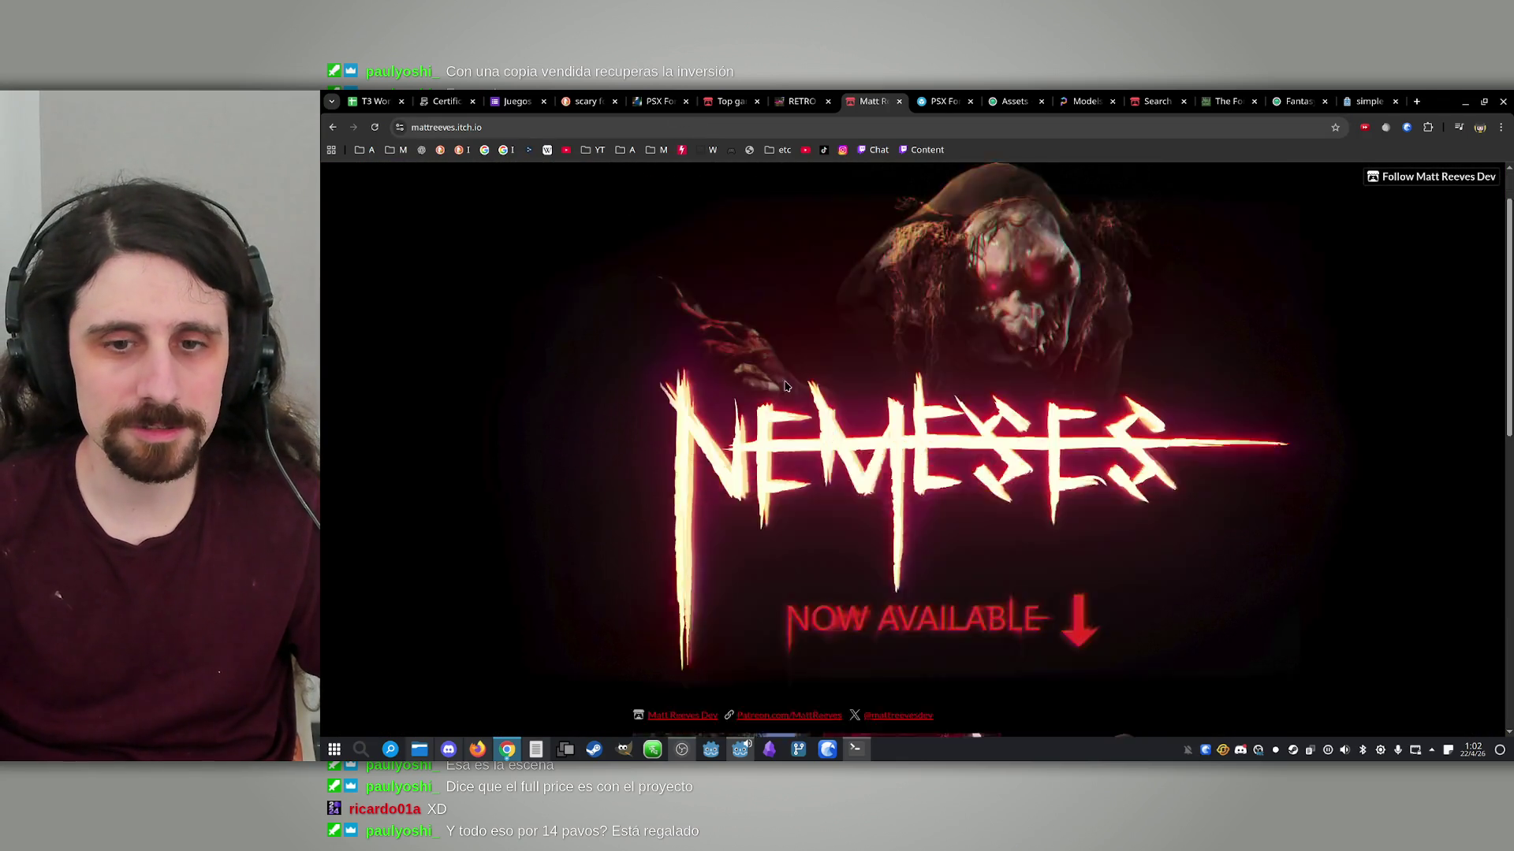
scroll(755, 351, down, 5)
scroll(756, 351, up, 2)
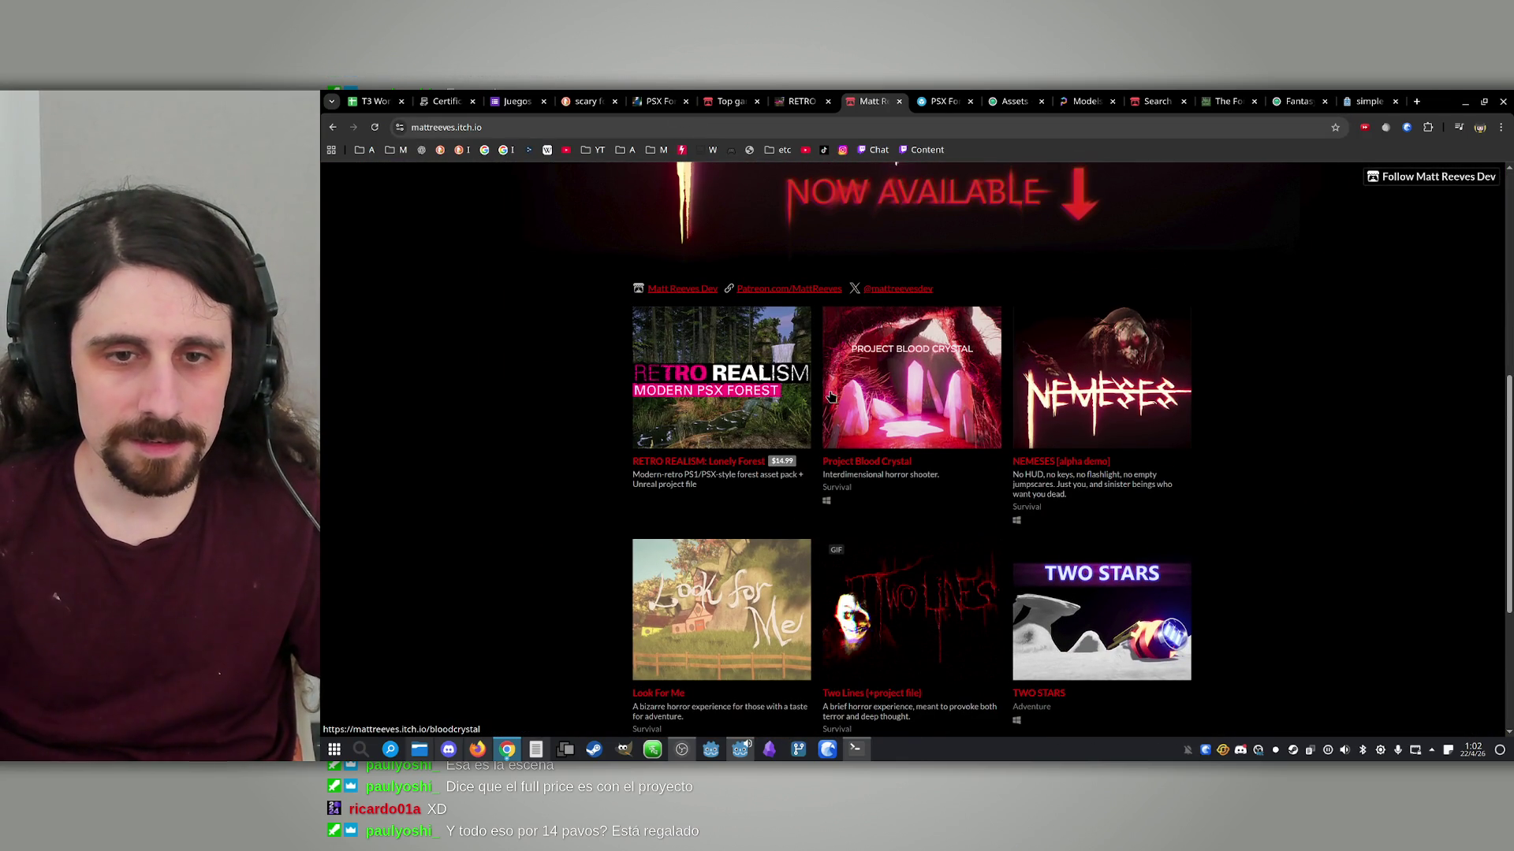
scroll(1128, 390, down, 1)
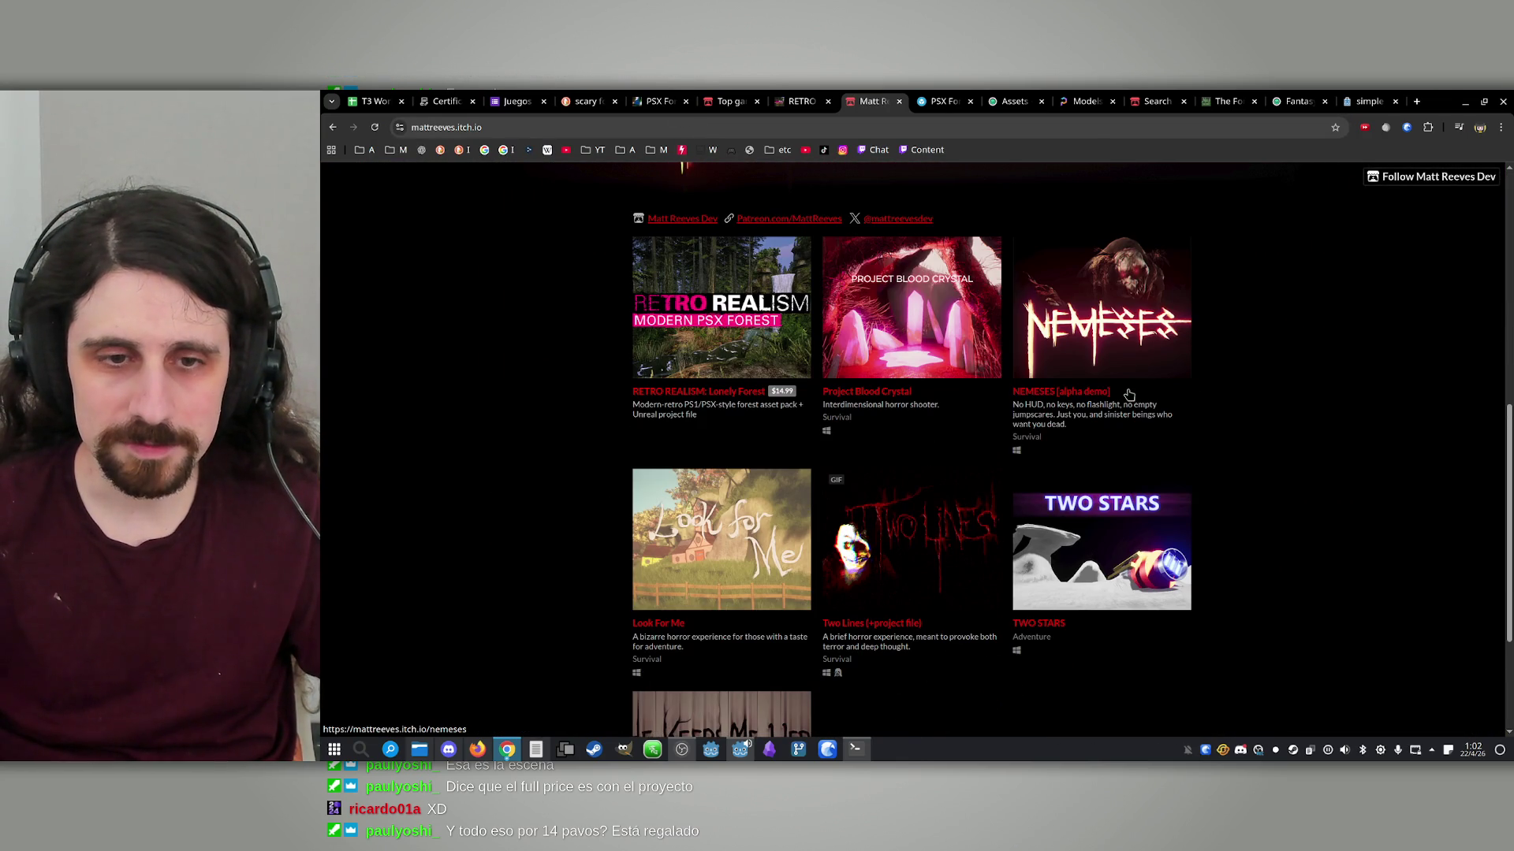
scroll(1126, 389, down, 2)
scroll(1125, 388, down, 1)
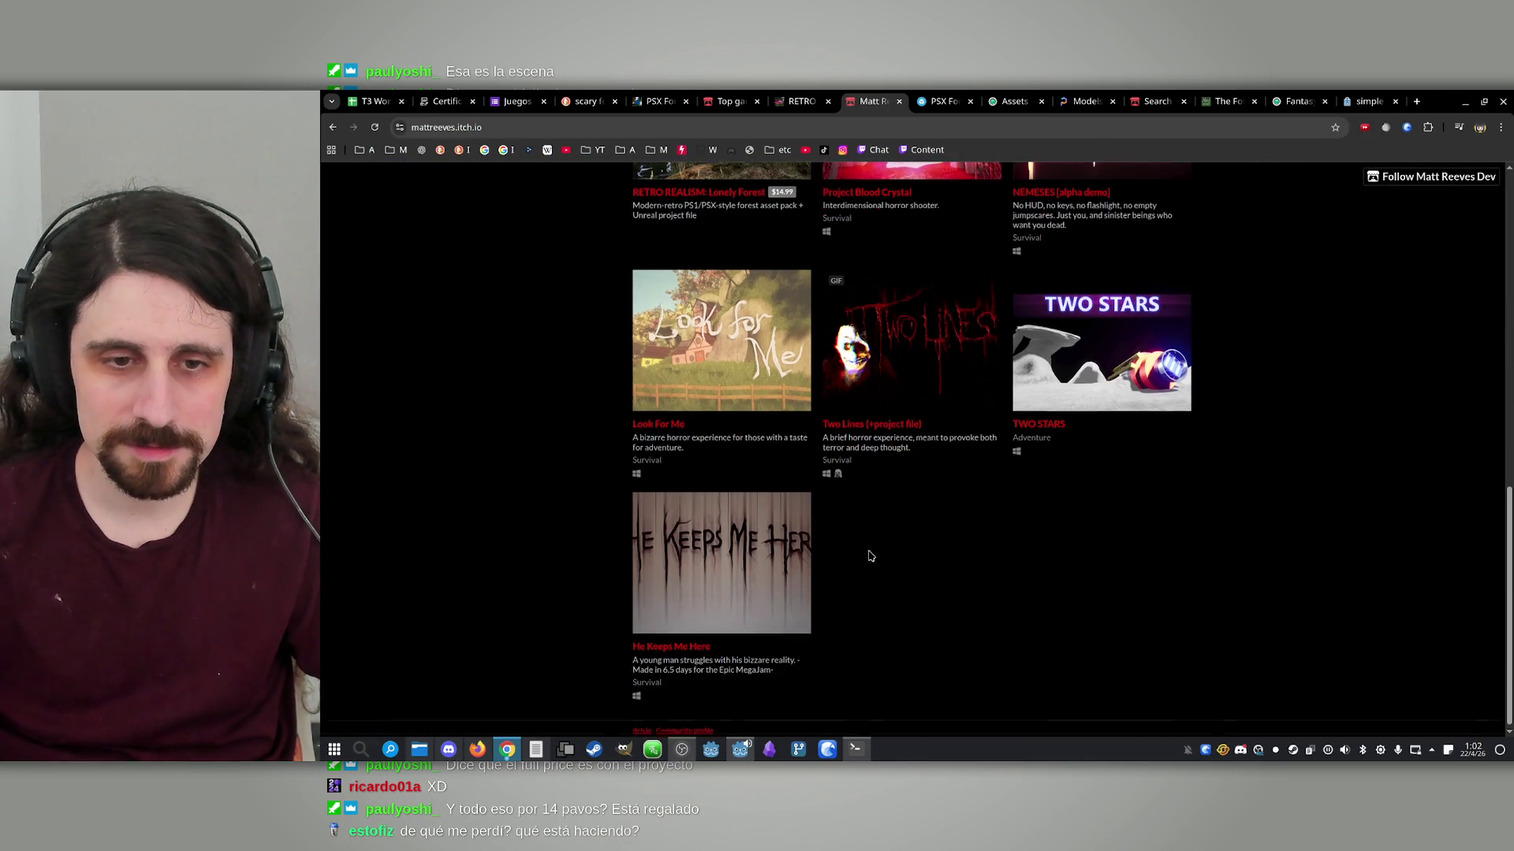
click(798, 101)
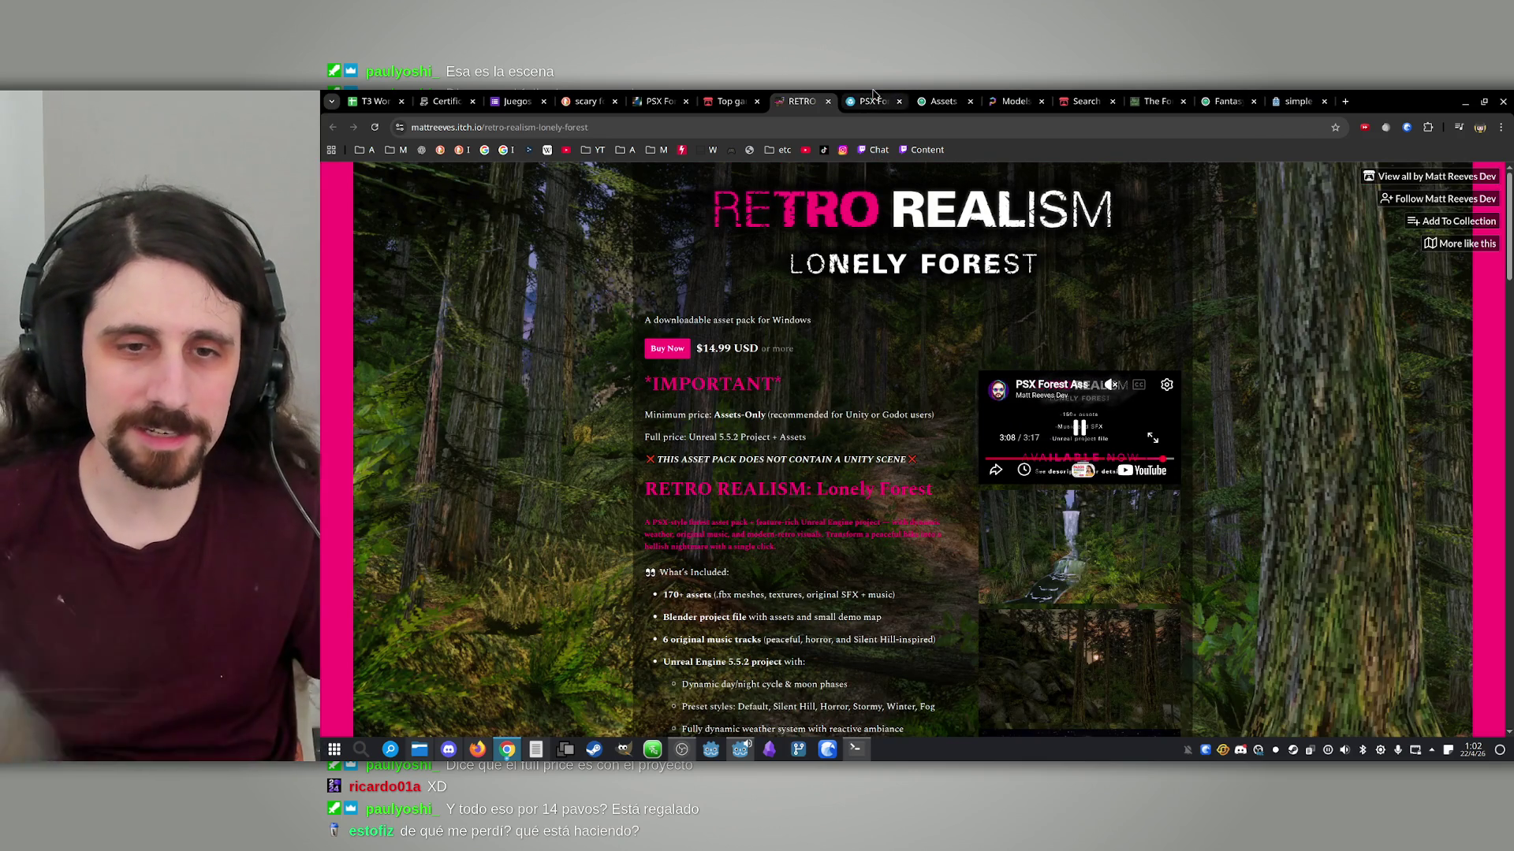
middle_click(873, 95)
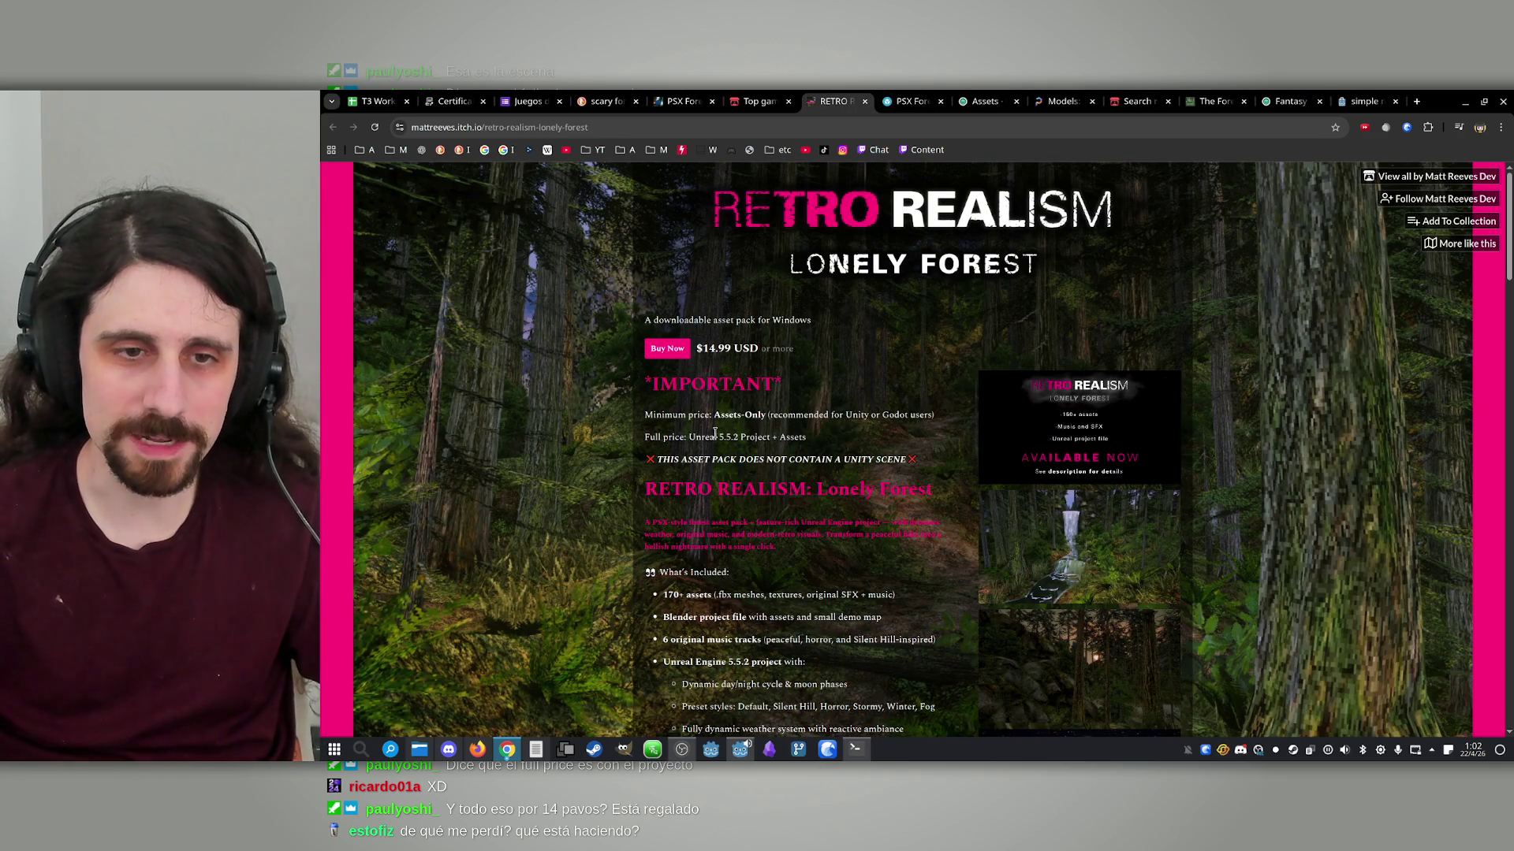
scroll(731, 470, down, 2)
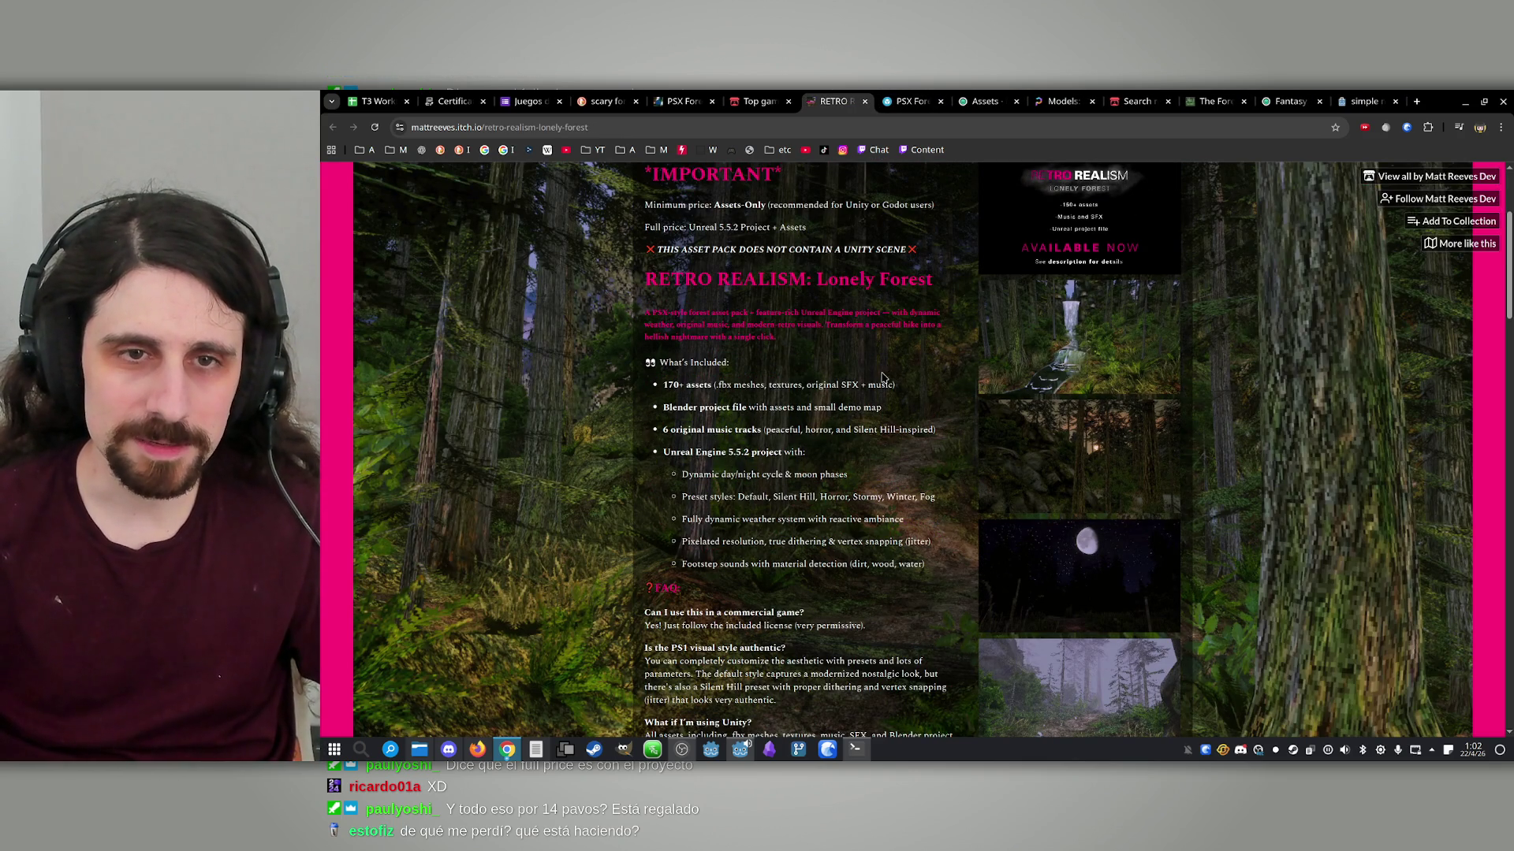
triple_click(755, 323)
click(755, 323)
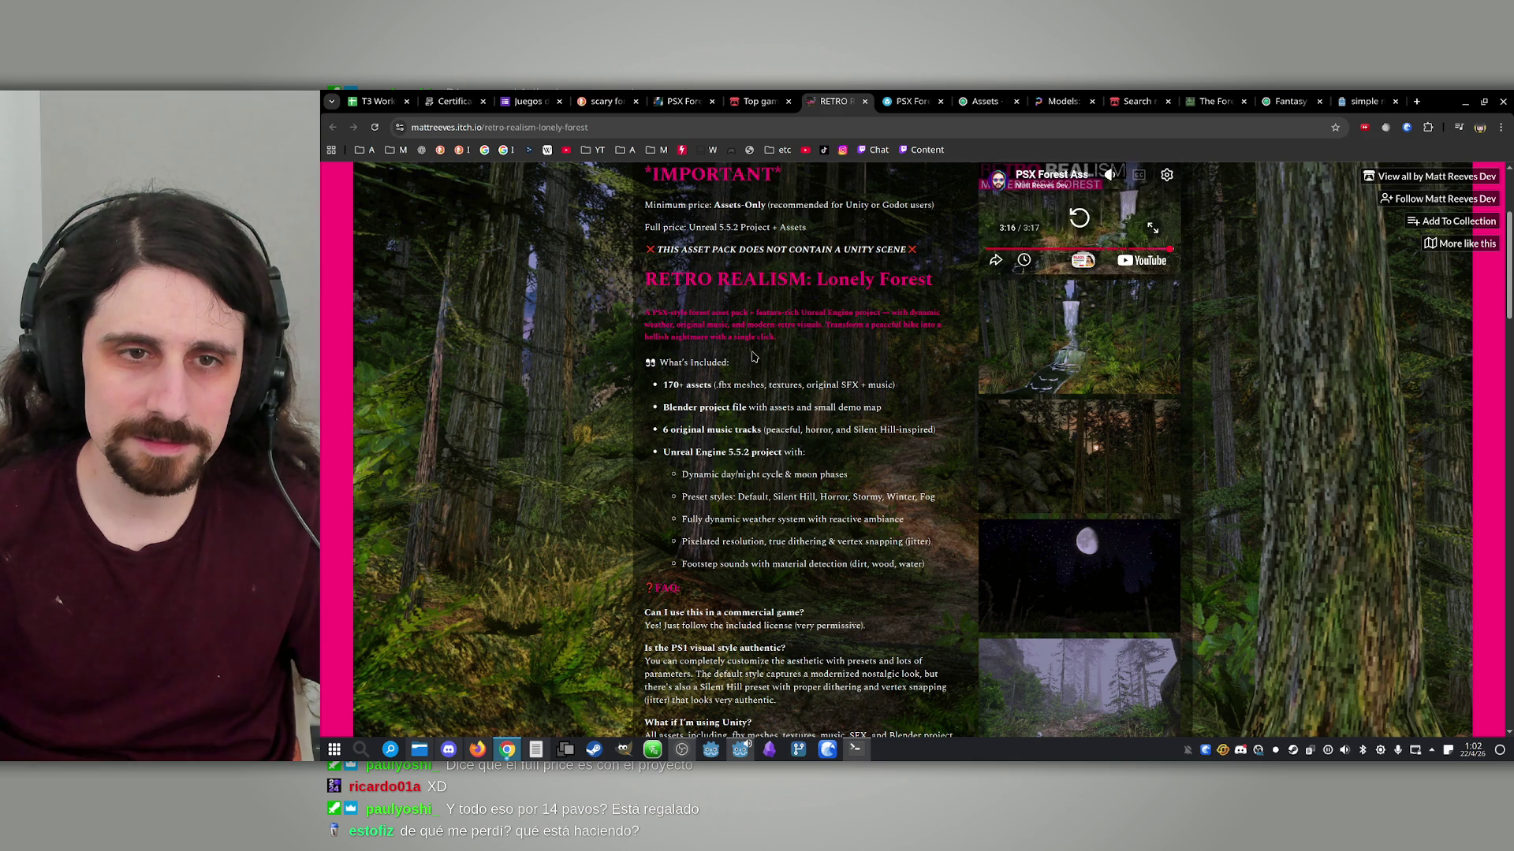
drag(653, 387, 784, 386)
click(786, 405)
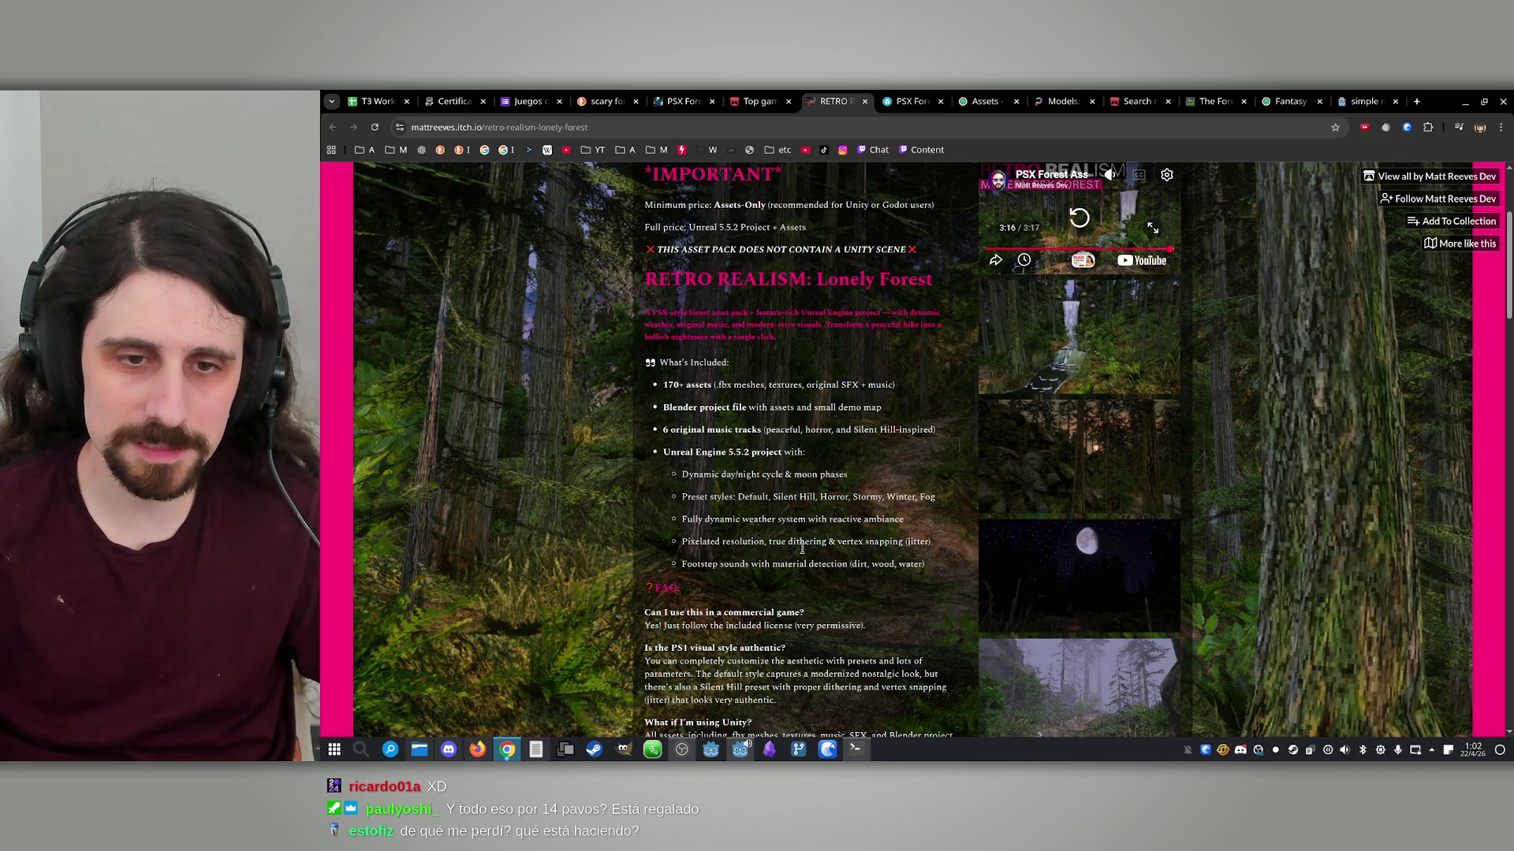
scroll(735, 542, down, 3)
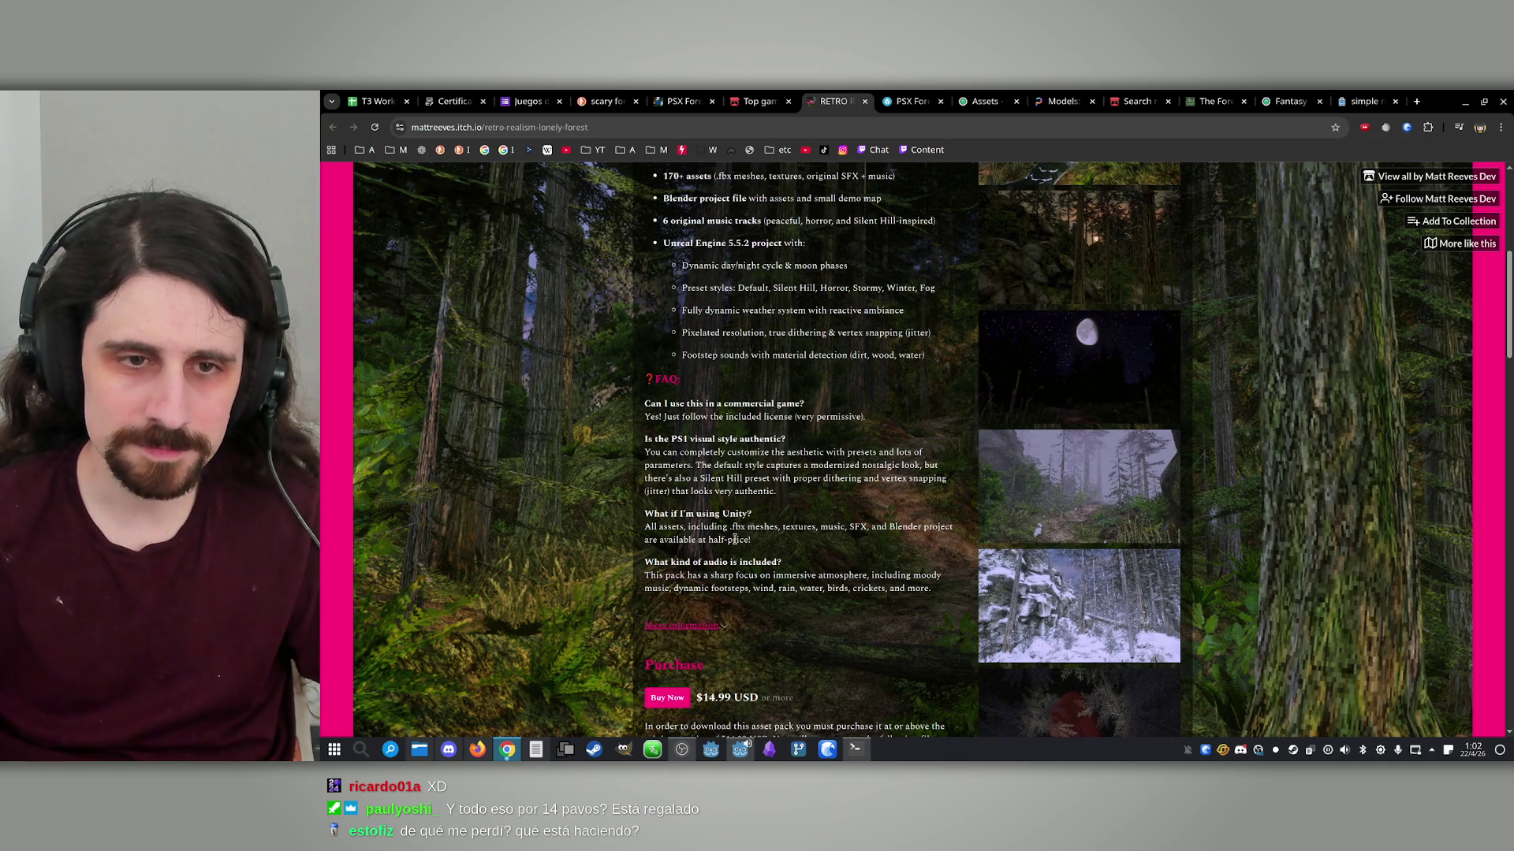
triple_click(737, 416)
click(737, 430)
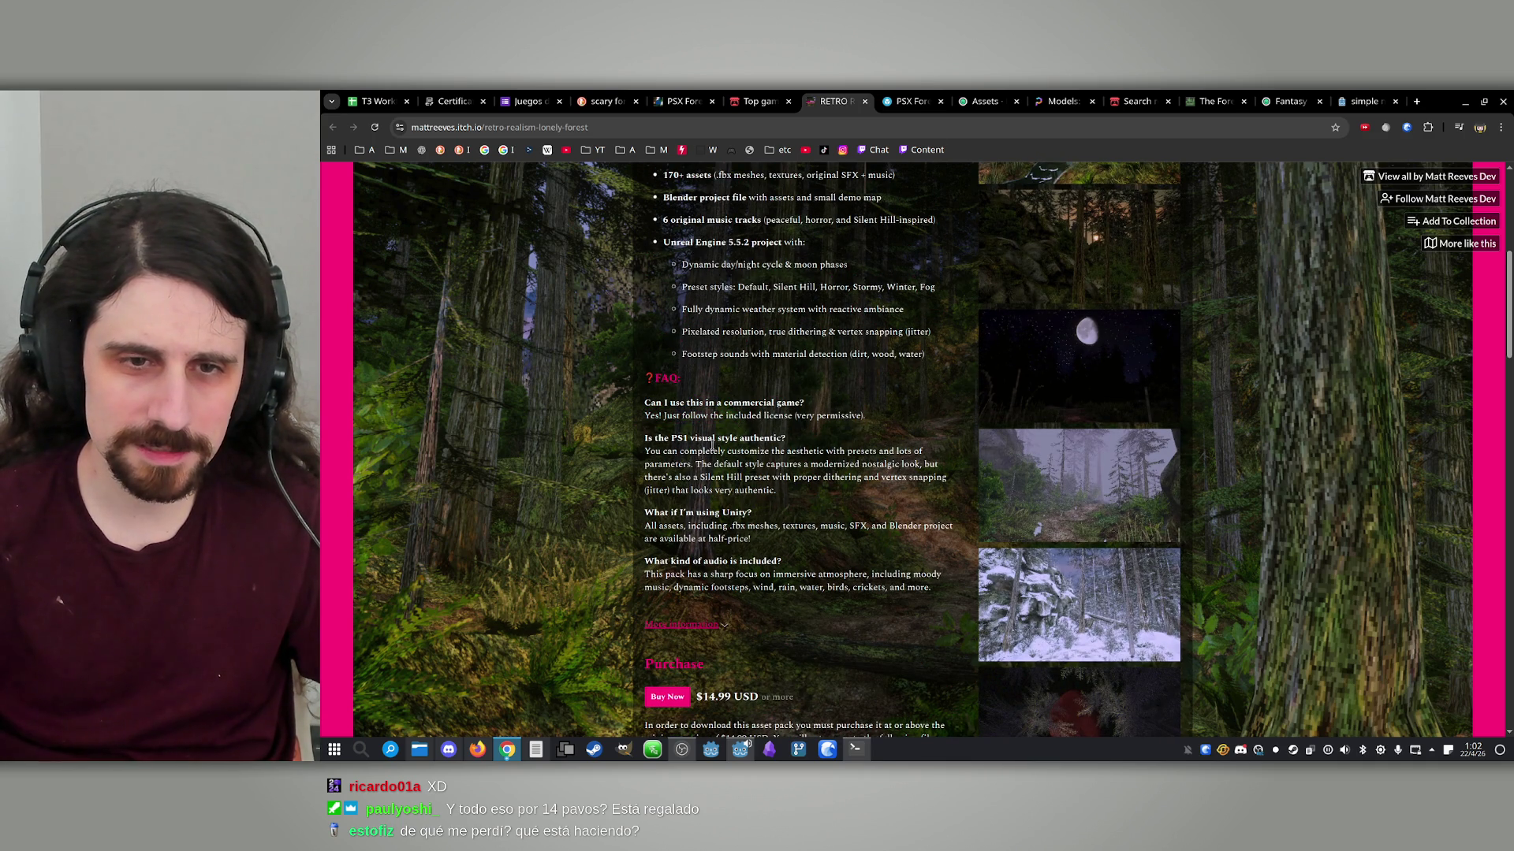
triple_click(712, 446)
click(735, 469)
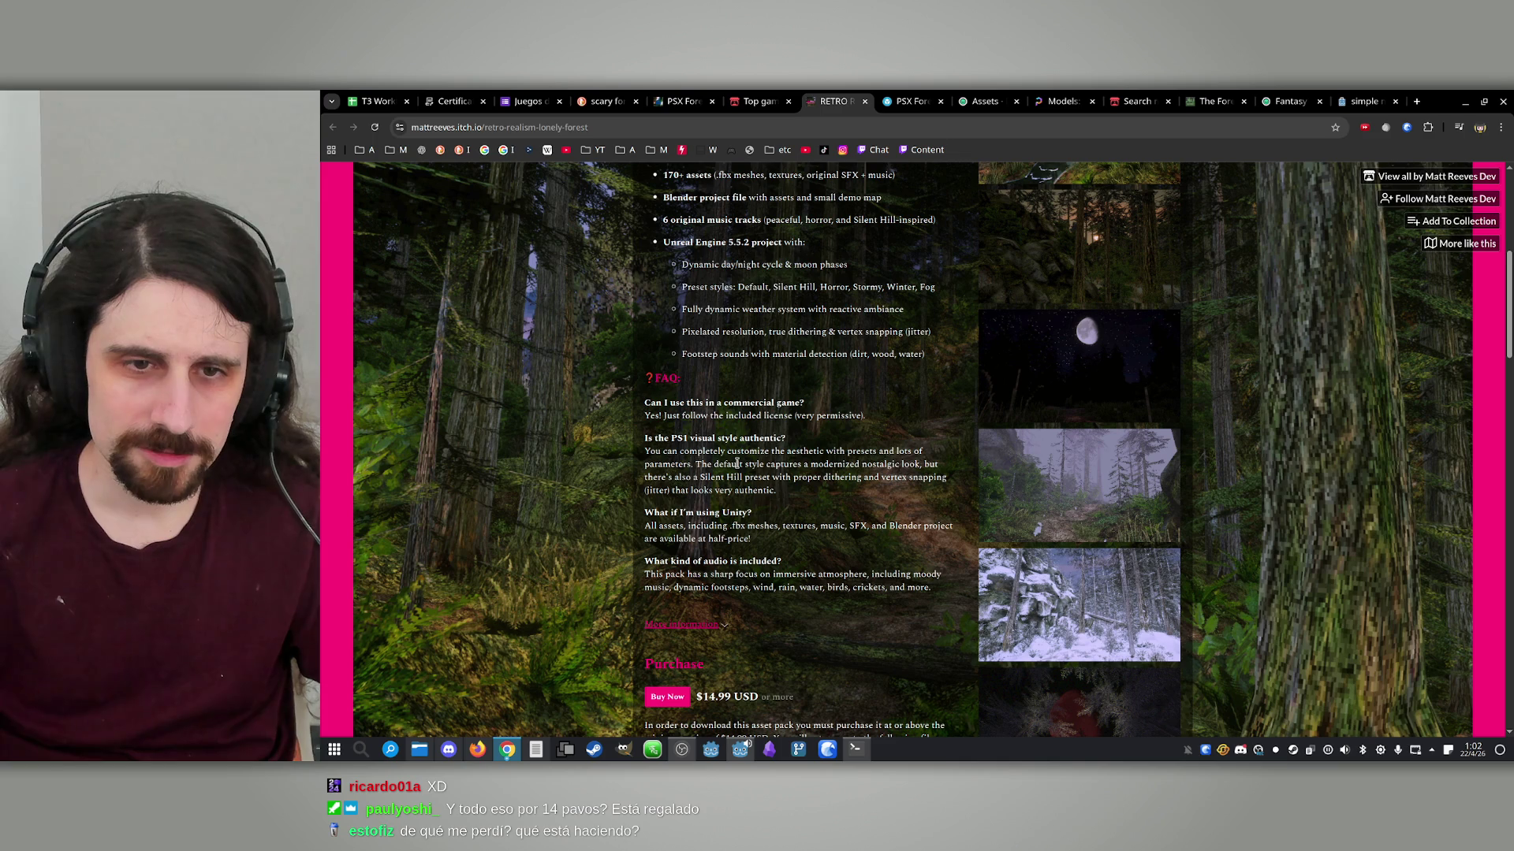
triple_click(726, 526)
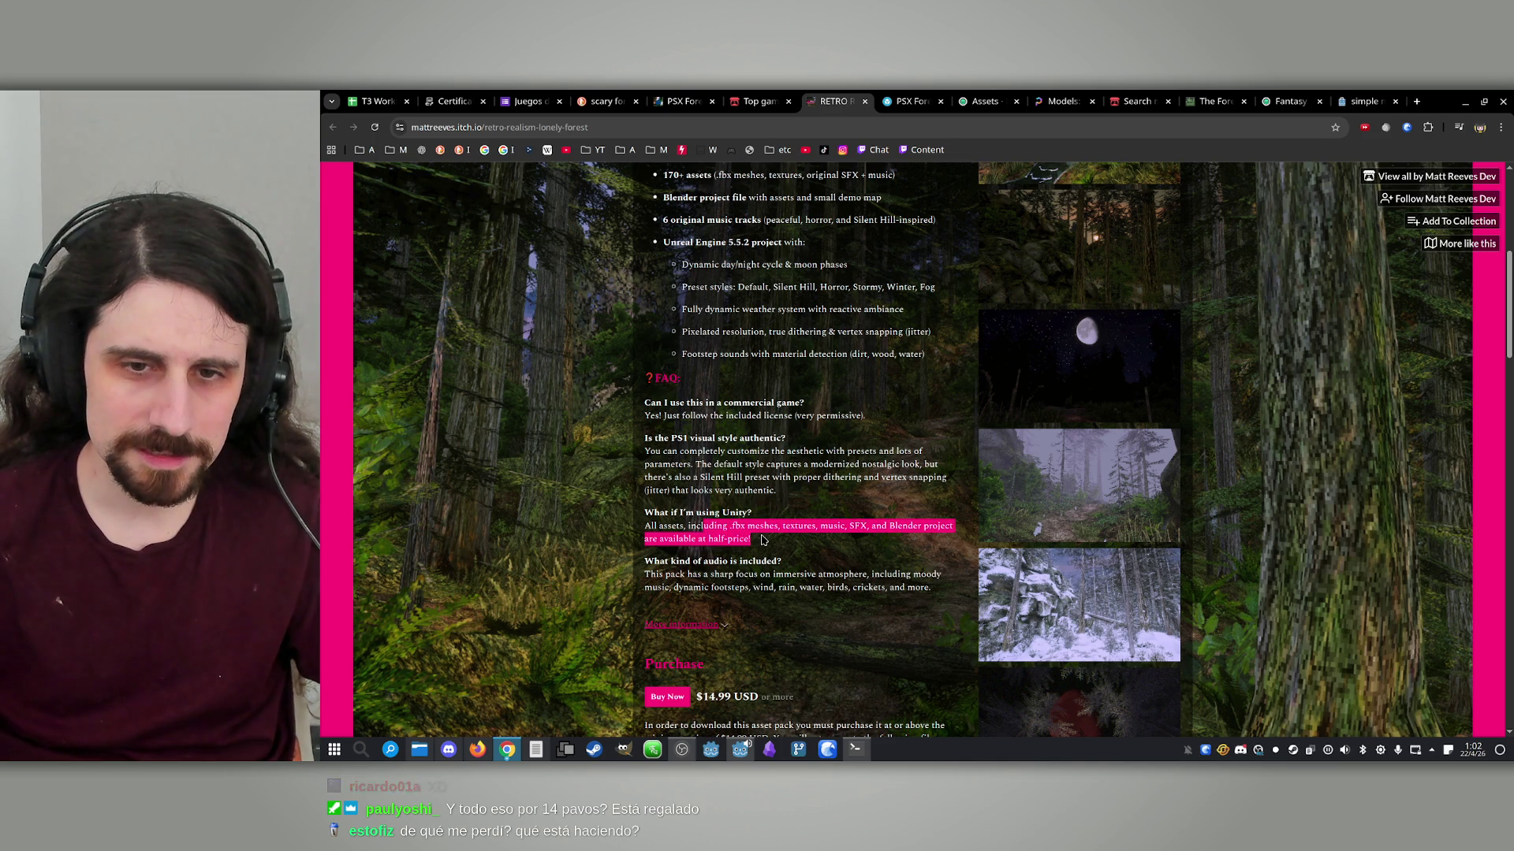
click(744, 516)
mouse_move(753, 526)
mouse_down()
mouse_move(753, 540)
mouse_move(792, 540)
mouse_up()
click(760, 530)
click(798, 541)
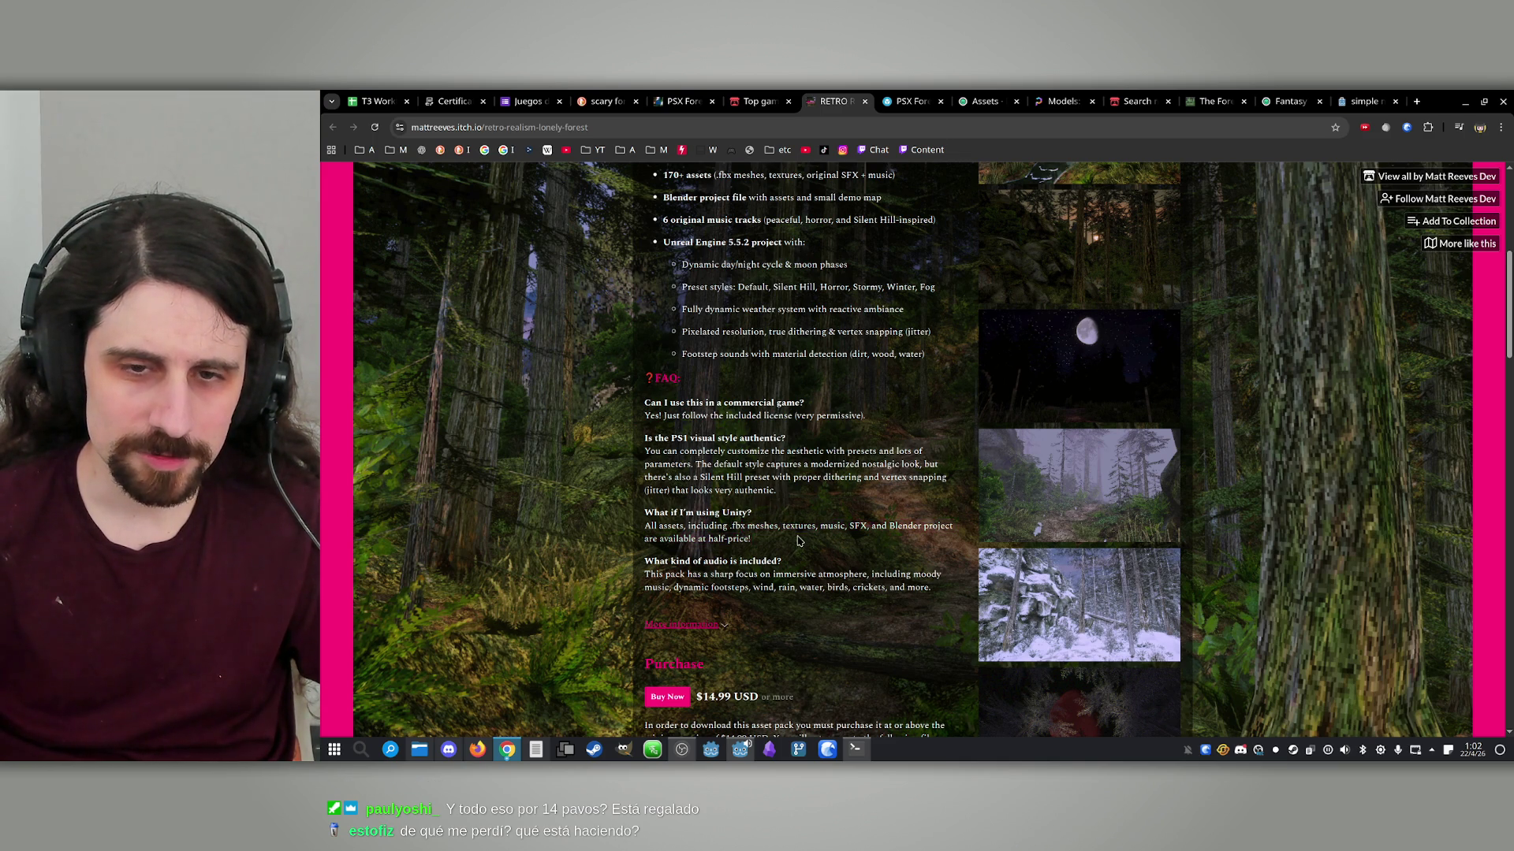
triple_click(692, 524)
click(758, 544)
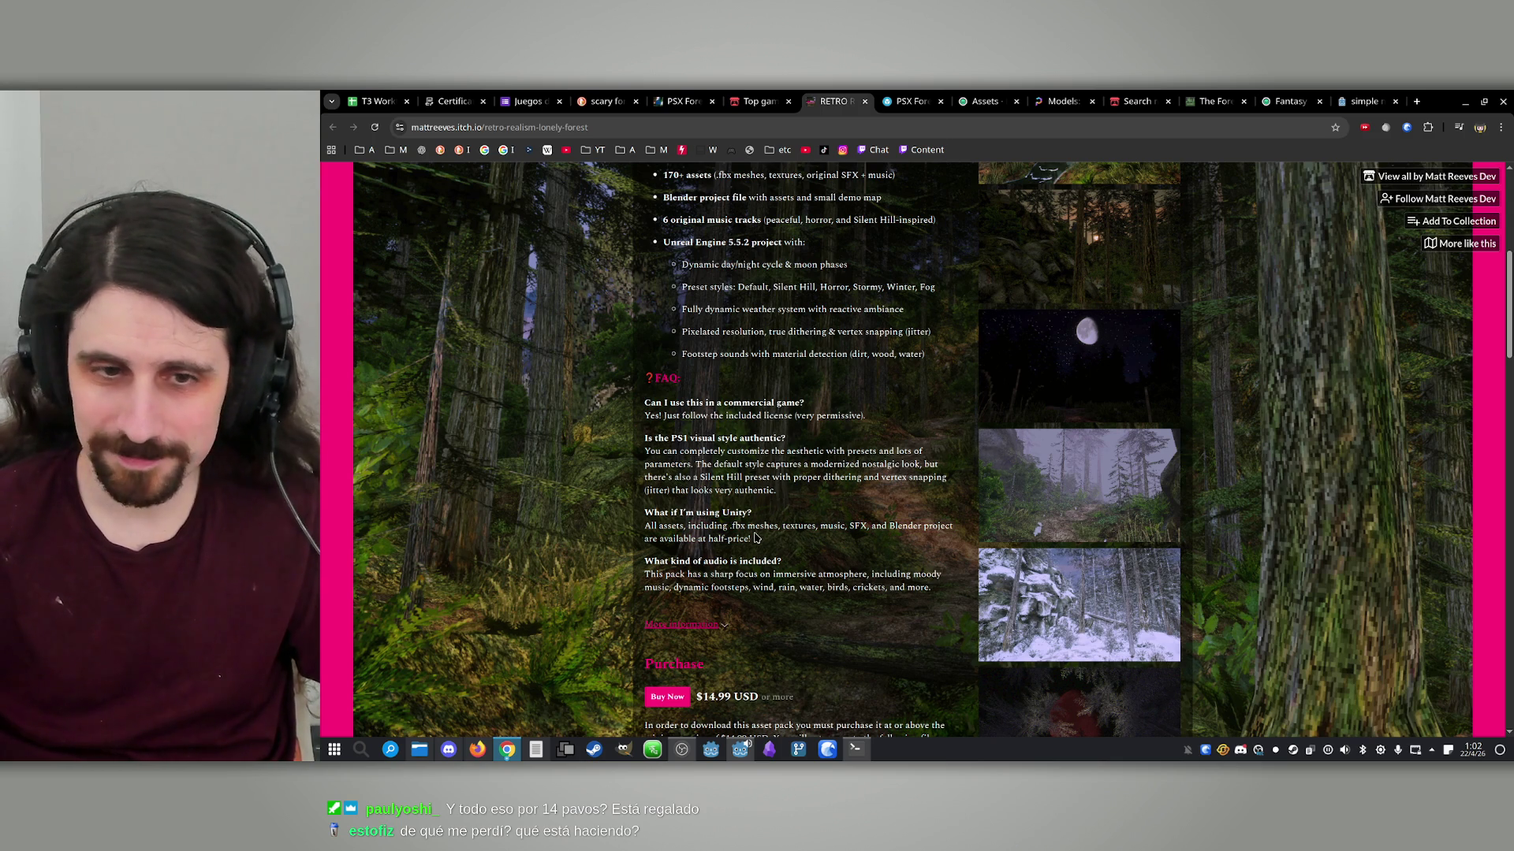
triple_click(776, 576)
click(786, 587)
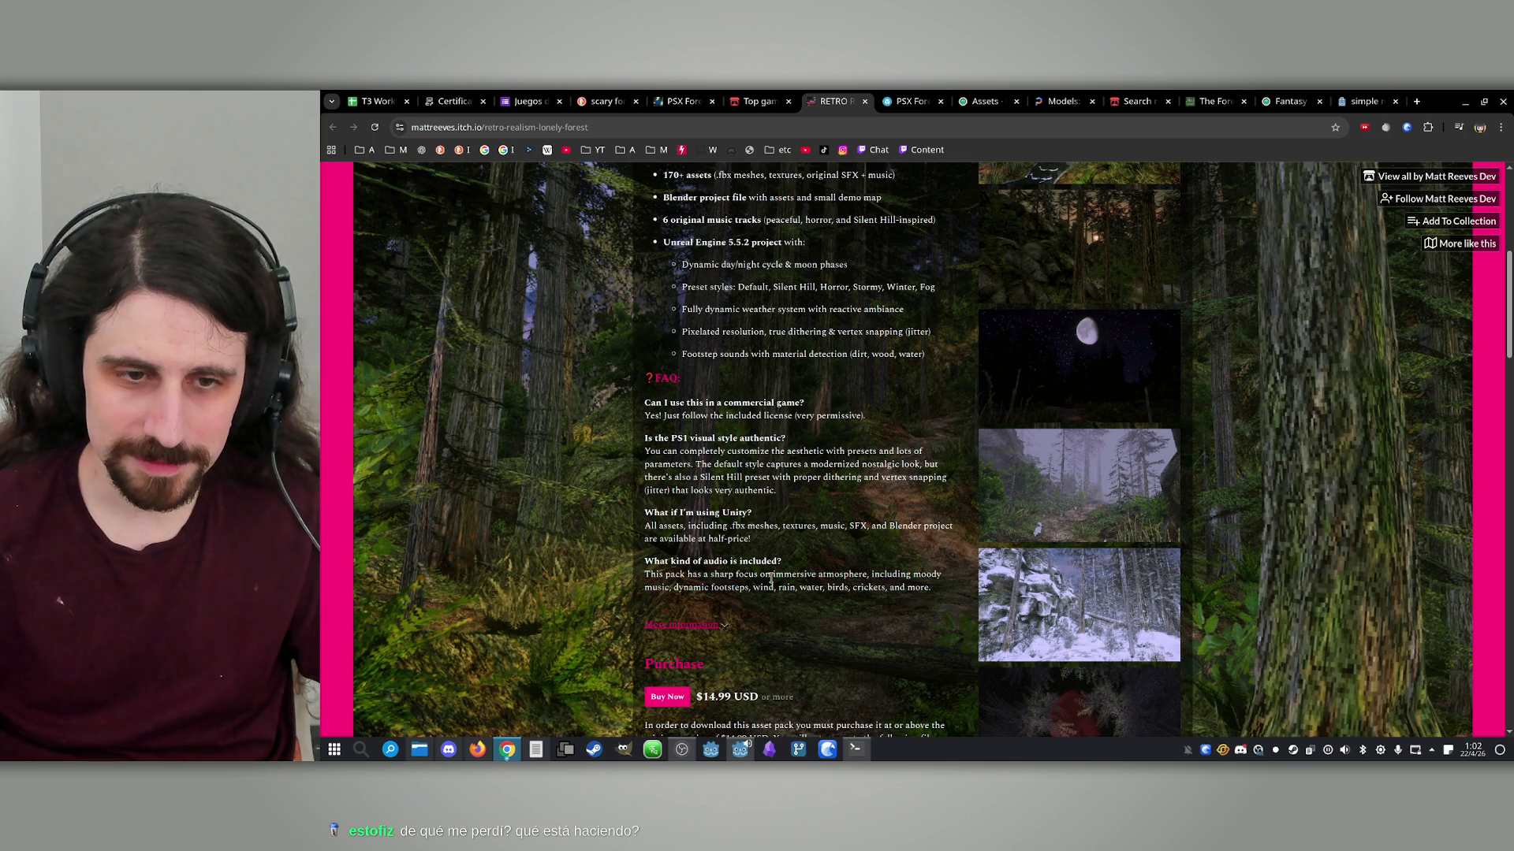
triple_click(773, 577)
click(784, 584)
scroll(784, 584, down, 5)
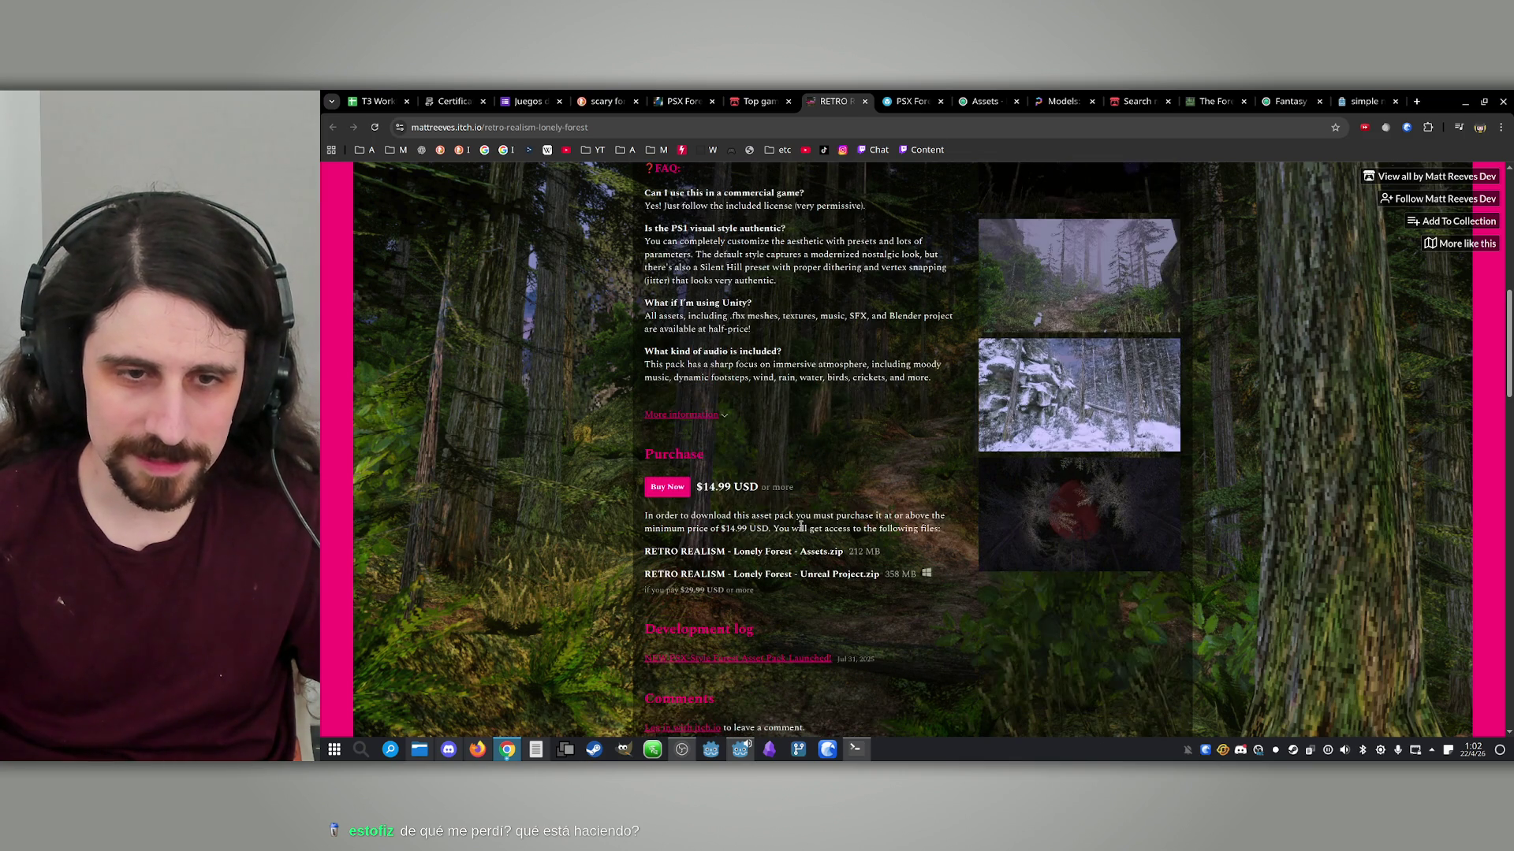
scroll(749, 522, down, 4)
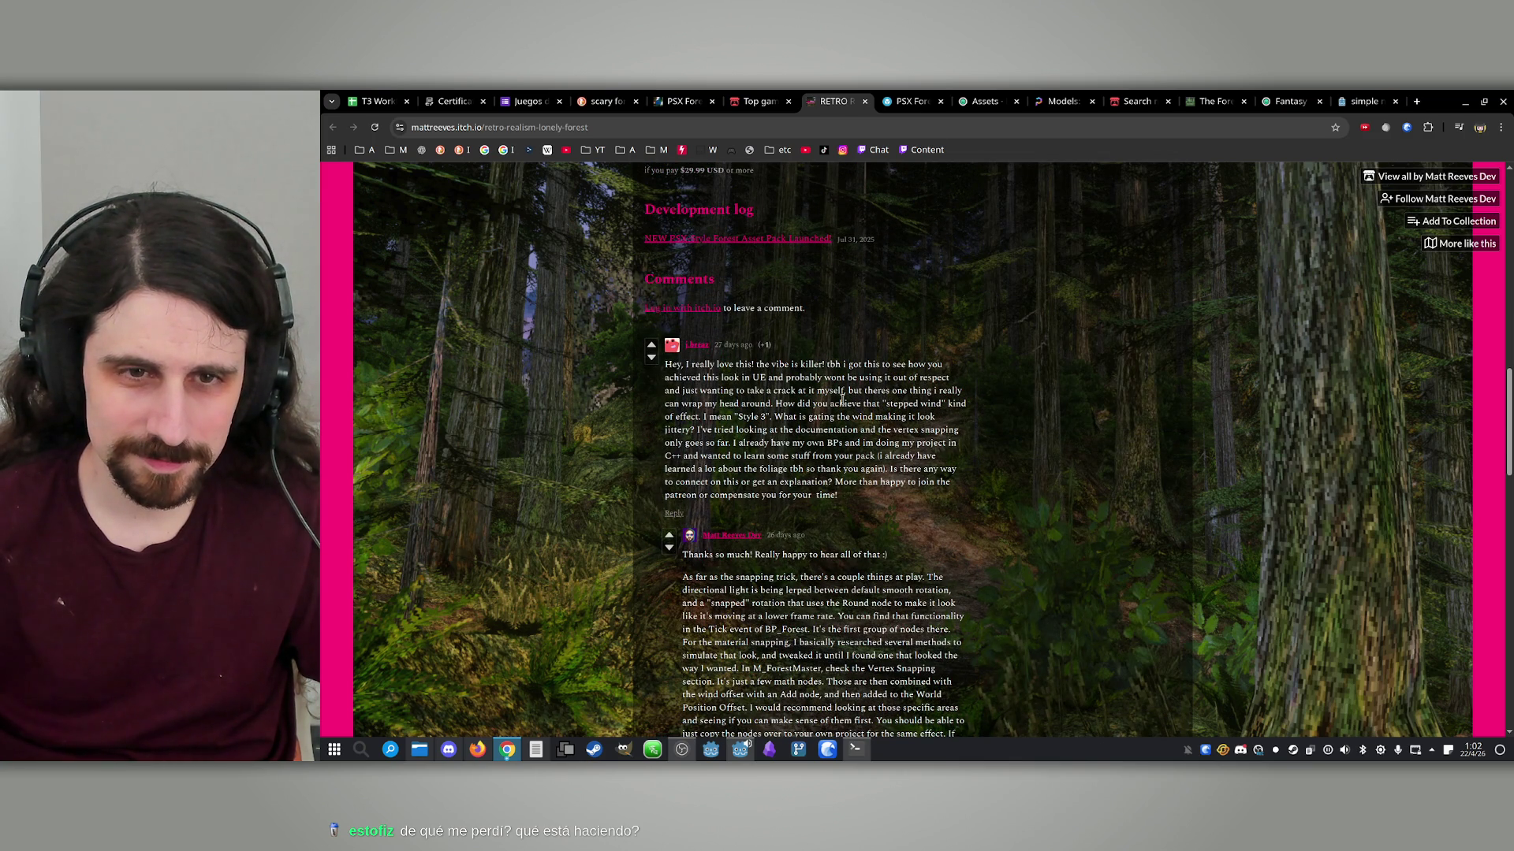
drag(801, 377, 800, 415)
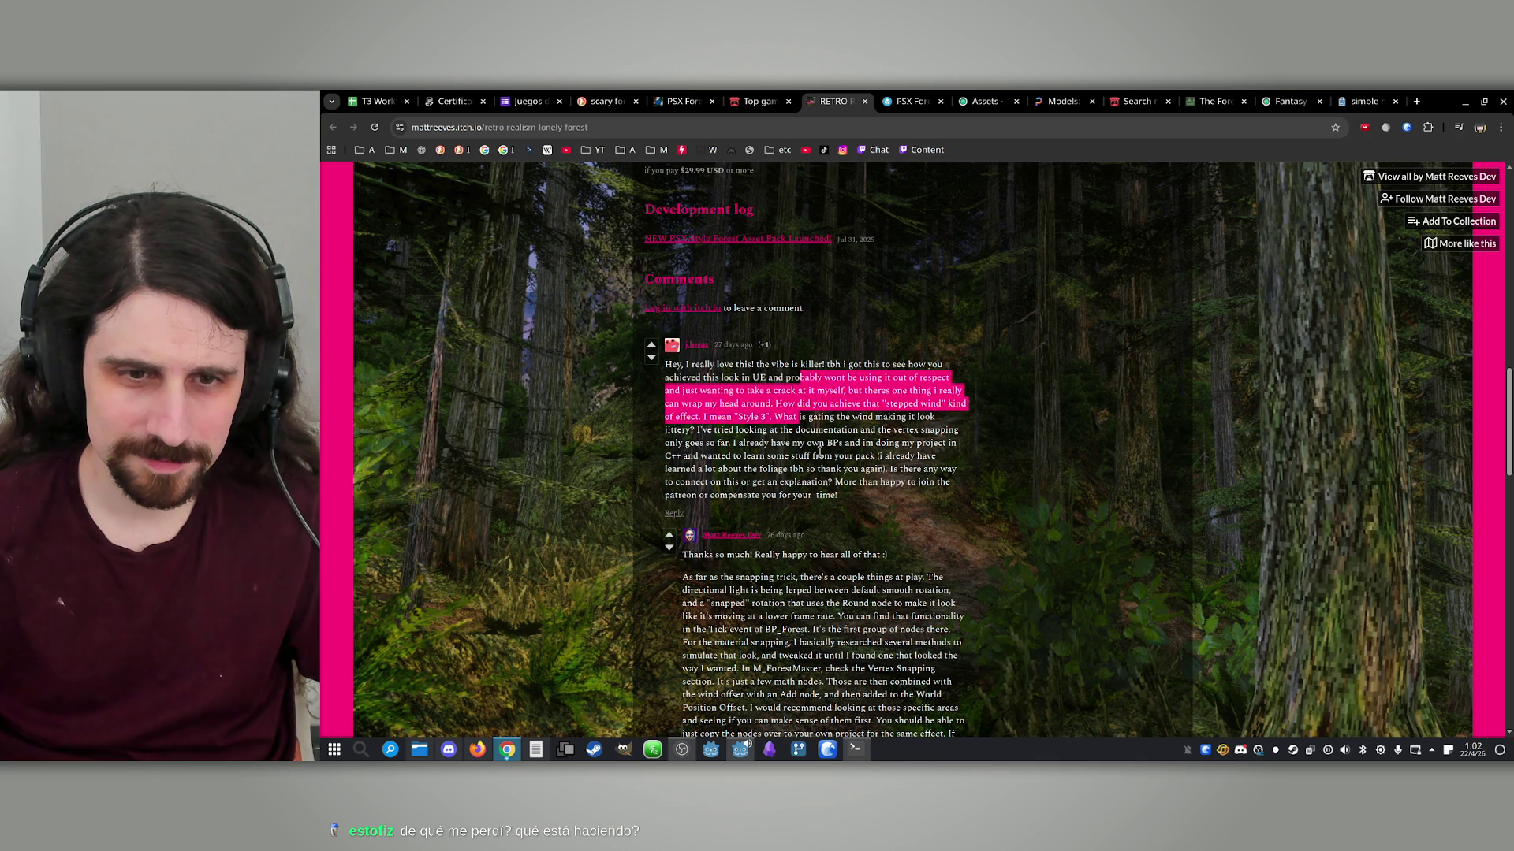
click(820, 450)
scroll(789, 429, down, 5)
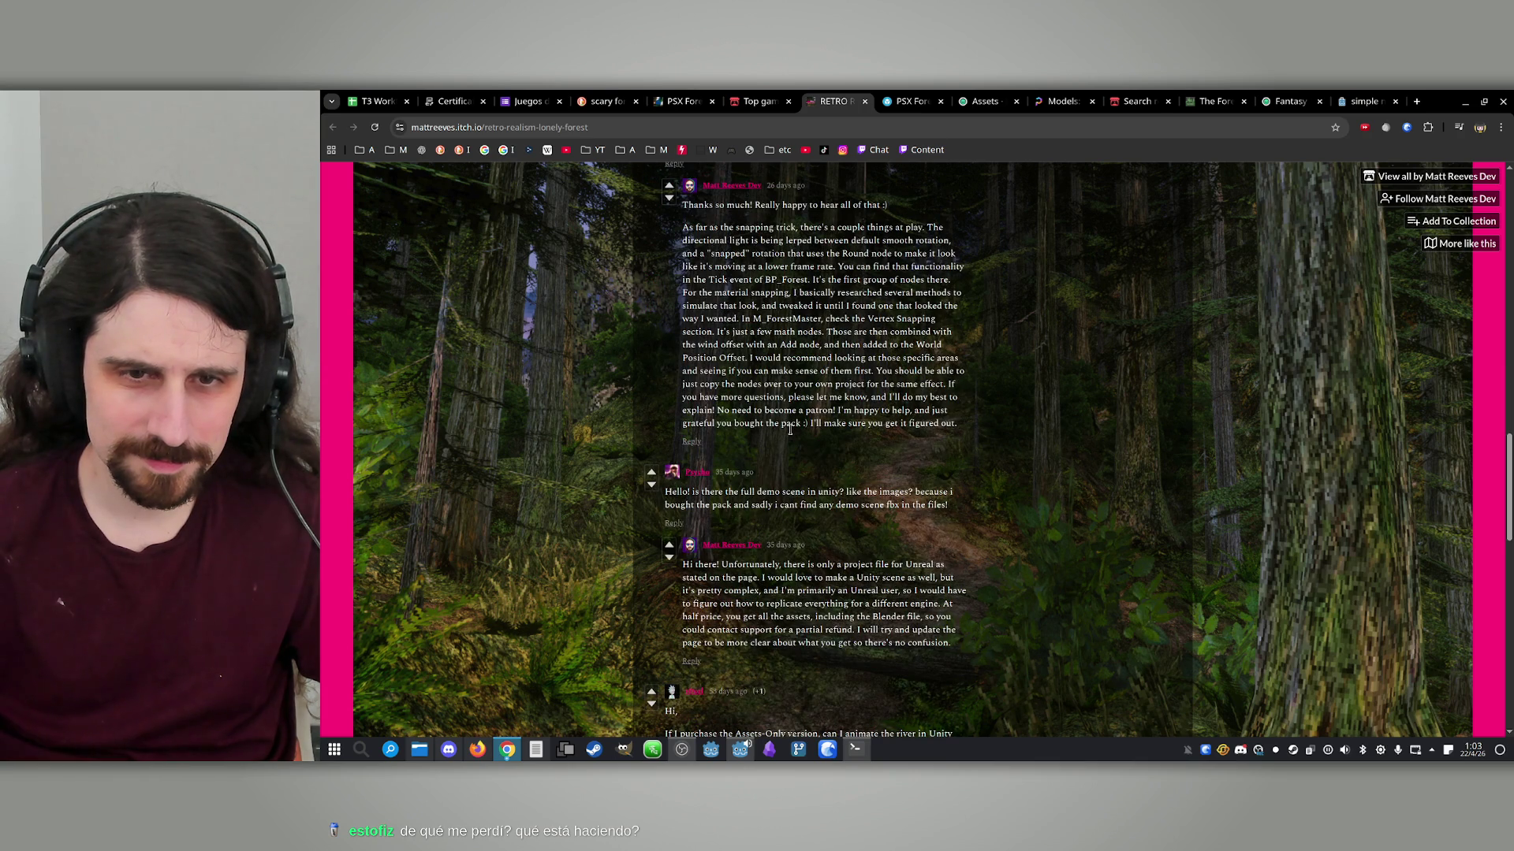
scroll(789, 429, down, 1)
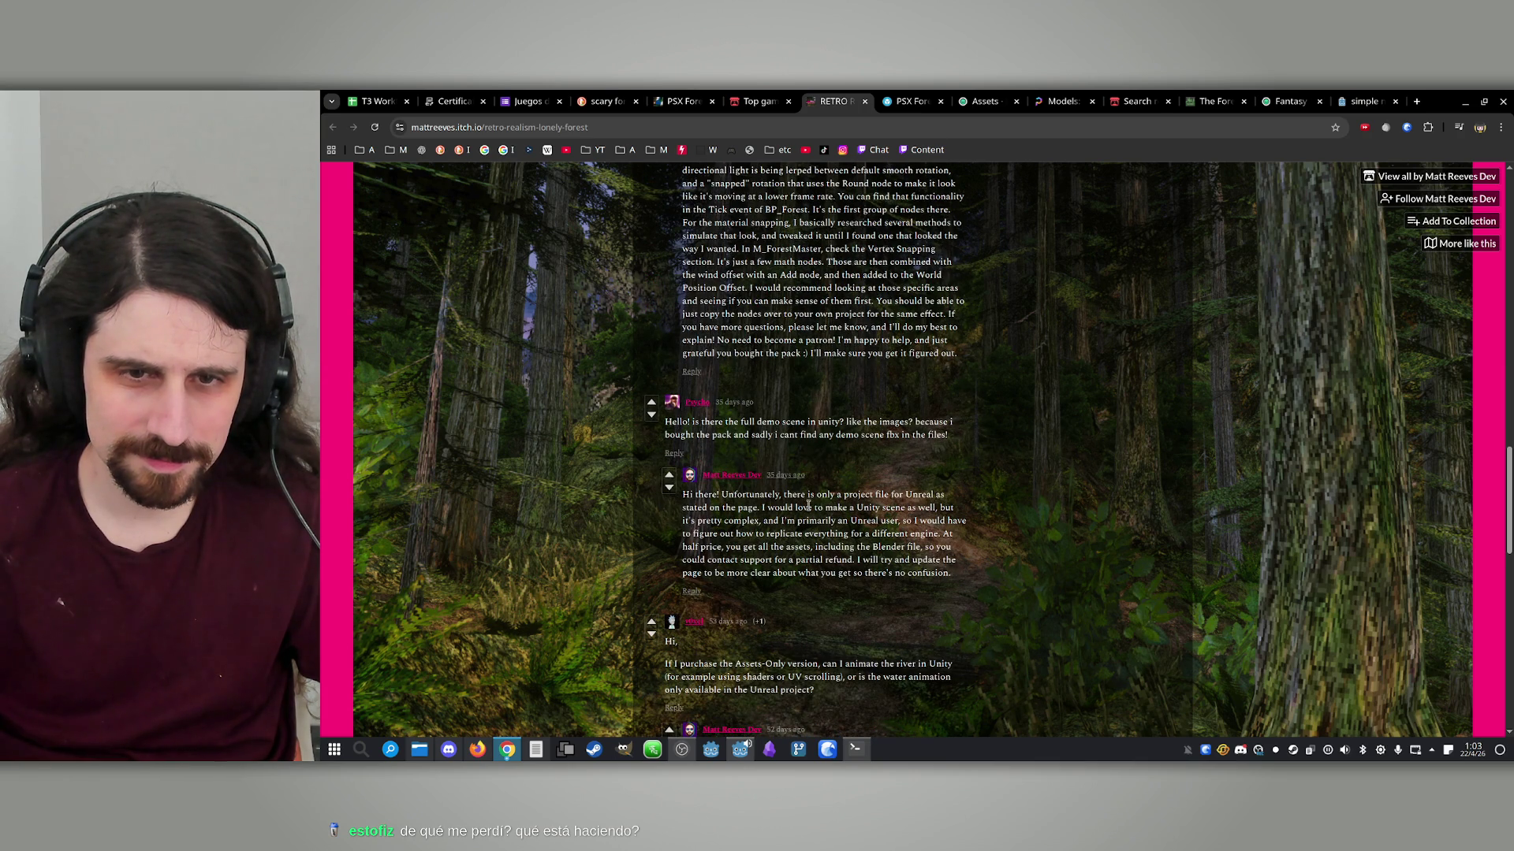
scroll(792, 524, down, 2)
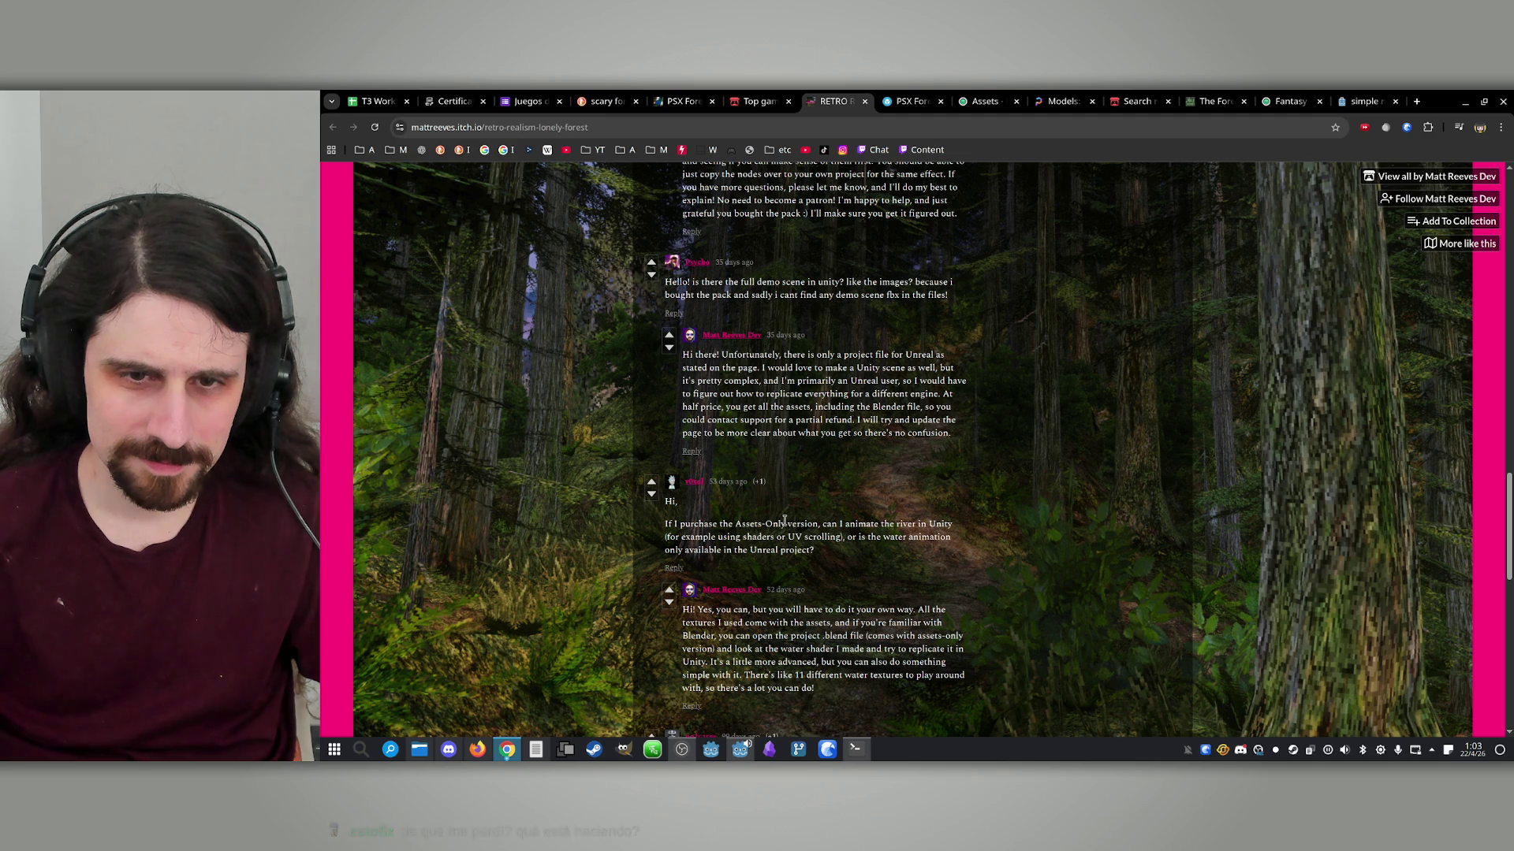
drag(785, 520, 820, 534)
click(821, 533)
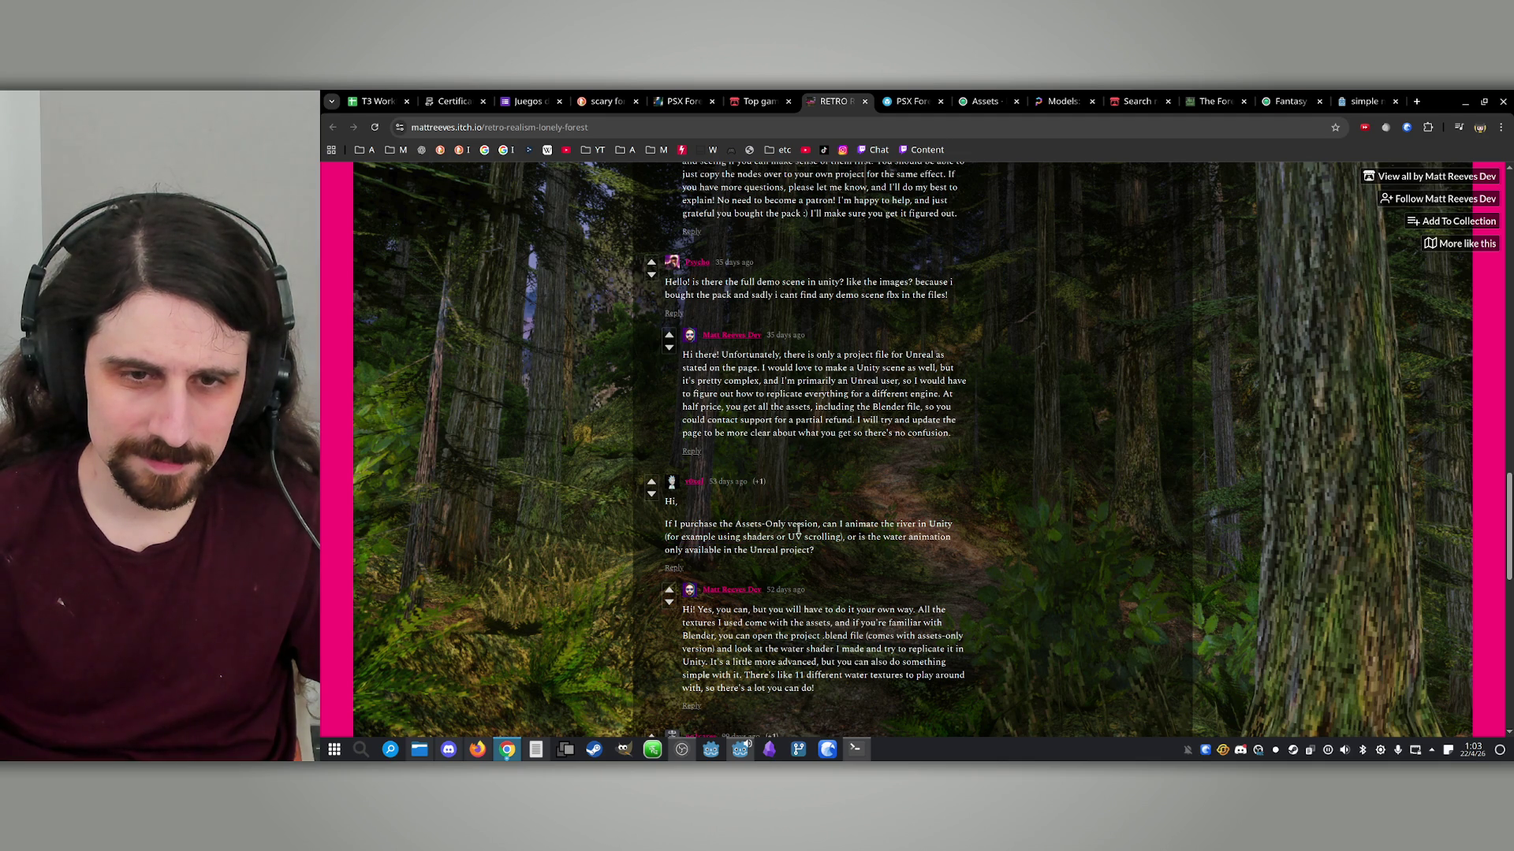
scroll(817, 552, down, 6)
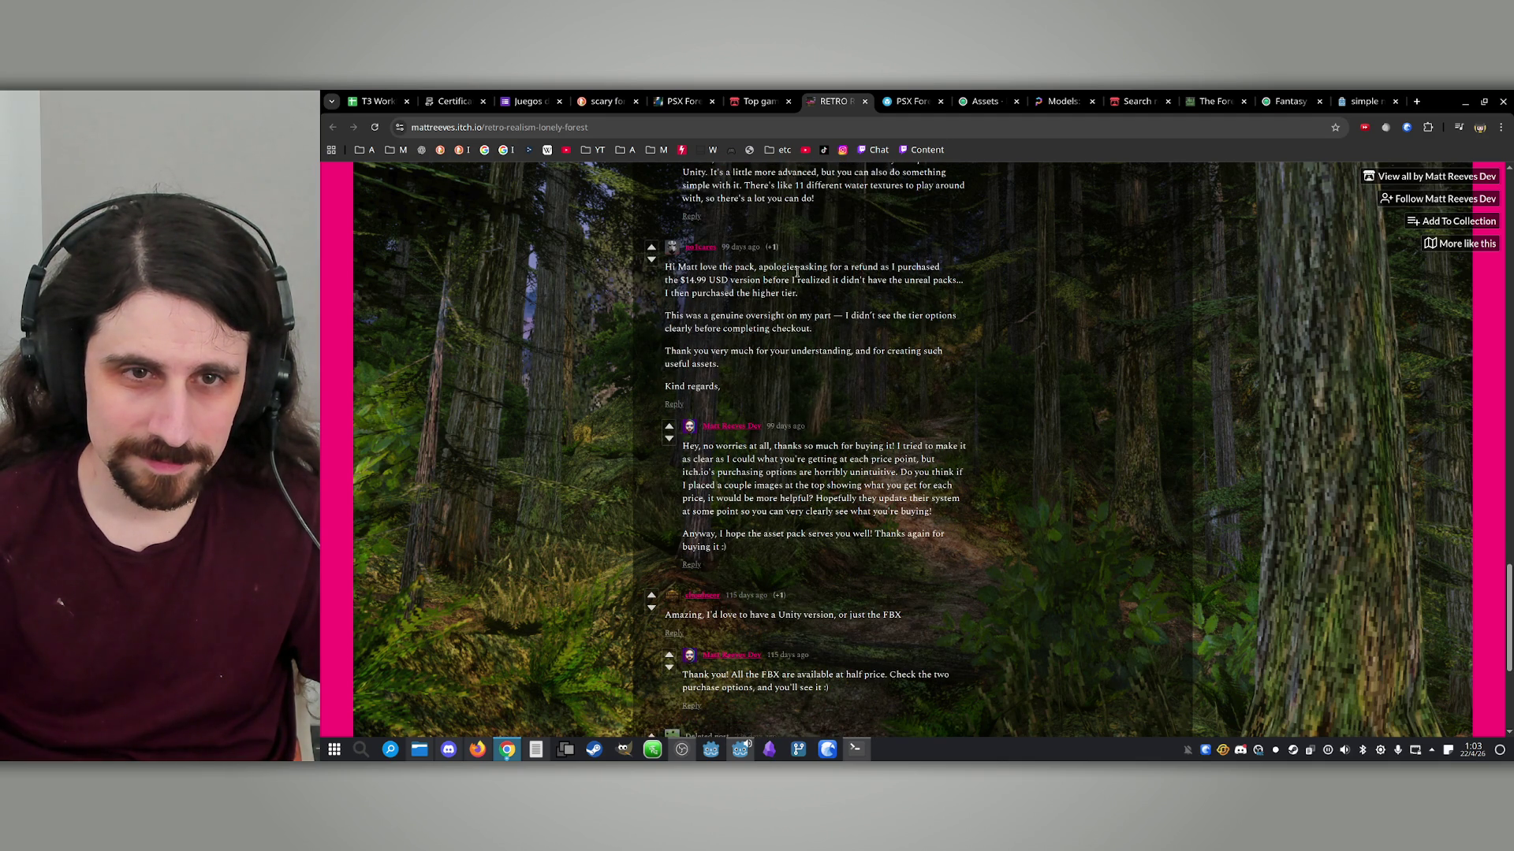
drag(806, 269, 812, 297)
click(815, 306)
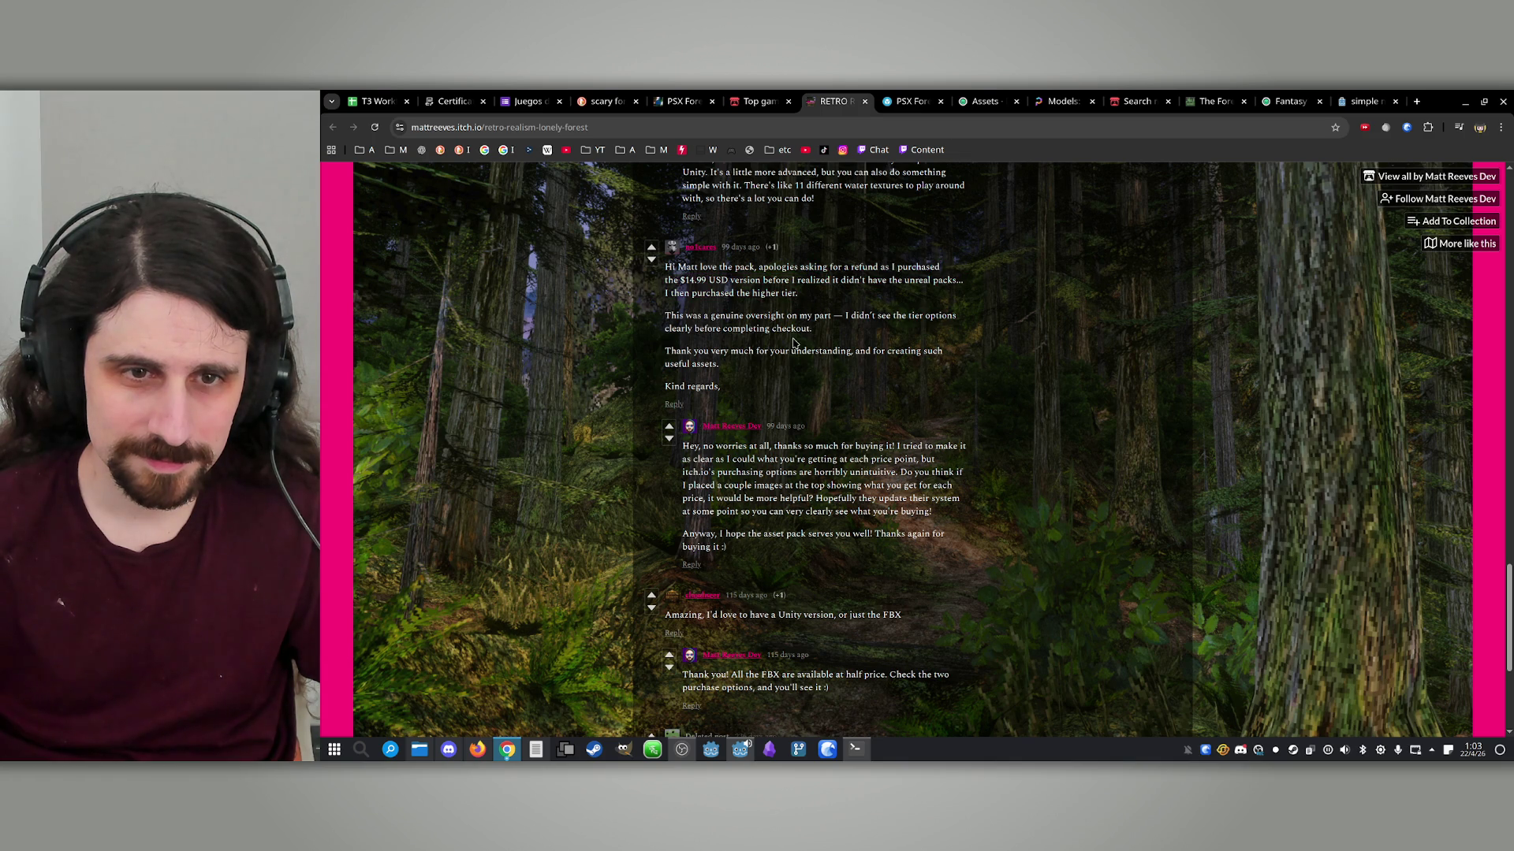
scroll(777, 385, up, 20)
scroll(709, 362, down, 10)
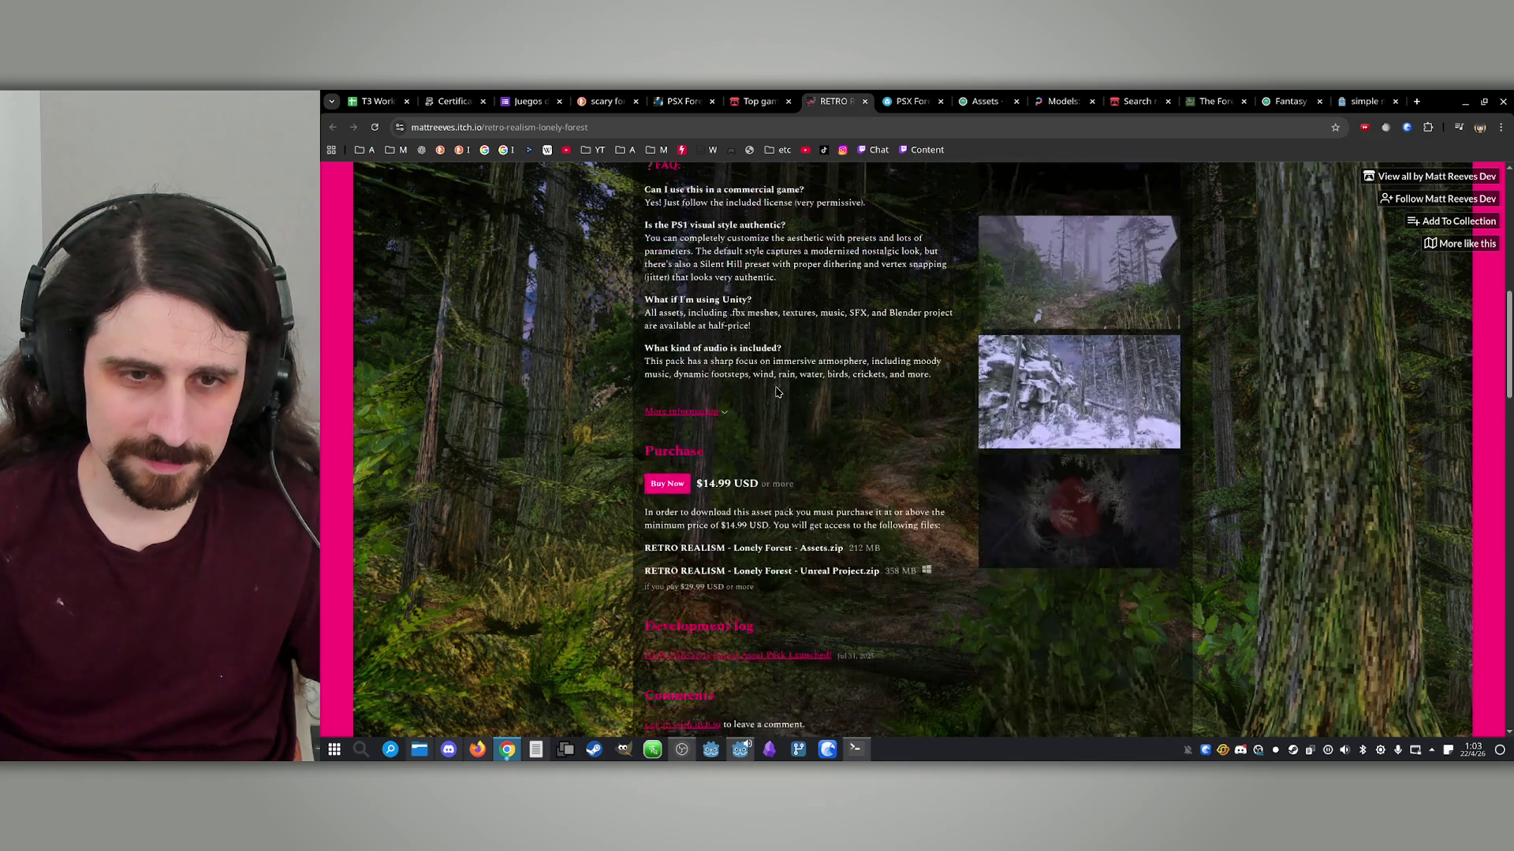
click(683, 354)
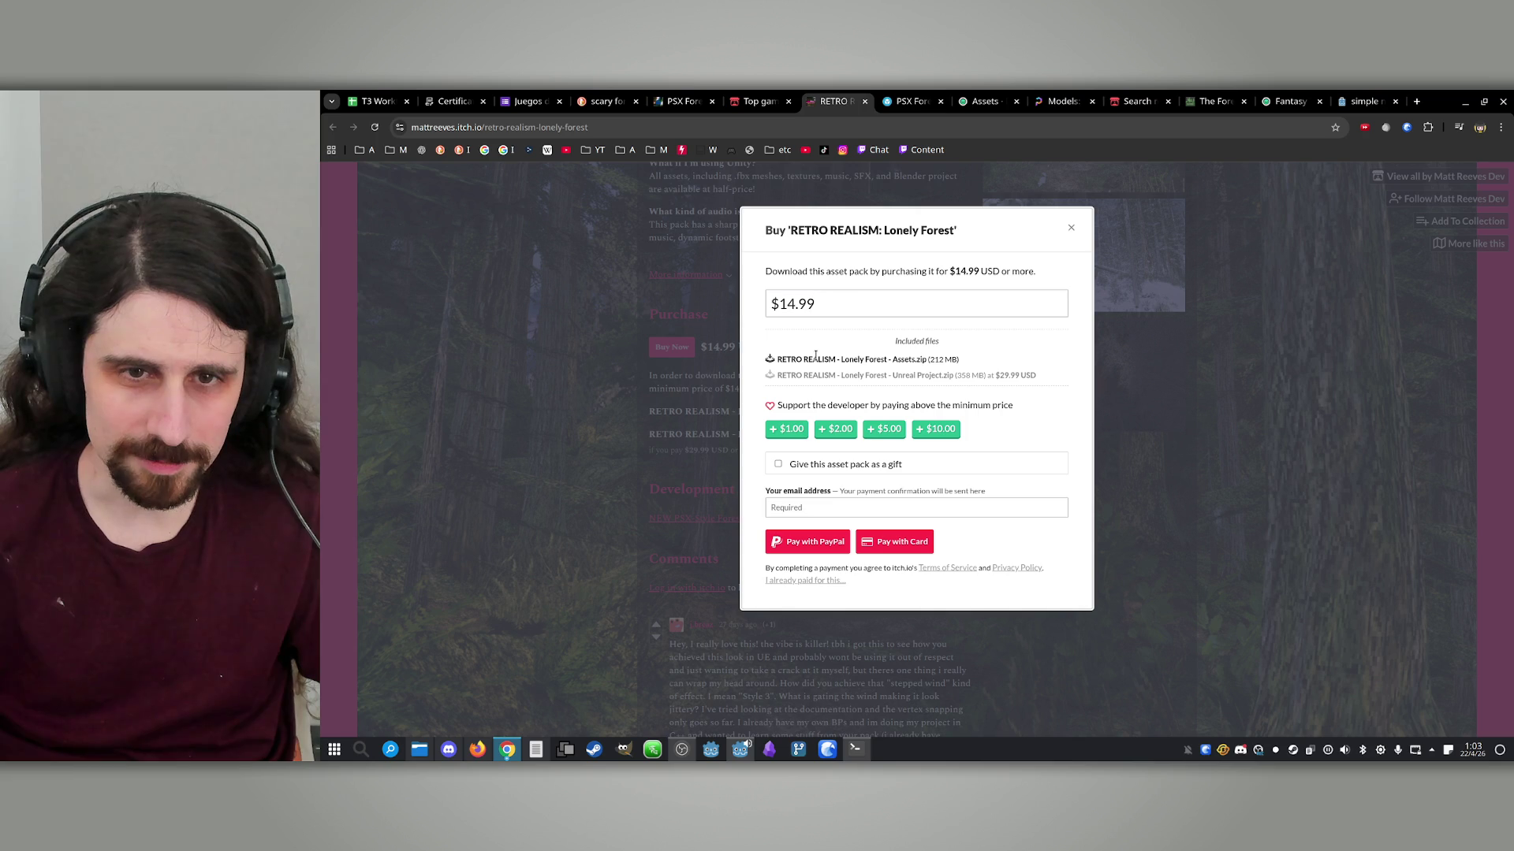
click(856, 302)
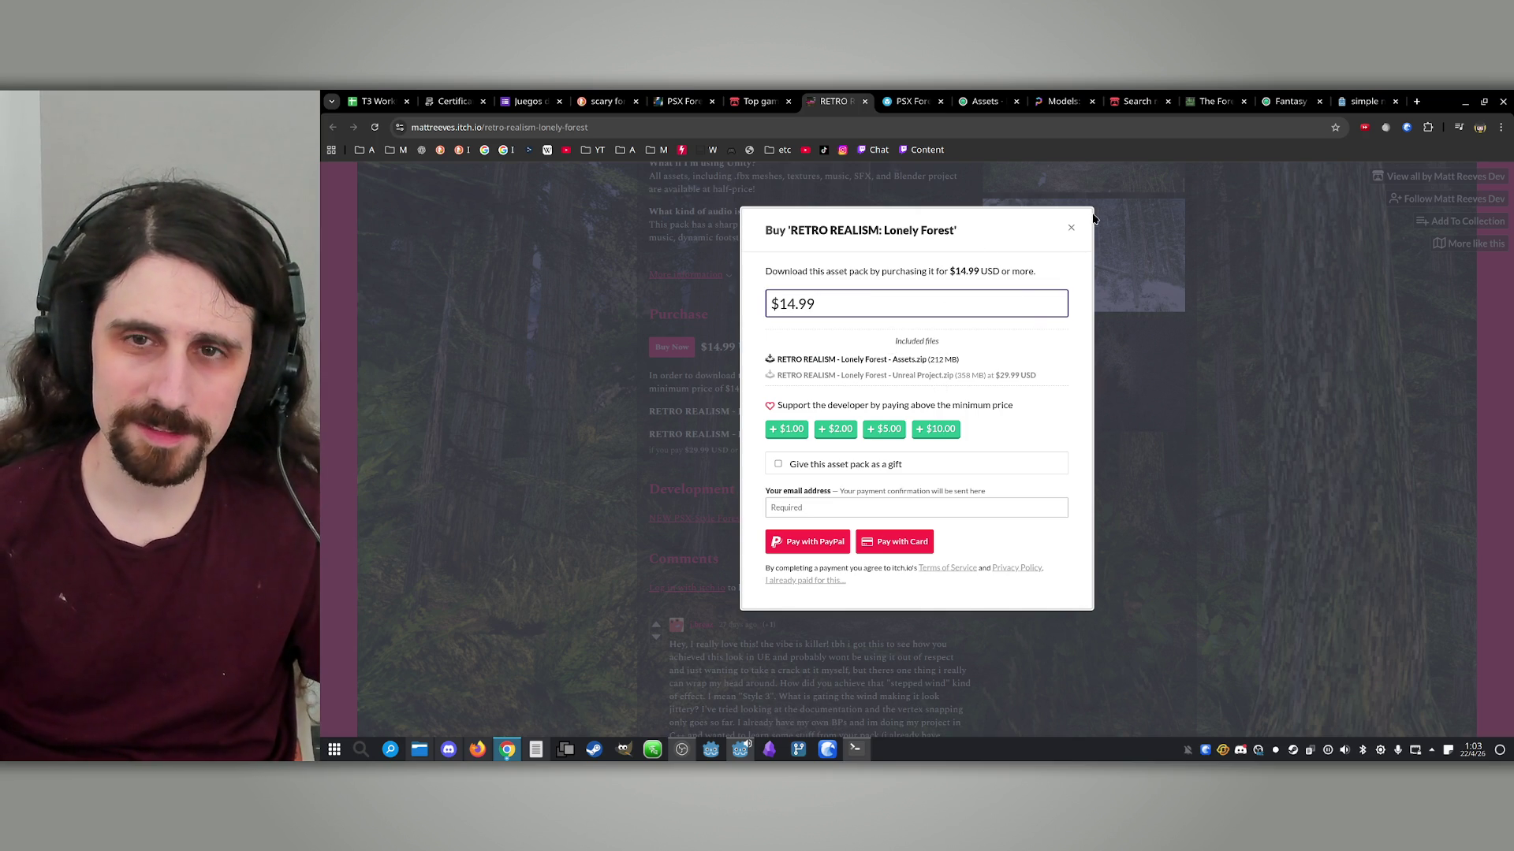
click(1072, 229)
scroll(1088, 410, up, 5)
scroll(1114, 388, down, 2)
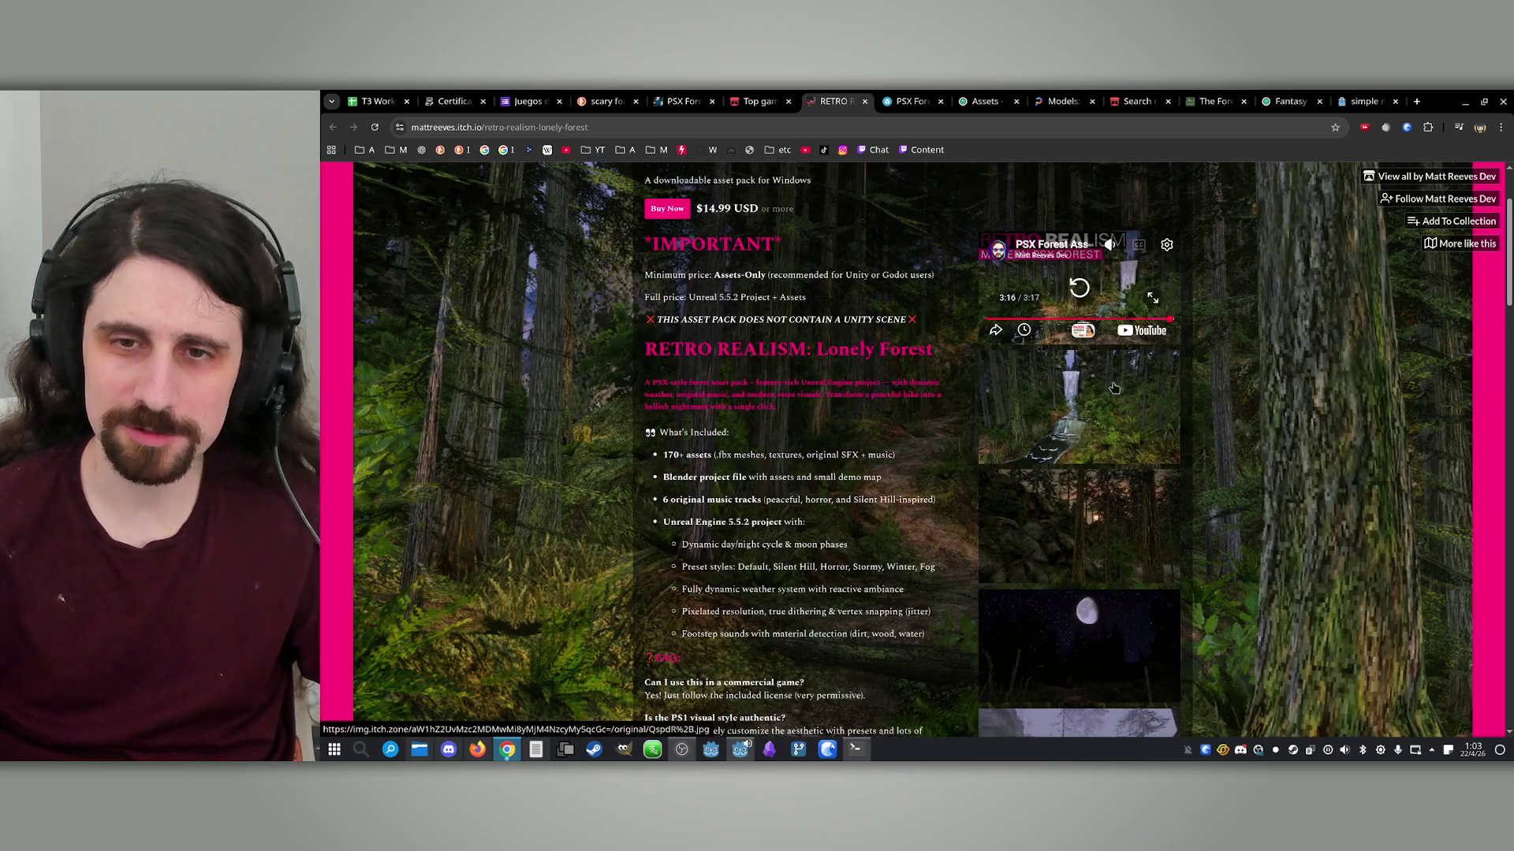
scroll(1104, 390, down, 2)
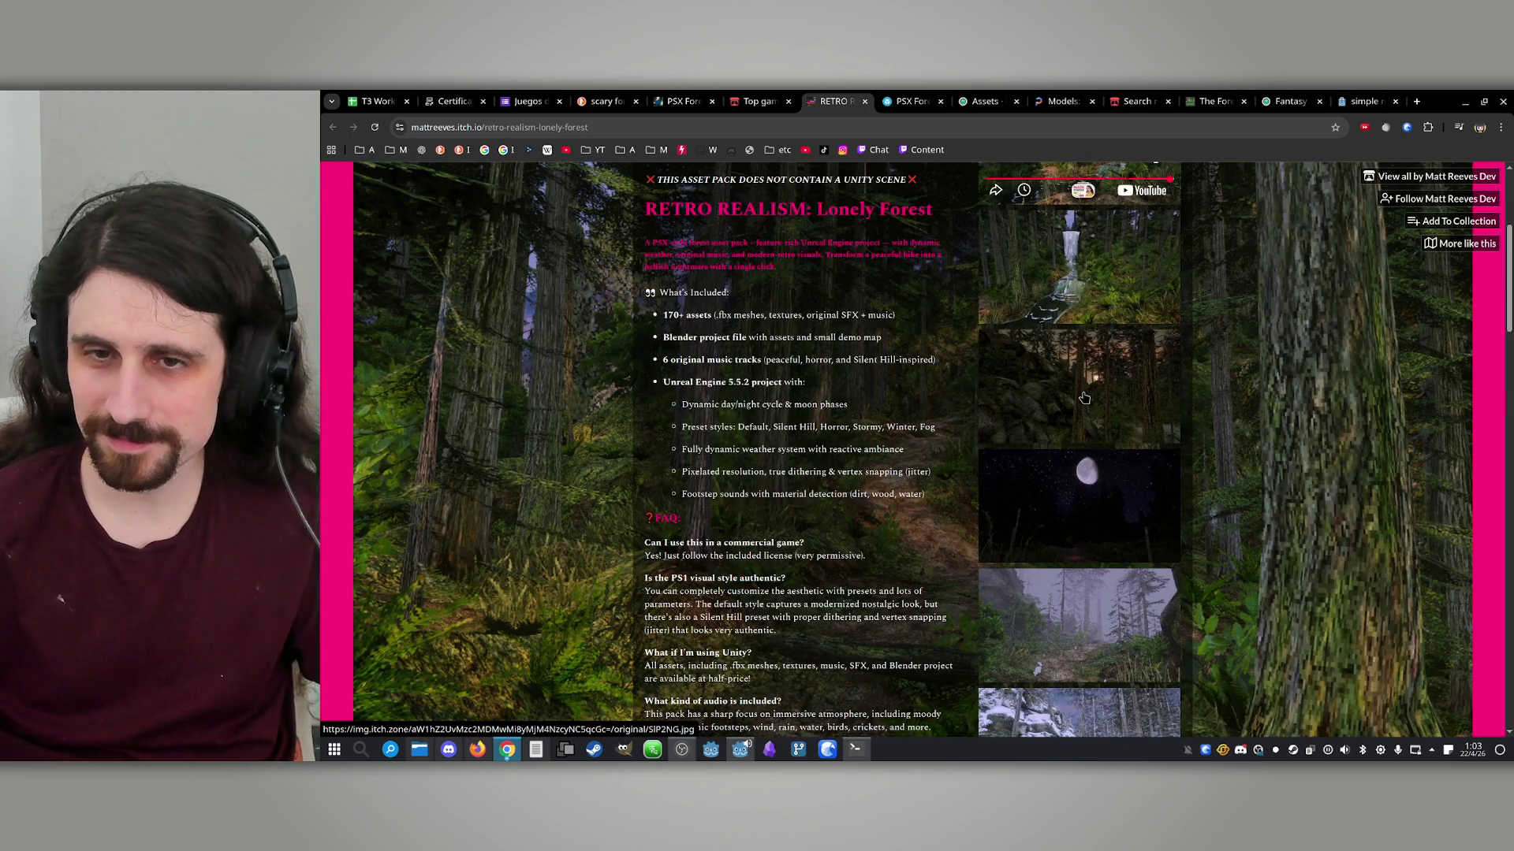
click(1105, 379)
click(1404, 473)
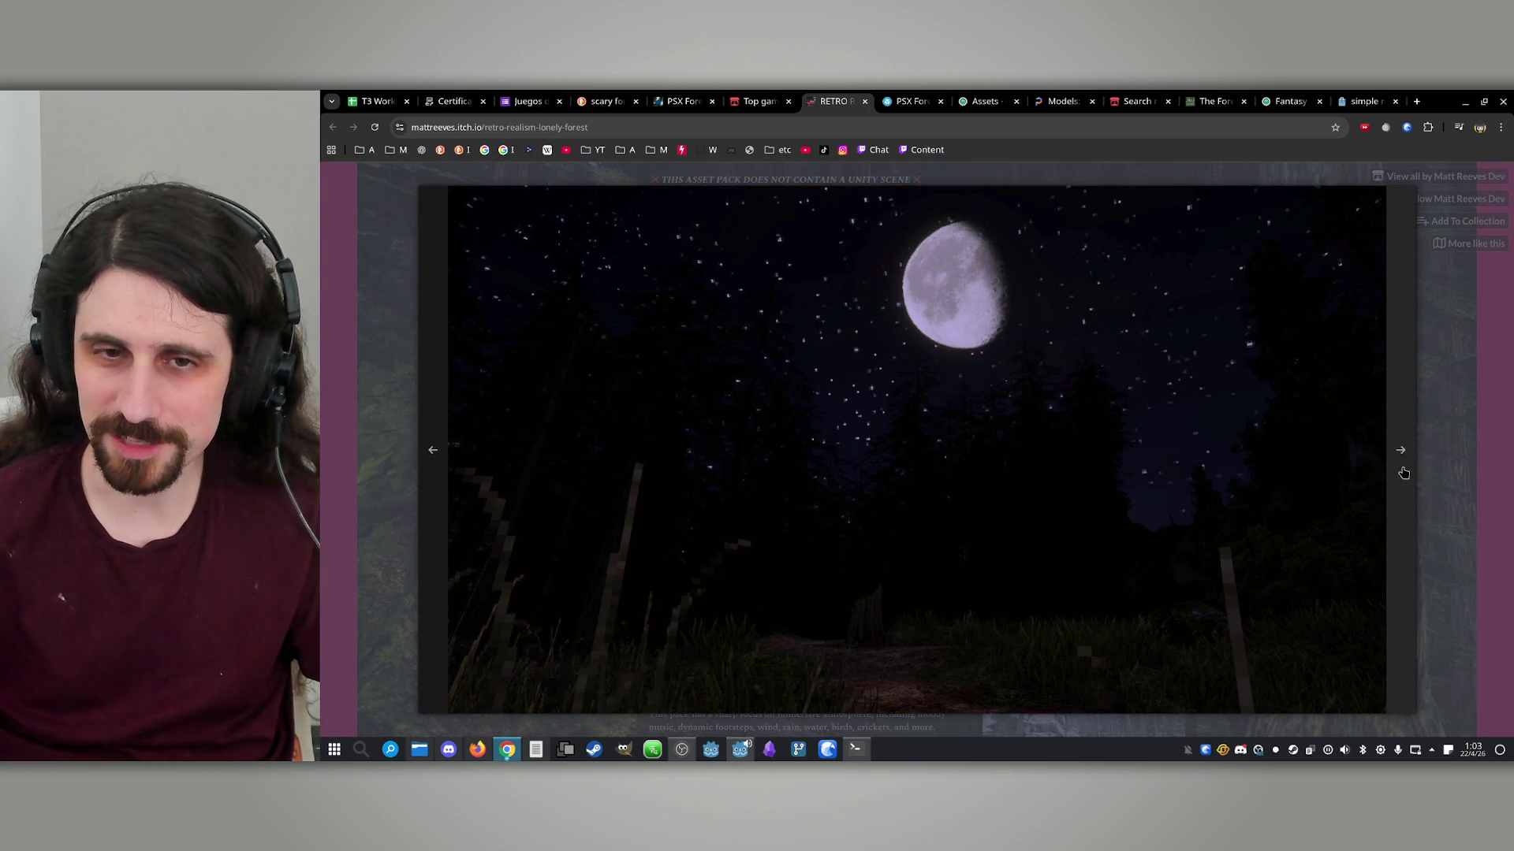
click(1404, 473)
click(1404, 473)
click(1404, 473)
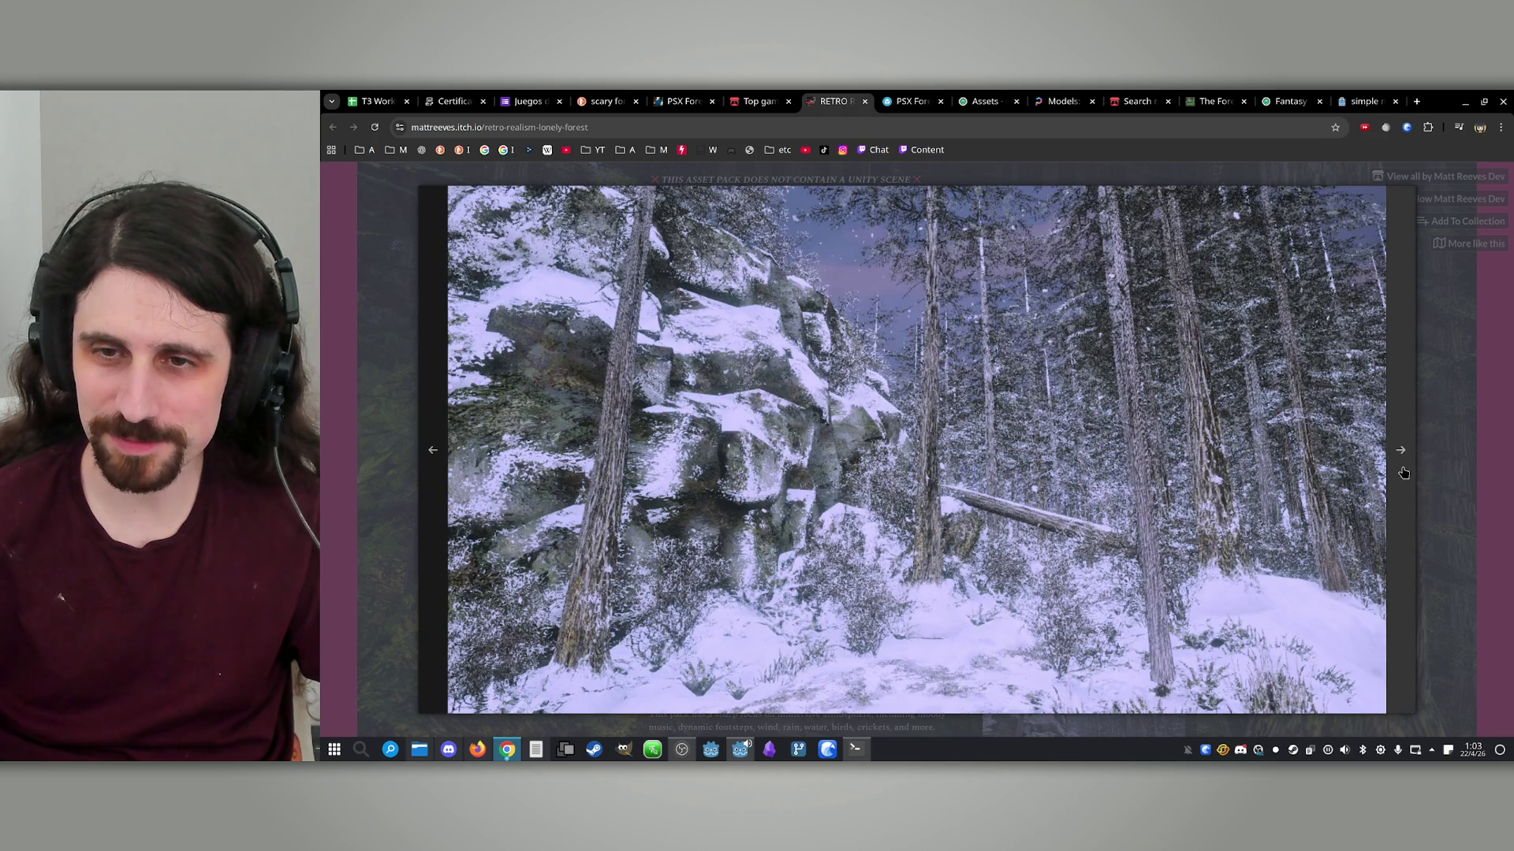
click(1404, 473)
click(1404, 473)
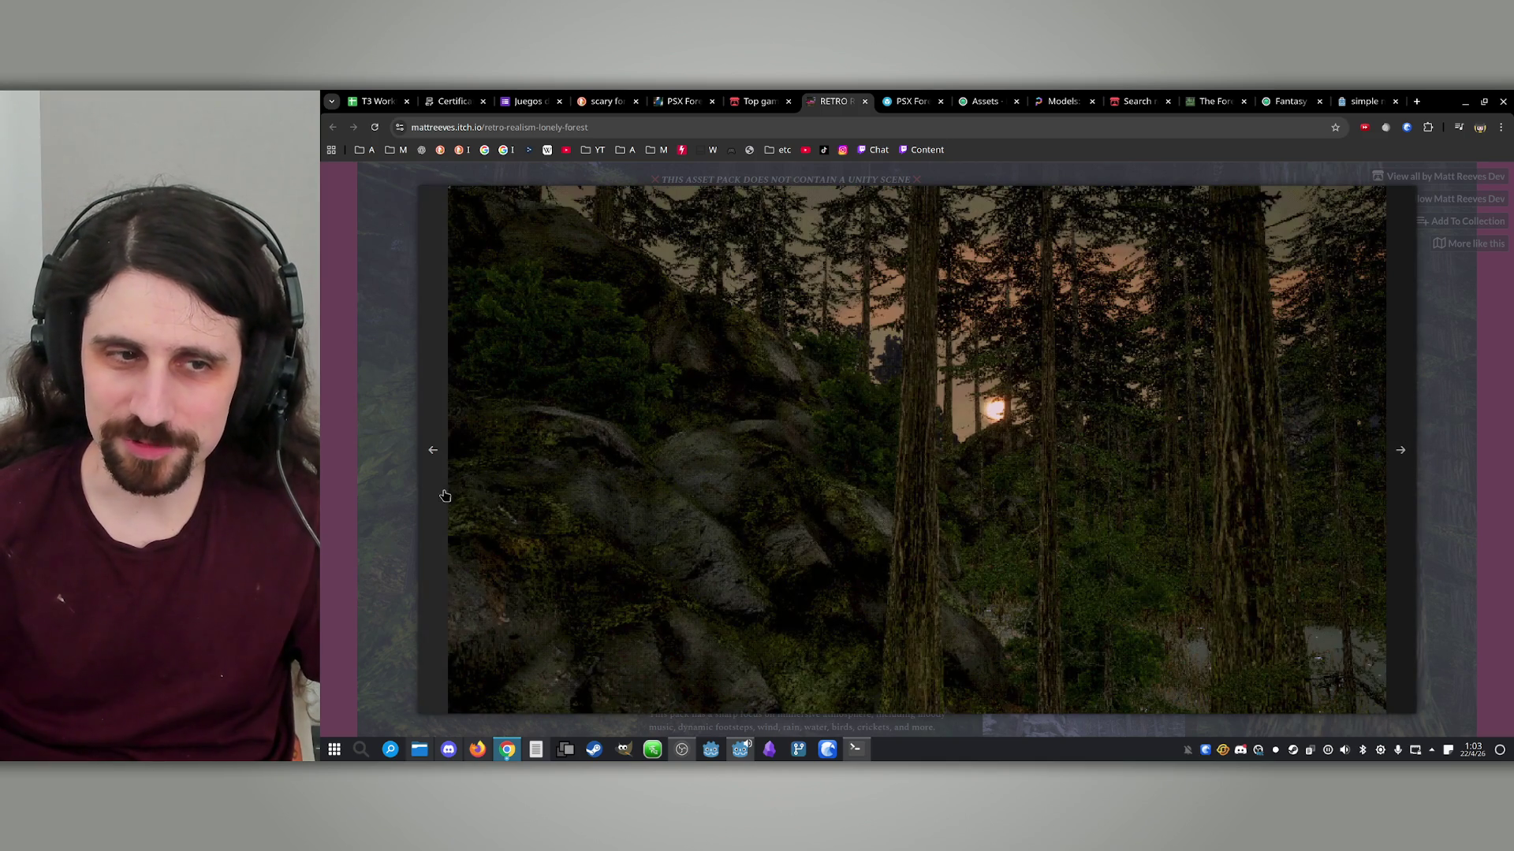
click(451, 522)
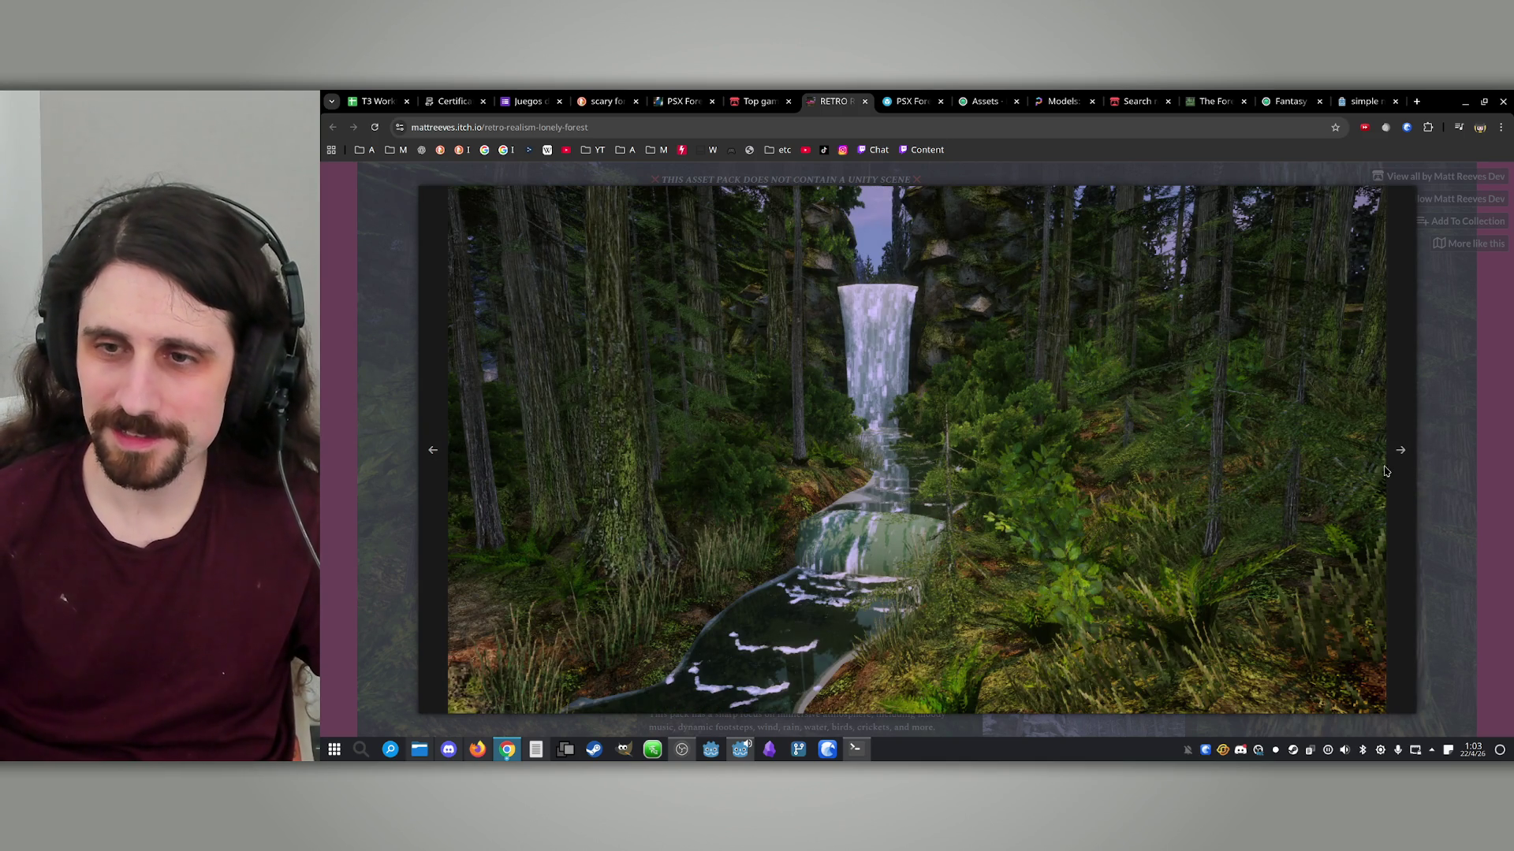
click(1452, 424)
scroll(986, 471, up, 4)
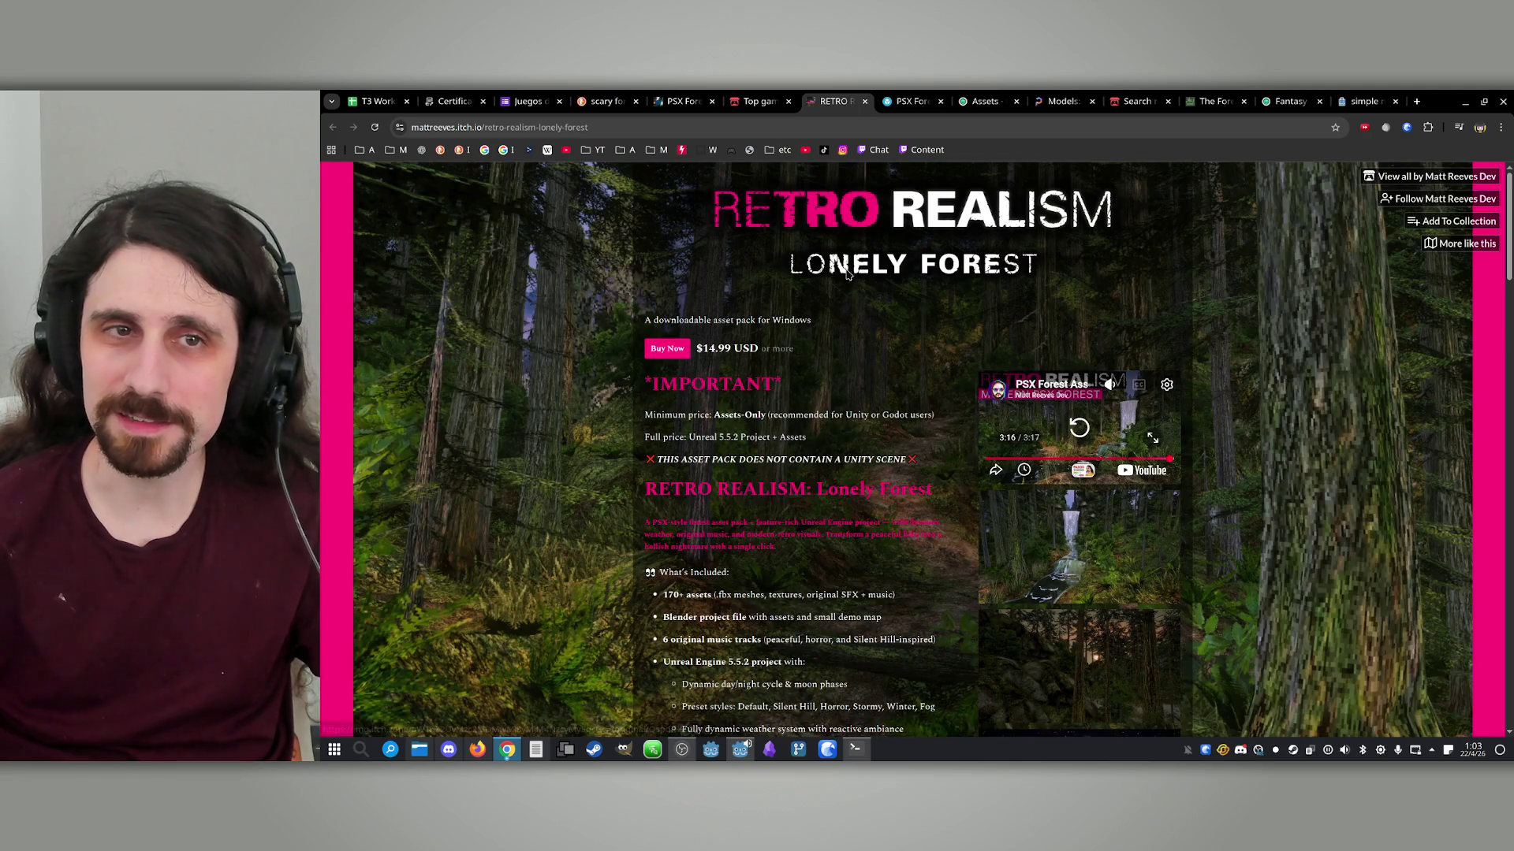
click(733, 95)
Close the game assets, PSX Forest pack and scary forest search tabs
middle_click(732, 96)
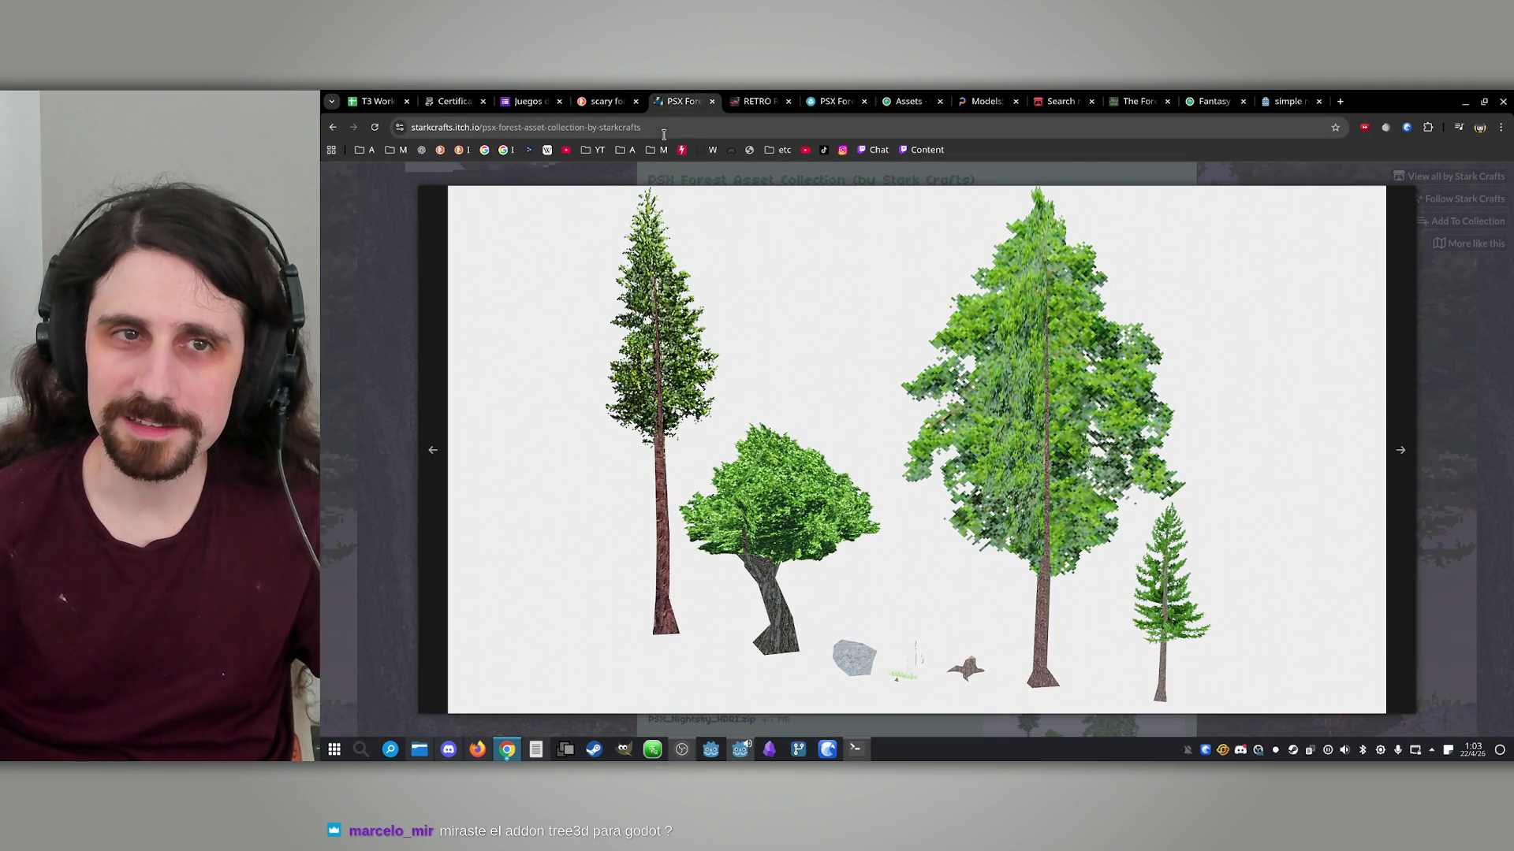
middle_click(666, 96)
click(606, 96)
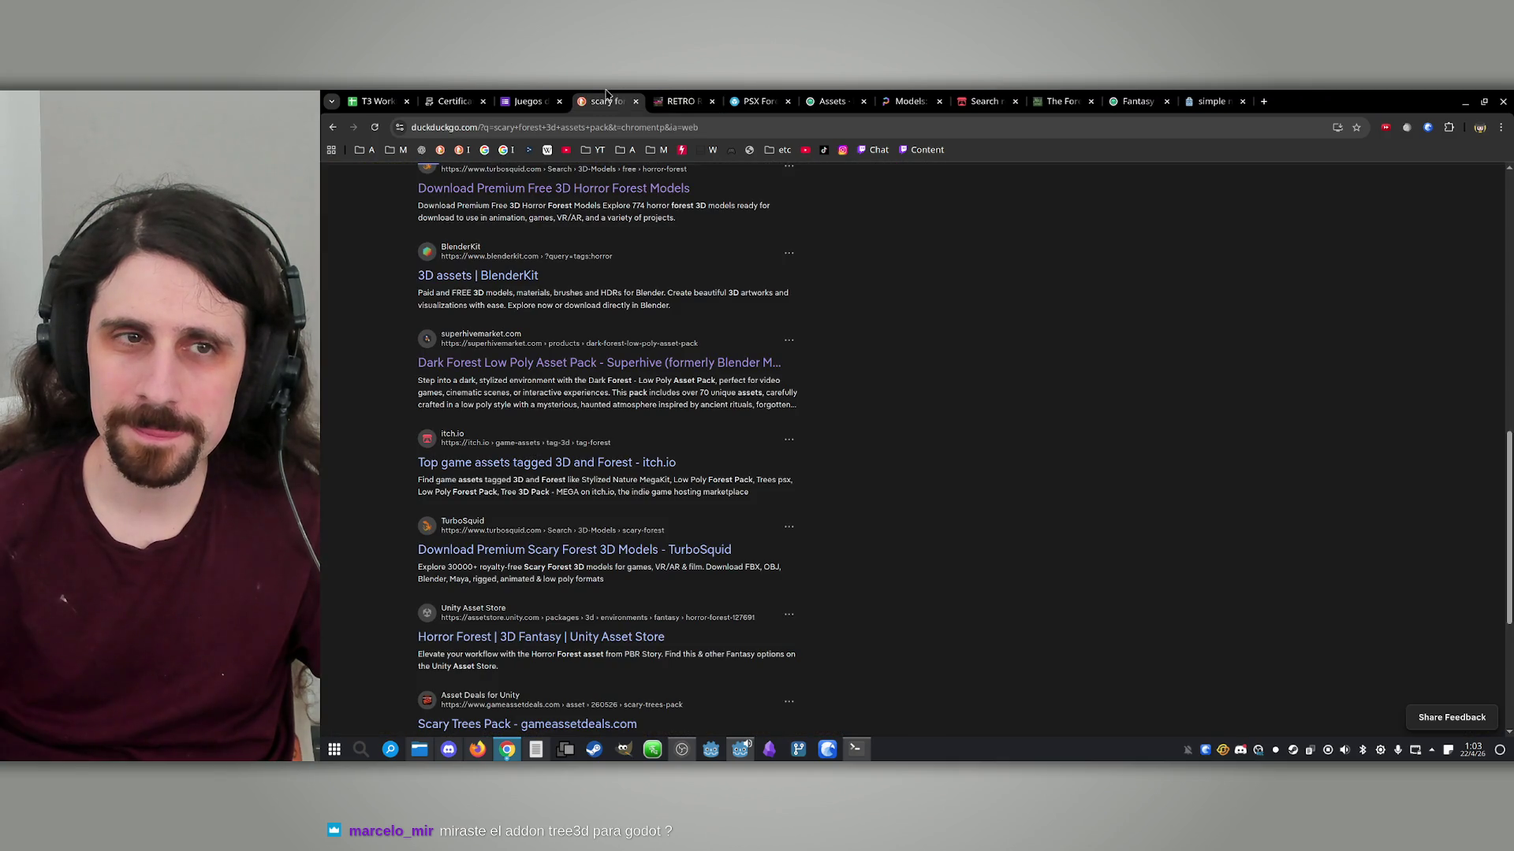
middle_click(607, 95)
click(682, 96)
middle_click(682, 96)
middle_click(686, 95)
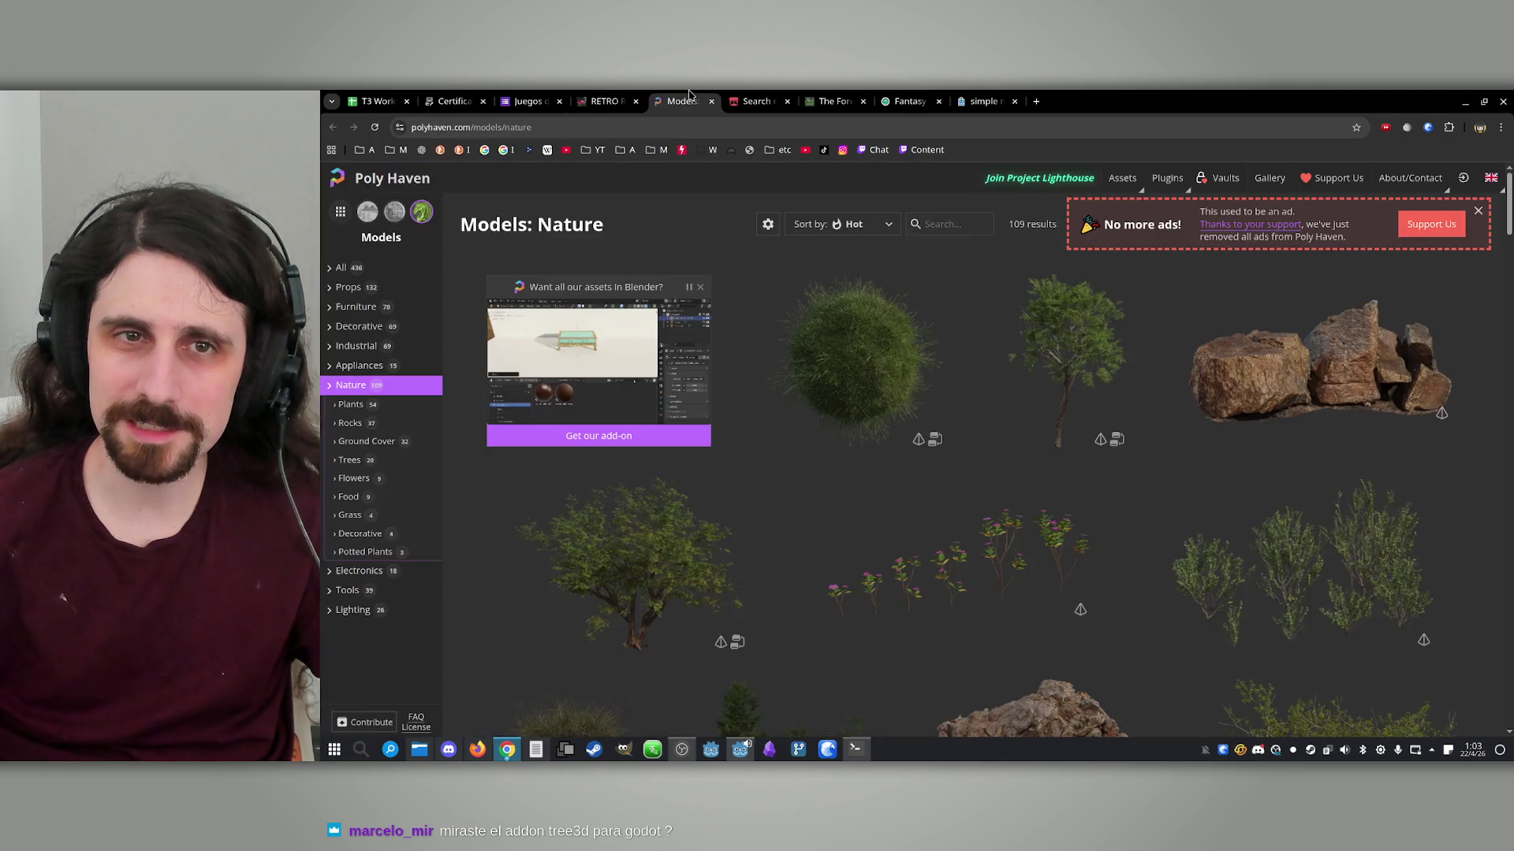
Close the Poly Haven, forest, fantasy and Godot Asset Store tabs, then minimize Chrome
middle_click(690, 96)
middle_click(690, 96)
middle_click(691, 95)
middle_click(691, 95)
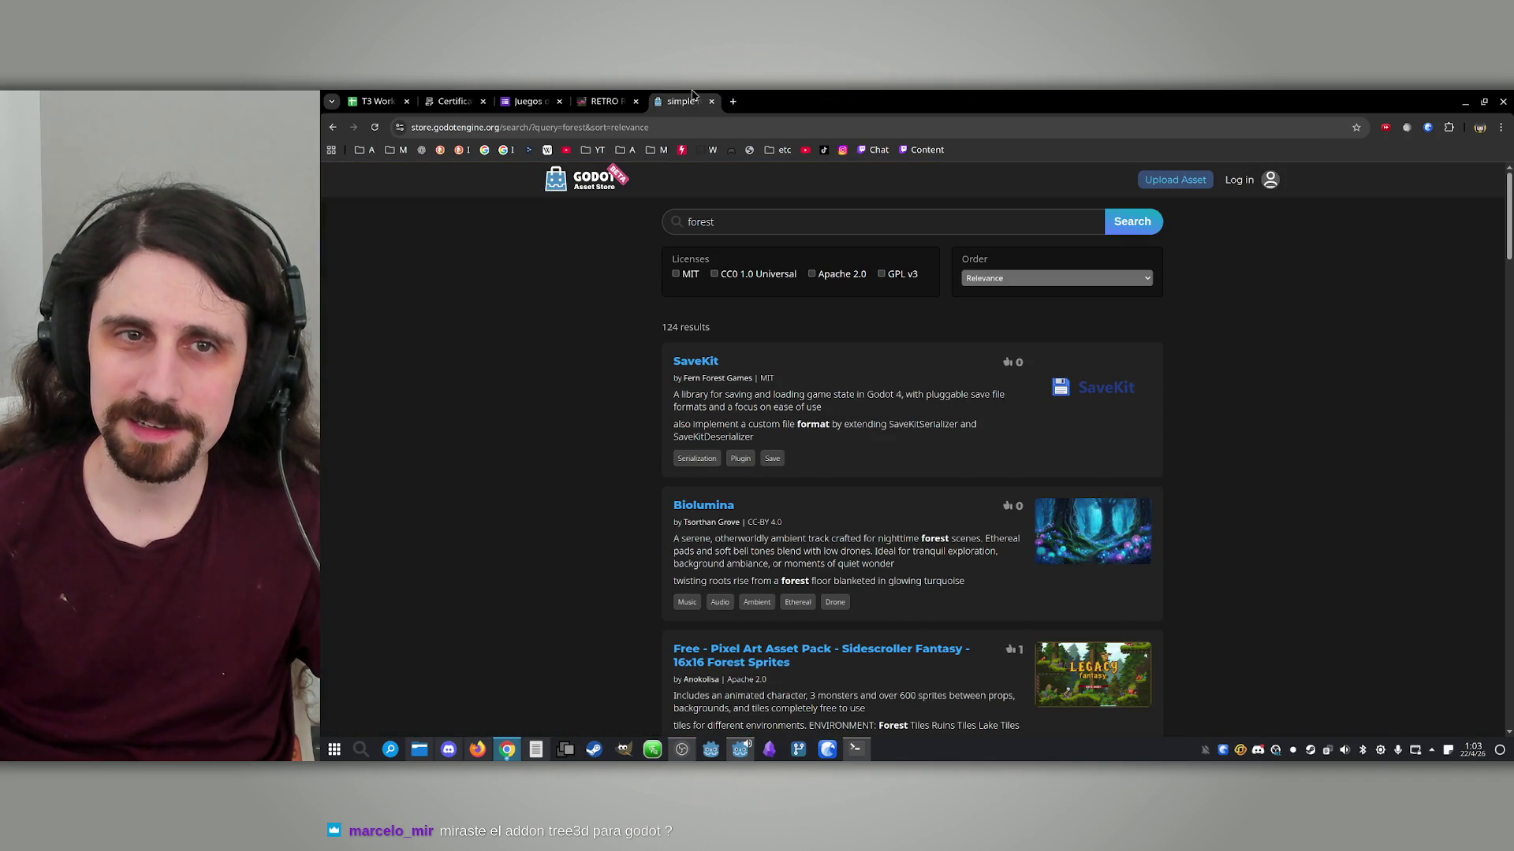
middle_click(693, 95)
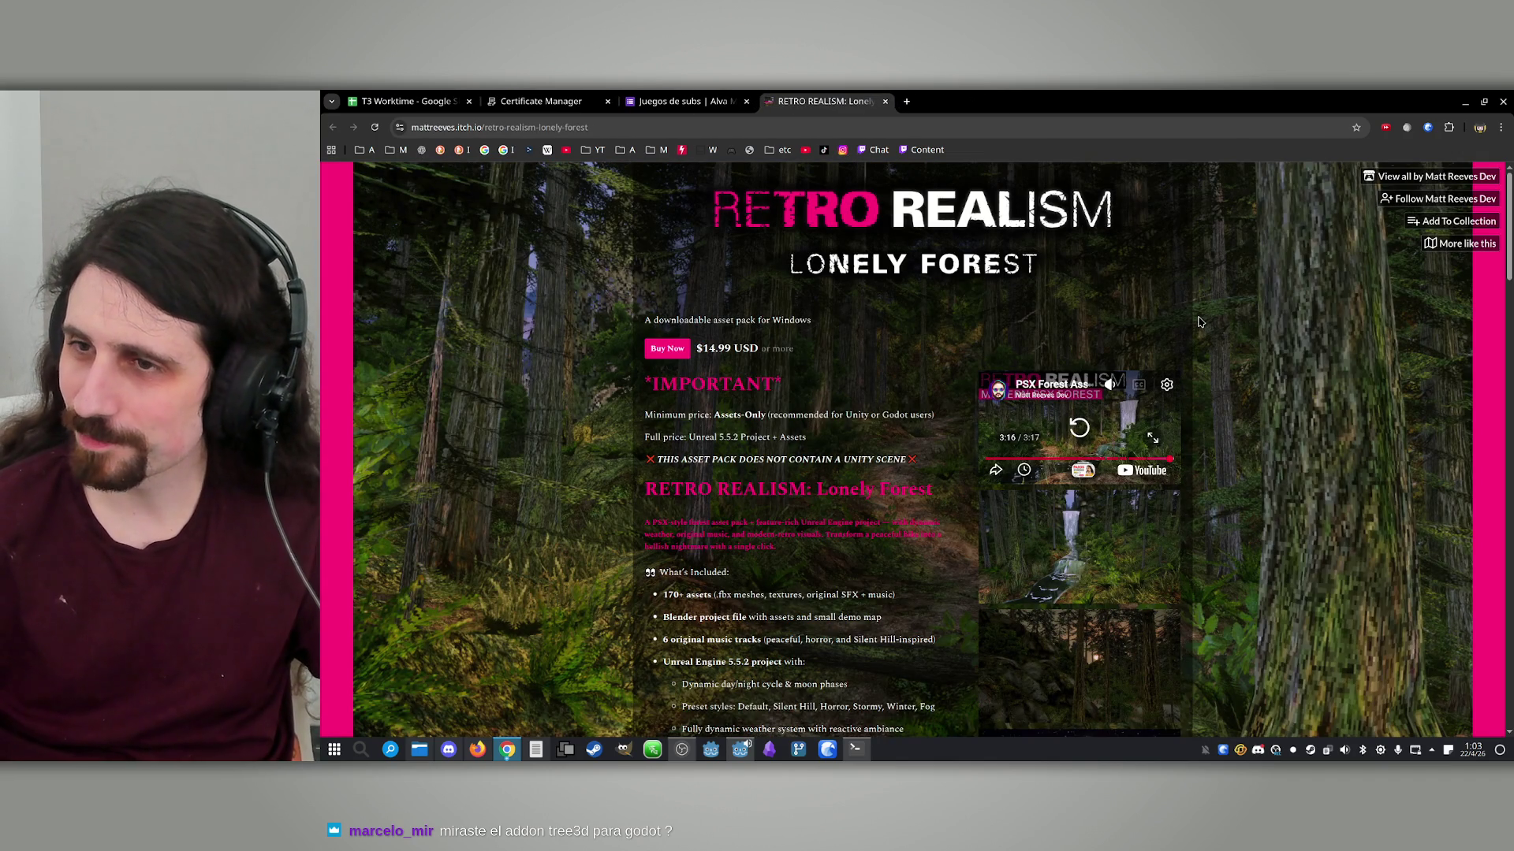
click(1466, 104)
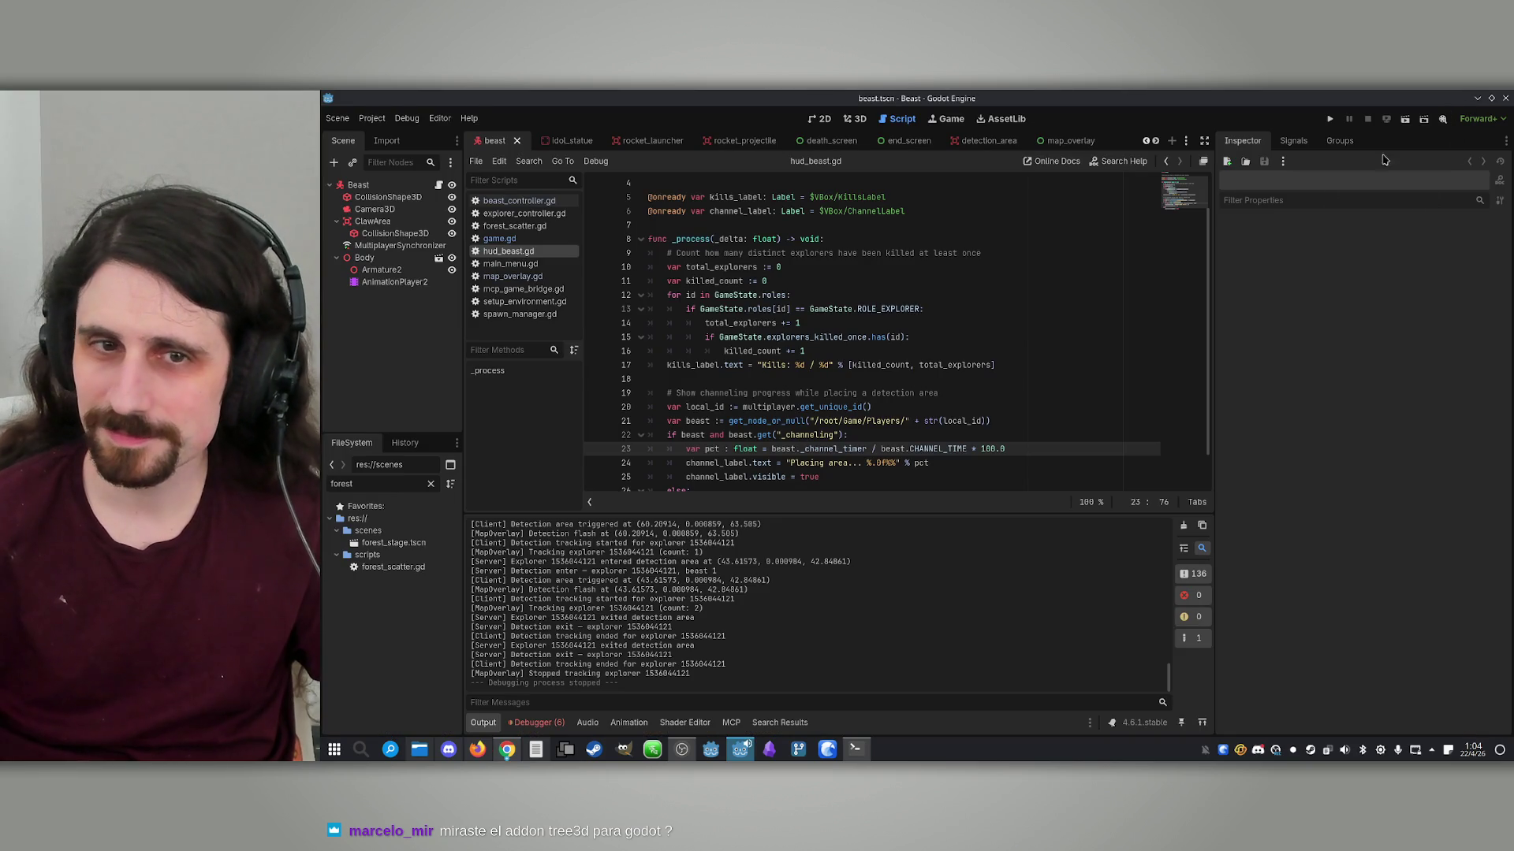
Close the Konsole terminal running Claude and confirm ending its process
click(1477, 96)
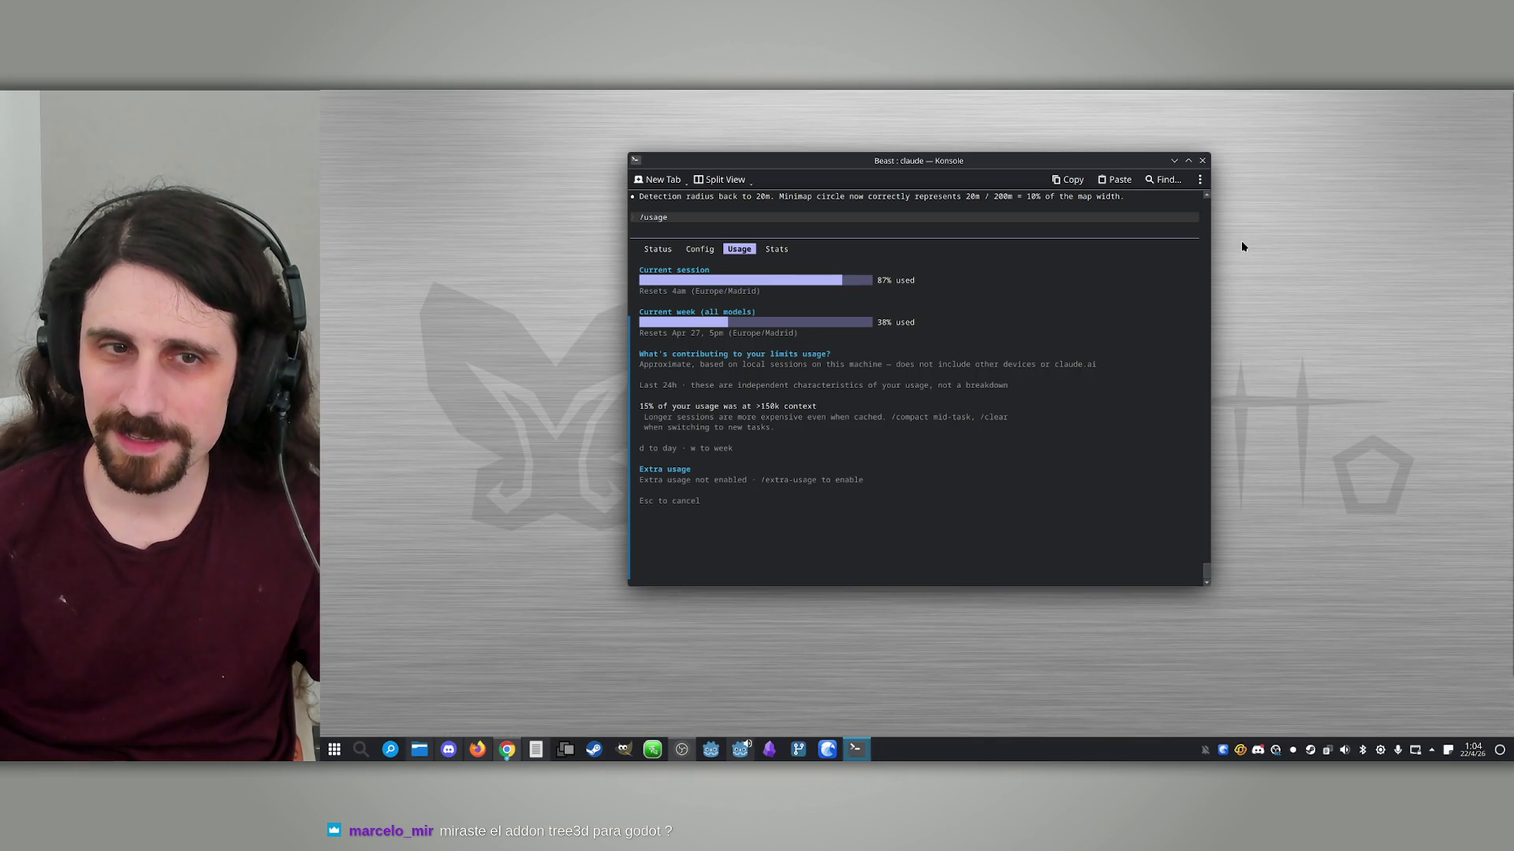
click(1202, 162)
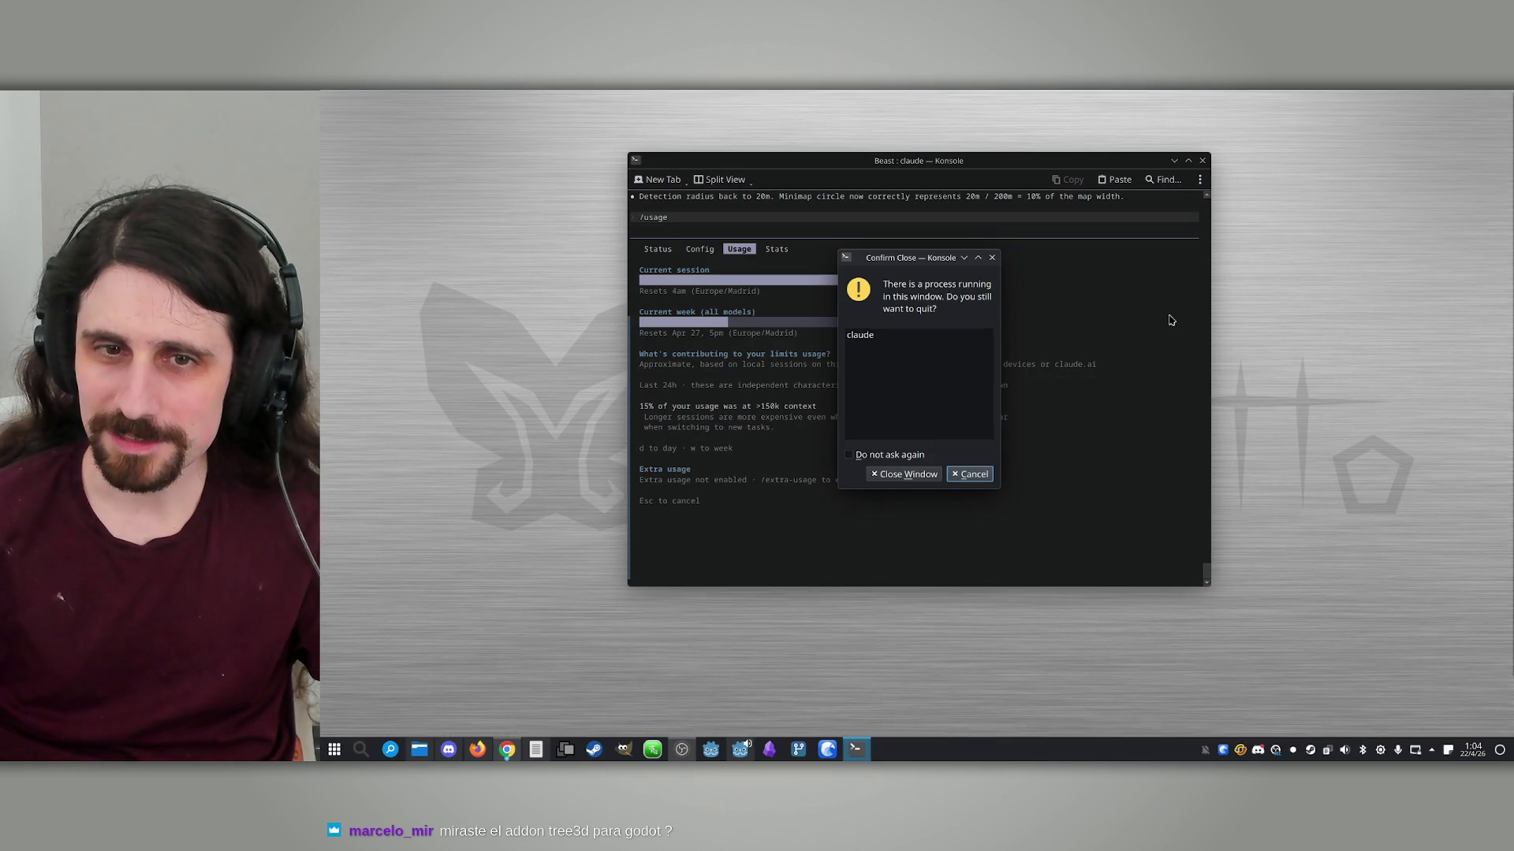
click(930, 476)
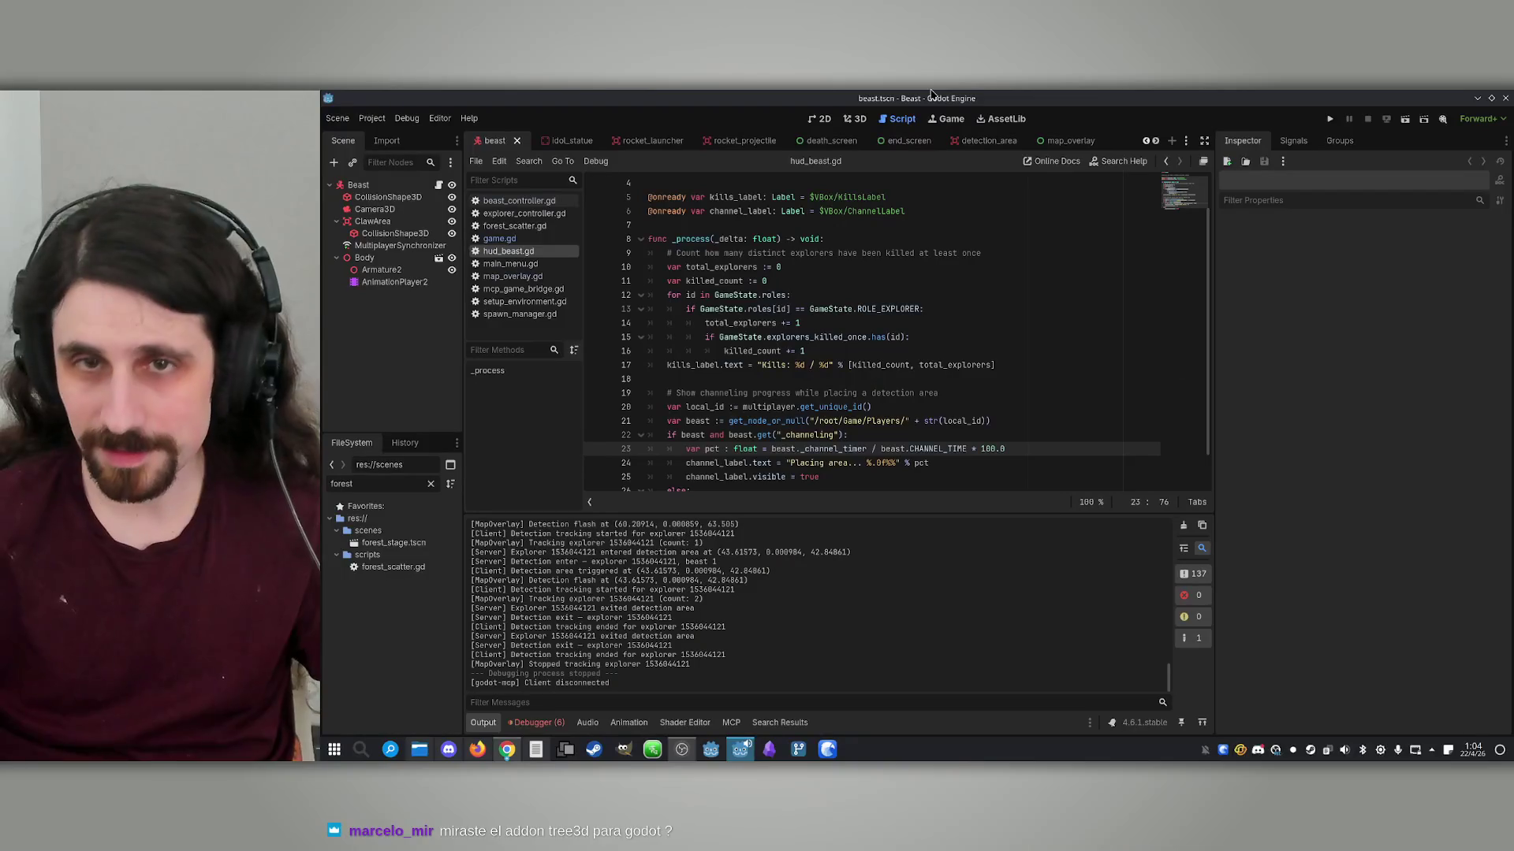
Search Godot's AssetLib for 'tree3d' and open the Tree3D plugin details
click(1011, 116)
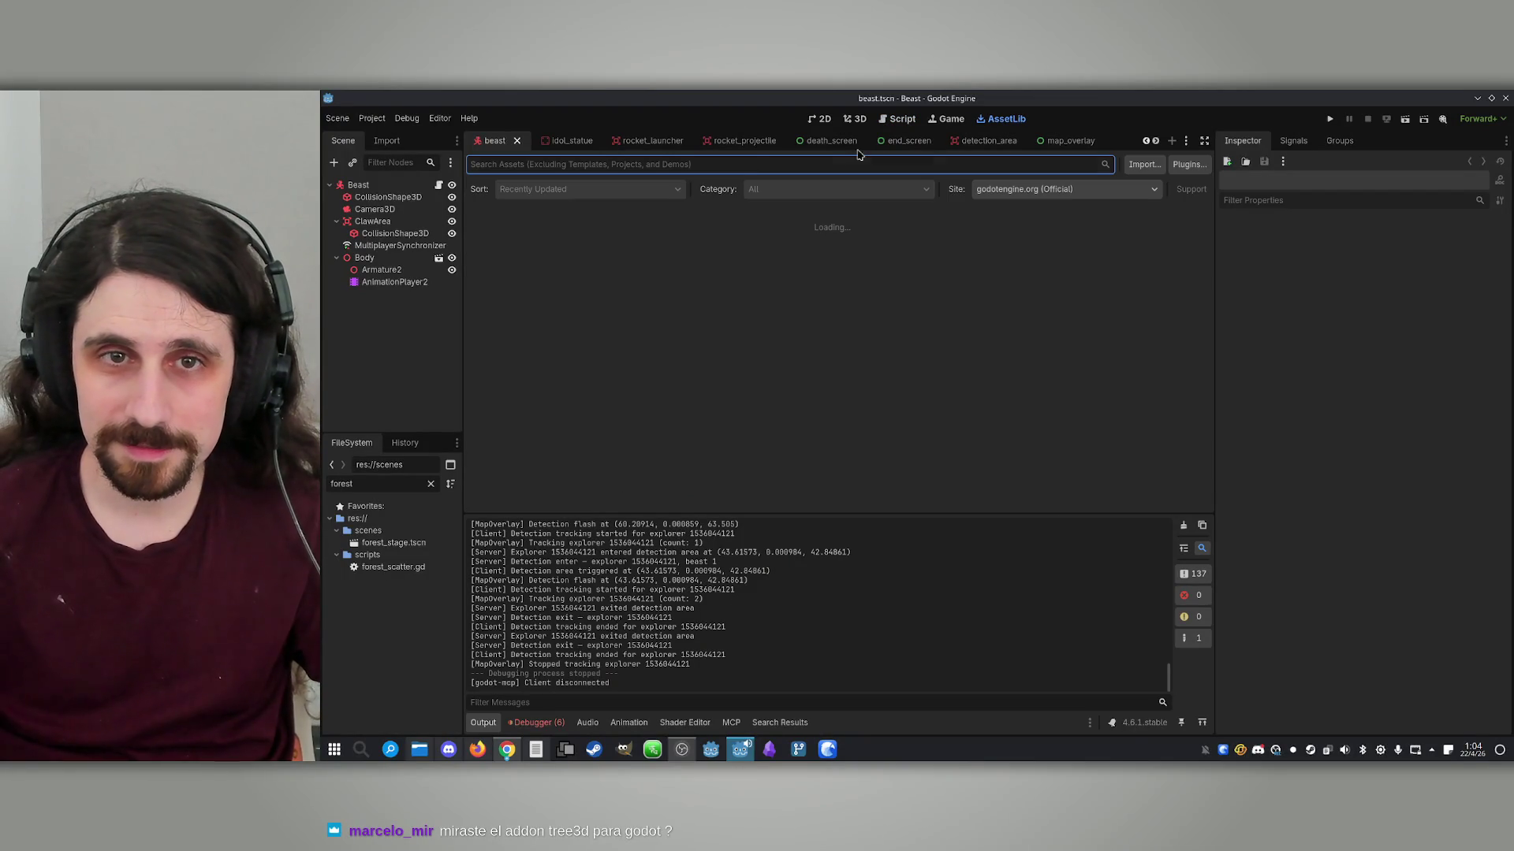
click(737, 166)
text(tree3)
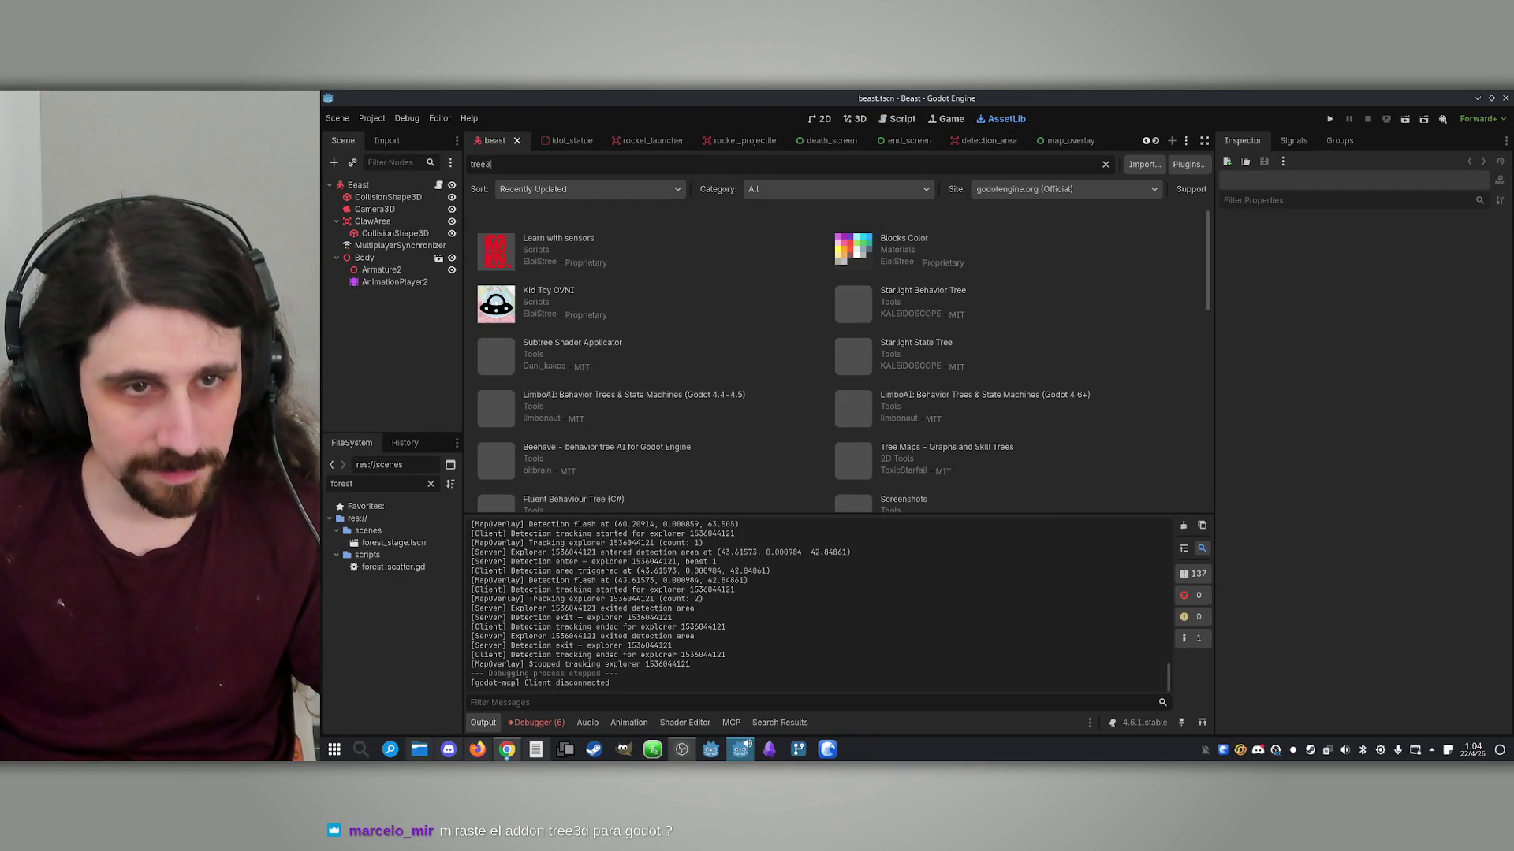
text(d)
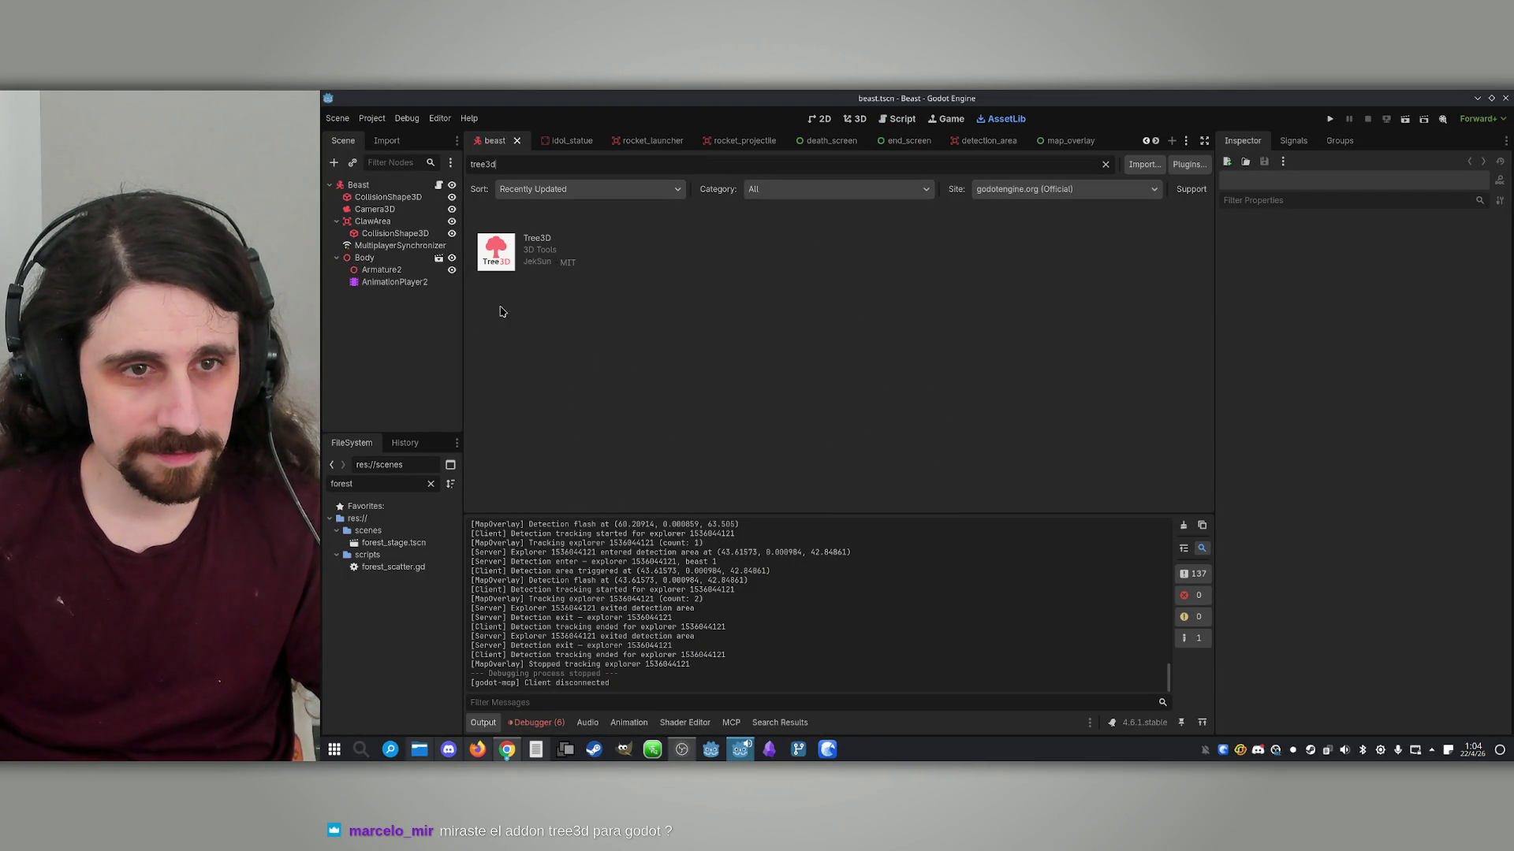
click(495, 264)
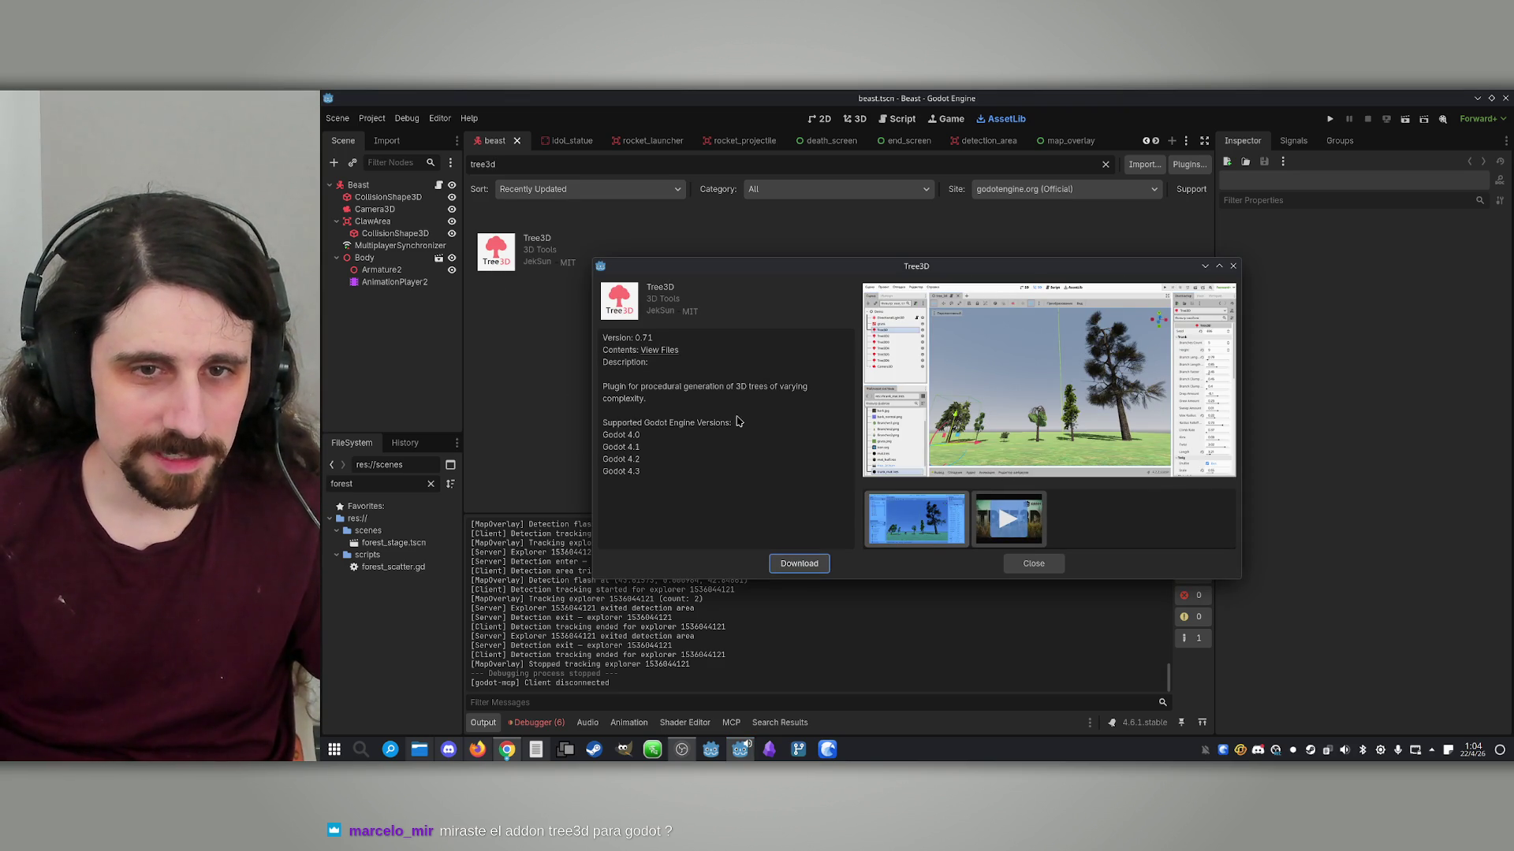
Read the Tree3D description and try opening its demo video preview
triple_click(693, 398)
click(717, 423)
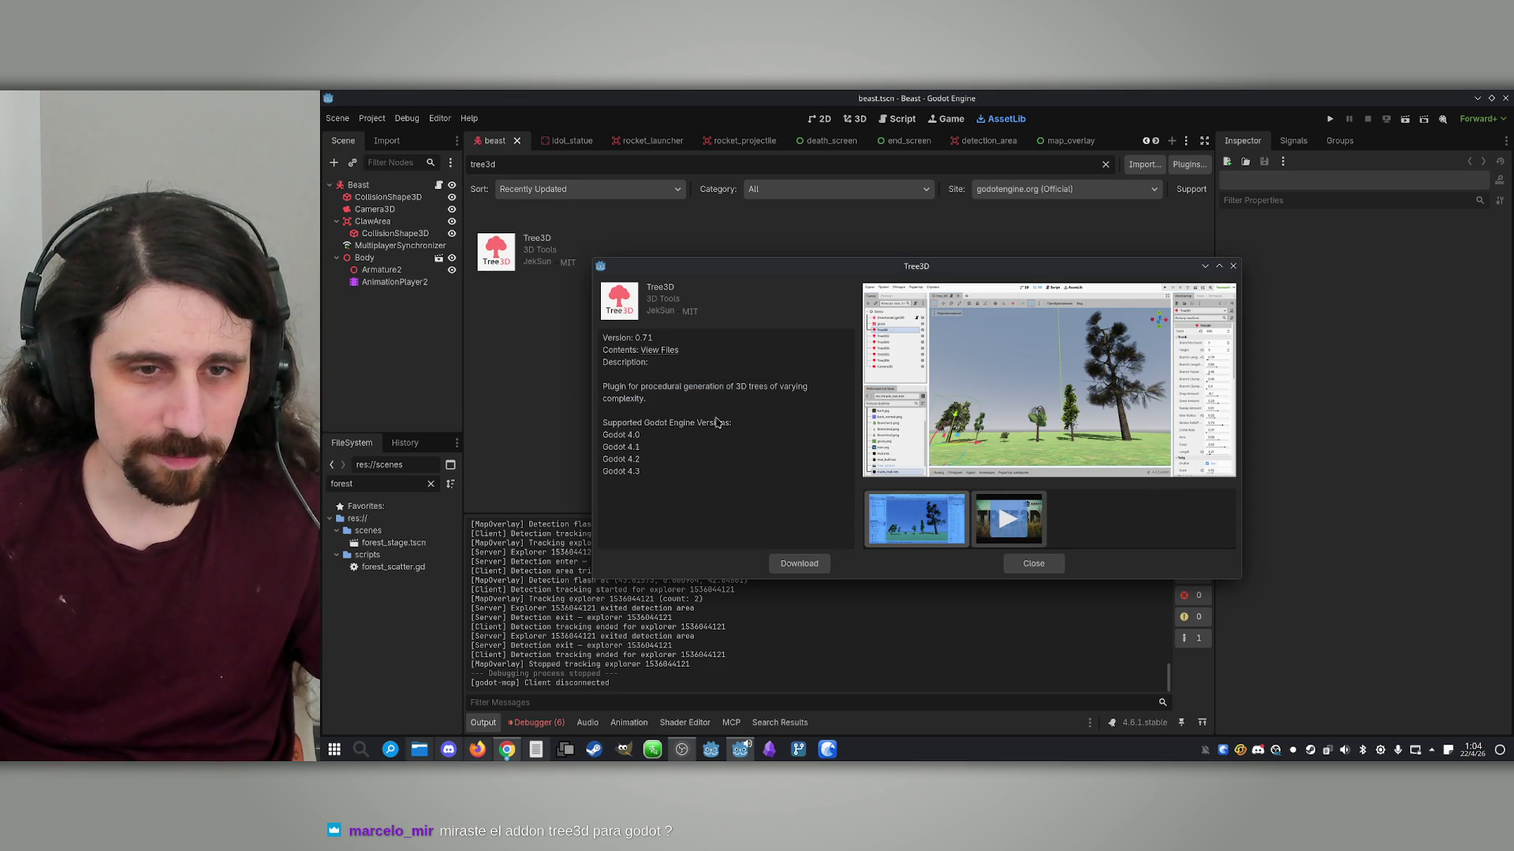
click(1025, 536)
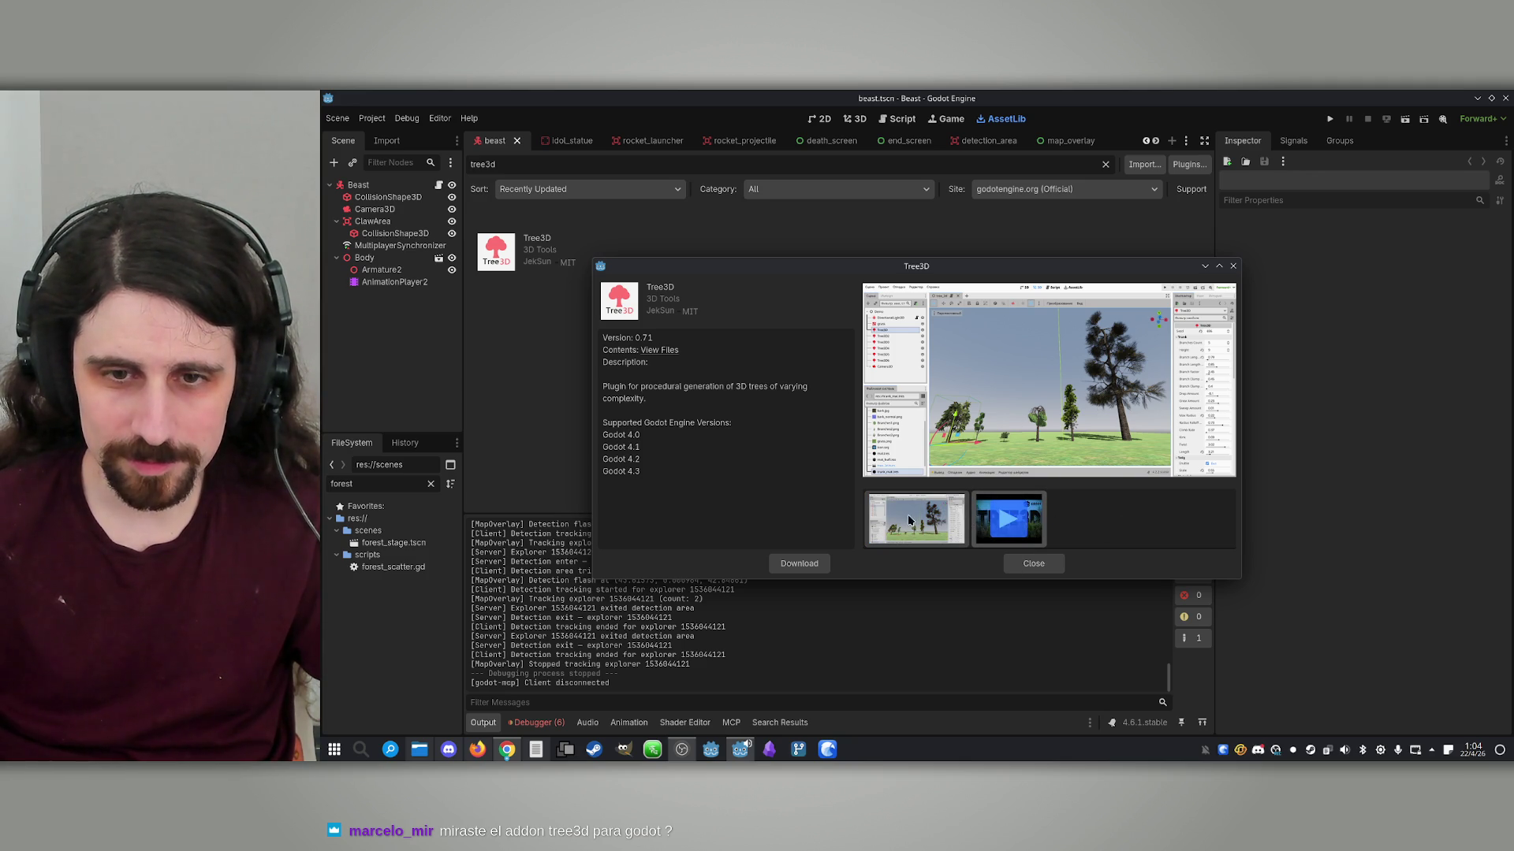
click(1007, 526)
click(1007, 527)
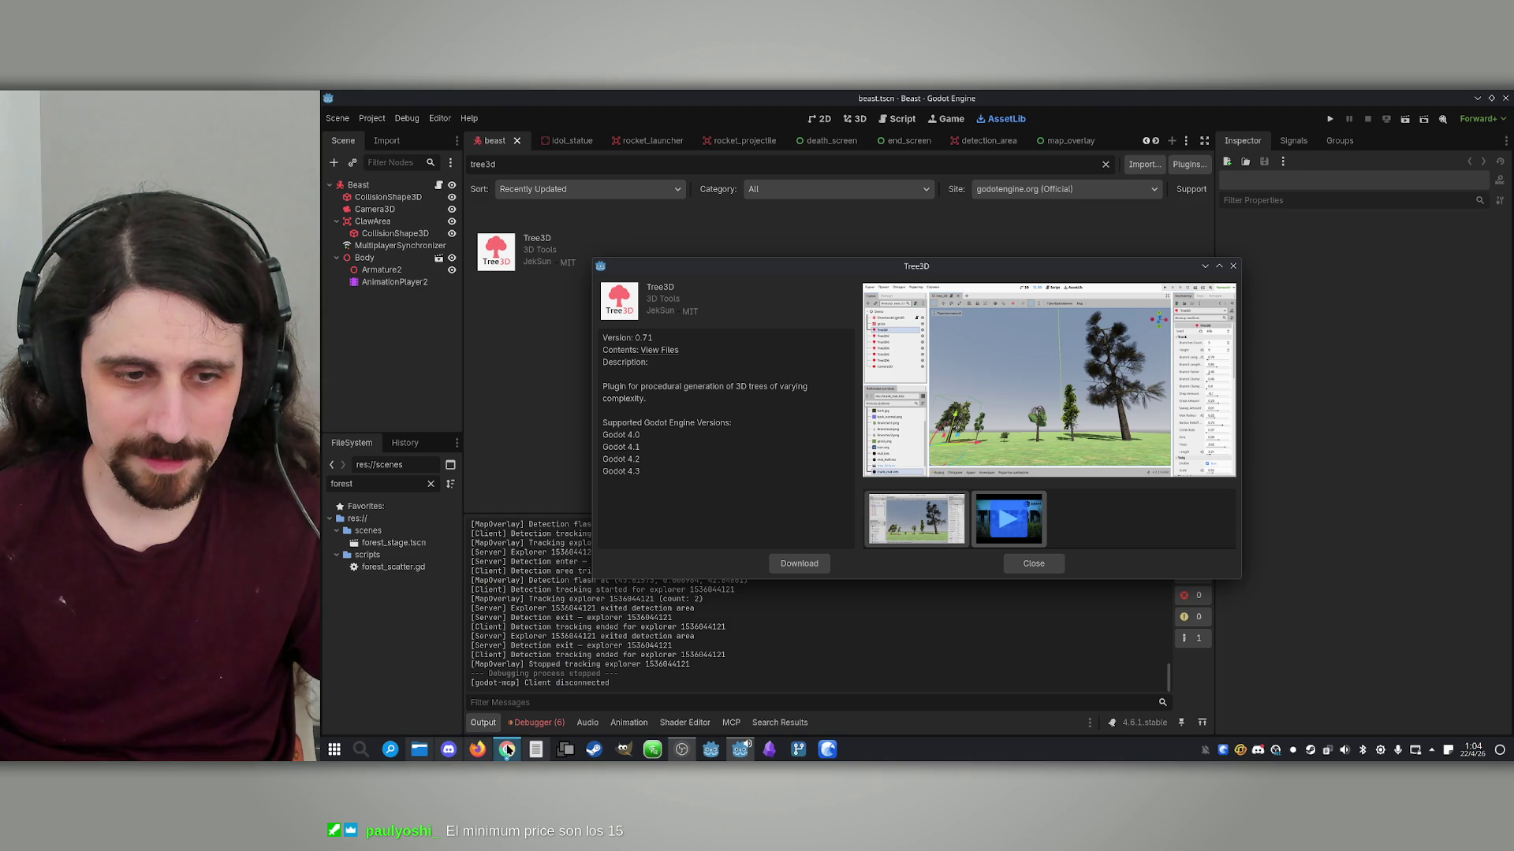
Bring Chrome back to the front on the itch.io page
click(478, 750)
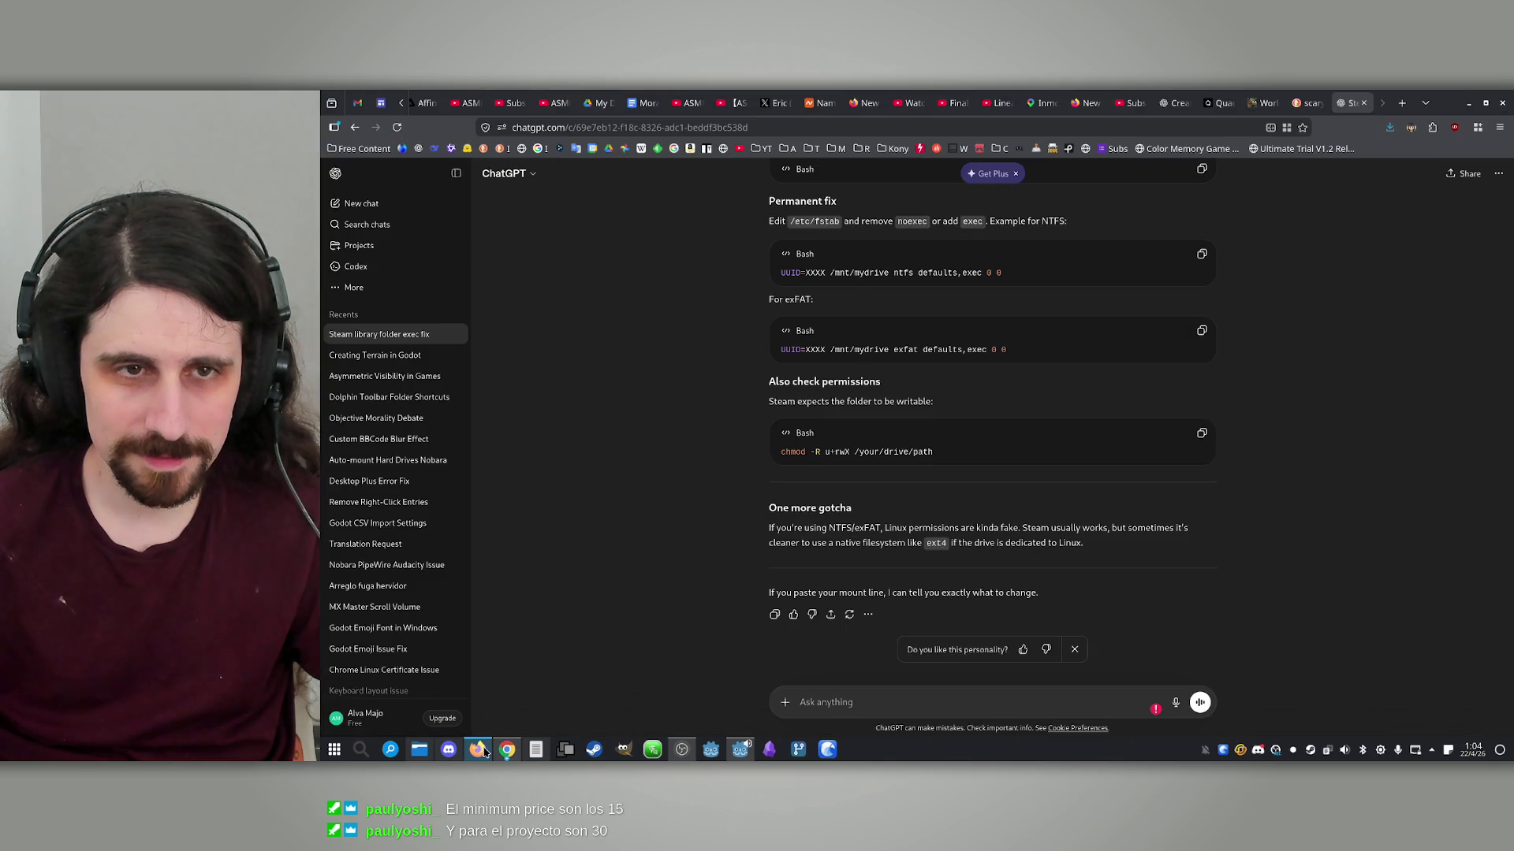
click(479, 750)
mouse_move(507, 750)
click(477, 702)
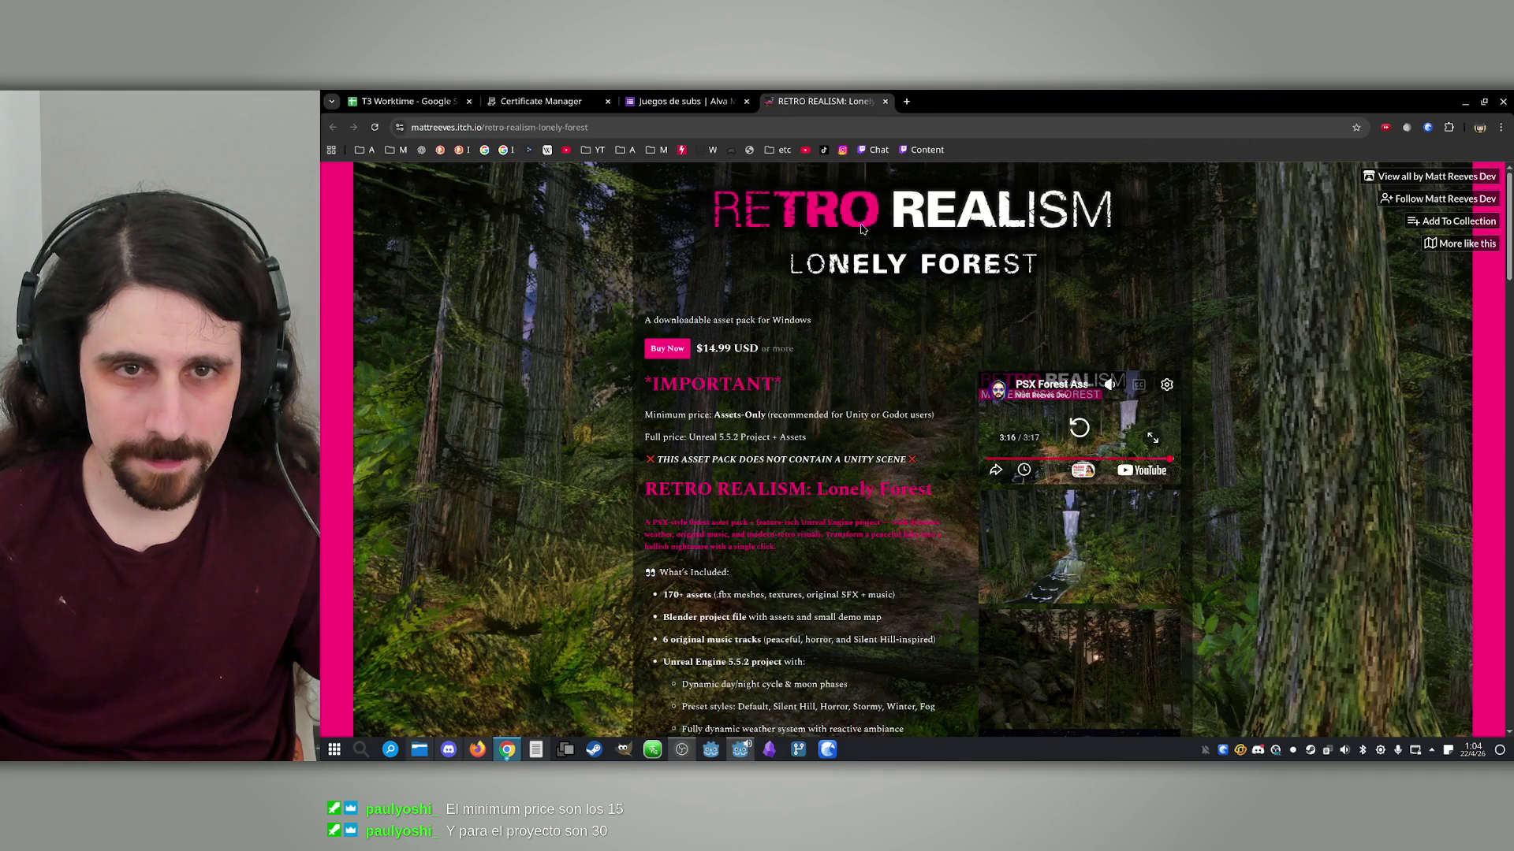
Search 'godot tree3d' in a new tab and open the Tree3D tutorial video on YouTube
click(907, 106)
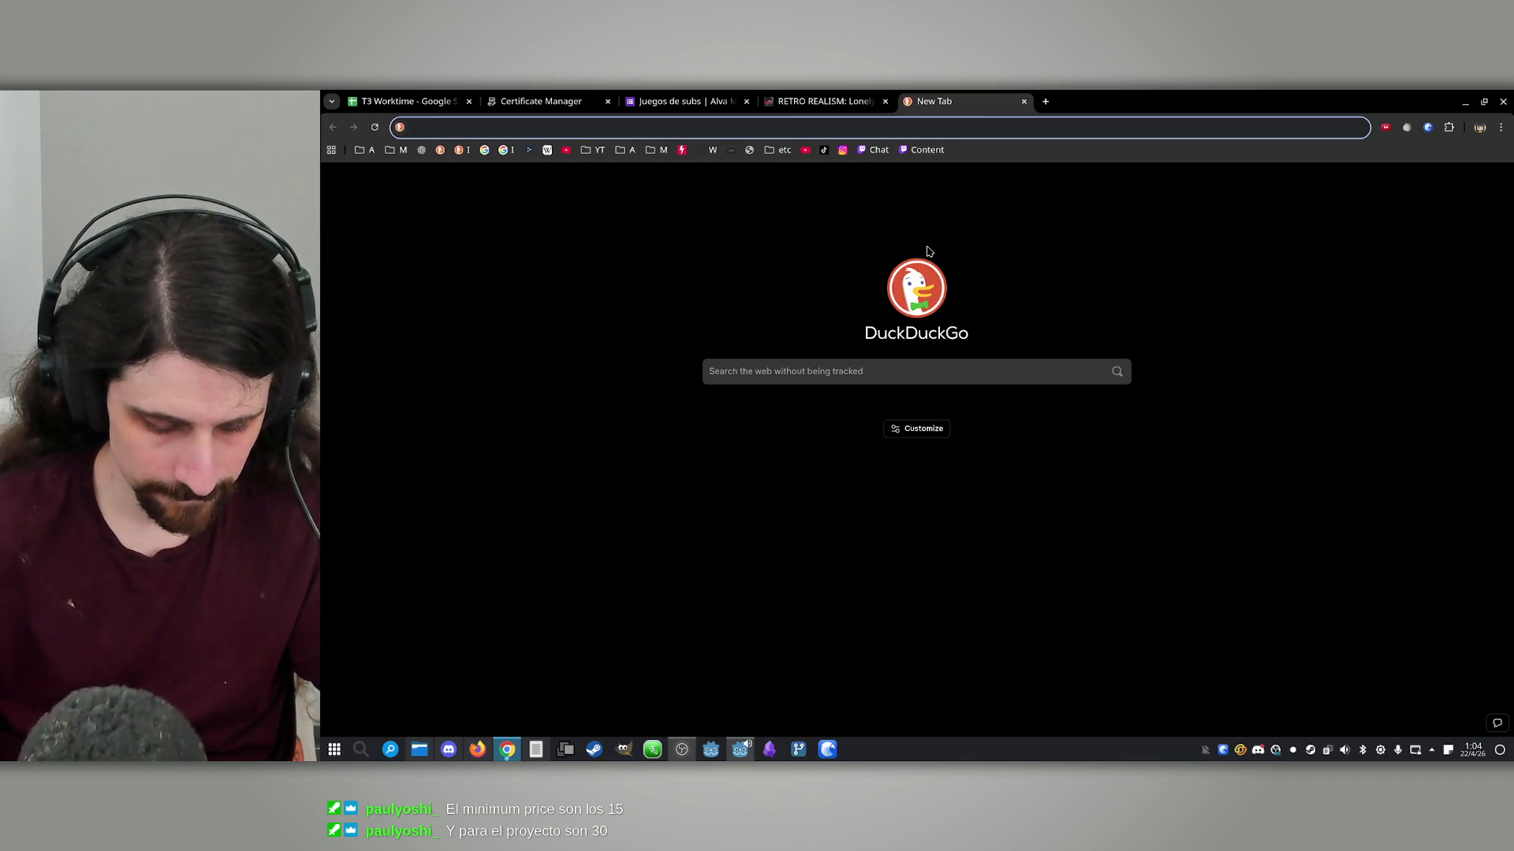
text(godot t)
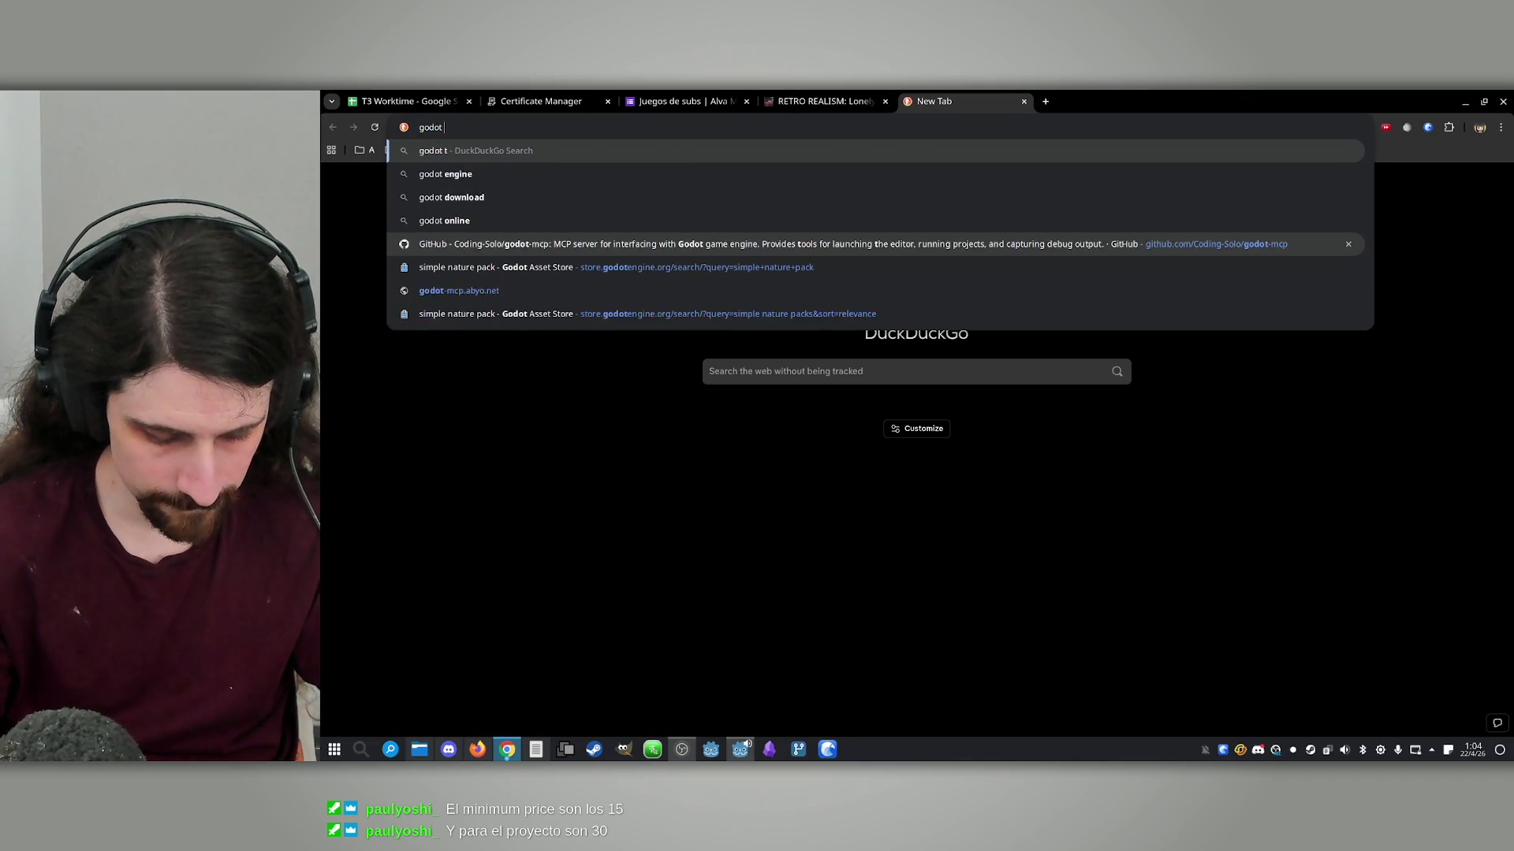
text(ree3)
text(d)
key(Return)
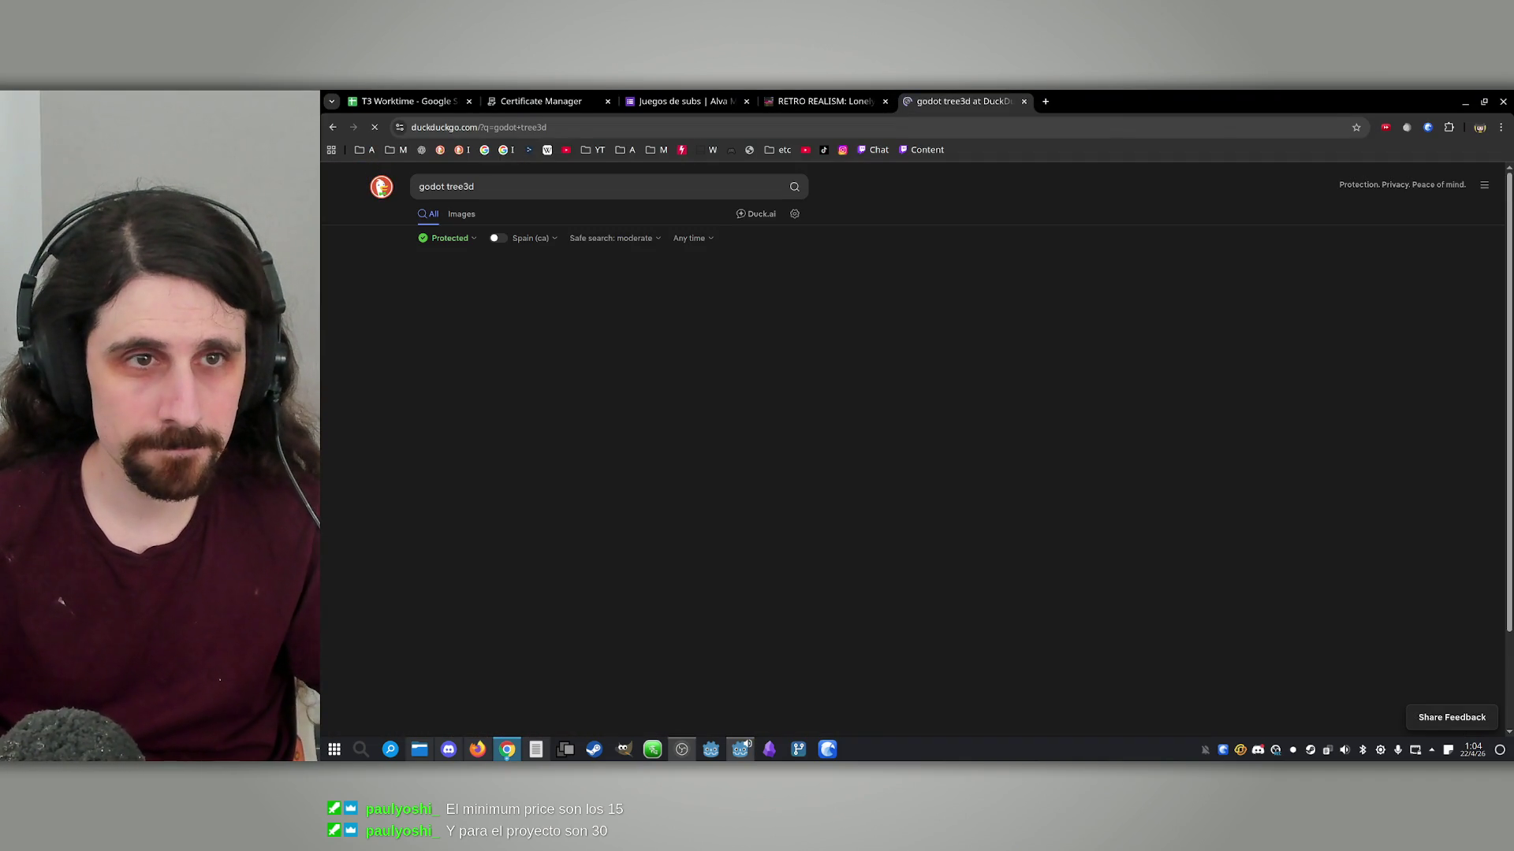
click(484, 292)
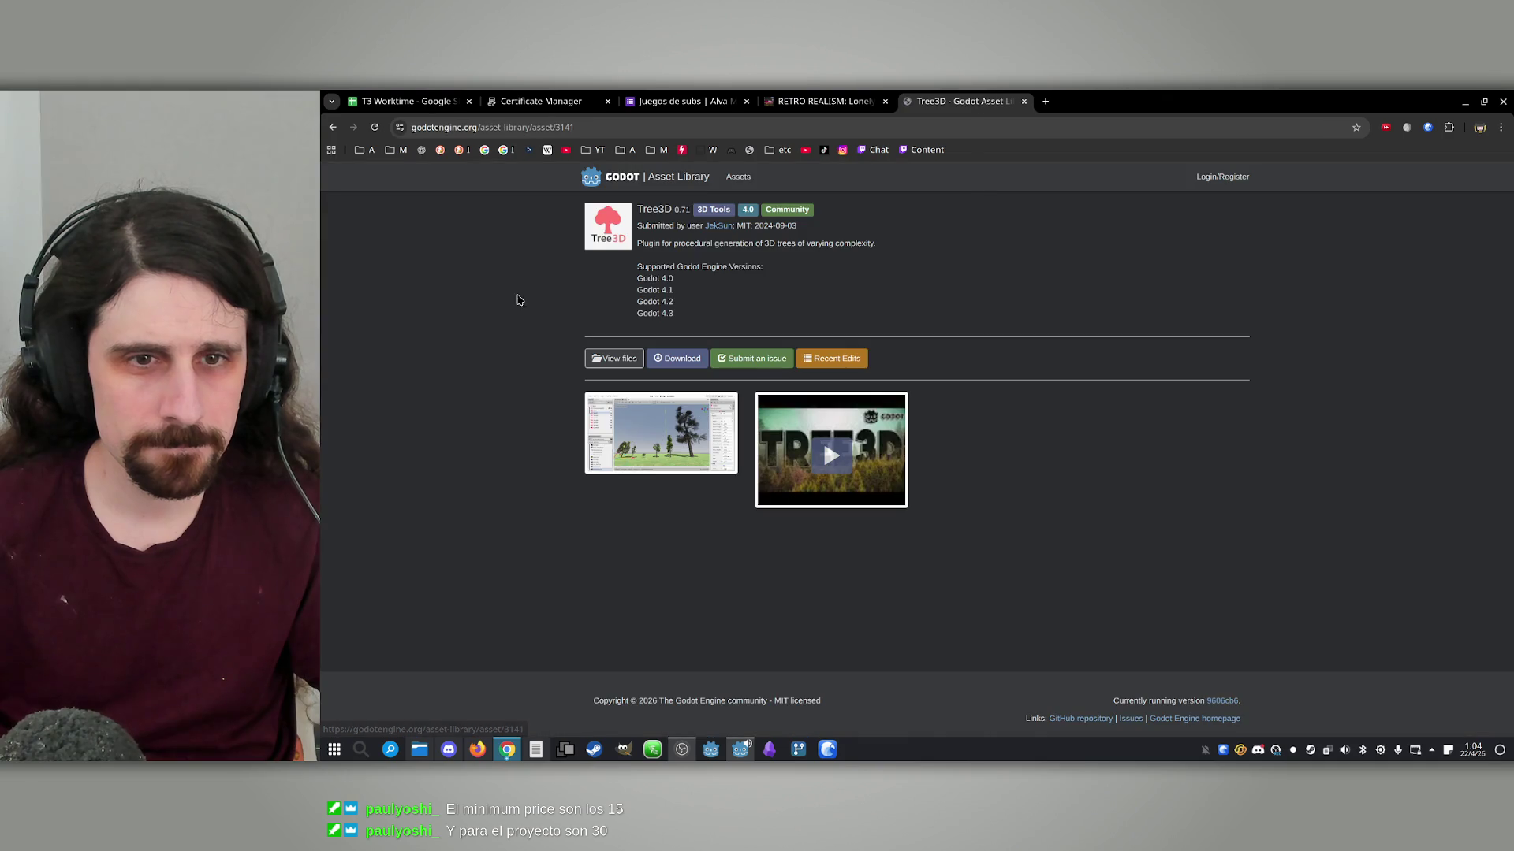
click(823, 465)
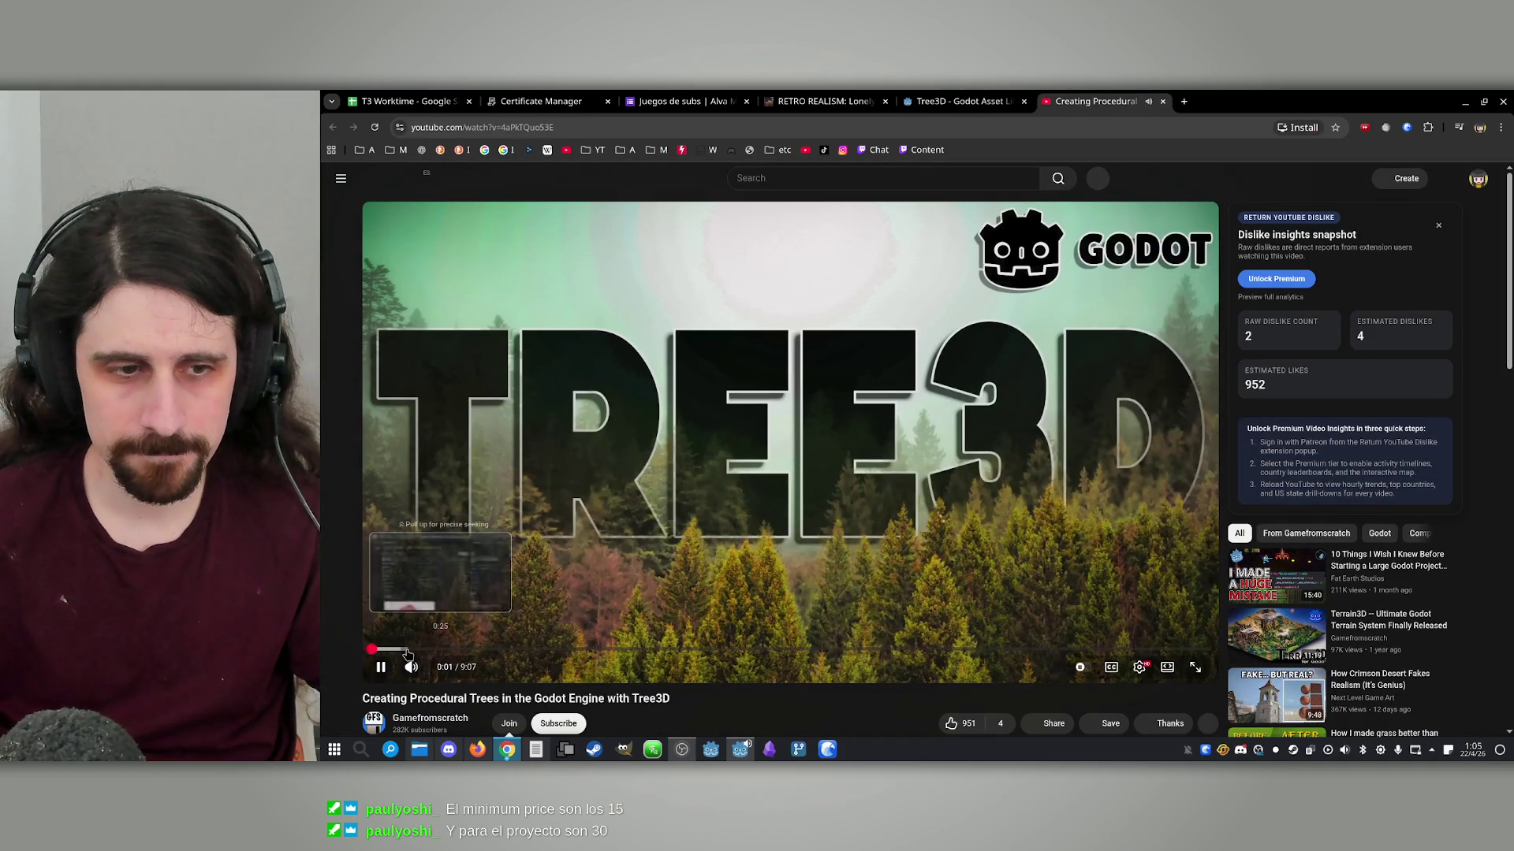
Skim the Tree3D tutorial from 0:26 through the editor, leafy tree, scripting and running demo parts
click(410, 649)
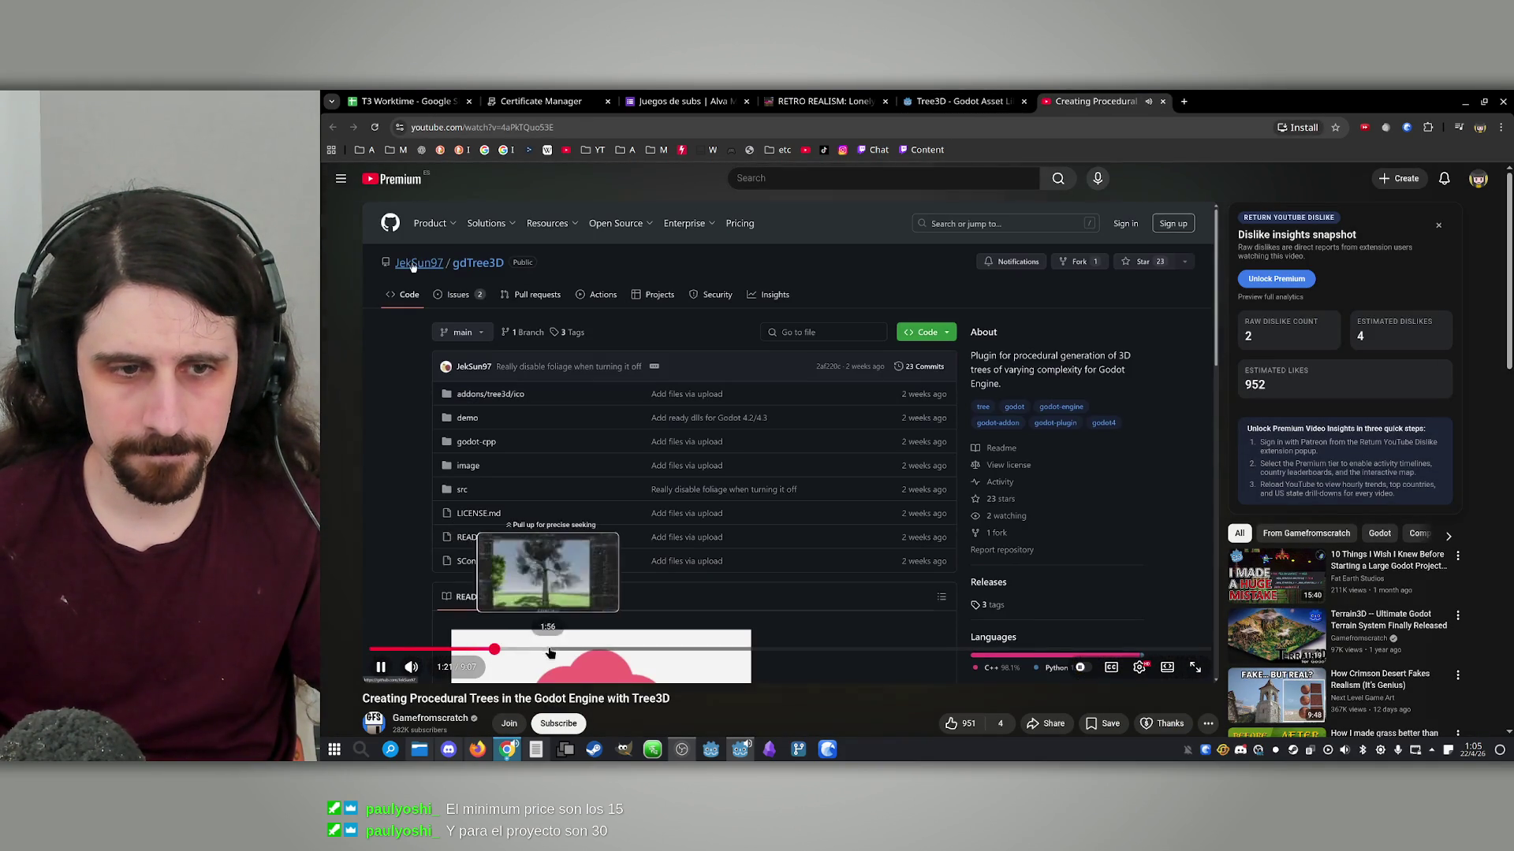
click(494, 650)
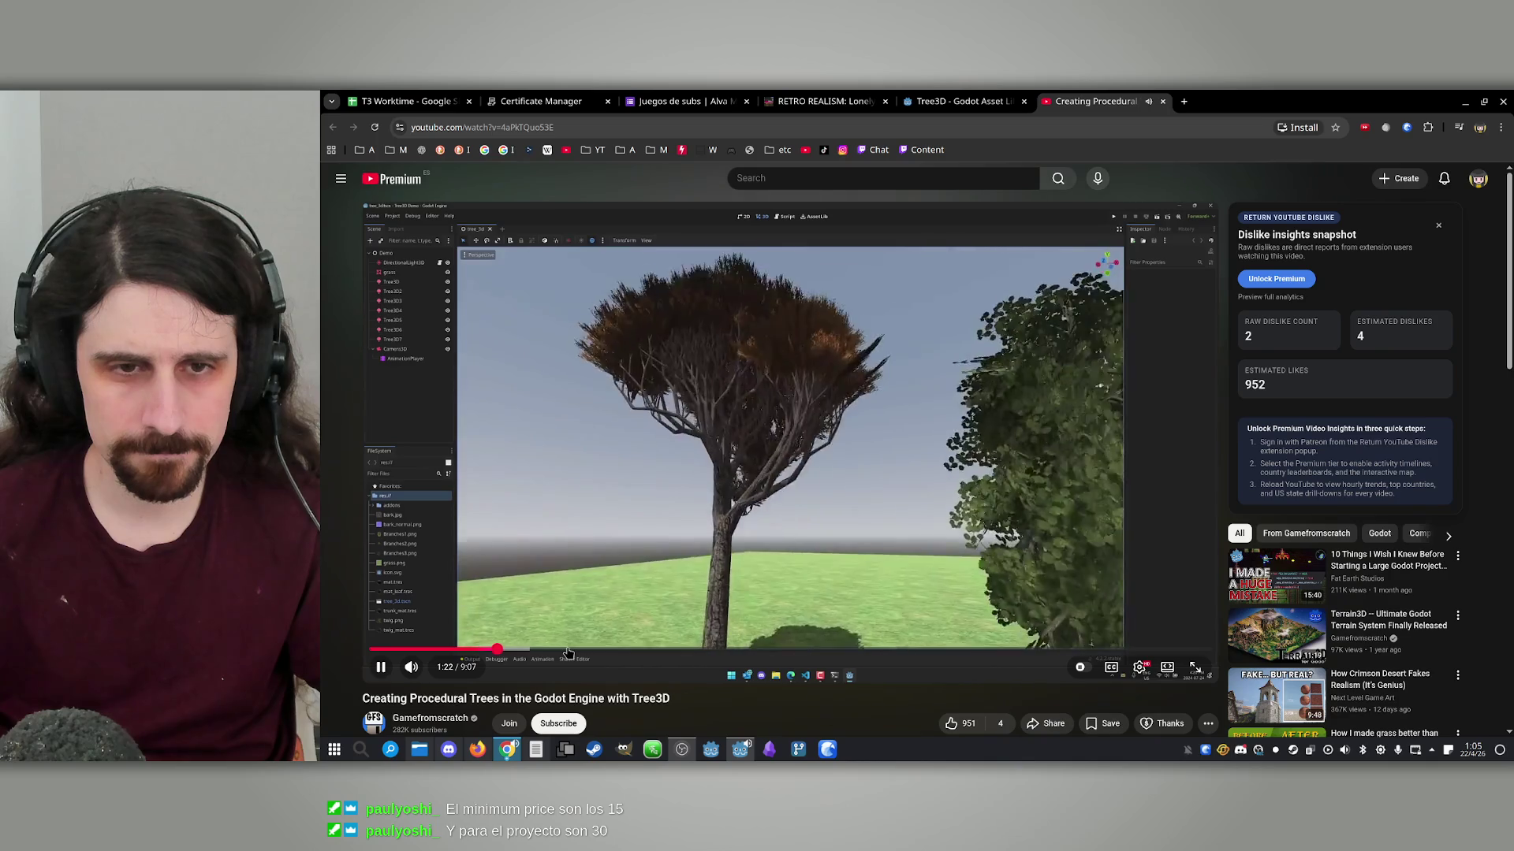
click(521, 649)
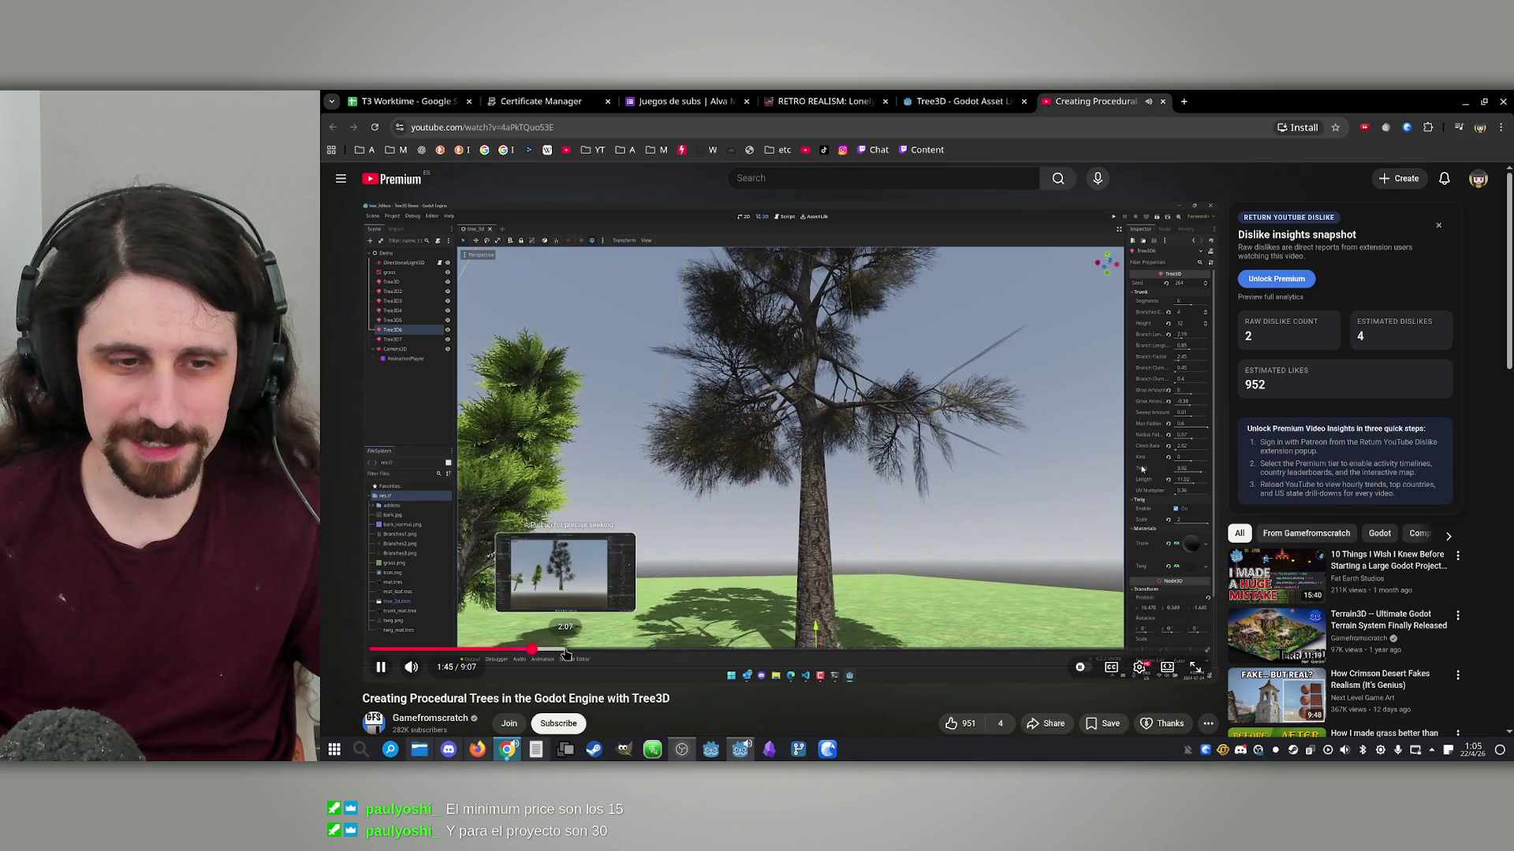
click(568, 649)
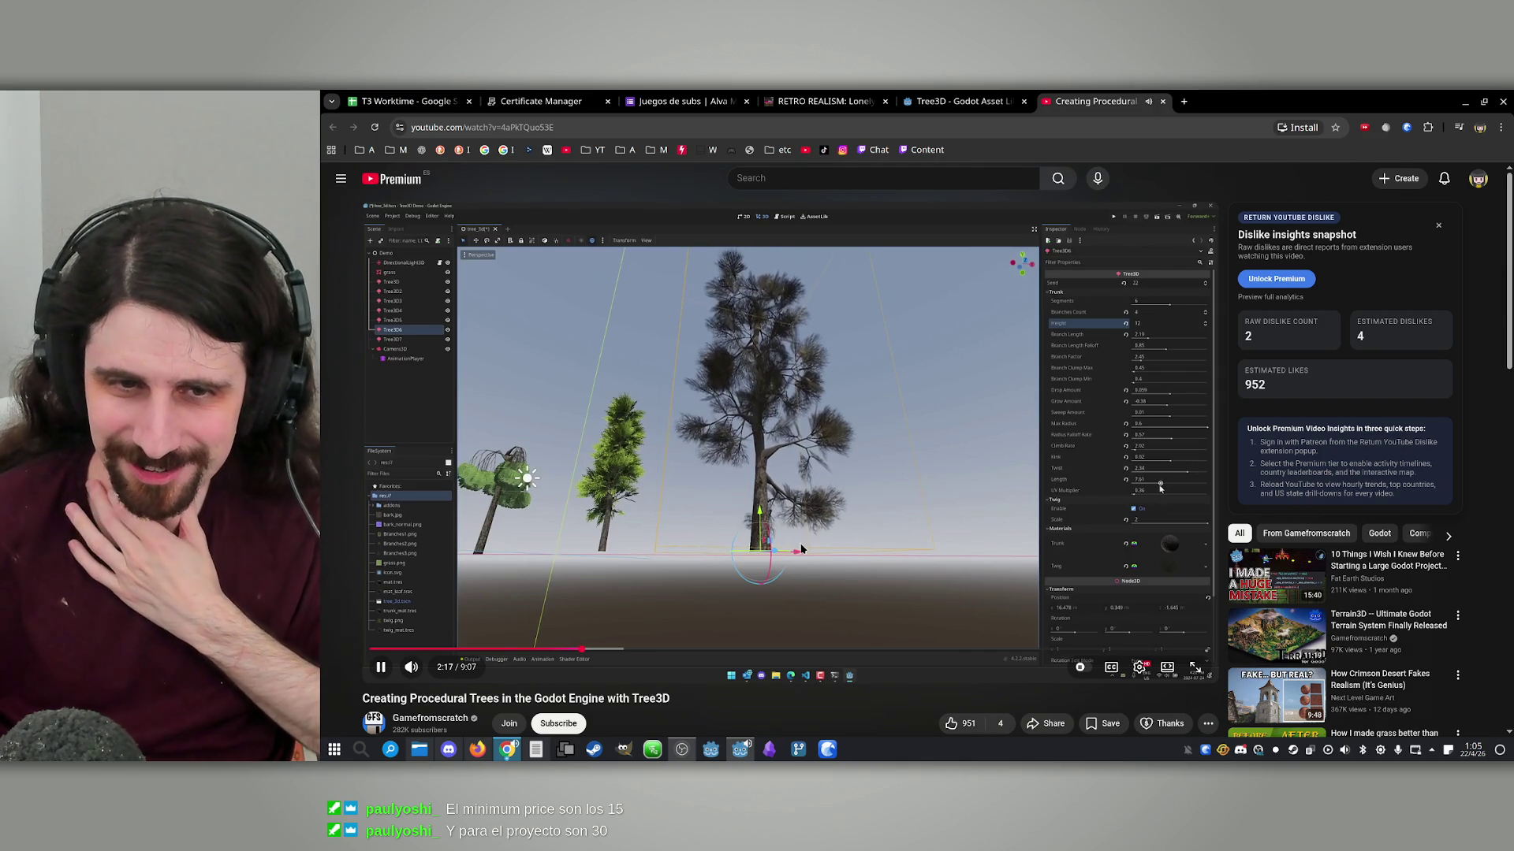
click(667, 649)
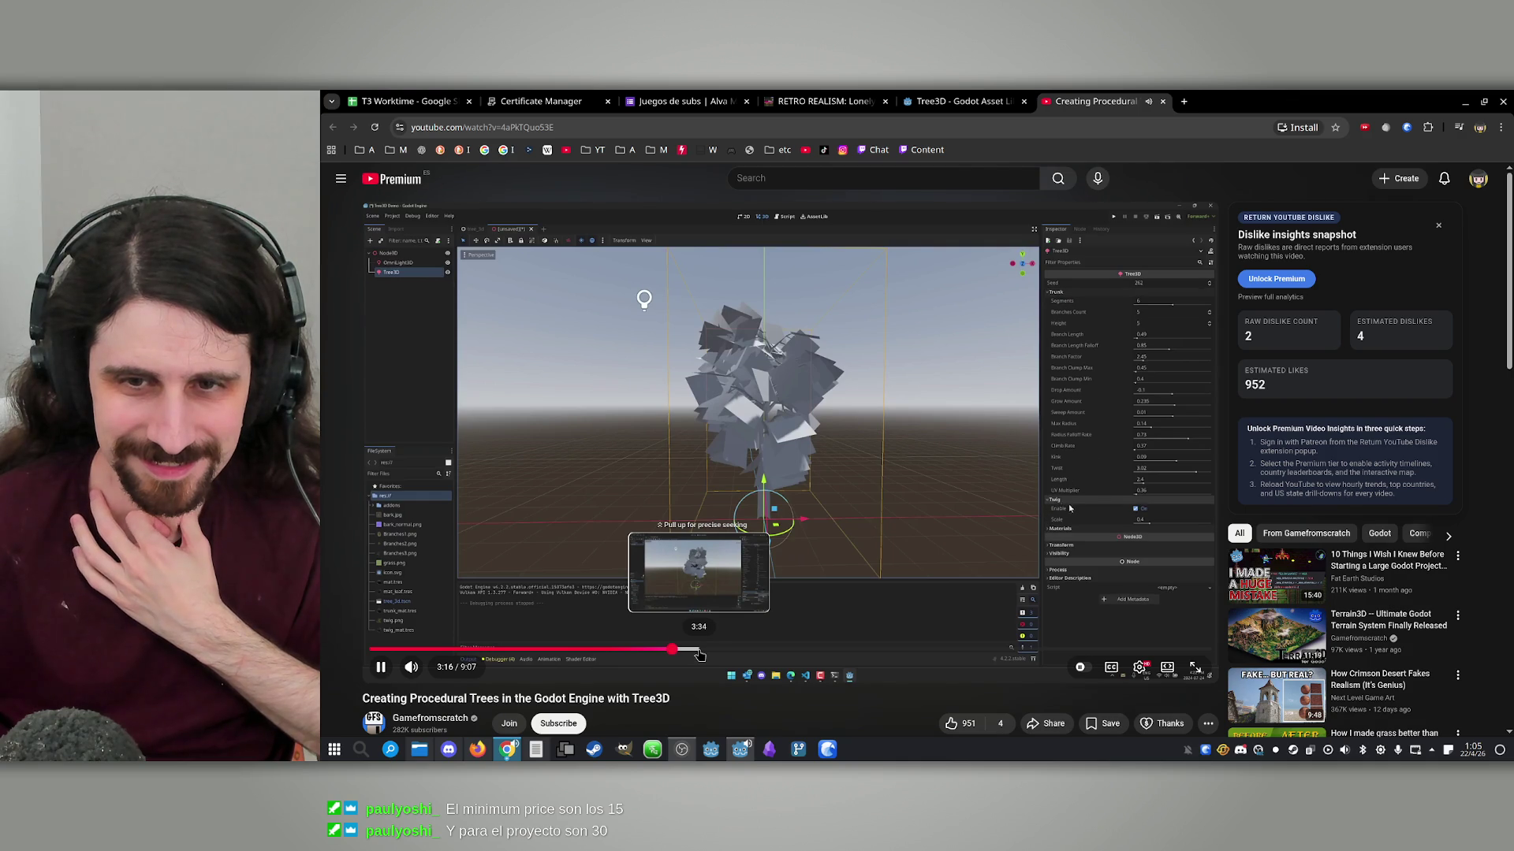
click(705, 651)
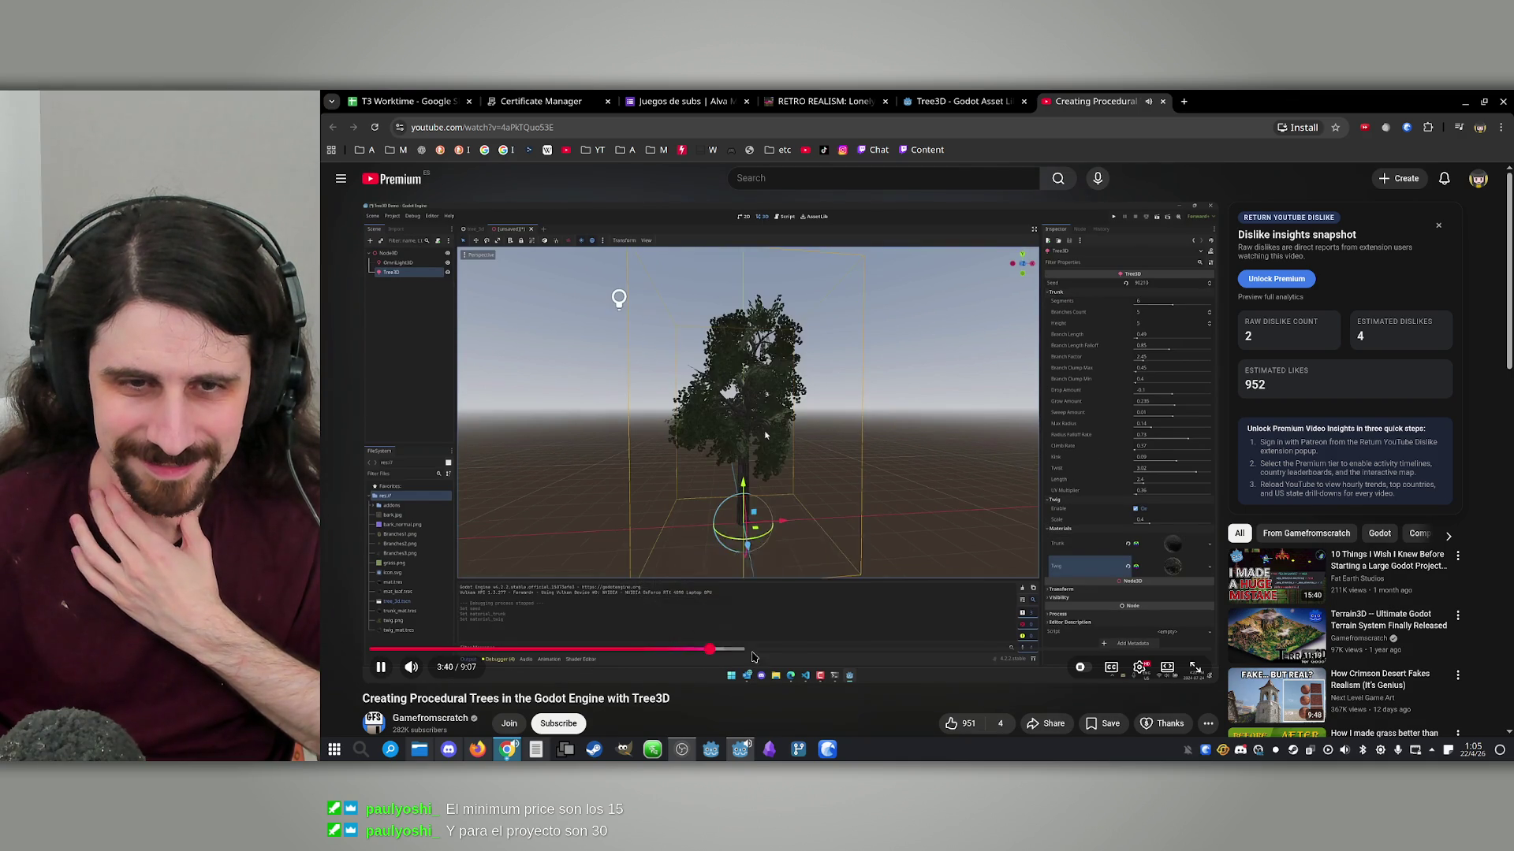
click(795, 650)
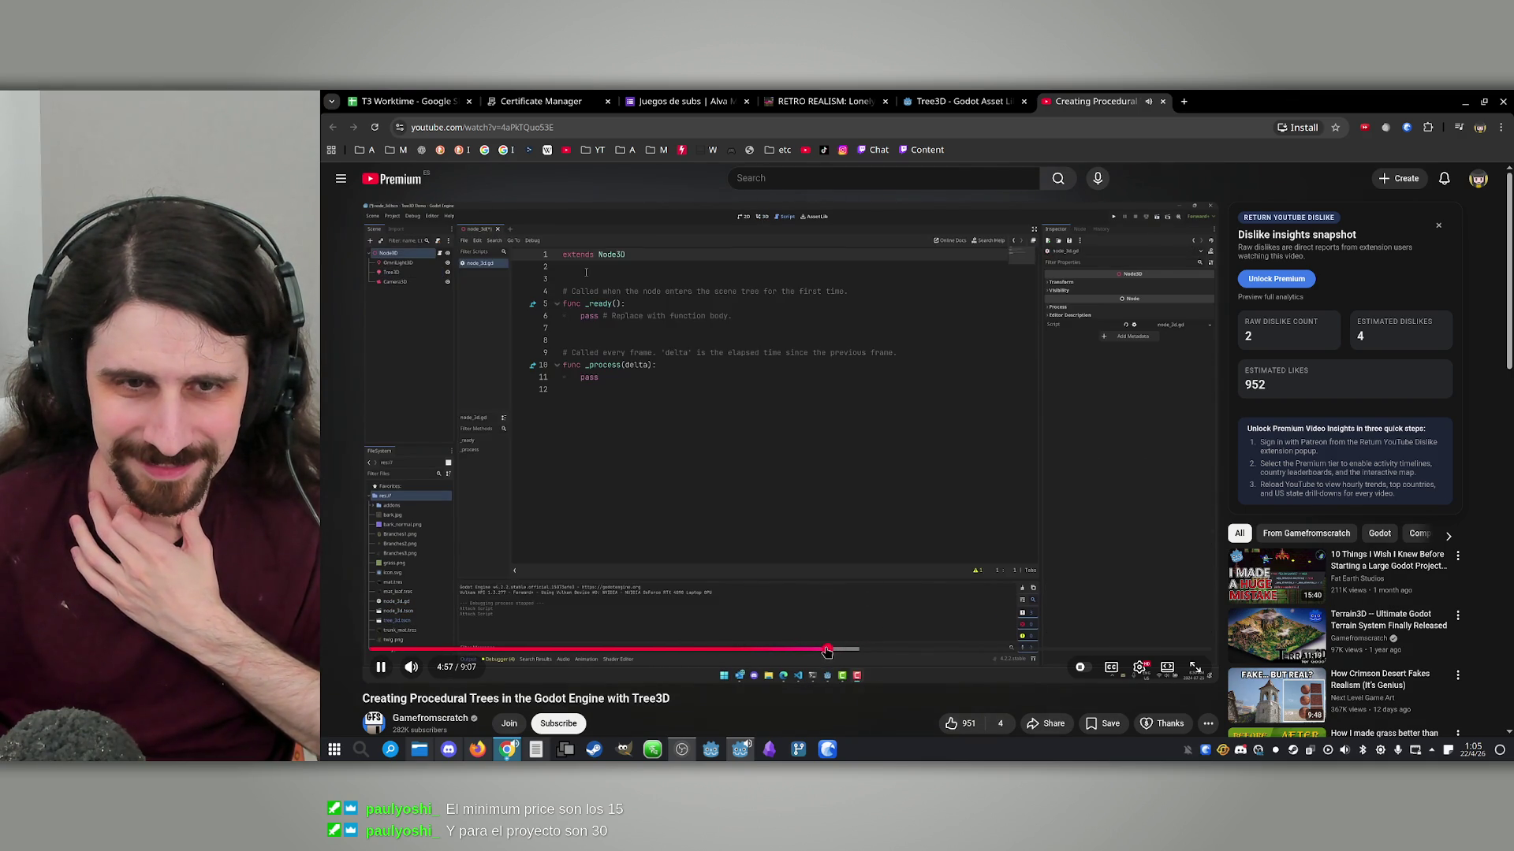
click(860, 651)
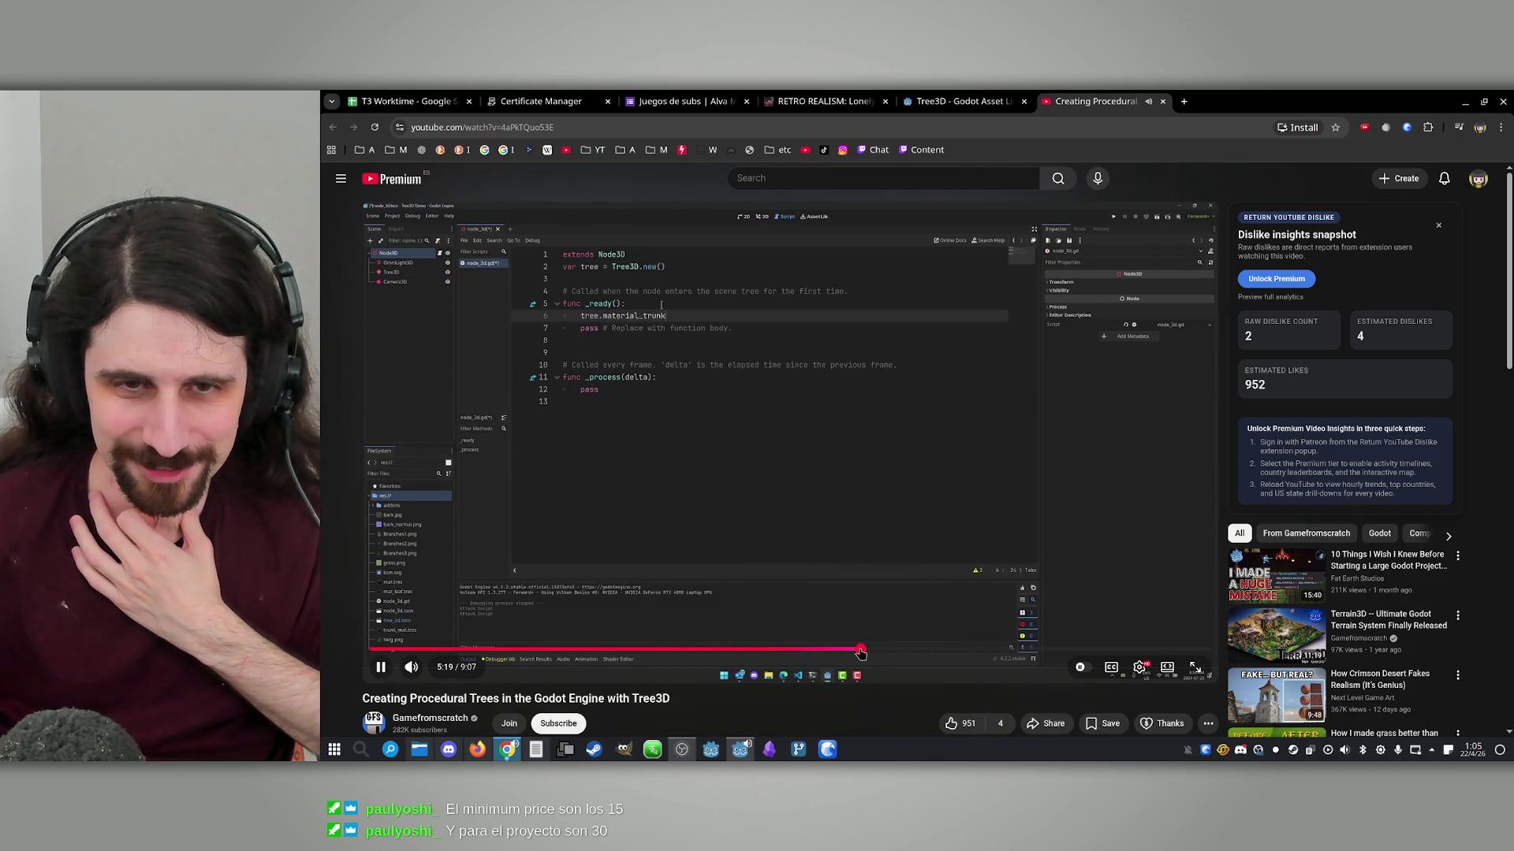
click(928, 651)
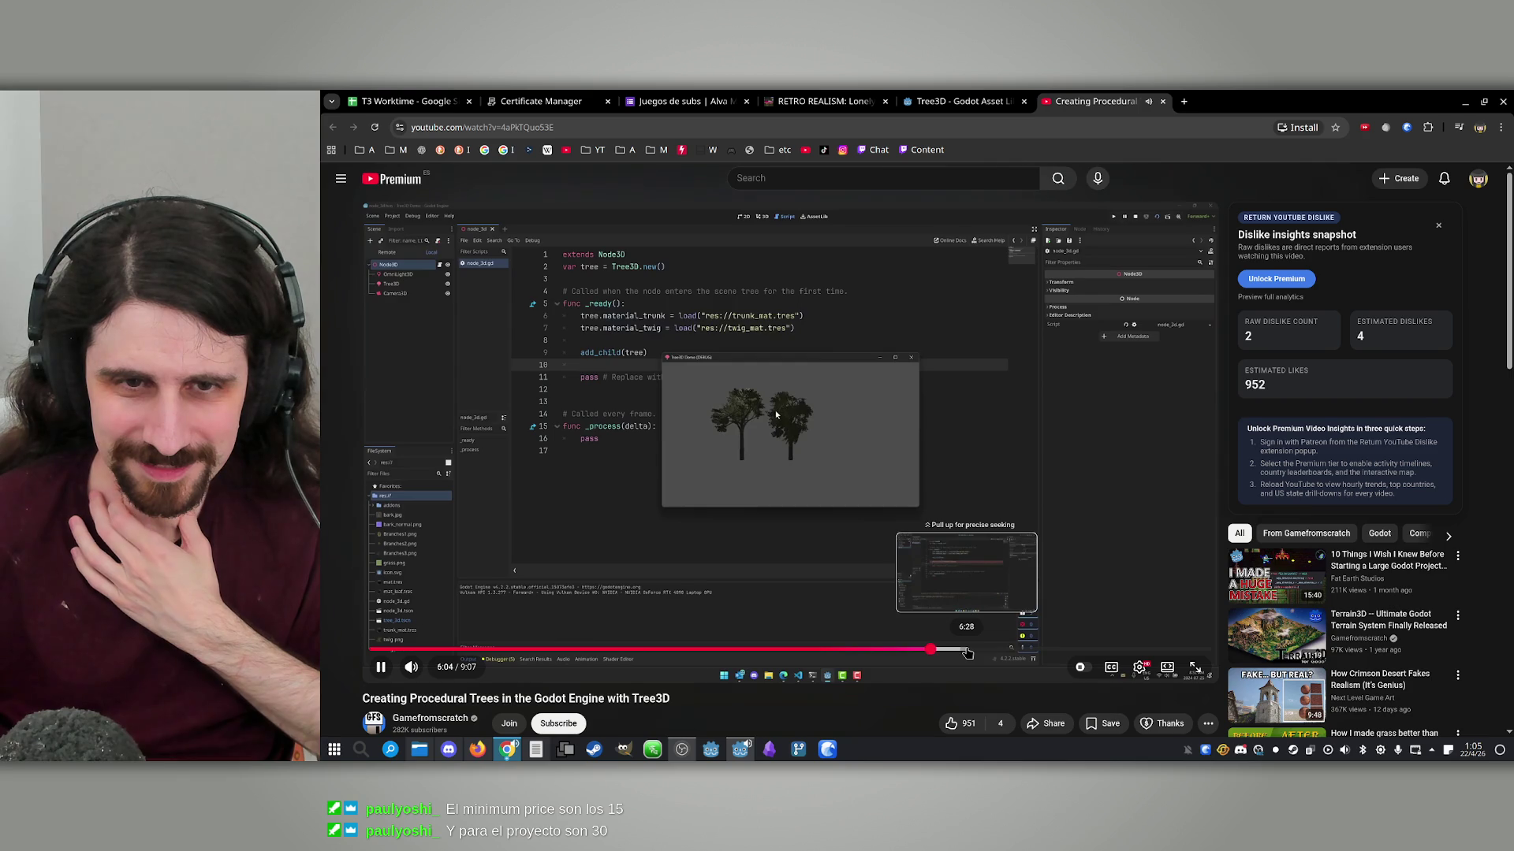
click(967, 651)
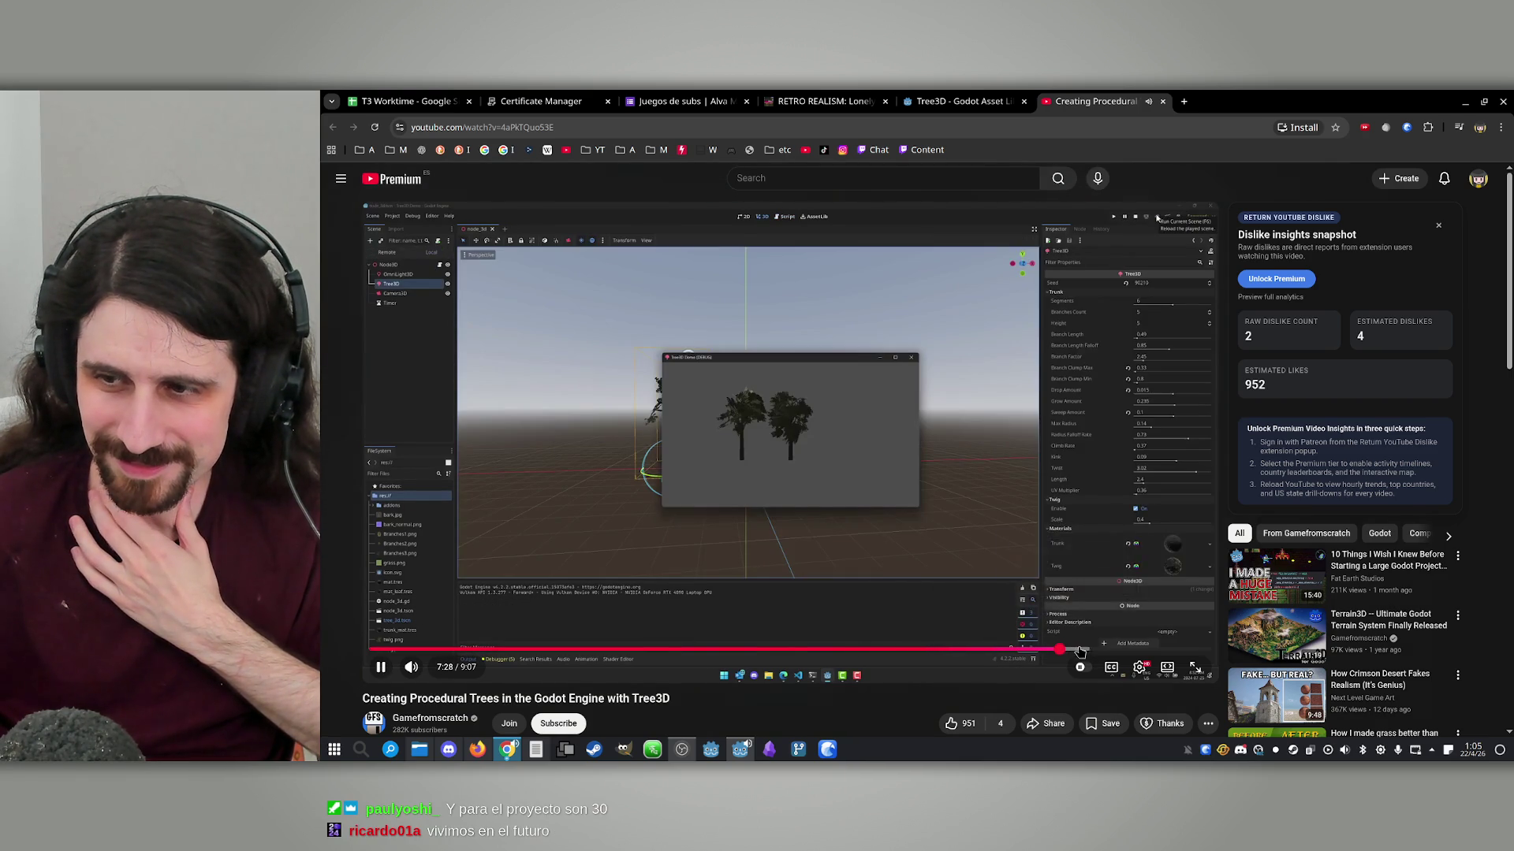
click(1059, 652)
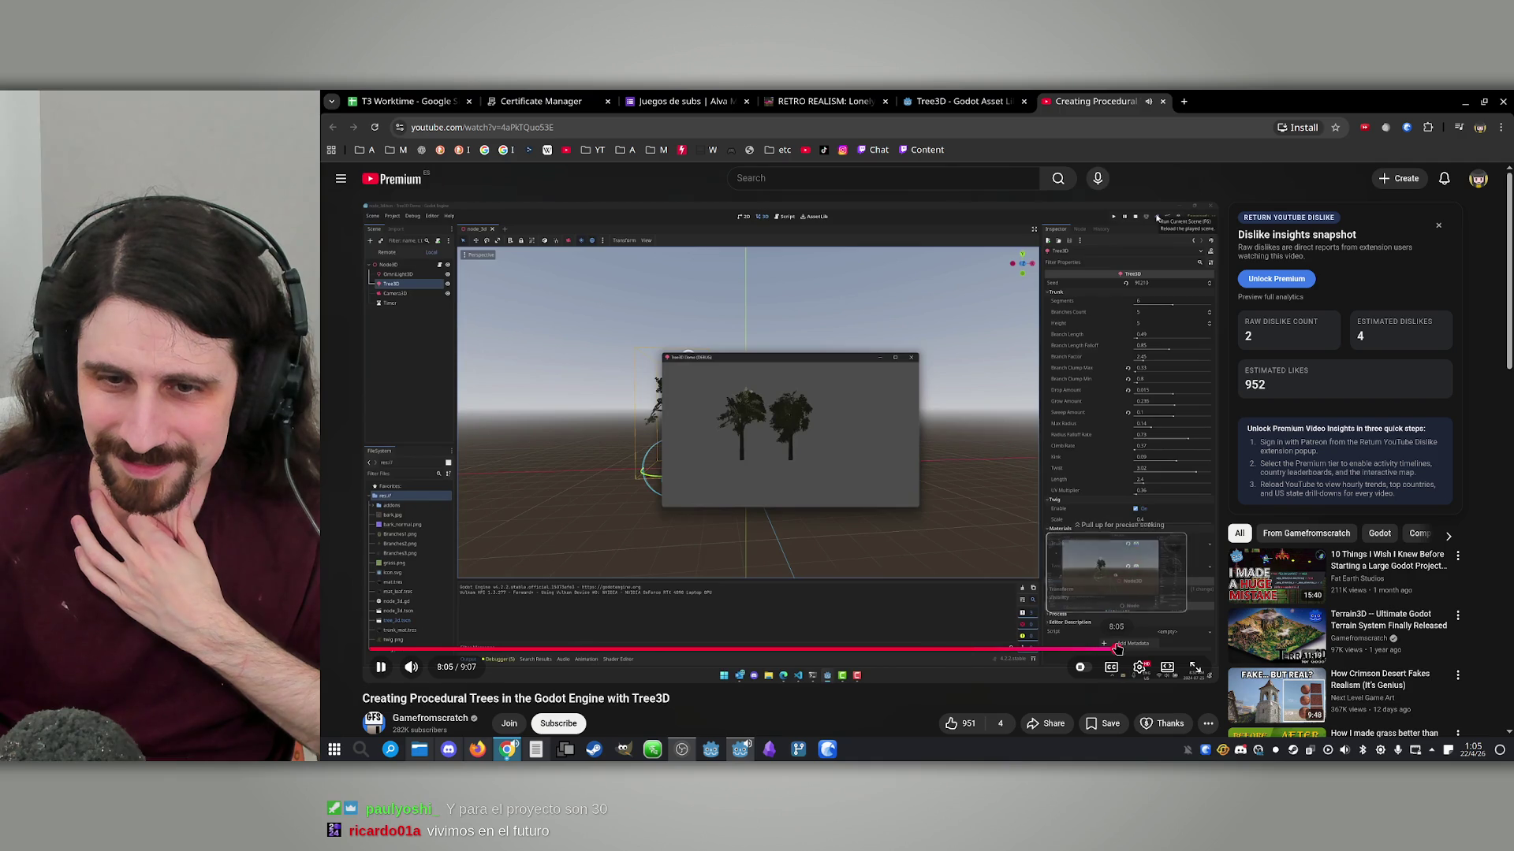
click(1116, 650)
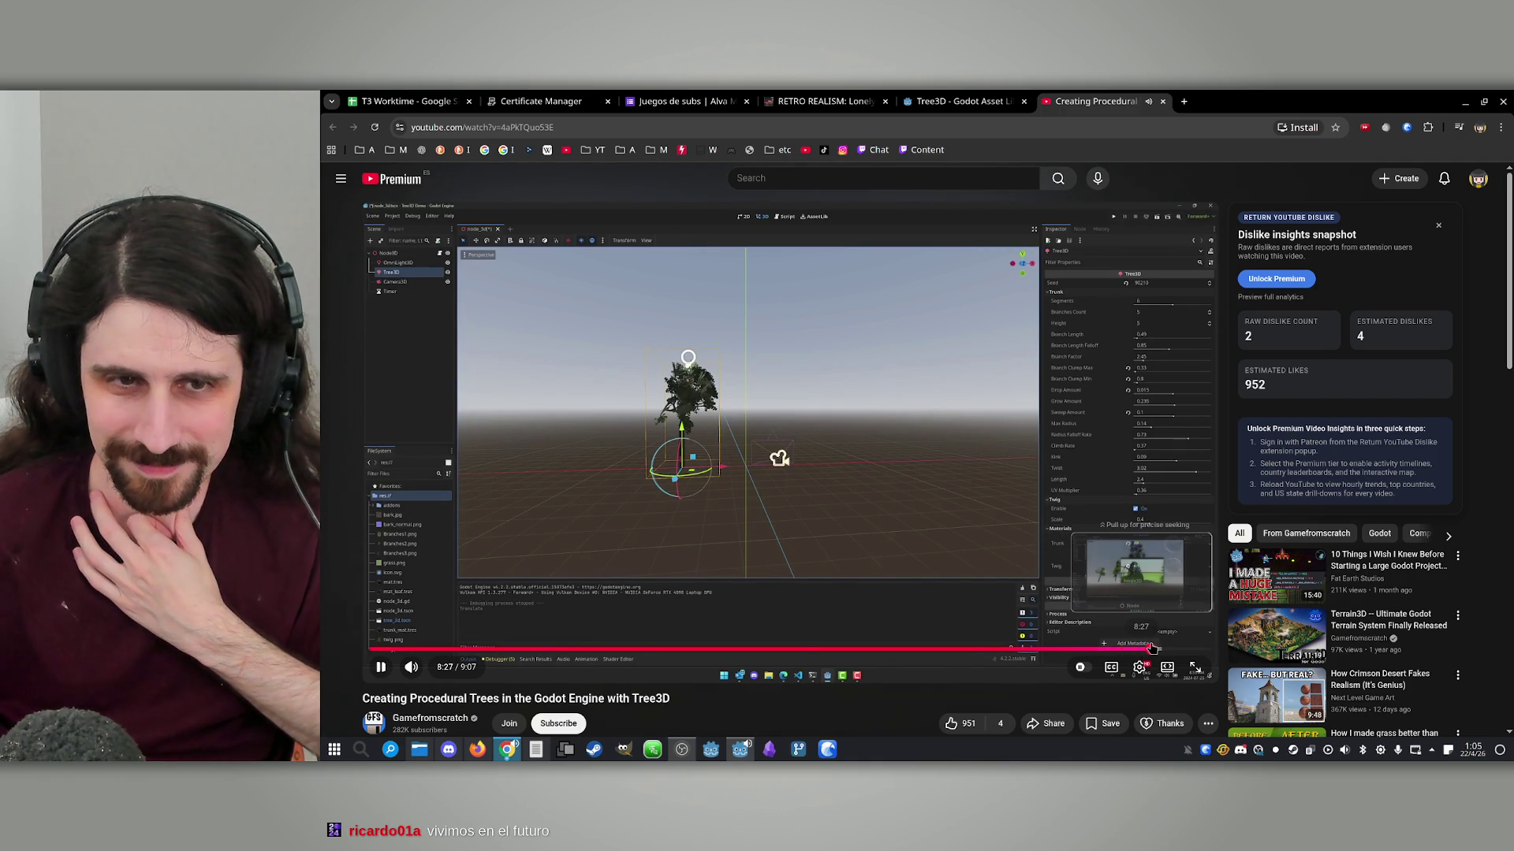
click(1151, 646)
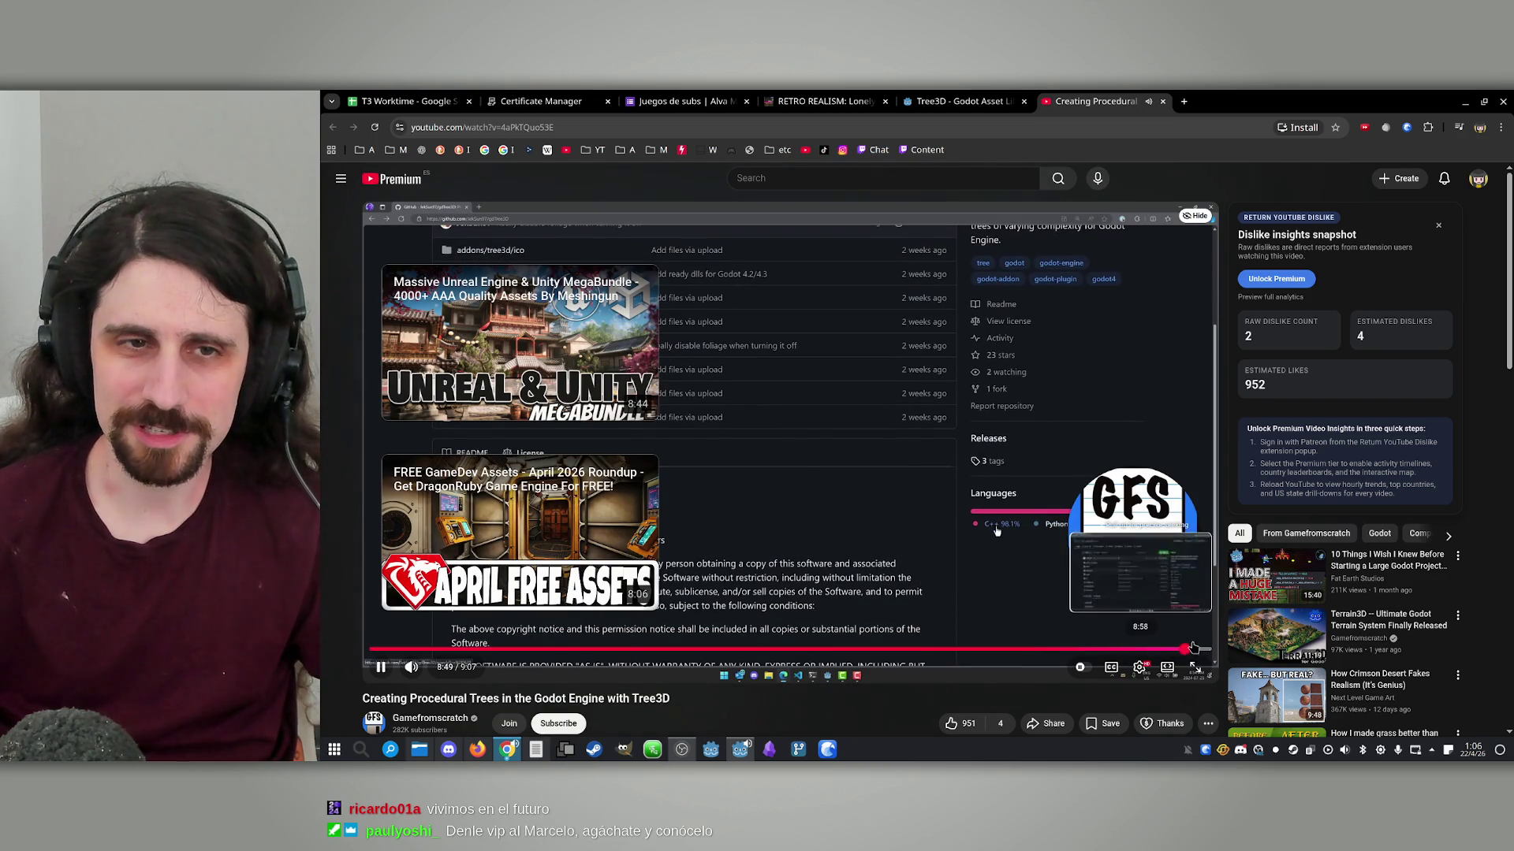
Pause the tutorial and close its tab, returning to the Tree3D asset page
key(space)
click(965, 106)
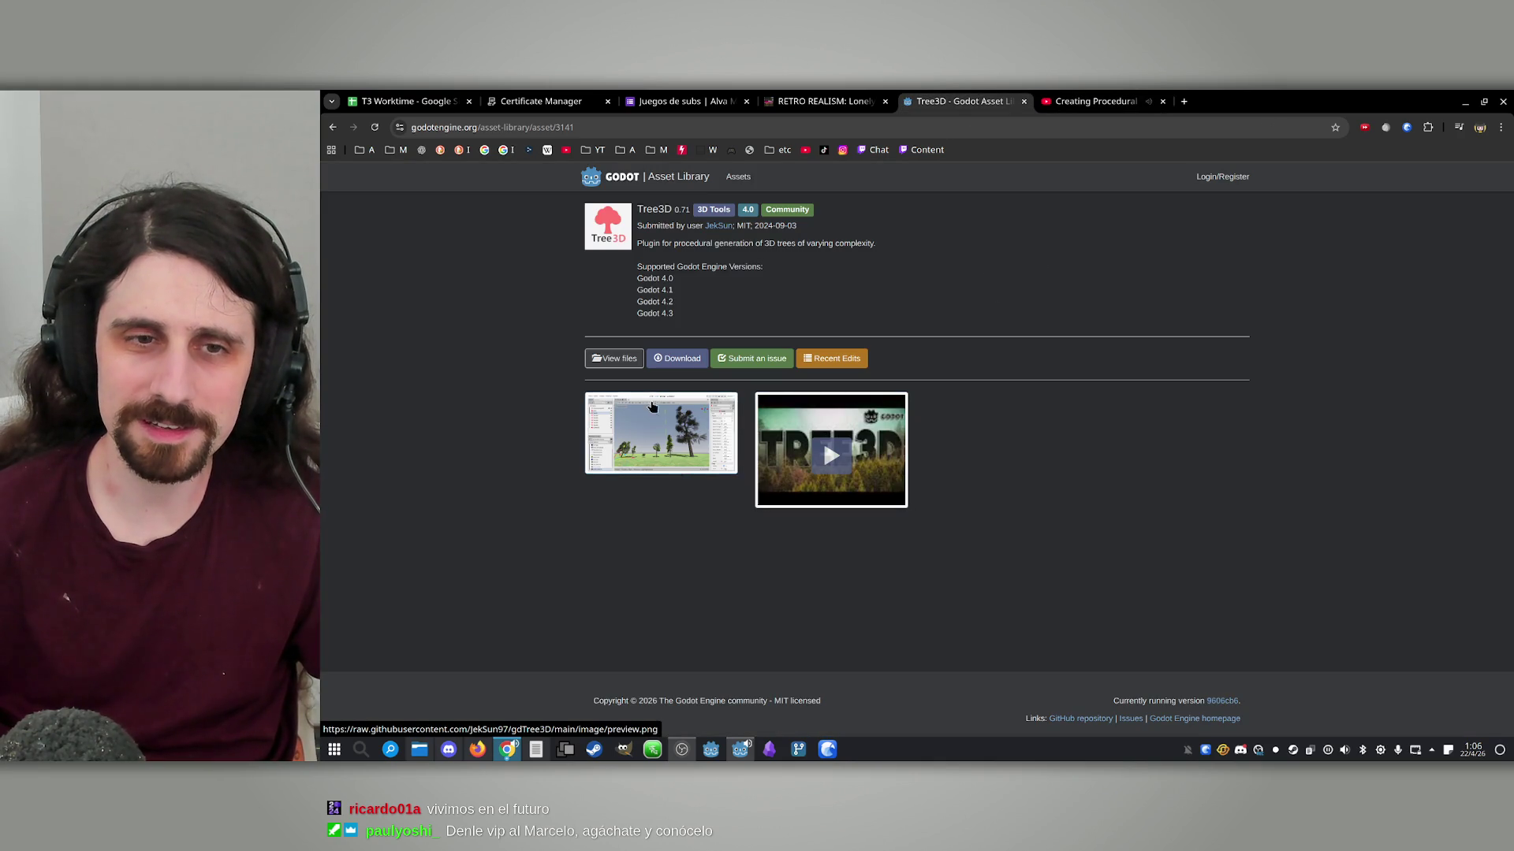
click(1117, 93)
middle_click(1056, 92)
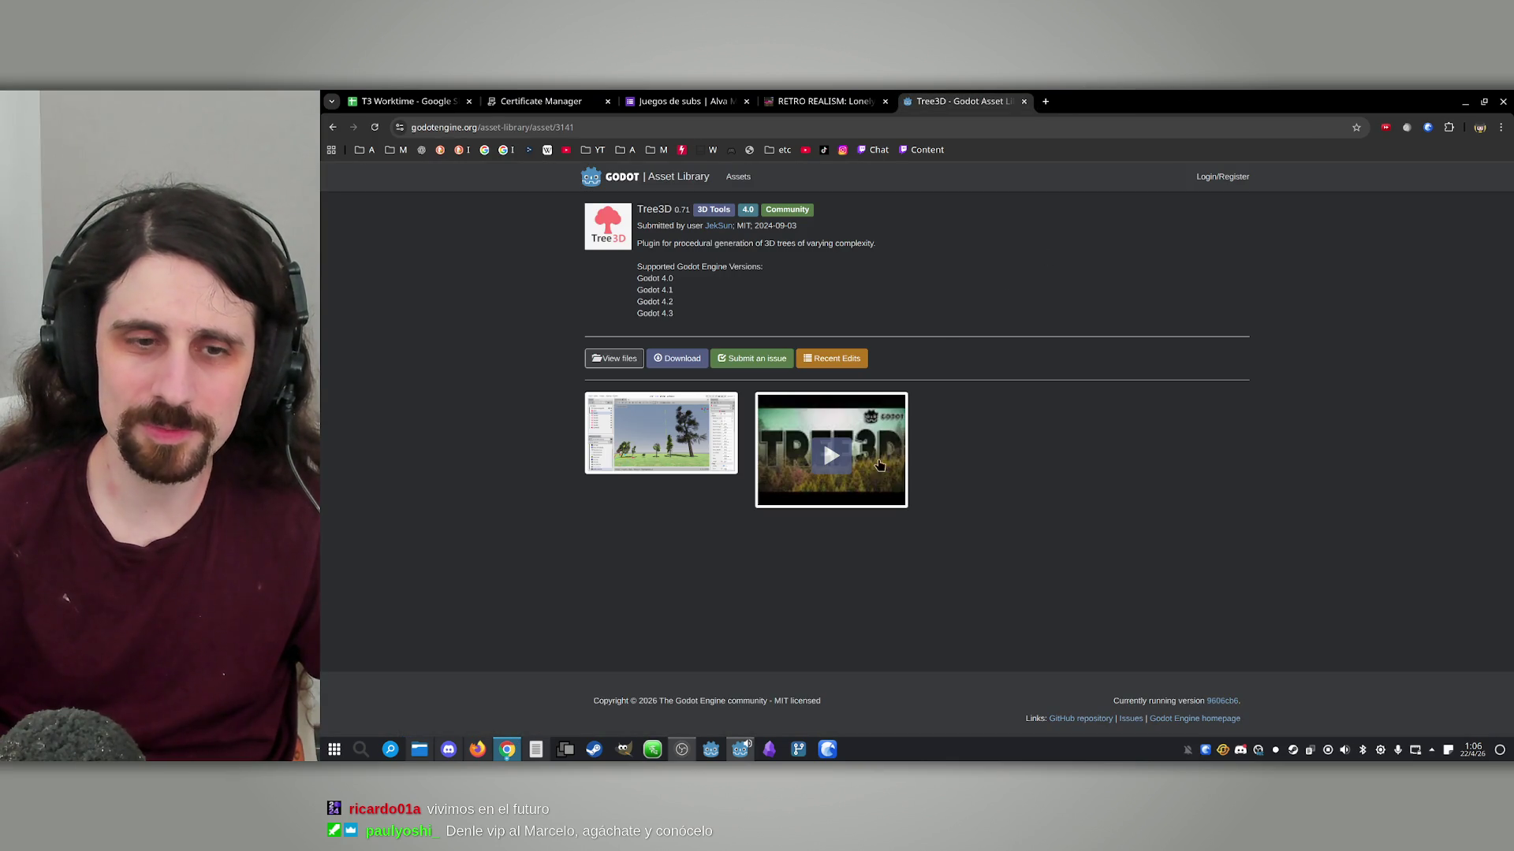
Close Godot's Tree3D details, replace the AssetLib search with 'rock', then erase it
click(740, 751)
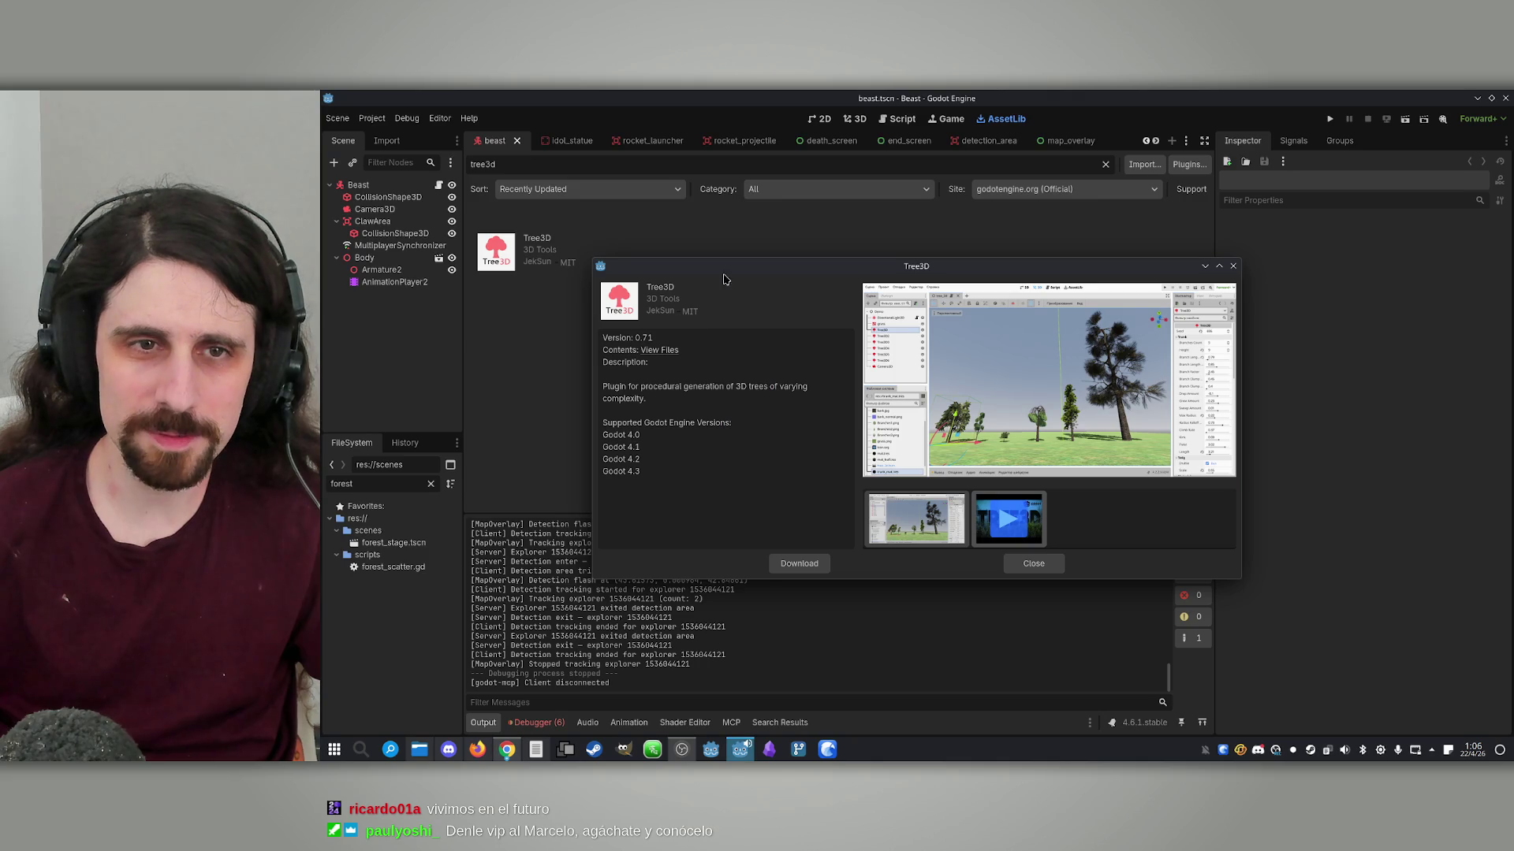
click(1034, 565)
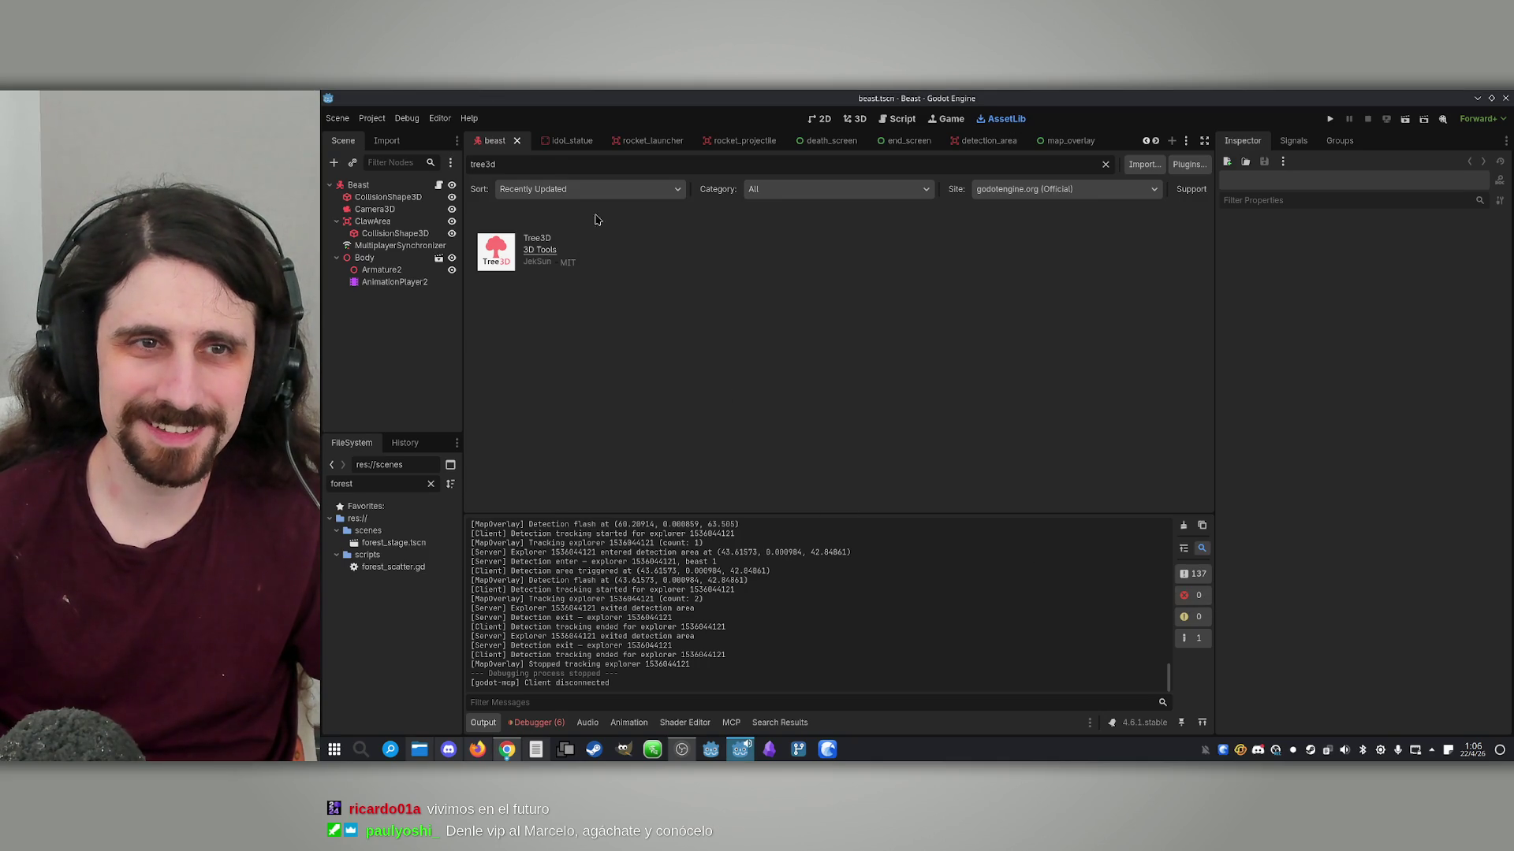
key(ctrl+a)
text(rock)
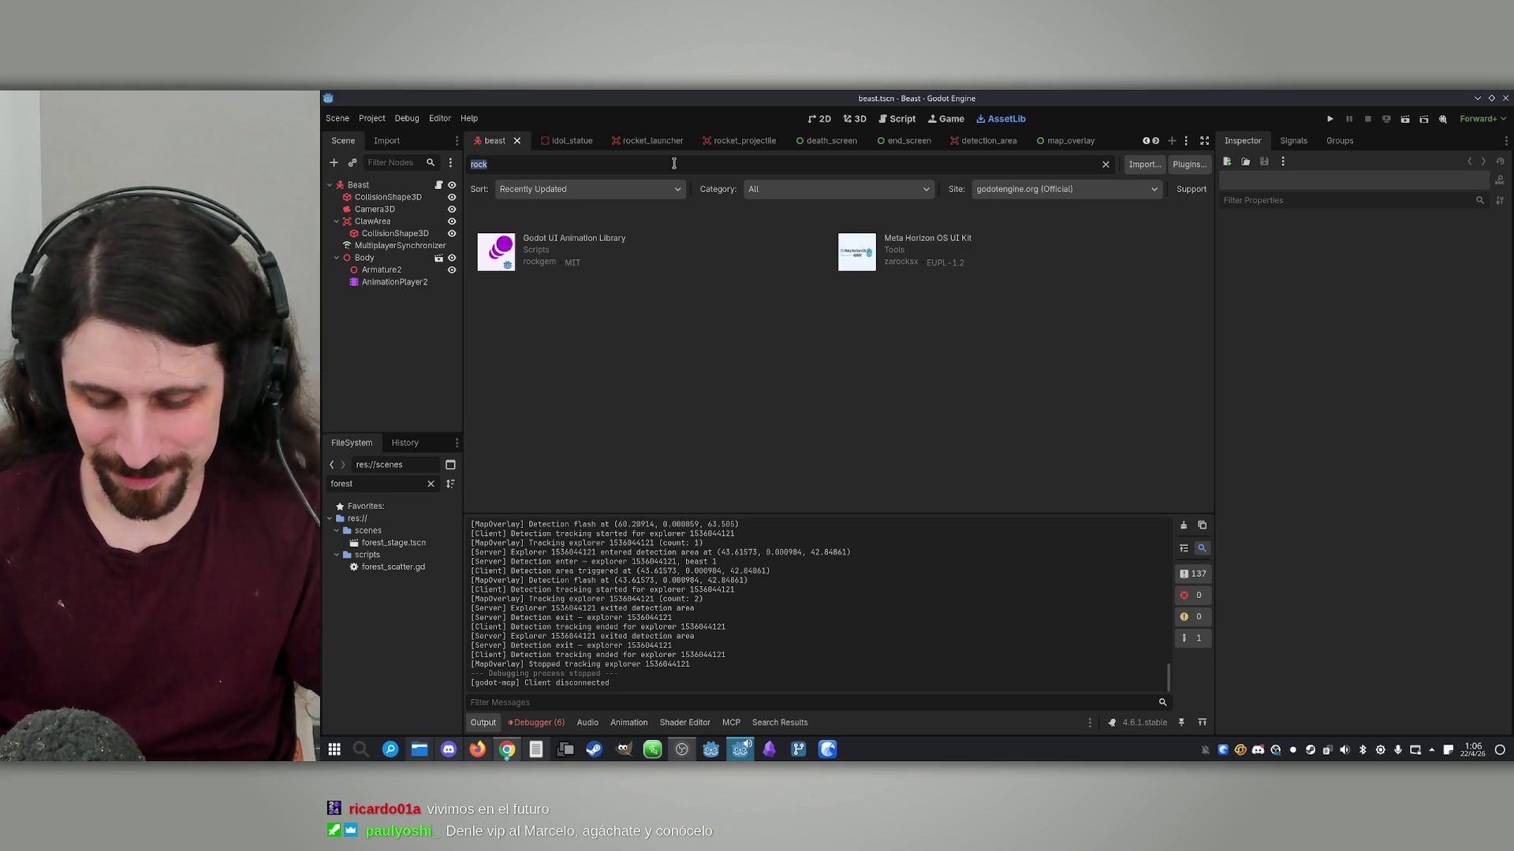
key(BackSpace)
Bring Chrome forward on the RETRO REALISM: Lonely Forest tab and scroll to the screenshots
click(478, 757)
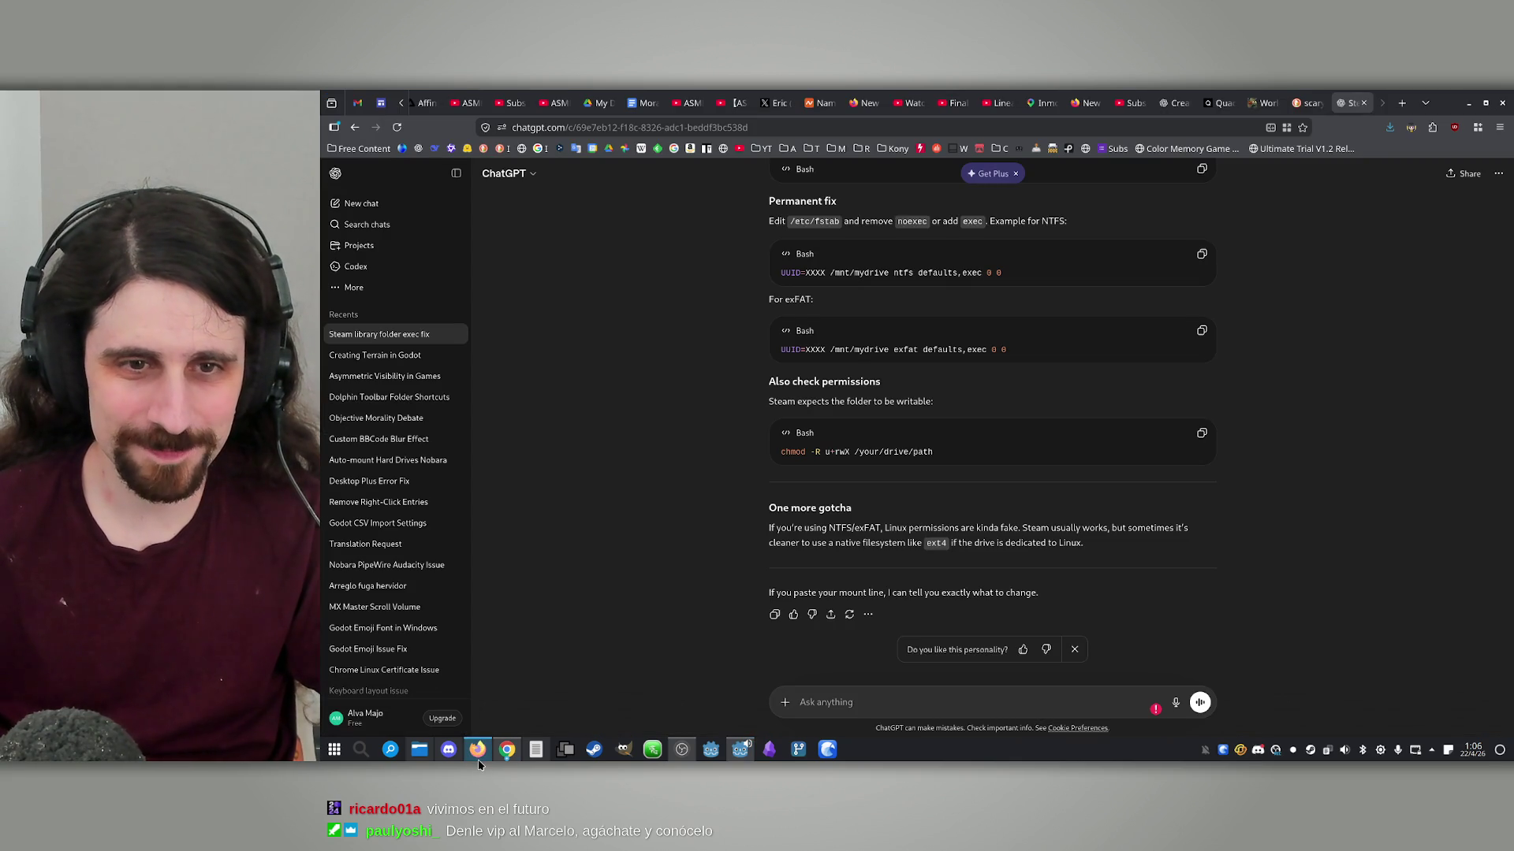
click(478, 753)
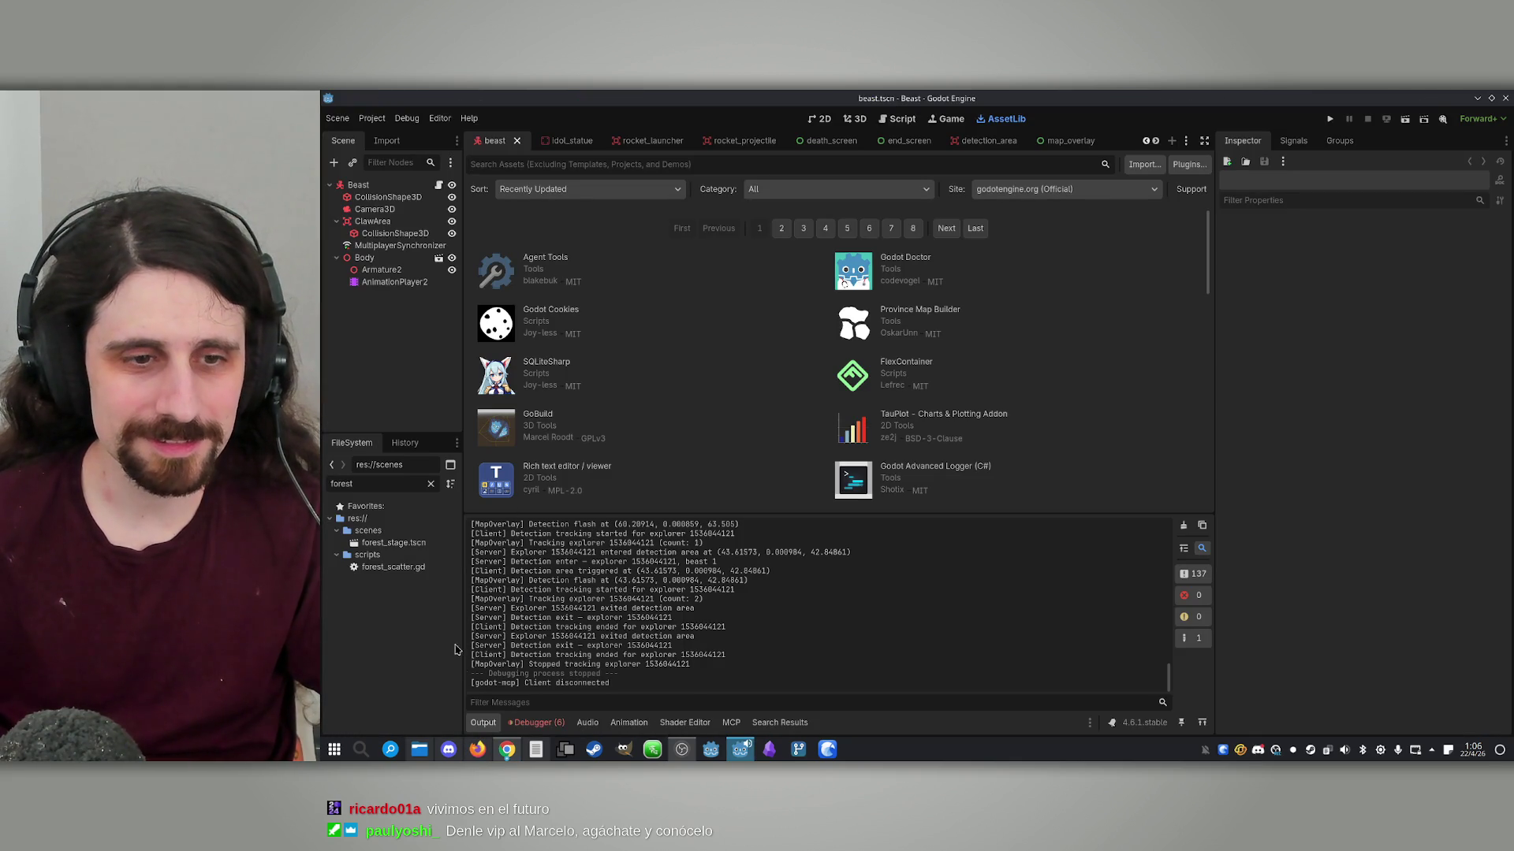
click(506, 755)
click(824, 101)
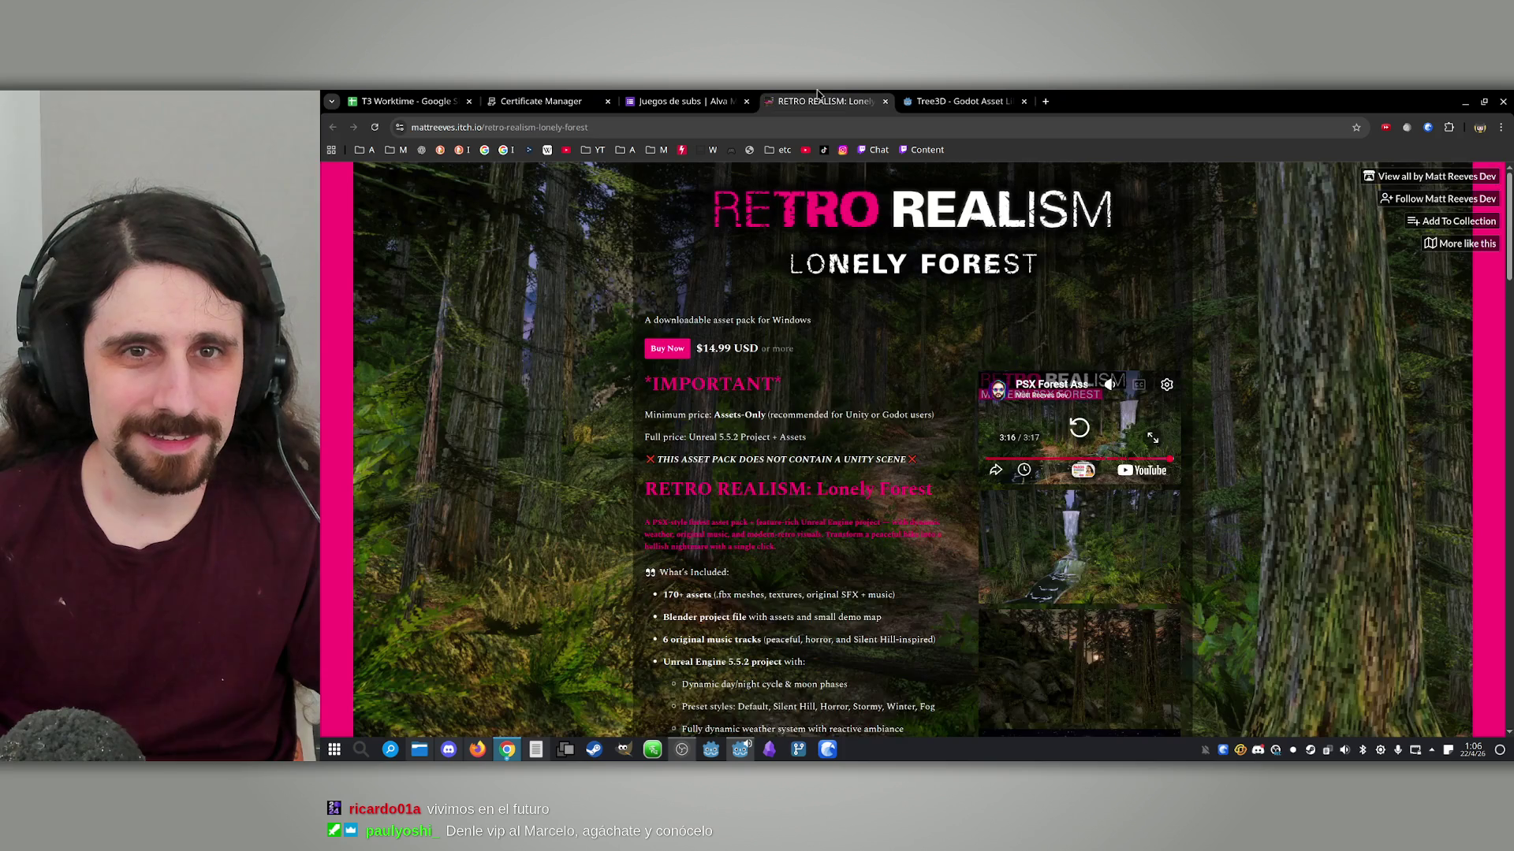
scroll(733, 432, down, 4)
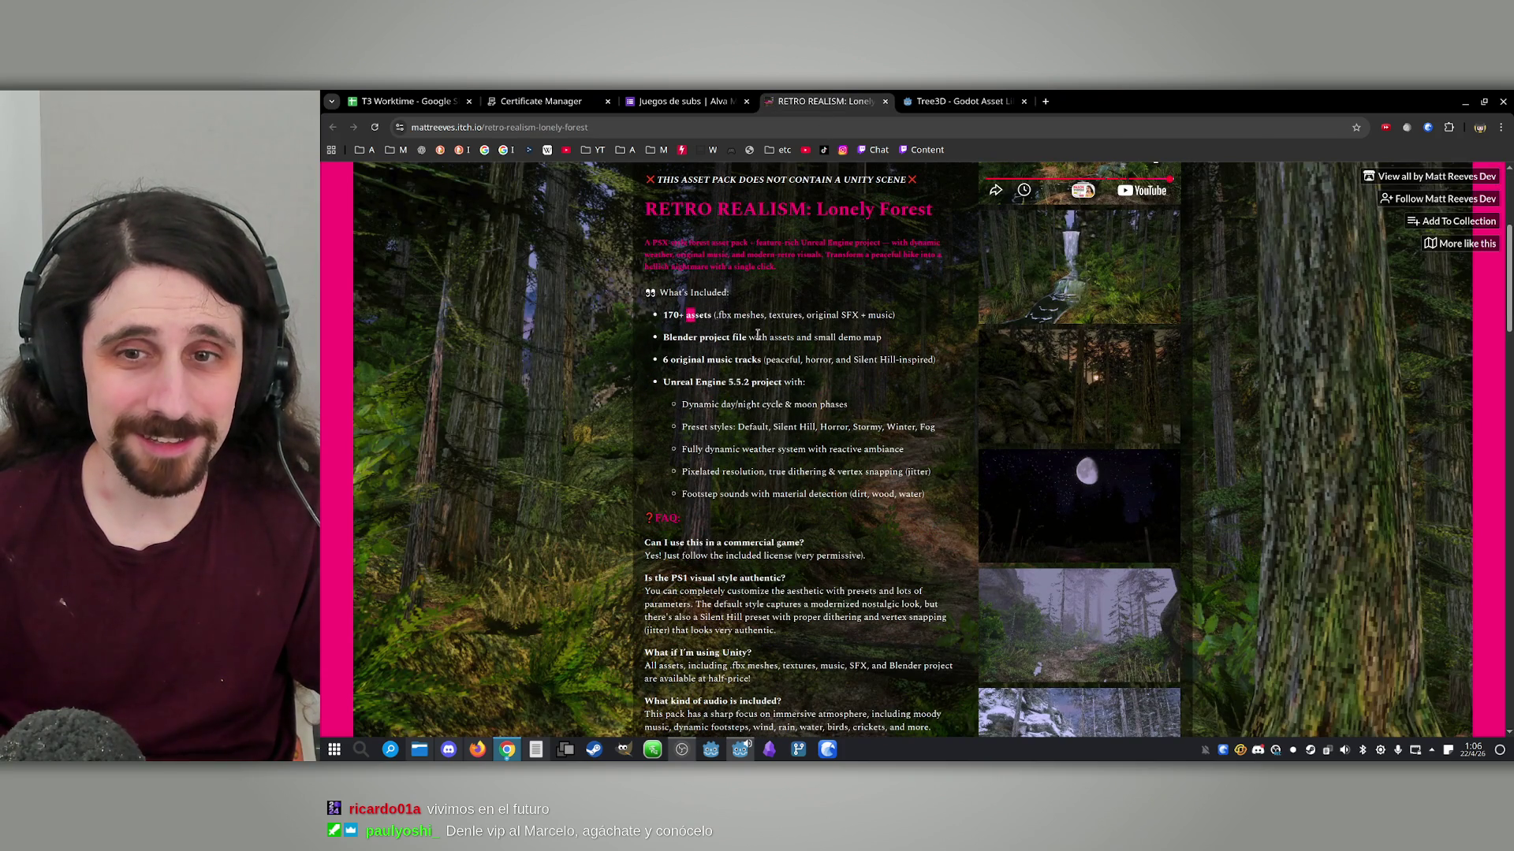
Page through the enlarged screenshot gallery from the waterfall image, close it, and return to Godot
click(1012, 287)
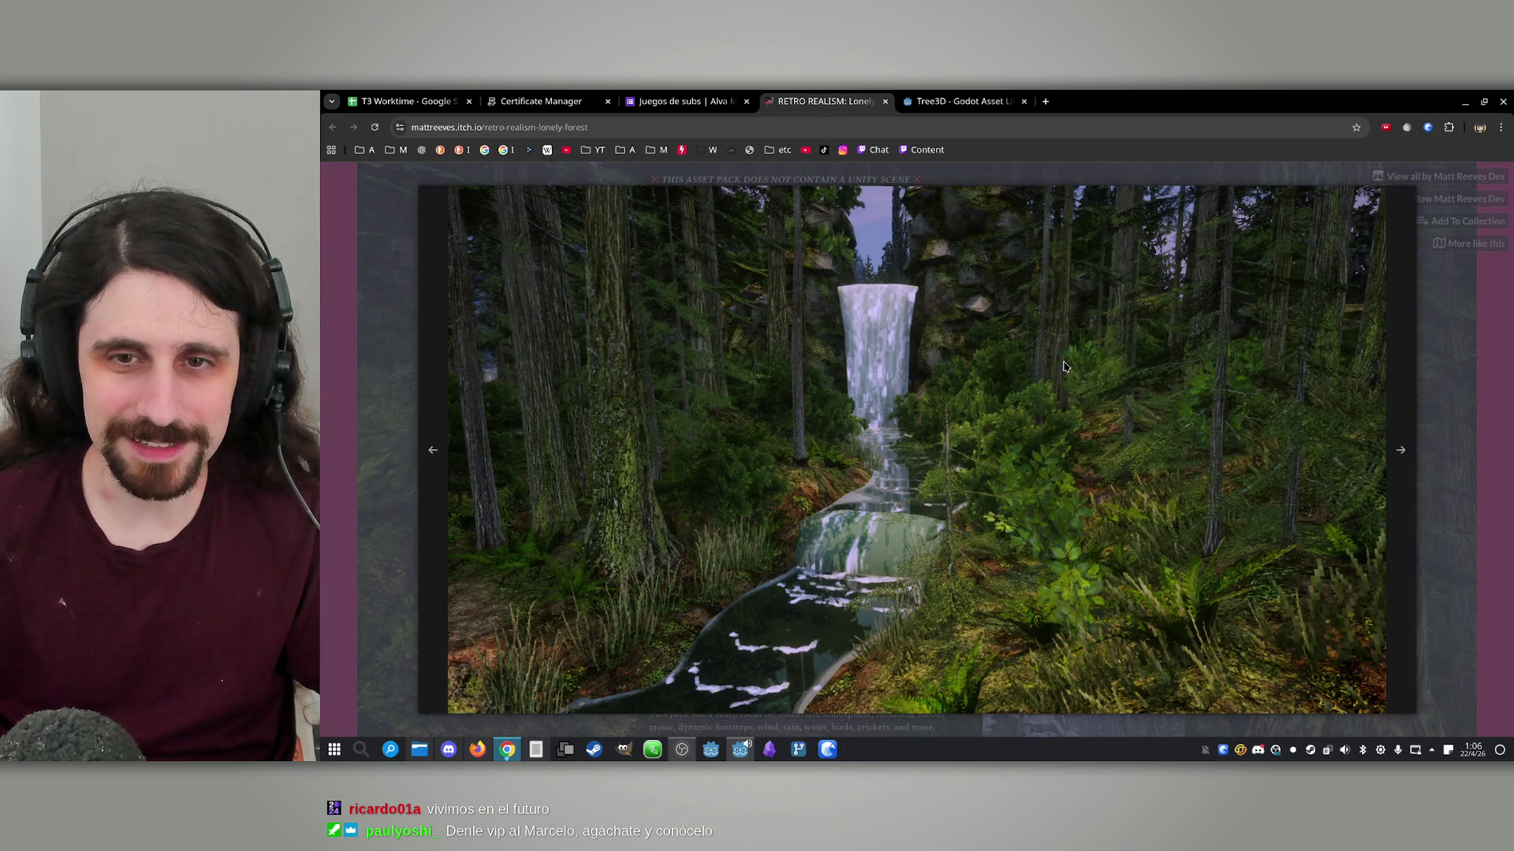
click(1400, 450)
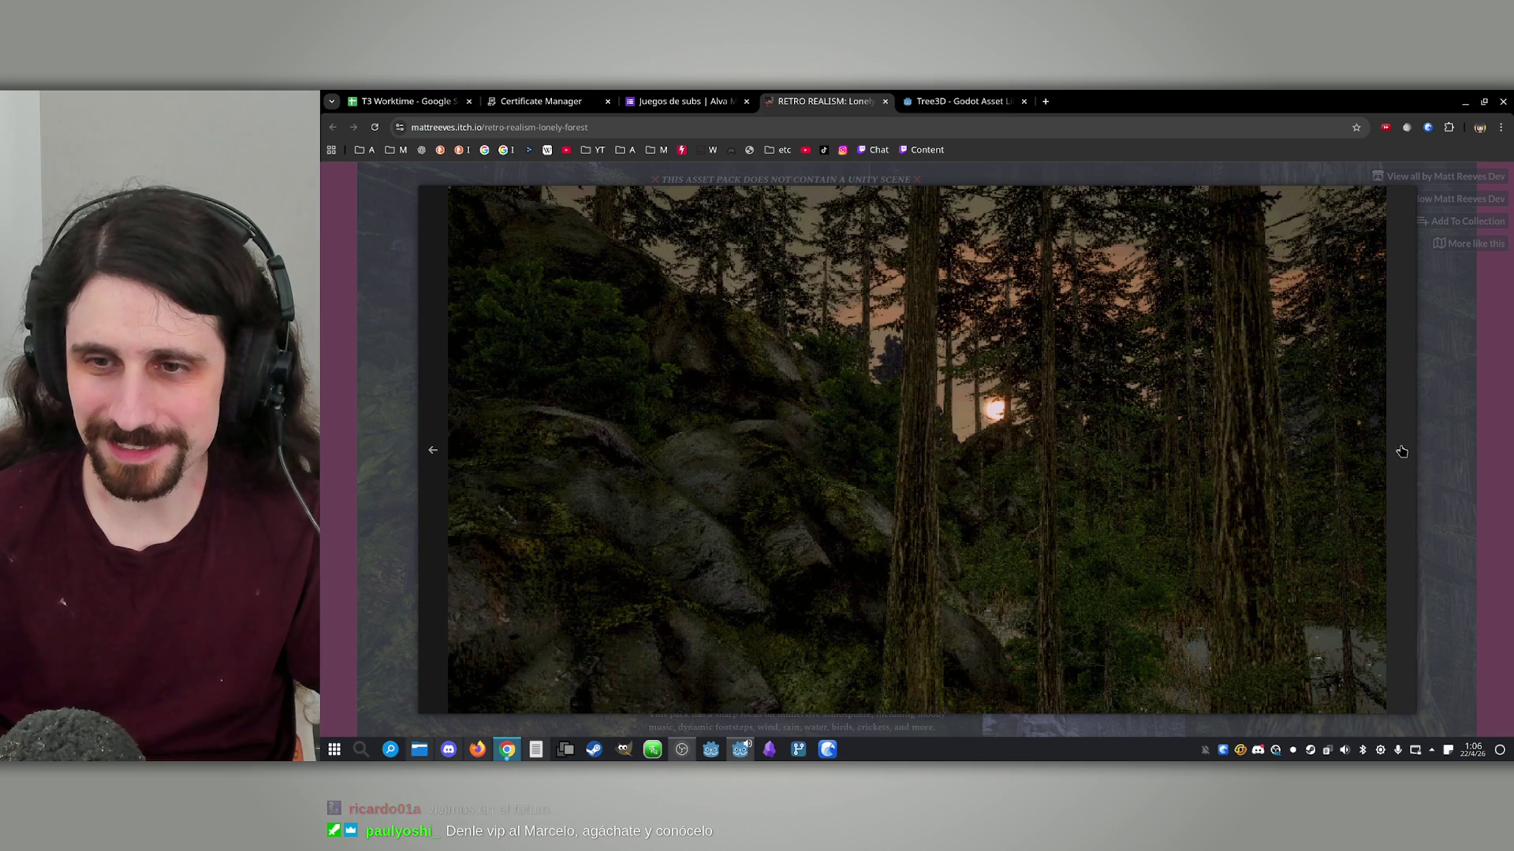
click(1401, 451)
click(1401, 451)
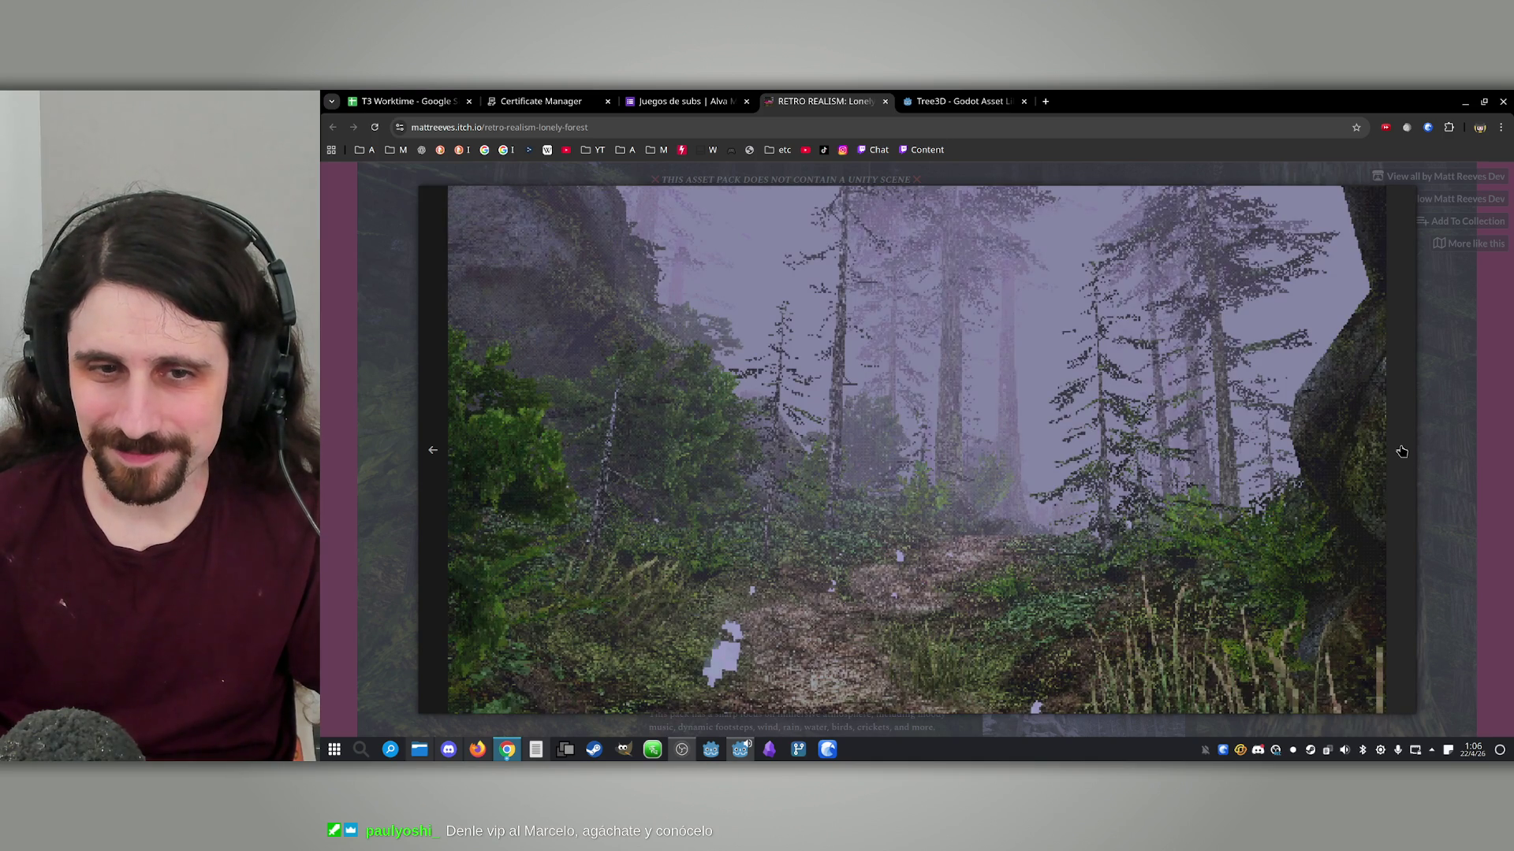
click(1401, 451)
click(1401, 451)
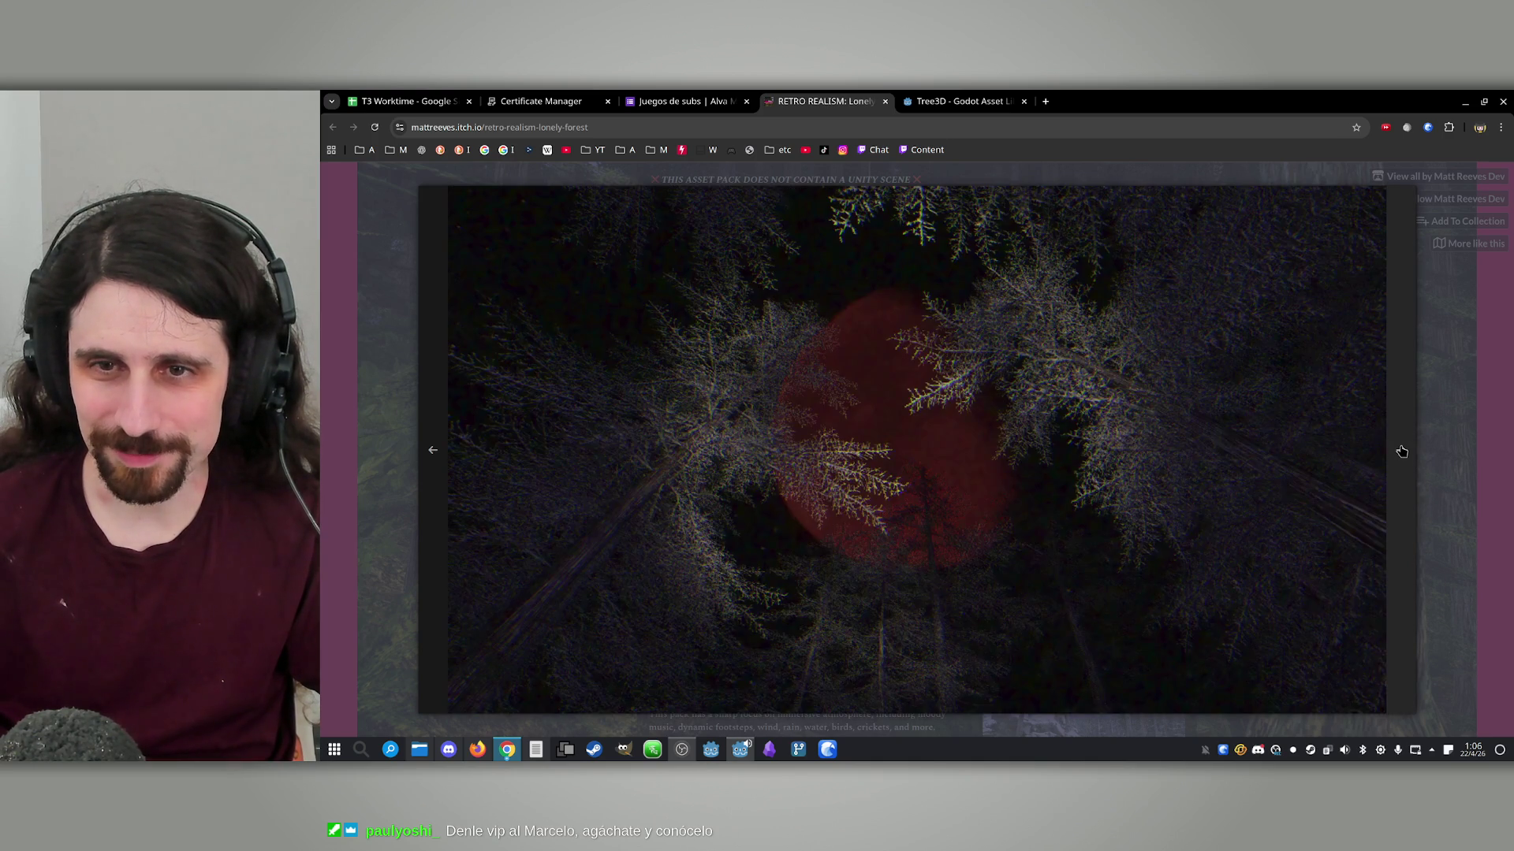
click(1401, 451)
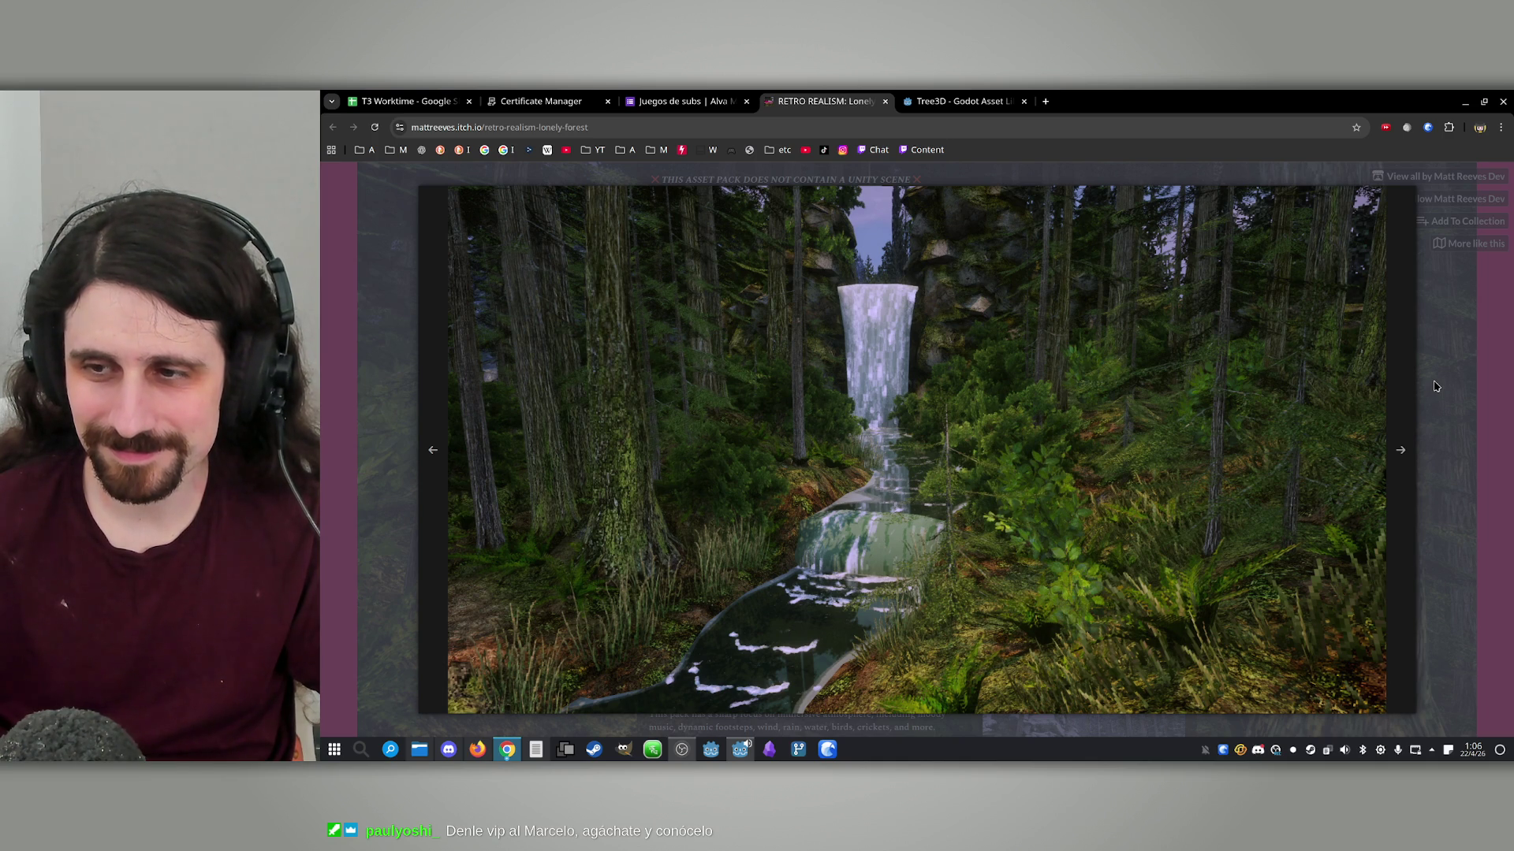
click(1406, 438)
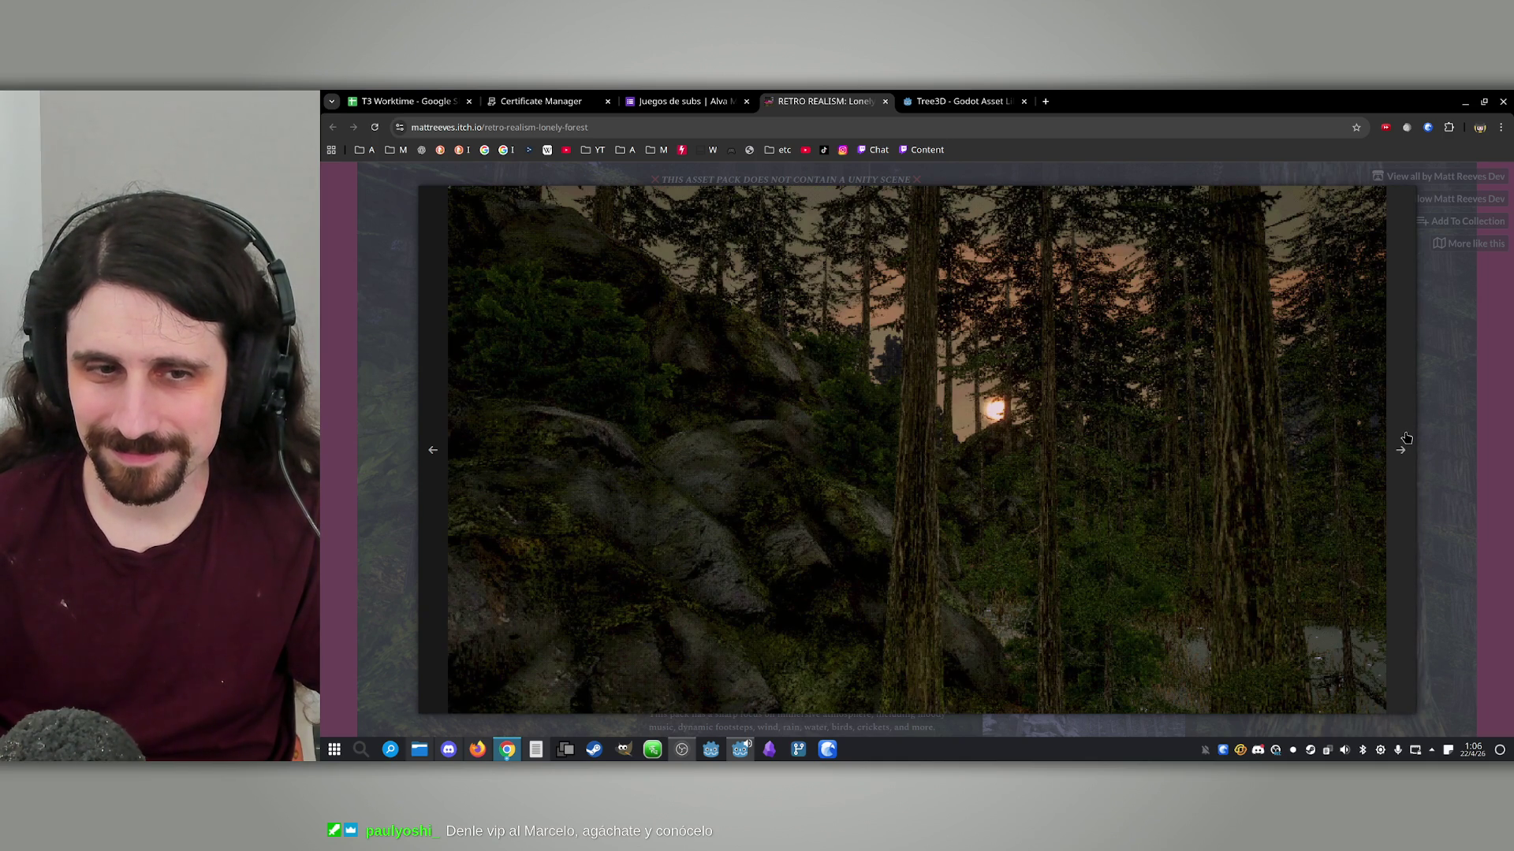
click(1406, 438)
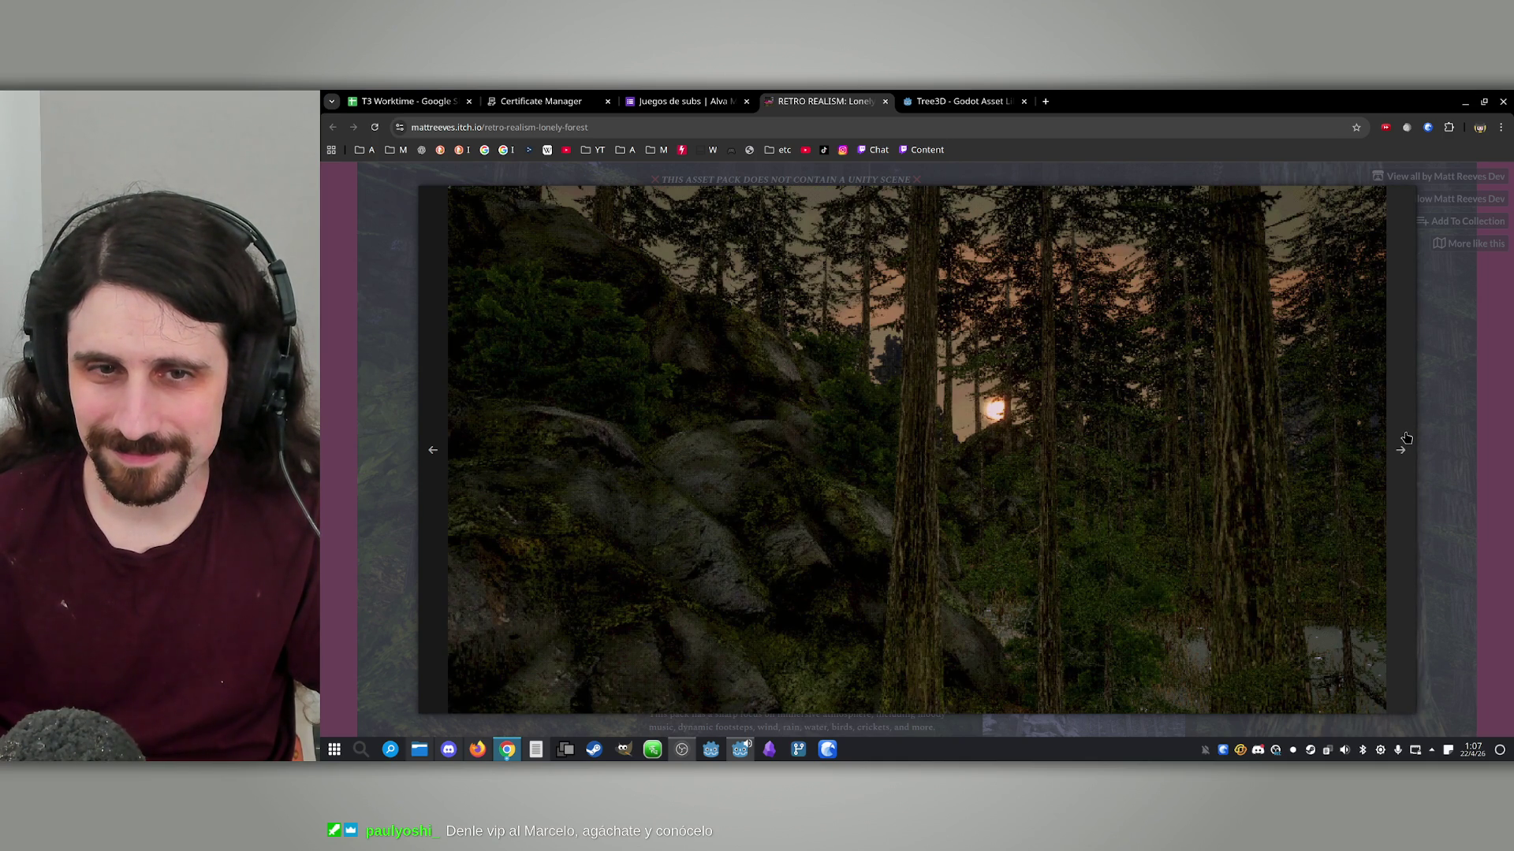
click(429, 546)
click(429, 544)
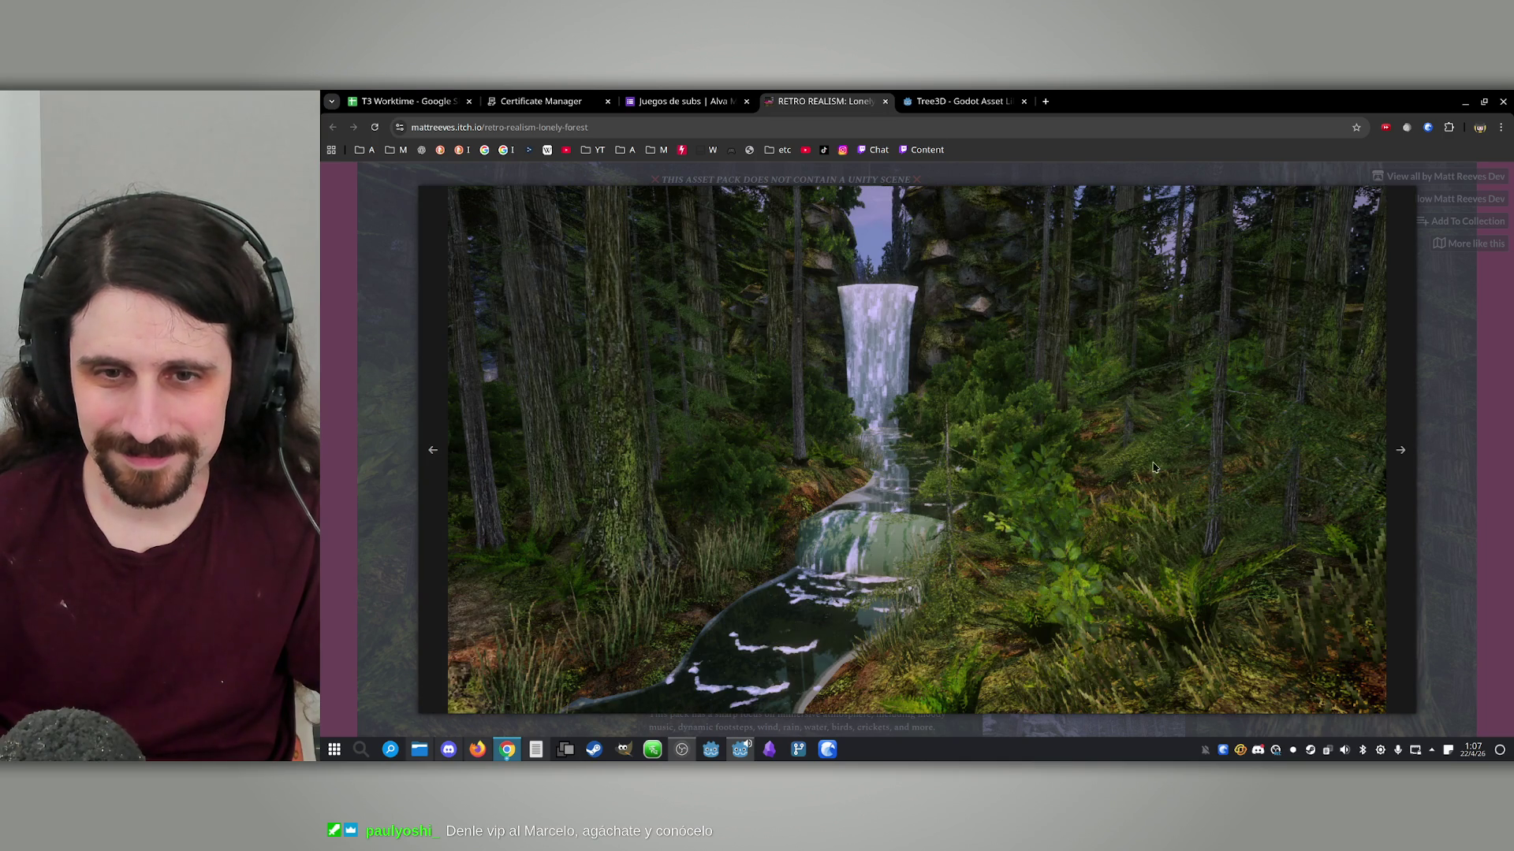
click(1460, 368)
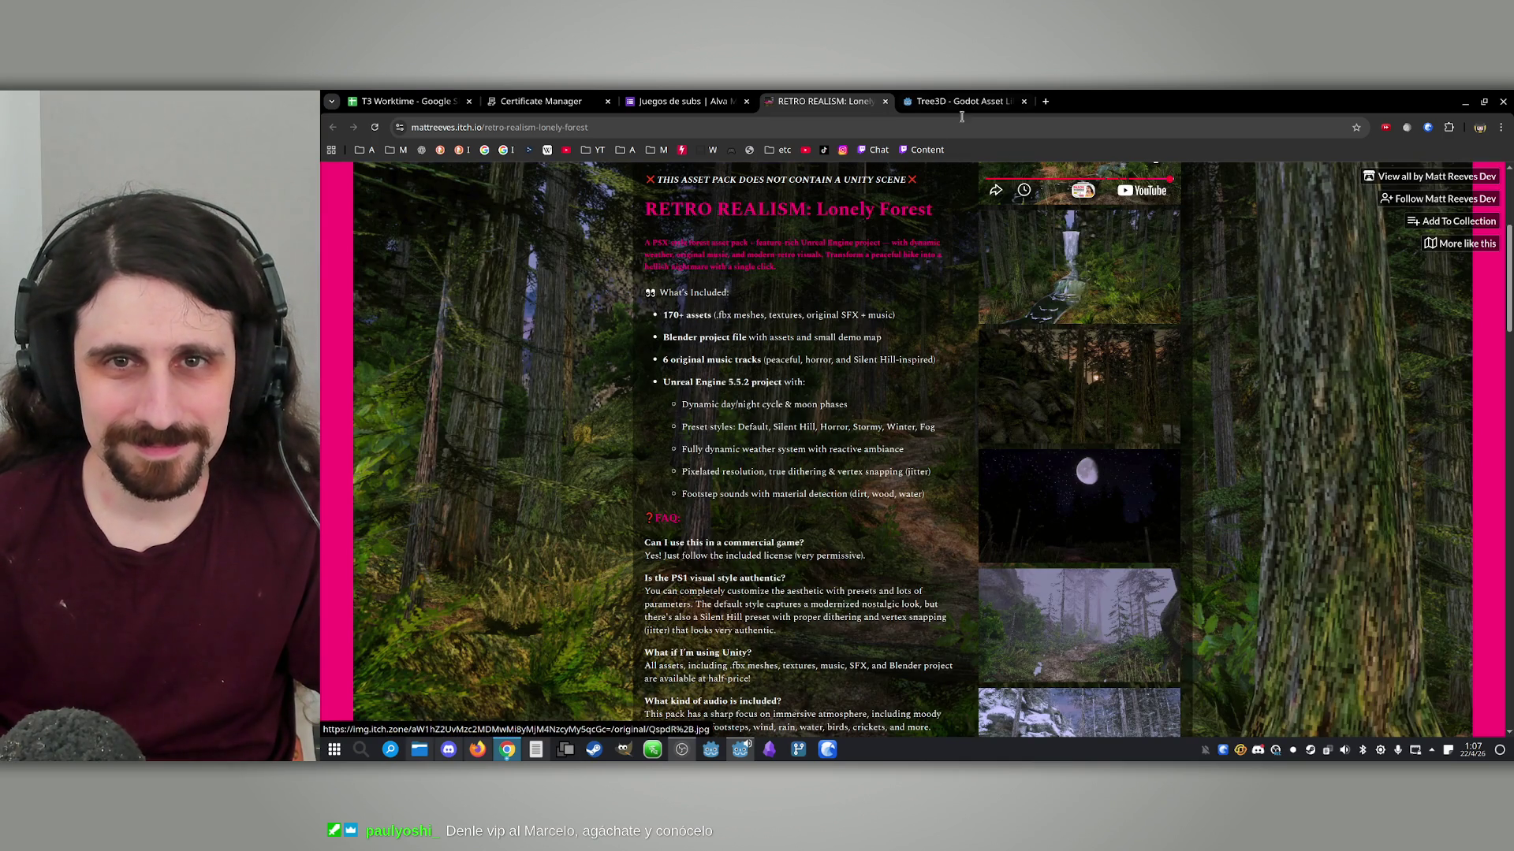
click(736, 750)
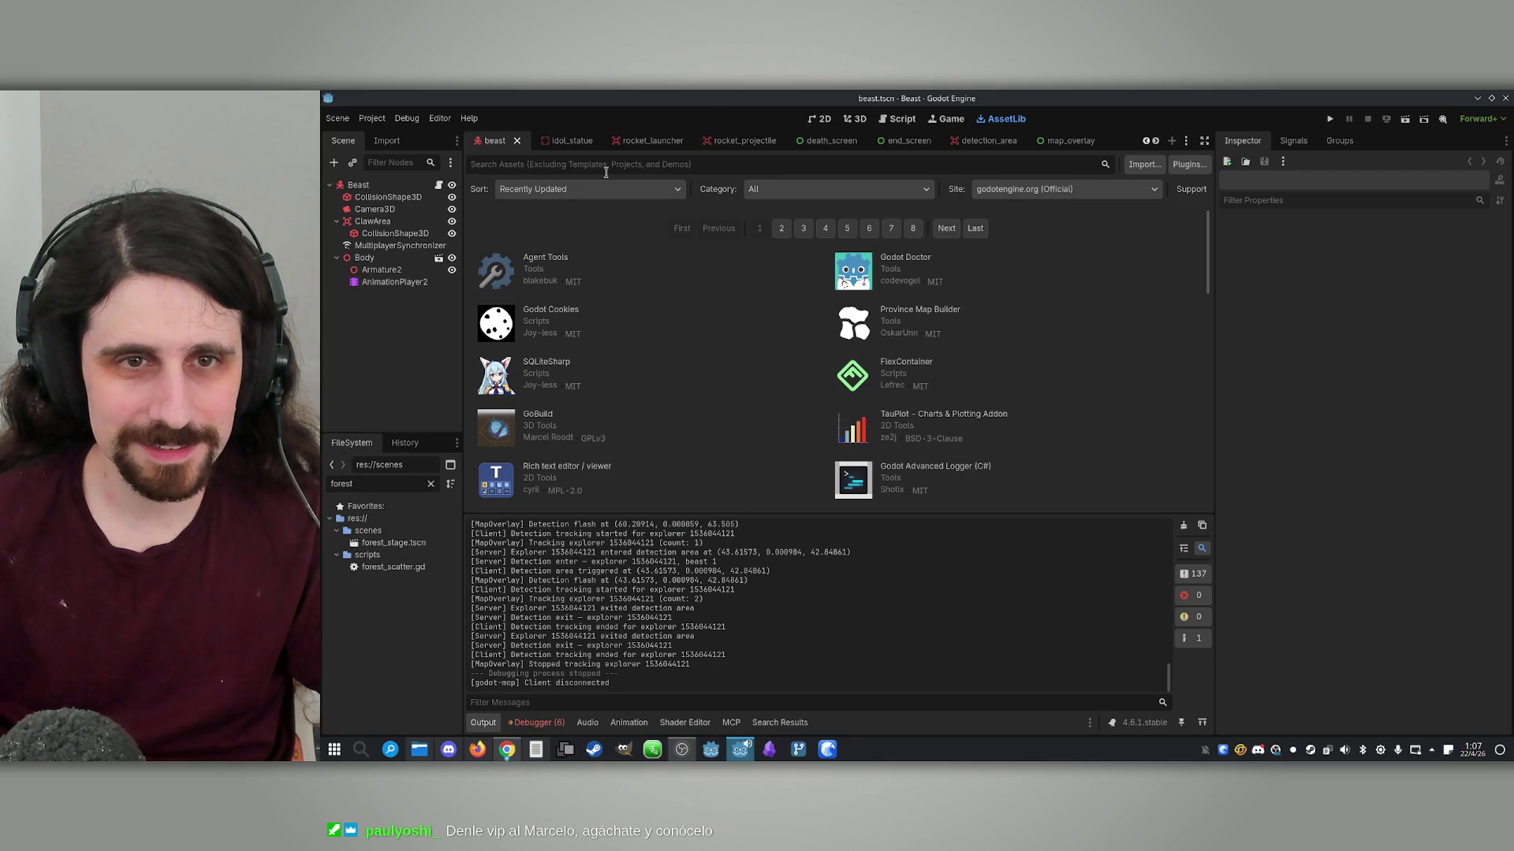
Search AssetLib for 'terrain', review Terrain3D's video, island and forest previews and description, then close it
text(terrain)
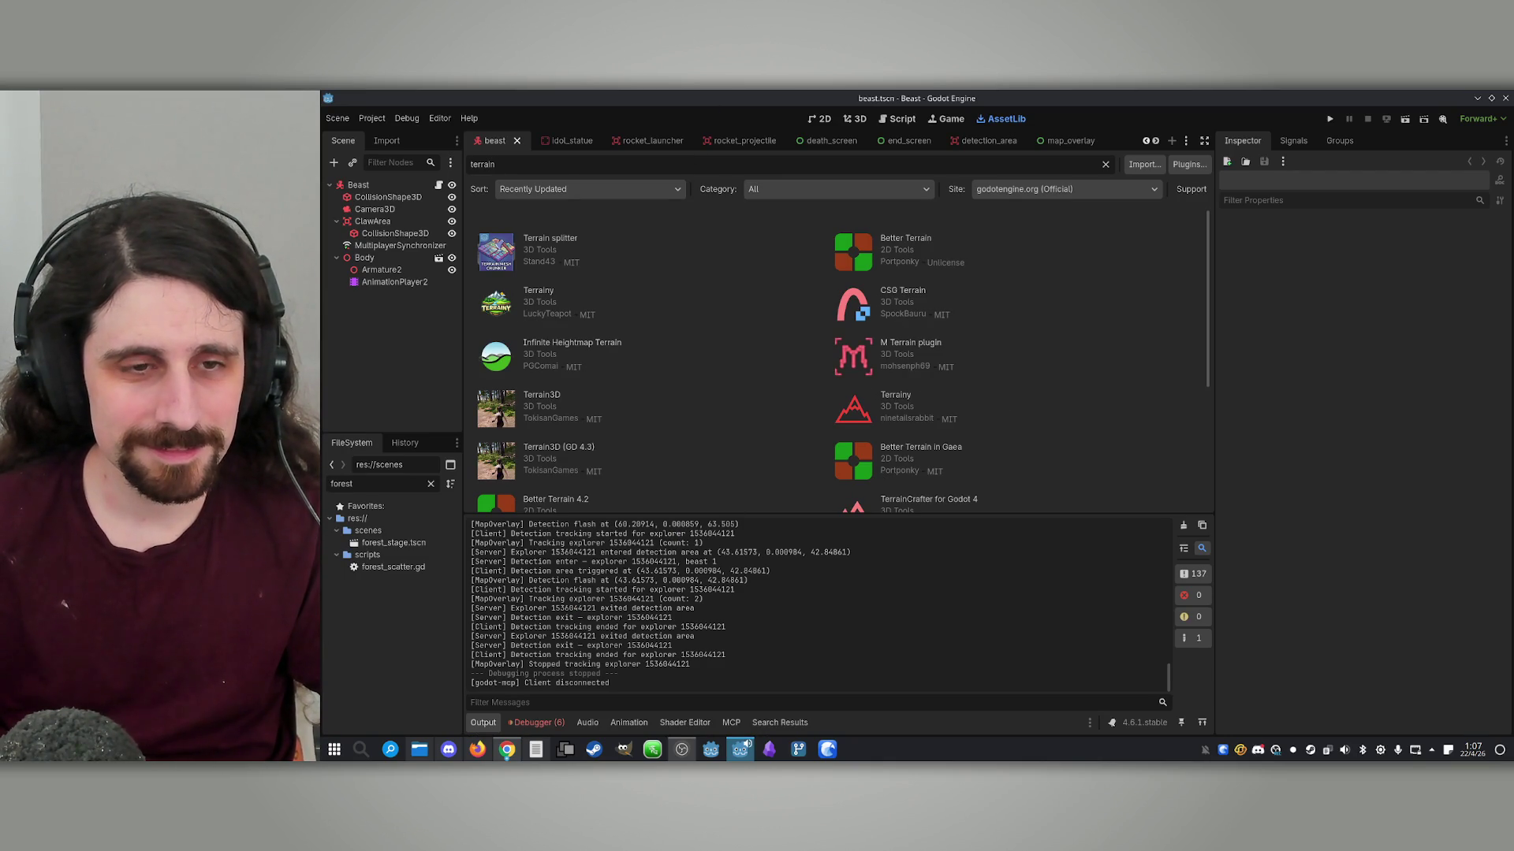
click(544, 402)
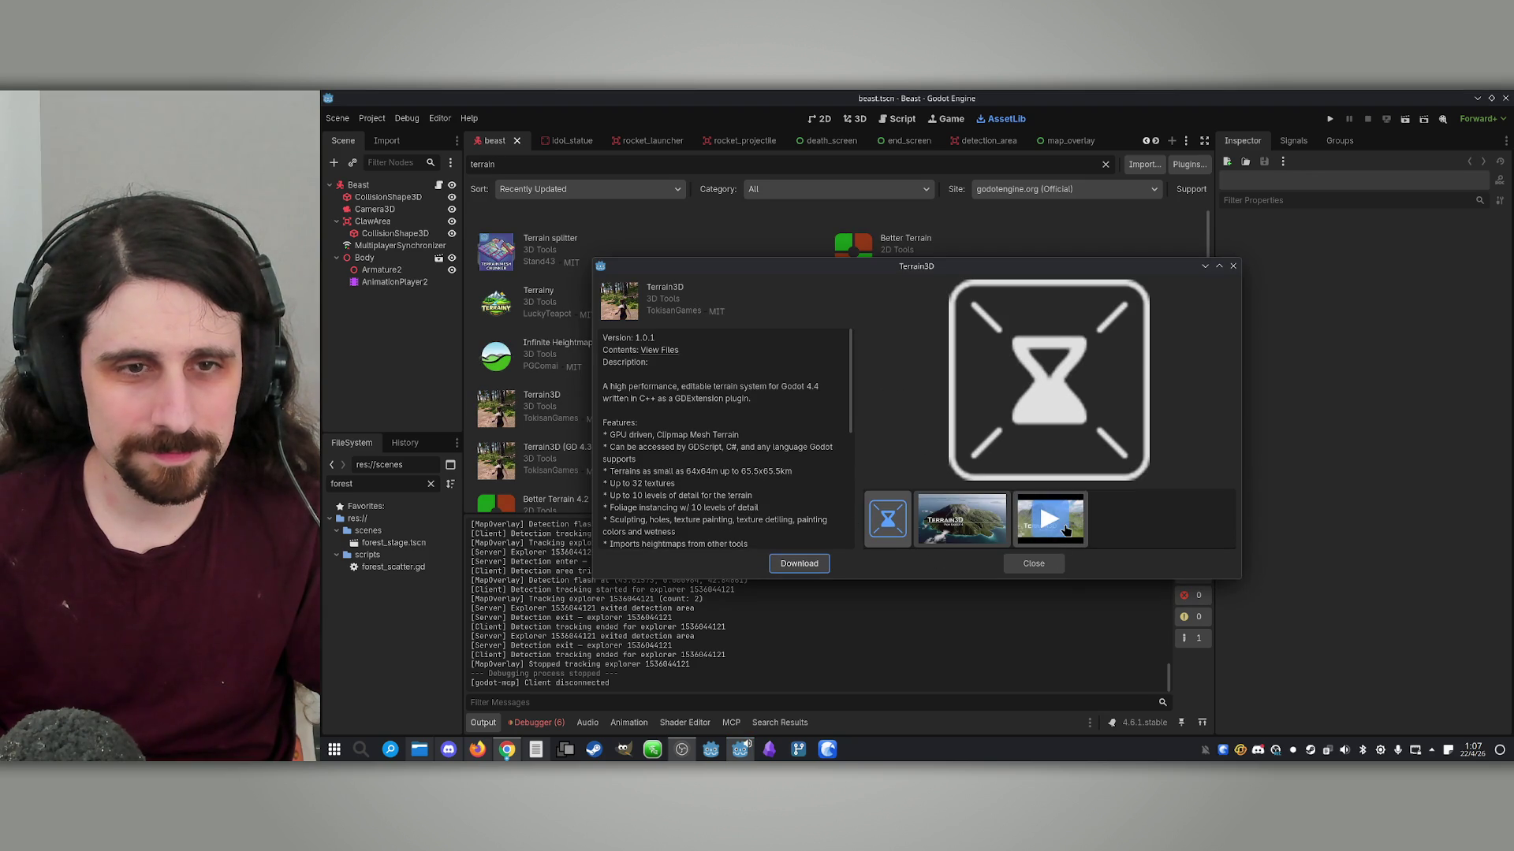
click(1106, 524)
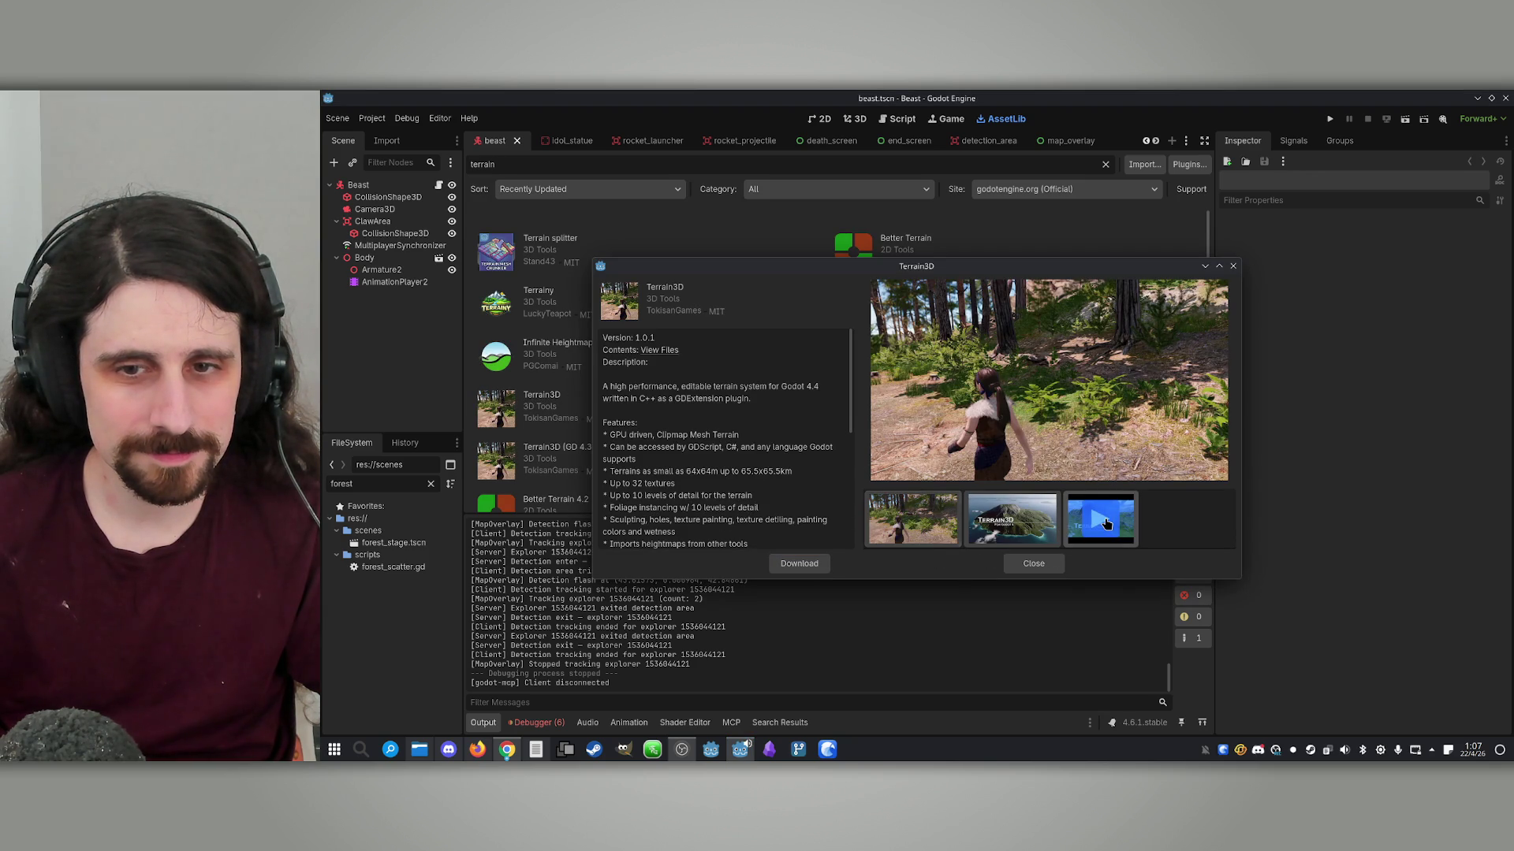
click(997, 520)
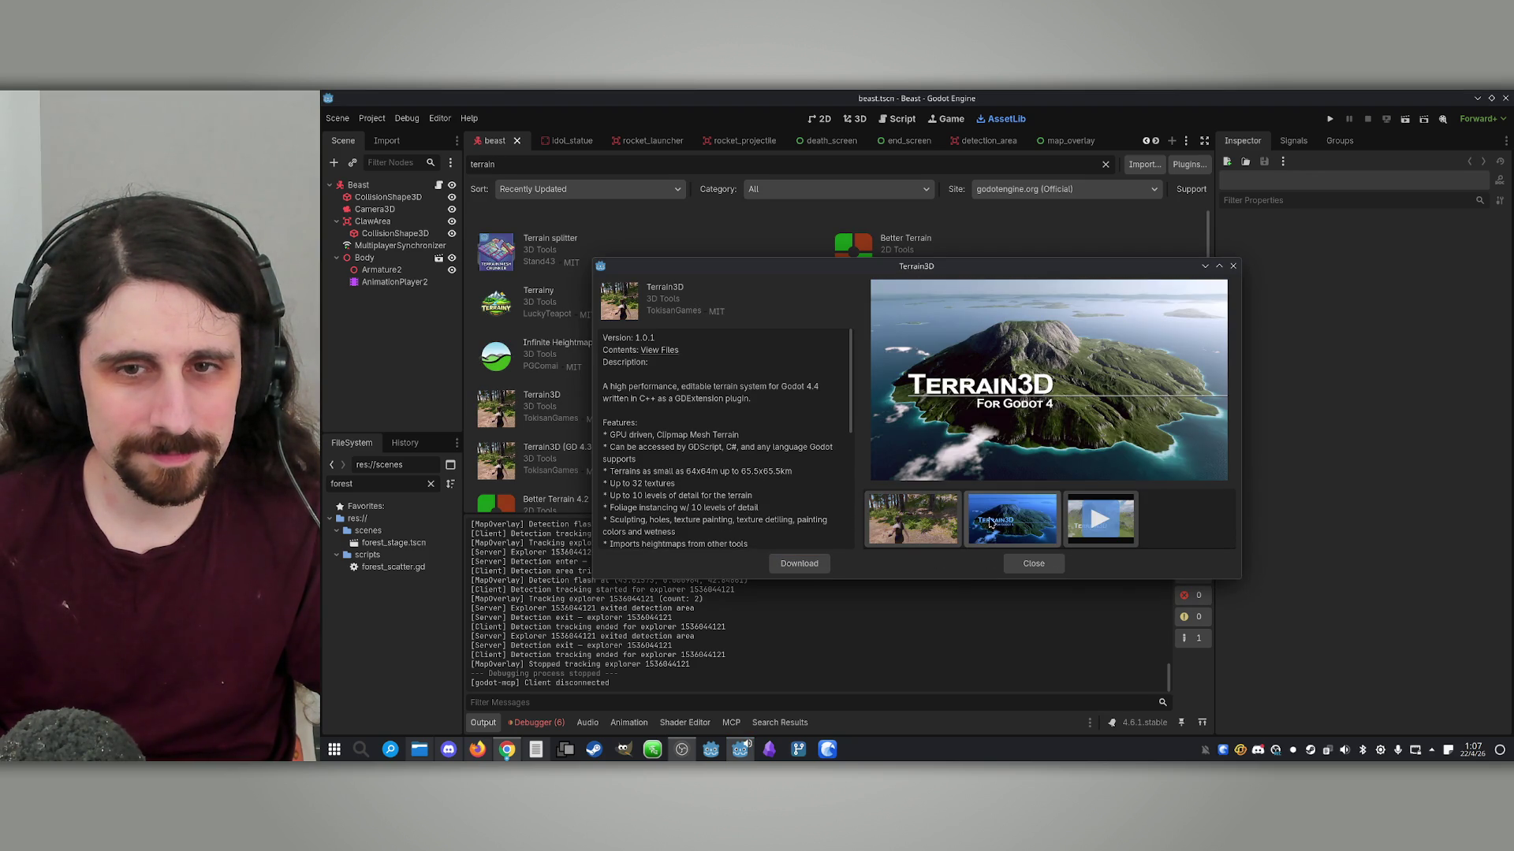
click(939, 532)
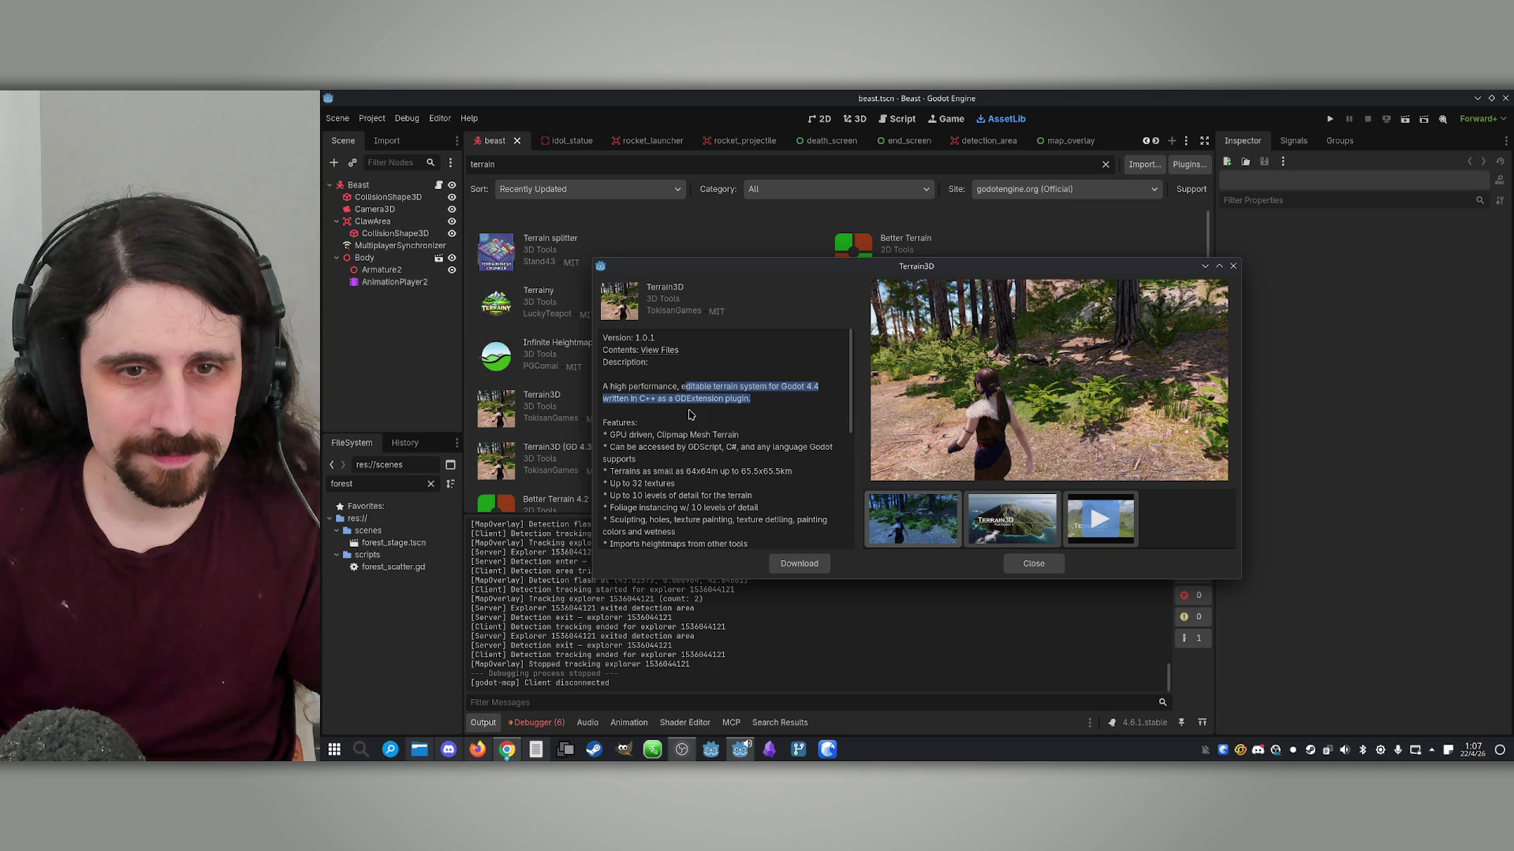
scroll(743, 449, down, 4)
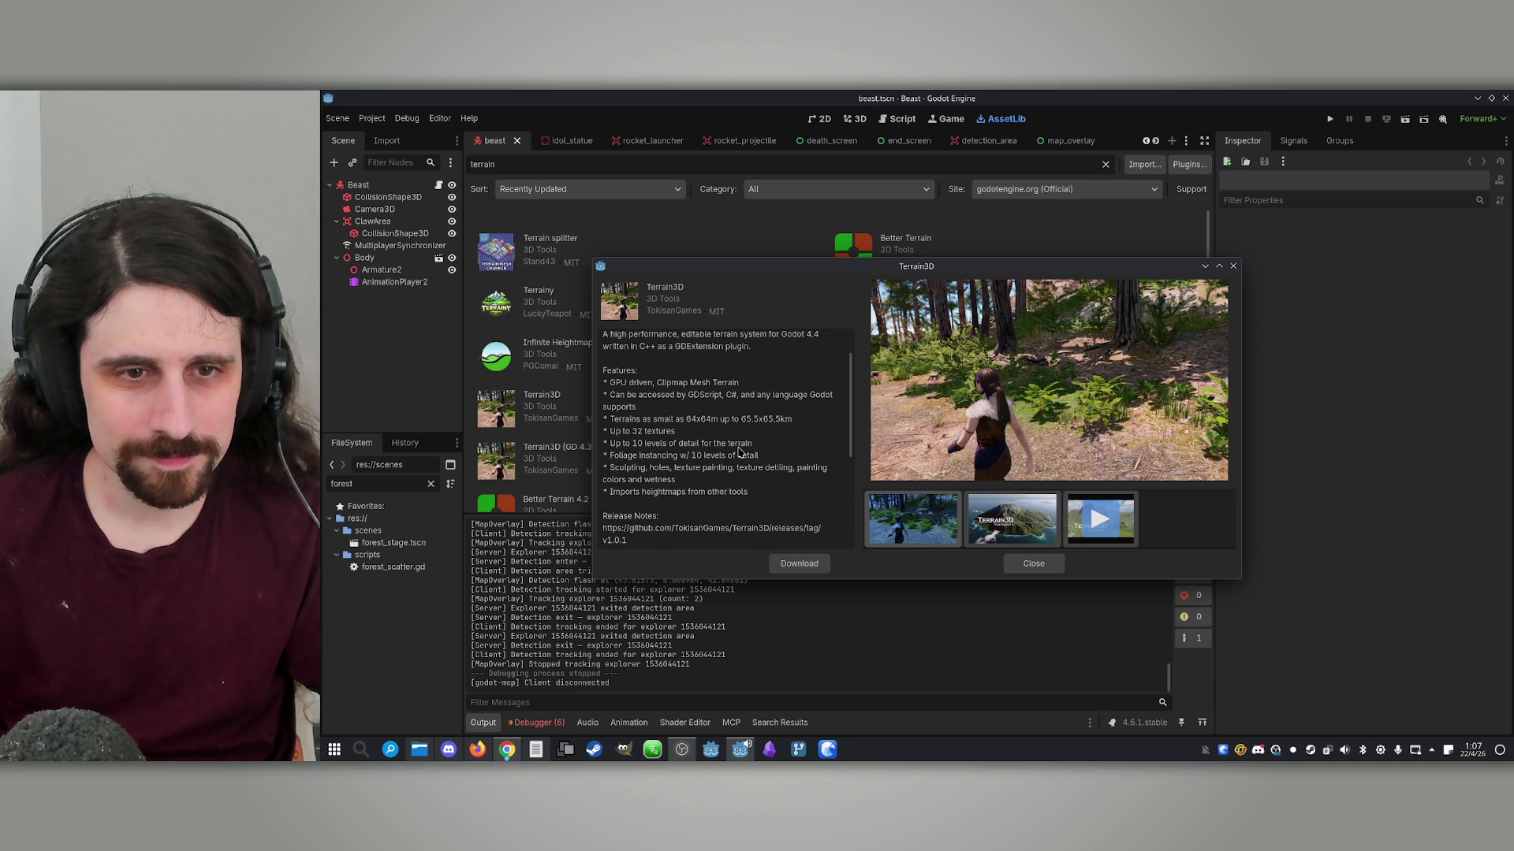
scroll(739, 452, down, 4)
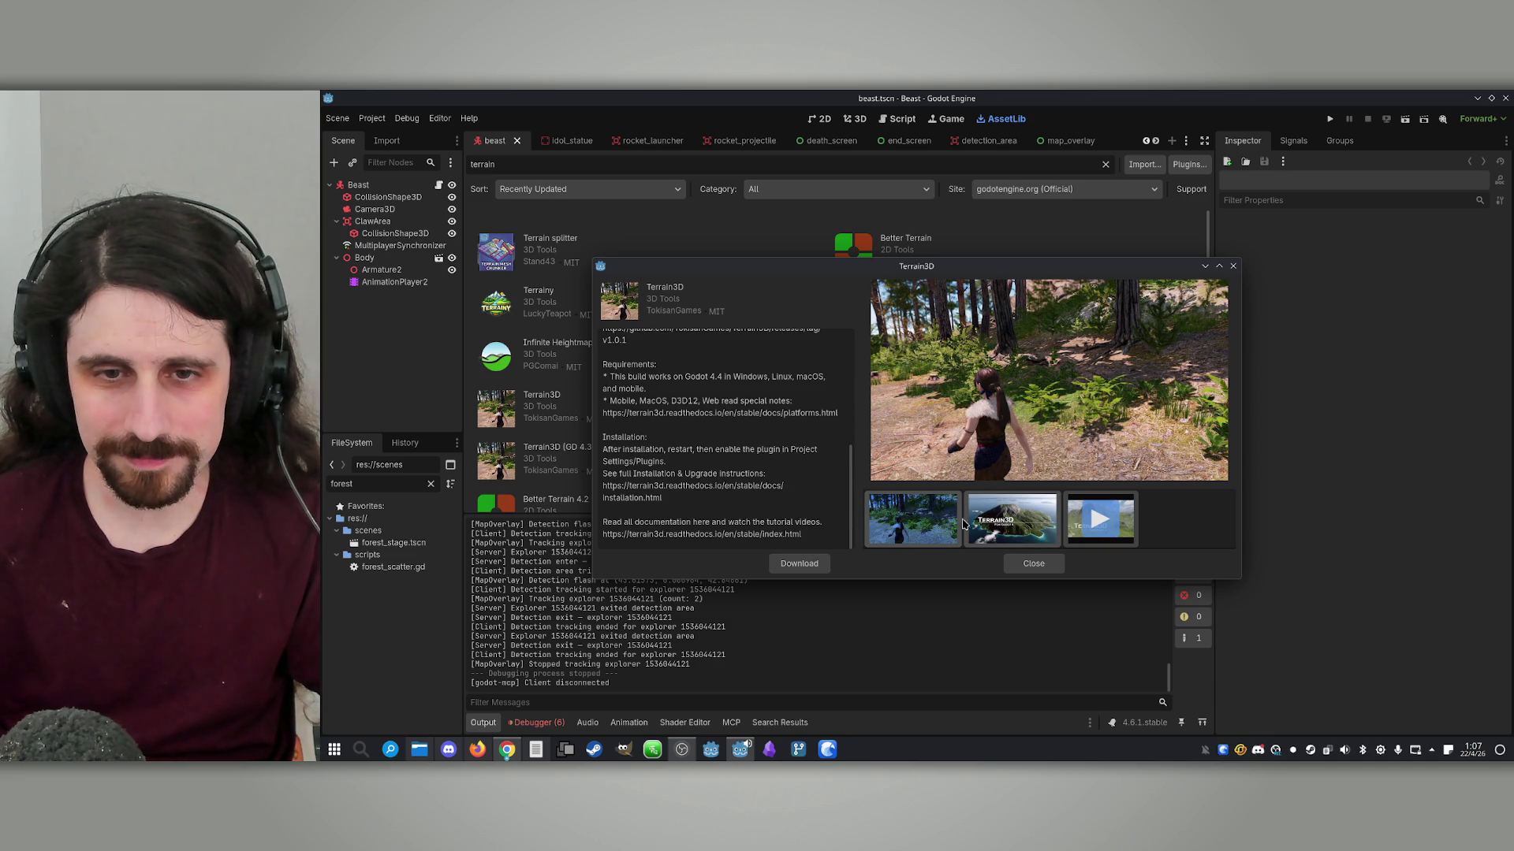
click(1034, 564)
Bring Chrome forward and switch to the Tree3D asset library tab
click(481, 749)
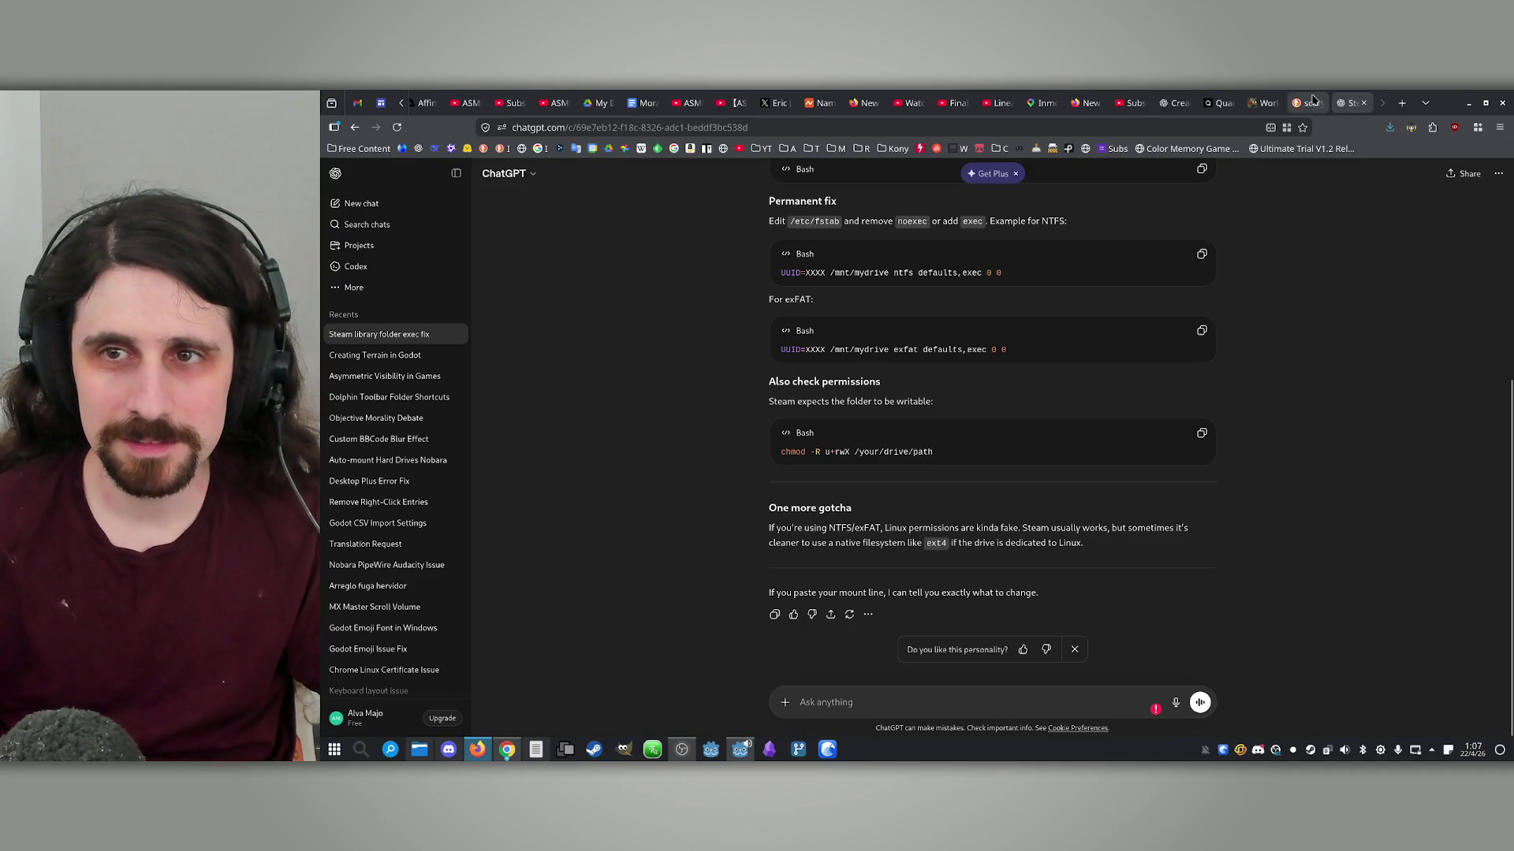
click(478, 749)
mouse_move(507, 749)
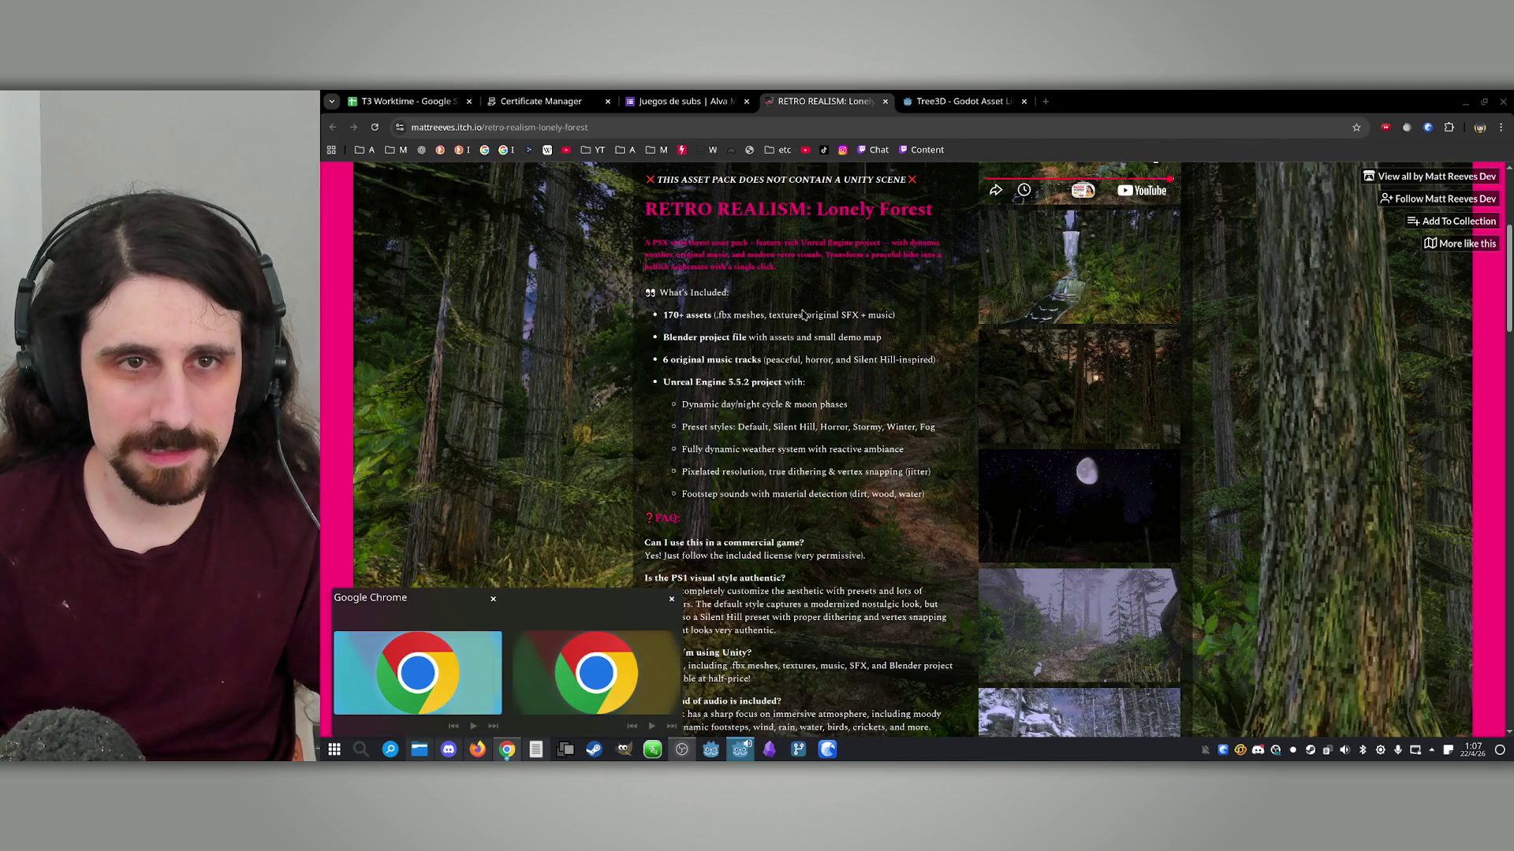
click(418, 669)
click(990, 103)
Run a DuckDuckGo search for 'godot terrain 3d' in a new tab
click(1046, 101)
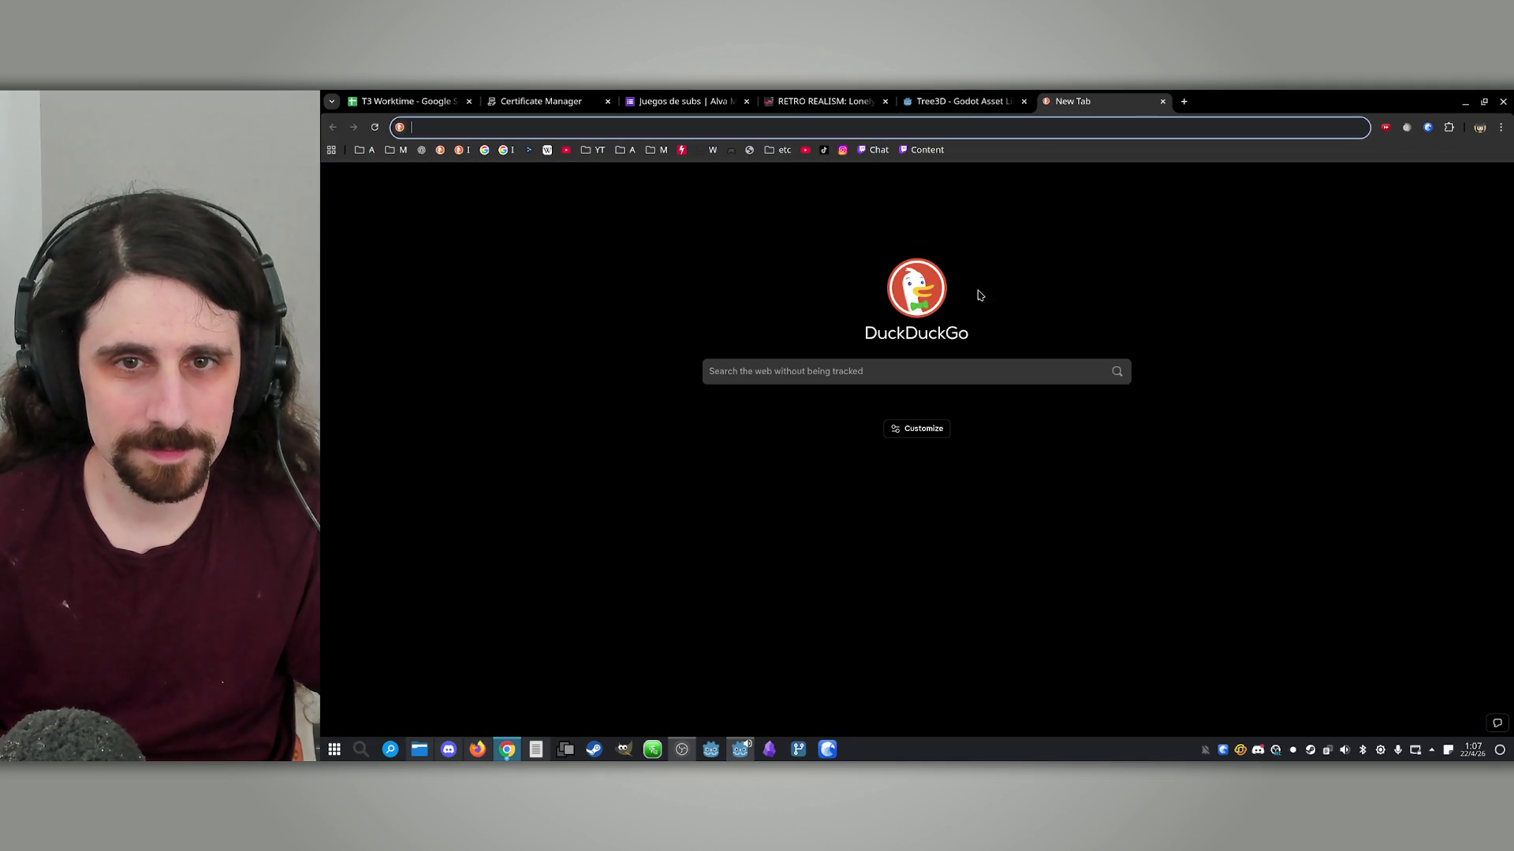
click(868, 377)
text(godot terrain)
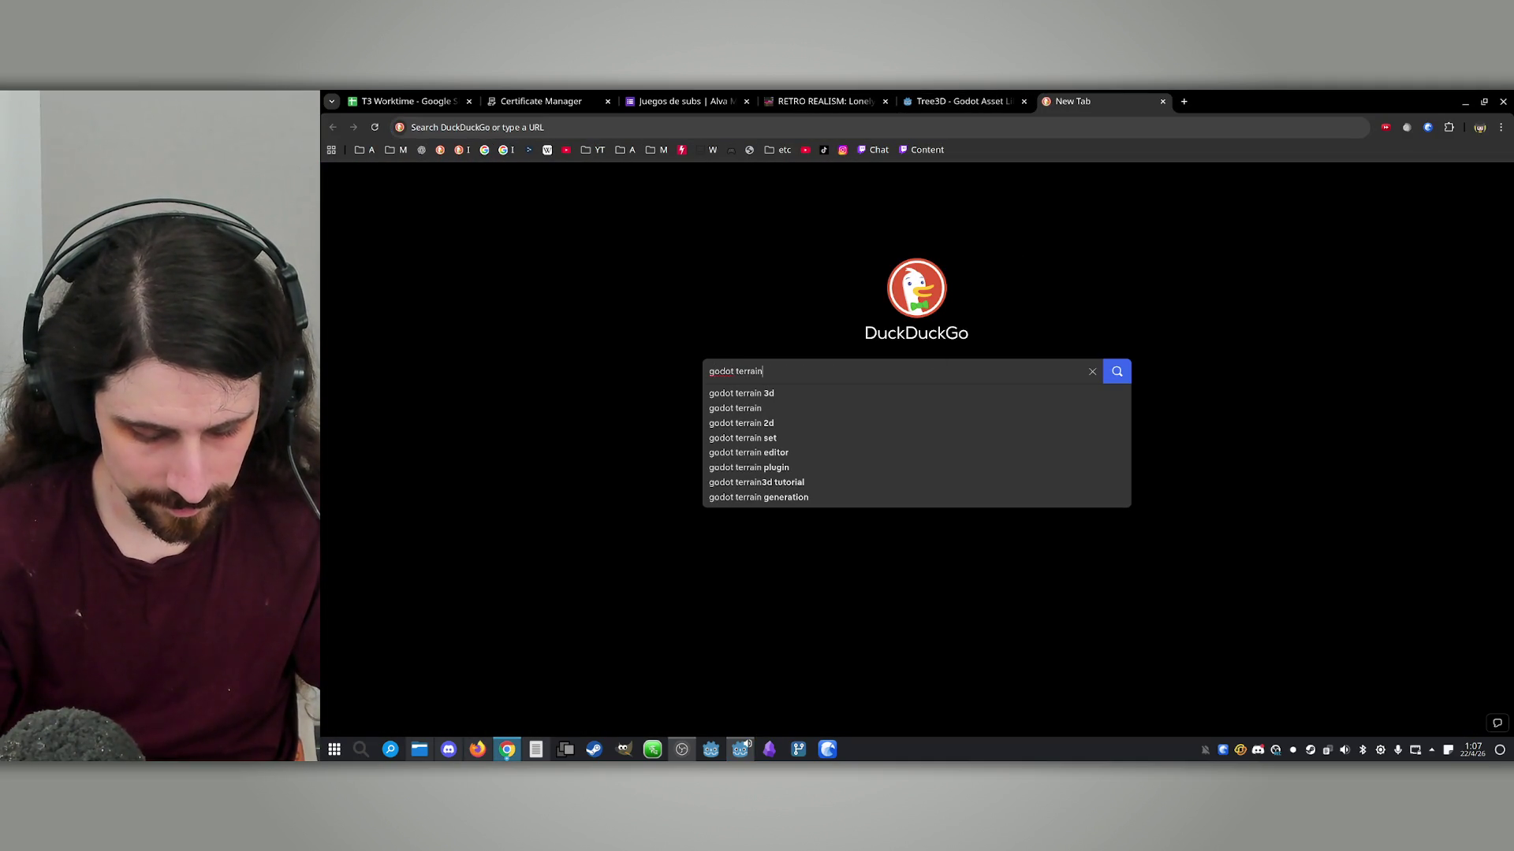
text( 3d)
key(Return)
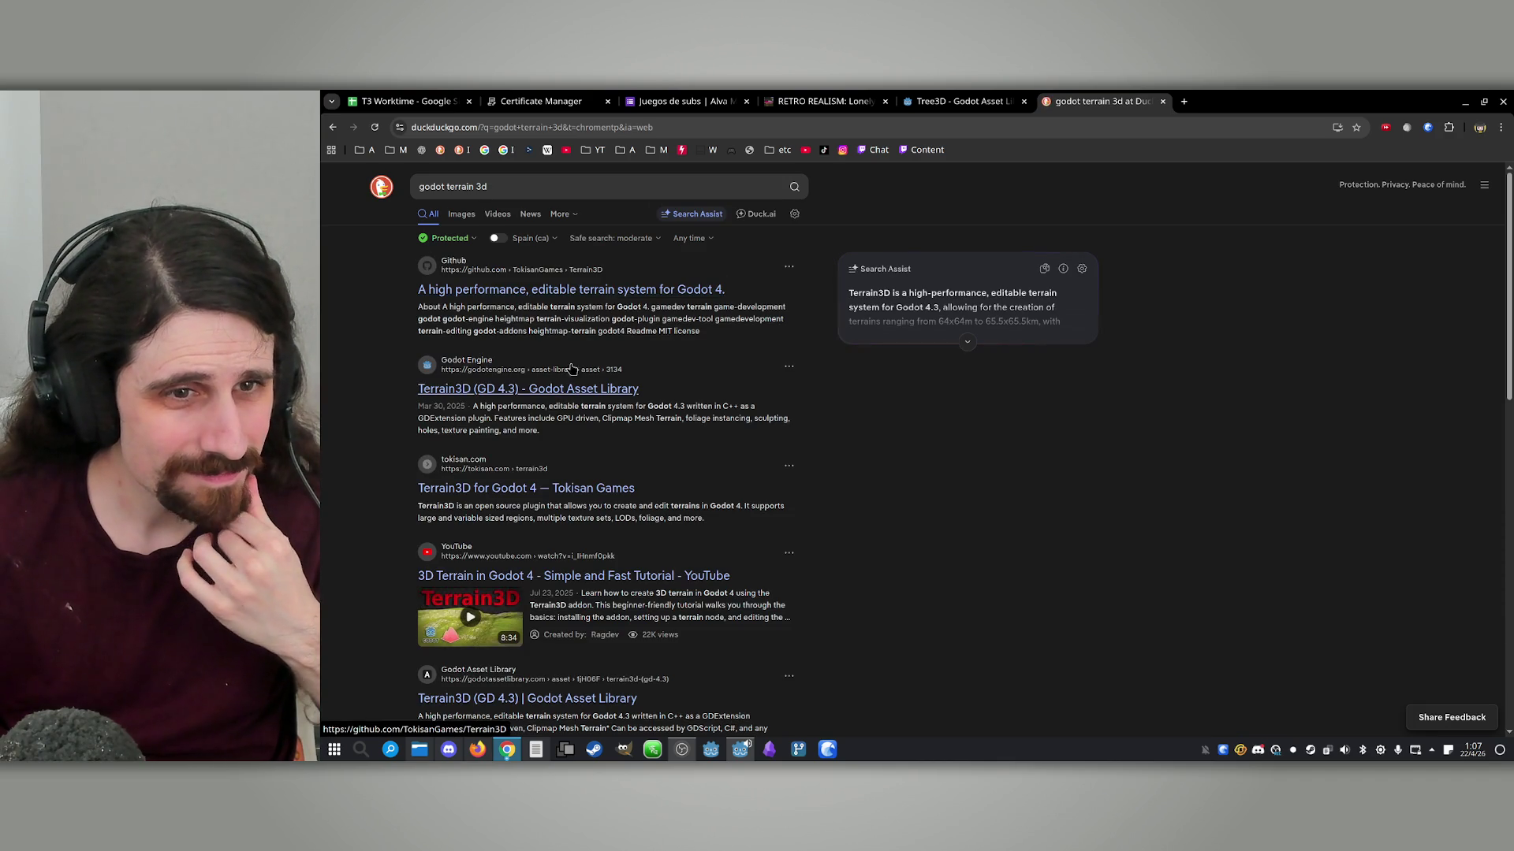
Open the Terrain3D Asset Library page and start its first tutorial video with lowered volume
click(559, 390)
scroll(1004, 429, down, 2)
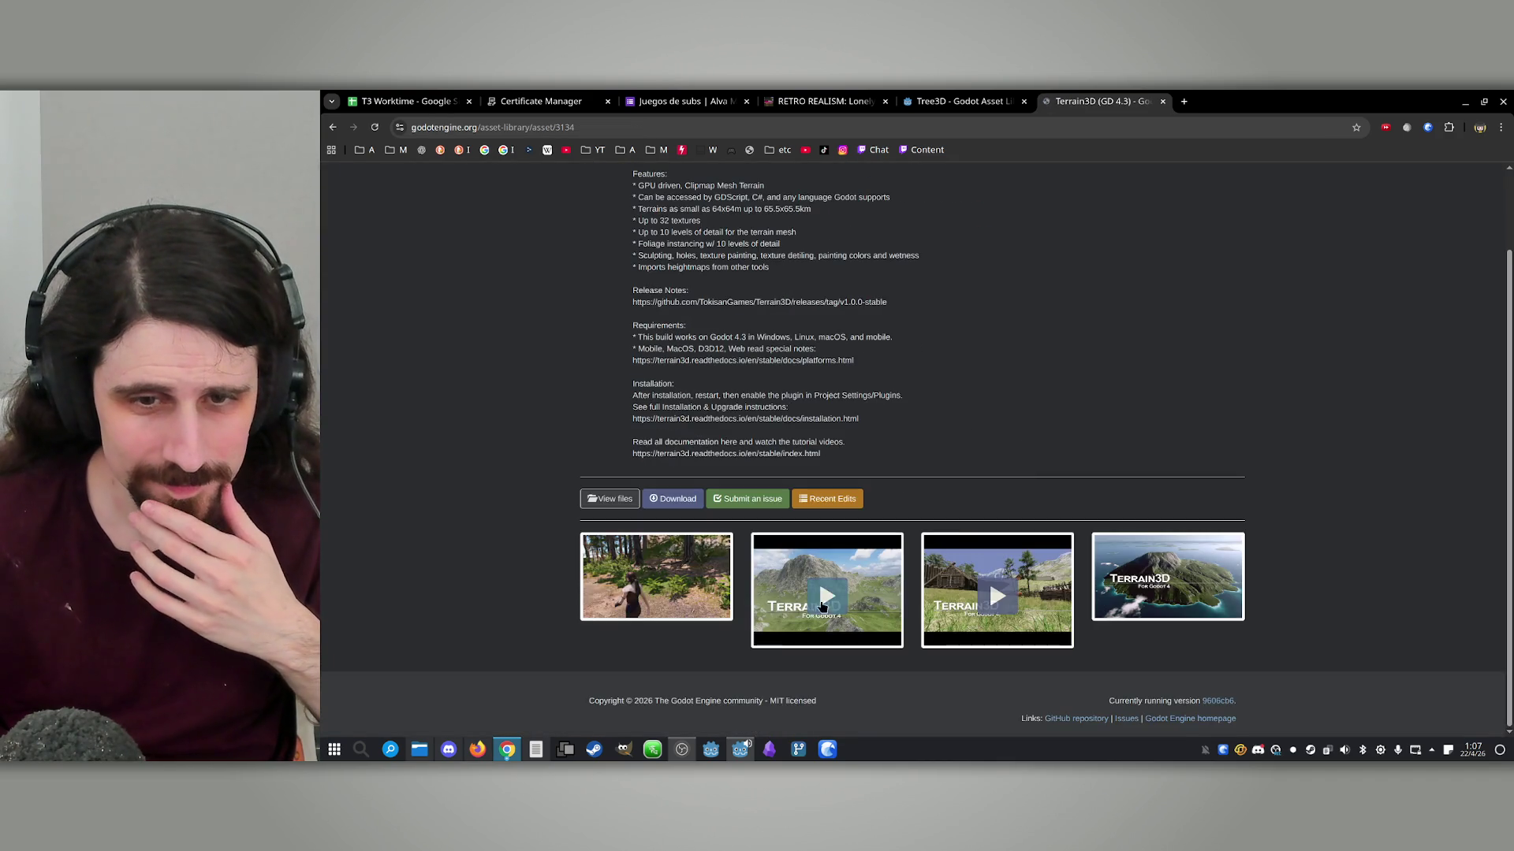
click(816, 608)
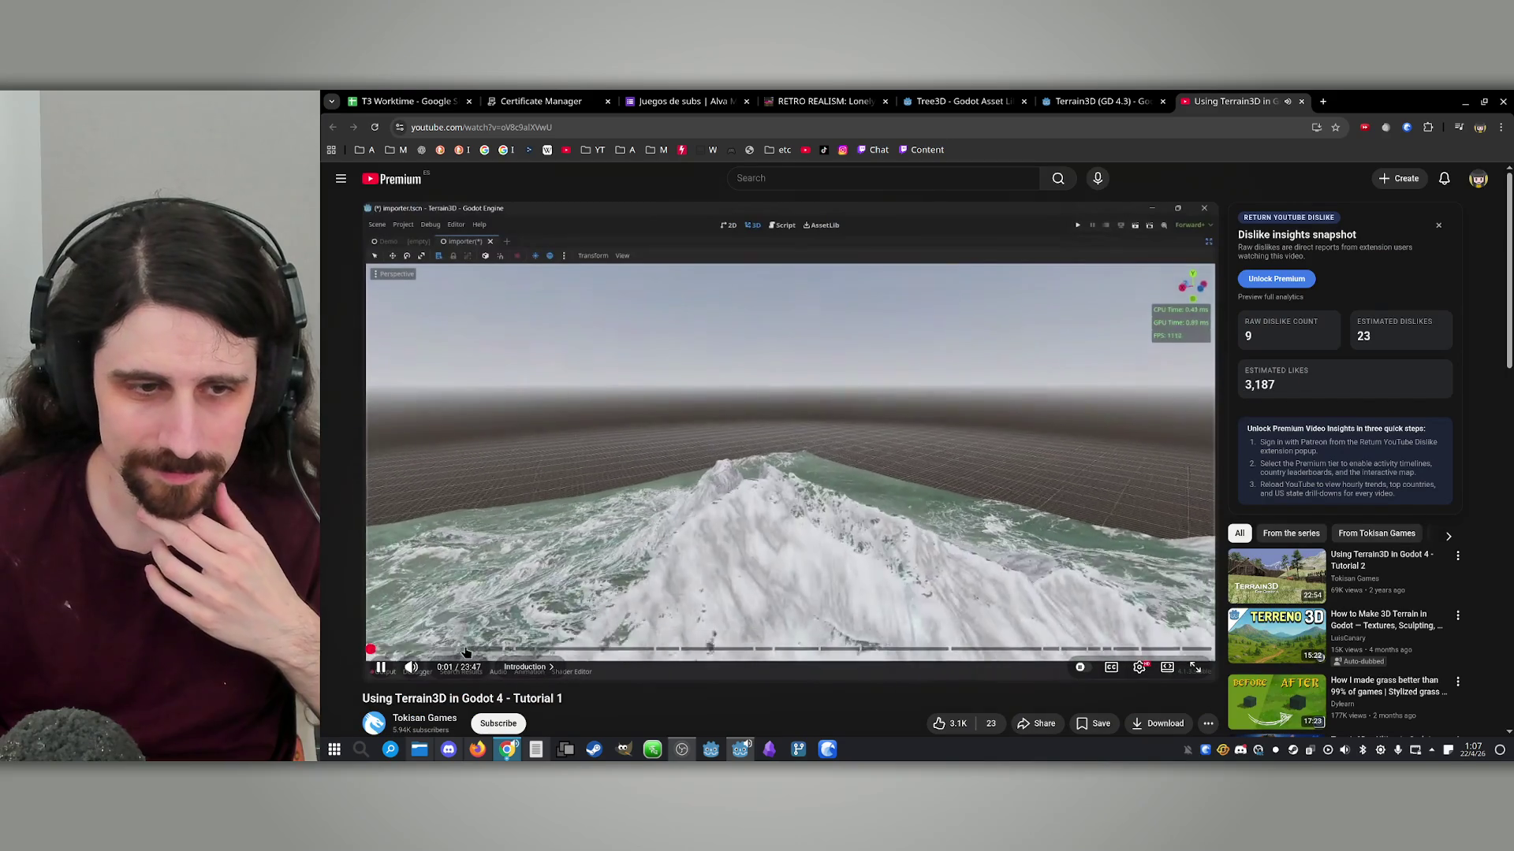
key(Down)
key(Down)
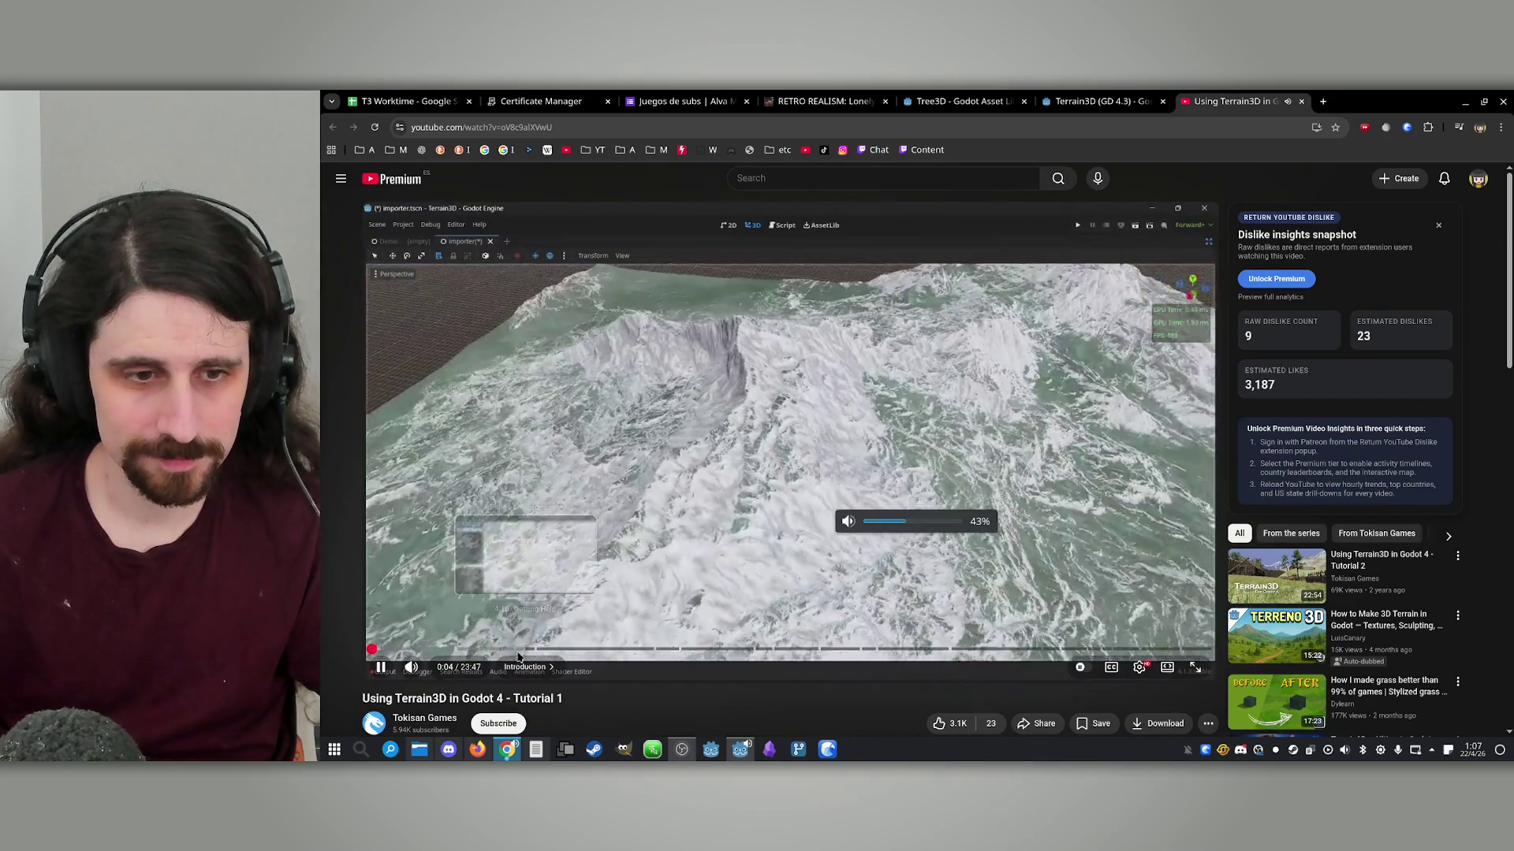
Skim Tutorial 1 through installation, heightmap editing, importer, sculpting and Painting Wetness to the end
click(441, 649)
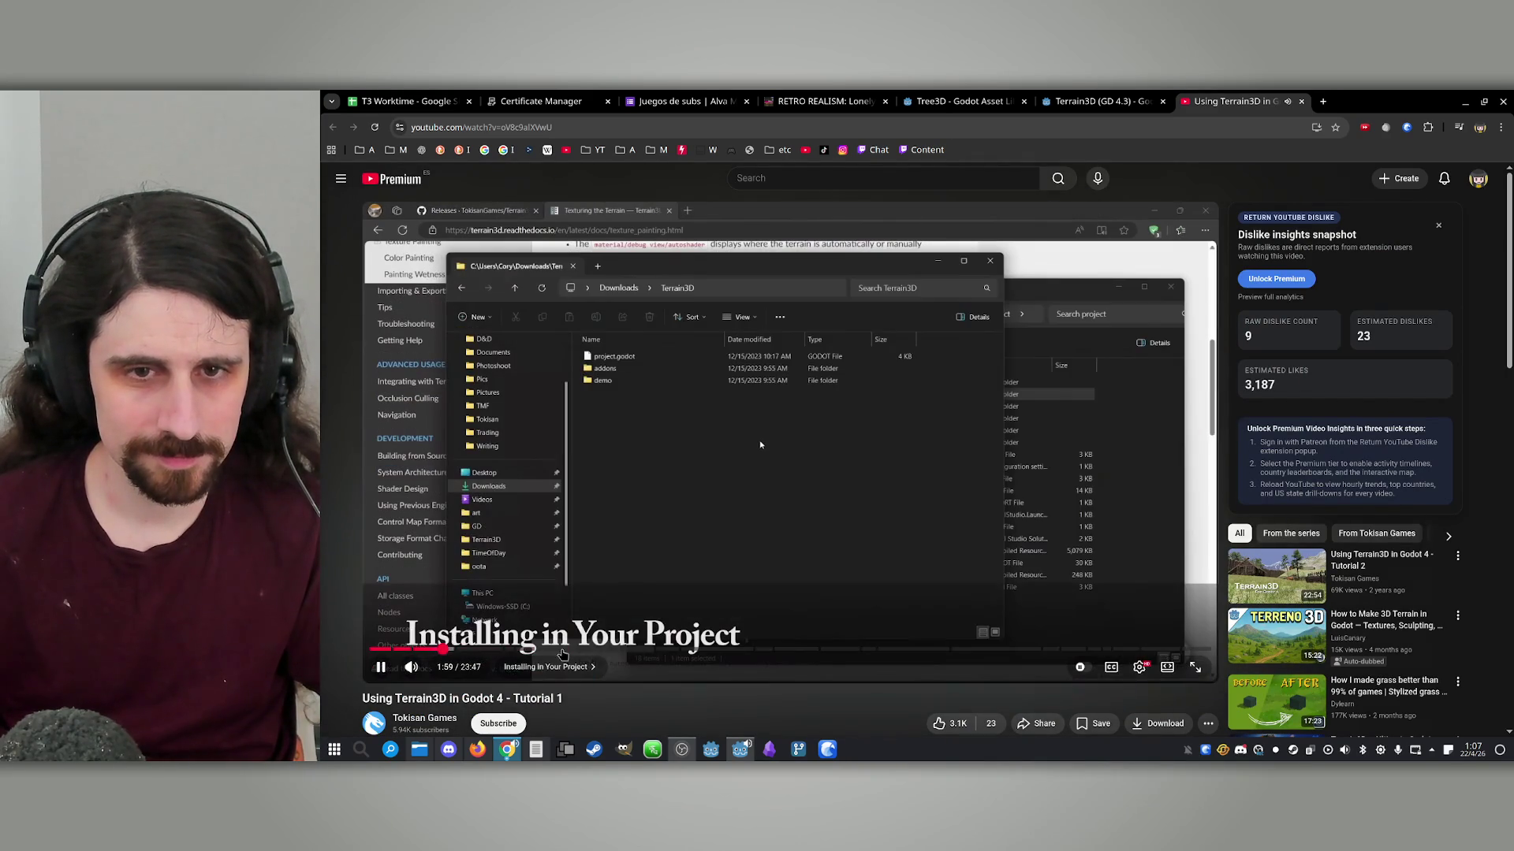
click(693, 650)
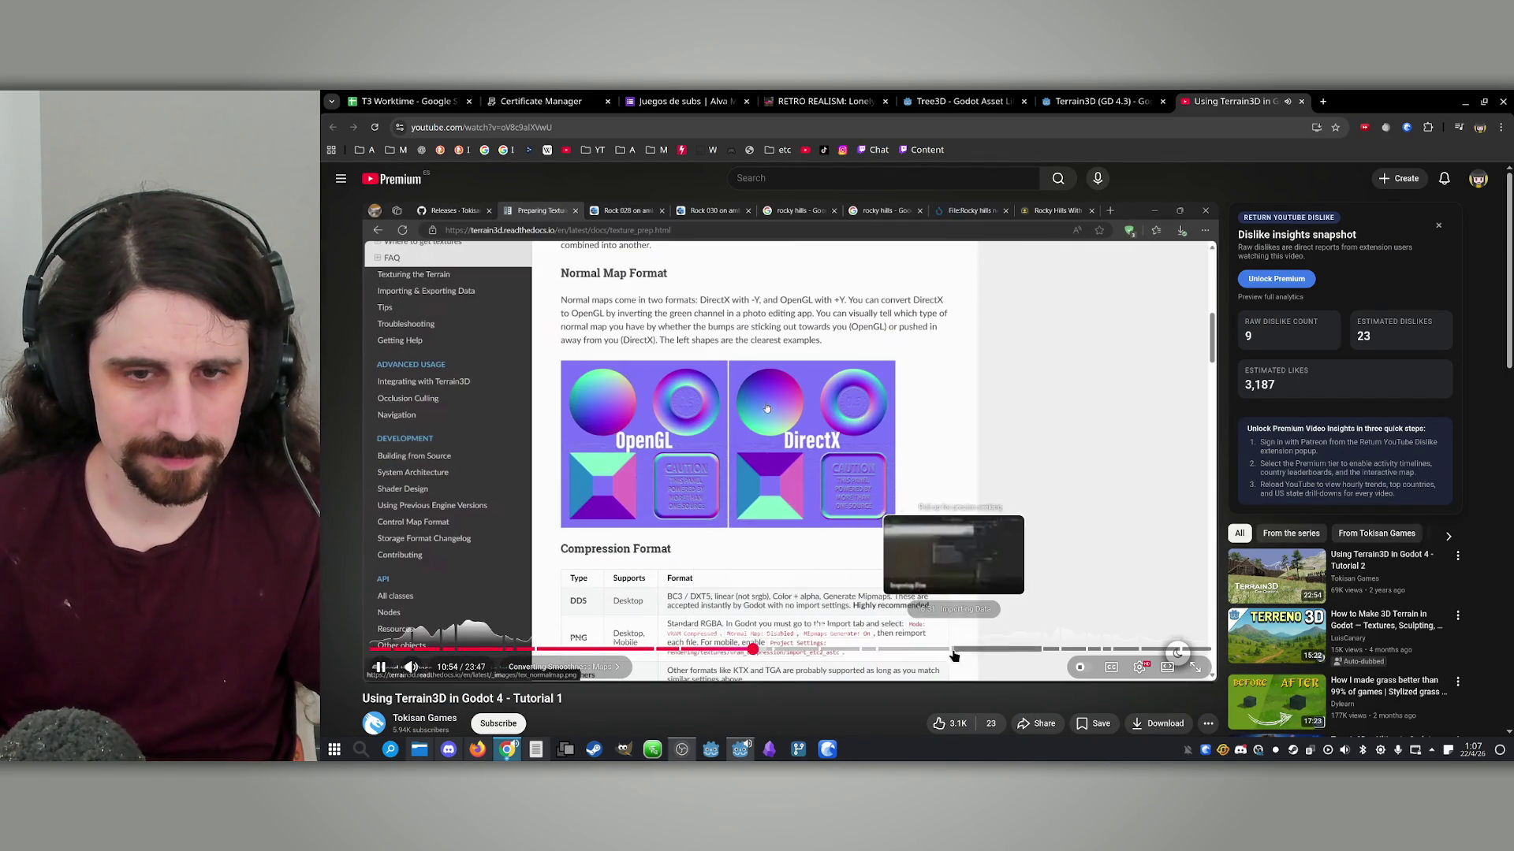
click(951, 651)
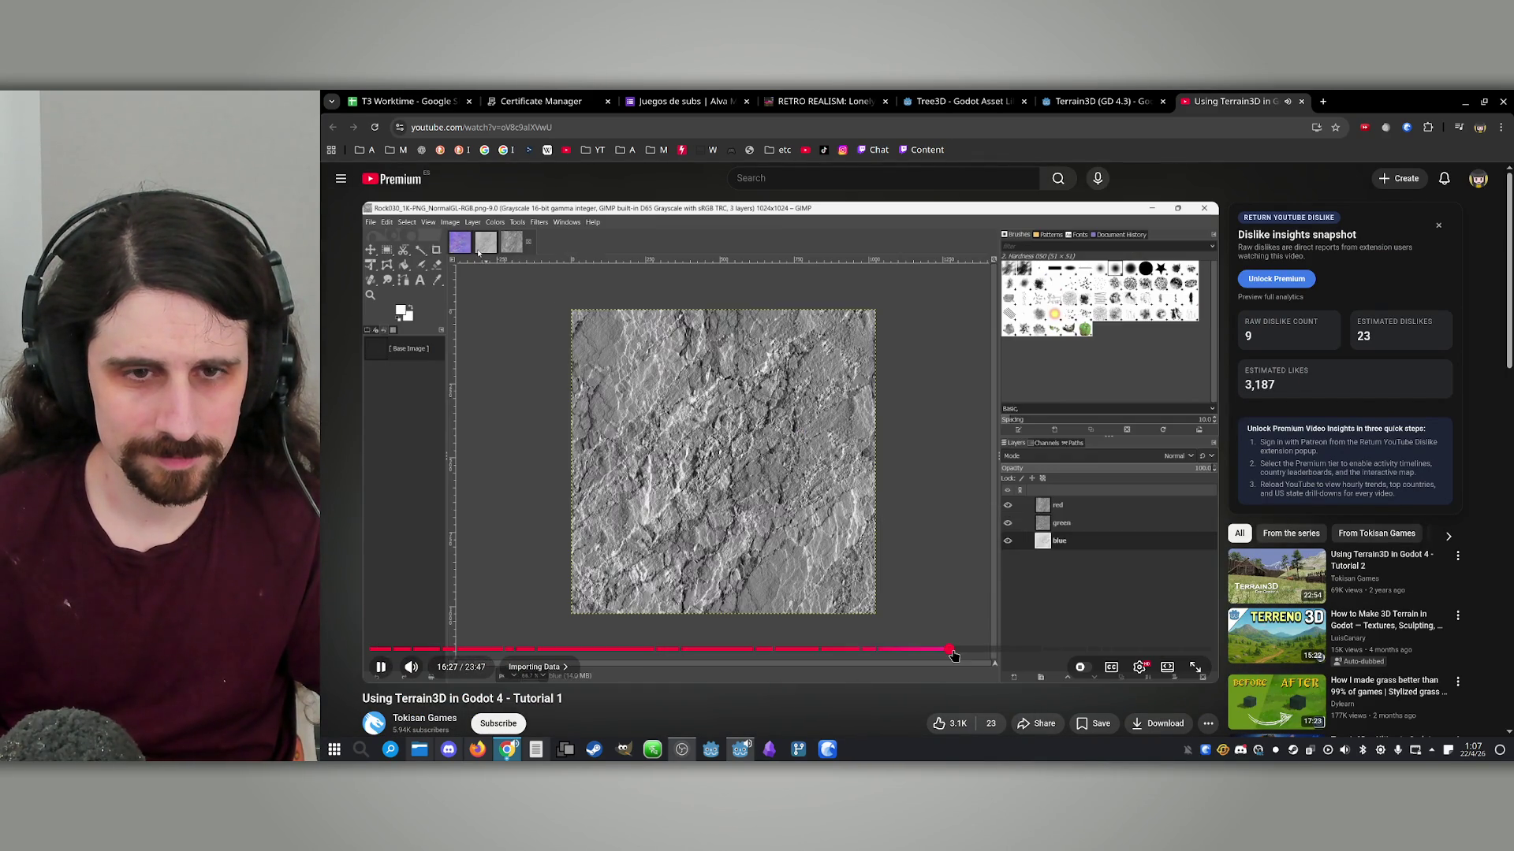
click(1014, 650)
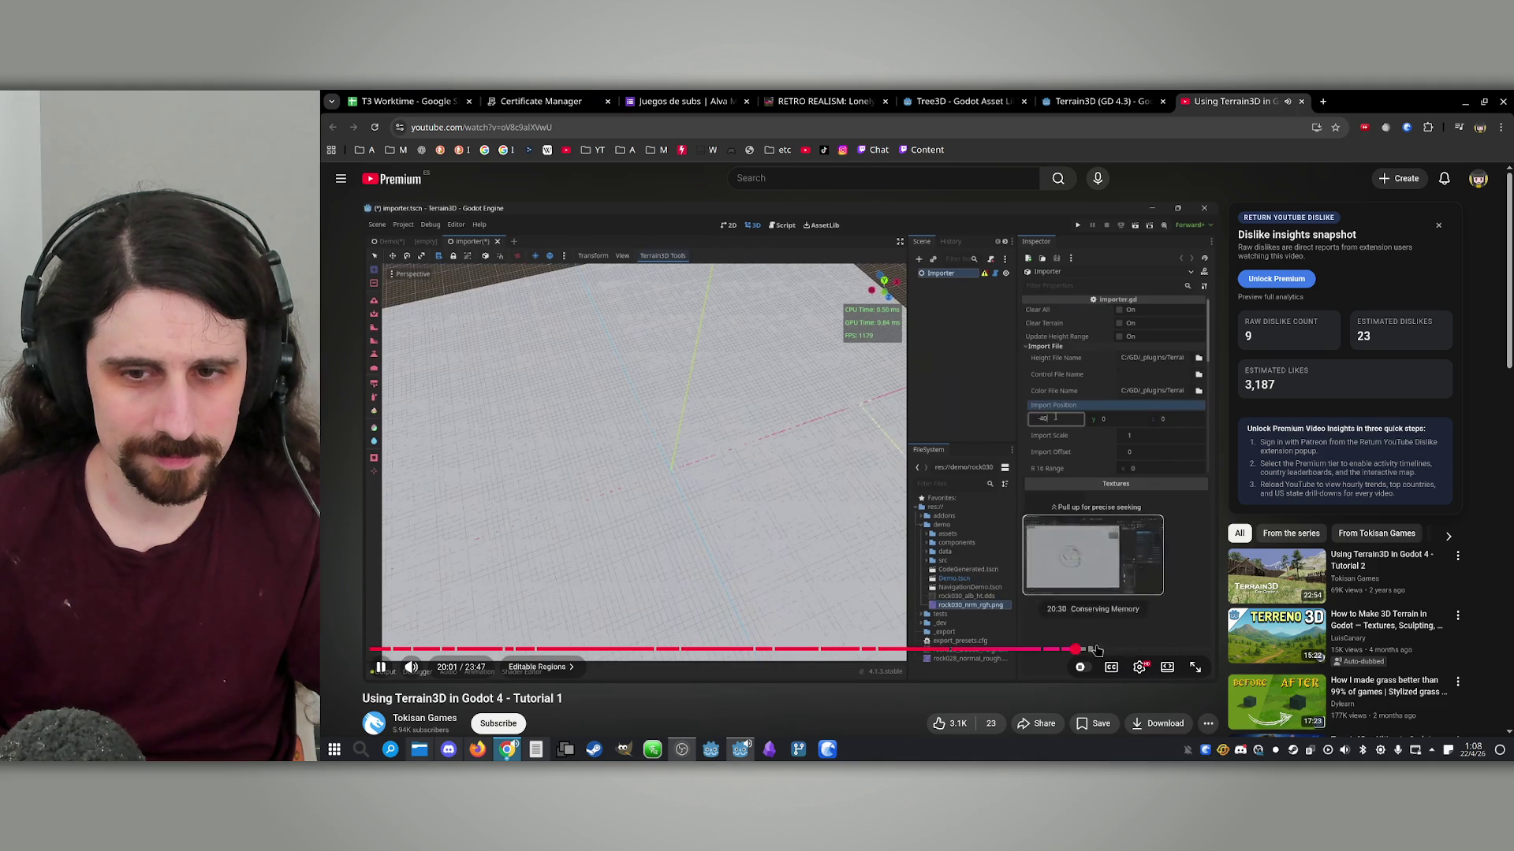
click(1082, 650)
click(1129, 650)
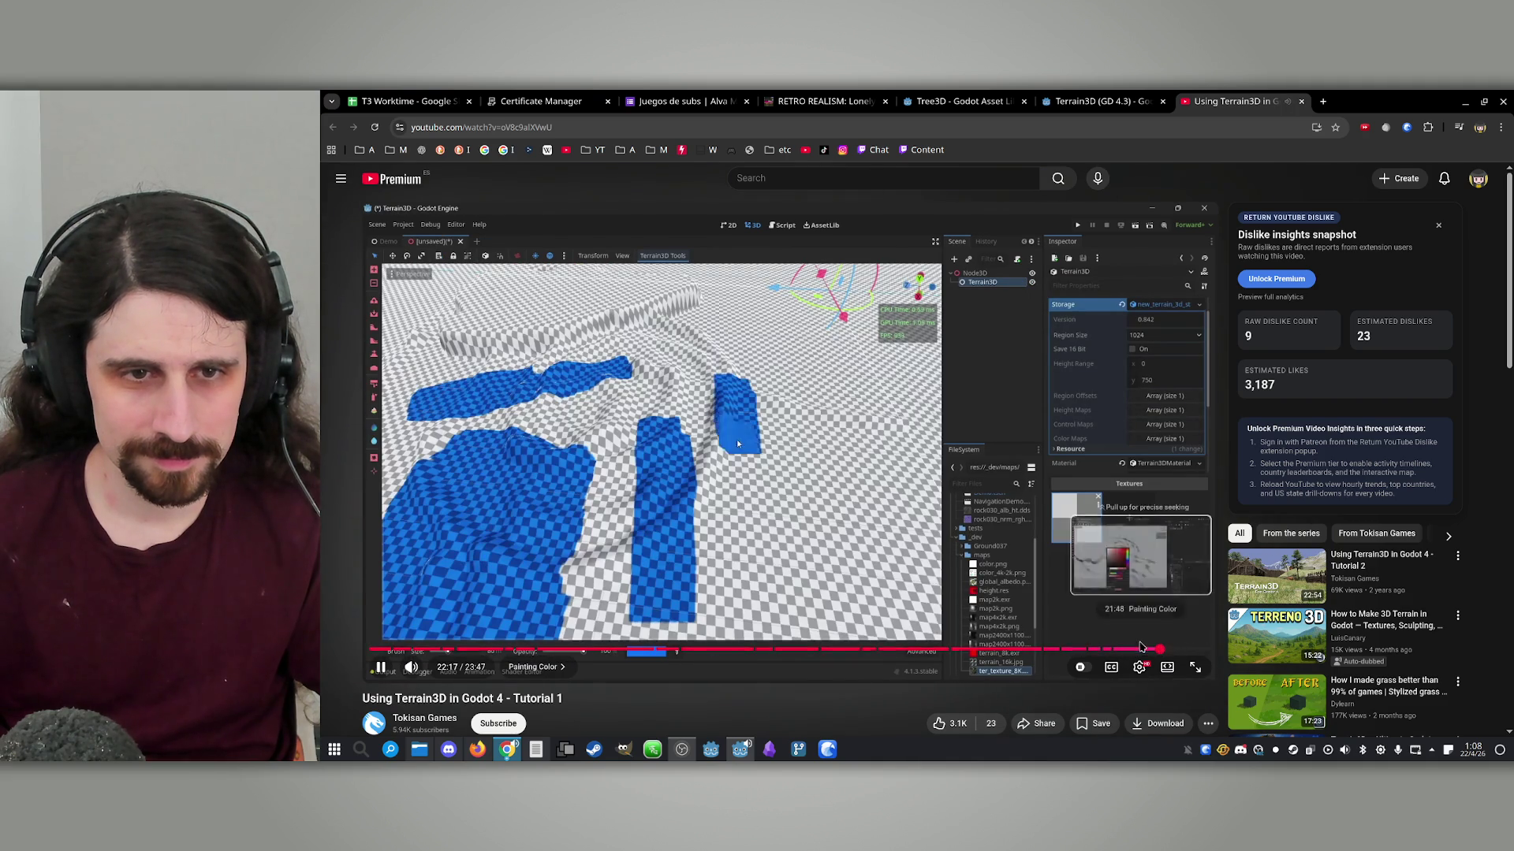
click(1182, 650)
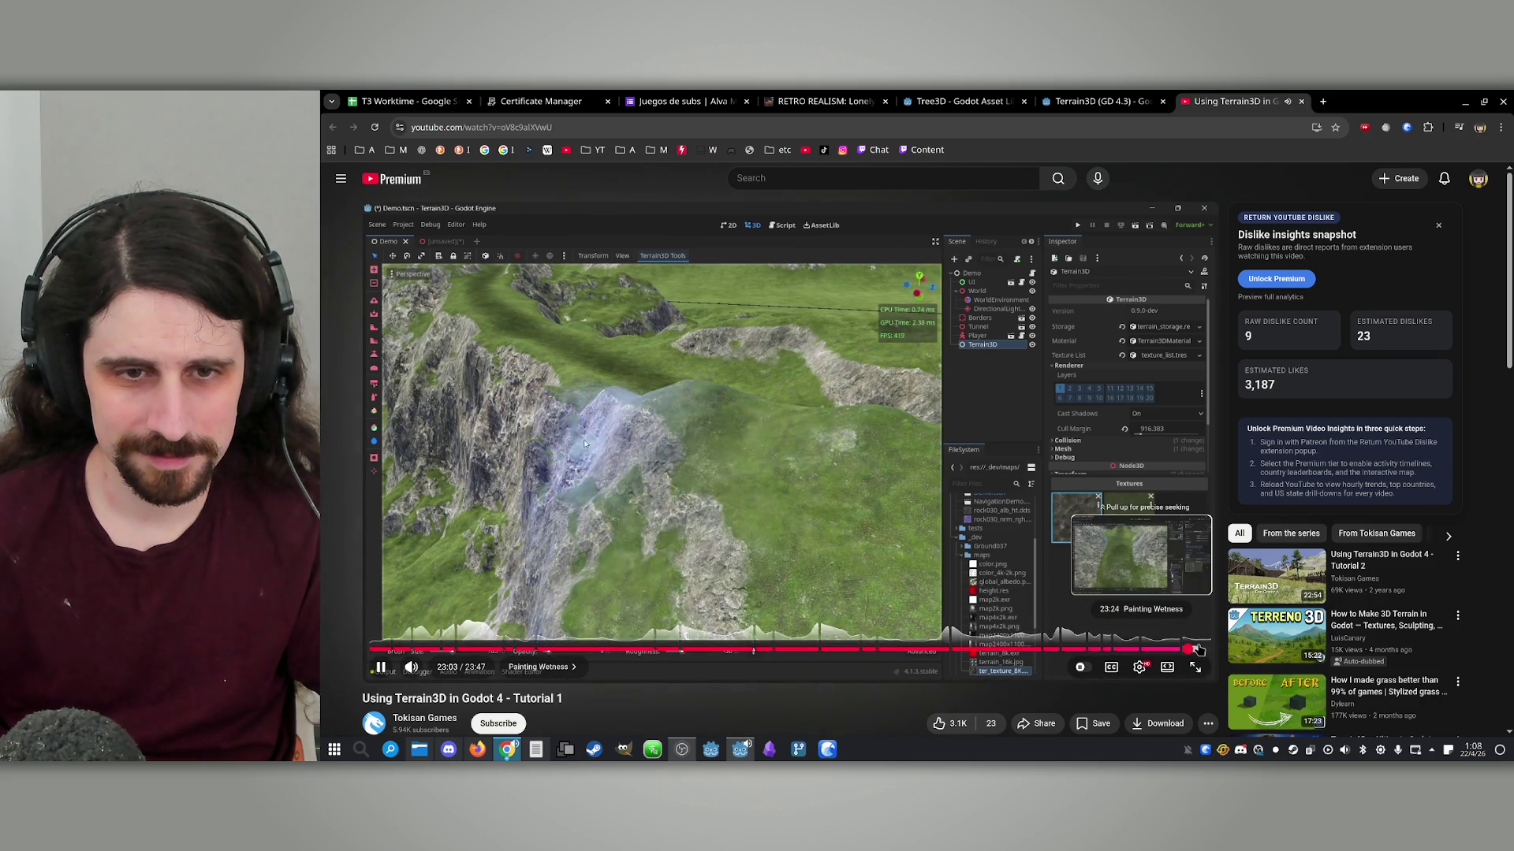
click(1197, 648)
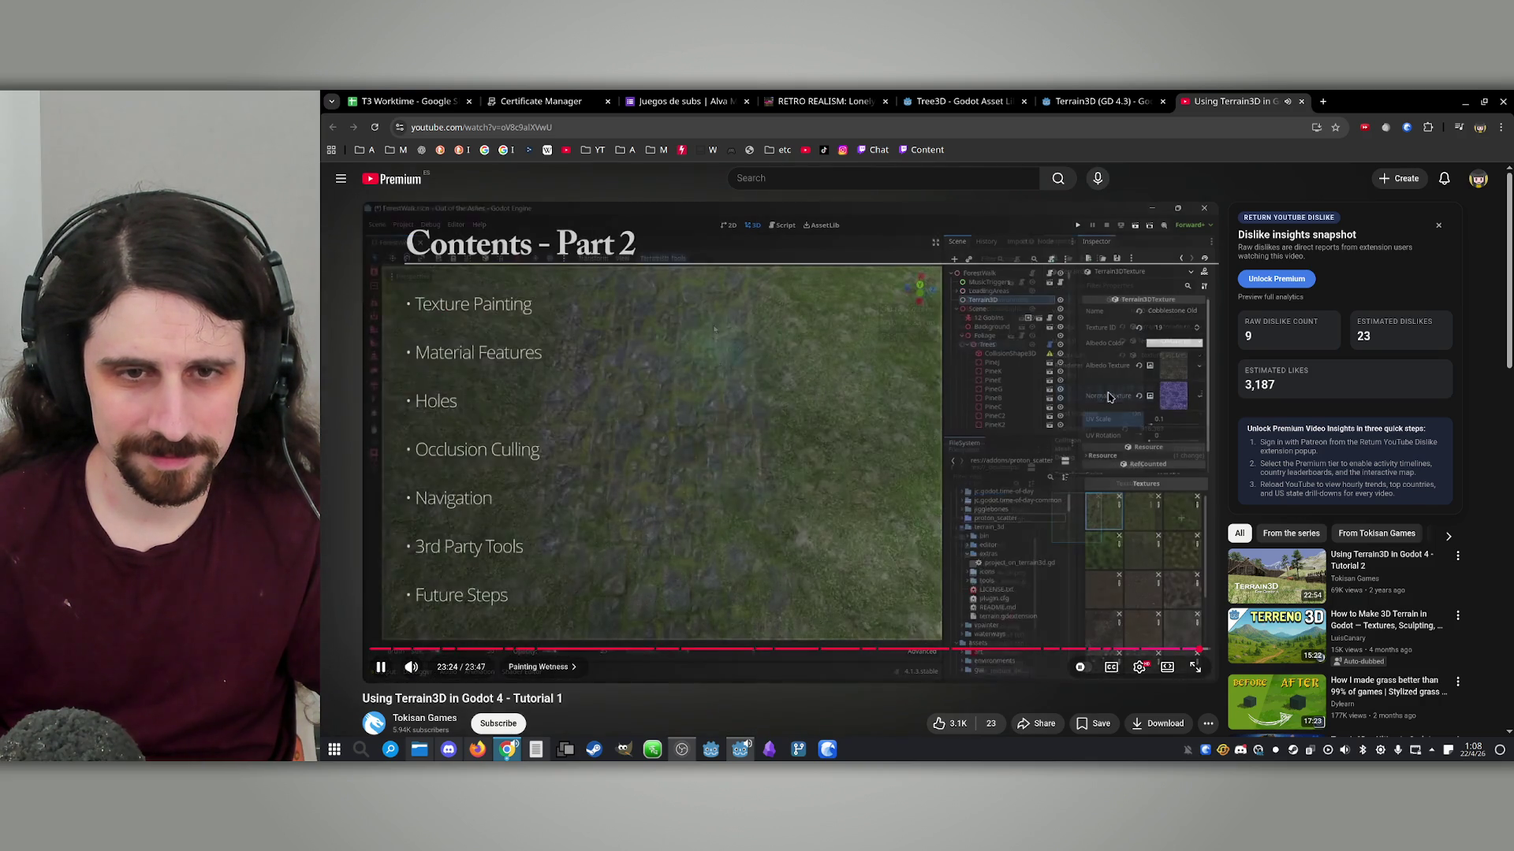
Close the first tutorial tab and open Tutorial 2 from the Terrain3D asset page
click(1100, 102)
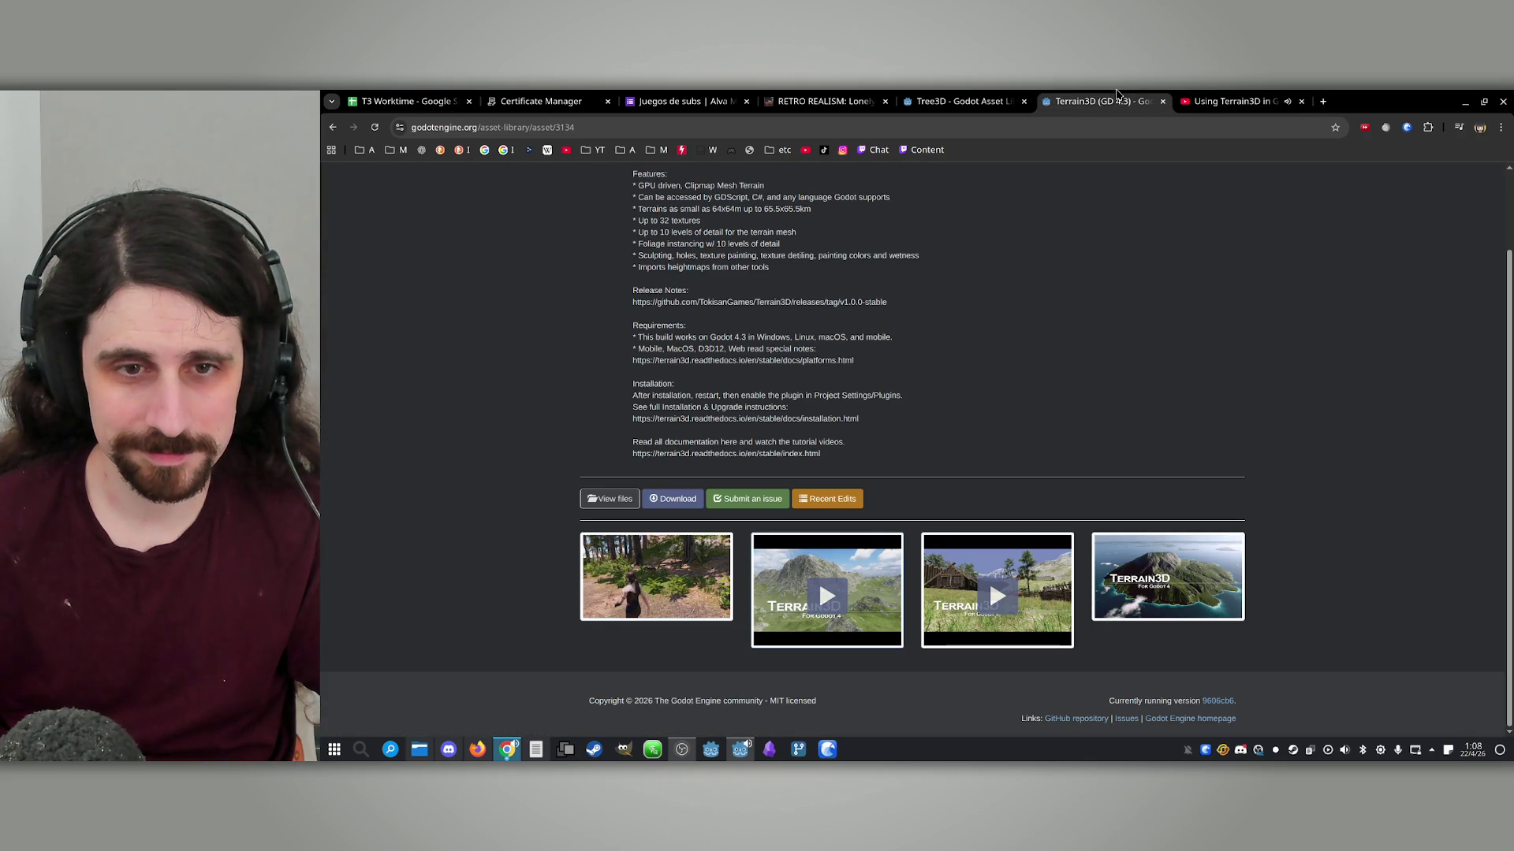
click(1238, 103)
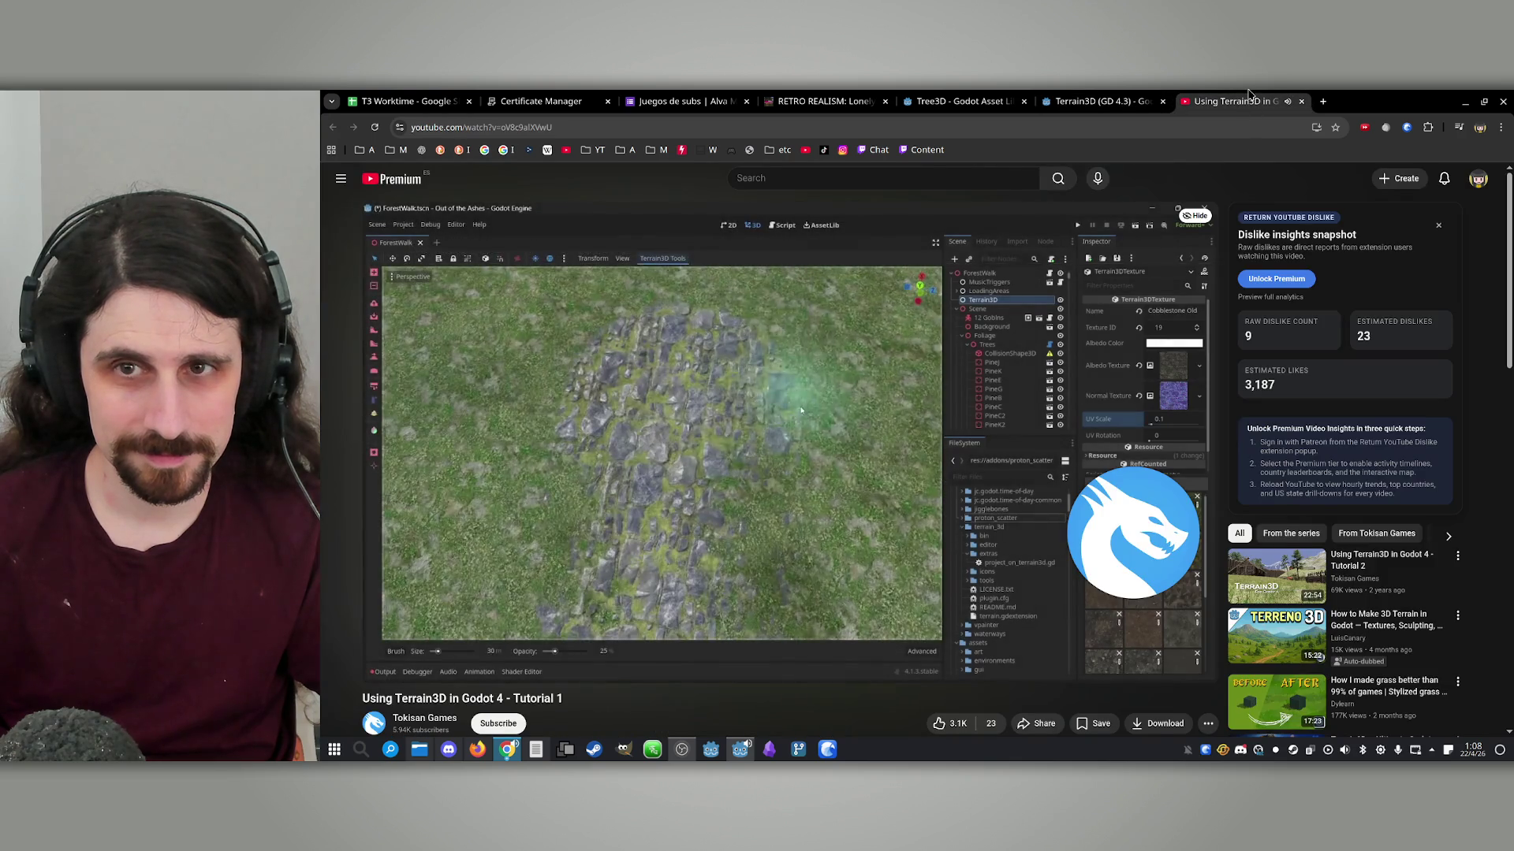
key(ctrl+w)
click(981, 576)
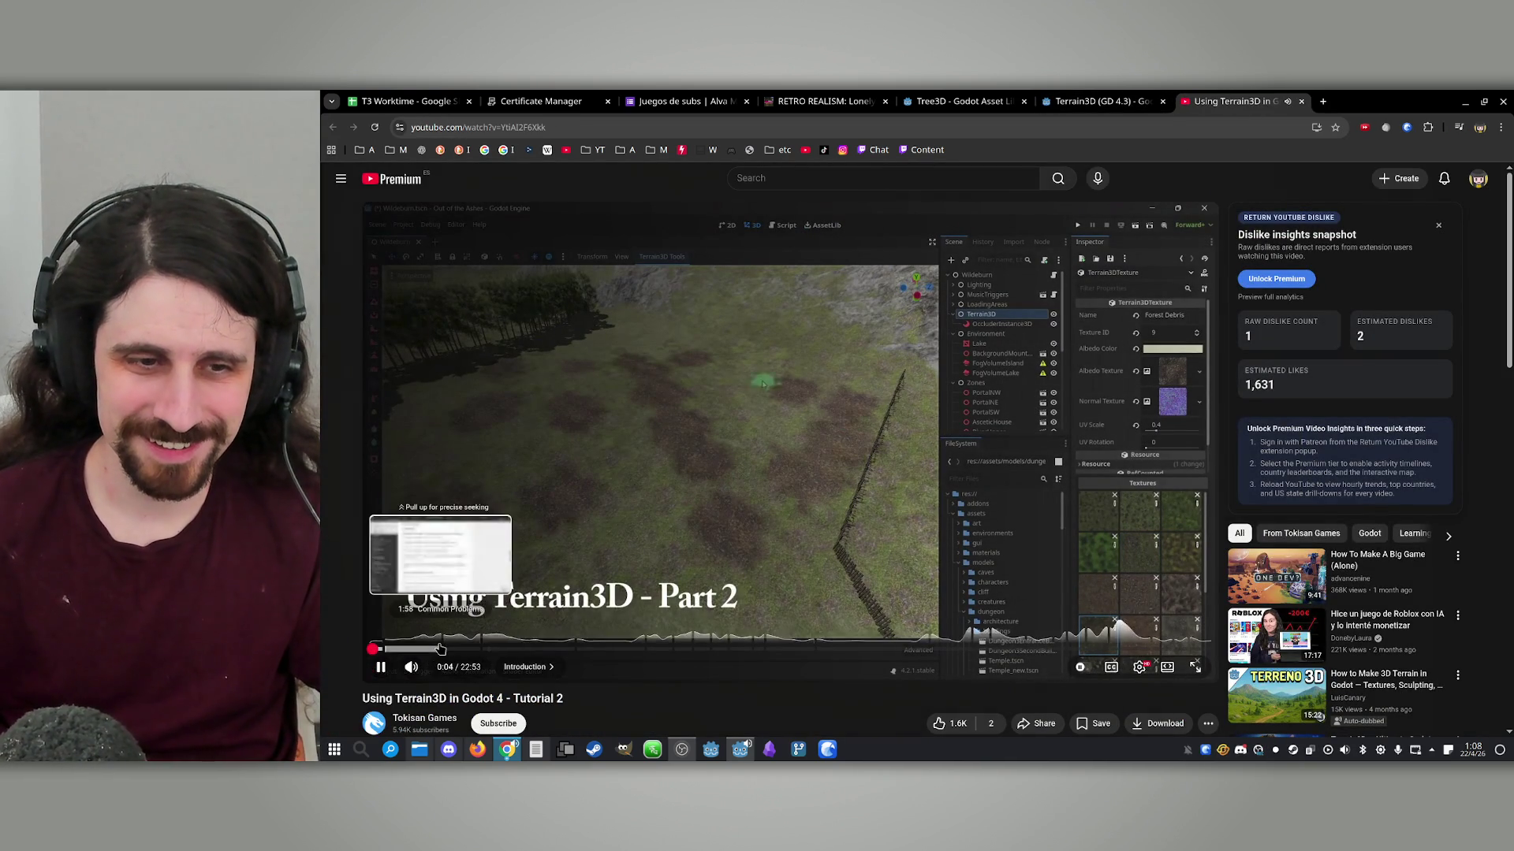
Skim Tutorial 2's texturing, terrain painting, Dual Scaling, Macro Variation and Debug Views chapters
click(444, 650)
click(637, 650)
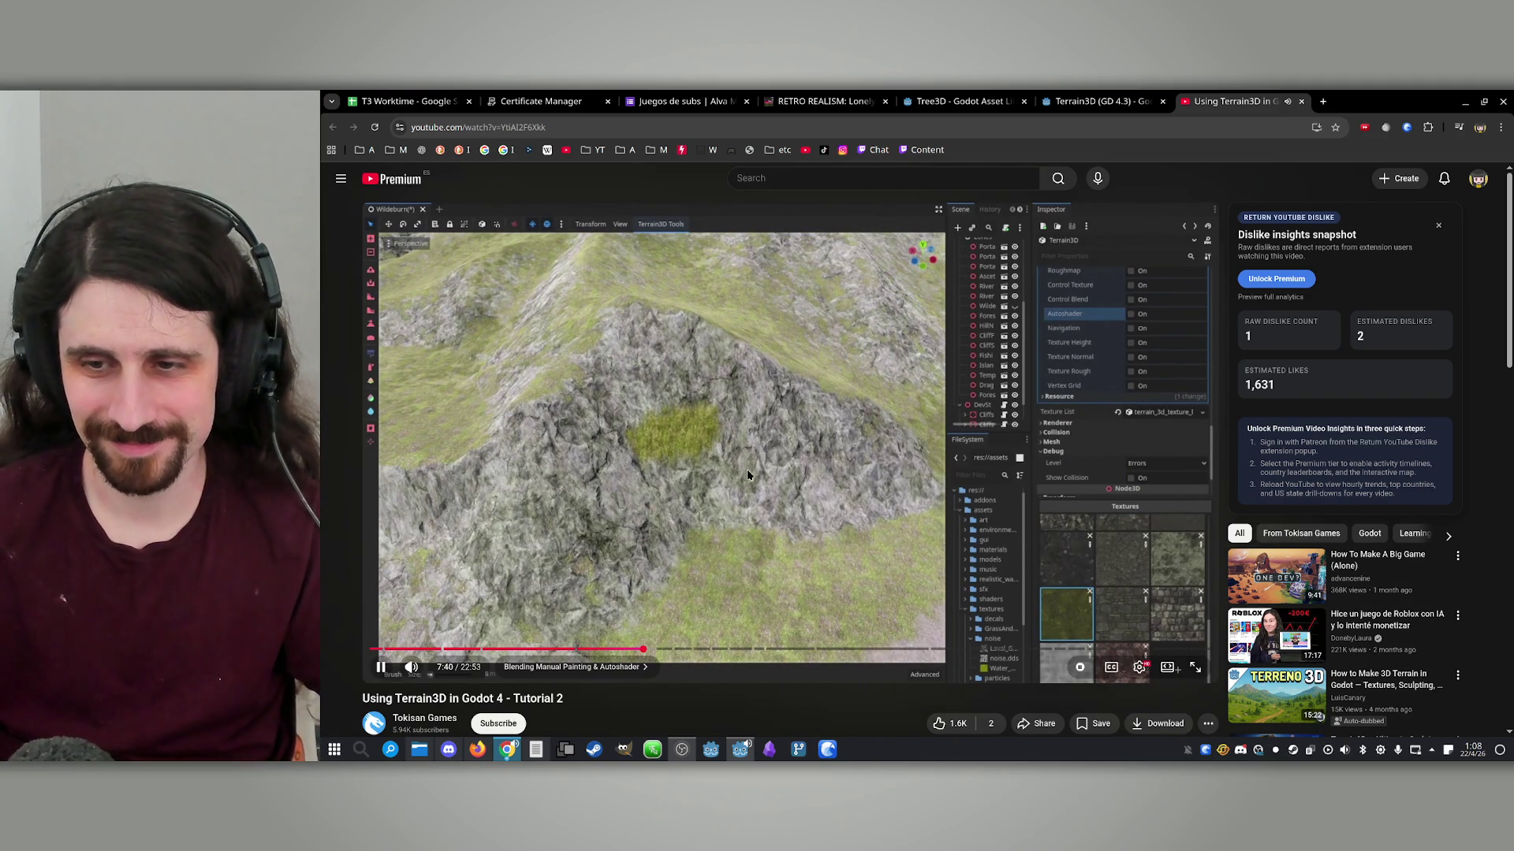
click(734, 648)
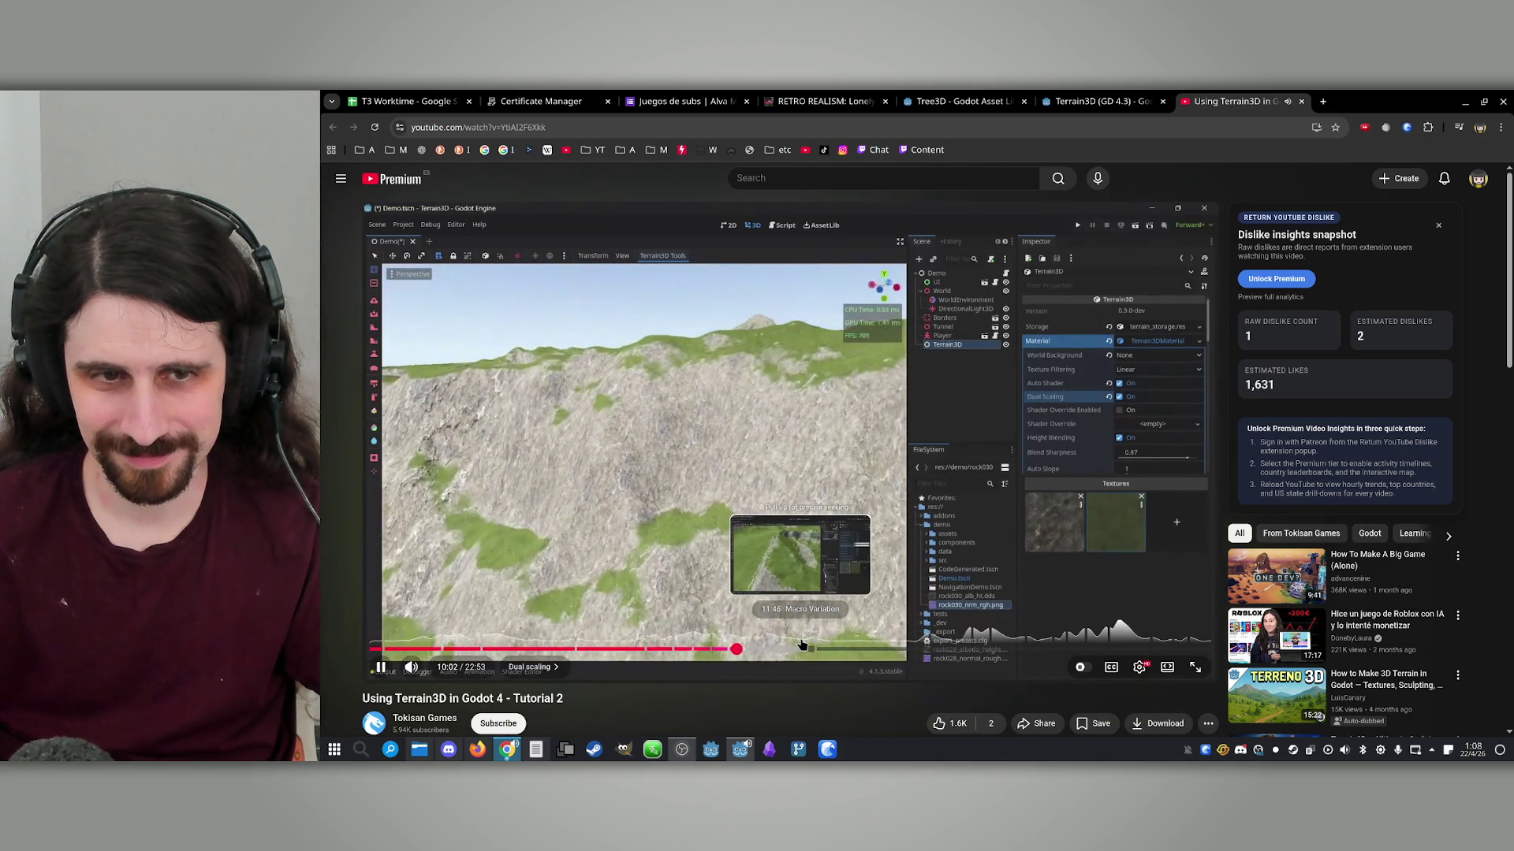
click(793, 649)
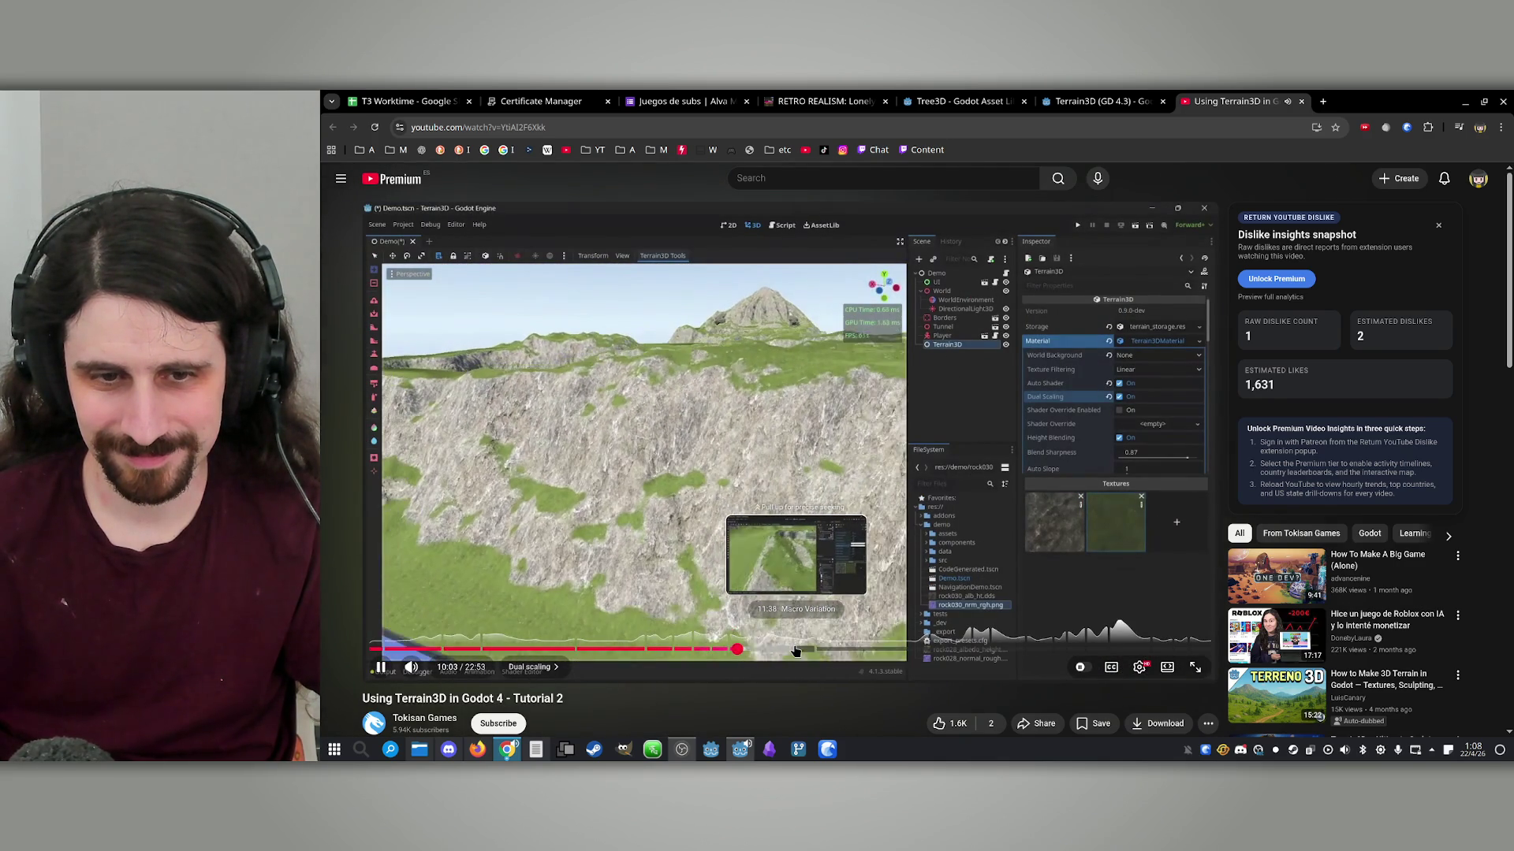
click(846, 649)
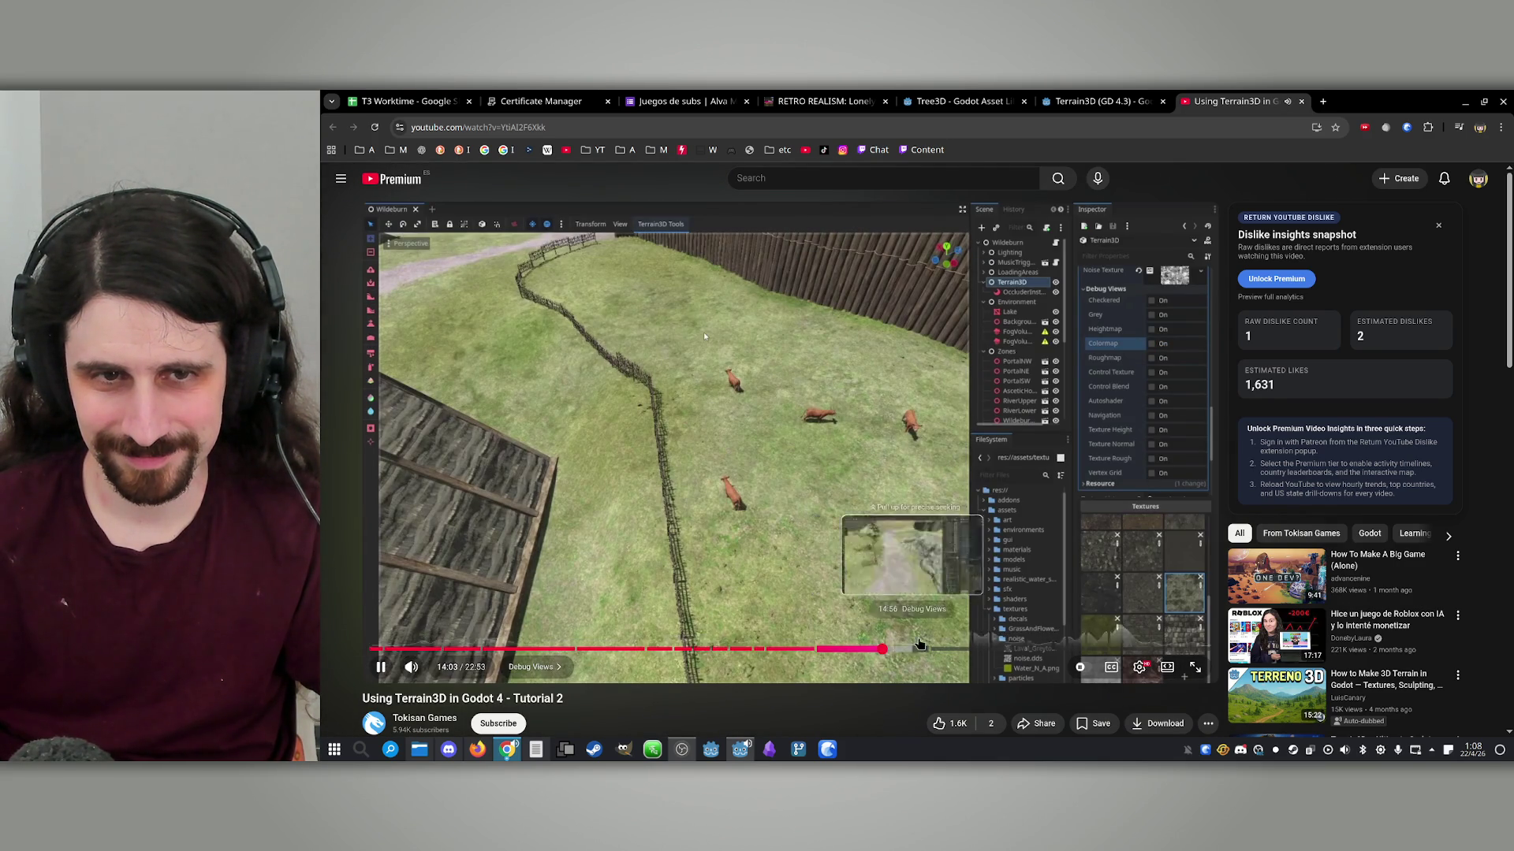
click(918, 649)
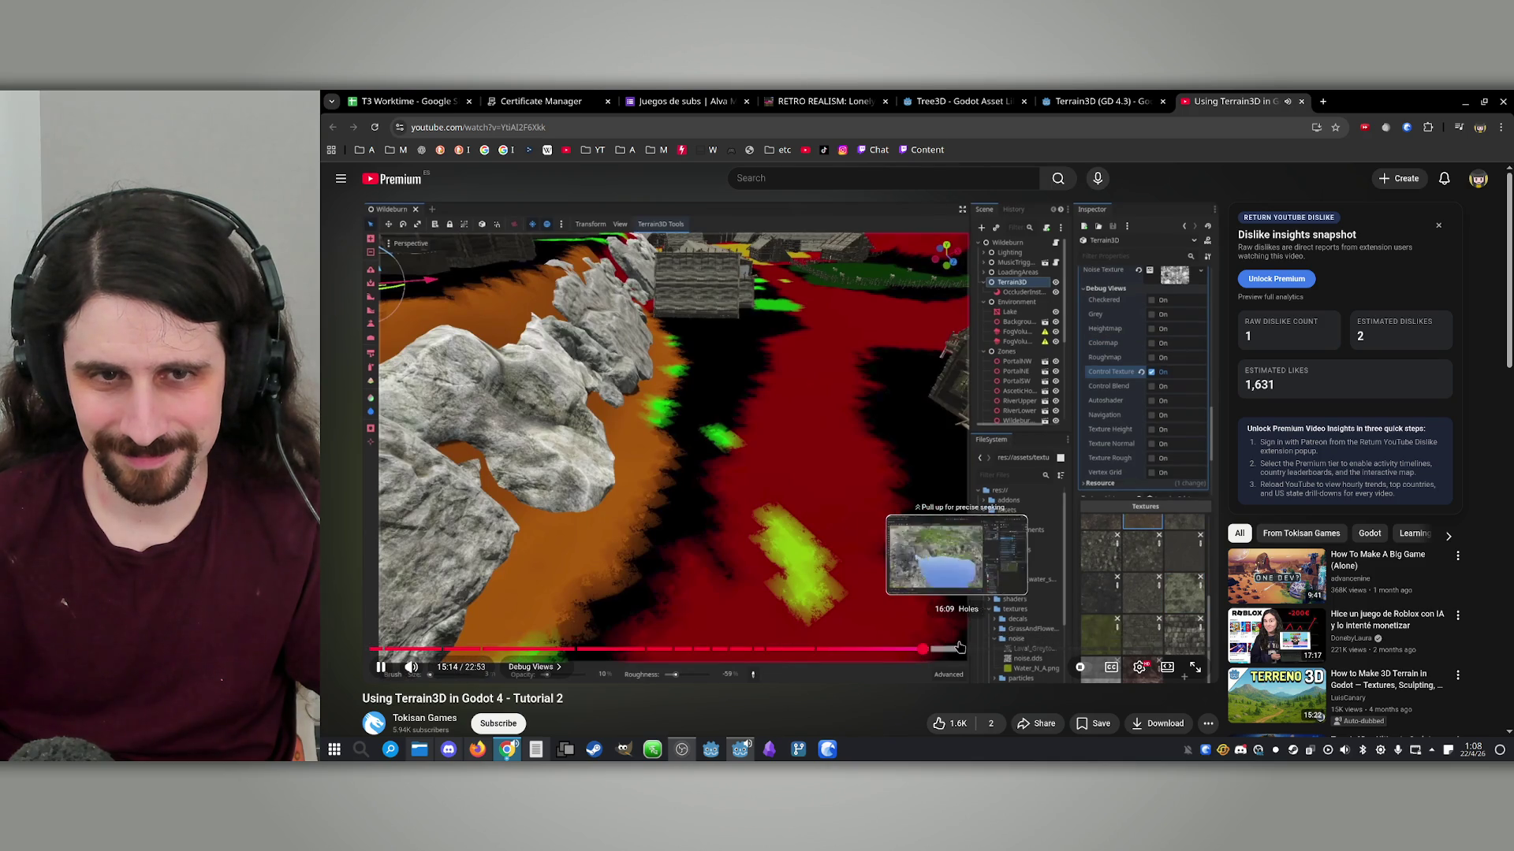
Skim the Holes, Navigation, Cull Margin and Mobile & Web chapters, then pause and close the video
click(958, 648)
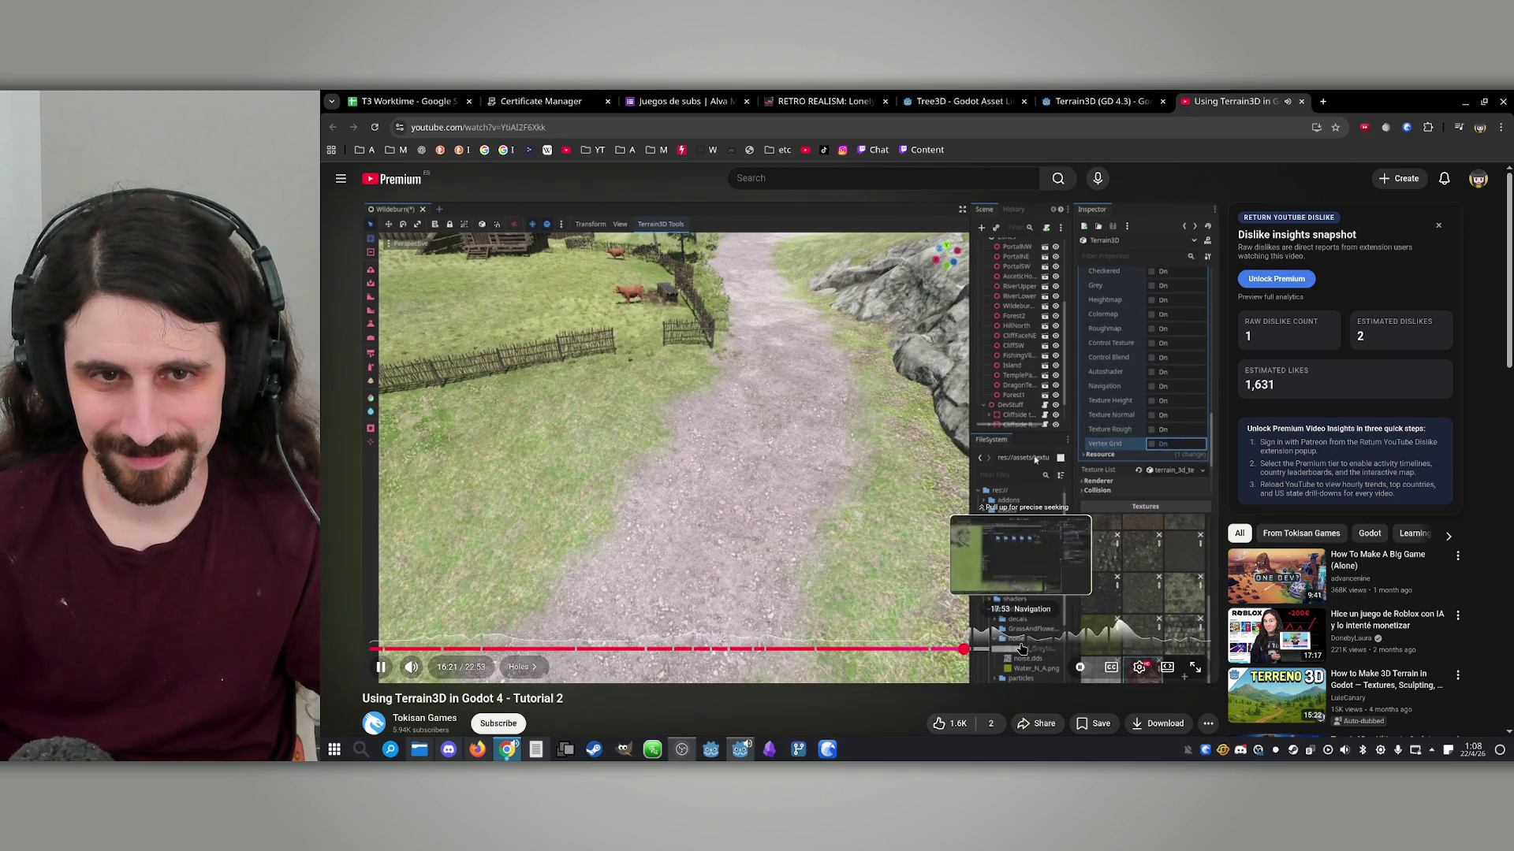
click(963, 648)
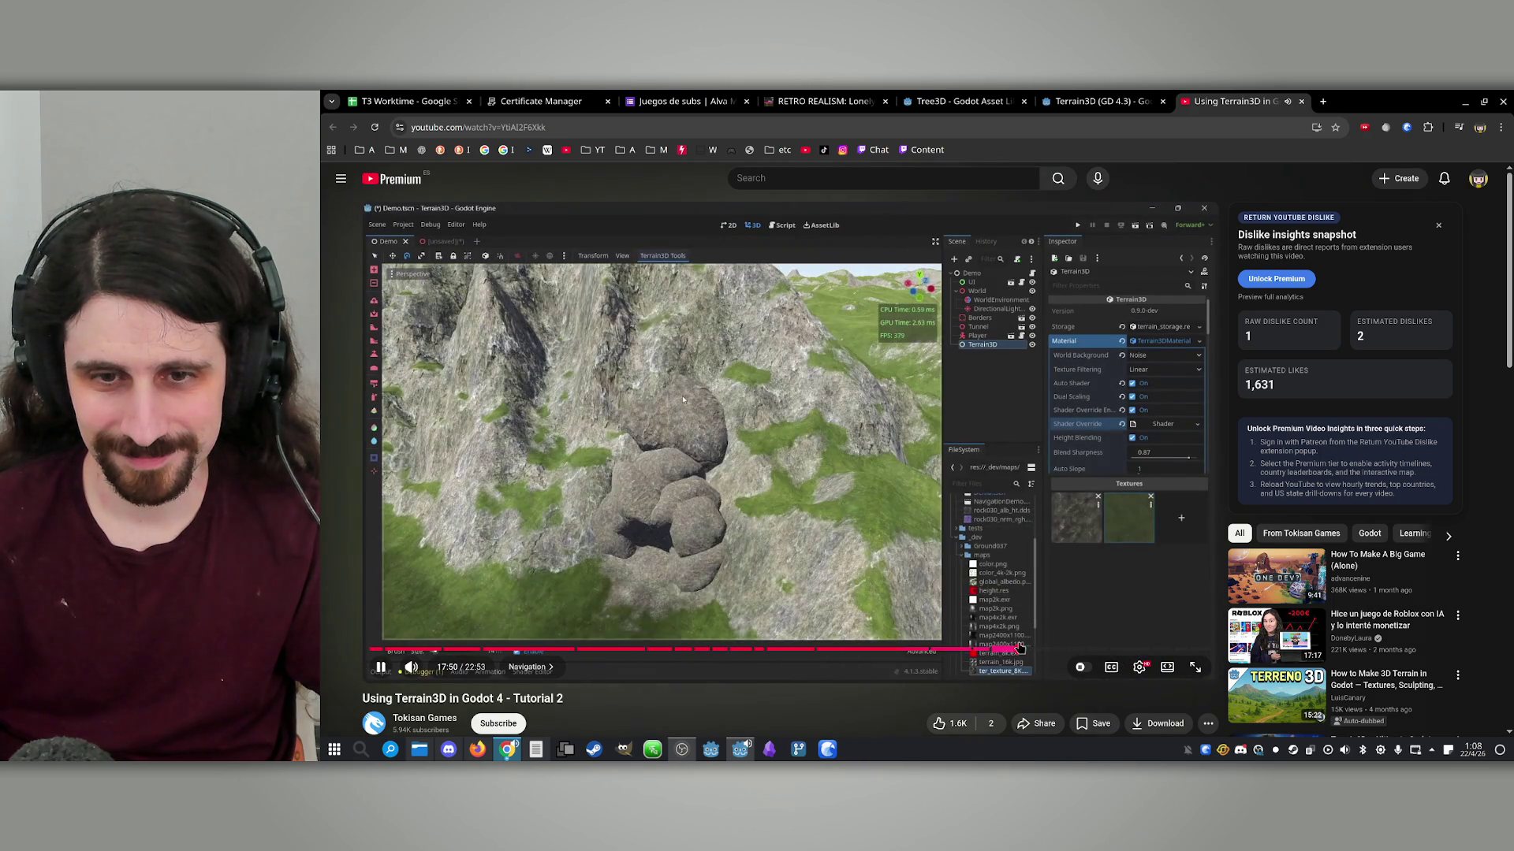
click(1019, 648)
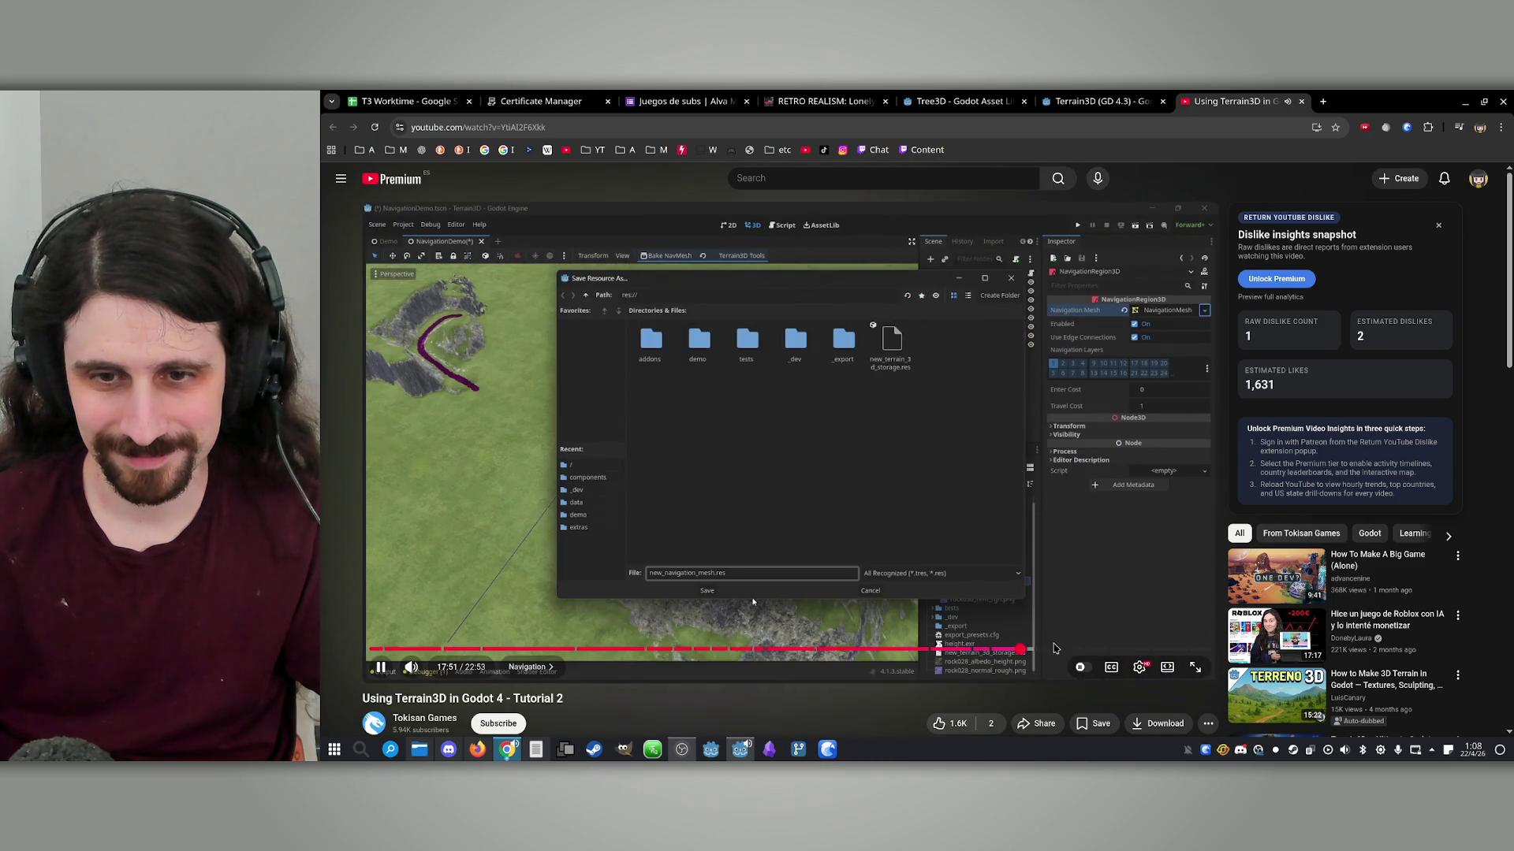
click(1055, 648)
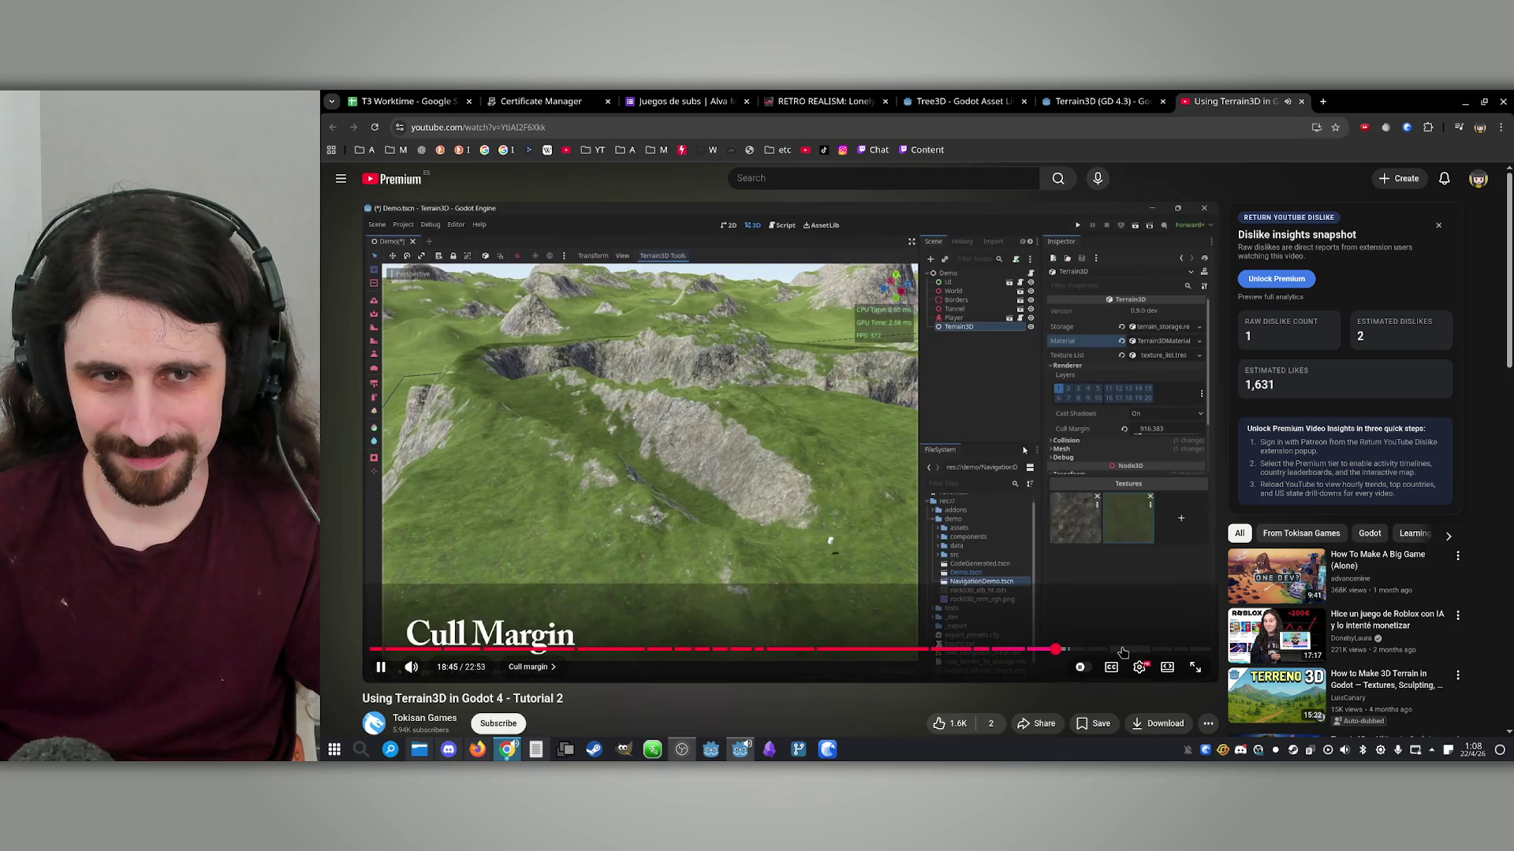
click(1148, 649)
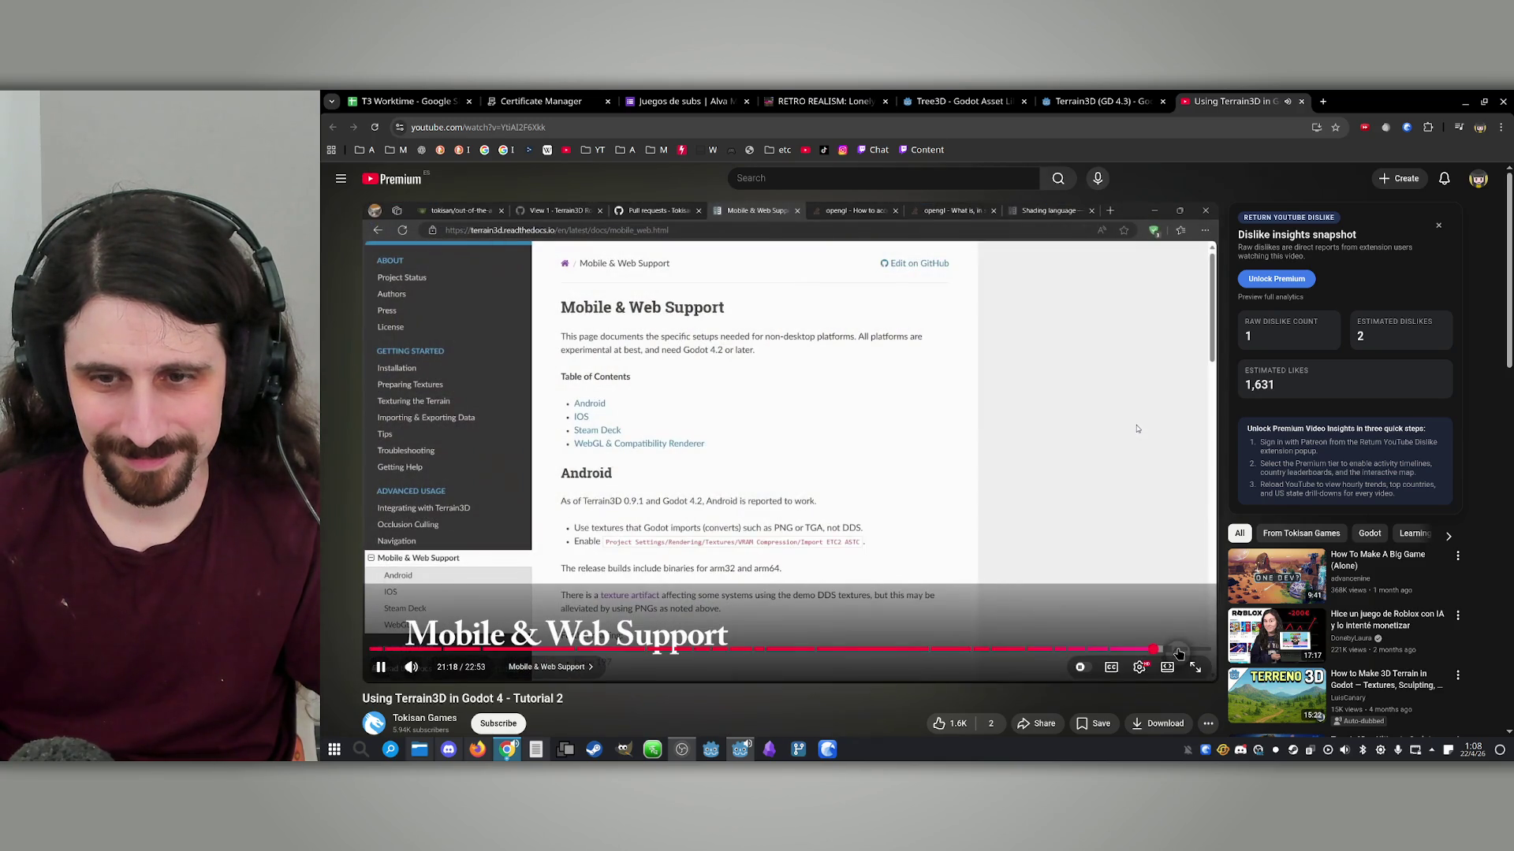
click(1178, 648)
click(1170, 488)
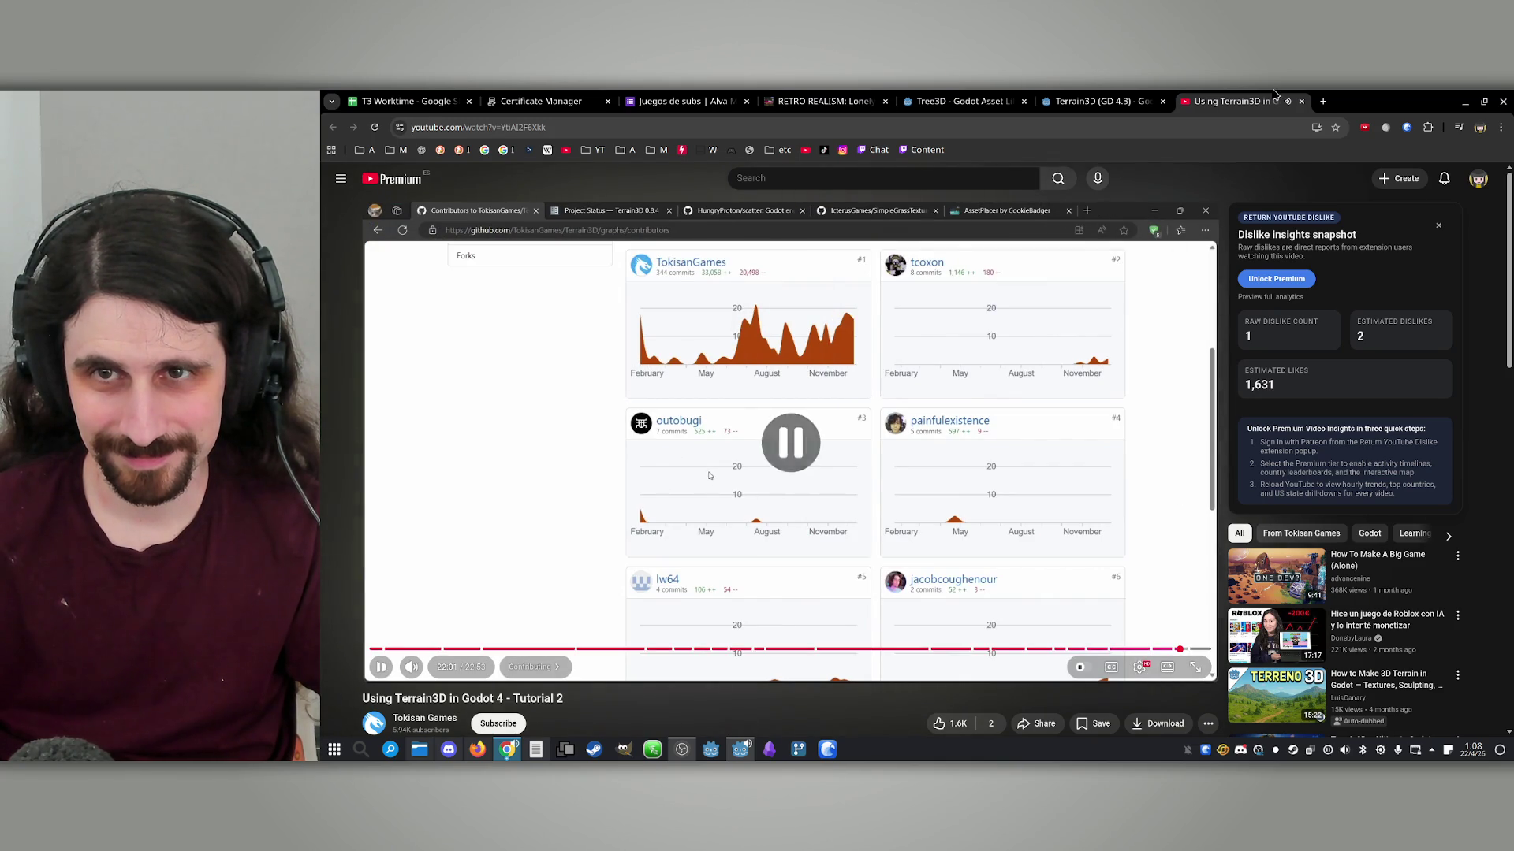
key(ctrl+w)
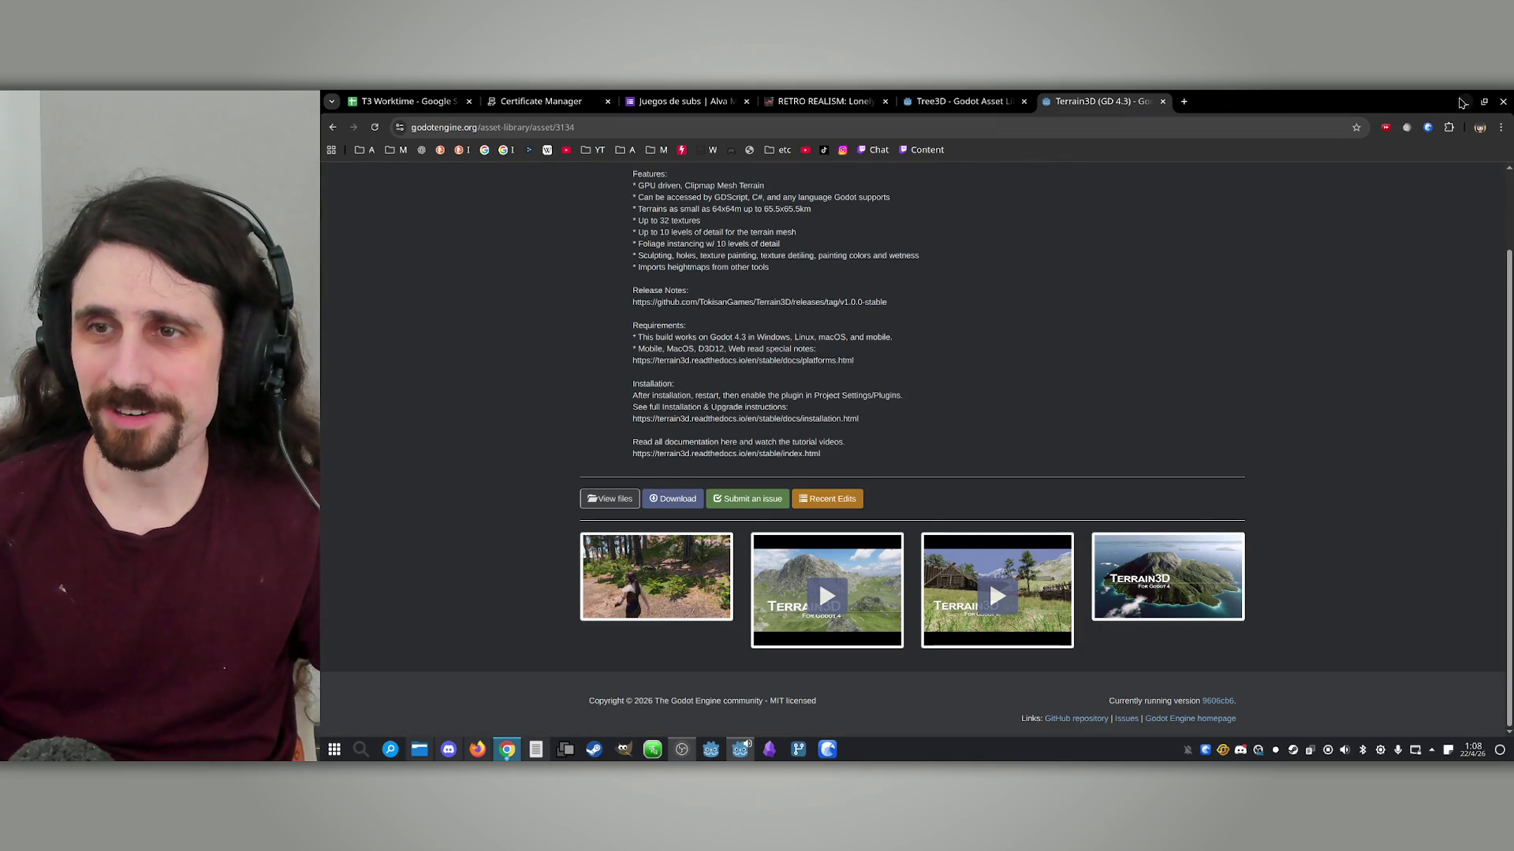